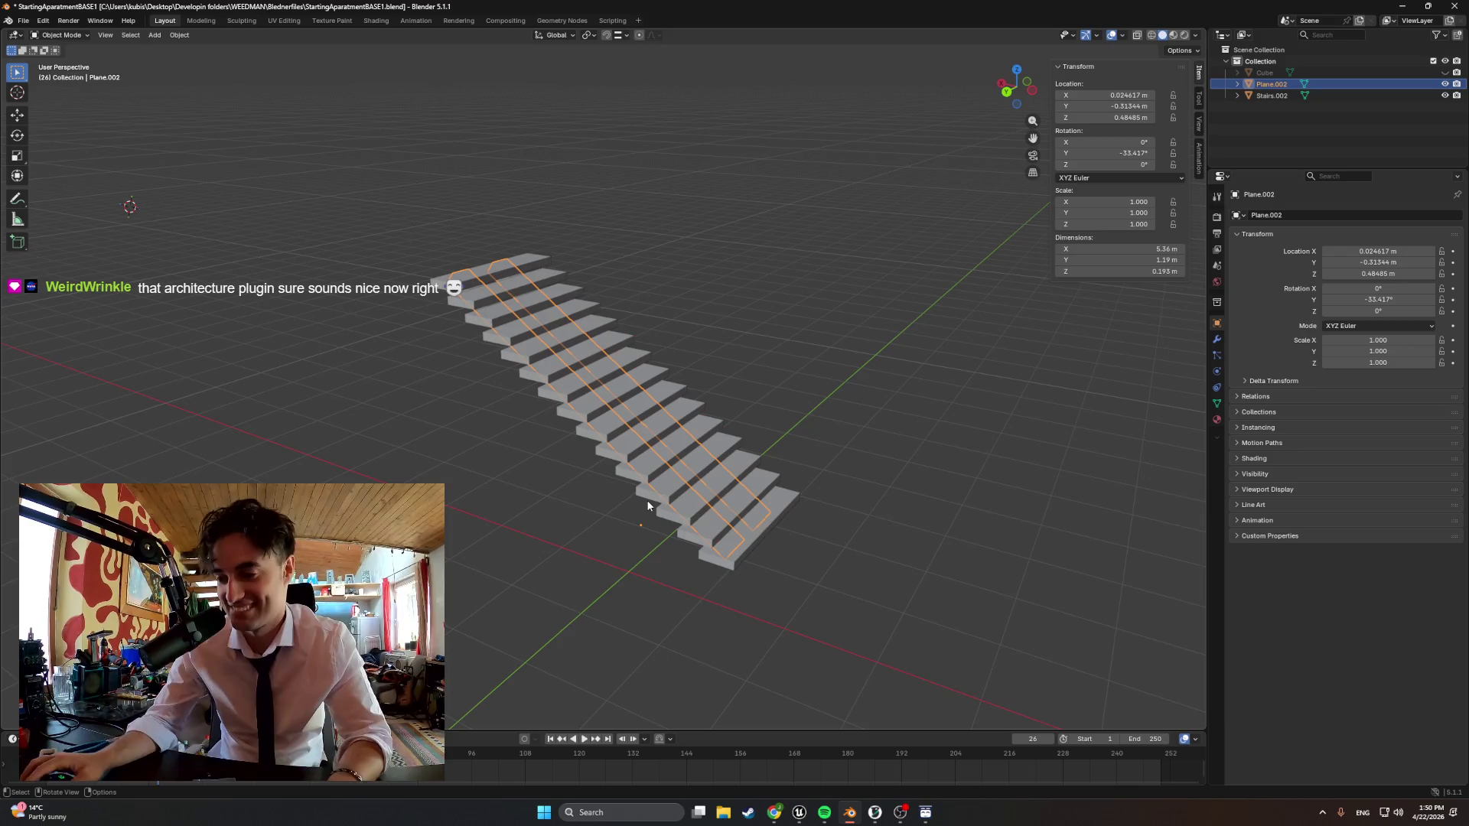
# Inspect the staircase mesh briefly in Edit Mode, then bring up the Add menu for mesh primitives
pyautogui.moveTo(543, 515)
pyautogui.mouseDown(button='middle')
pyautogui.moveTo(614, 507)
pyautogui.moveTo(459, 493)
pyautogui.moveTo(620, 504)
pyautogui.moveTo(551, 459)
pyautogui.moveTo(507, 526)
pyautogui.moveTo(582, 532)
pyautogui.mouseUp(button='middle')
pyautogui.press('Tab')
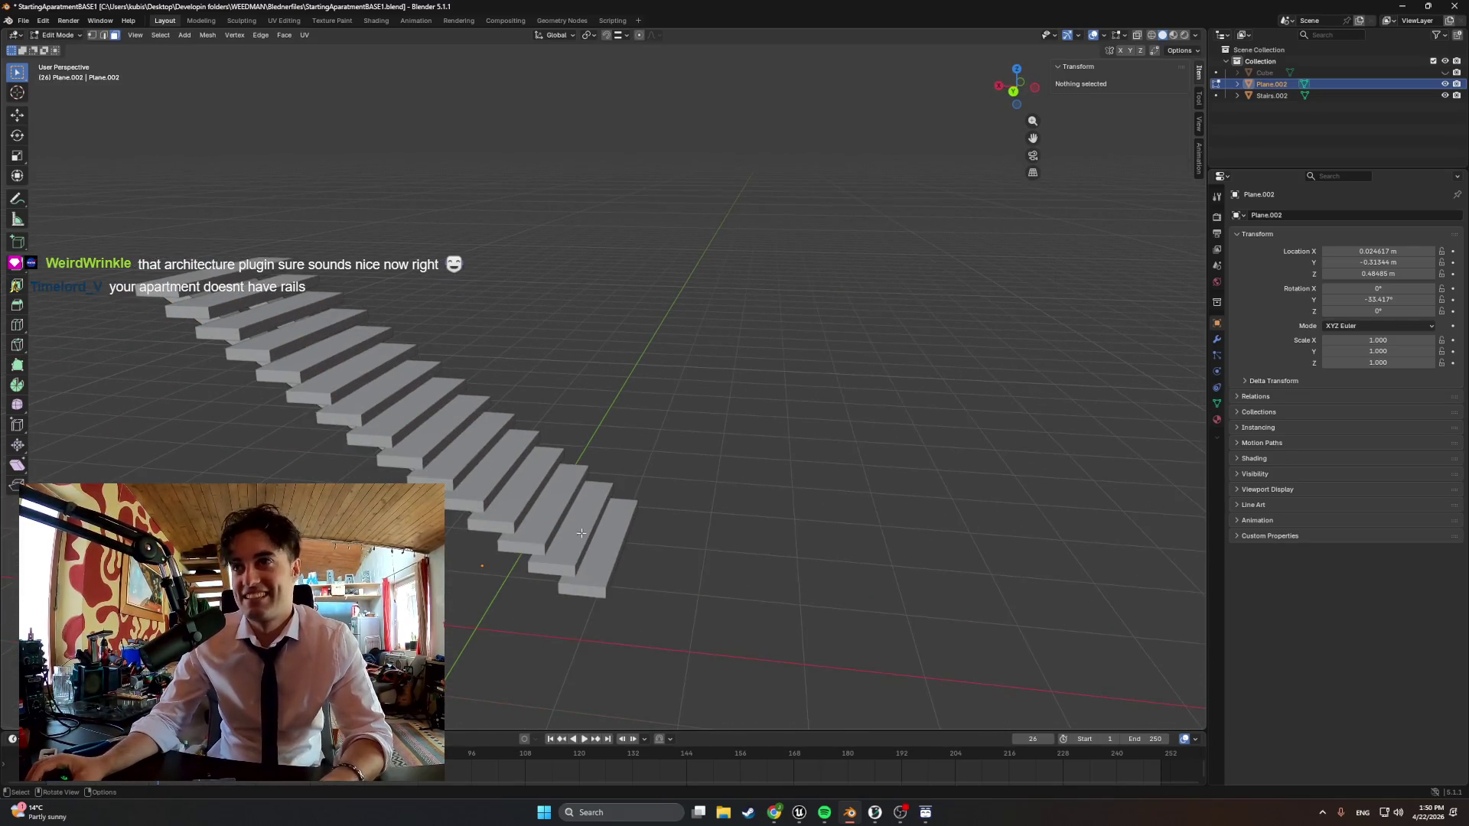
pyautogui.rightClick(694, 586)
pyautogui.click(643, 573)
pyautogui.press('a')
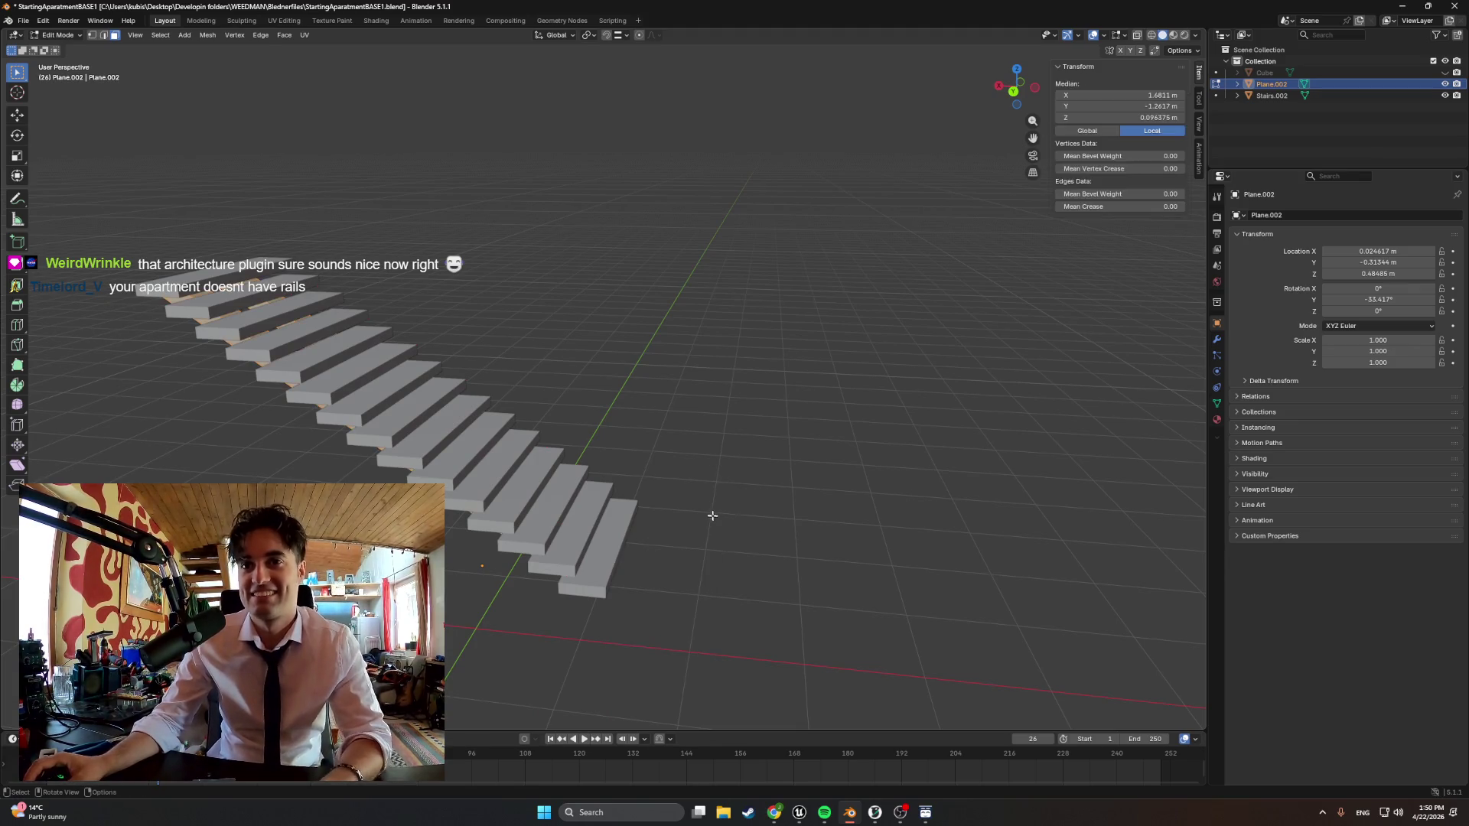
pyautogui.press('Tab')
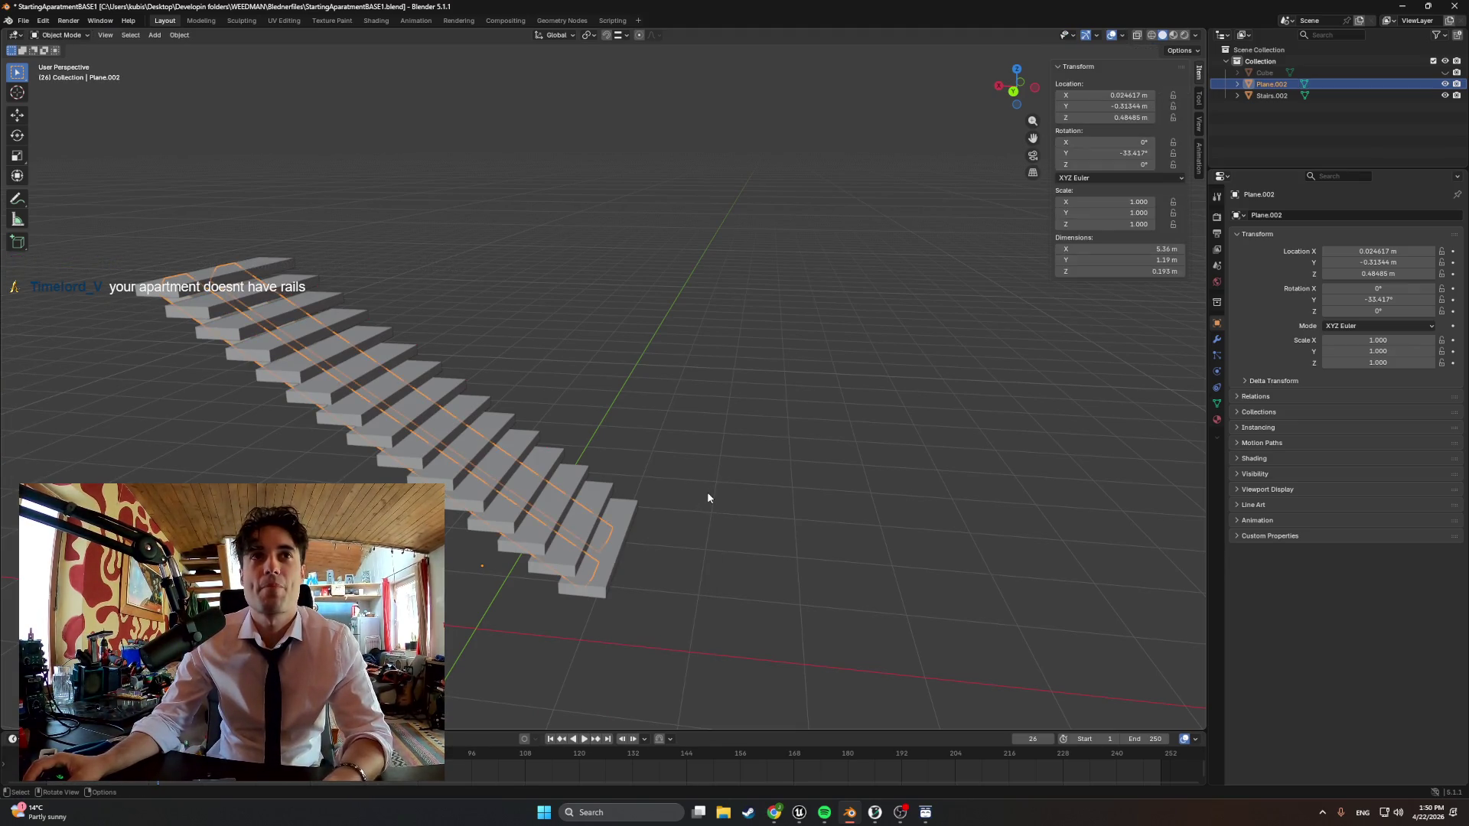
pyautogui.hotkey('shift', 'a')
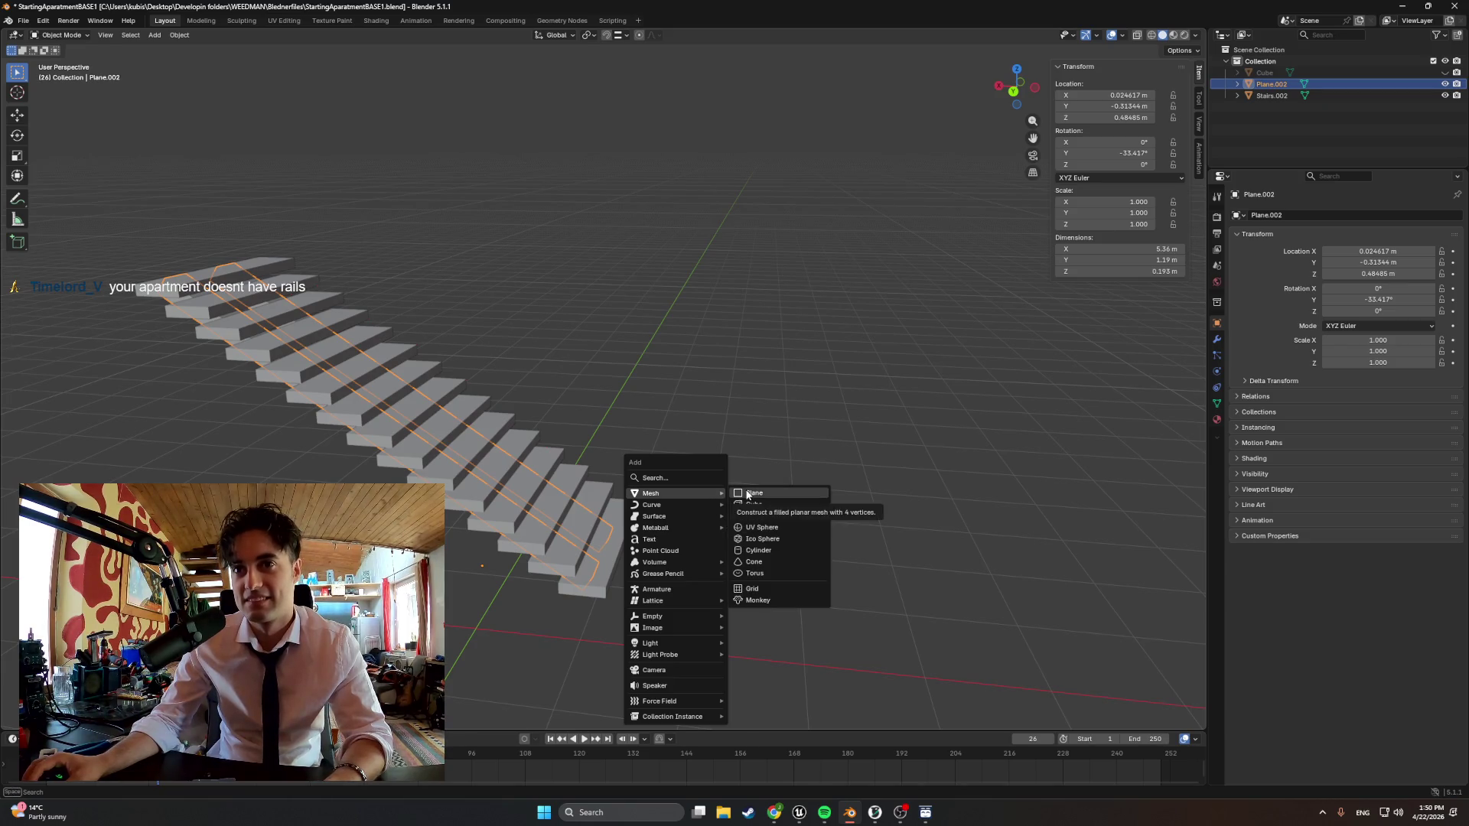
# Add a plane, lower it along Z and shrink it to roughly 0.209 scale
pyautogui.click(751, 493)
pyautogui.scroll(-3, 654, 494)
pyautogui.press('g')
pyautogui.press('x')
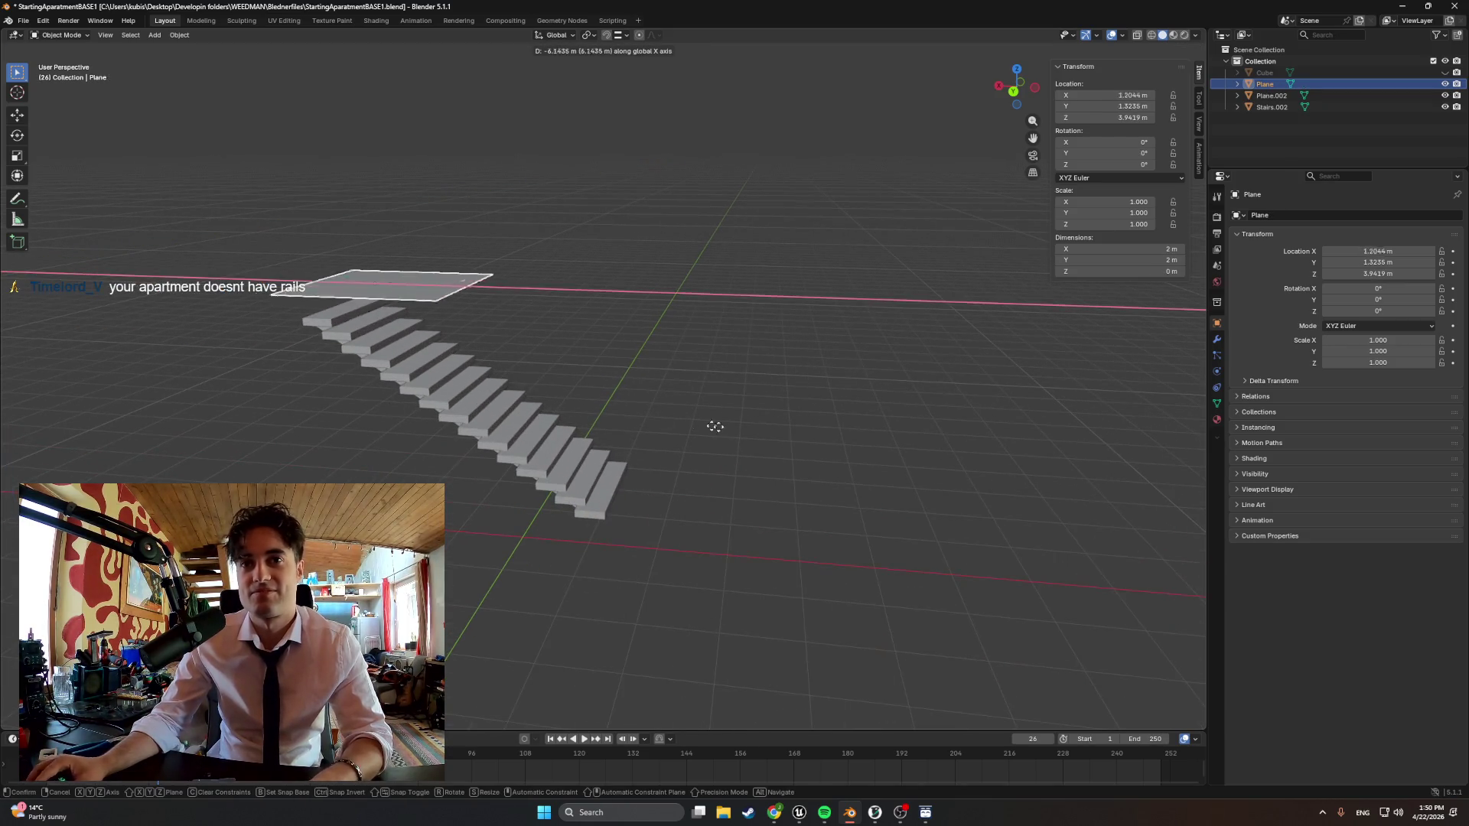
pyautogui.press('z')
pyautogui.click(729, 645)
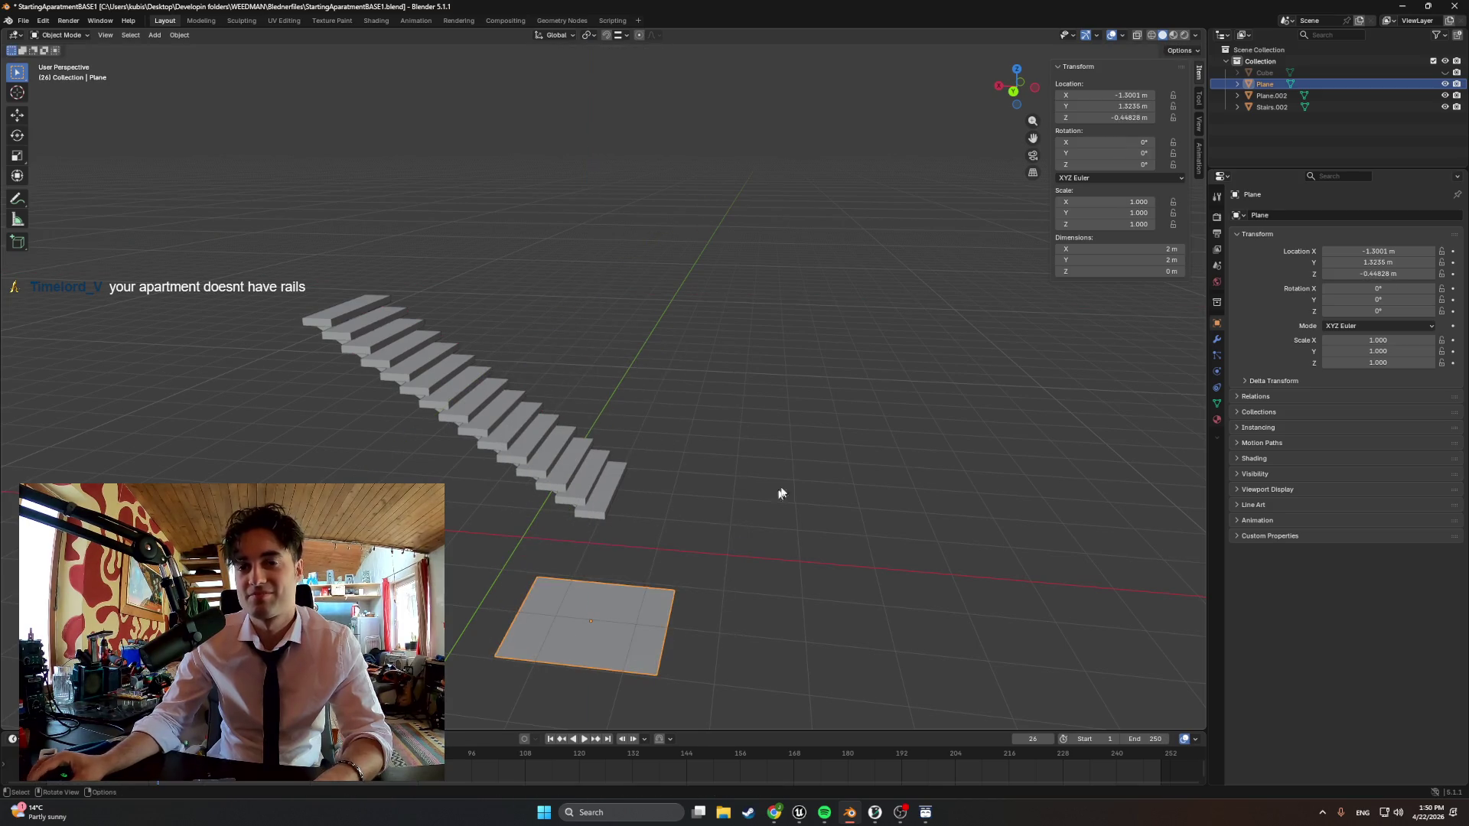
pyautogui.press('s')
pyautogui.click(631, 595)
pyautogui.scroll(2, 631, 596)
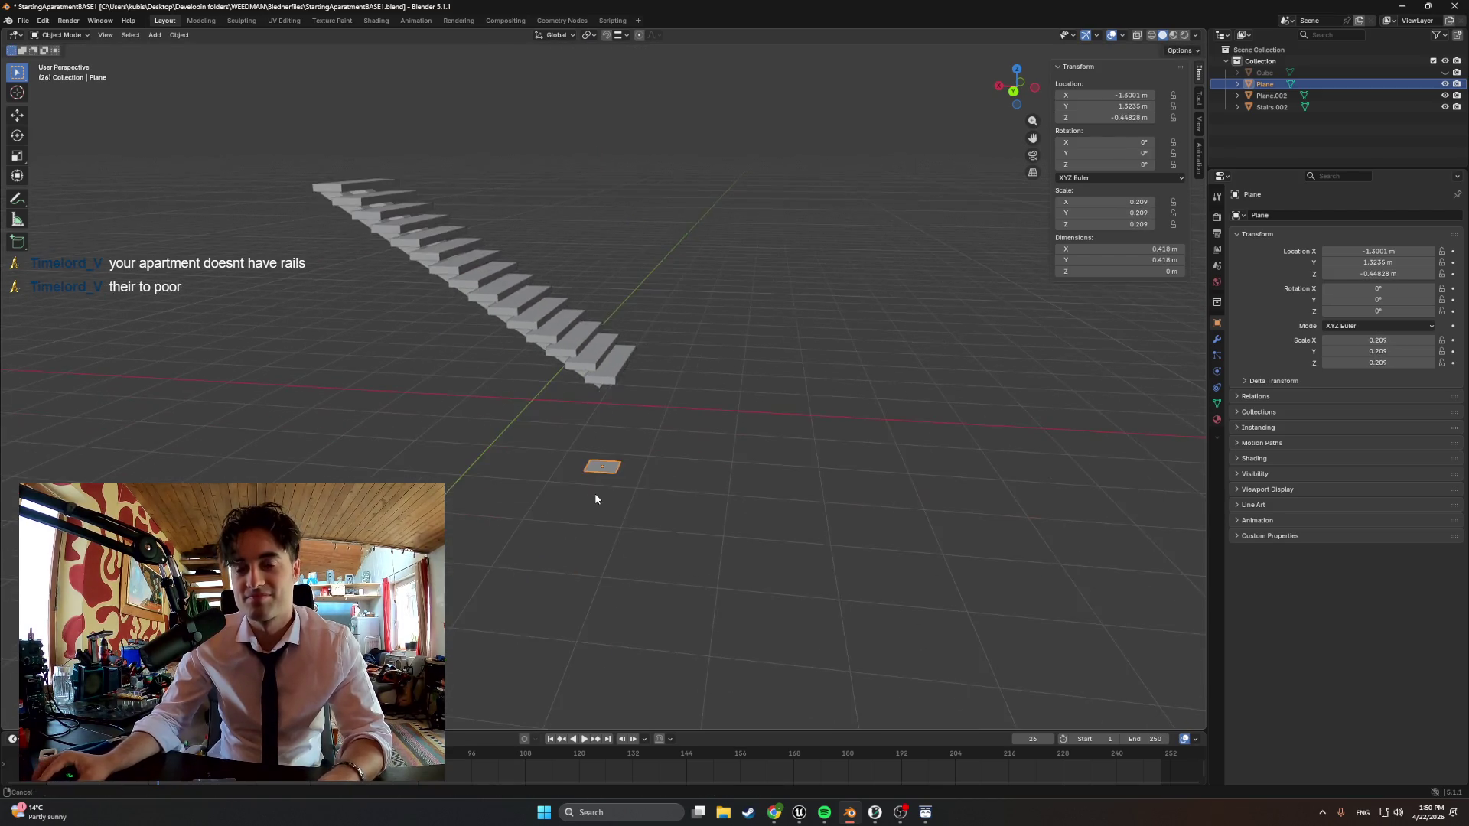
pyautogui.scroll(3, 623, 471)
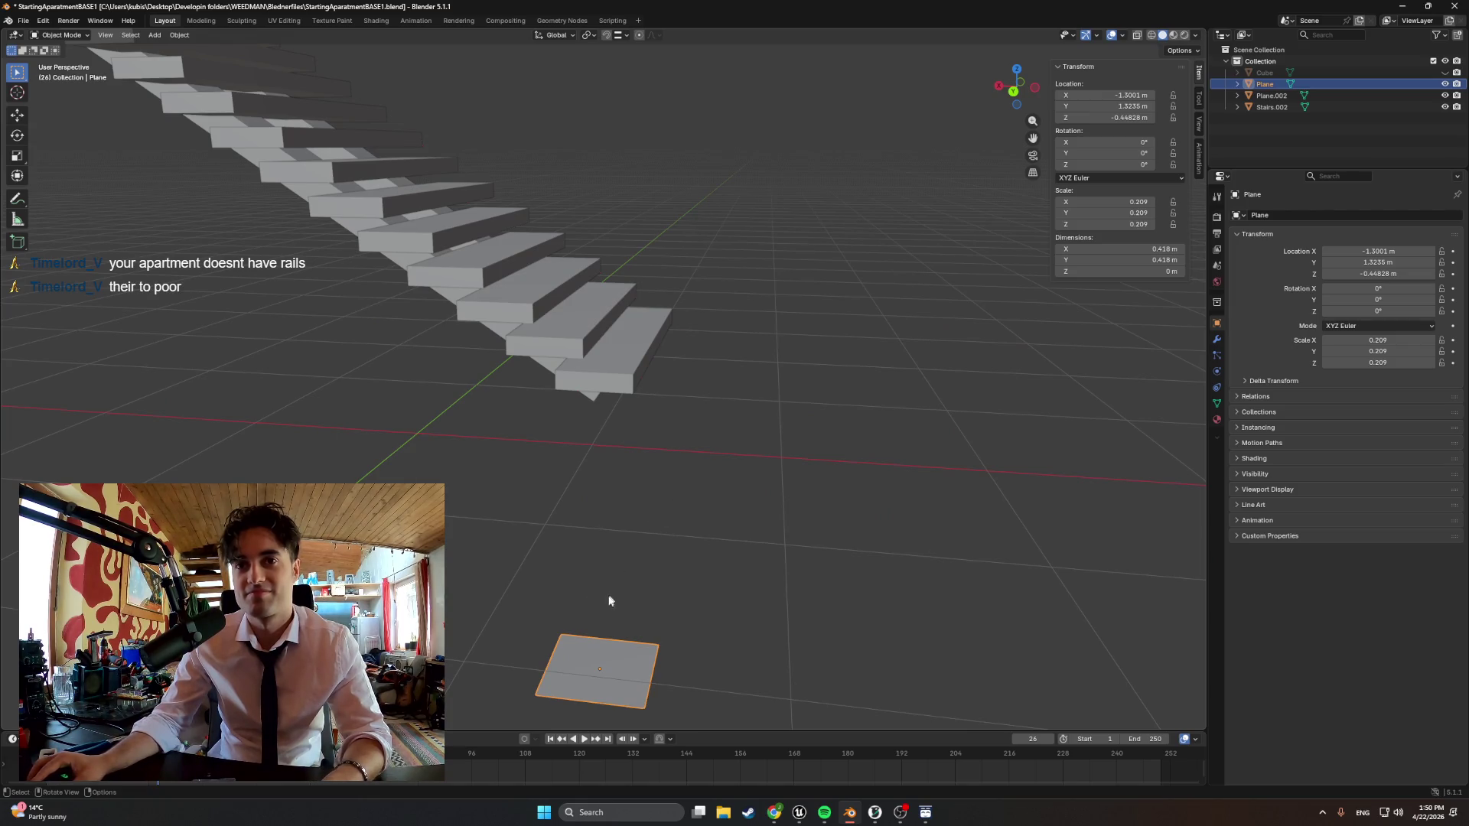
# Slide the plane along Y beside the stairs and, from side view, onto the bottom step
pyautogui.press('g')
pyautogui.press('y')
pyautogui.click(720, 342)
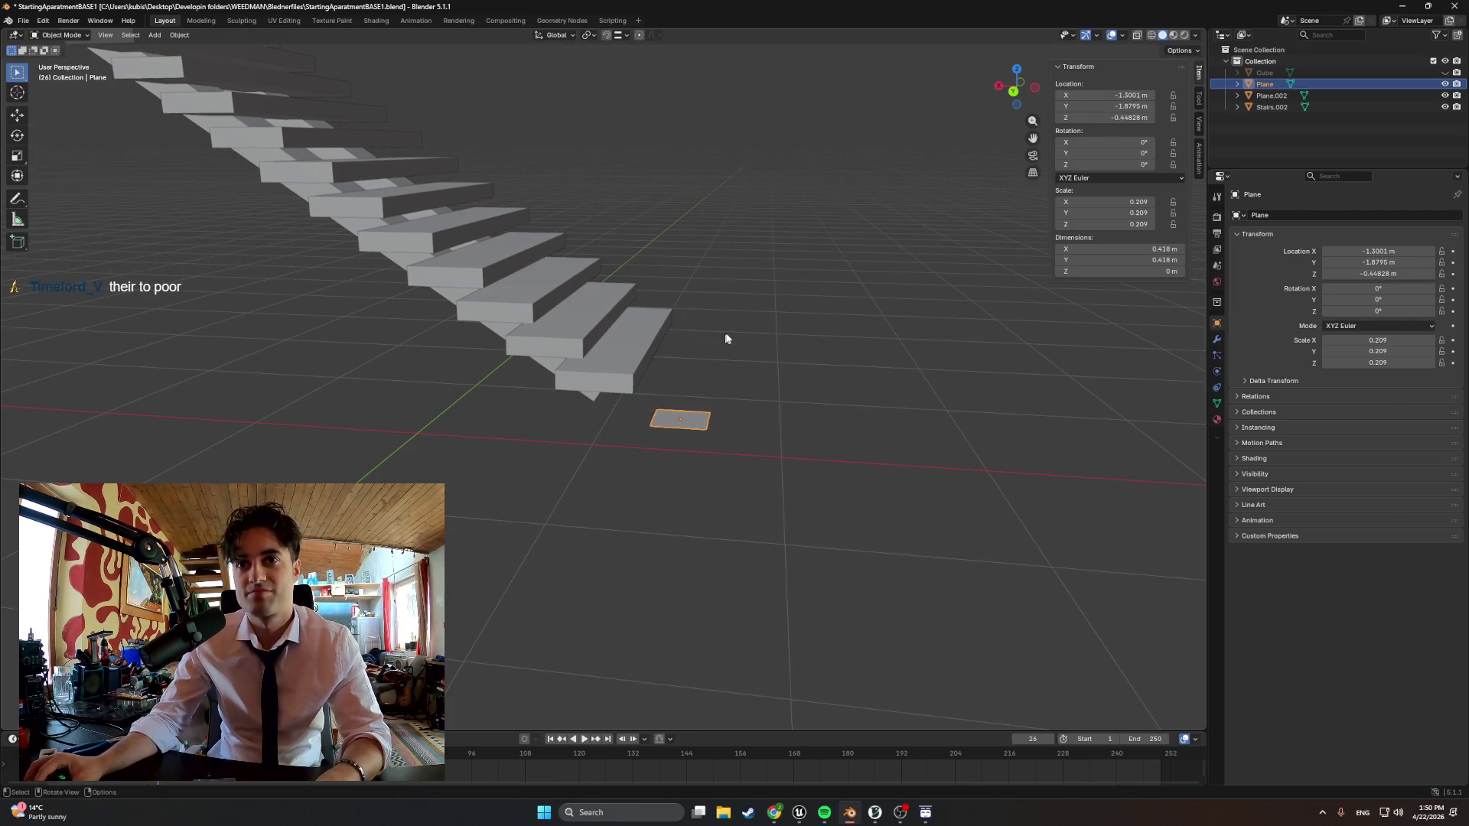
pyautogui.scroll(3, 476, 483)
pyautogui.moveTo(476, 484); pyautogui.dragTo(446, 530, button='middle')
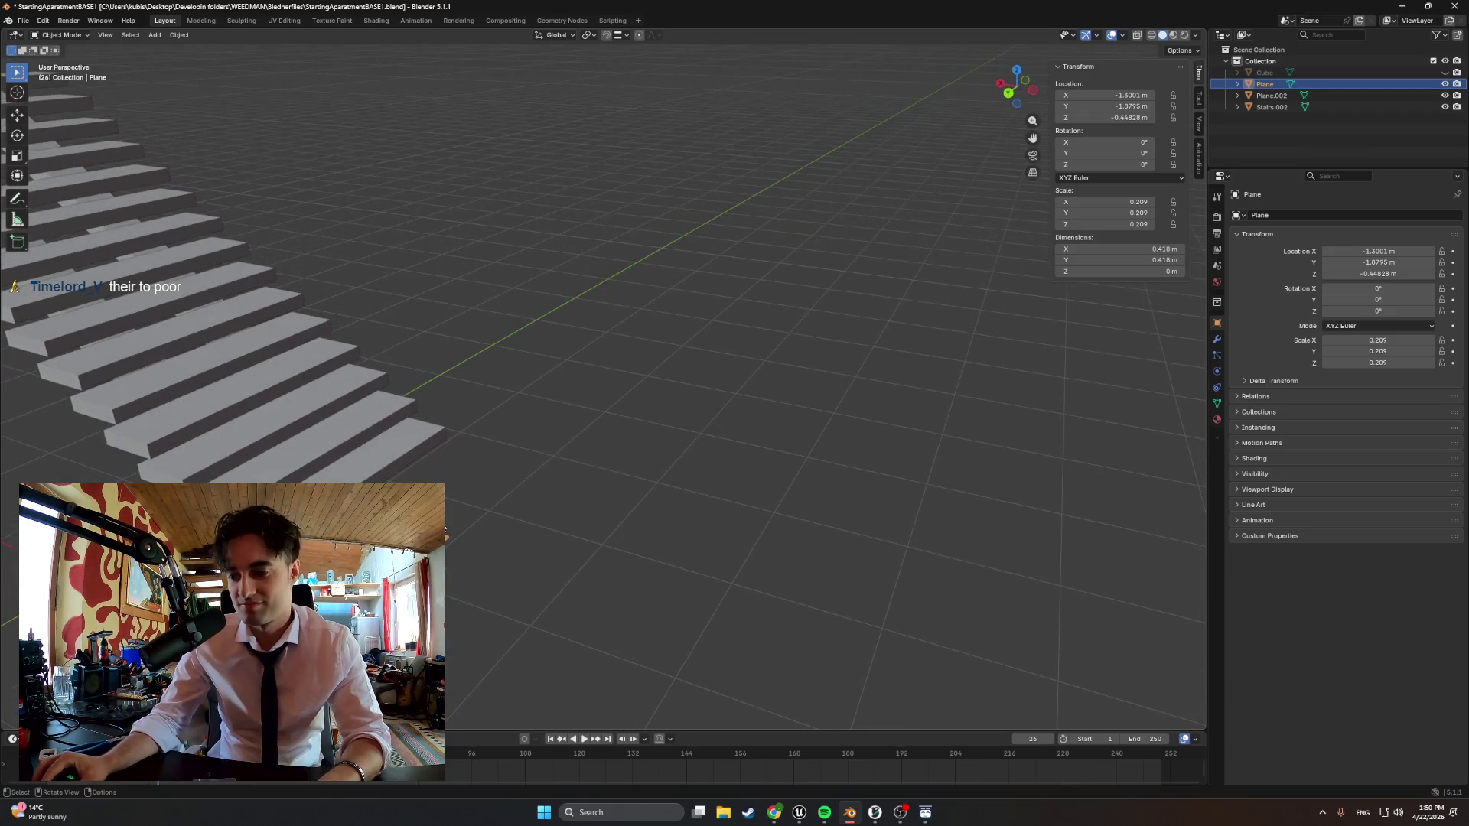
pyautogui.press('ctrl+KP_3')
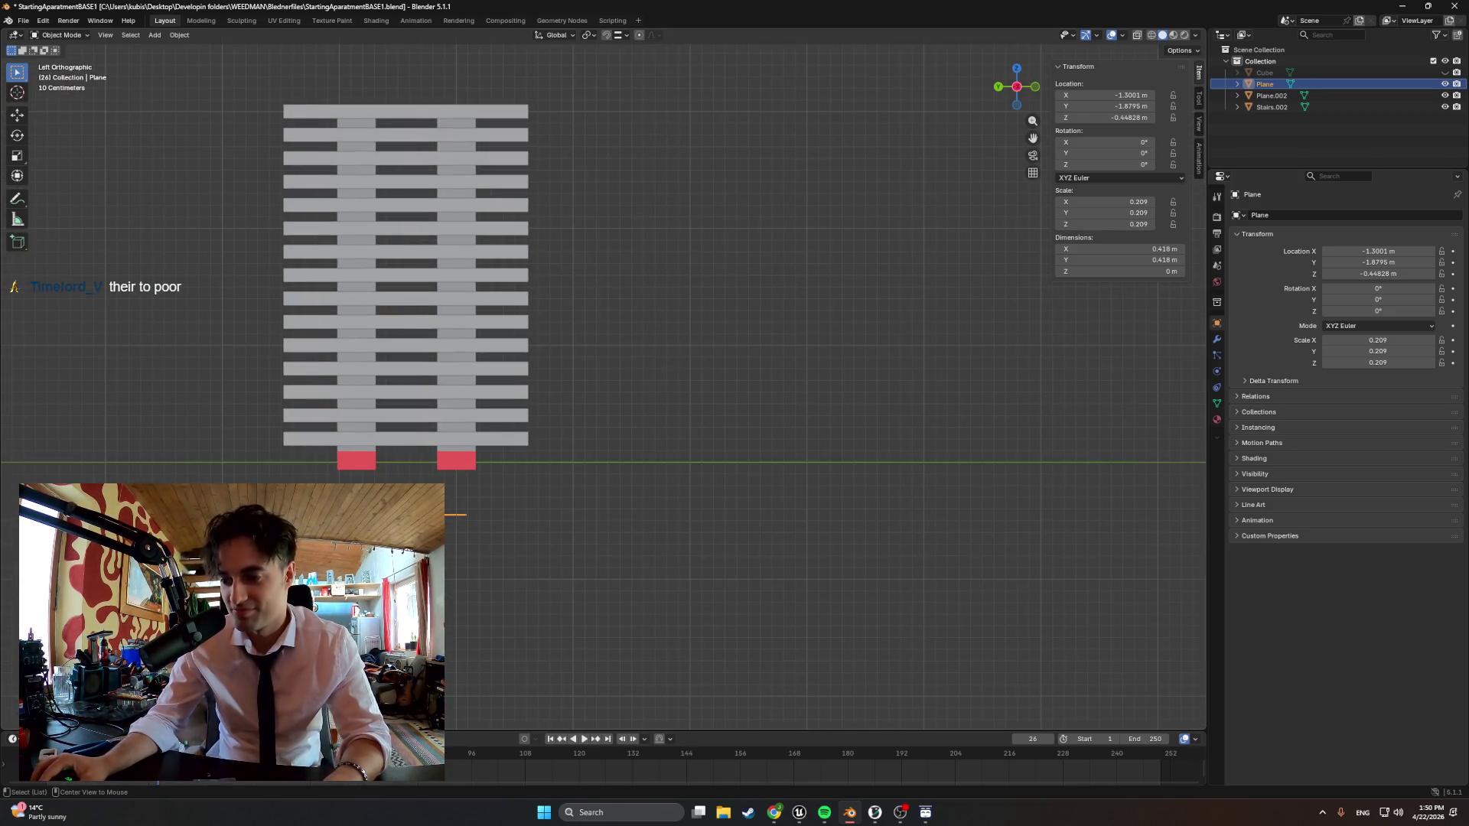
pyautogui.press('g')
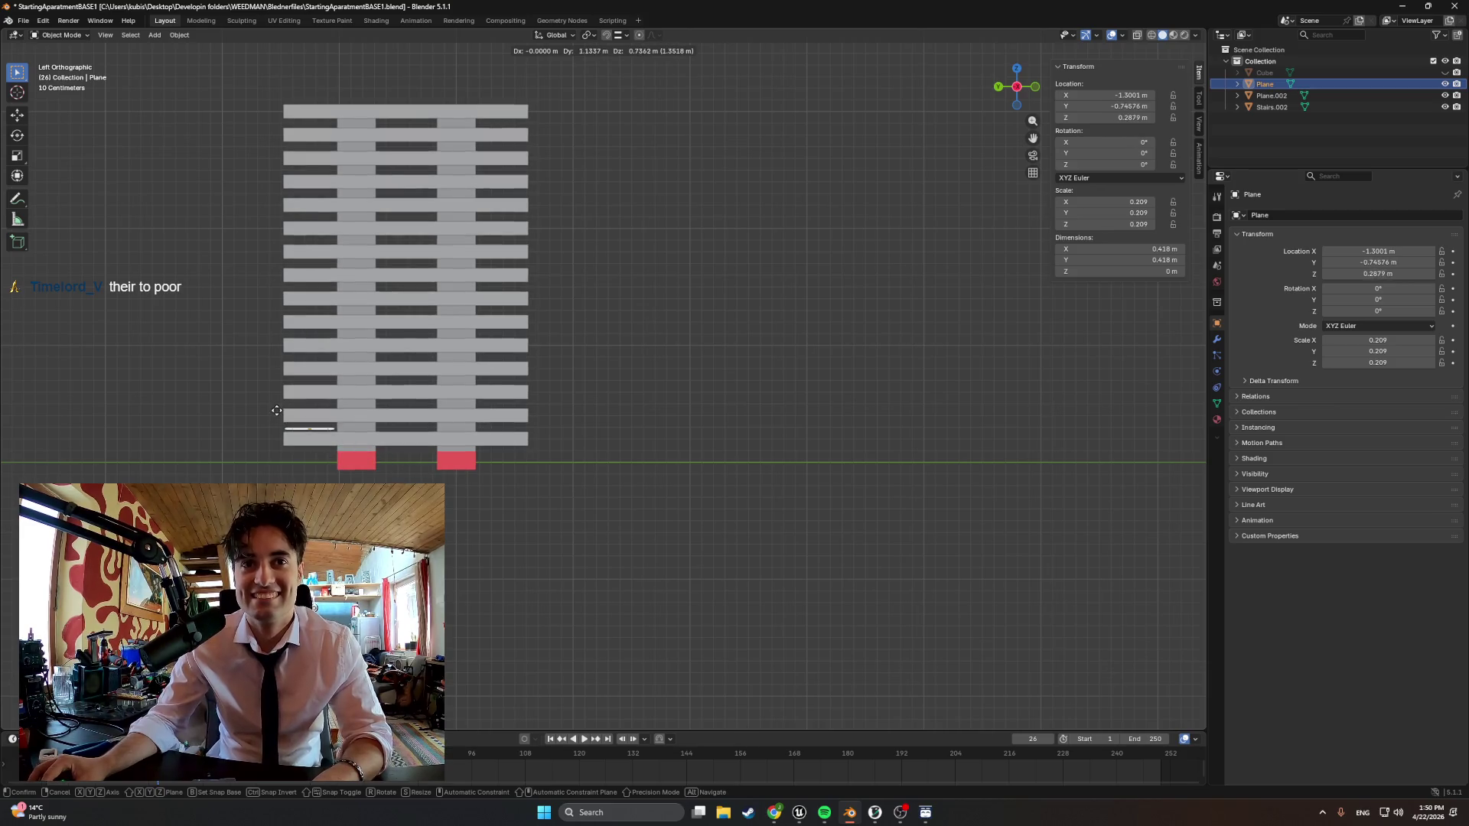
pyautogui.click(276, 412)
# From the back view, shift the plane sideways along X into position on the step
pyautogui.moveTo(294, 454); pyautogui.dragTo(241, 161, button='middle')
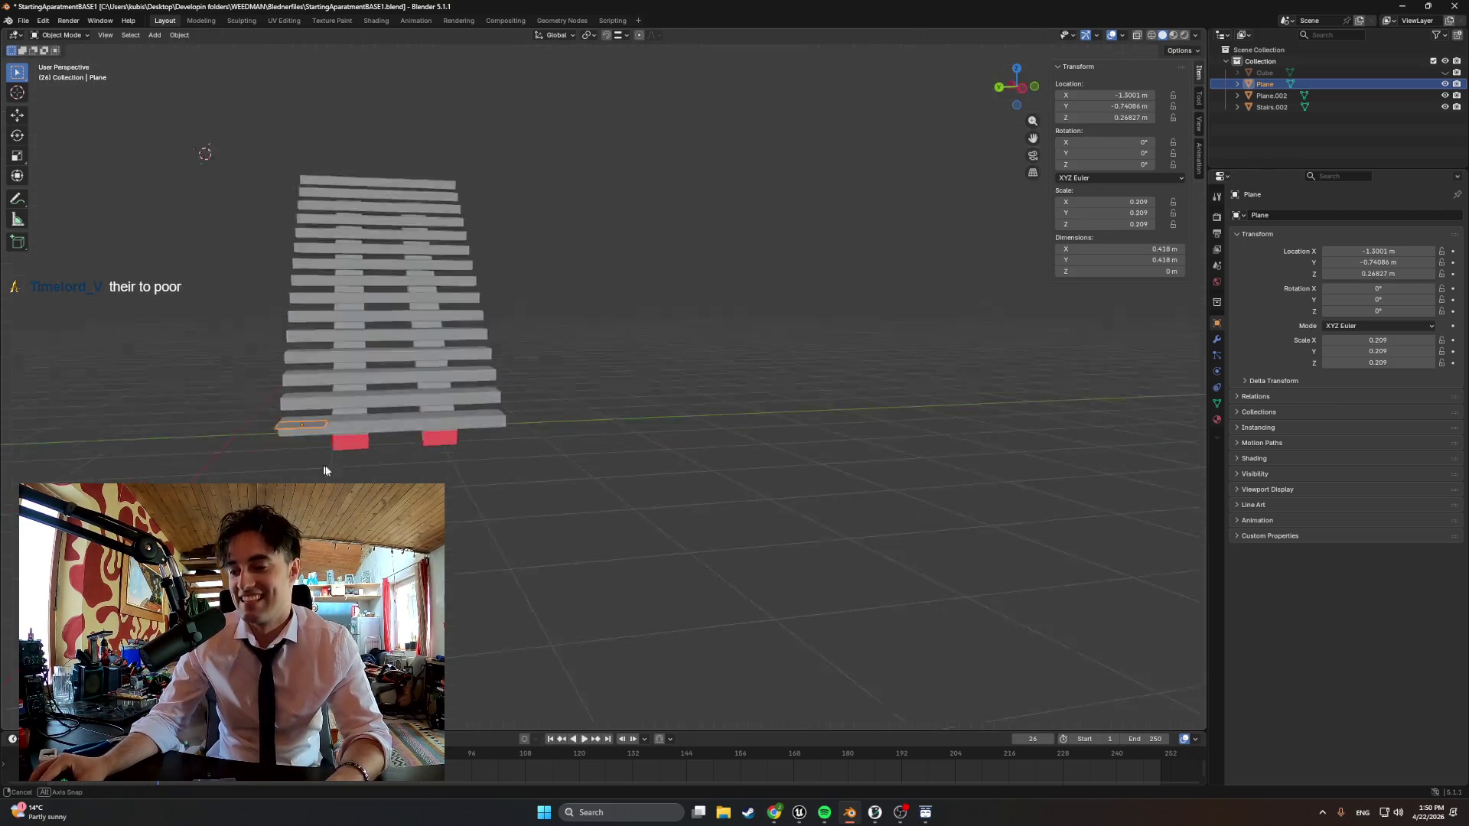
pyautogui.moveTo(515, 603); pyautogui.dragTo(567, 584, button='middle')
pyautogui.press('KP_7')
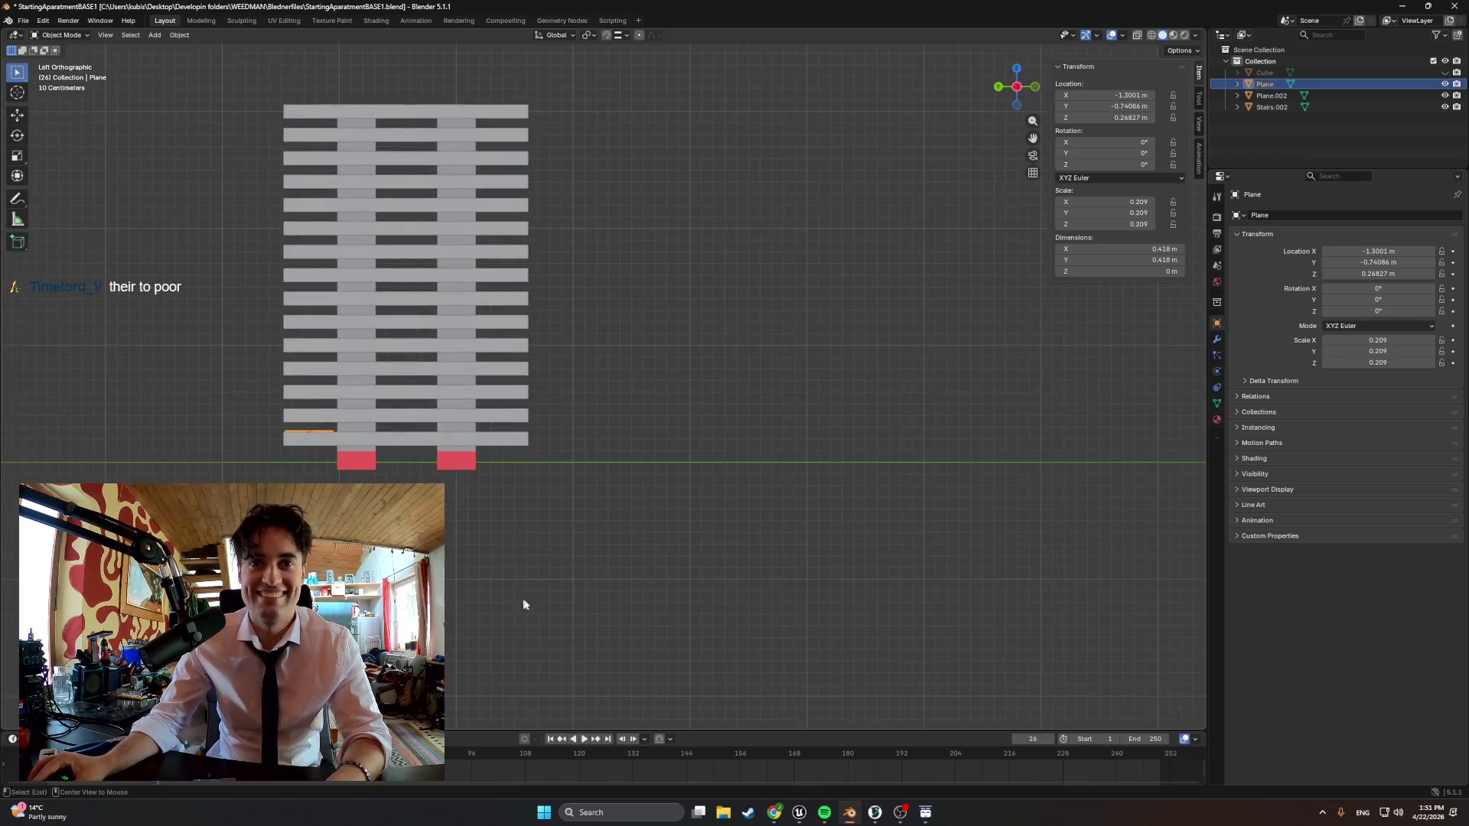
pyautogui.press('ctrl+KP_1')
pyautogui.press('g')
pyautogui.press('x')
pyautogui.click(481, 420)
# Shrink the plane further, trying and undoing a first upward extrusion along the way
pyautogui.moveTo(481, 421)
pyautogui.mouseDown(button='middle')
pyautogui.moveTo(422, 424)
pyautogui.moveTo(513, 482)
pyautogui.moveTo(651, 447)
pyautogui.moveTo(695, 454)
pyautogui.mouseUp(button='middle')
pyautogui.press('s')
pyautogui.click(659, 427)
pyautogui.press('Tab')
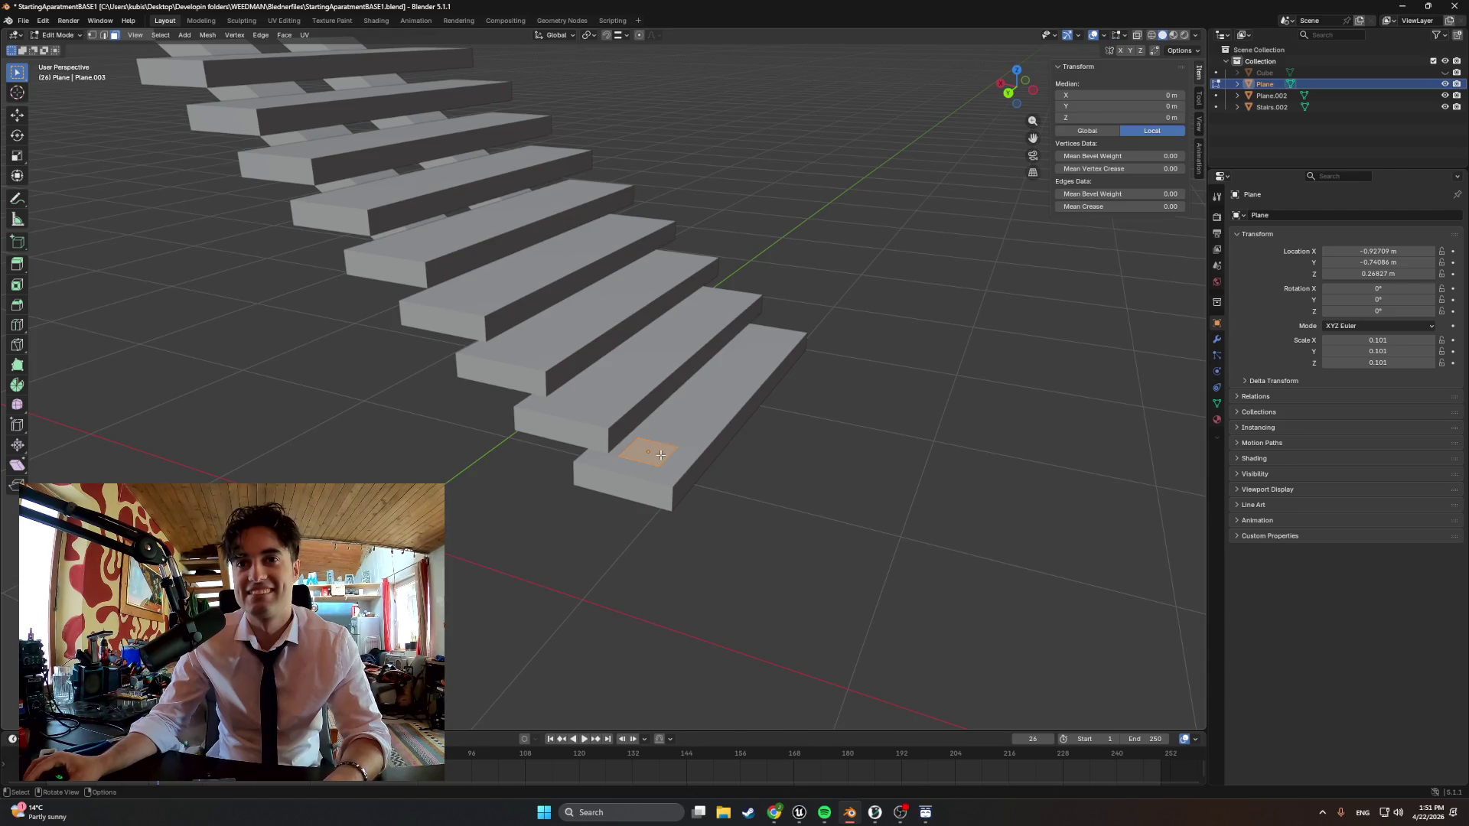
pyautogui.press('e')
pyautogui.click(704, 275)
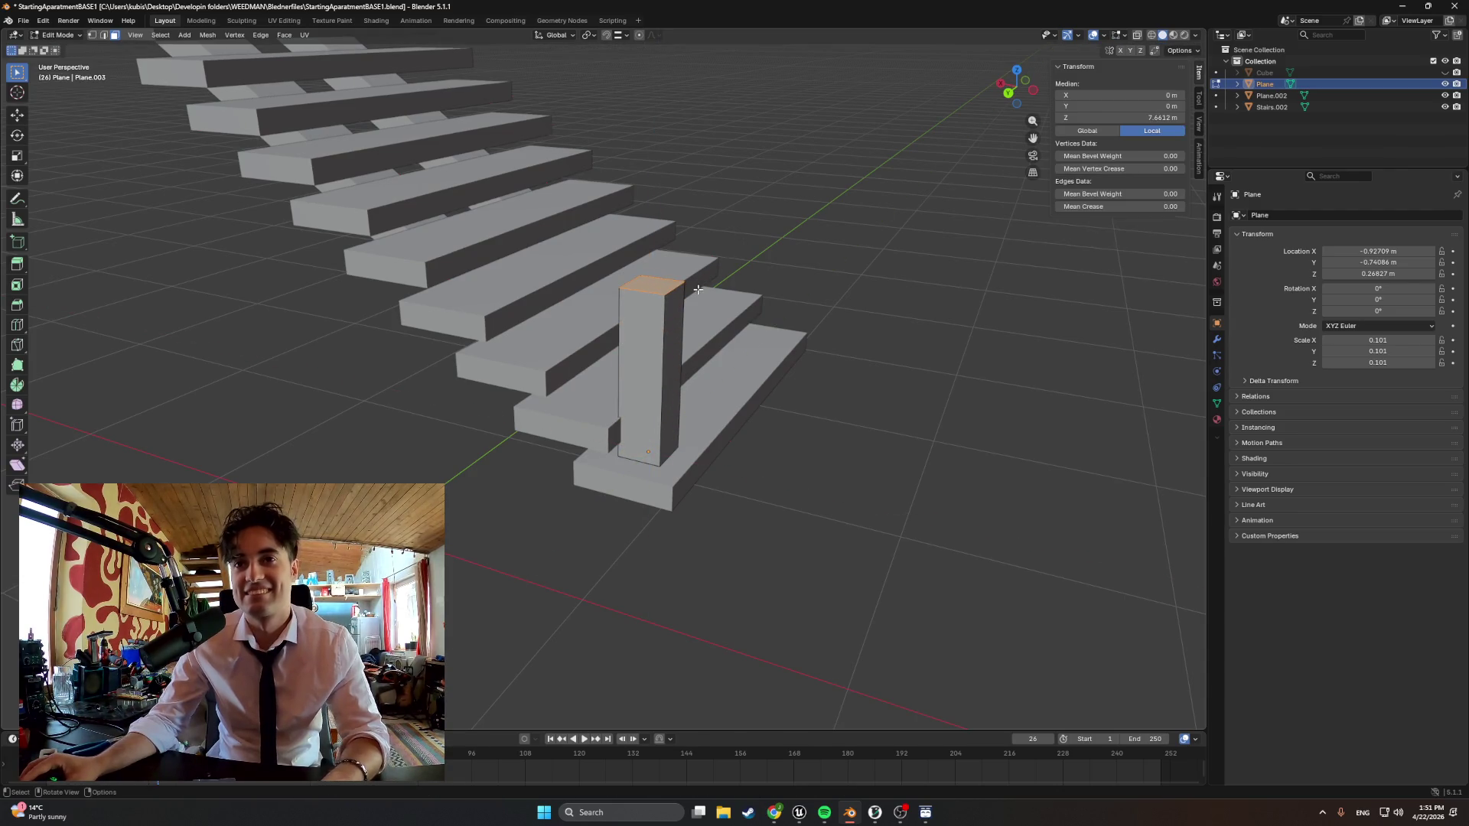
pyautogui.hotkey('ctrl', 'z')
pyautogui.press('Tab')
pyautogui.press('s')
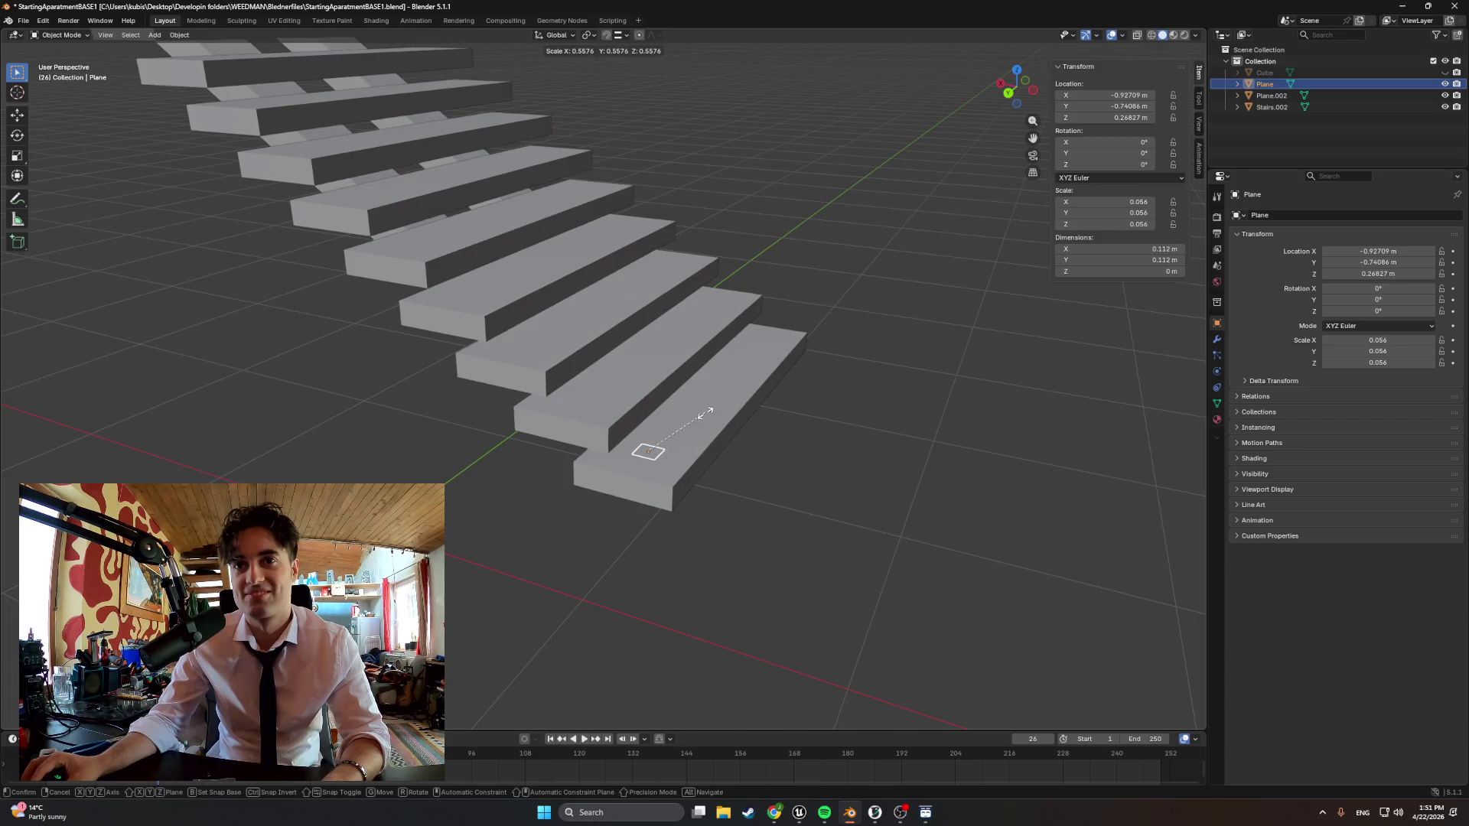
pyautogui.click(661, 426)
# In Edit Mode, undo another trial extrusion and scale the face down to post width
pyautogui.press('Tab')
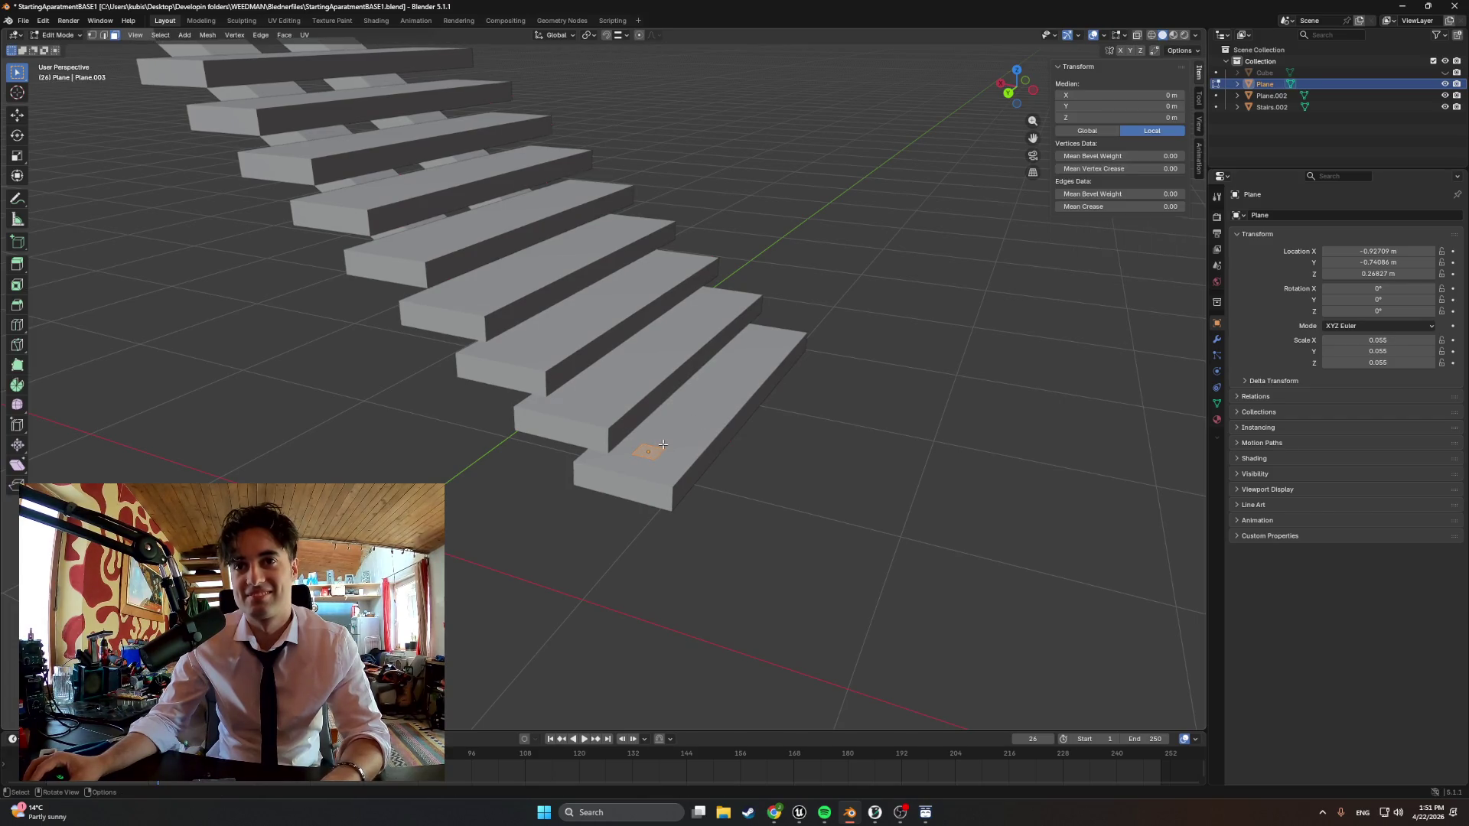
pyautogui.press('e')
pyautogui.click(652, 286)
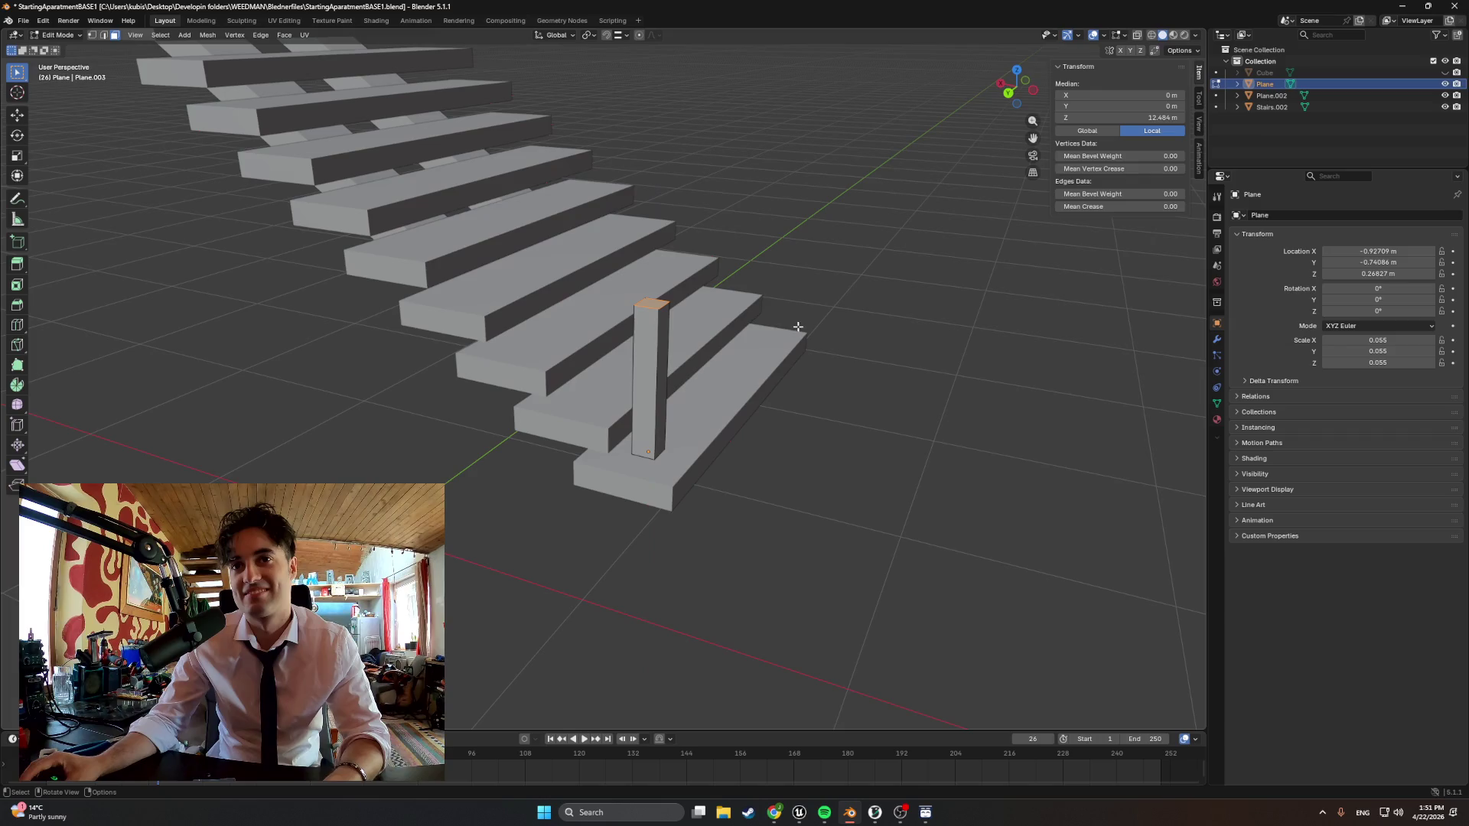
pyautogui.hotkey('ctrl', 'z')
pyautogui.press('s')
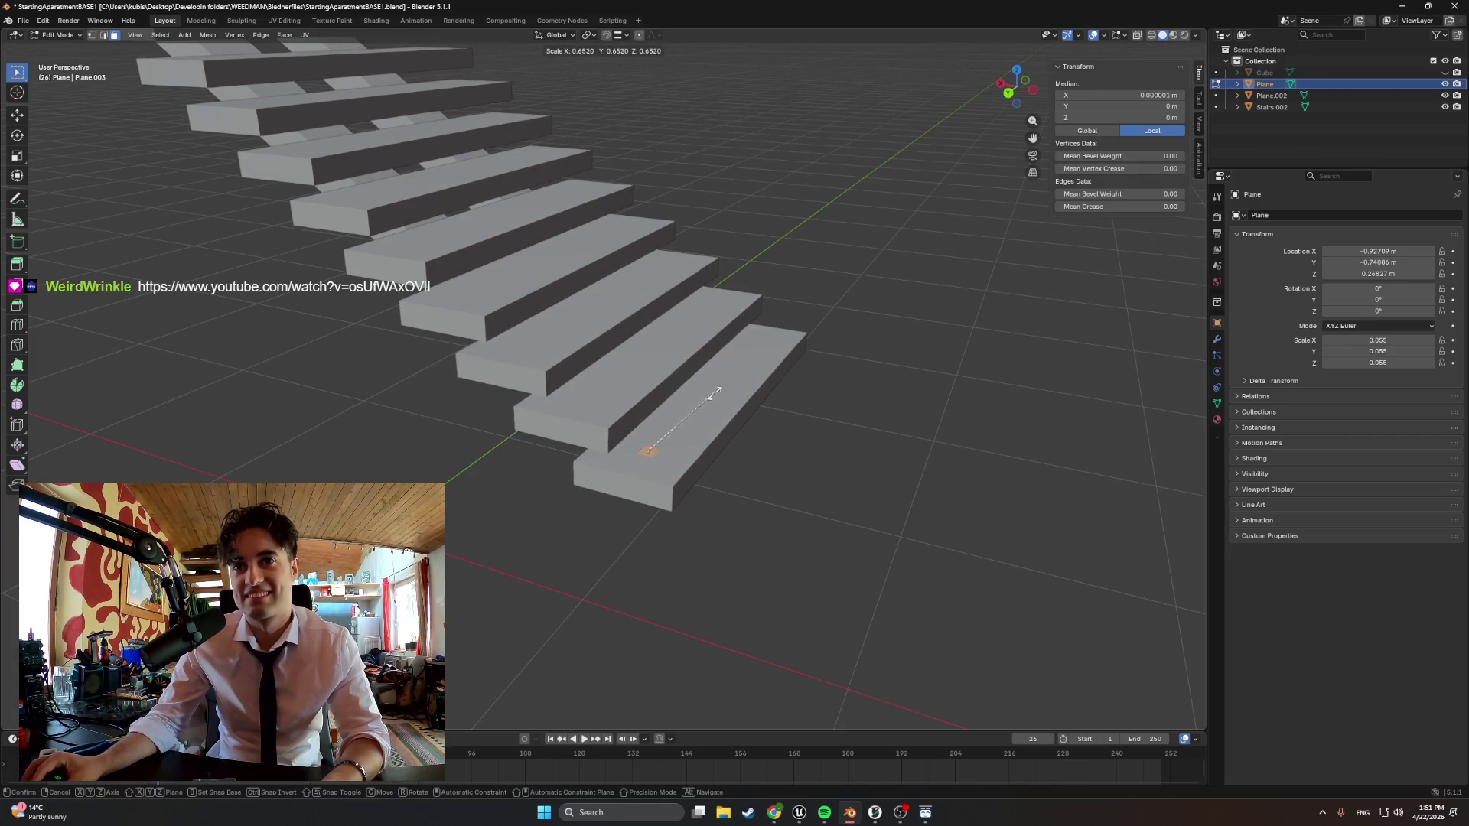
pyautogui.moveTo(711, 396); pyautogui.dragTo(620, 393, button='middle')
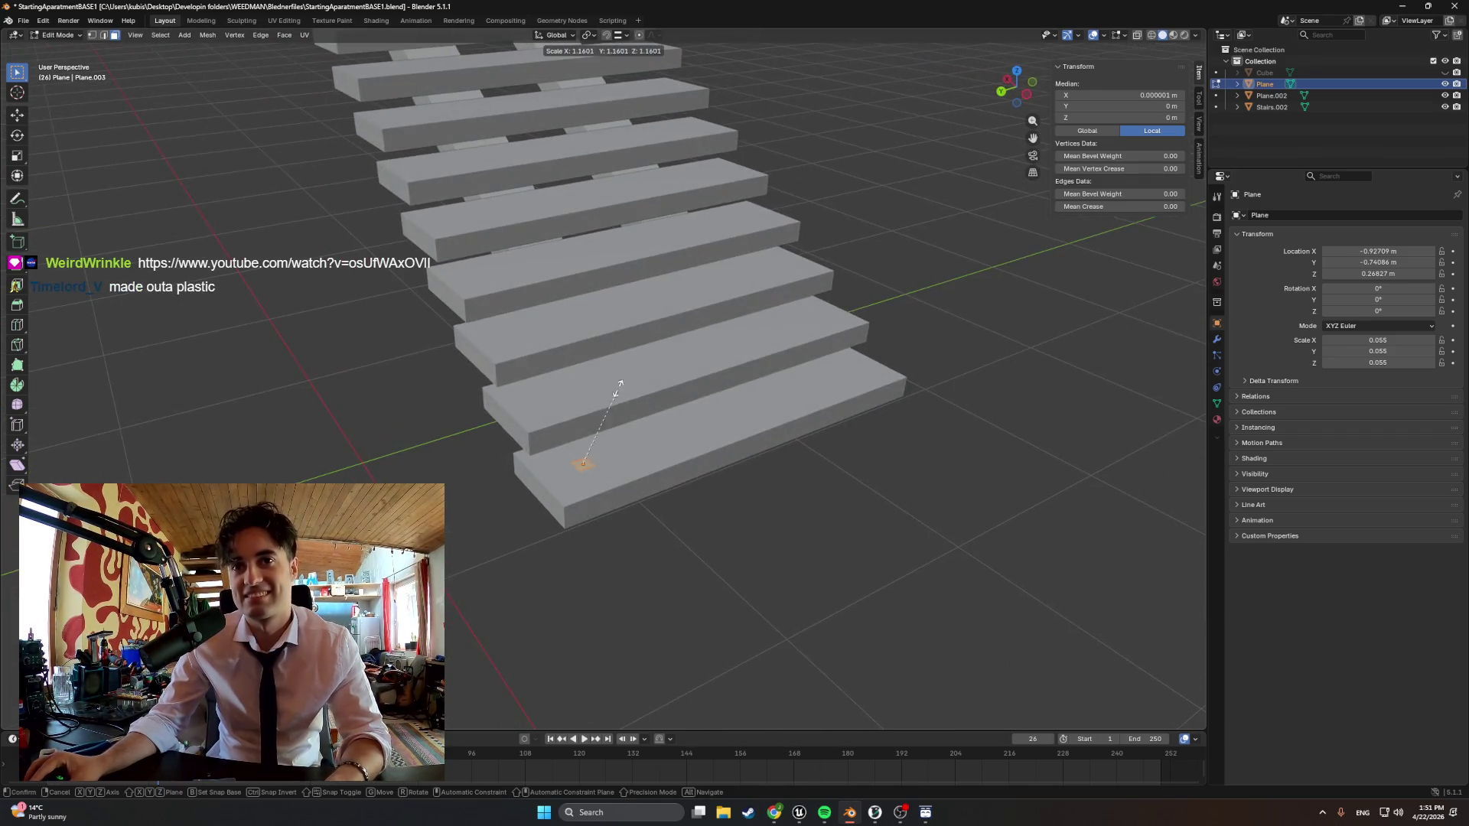
pyautogui.click(616, 404)
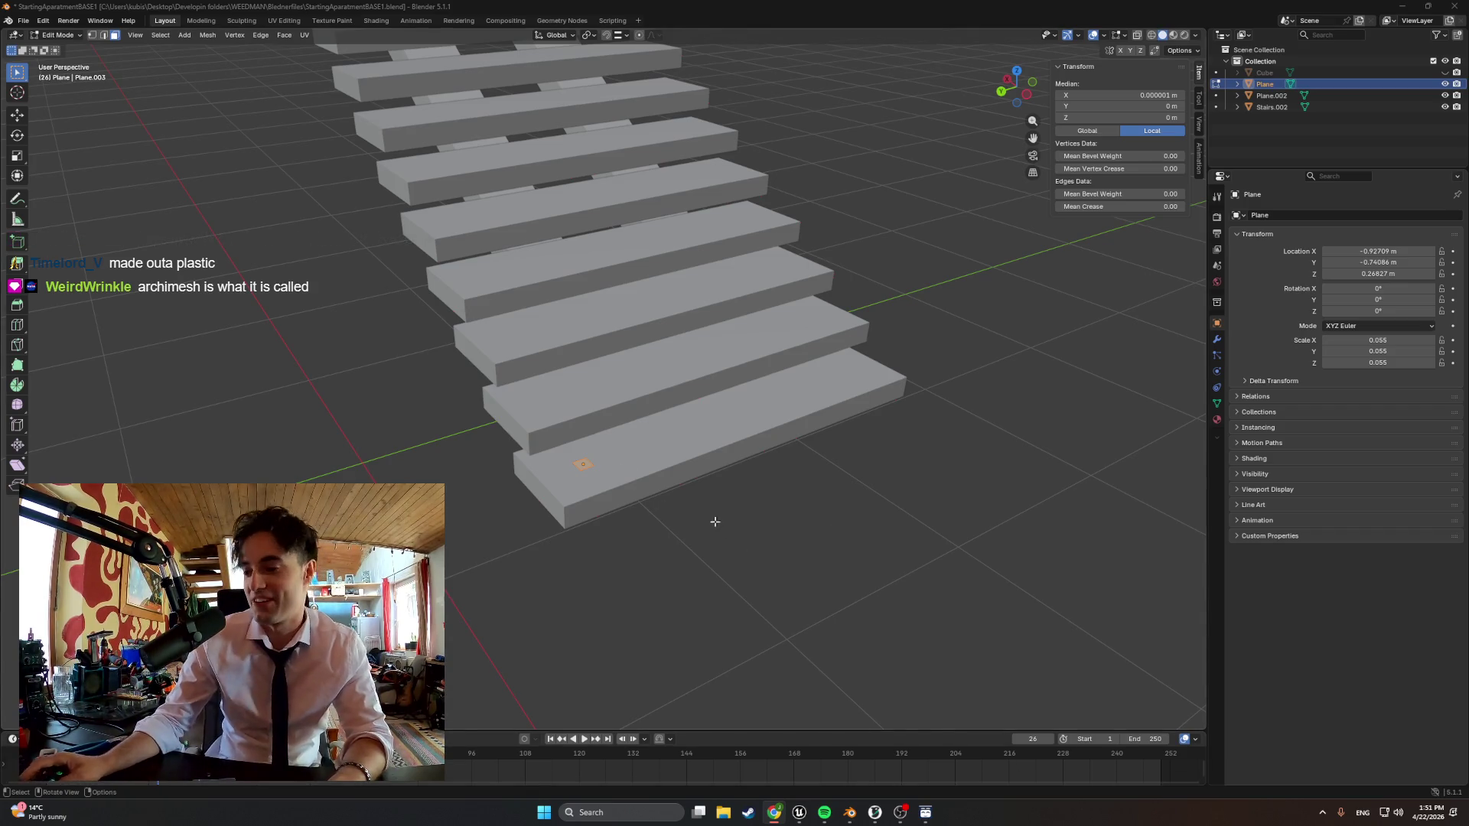
pyautogui.scroll(-3, 716, 524)
# Extrude the face upward into a tall thin post and inspect it from several angles
pyautogui.press('e')
pyautogui.click(620, 264)
pyautogui.moveTo(689, 344)
pyautogui.mouseDown(button='middle')
pyautogui.moveTo(616, 304)
pyautogui.moveTo(652, 293)
pyautogui.mouseUp(button='middle')
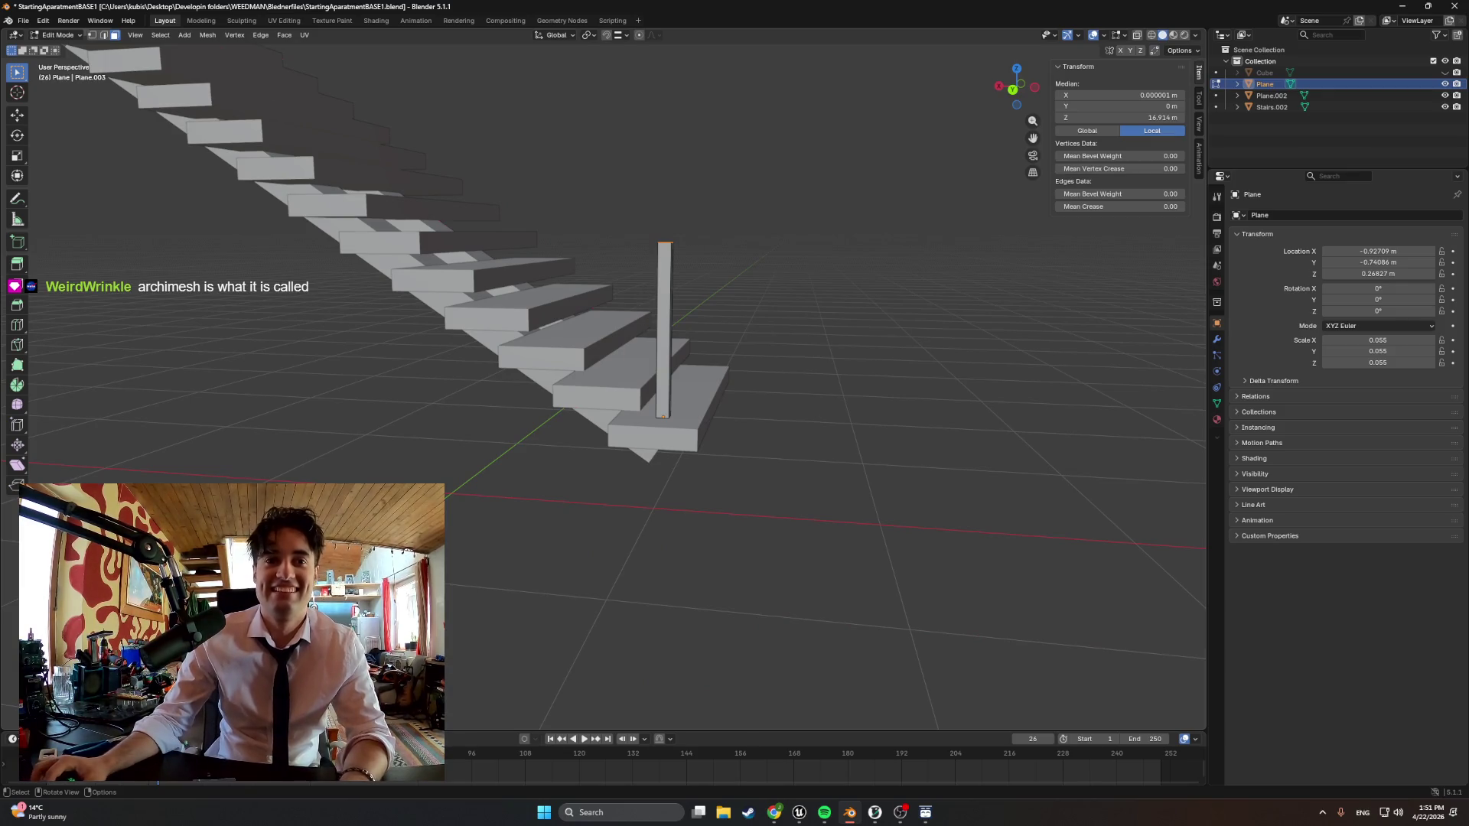
pyautogui.moveTo(643, 344)
pyautogui.mouseDown(button='middle')
pyautogui.moveTo(520, 457)
pyautogui.moveTo(539, 413)
pyautogui.moveTo(652, 563)
pyautogui.mouseUp(button='middle')
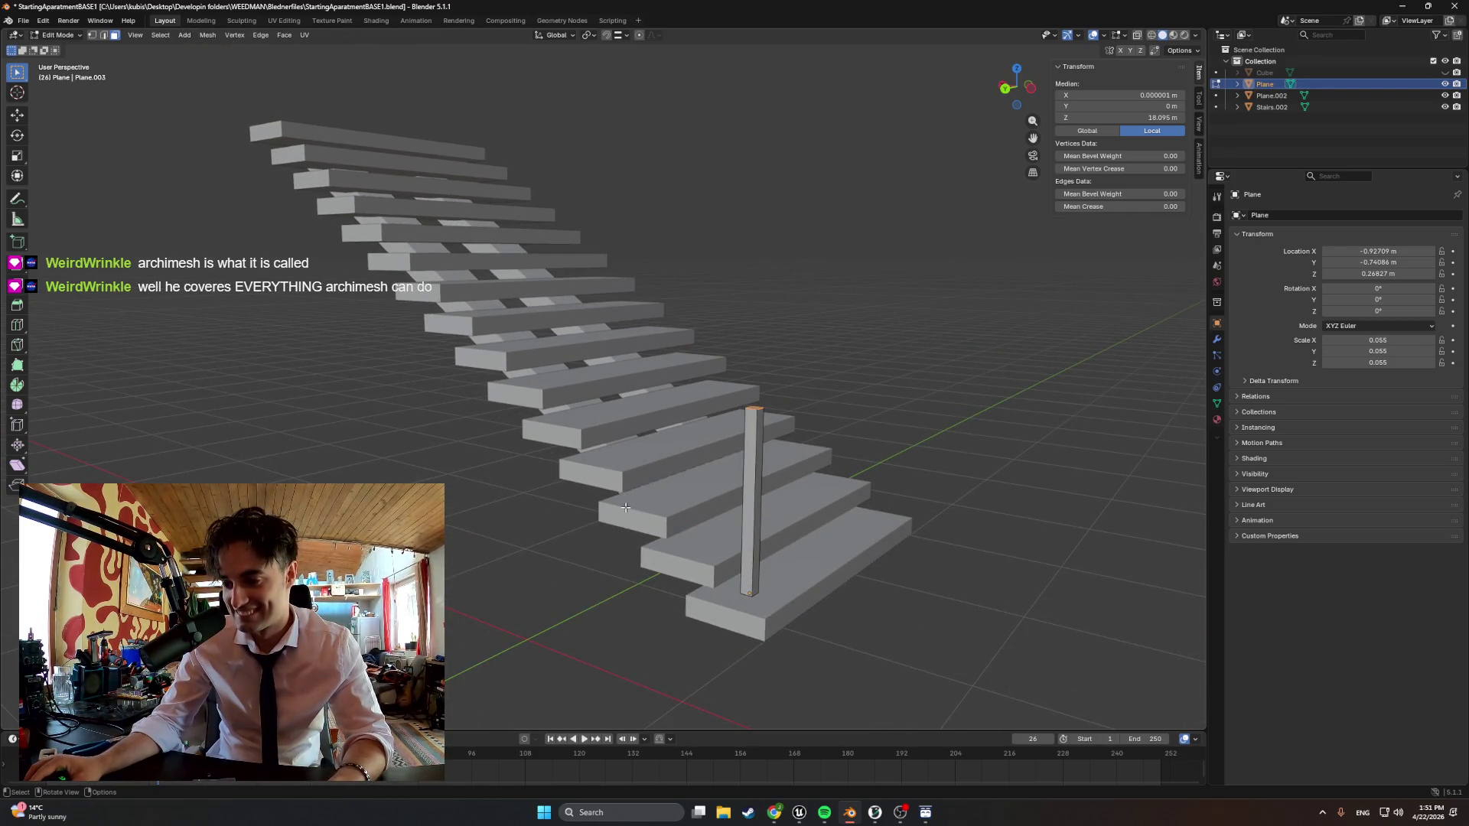
pyautogui.moveTo(624, 507); pyautogui.dragTo(804, 436, button='middle')
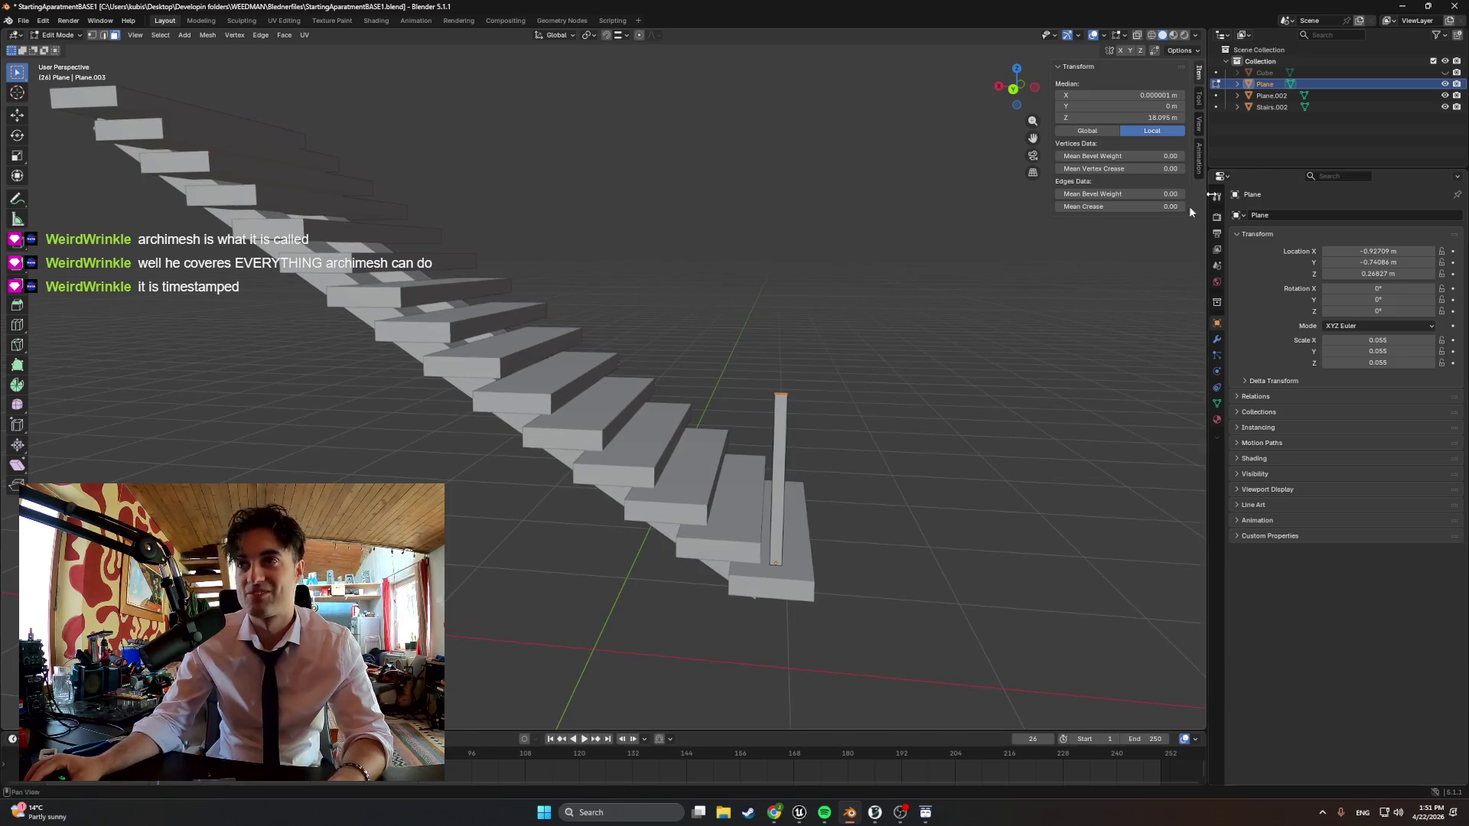
# Rename the Plane object in the Outliner to Rail
pyautogui.click(1288, 85)
pyautogui.doubleClick(1268, 85)
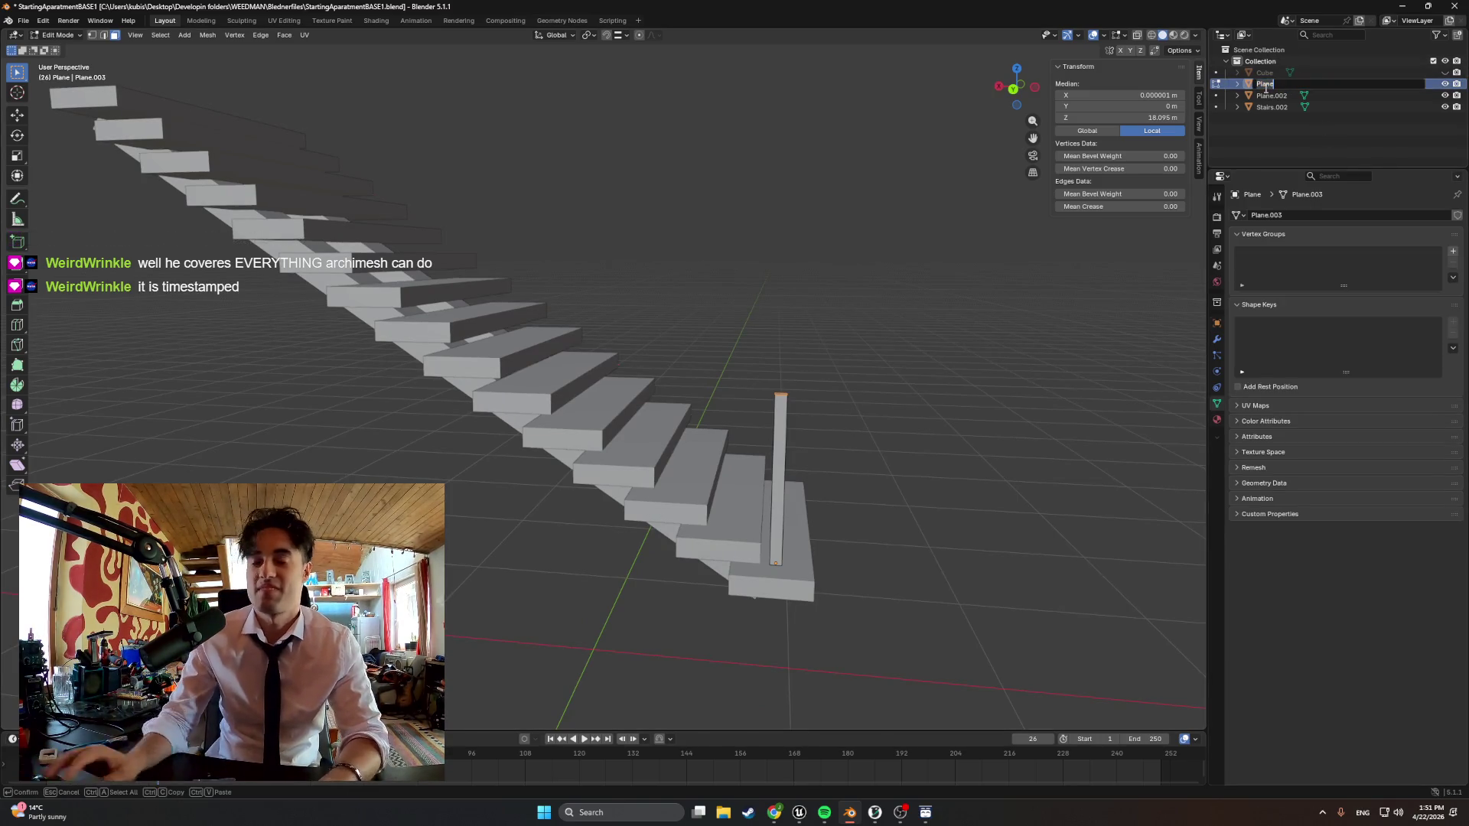
pyautogui.write('Re')
pyautogui.write('il')
pyautogui.press('Return')
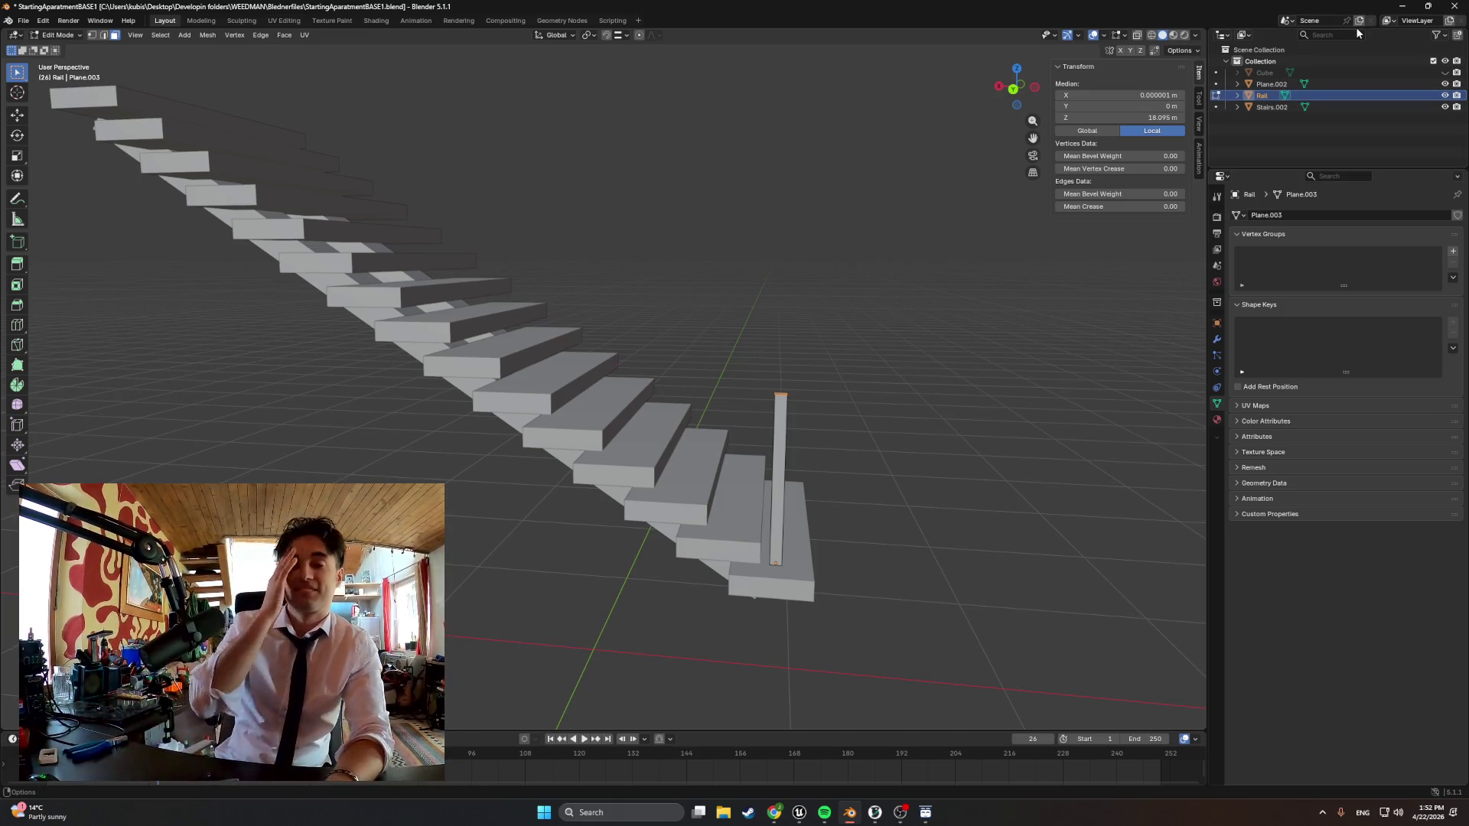
# In Object Mode from back orthographic view, move the Rail post vertically toward the bottom step
pyautogui.moveTo(643, 344); pyautogui.dragTo(724, 572, button='middle')
pyautogui.press('Tab')
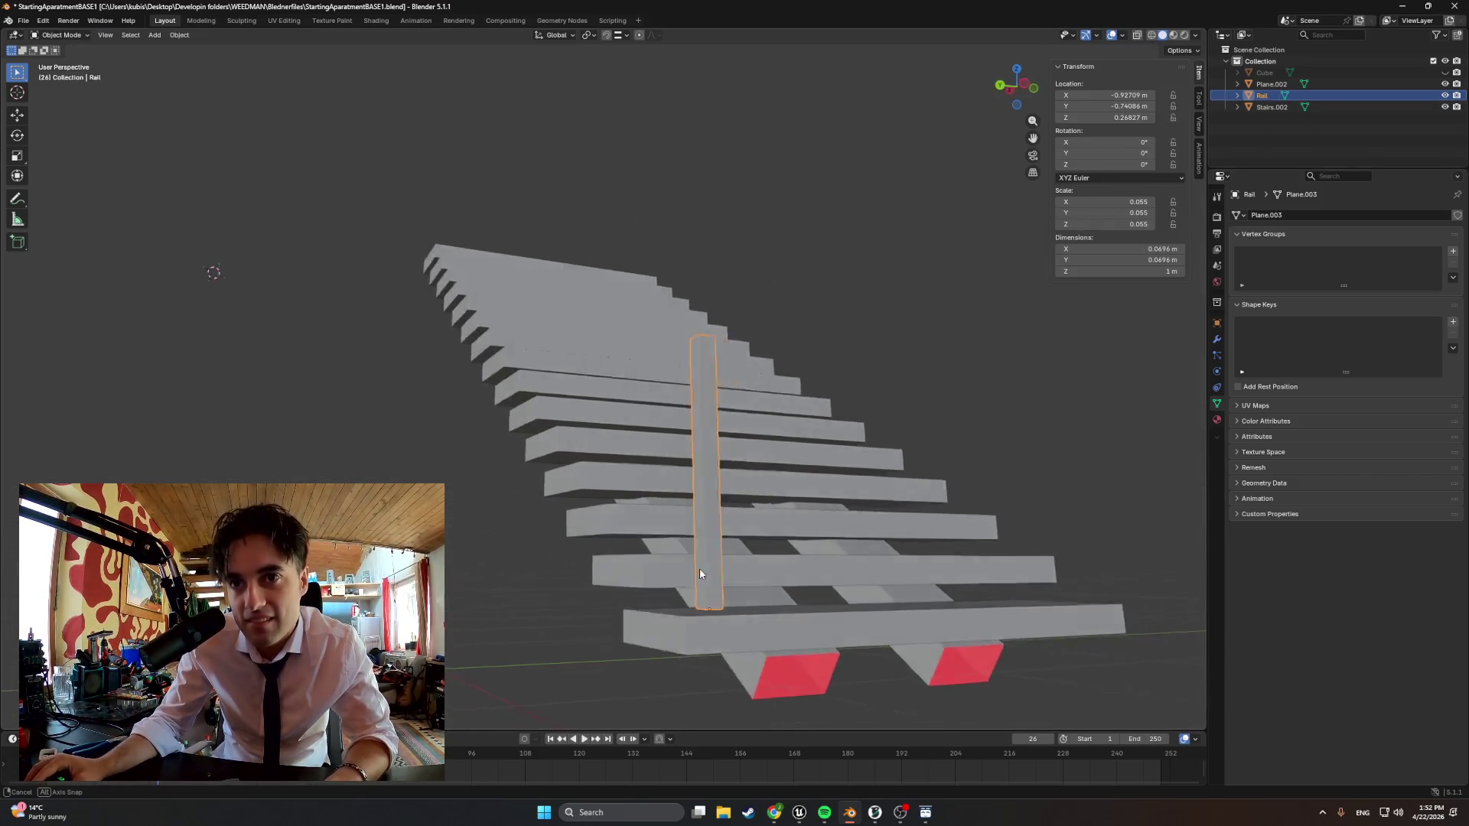
pyautogui.press('ctrl+KP_1')
pyautogui.scroll(2, 896, 577)
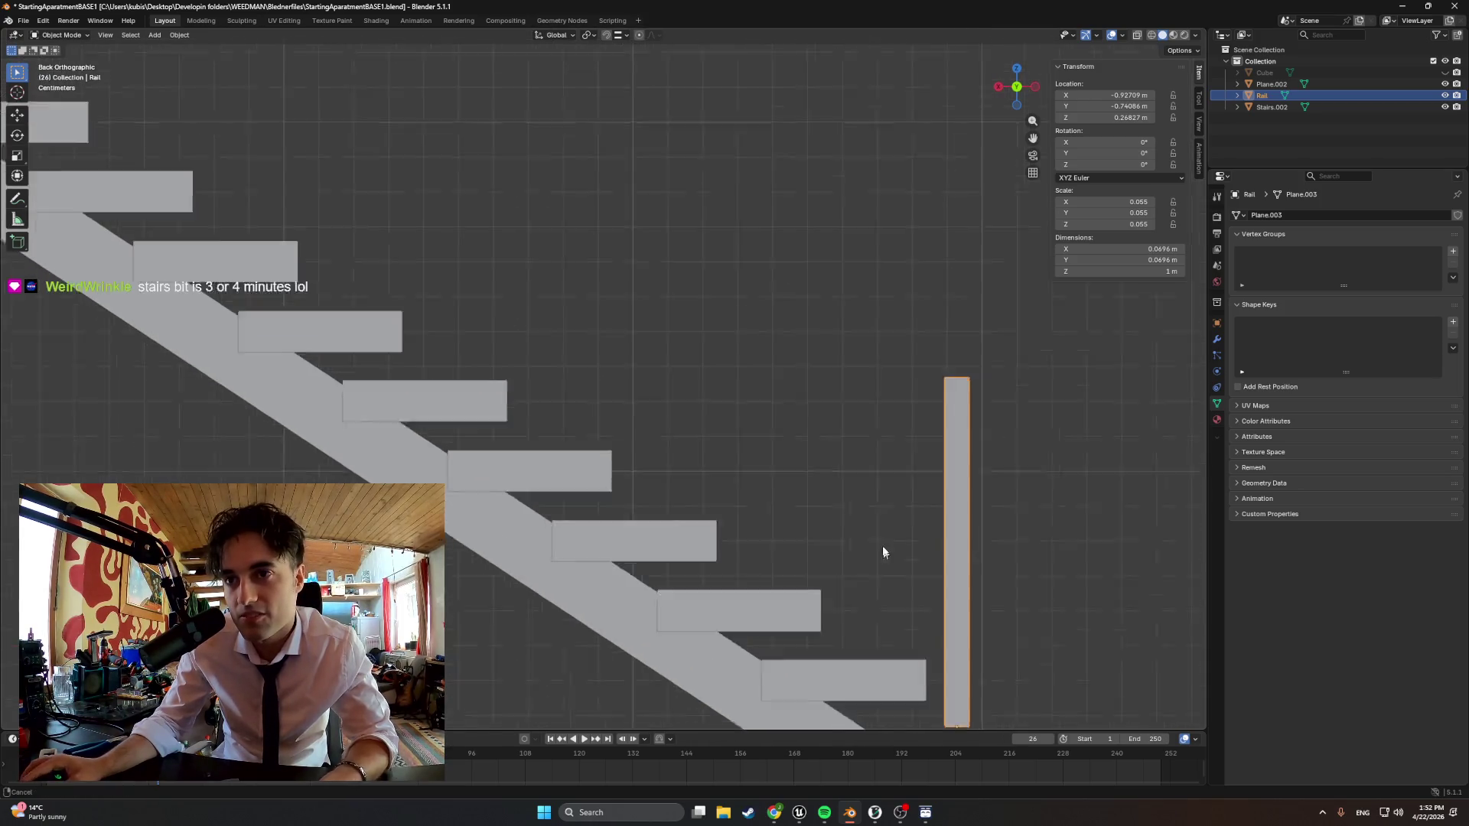
pyautogui.scroll(2, 861, 345)
pyautogui.press('g')
pyautogui.press('z')
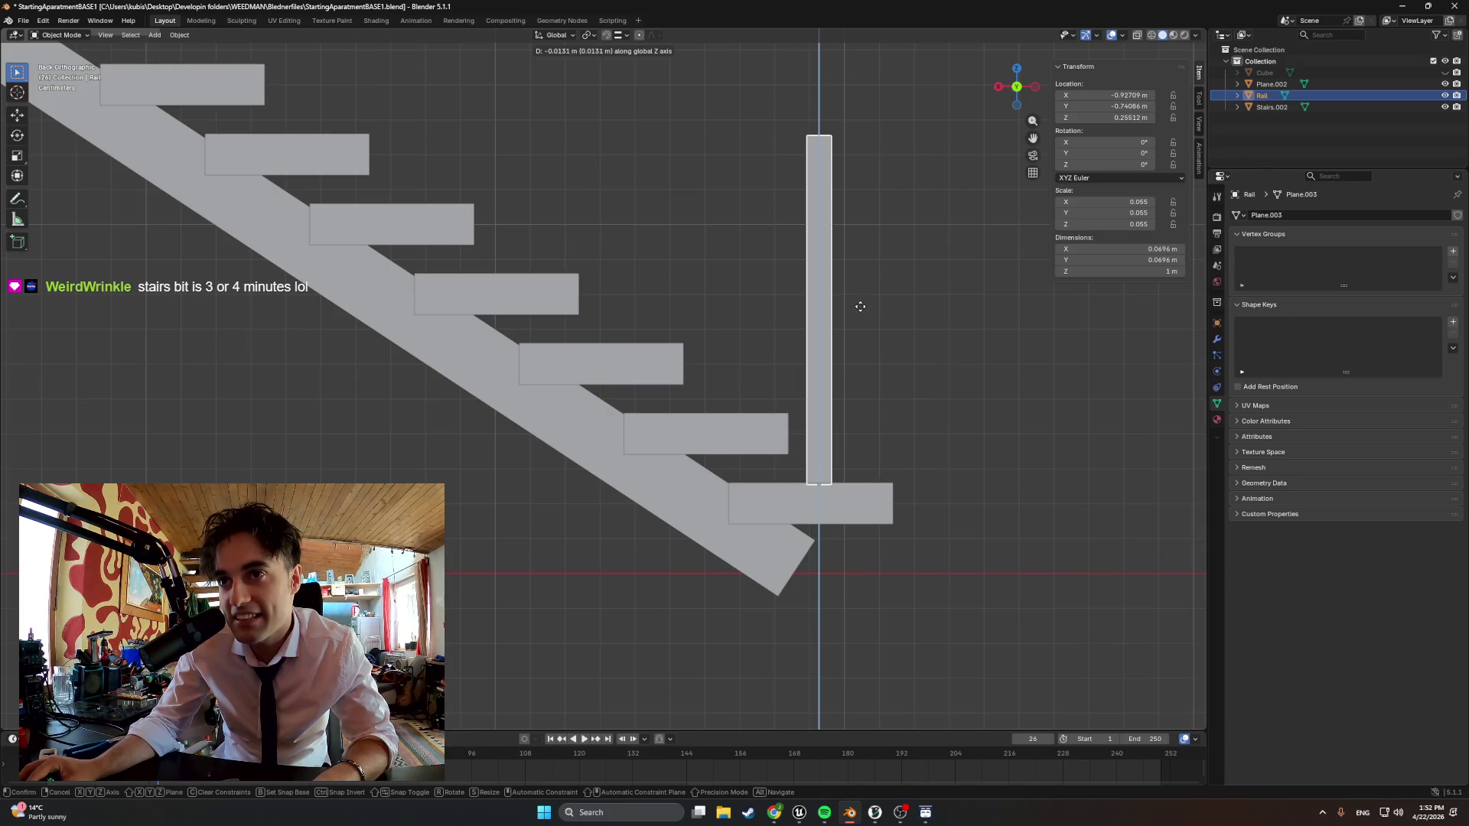
pyautogui.click(859, 301)
# Check the post base, fine-tune its Z height so it rests on the step, and copy the post
pyautogui.moveTo(860, 300); pyautogui.dragTo(827, 431, button='middle')
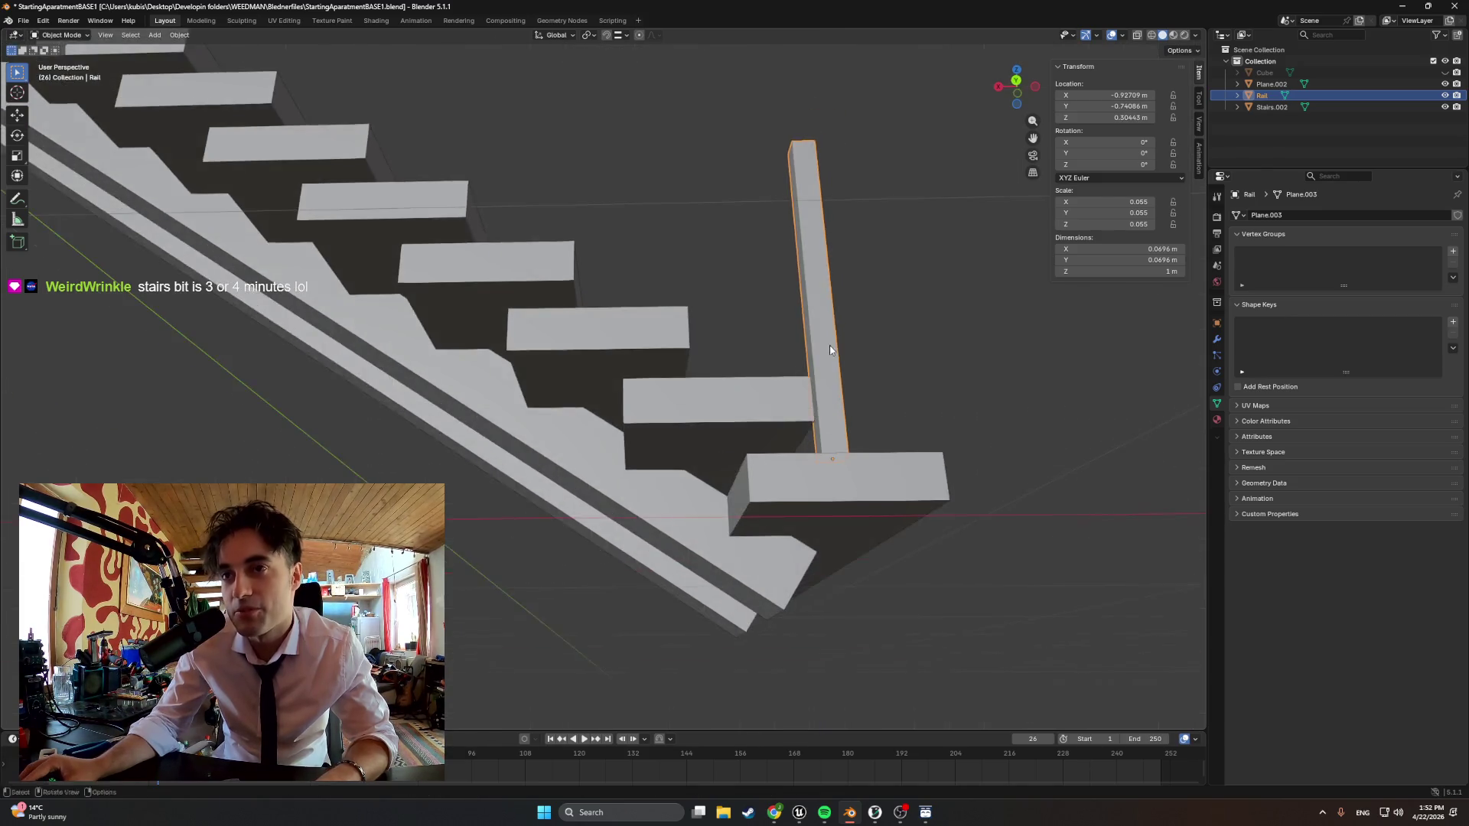
pyautogui.press('Tab')
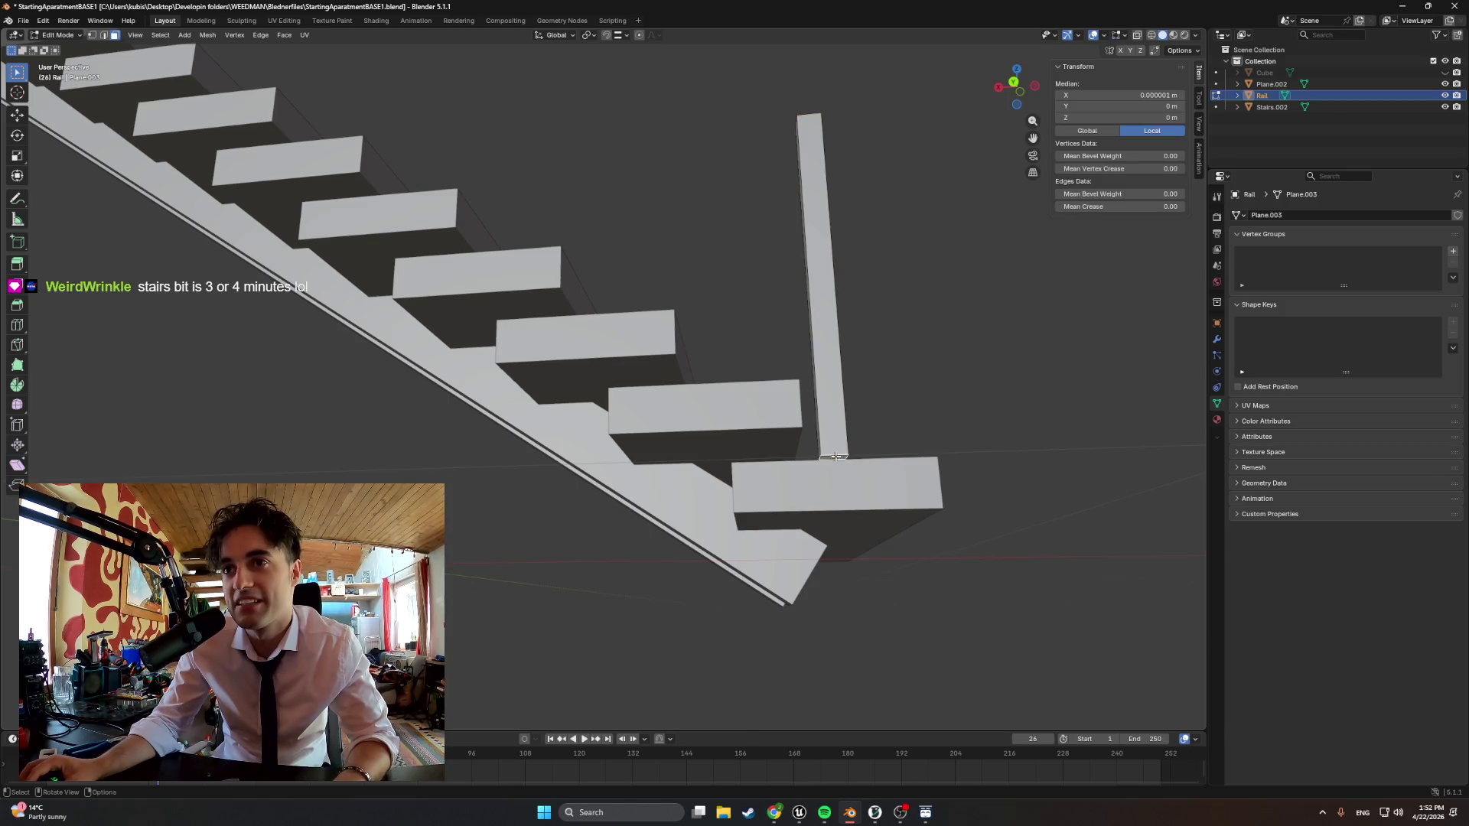
pyautogui.rightClick(888, 431)
pyautogui.click(884, 432)
pyautogui.scroll(-3, 884, 433)
pyautogui.moveTo(880, 376)
pyautogui.mouseDown(button='middle')
pyautogui.moveTo(852, 394)
pyautogui.moveTo(852, 287)
pyautogui.moveTo(852, 345)
pyautogui.moveTo(700, 376)
pyautogui.moveTo(791, 367)
pyautogui.mouseUp(button='middle')
pyautogui.press('Tab')
pyautogui.press('g')
pyautogui.press('z')
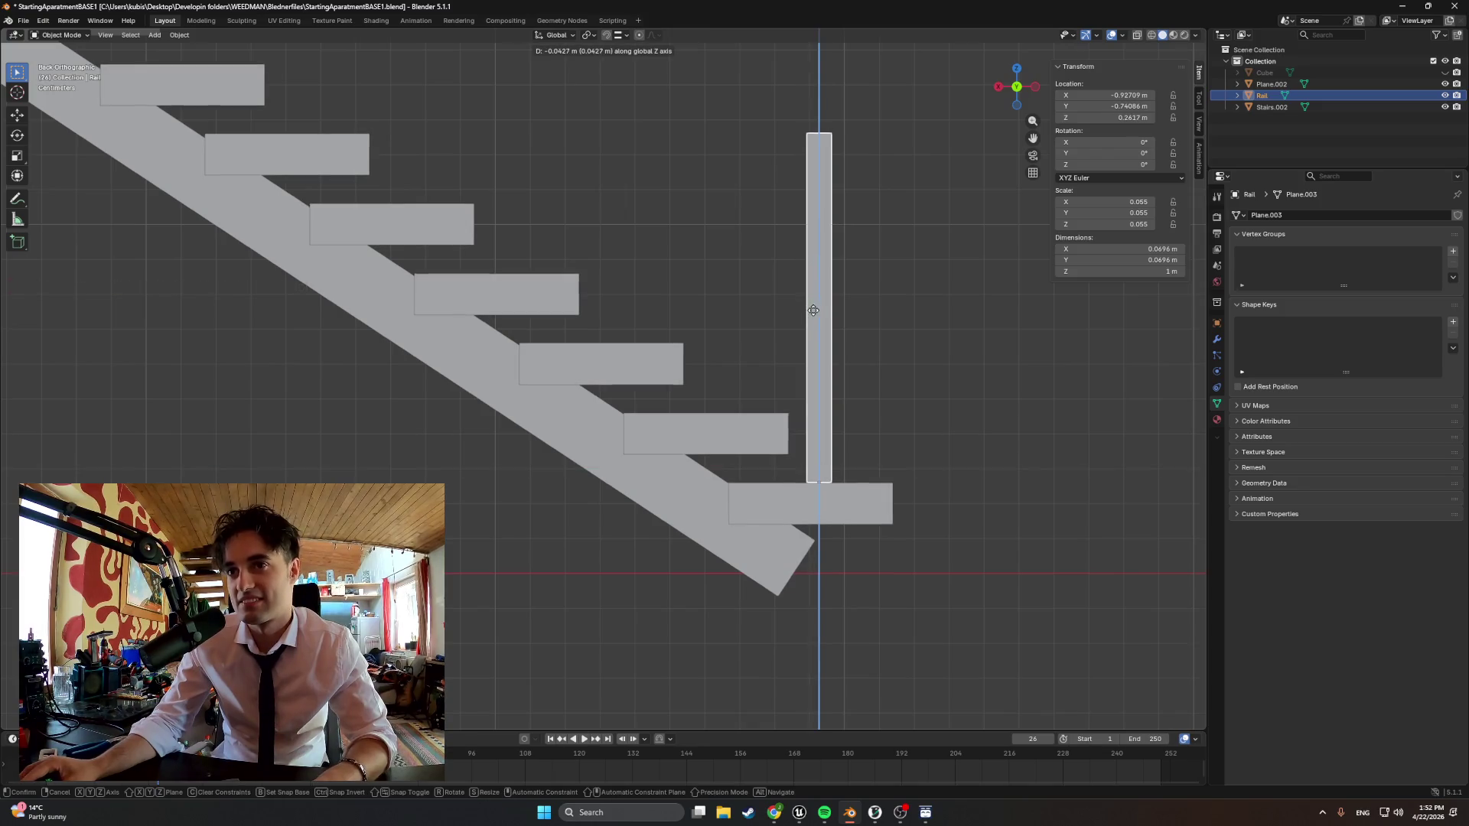
pyautogui.click(814, 312)
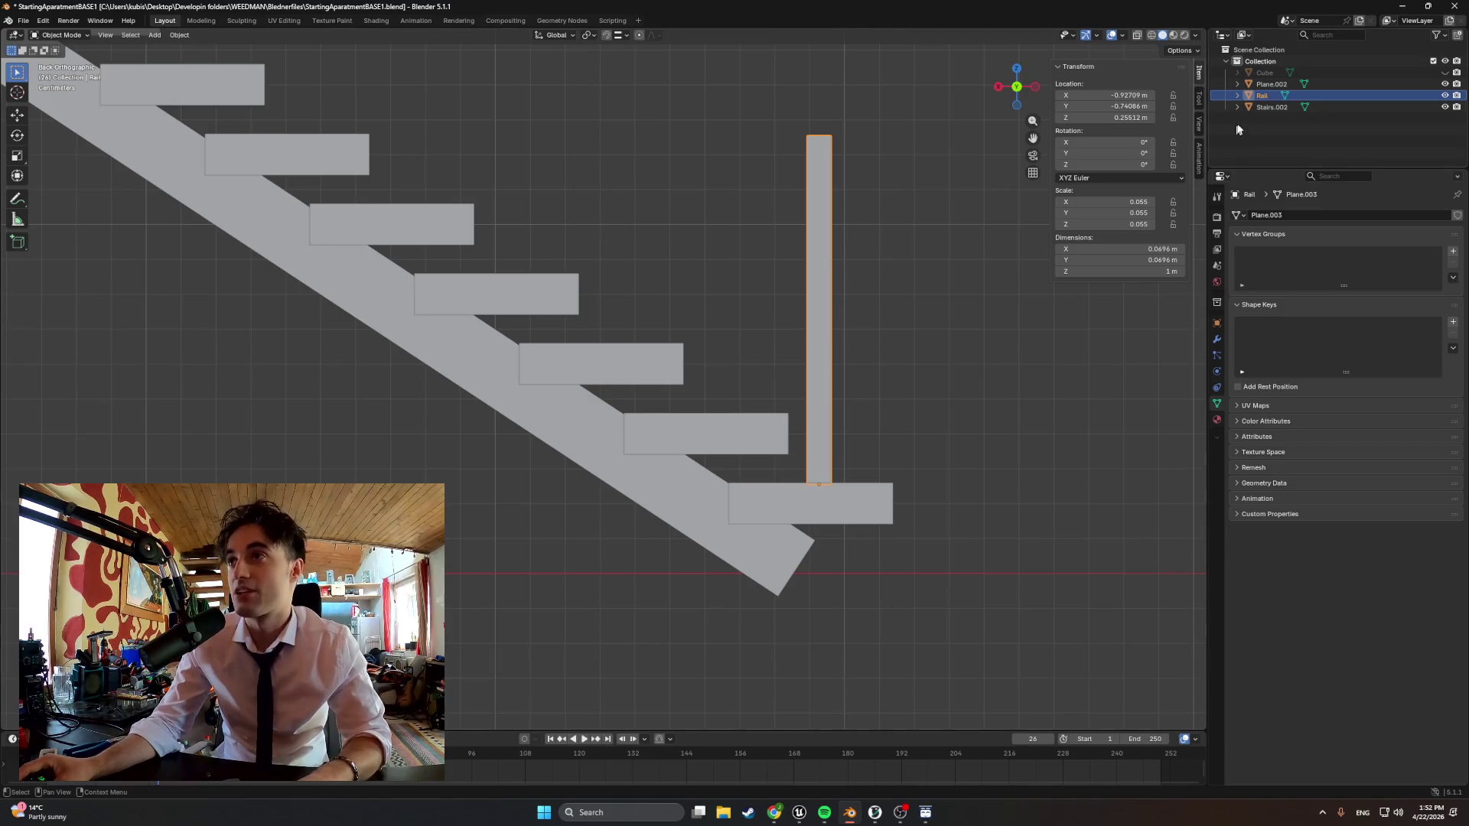
pyautogui.hotkey('ctrl', 'c')
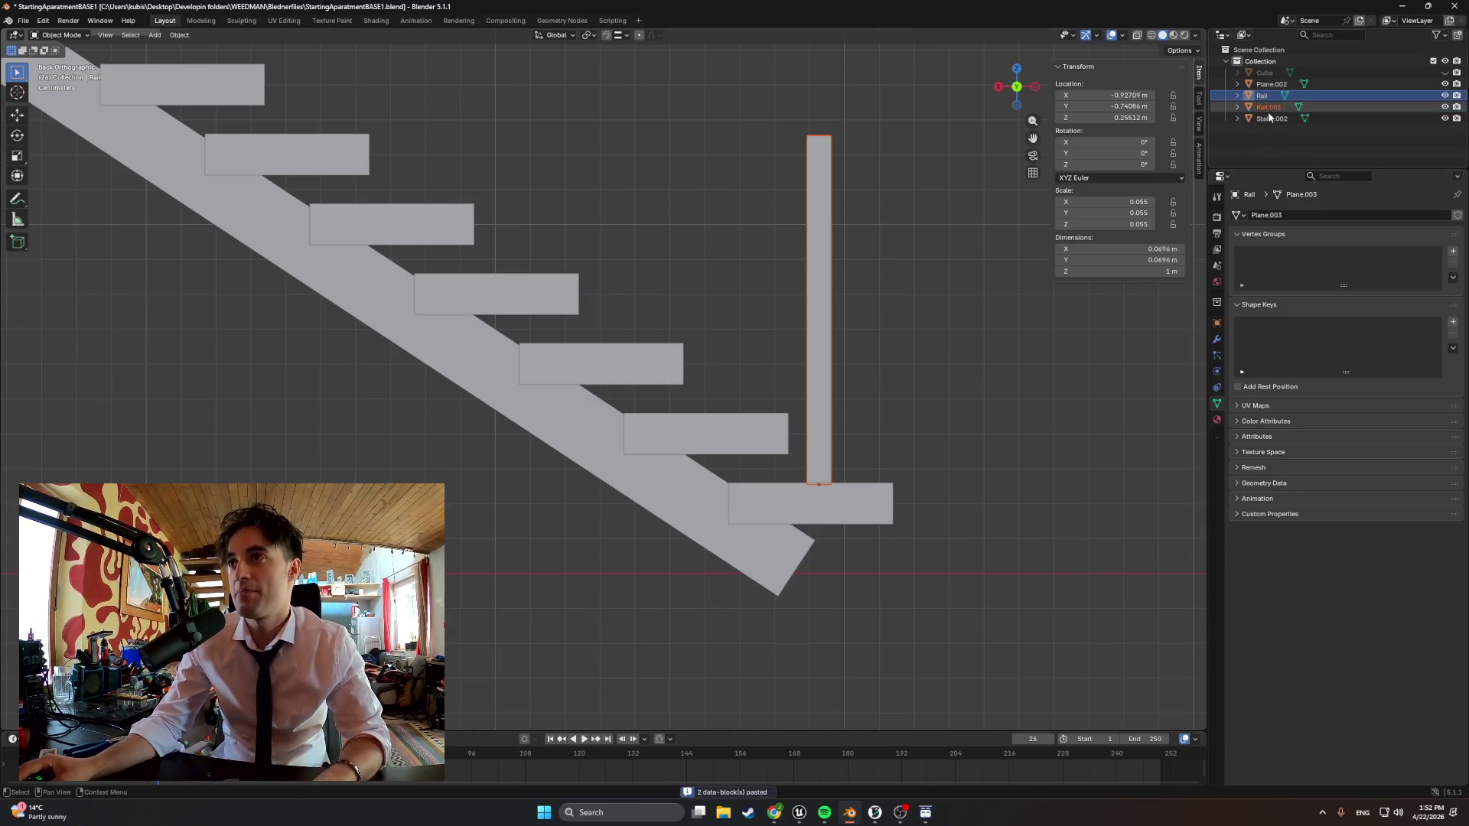
# Paste a duplicate post and move it up and across onto the second step
pyautogui.hotkey('ctrl', 'v')
pyautogui.press('g')
pyautogui.press('z')
pyautogui.click(887, 350)
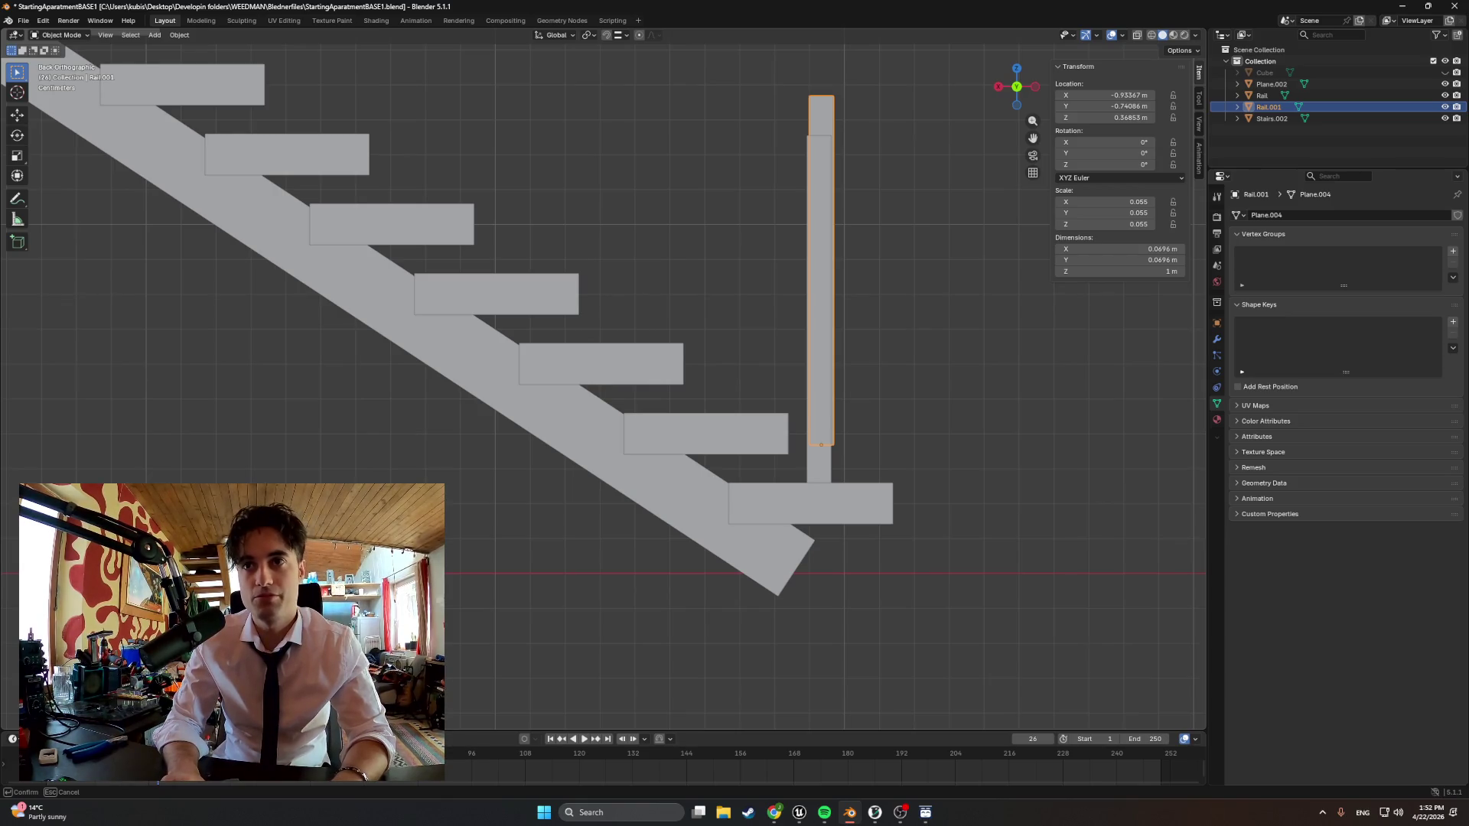
pyautogui.press('Return')
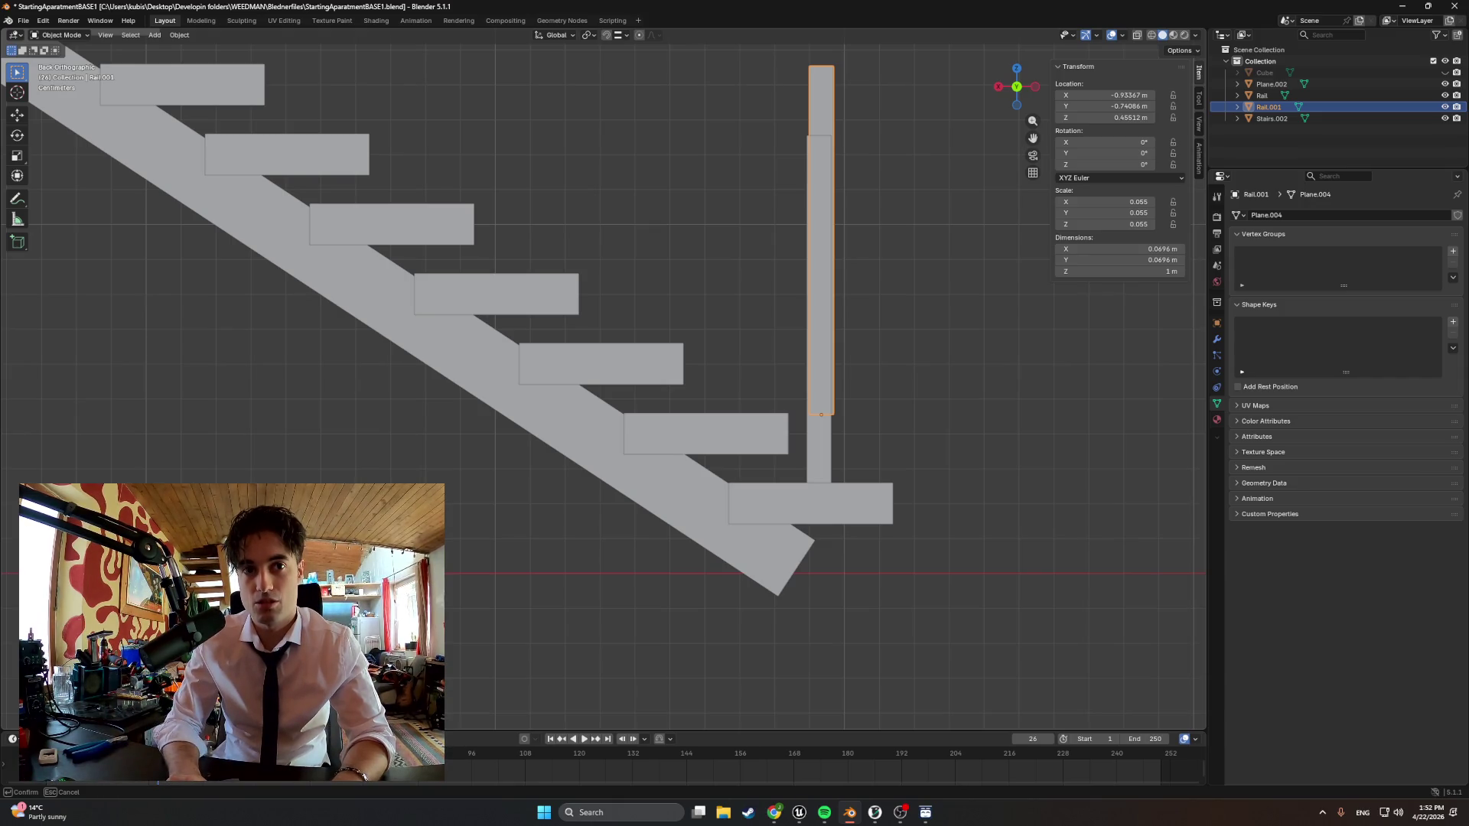
pyautogui.press('Return')
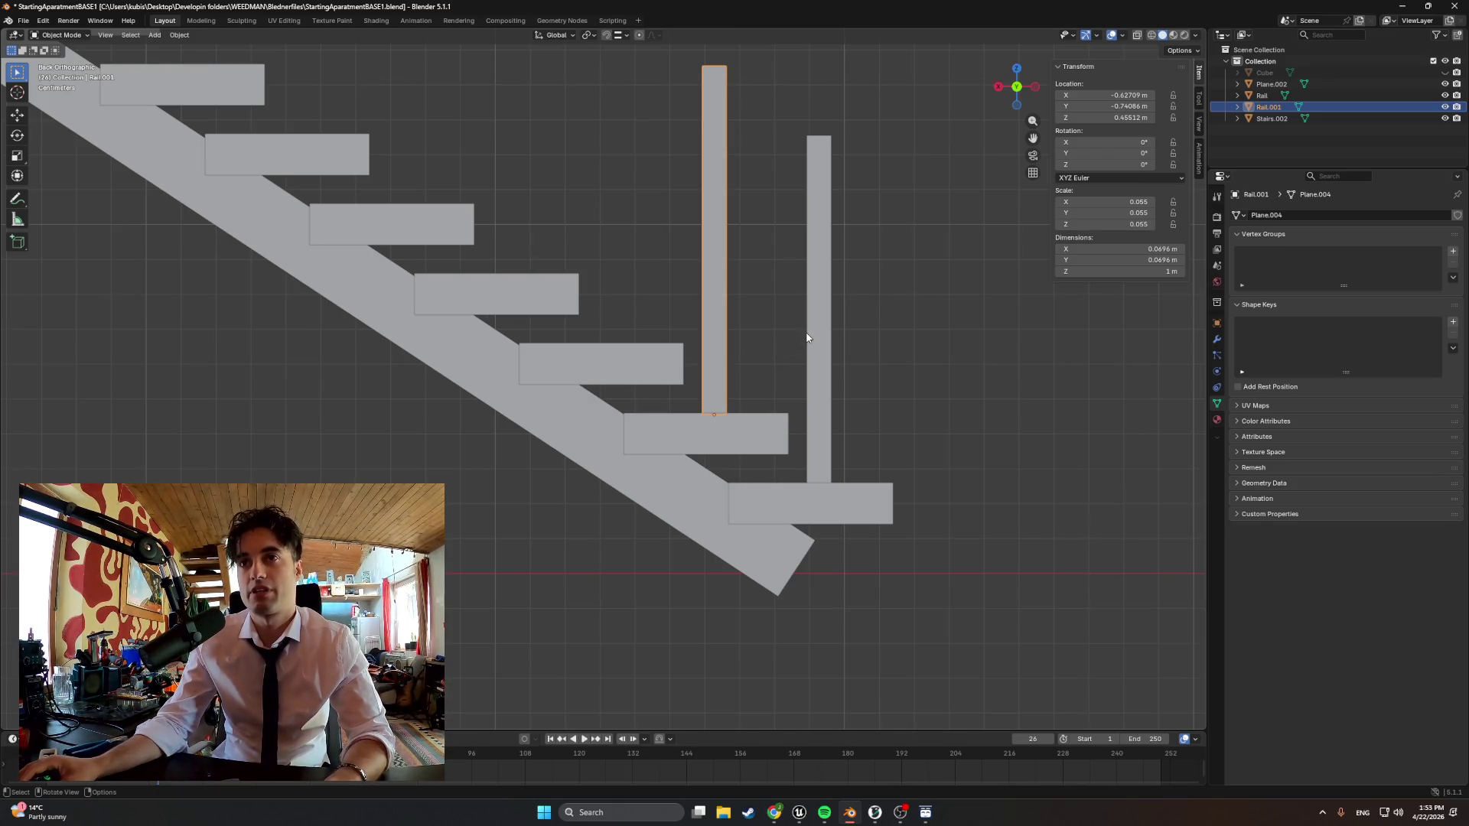
# Copy both posts, paste them and raise the pasted pair in height
pyautogui.keyDown('ctrl'); pyautogui.click(1268, 95); pyautogui.keyUp('ctrl')
pyautogui.hotkey('ctrl', 'c')
pyautogui.hotkey('ctrl', 'v')
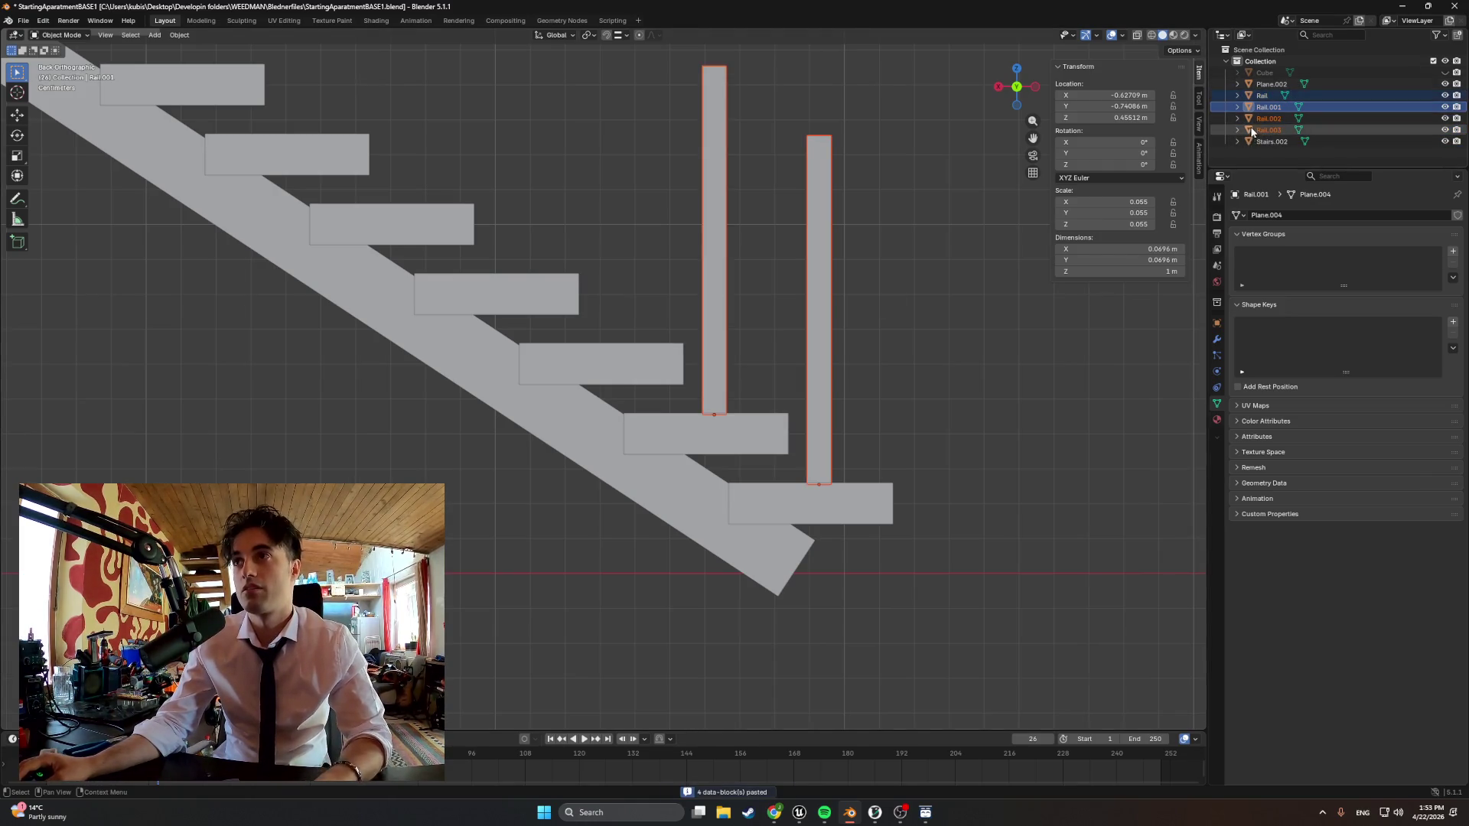
pyautogui.click(1256, 119)
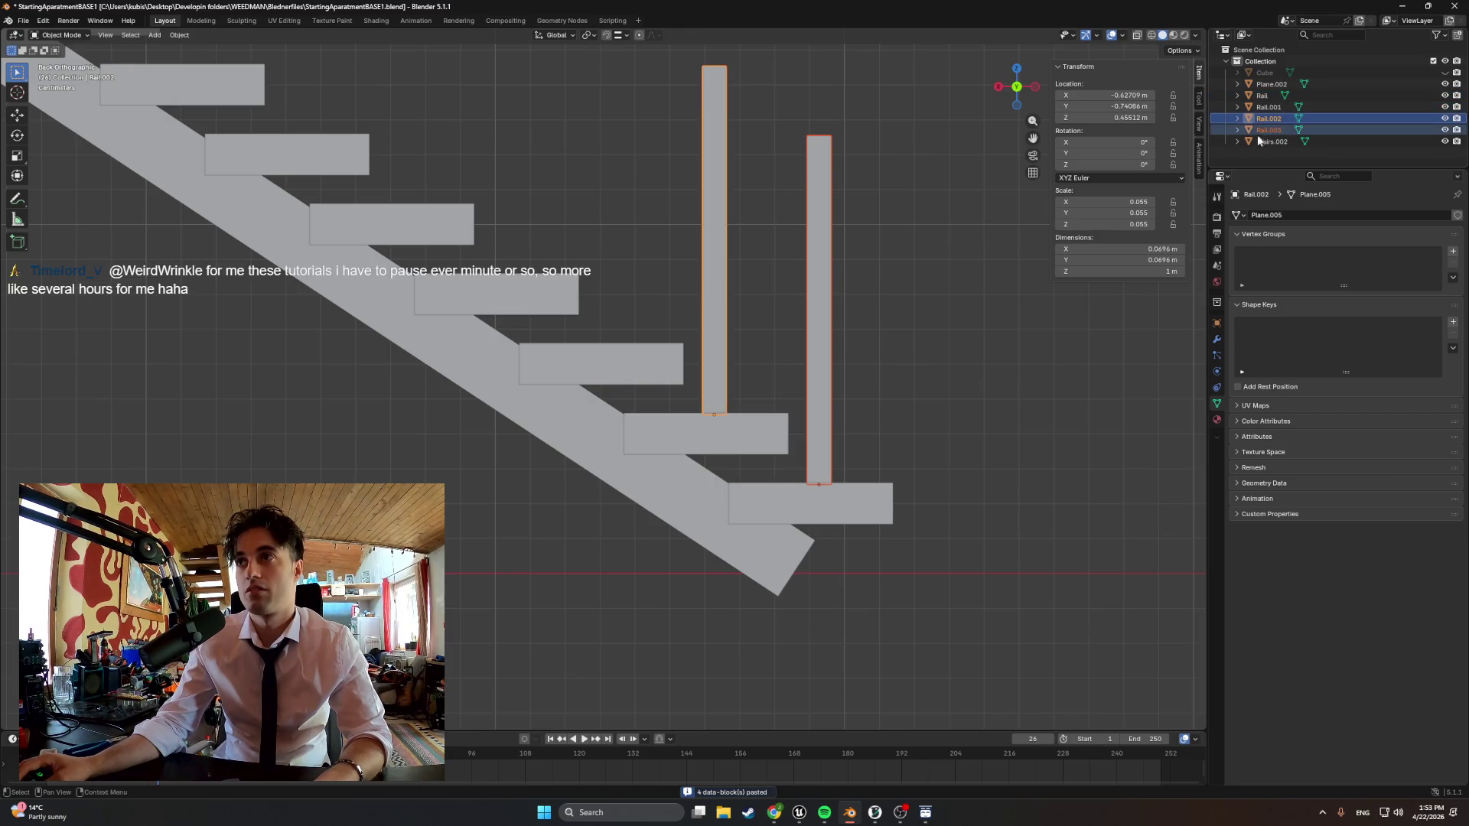
pyautogui.press('g')
pyautogui.press('z')
pyautogui.click(951, 276)
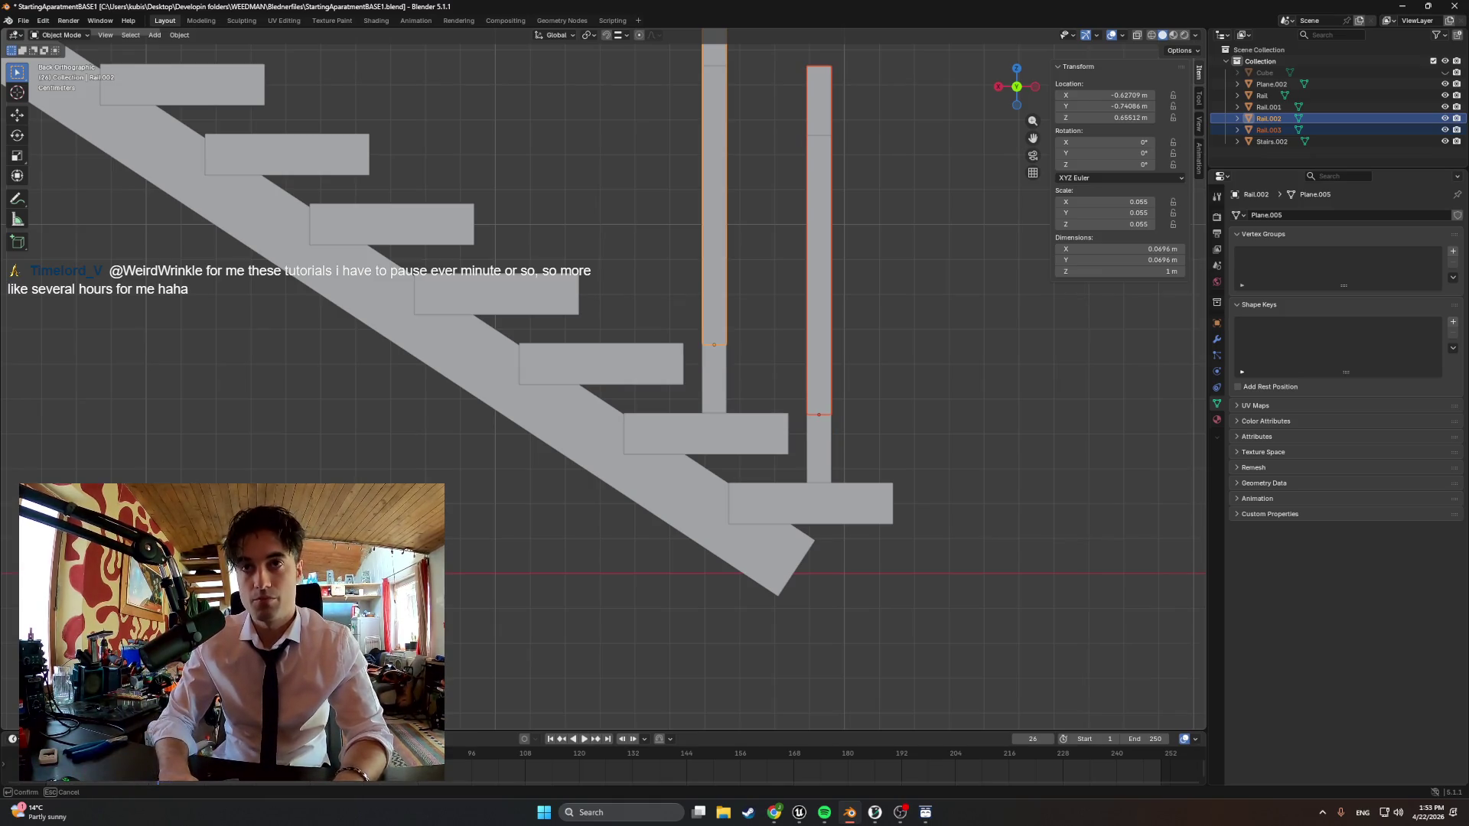
pyautogui.click(712, 344)
# Slide the pasted pair two steps up so four posts stand on the lowest steps, then review them
pyautogui.hotkey('shift', 'd')
pyautogui.scroll(-2, 712, 345)
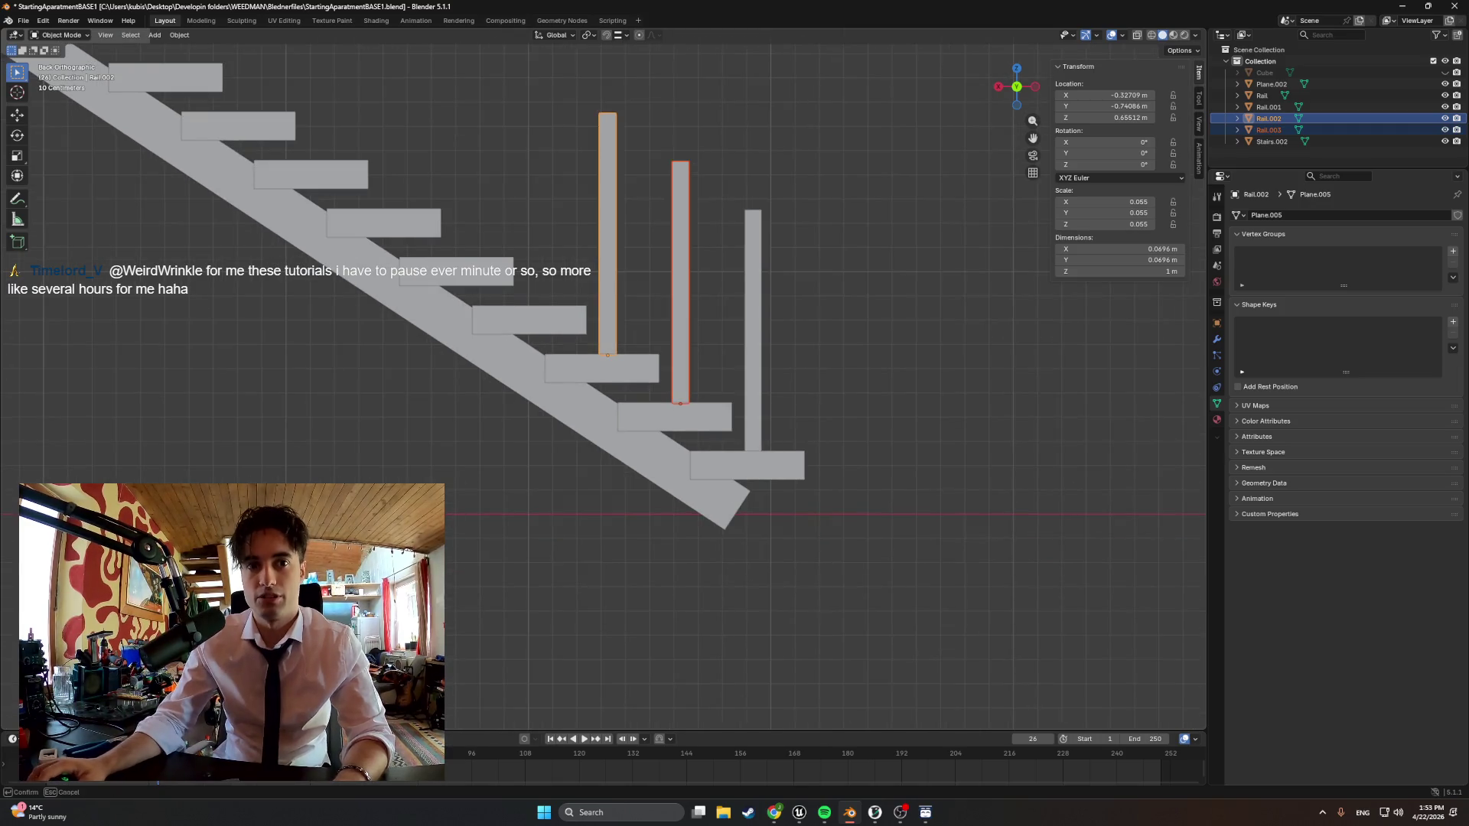
pyautogui.click(643, 231)
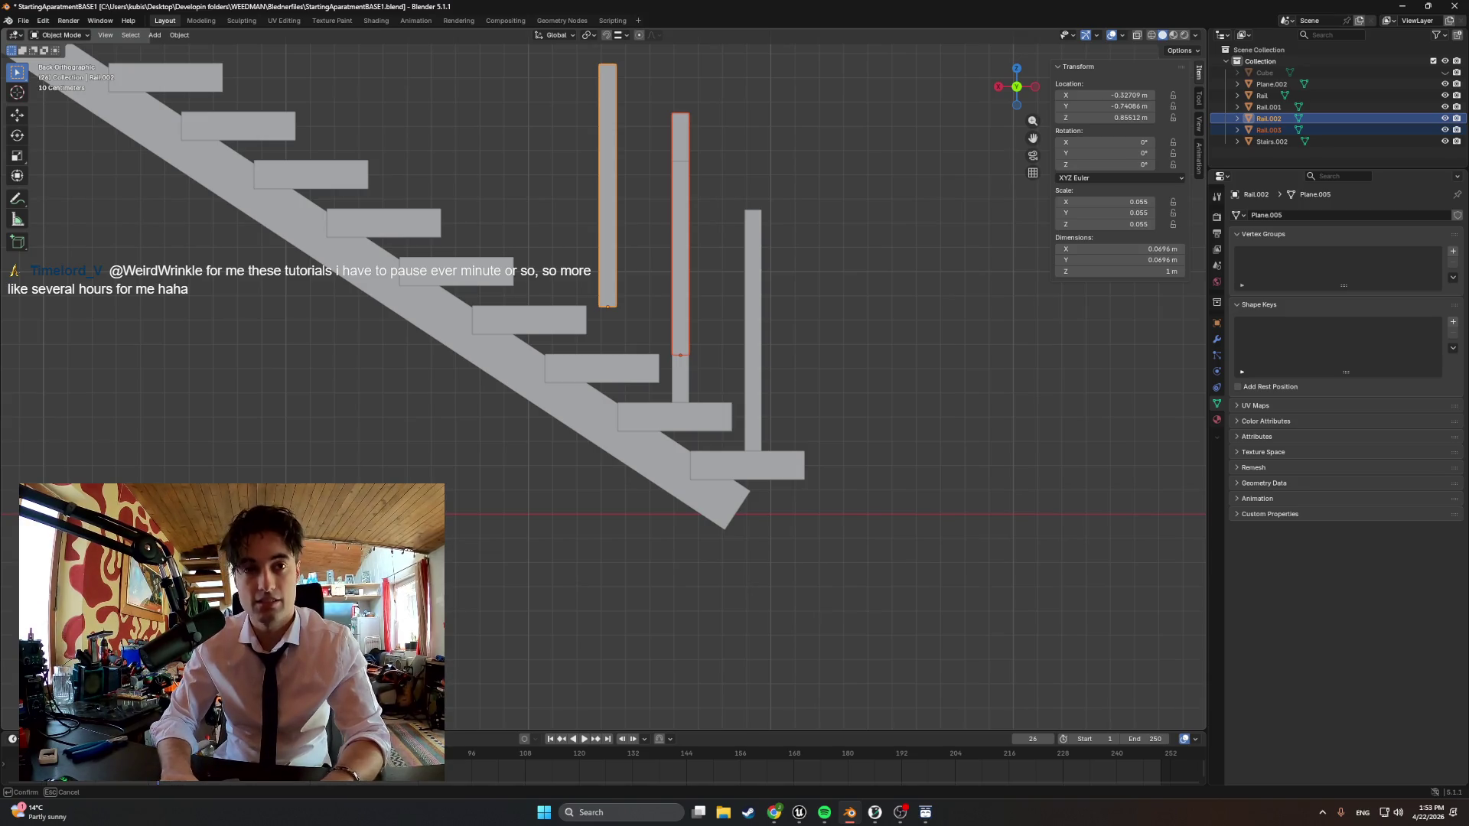
pyautogui.click(540, 184)
pyautogui.scroll(-2, 575, 286)
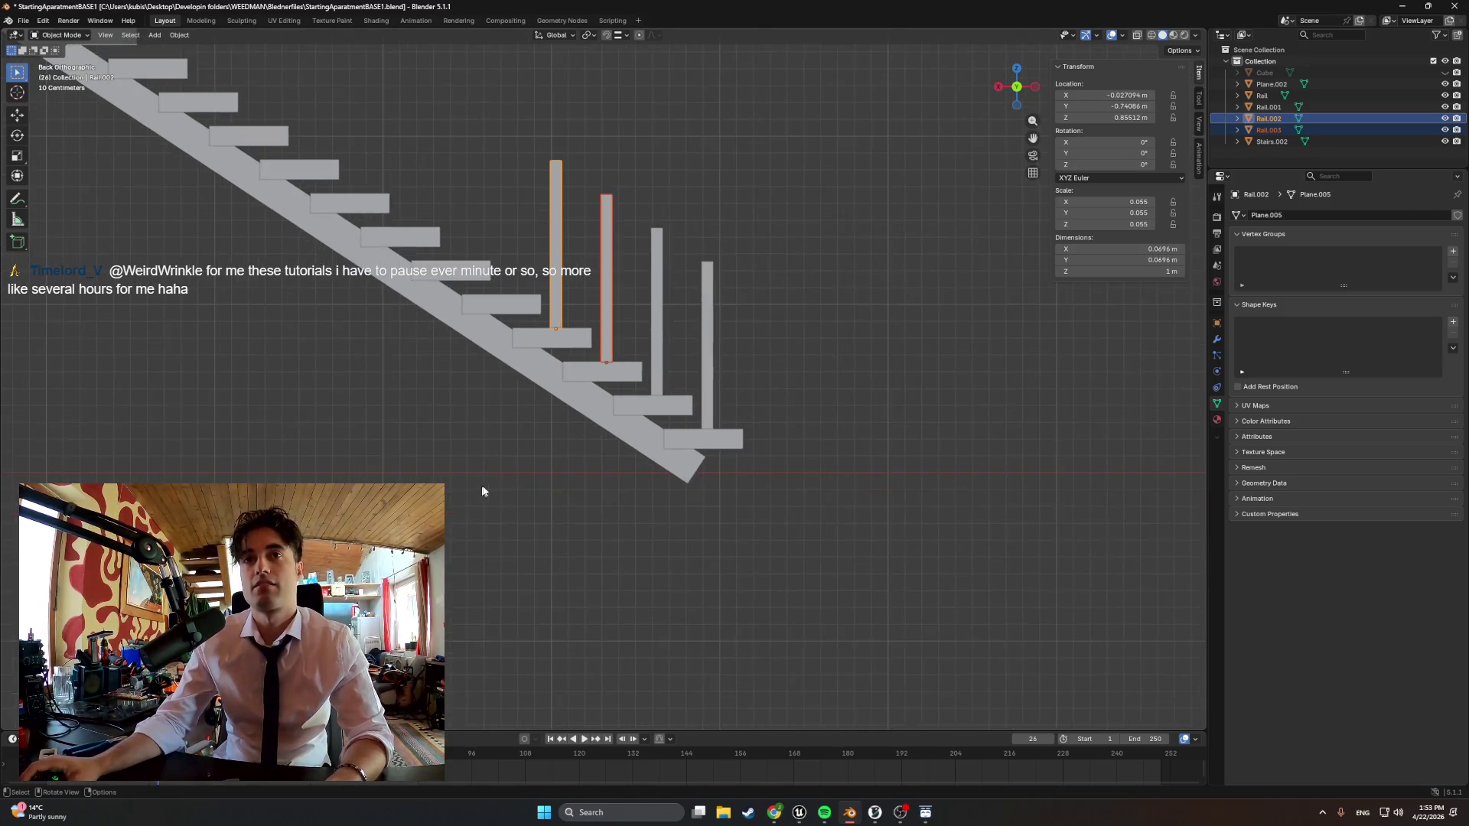
pyautogui.moveTo(575, 286); pyautogui.dragTo(688, 344, button='middle')
pyautogui.moveTo(505, 270)
pyautogui.mouseDown(button='middle')
pyautogui.moveTo(449, 501)
pyautogui.moveTo(464, 492)
pyautogui.mouseUp(button='middle')
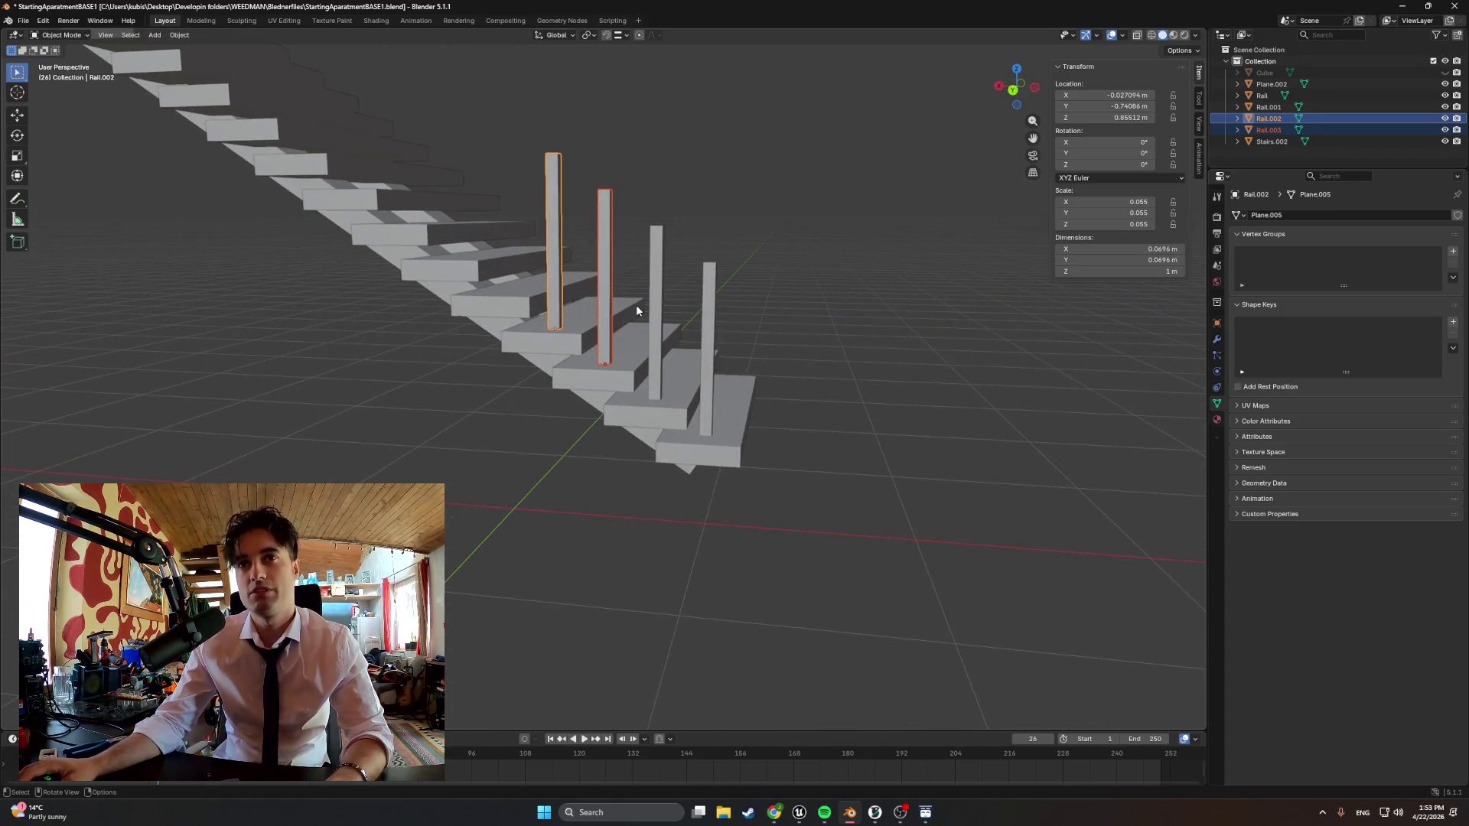
pyautogui.keyDown('shift'); pyautogui.click(551, 241); pyautogui.keyUp('shift')
pyautogui.keyDown('shift'); pyautogui.click(654, 310); pyautogui.keyUp('shift')
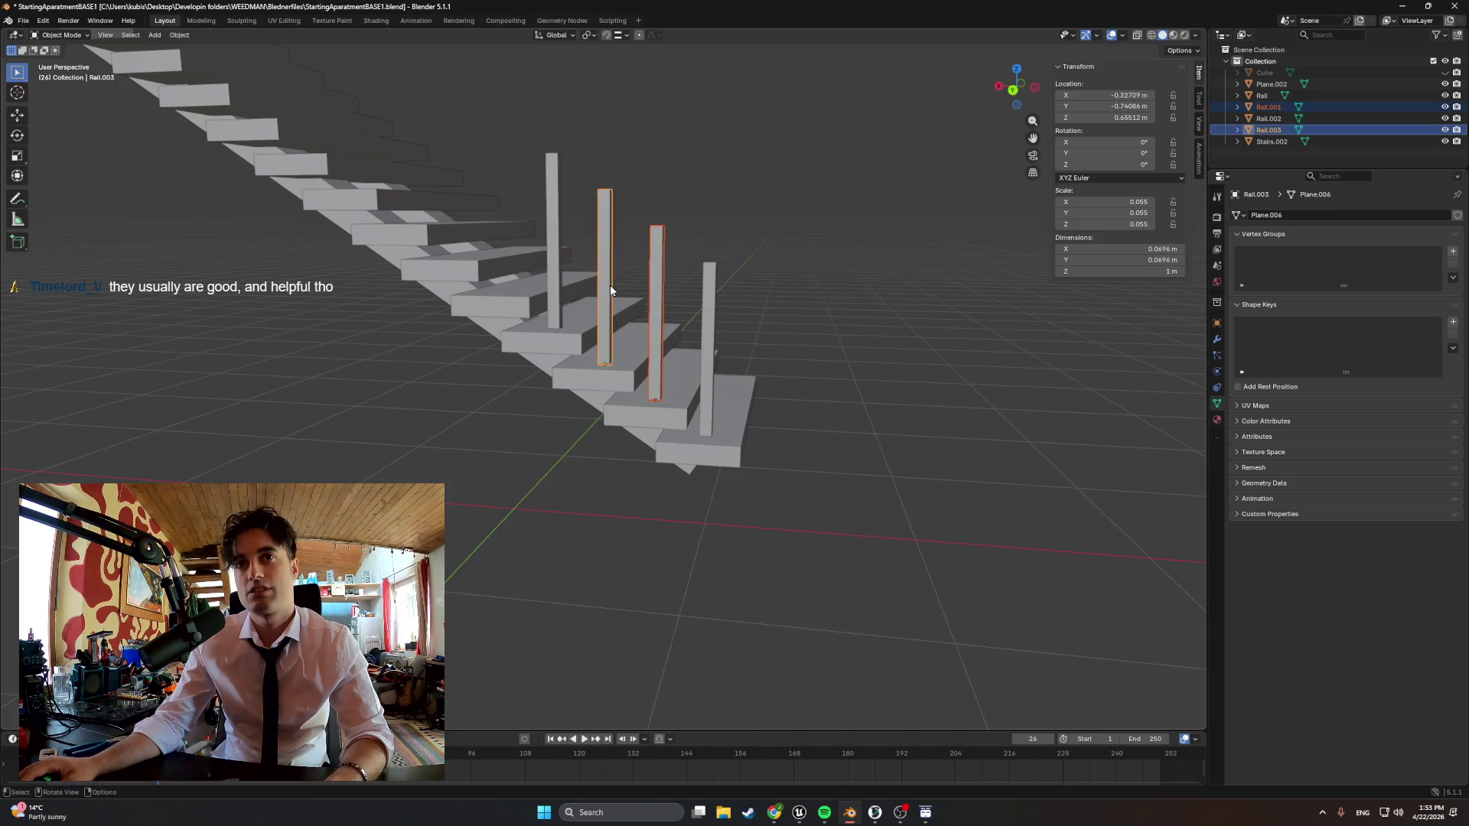
pyautogui.moveTo(600, 300); pyautogui.dragTo(593, 330, button='middle')
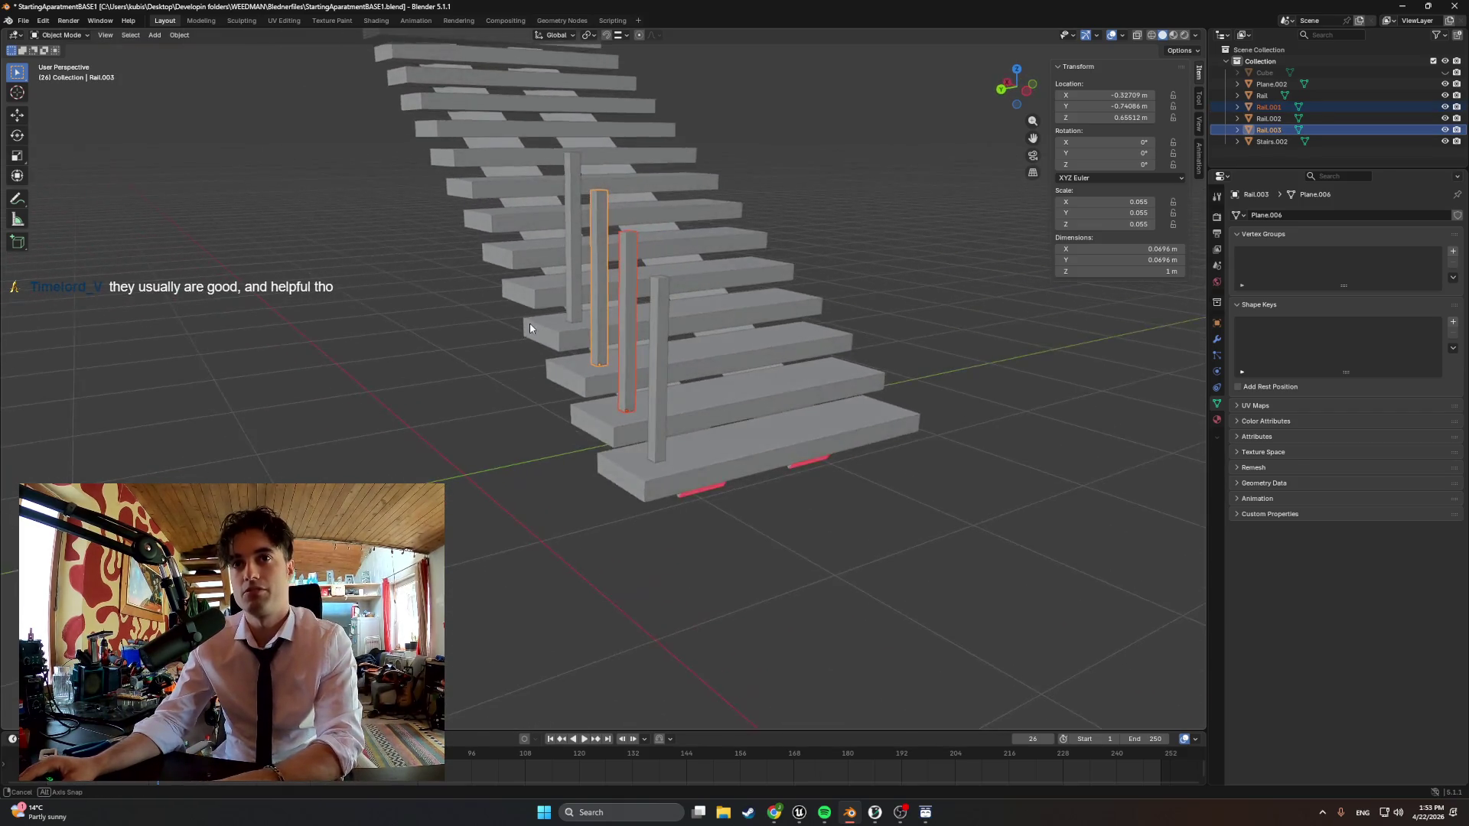
pyautogui.moveTo(541, 322); pyautogui.dragTo(378, 212, button='middle')
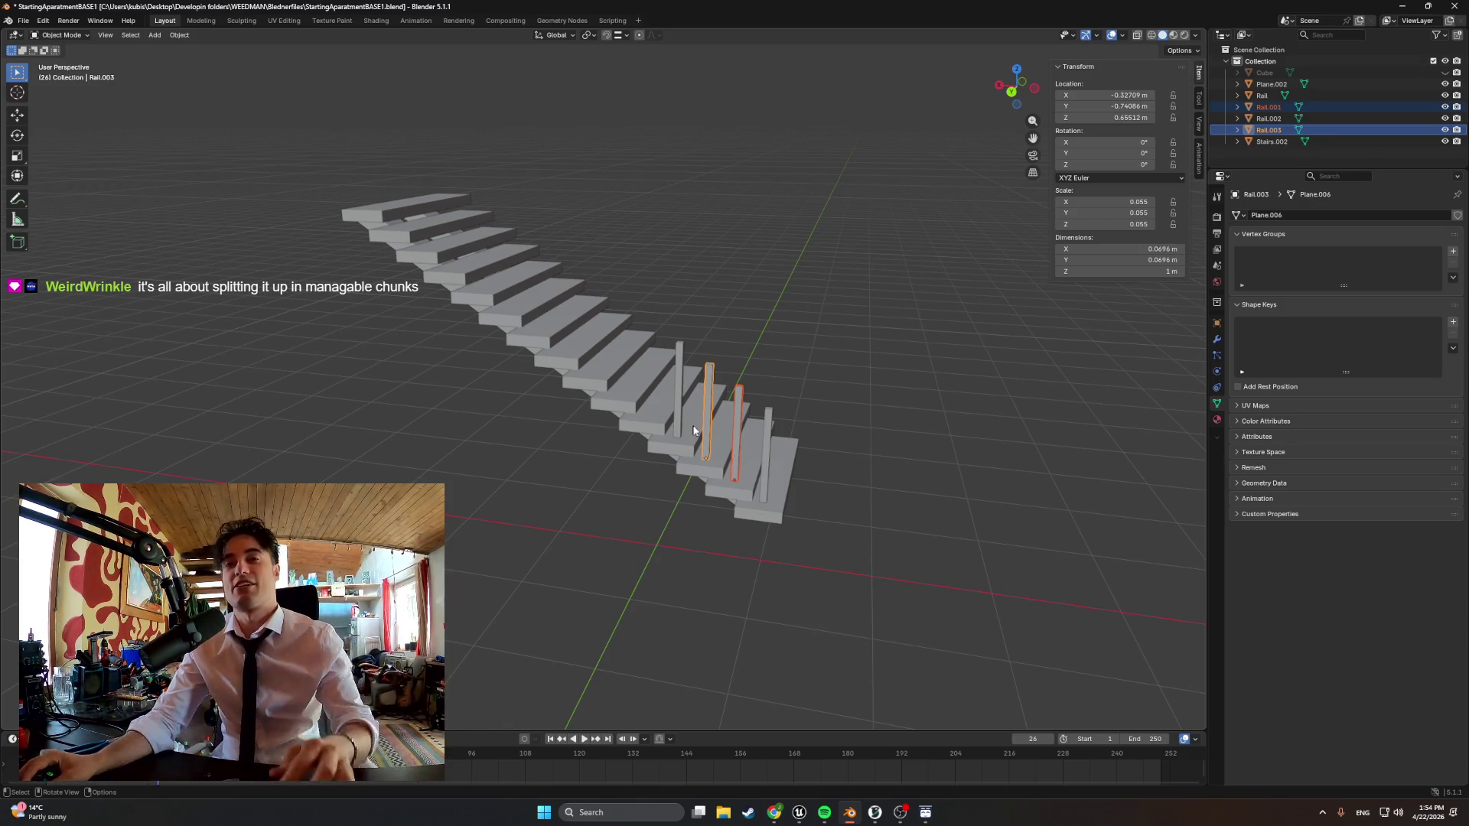
pyautogui.scroll(2, 689, 390)
# Delete Rail.001 and Rail.002 so only Rail and Rail.003 remain on alternate steps
pyautogui.click(751, 420)
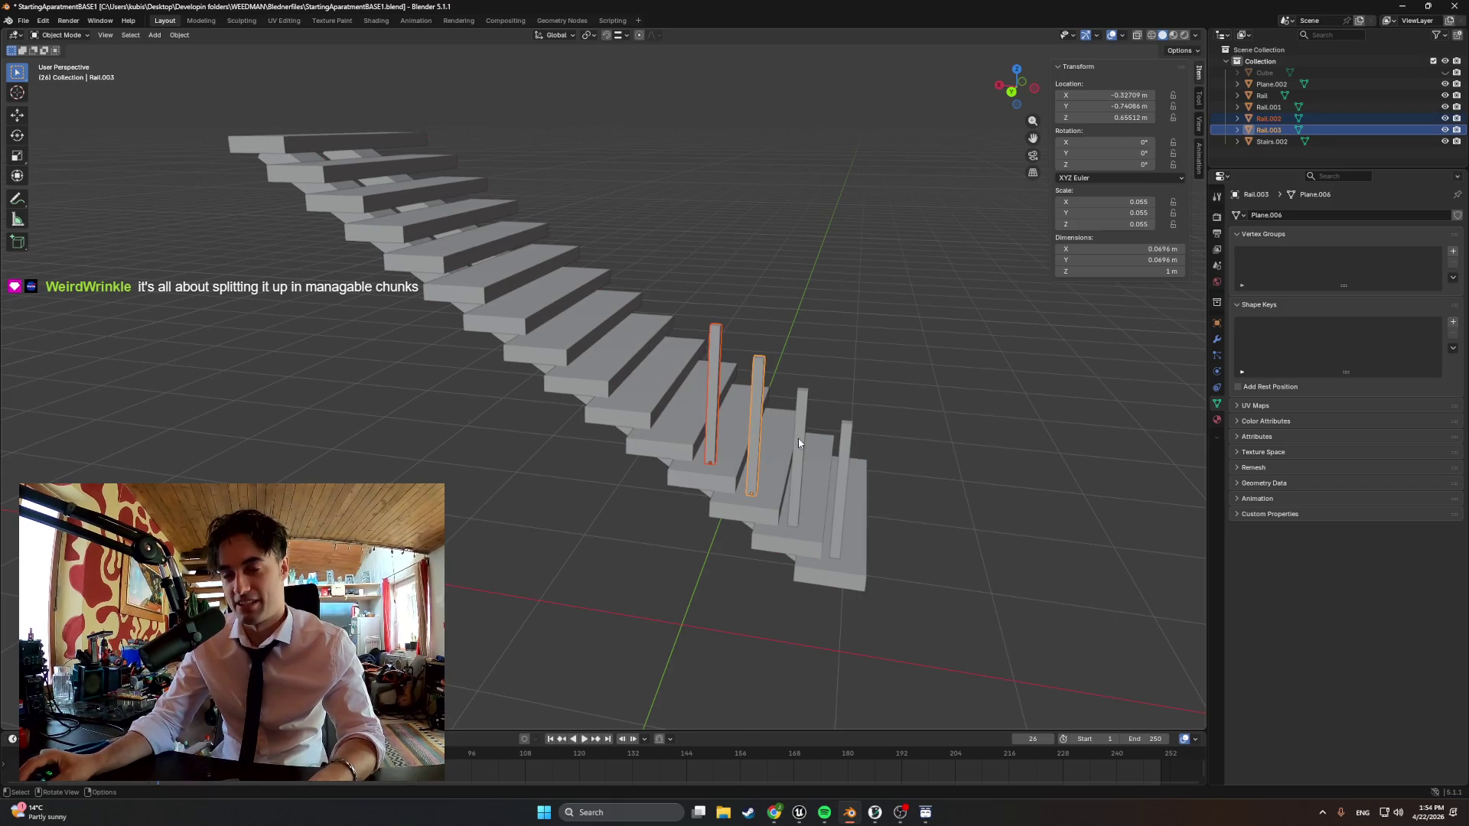
pyautogui.click(797, 438)
pyautogui.press('x')
pyautogui.click(761, 446)
pyautogui.press('x')
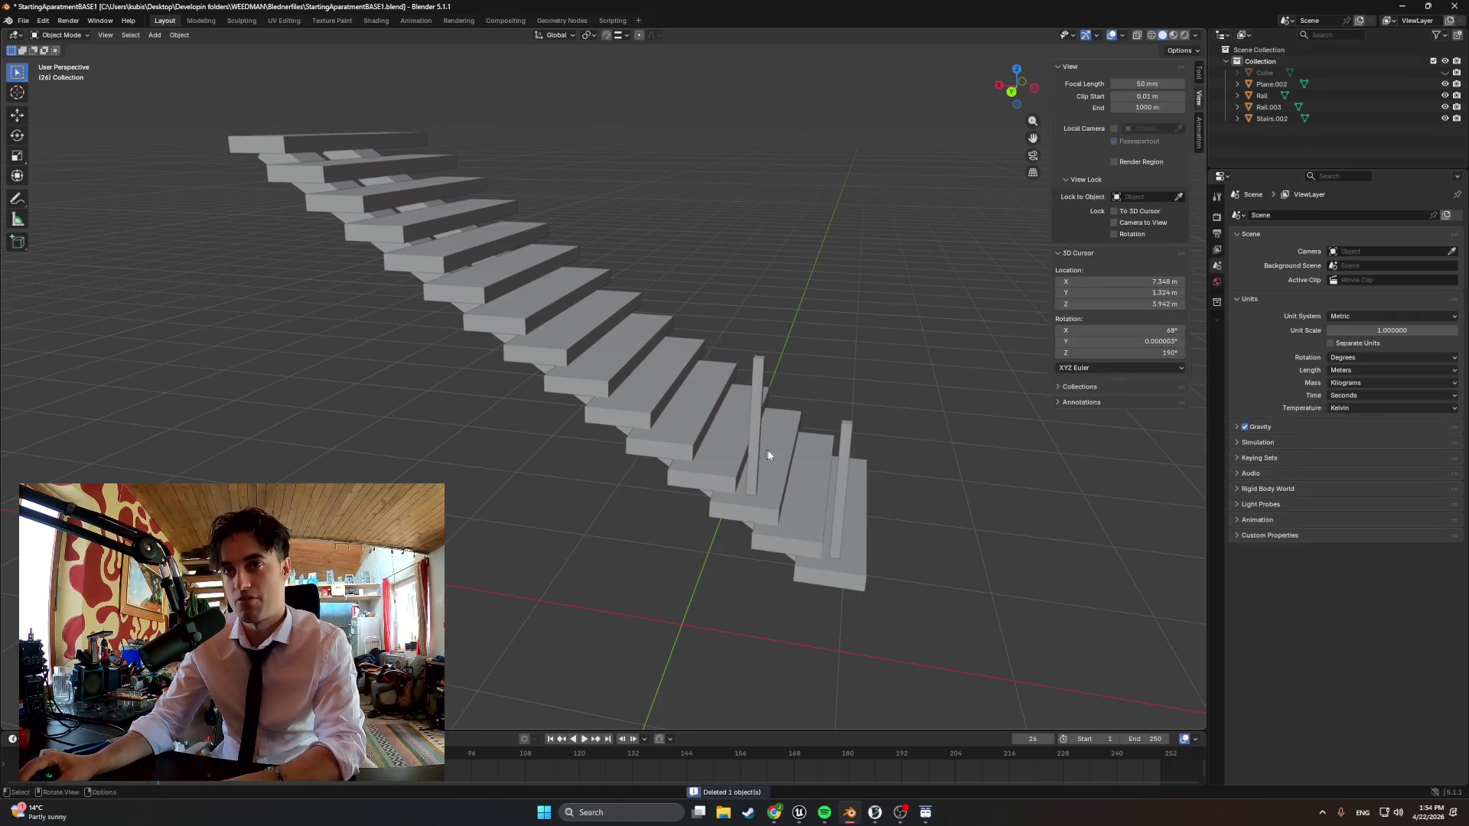
pyautogui.click(772, 429)
pyautogui.moveTo(741, 456); pyautogui.dragTo(744, 446, button='middle')
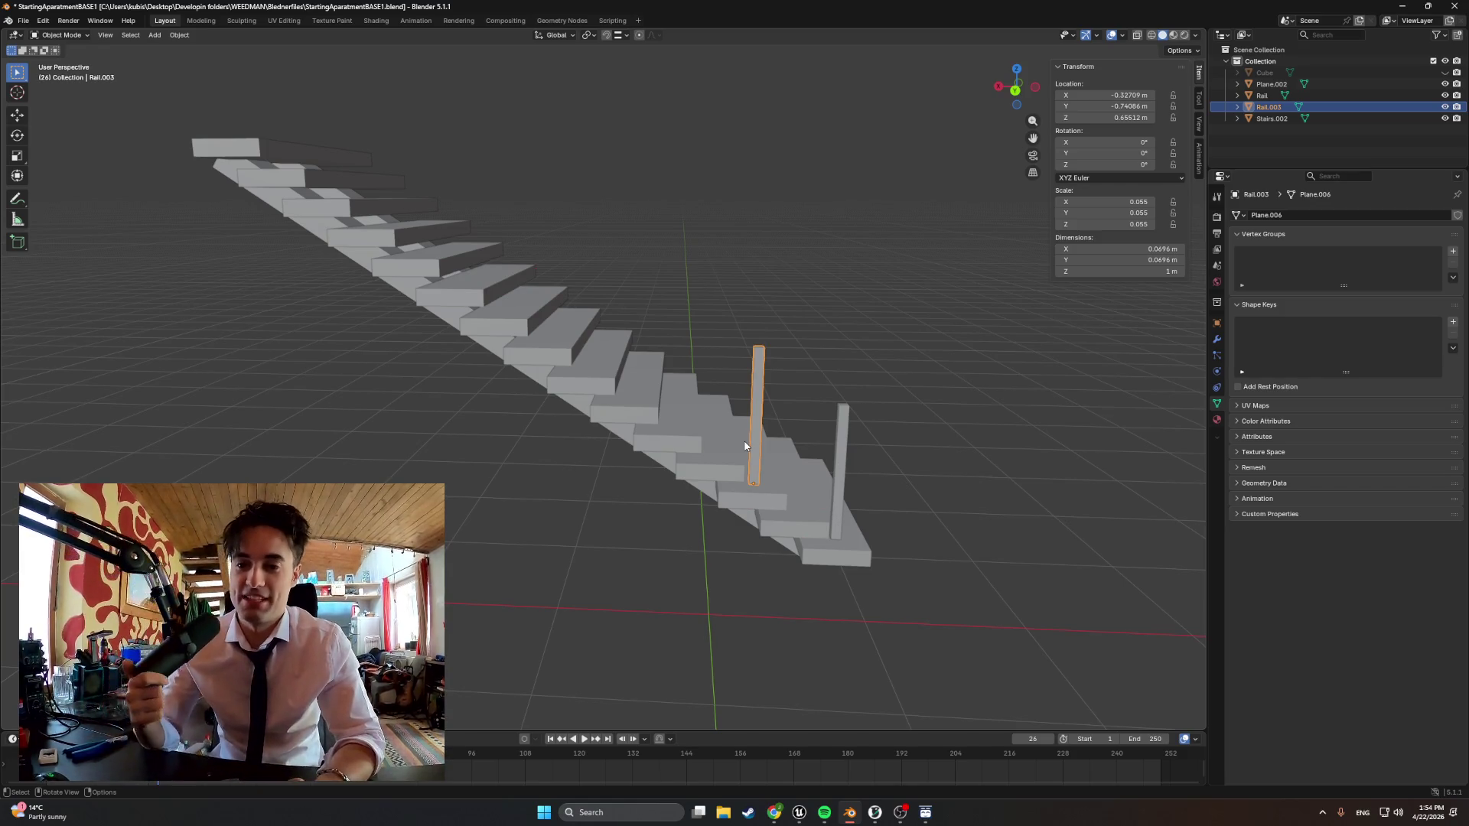
pyautogui.moveTo(815, 399)
pyautogui.mouseDown(button='middle')
pyautogui.moveTo(689, 344)
pyautogui.moveTo(746, 379)
pyautogui.mouseUp(button='middle')
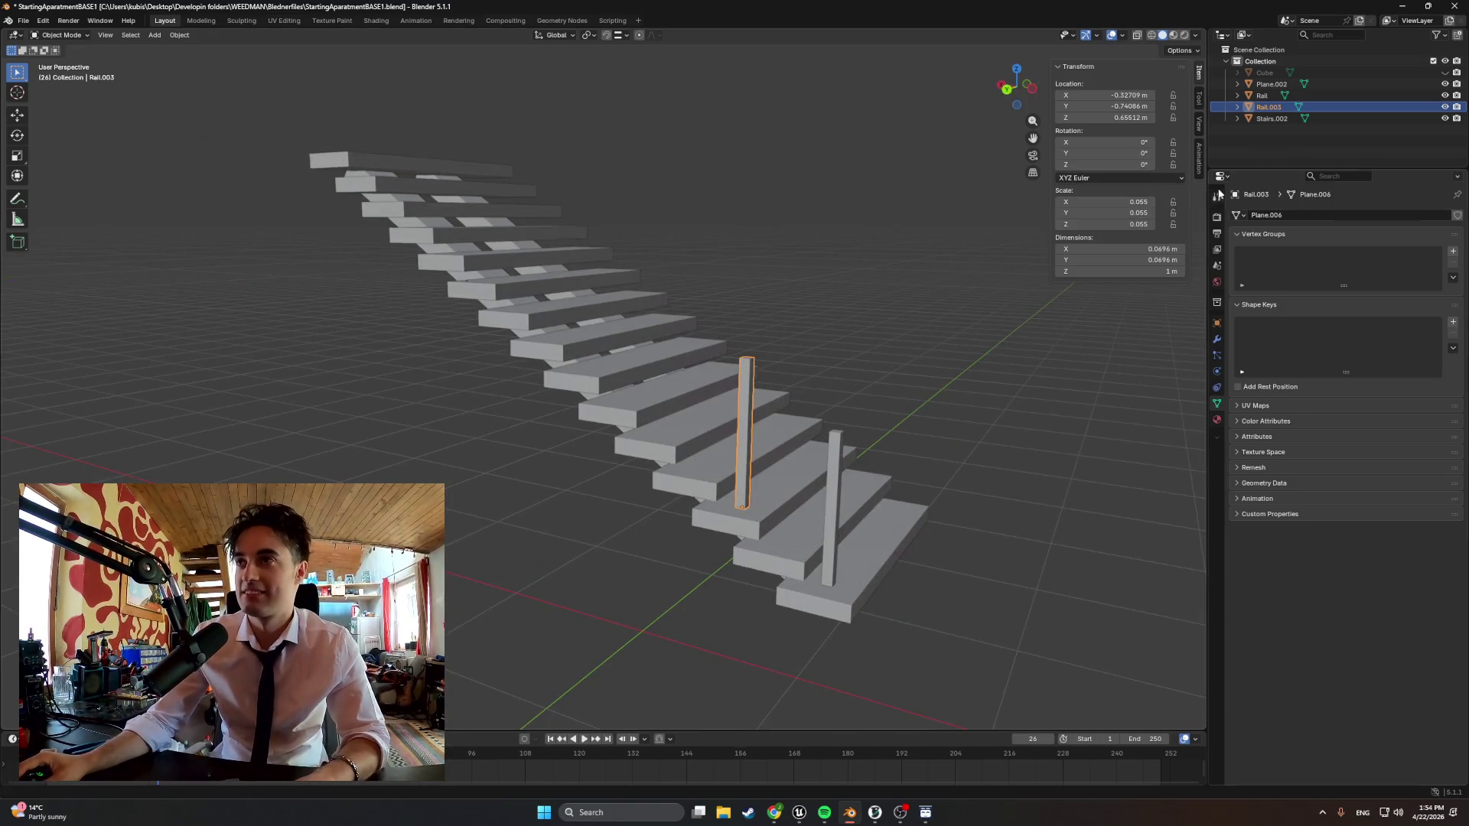
# Paste another post copy and slide it along X further up the stairs
pyautogui.hotkey('ctrl', 'c')
pyautogui.hotkey('ctrl', 'v')
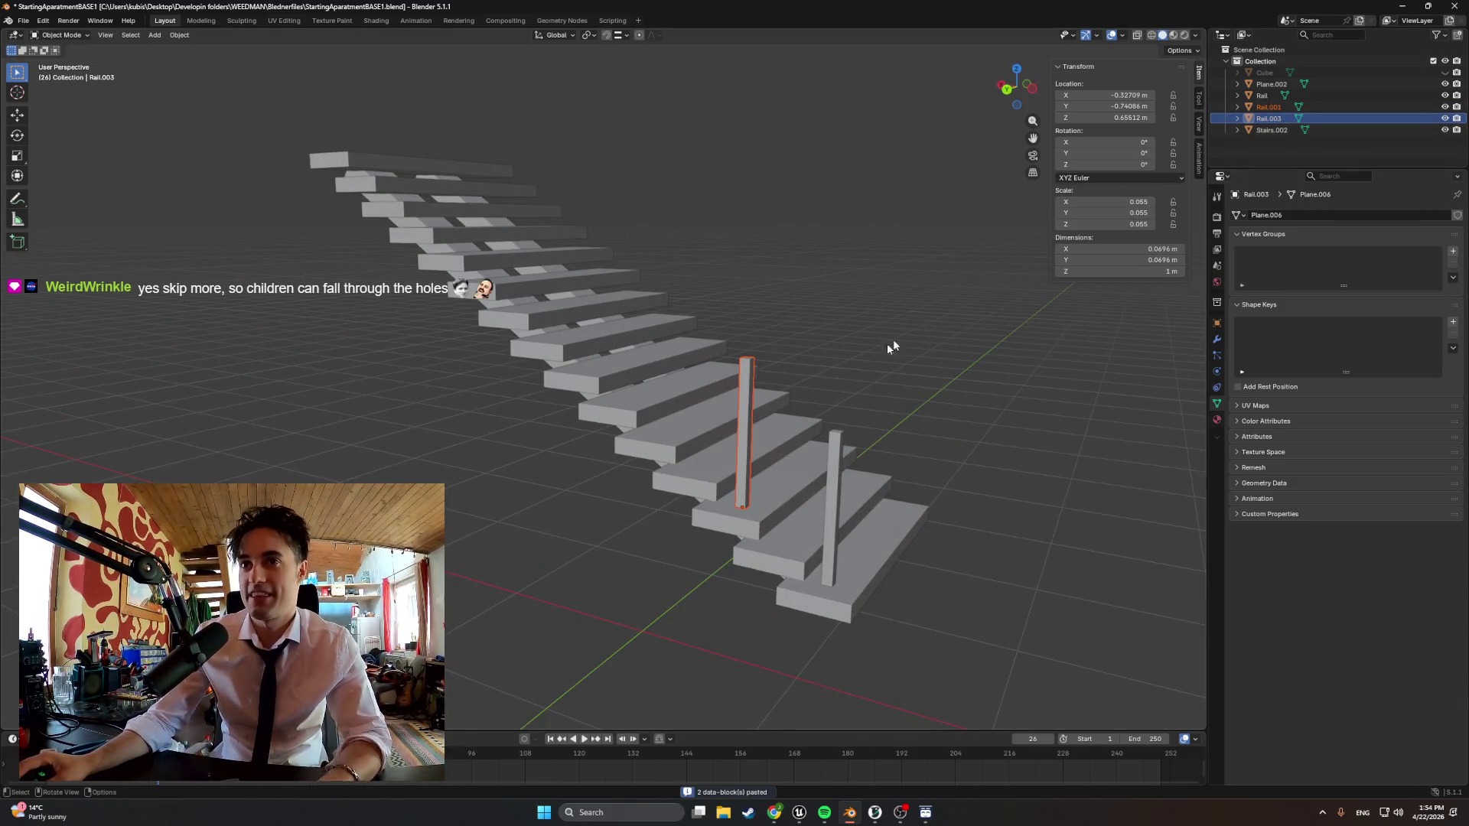
pyautogui.moveTo(803, 333); pyautogui.dragTo(755, 433, button='middle')
pyautogui.press('g')
pyautogui.press('x')
pyautogui.click(751, 427)
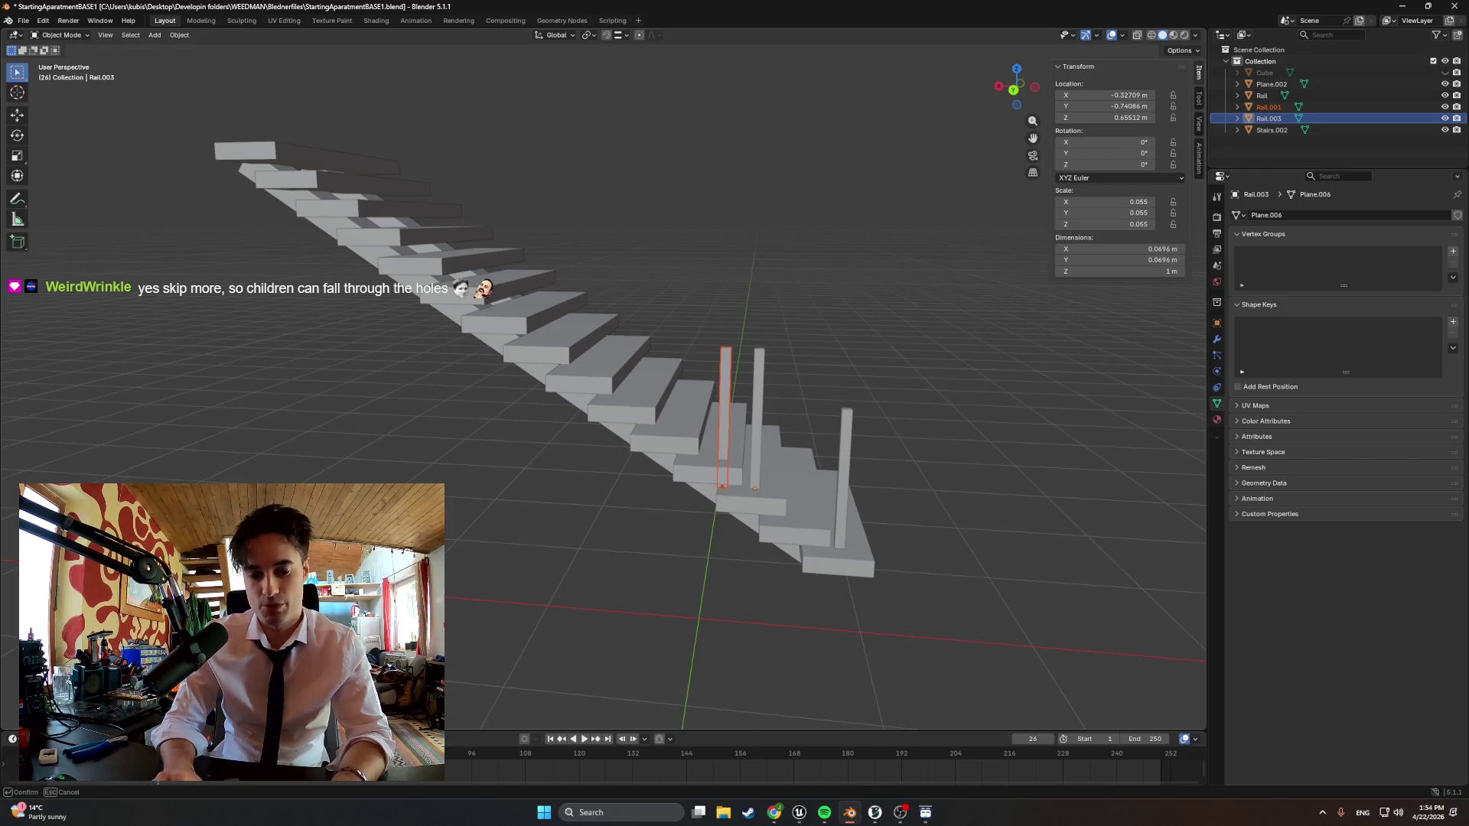
pyautogui.press('Return')
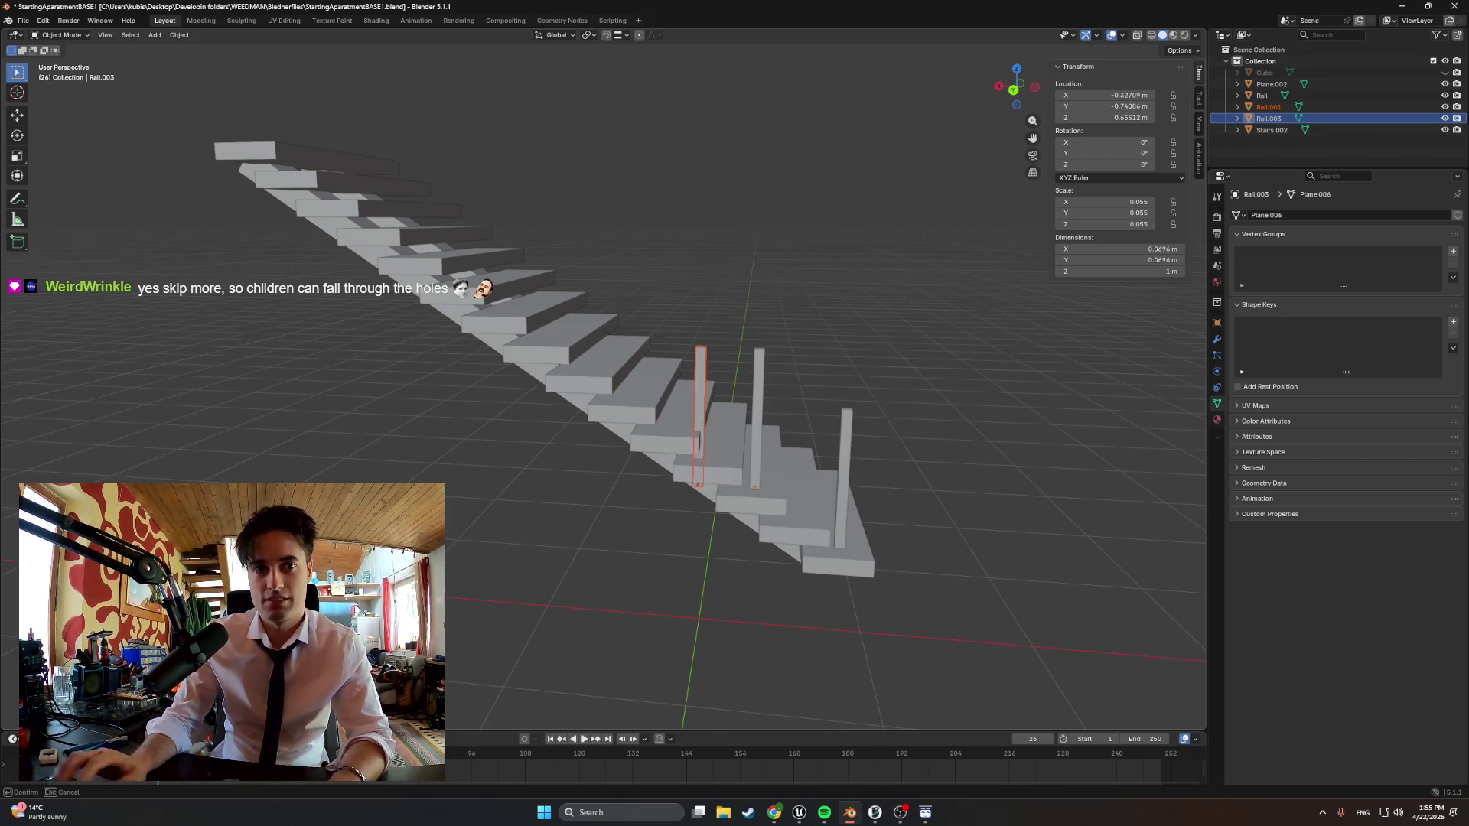
pyautogui.press('Return')
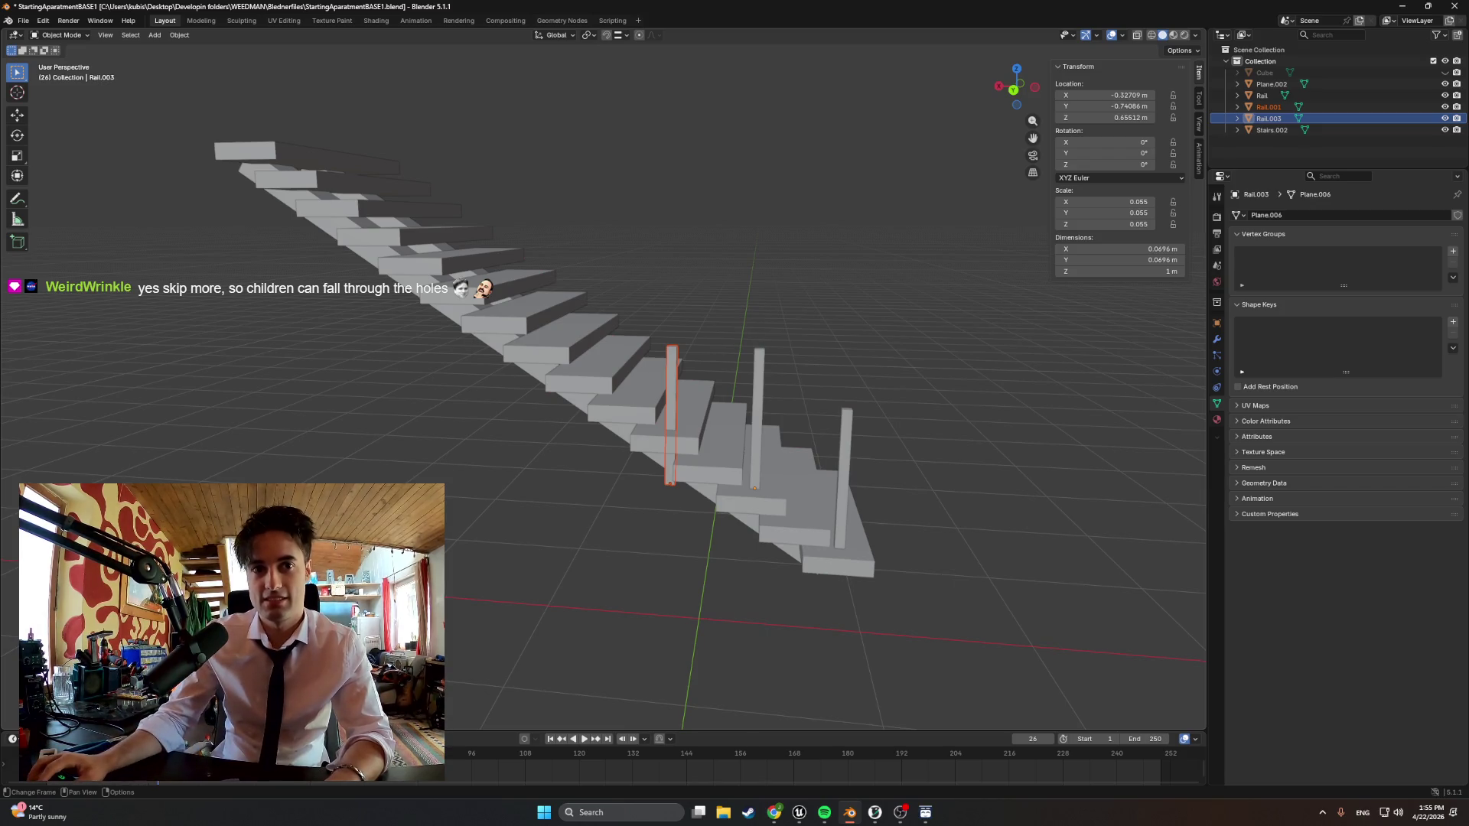
# Raise the upper post onto its step and select all three posts together
pyautogui.press('g')
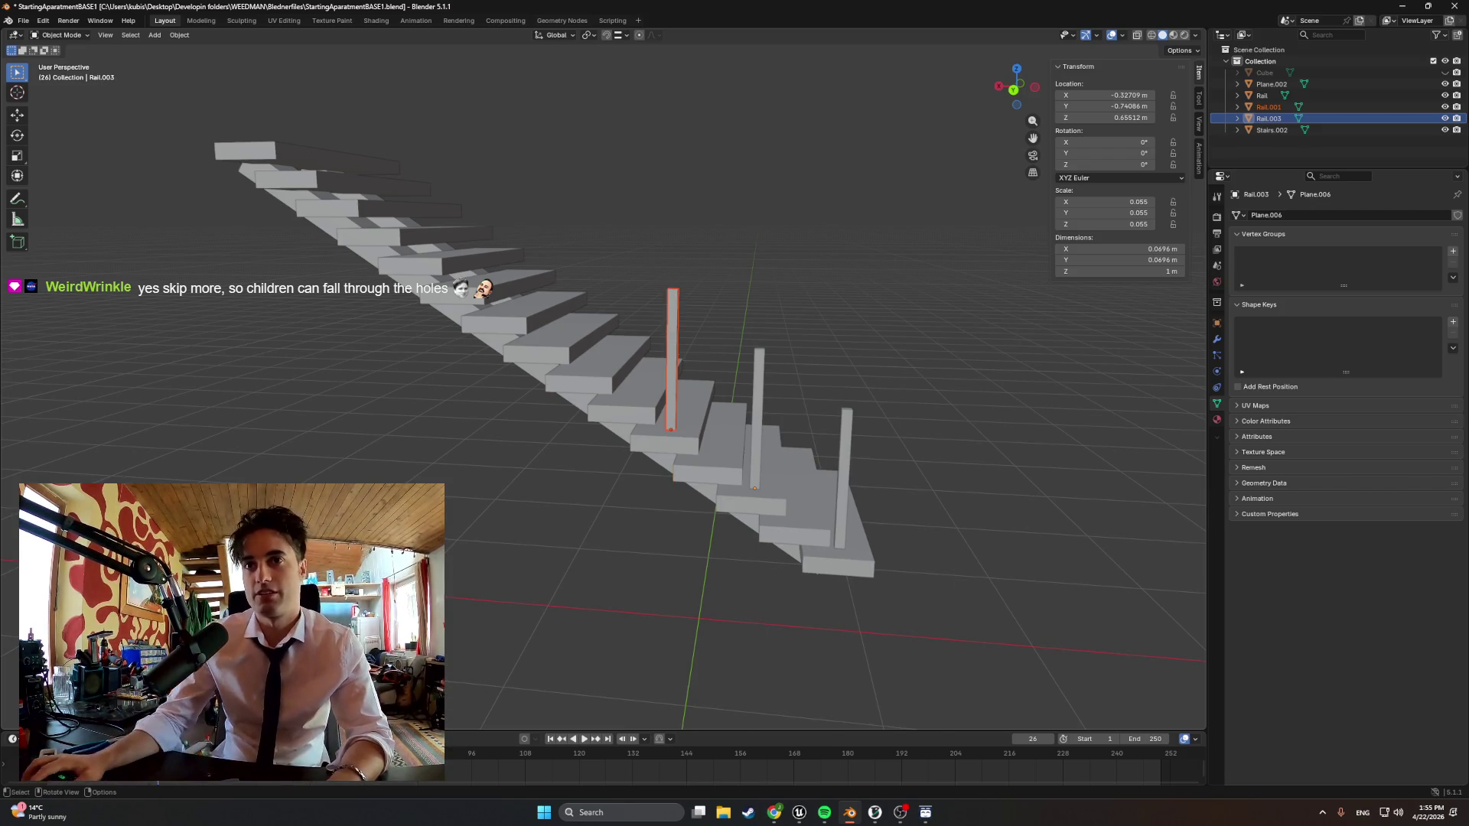
pyautogui.click(763, 395)
pyautogui.keyDown('shift'); pyautogui.click(846, 439); pyautogui.keyUp('shift')
pyautogui.keyDown('shift'); pyautogui.click(672, 356); pyautogui.keyUp('shift')
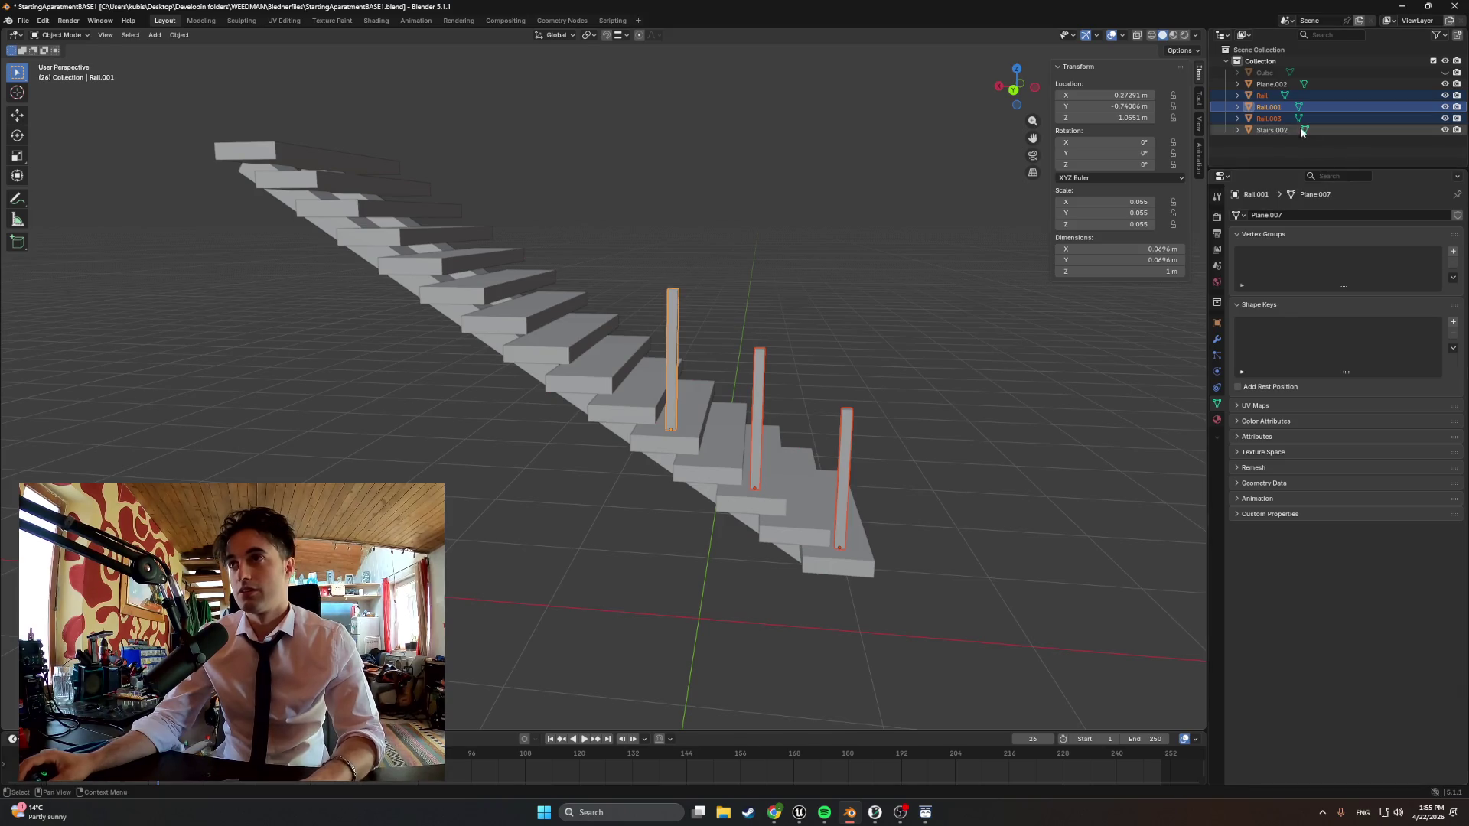
# Select Rail, Rail.001 and Rail.003 in the Outliner and paste copies of all three
pyautogui.click(1269, 118)
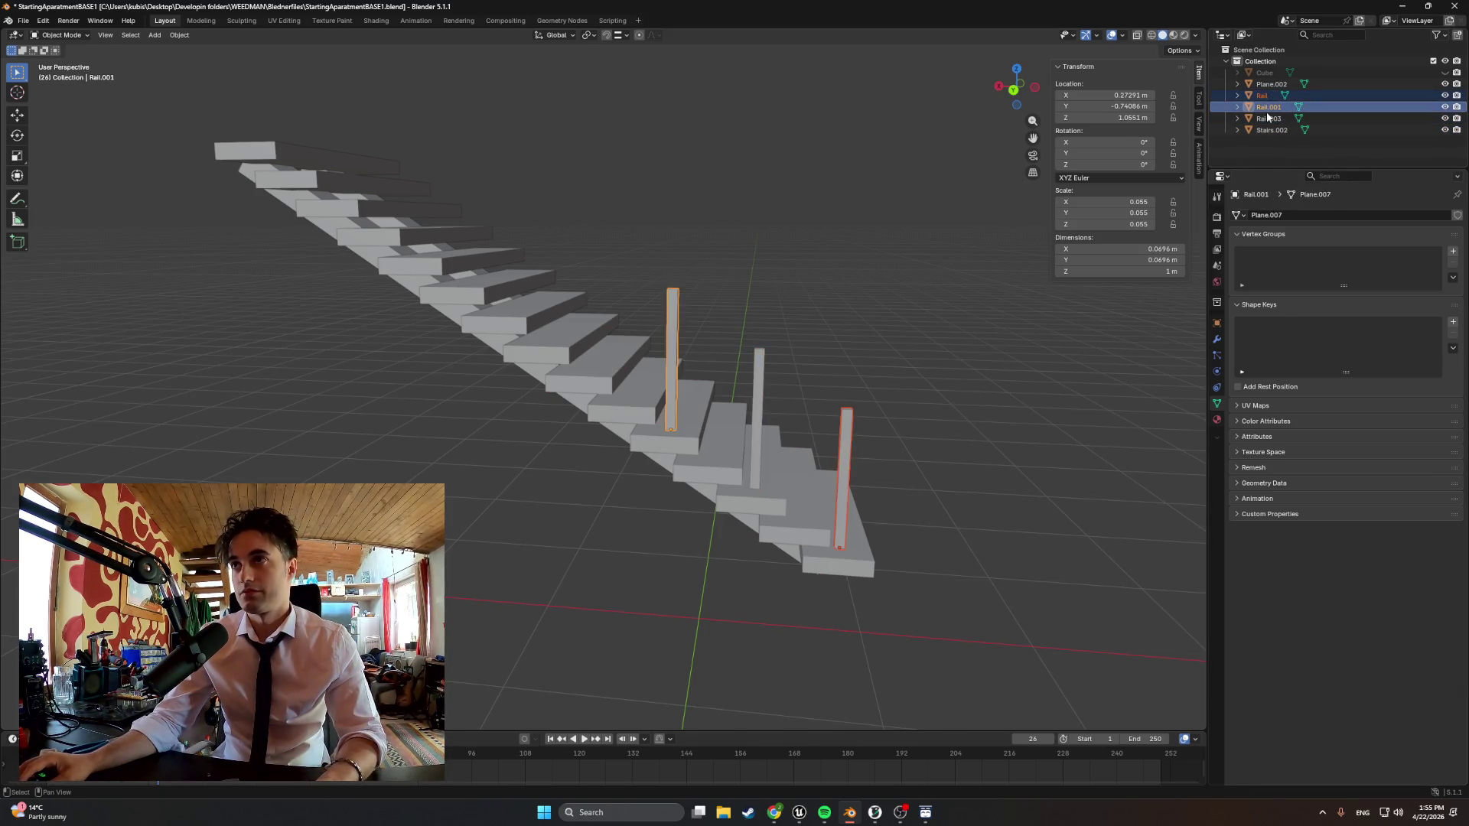
pyautogui.keyDown('ctrl'); pyautogui.click(1267, 98); pyautogui.keyUp('ctrl')
pyautogui.keyDown('ctrl'); pyautogui.click(1270, 118); pyautogui.keyUp('ctrl')
pyautogui.hotkey('ctrl', 'c')
pyautogui.hotkey('ctrl', 'v')
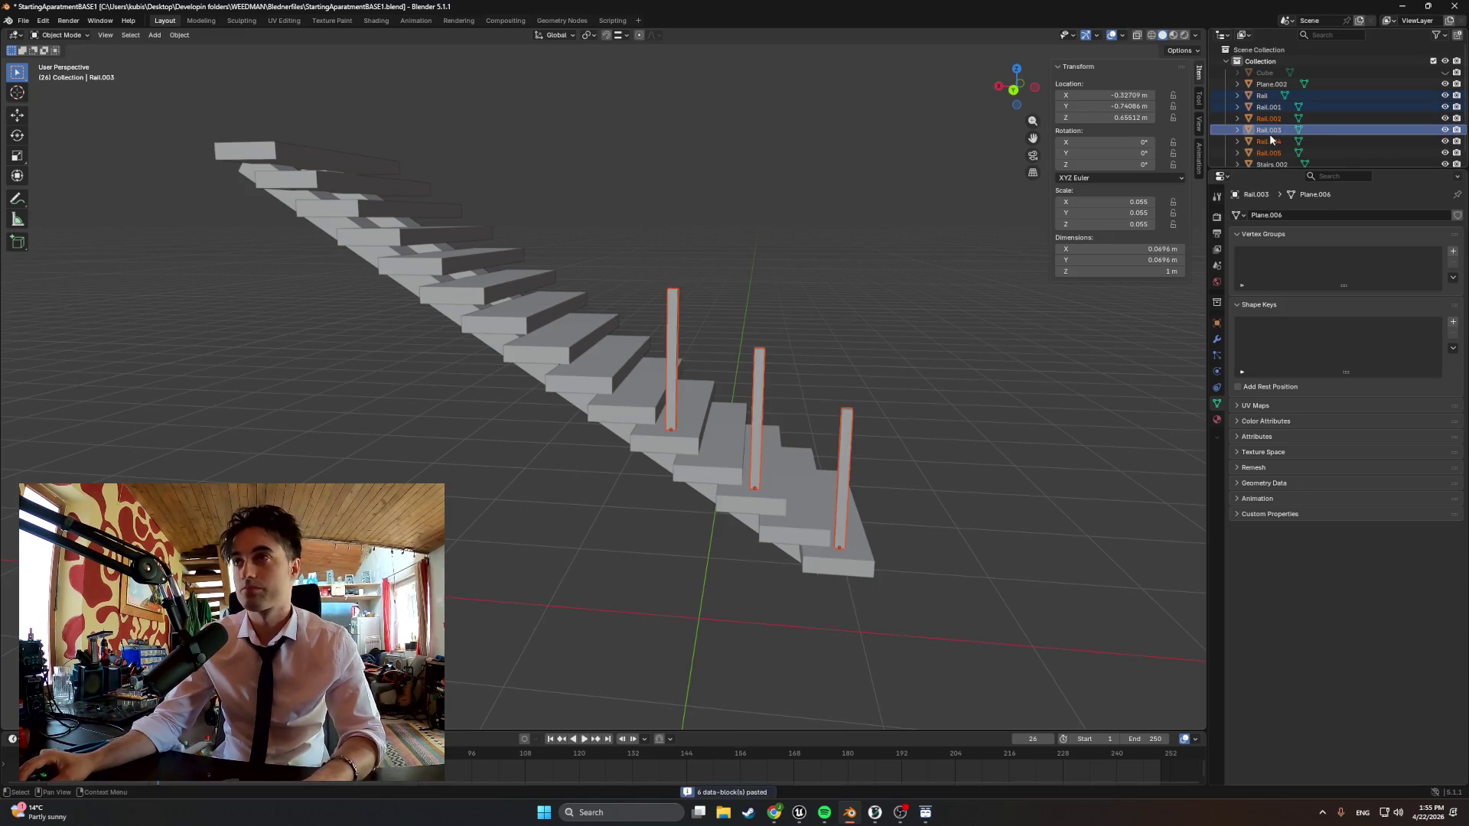
pyautogui.keyDown('ctrl'); pyautogui.click(1270, 141); pyautogui.keyUp('ctrl')
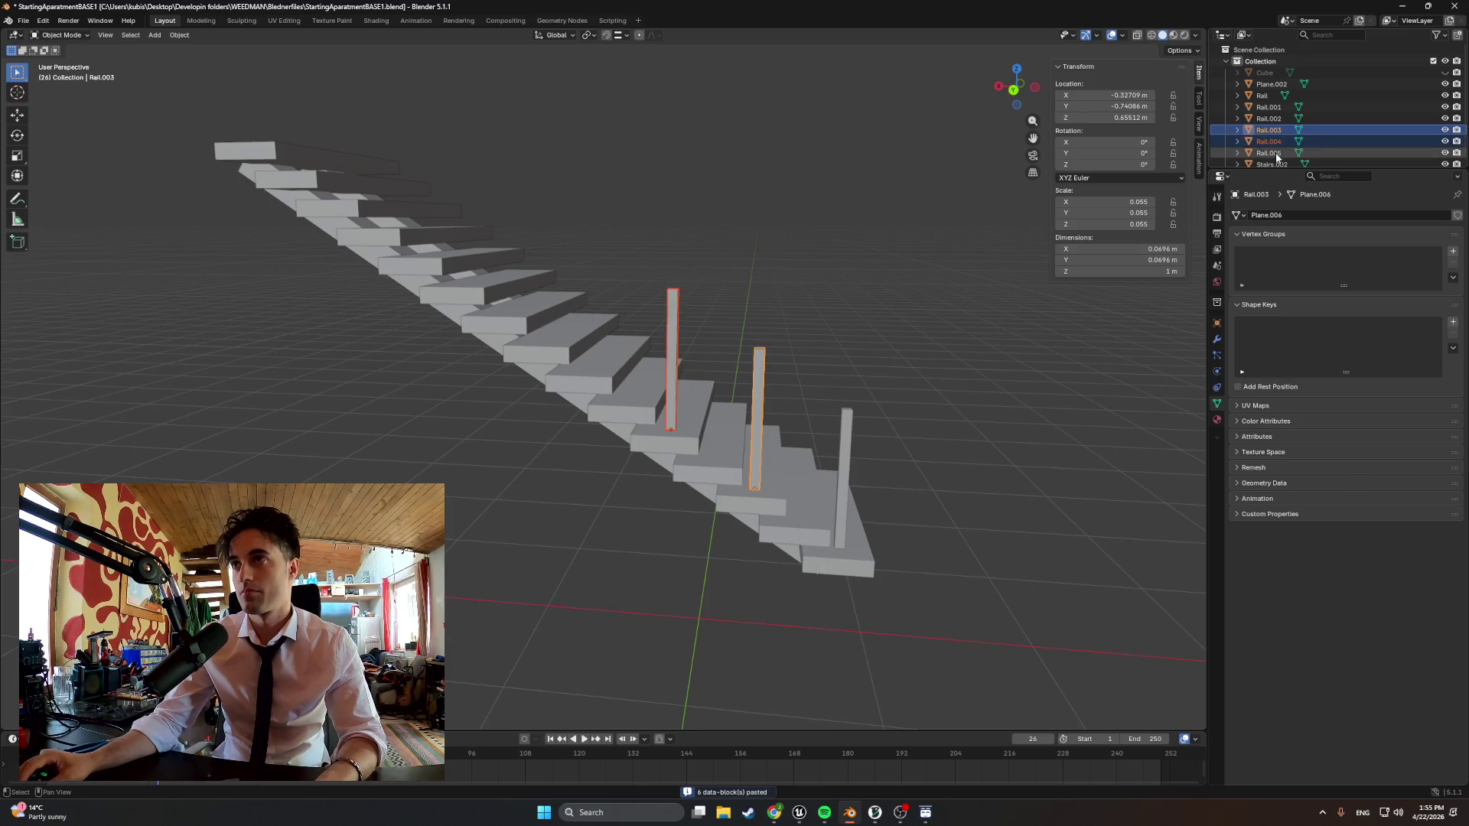
# Move the three pasted copies, raising them along Z above the originals
pyautogui.press('g')
pyautogui.press('y')
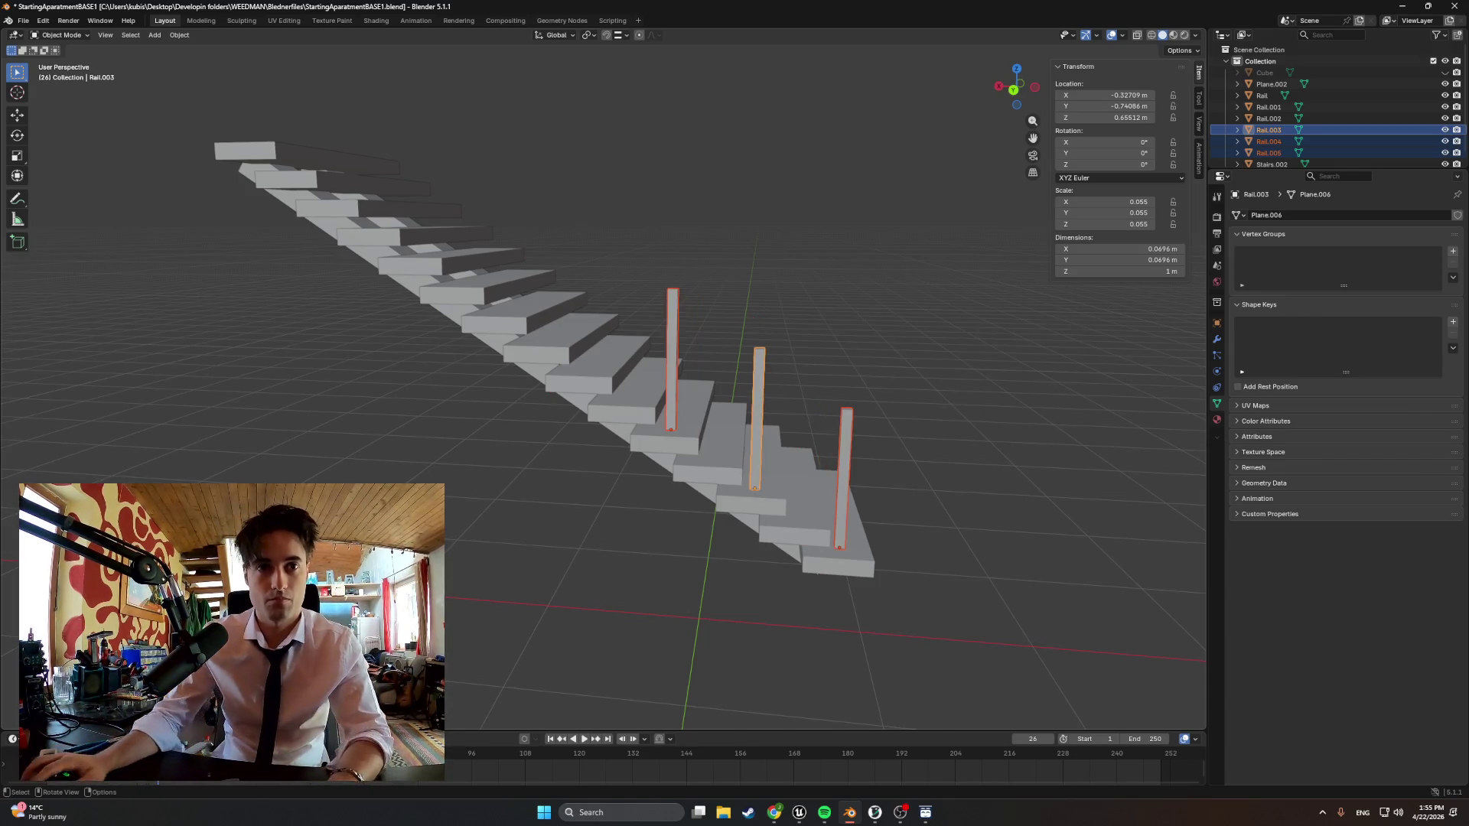
pyautogui.press('g')
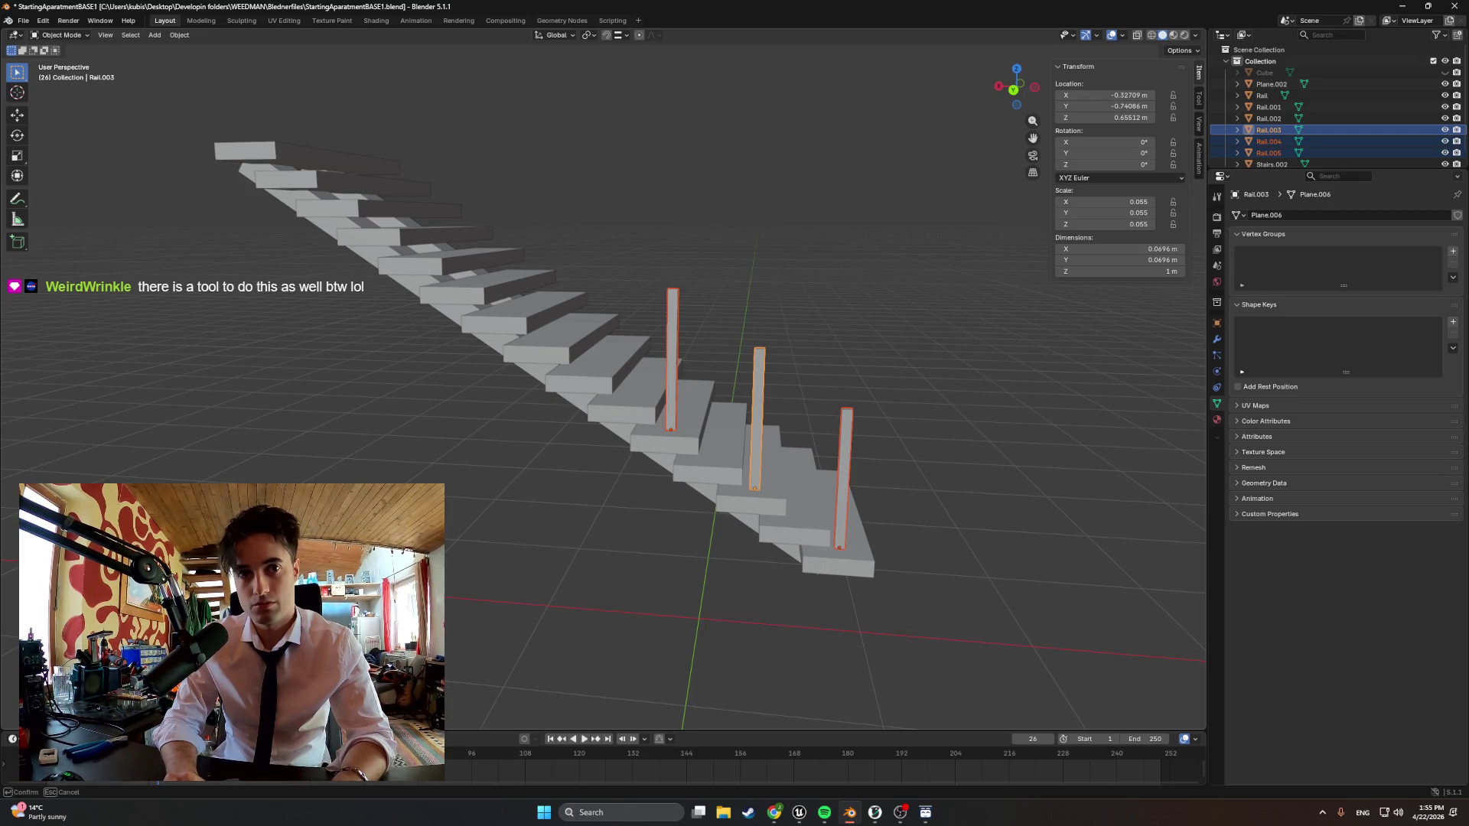
pyautogui.press('Return')
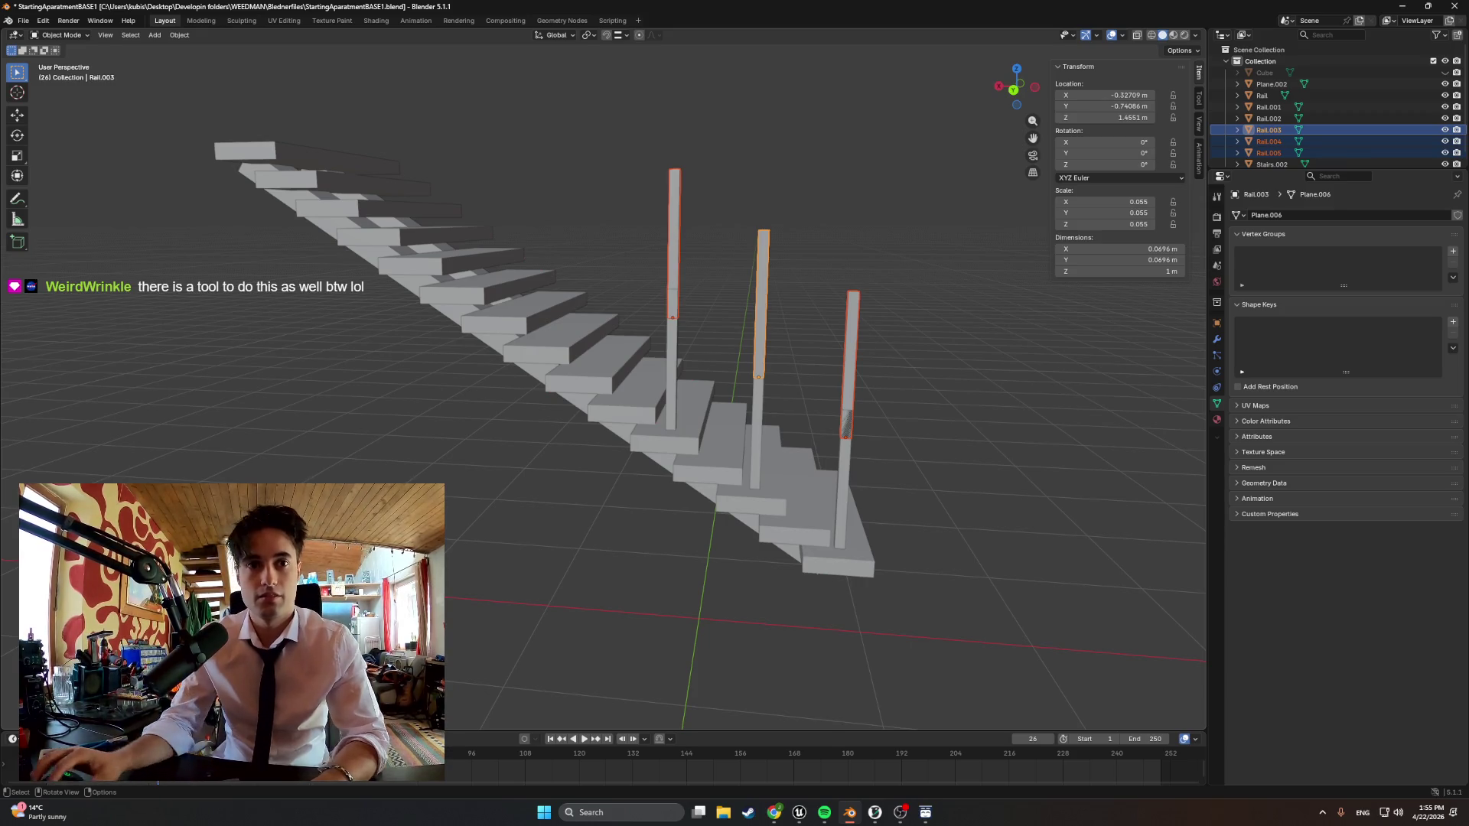
pyautogui.press('g')
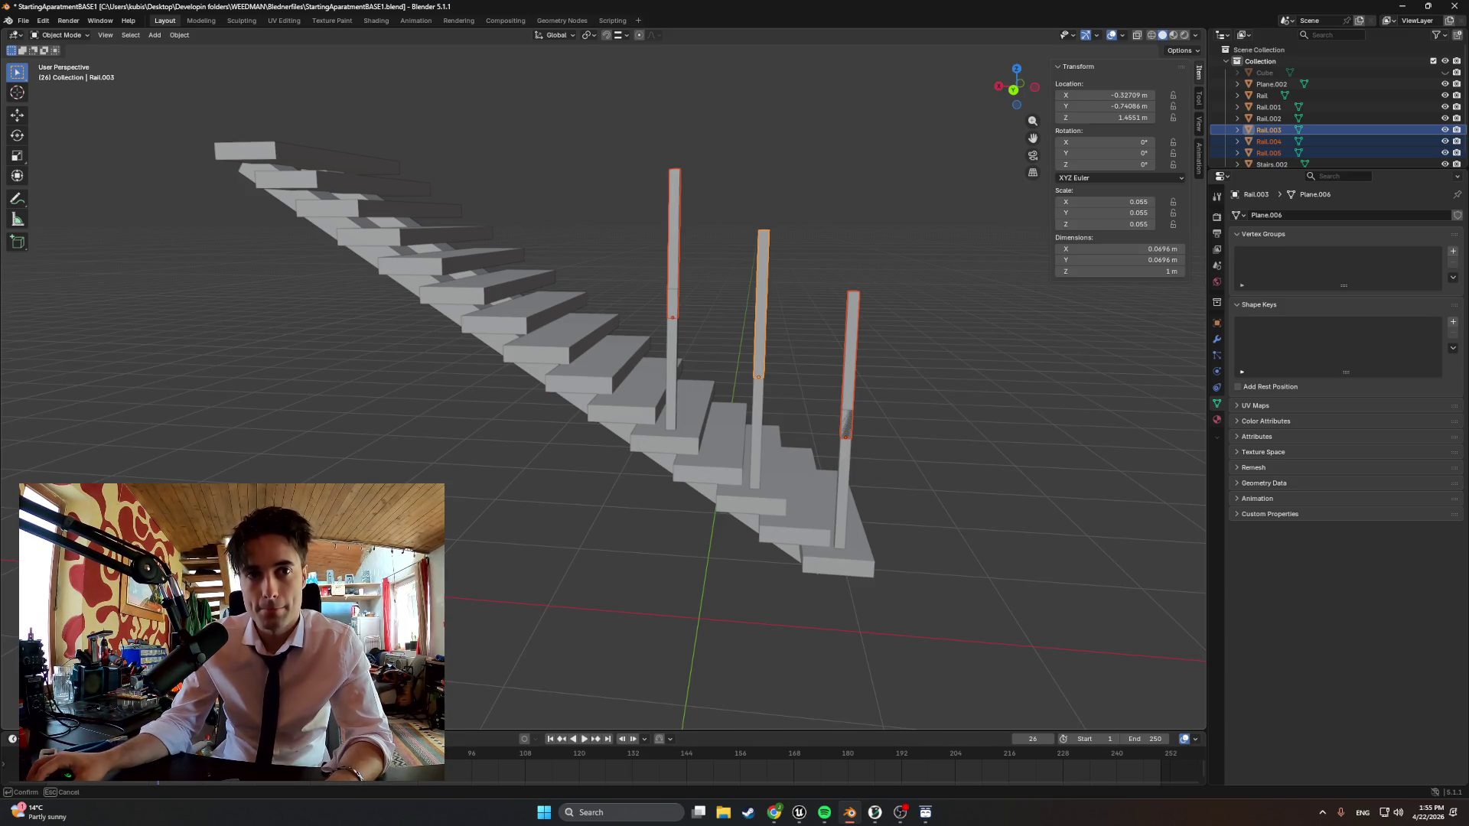
pyautogui.press('g')
pyautogui.press('z')
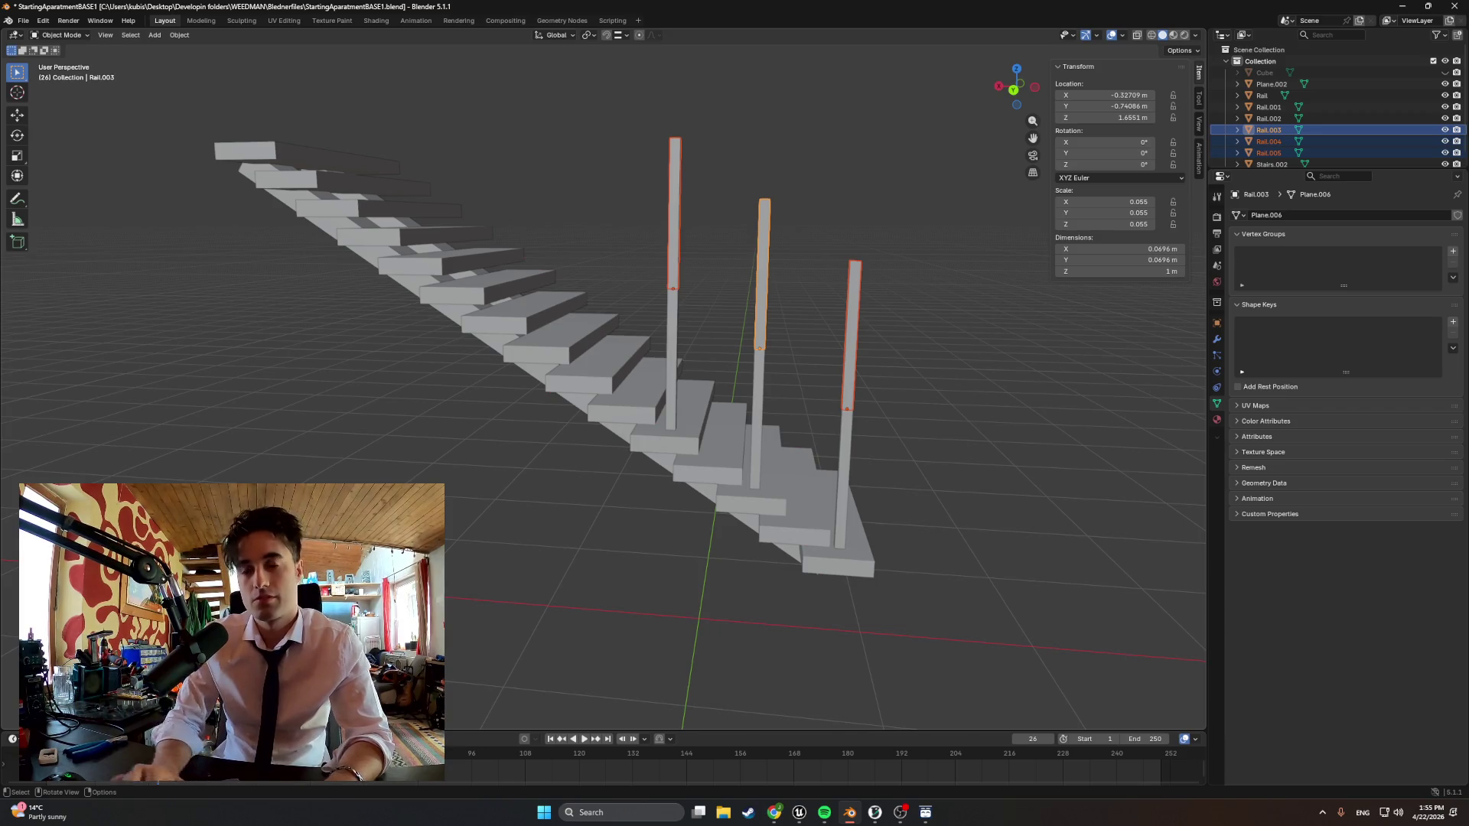
# Slide the copied posts along X and Z onto higher steps, giving six posts on alternate steps
pyautogui.press('g')
pyautogui.press('x')
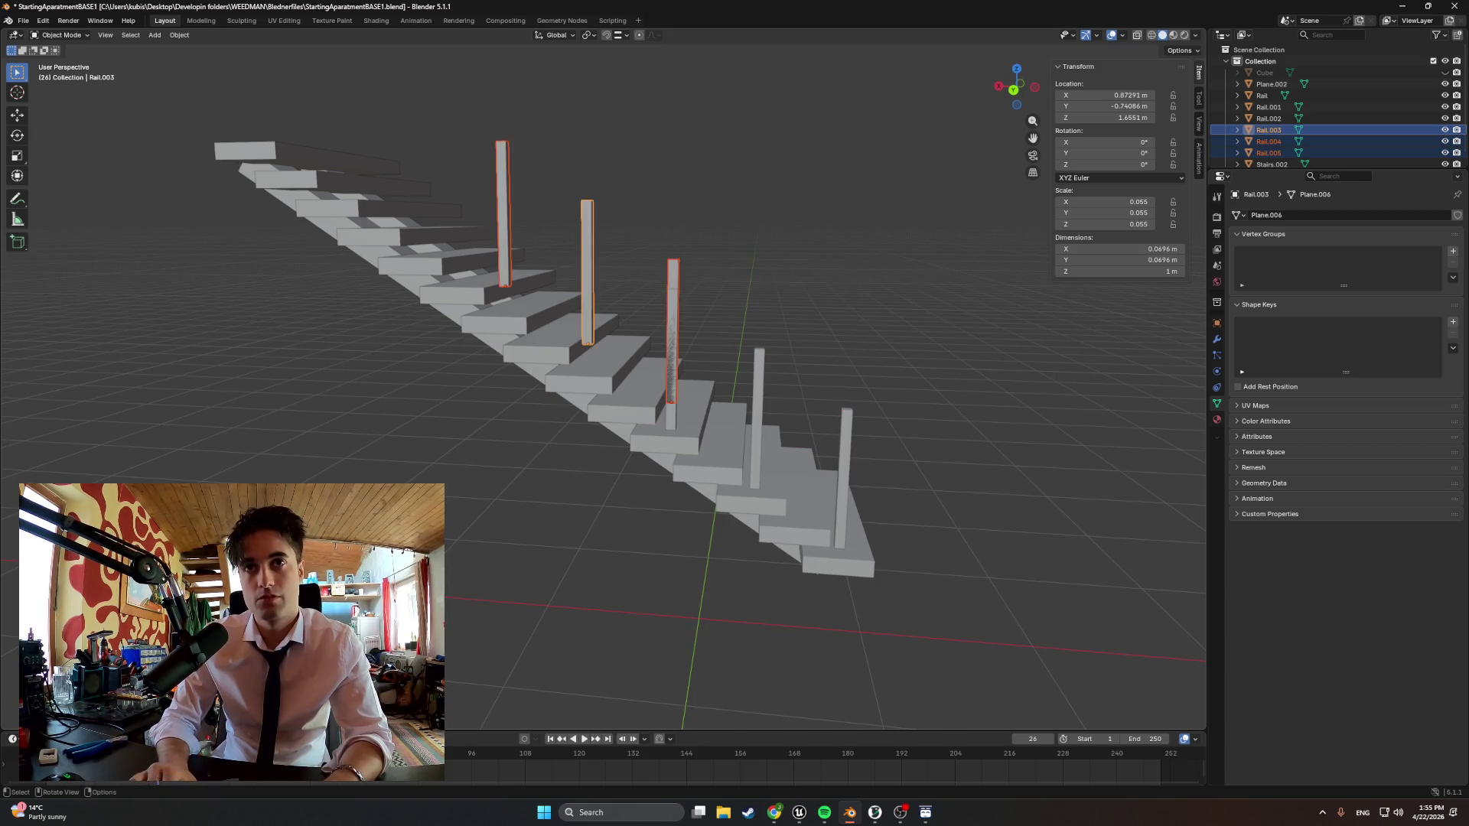
pyautogui.press('g')
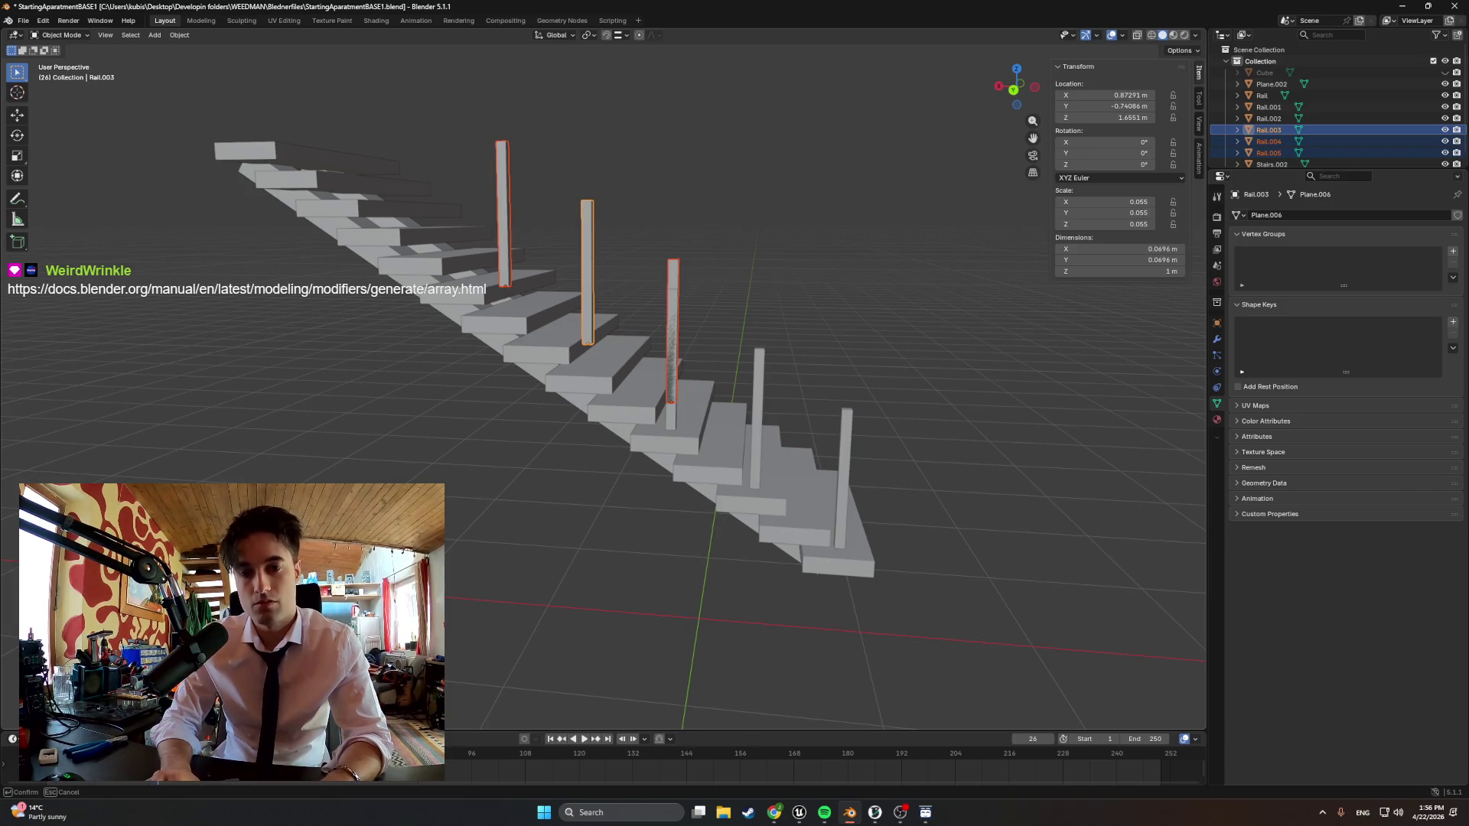
pyautogui.click(470, 276)
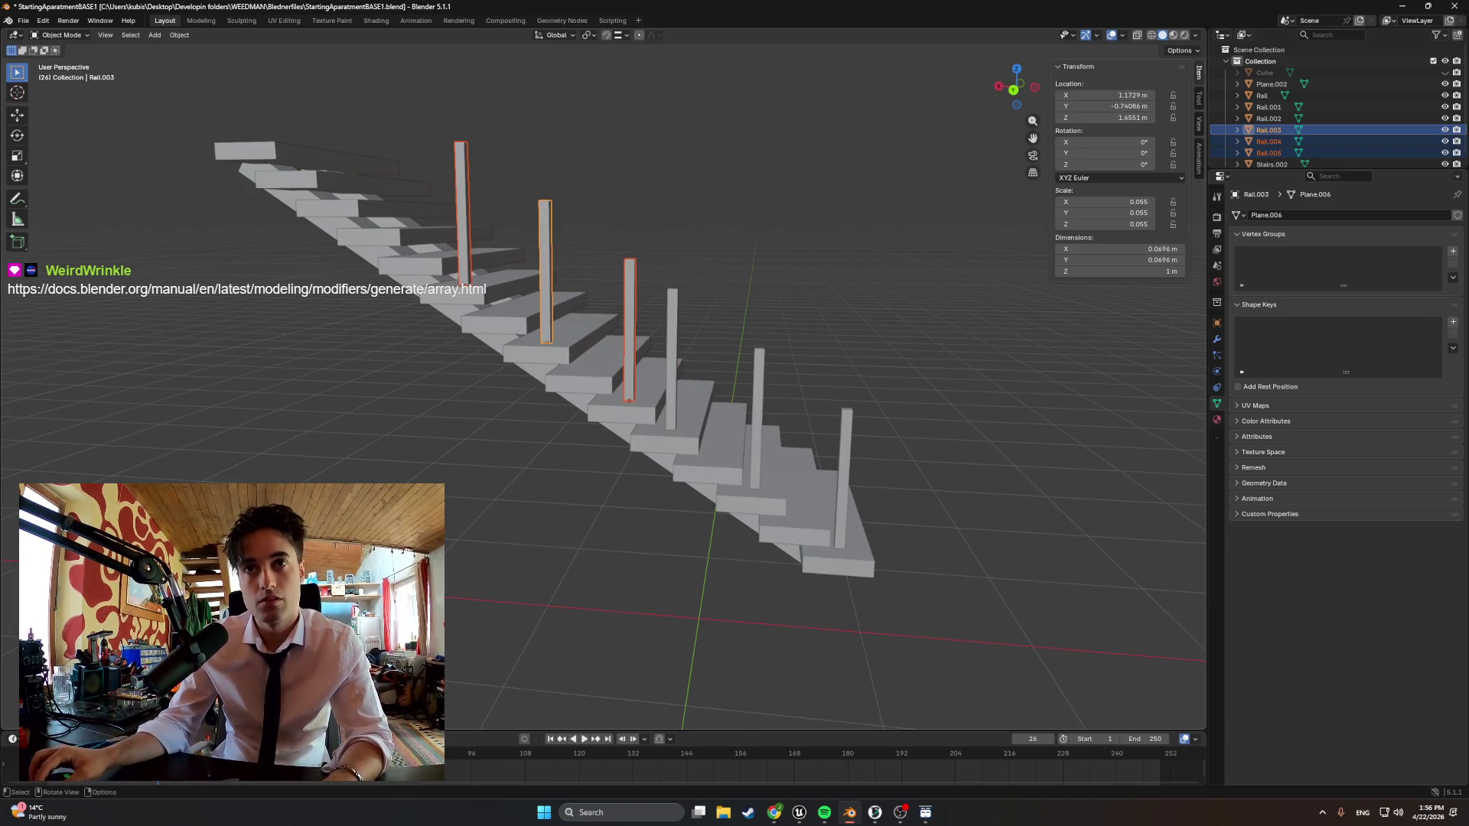
pyautogui.press('g')
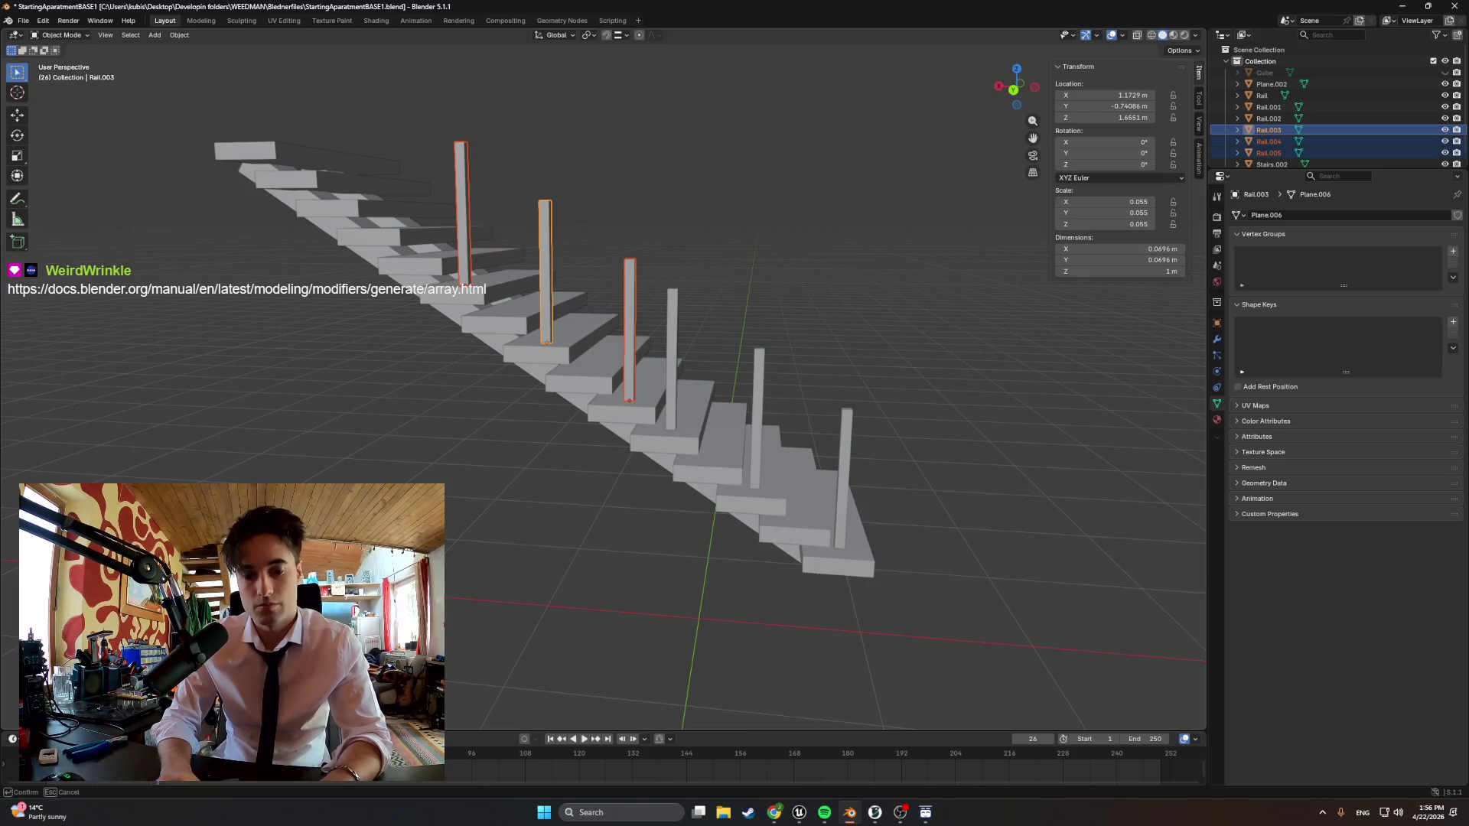
pyautogui.click(437, 264)
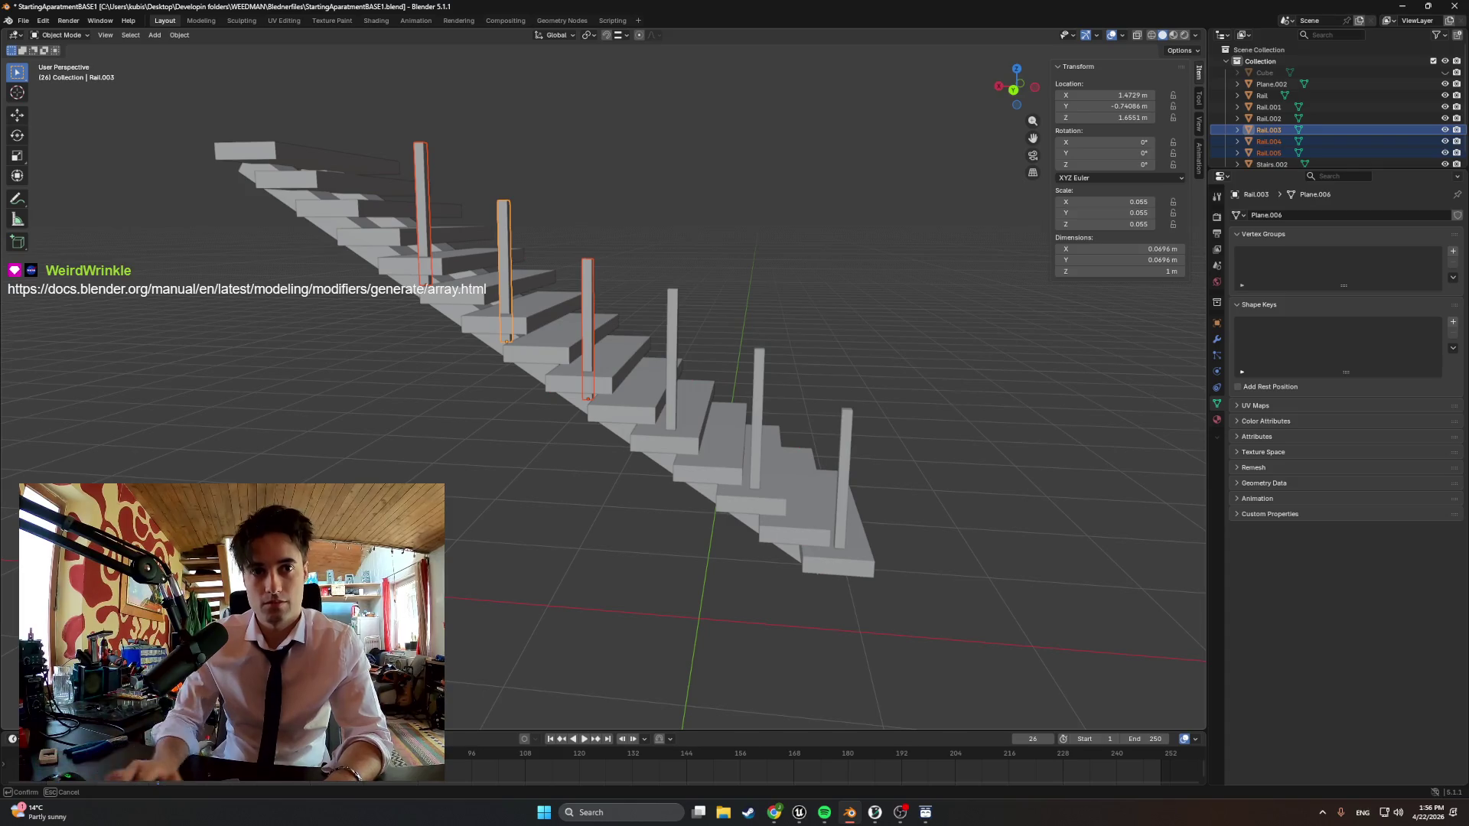
pyautogui.click(436, 264)
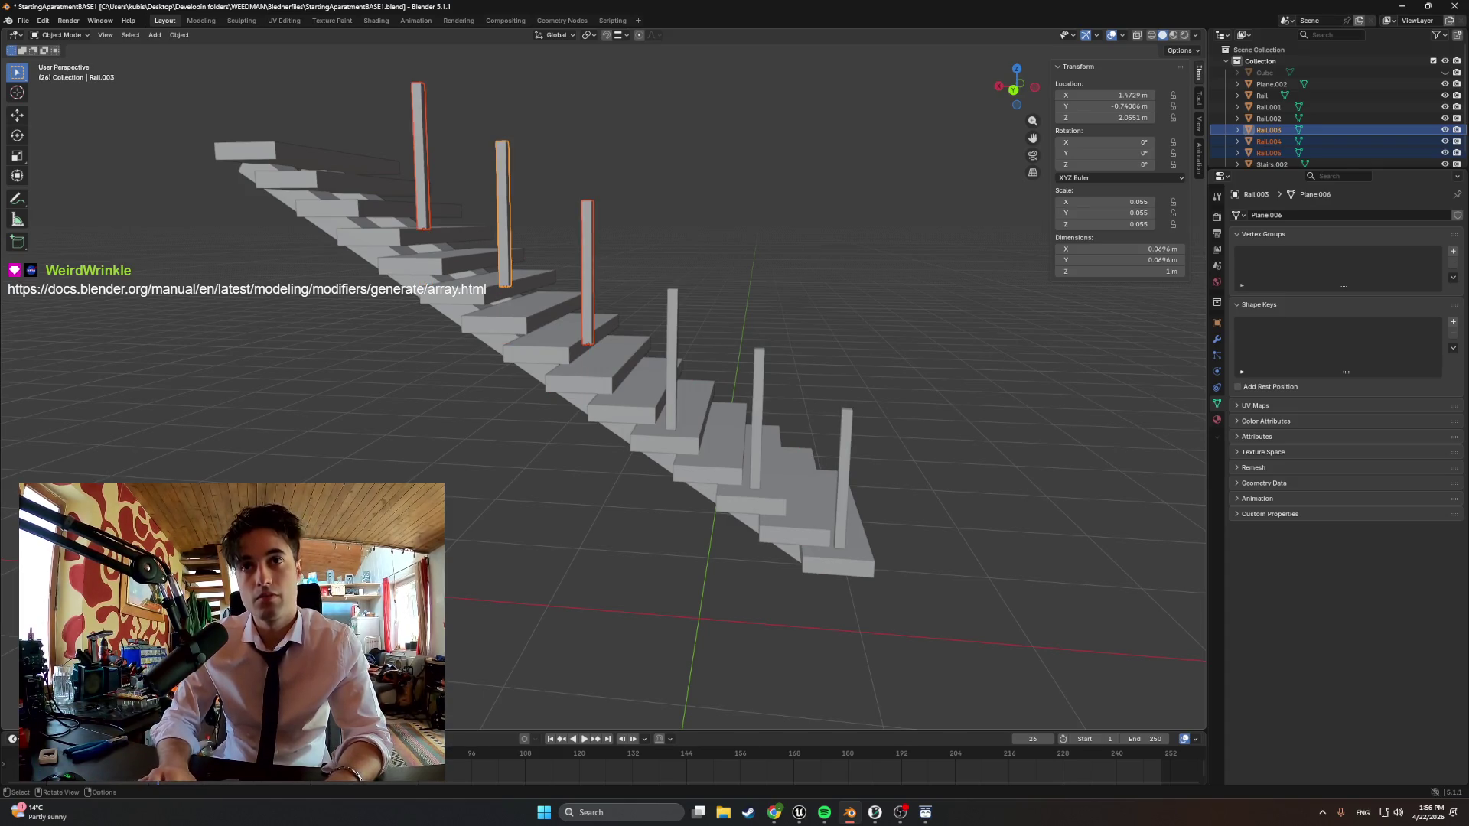
pyautogui.hotkey('ctrl', 'z')
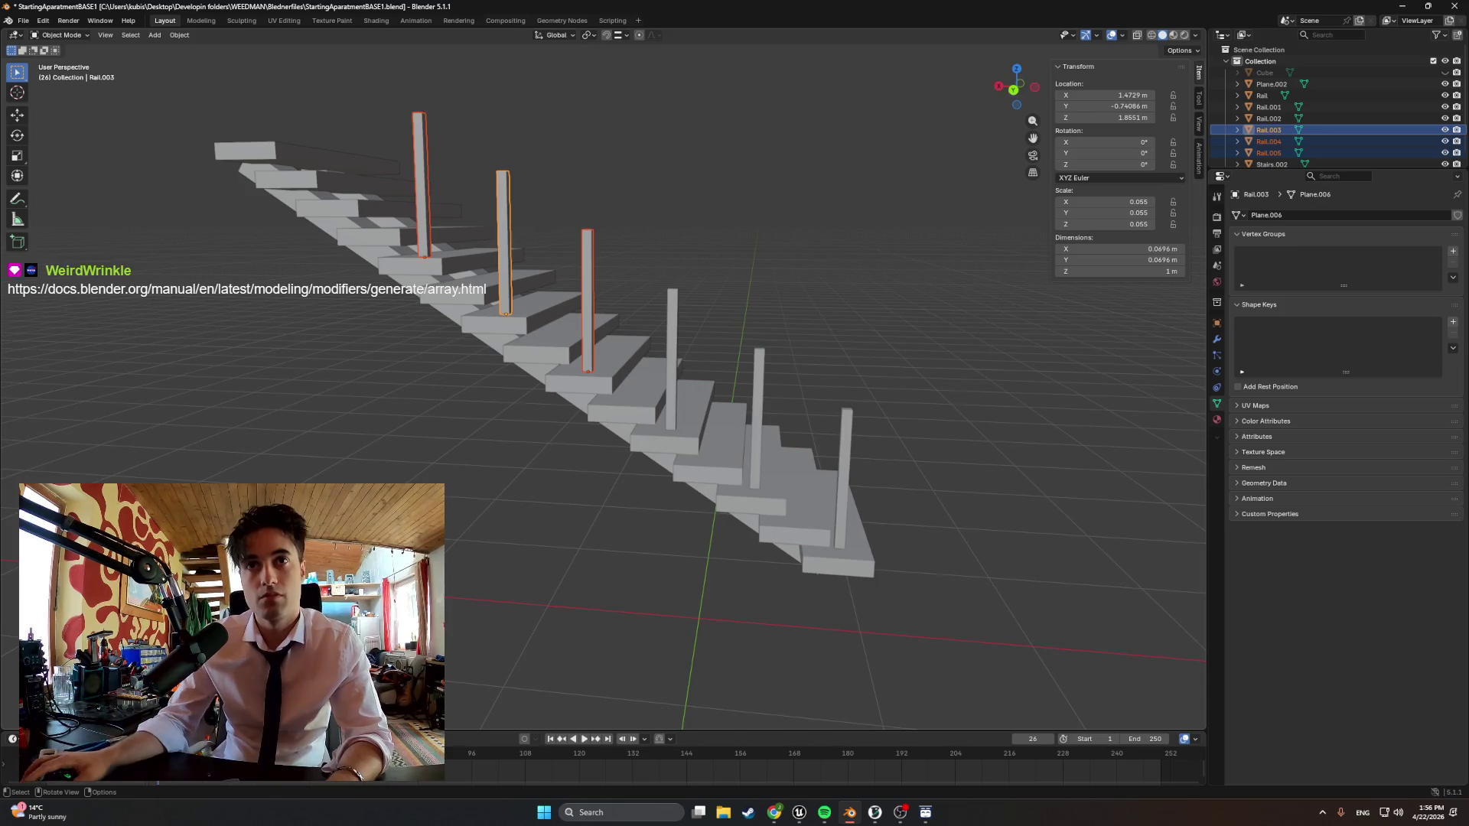
pyautogui.moveTo(689, 459)
pyautogui.mouseDown(button='middle')
pyautogui.moveTo(803, 436)
pyautogui.moveTo(804, 379)
pyautogui.mouseUp(button='middle')
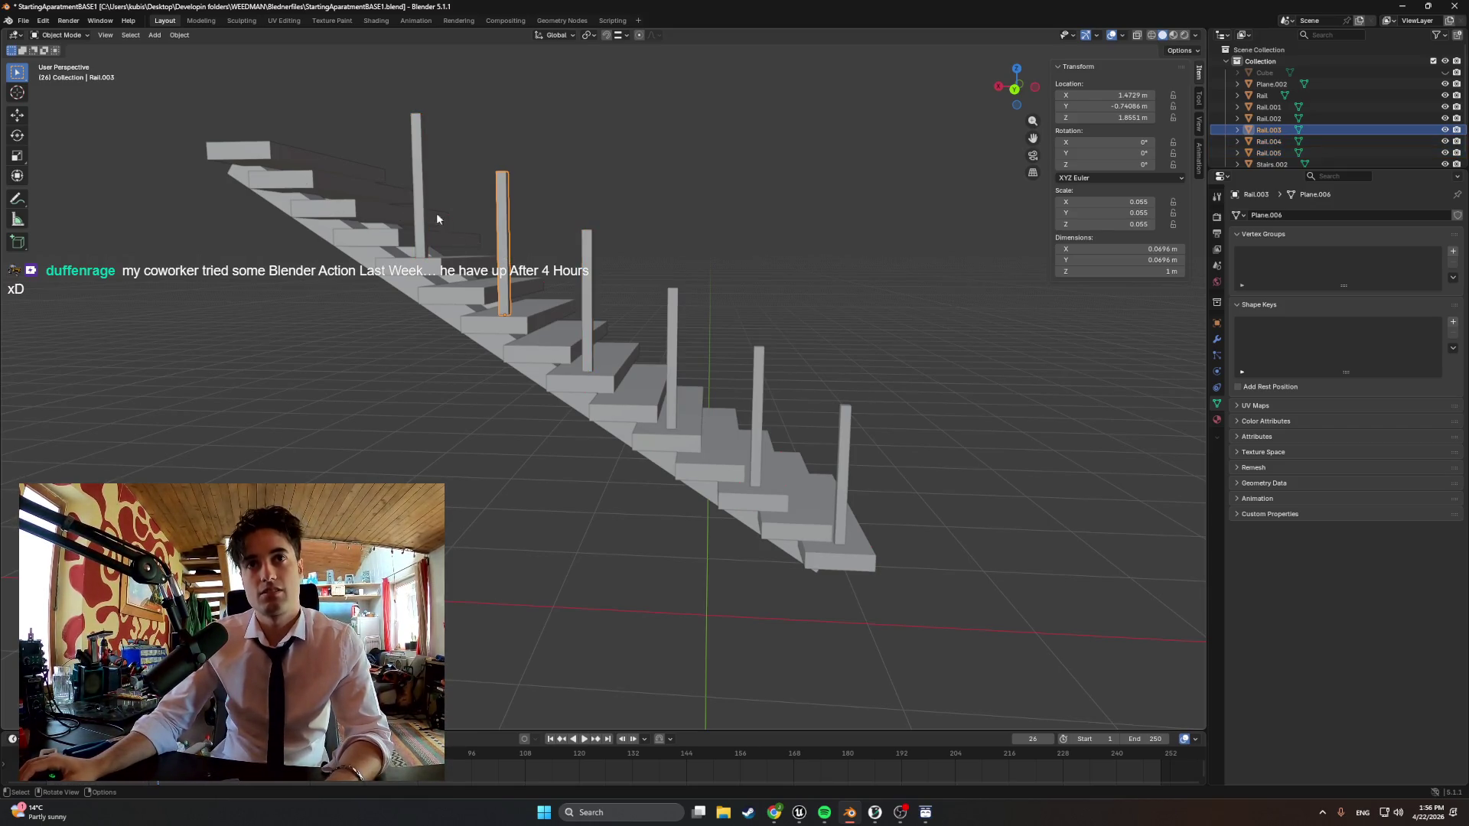
# Select the two upper rail posts and copy-paste duplicates of them
pyautogui.click(399, 193)
pyautogui.click(407, 177)
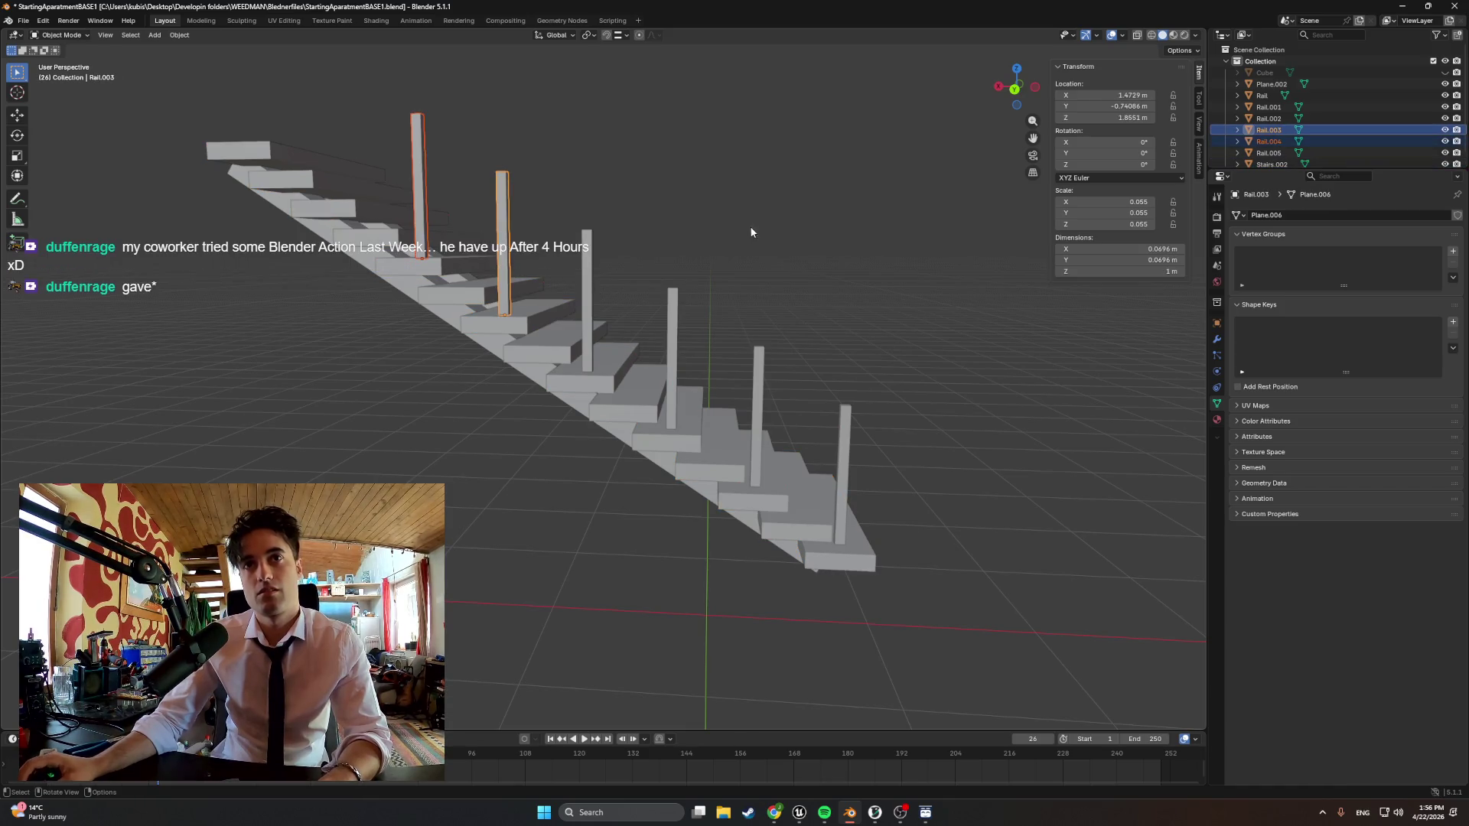
pyautogui.keyDown('ctrl'); pyautogui.click(1274, 130); pyautogui.keyUp('ctrl')
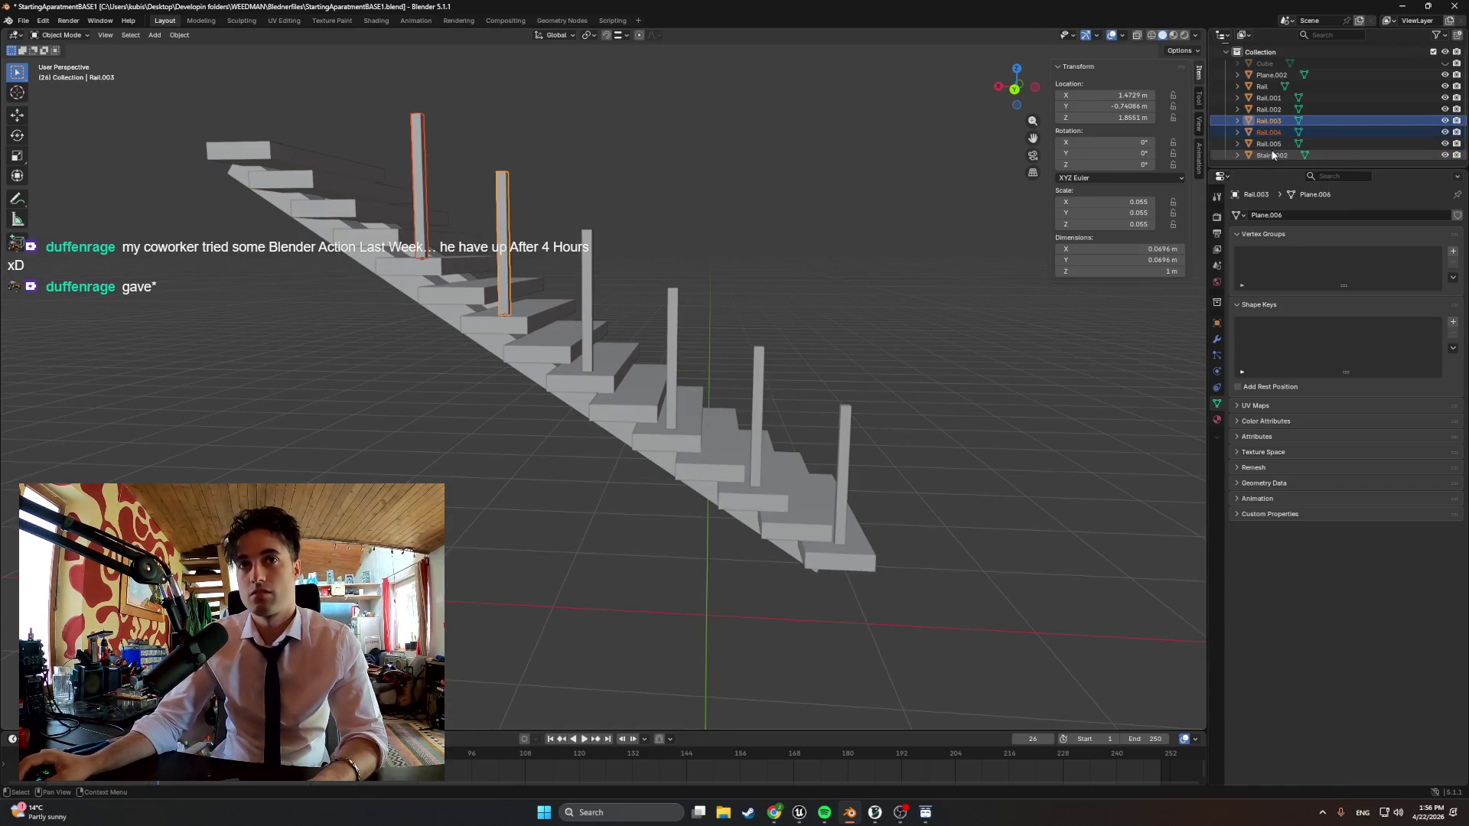
pyautogui.click(1270, 143)
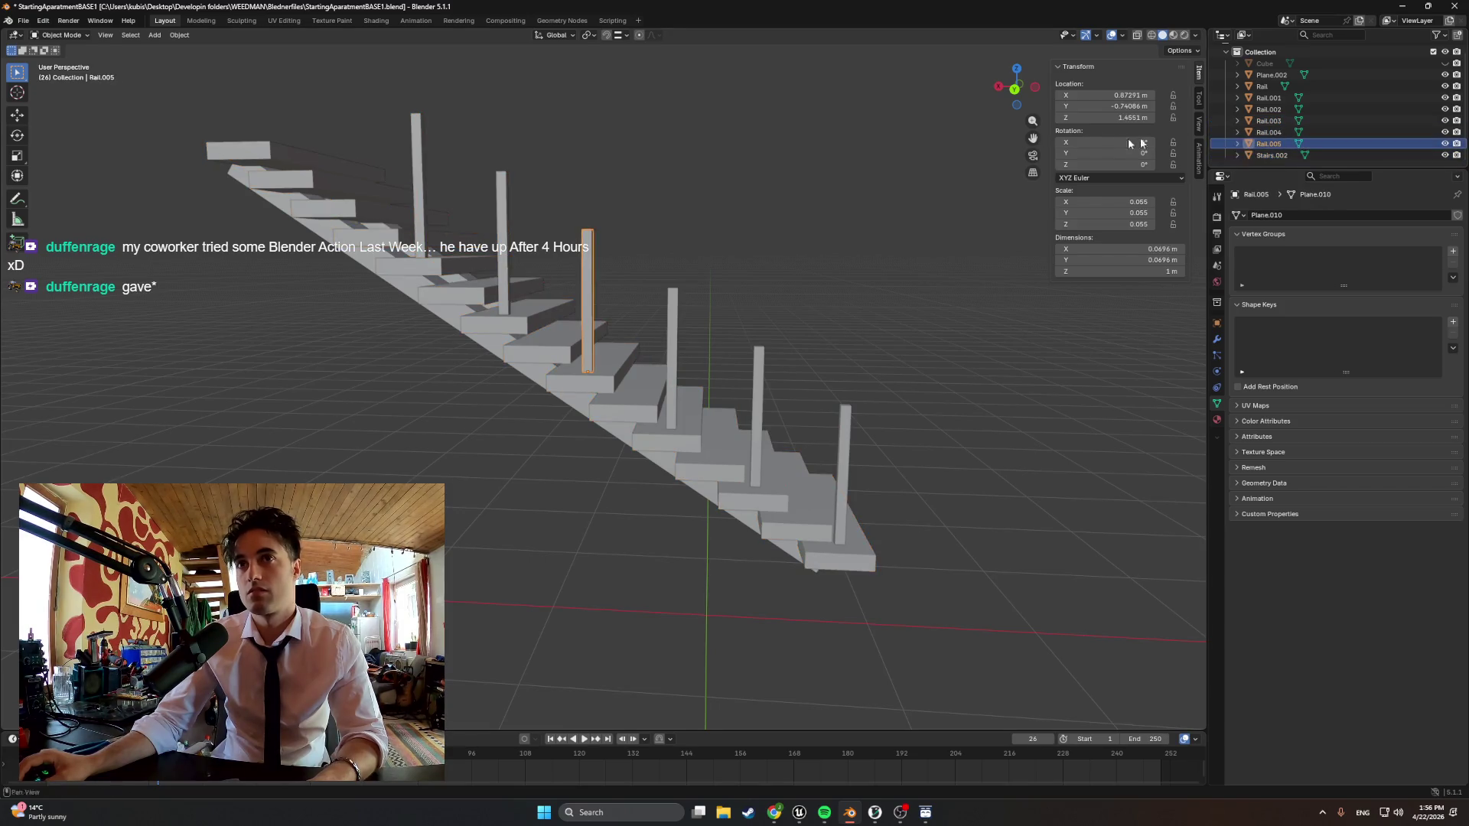
pyautogui.click(423, 170)
pyautogui.keyDown('shift'); pyautogui.click(502, 184); pyautogui.keyUp('shift')
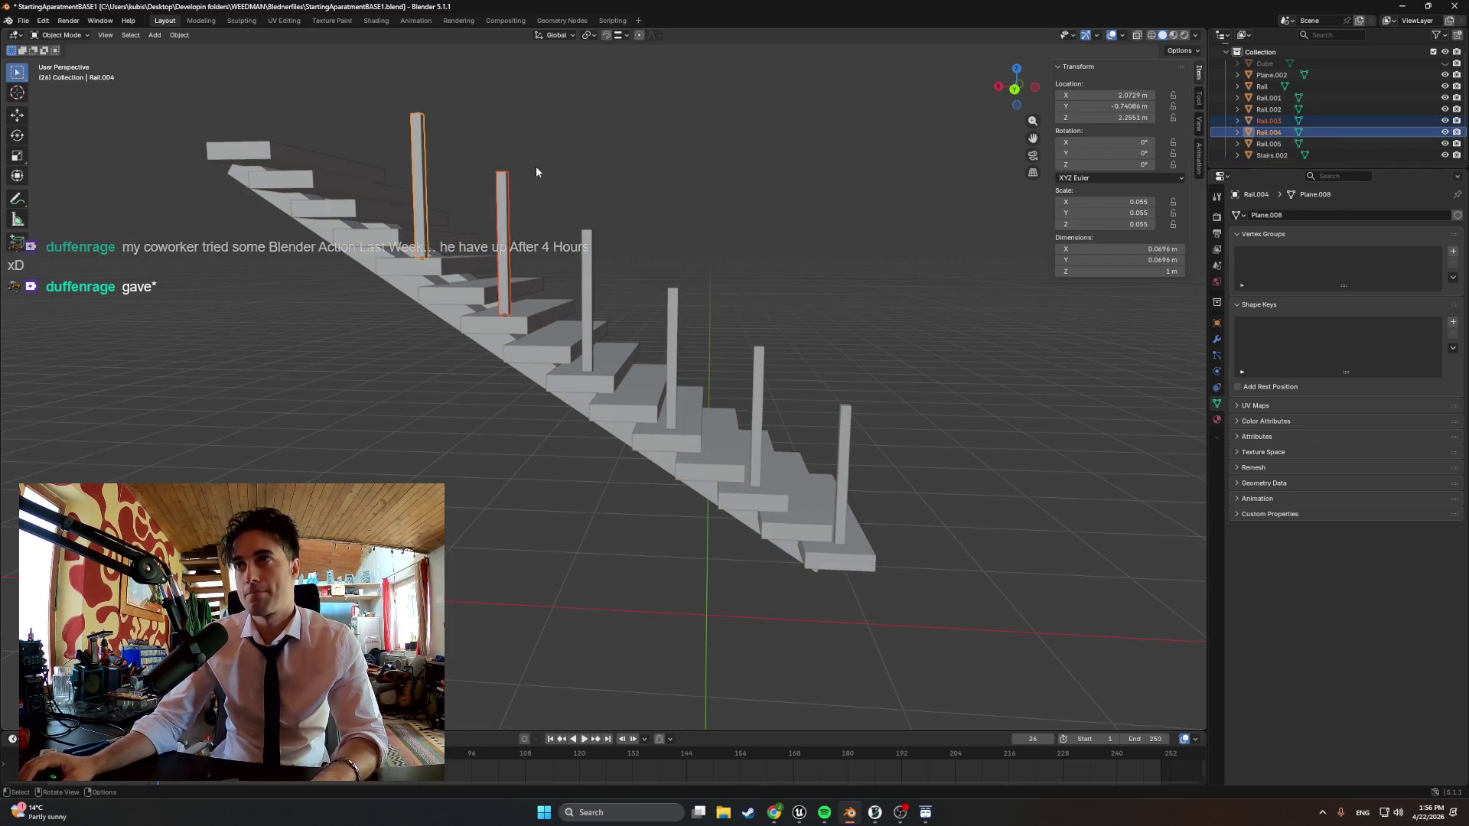
pyautogui.hotkey('ctrl', 'c')
pyautogui.hotkey('ctrl', 'v')
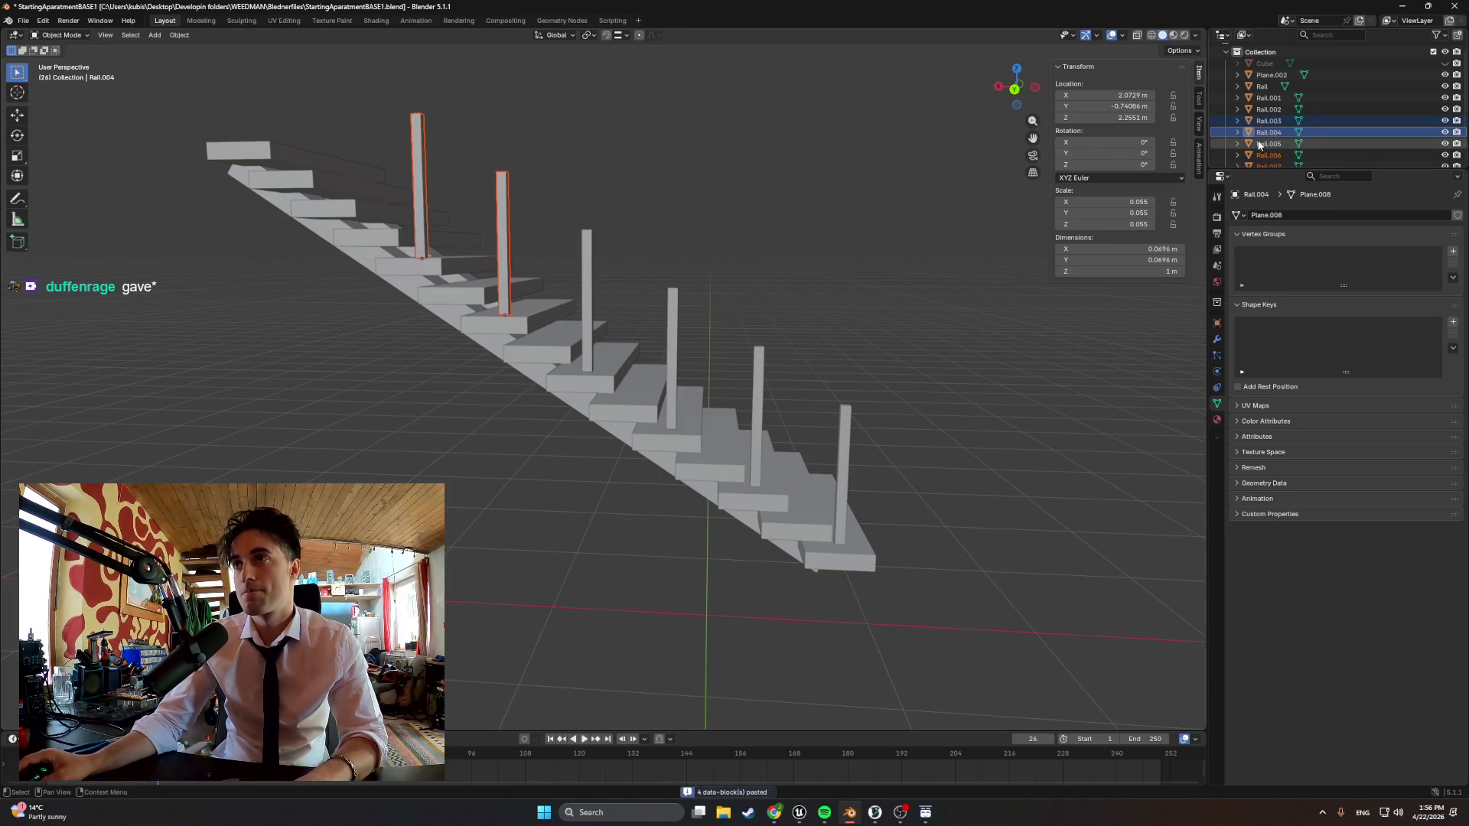
# Raise the pasted posts along Z and slide them onto the top steps, completing eight posts
pyautogui.click(1266, 134)
pyautogui.keyDown('shift'); pyautogui.click(1268, 143); pyautogui.keyUp('shift')
pyautogui.press('g')
pyautogui.press('z')
pyautogui.click(498, 333)
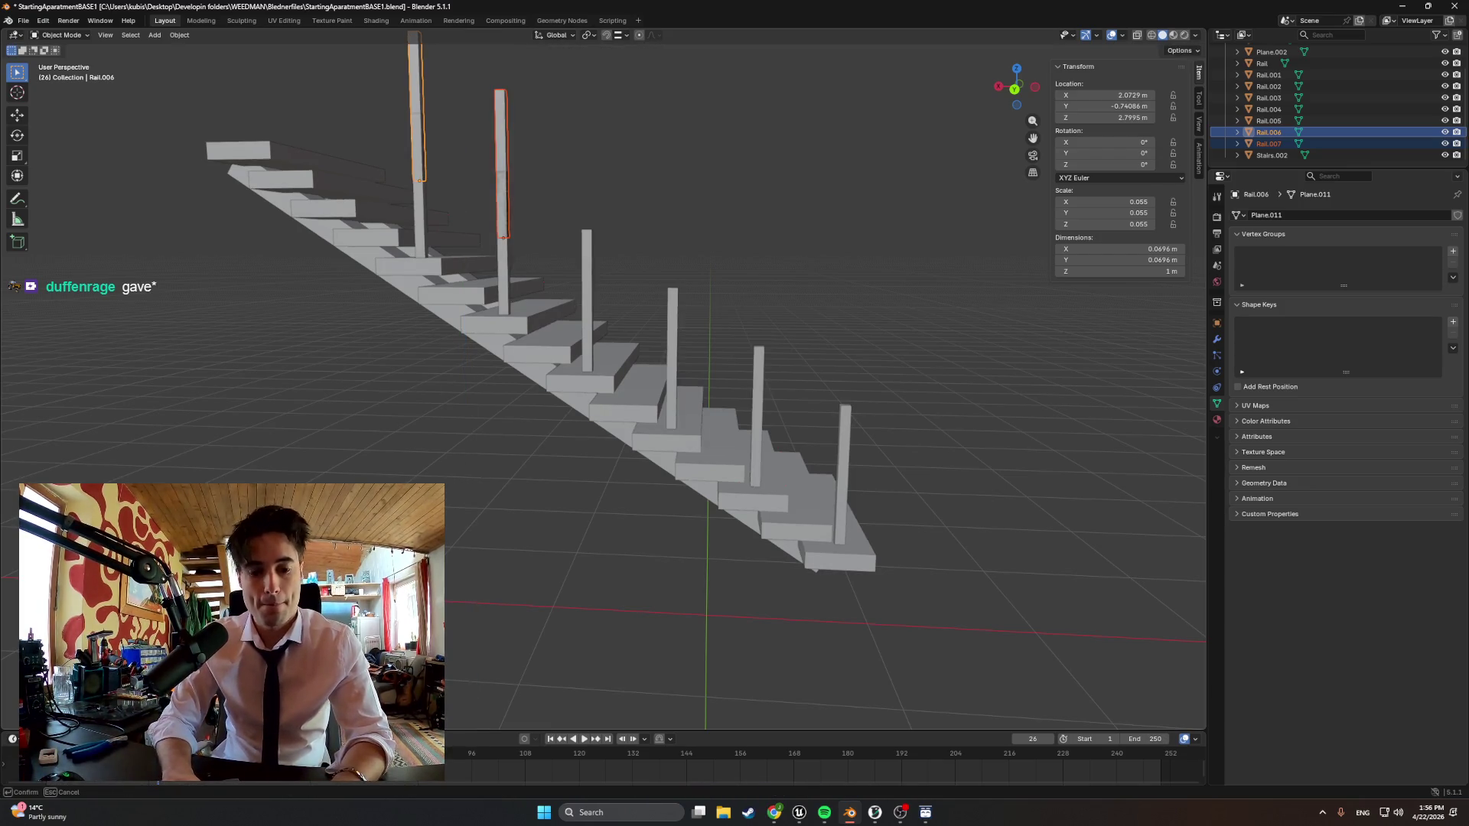
pyautogui.press('Return')
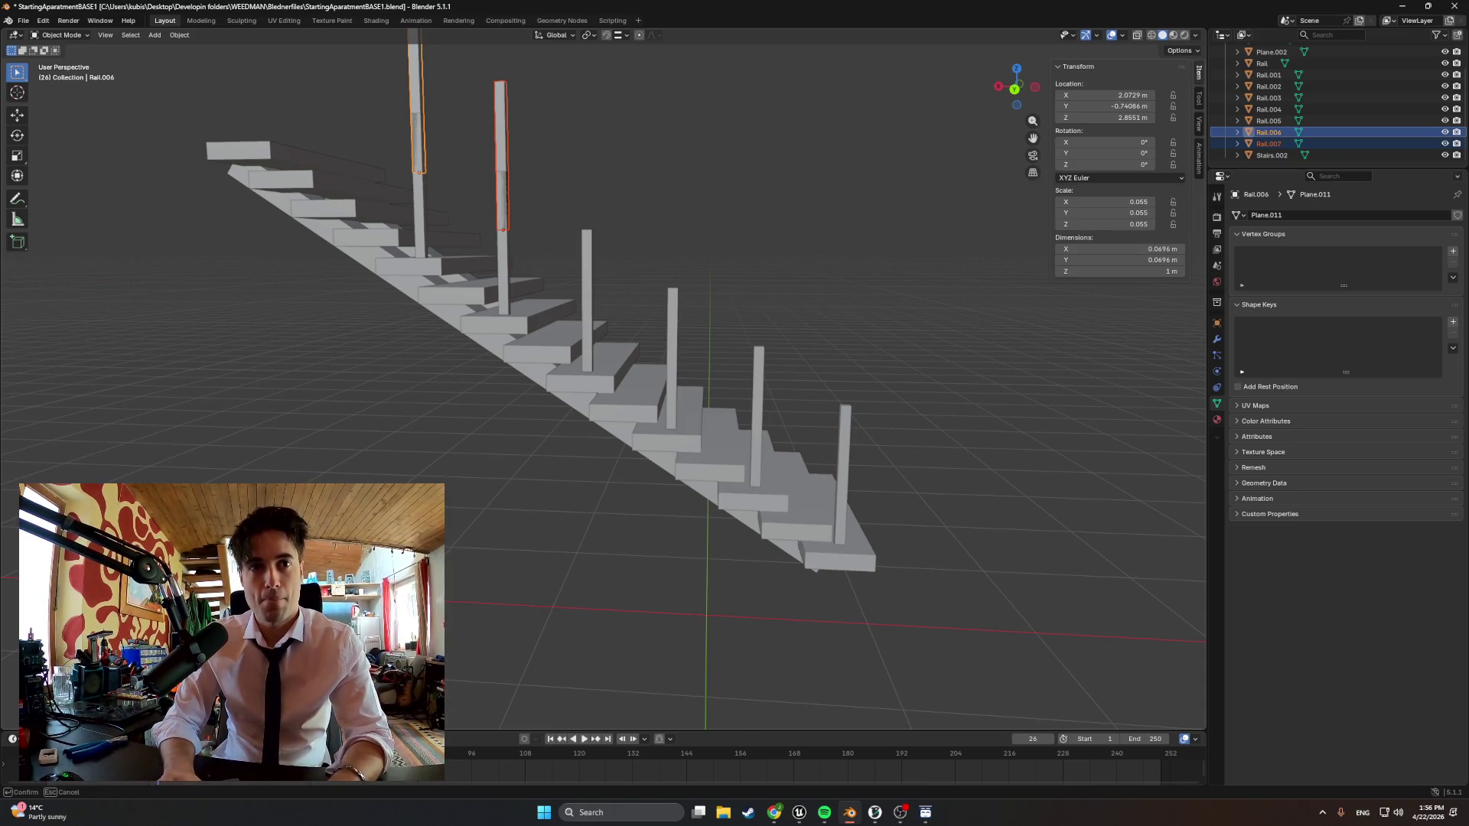
pyautogui.click(334, 149)
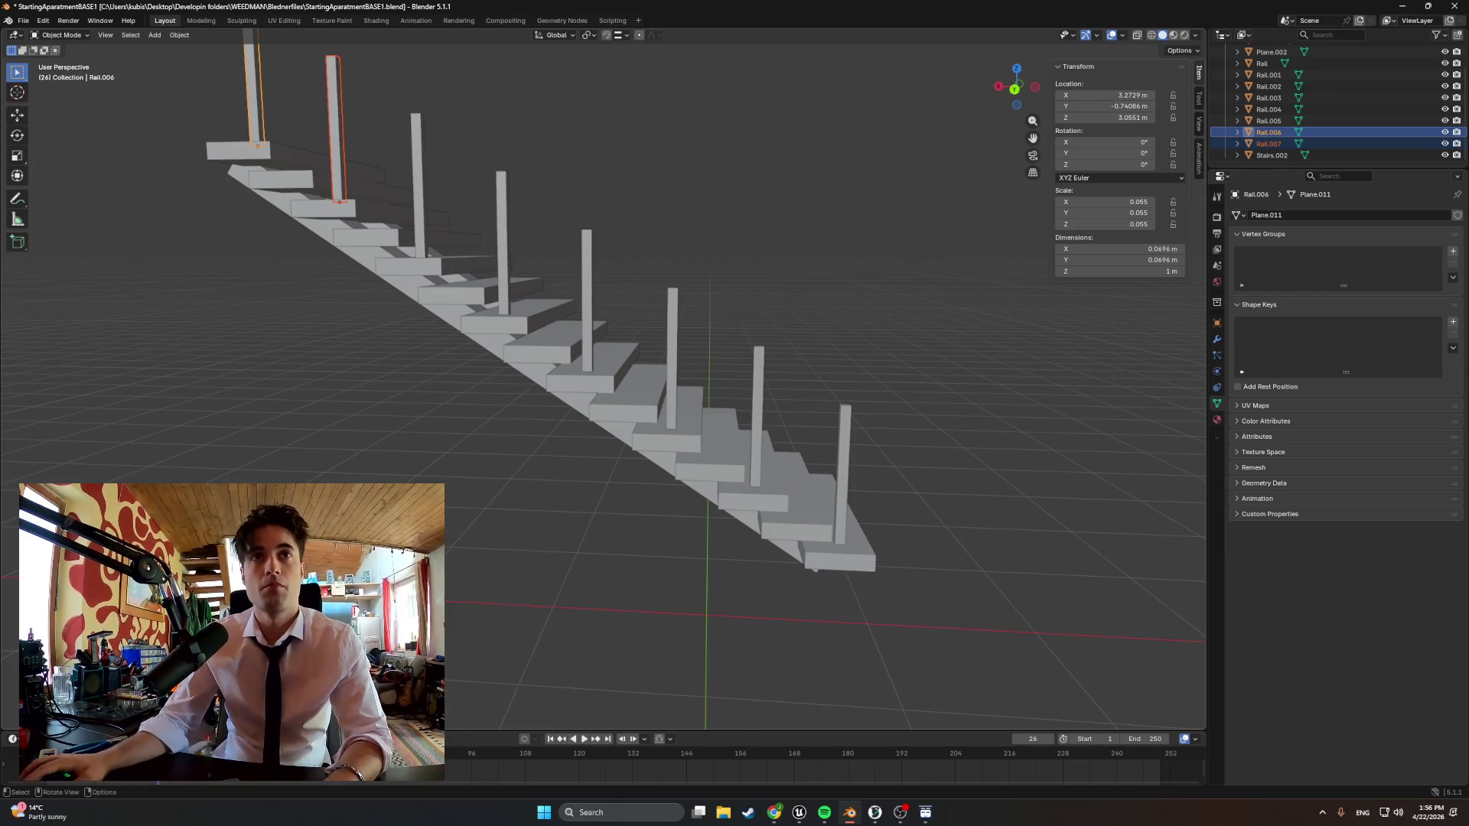
pyautogui.moveTo(712, 344)
pyautogui.mouseDown(button='middle')
pyautogui.moveTo(620, 169)
pyautogui.moveTo(170, 170)
pyautogui.mouseUp(button='middle')
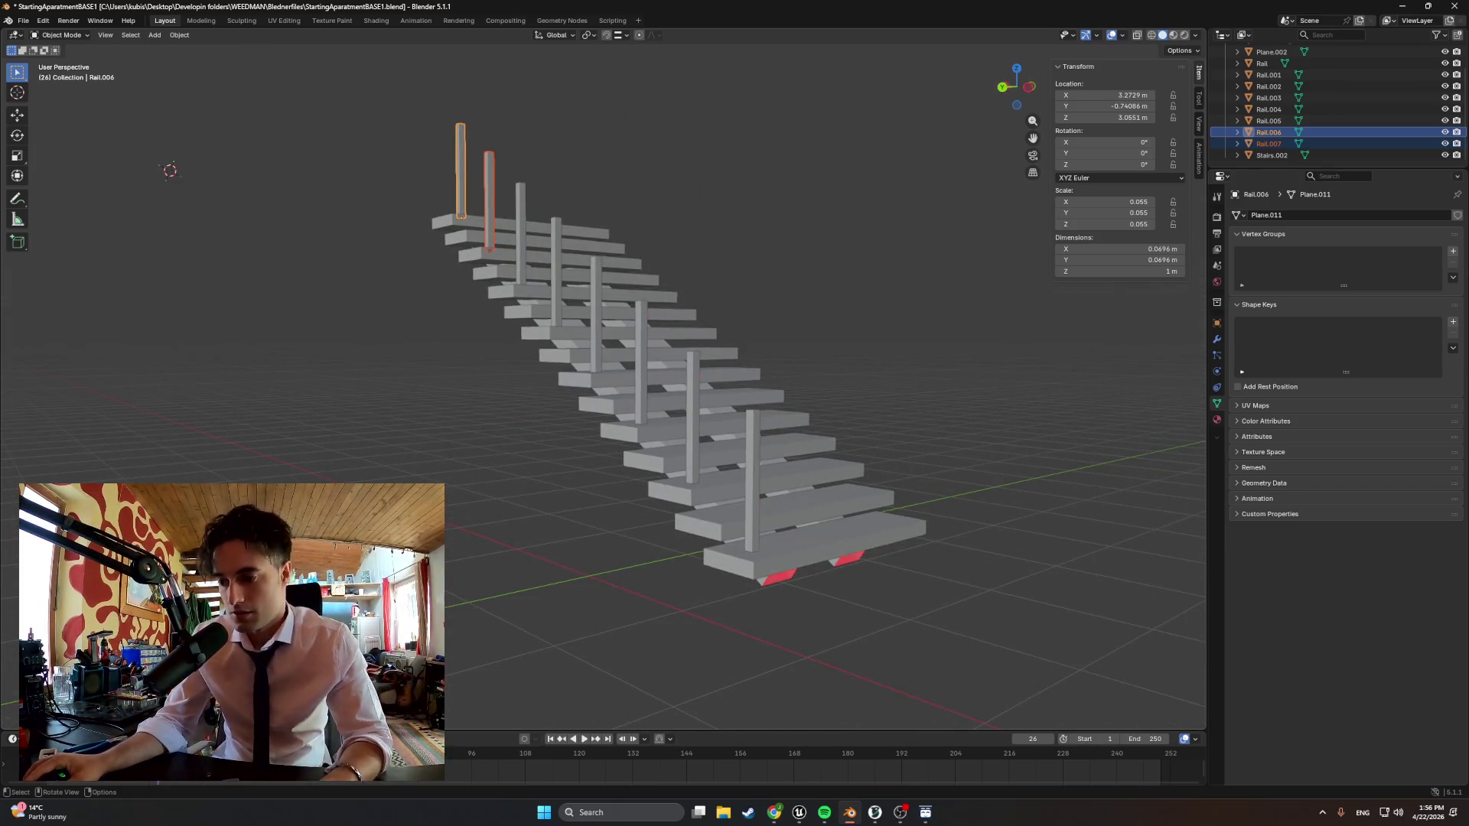
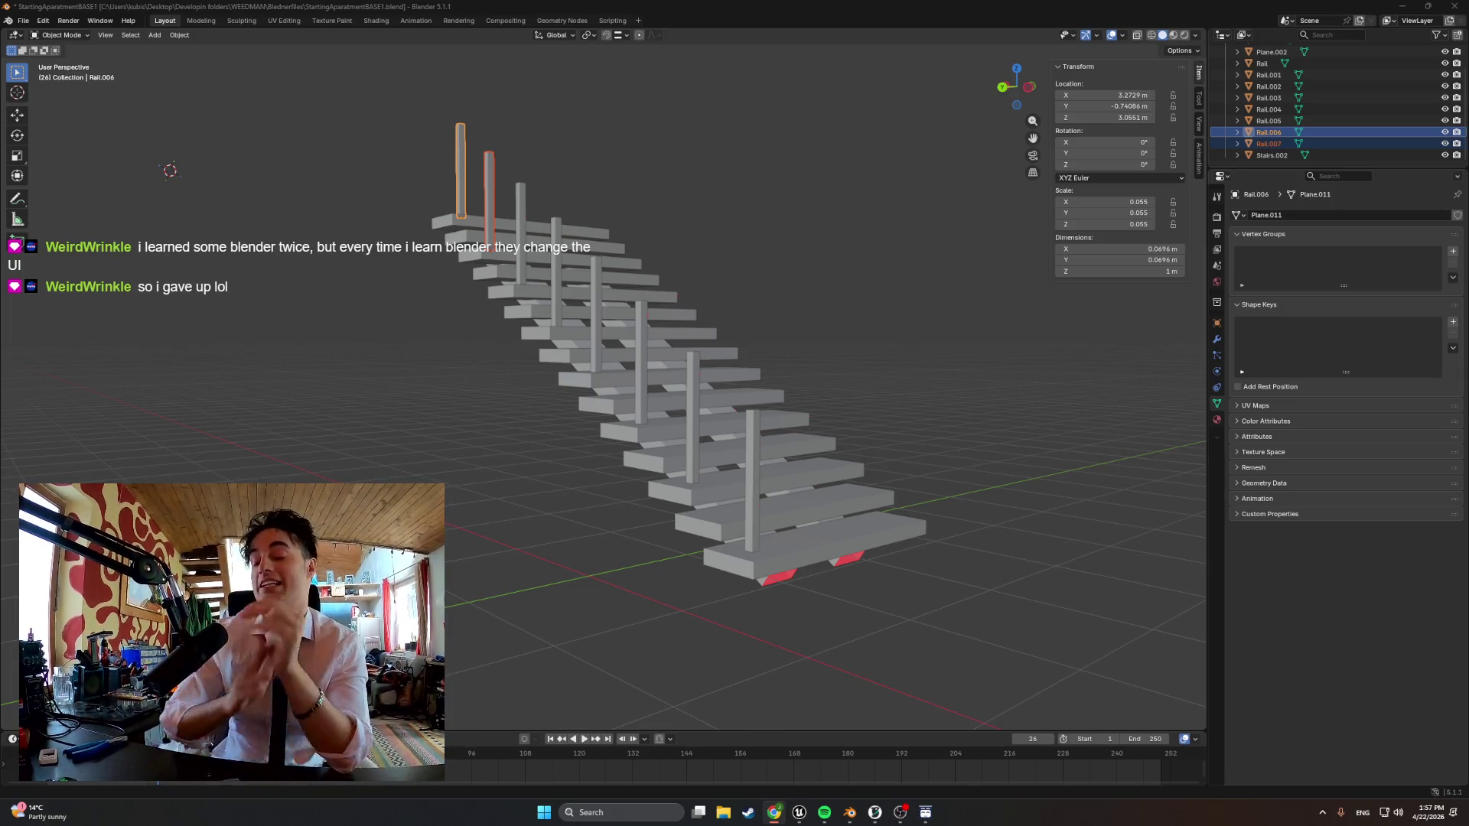
# Select three rail posts and toggle their Outliner visibility off and back on
pyautogui.moveTo(1061, 548)
pyautogui.mouseDown(button='middle')
pyautogui.moveTo(688, 569)
pyautogui.moveTo(801, 558)
pyautogui.mouseUp(button='middle')
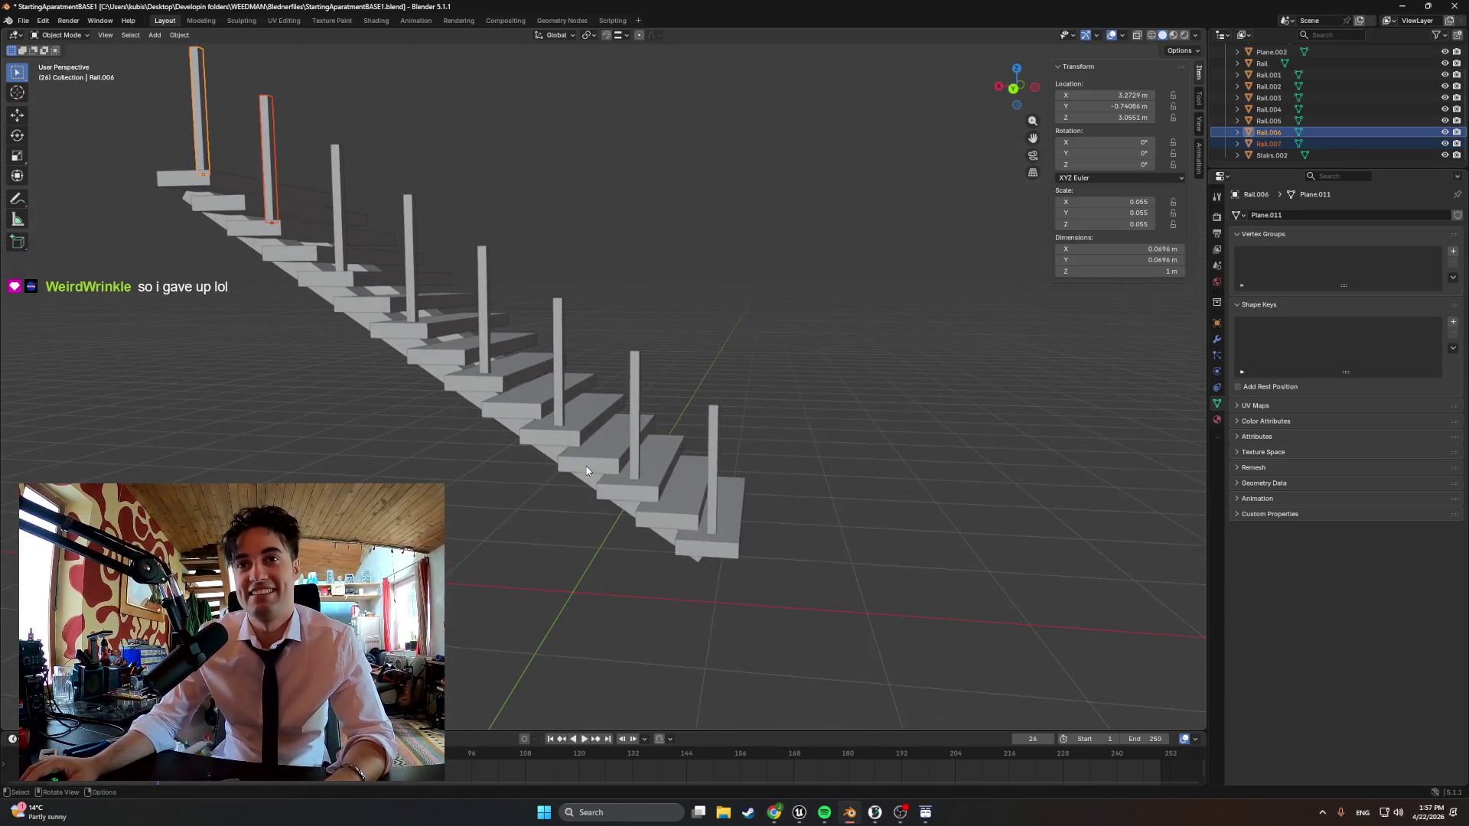
pyautogui.click(493, 307)
pyautogui.keyDown('shift'); pyautogui.click(636, 414); pyautogui.keyUp('shift')
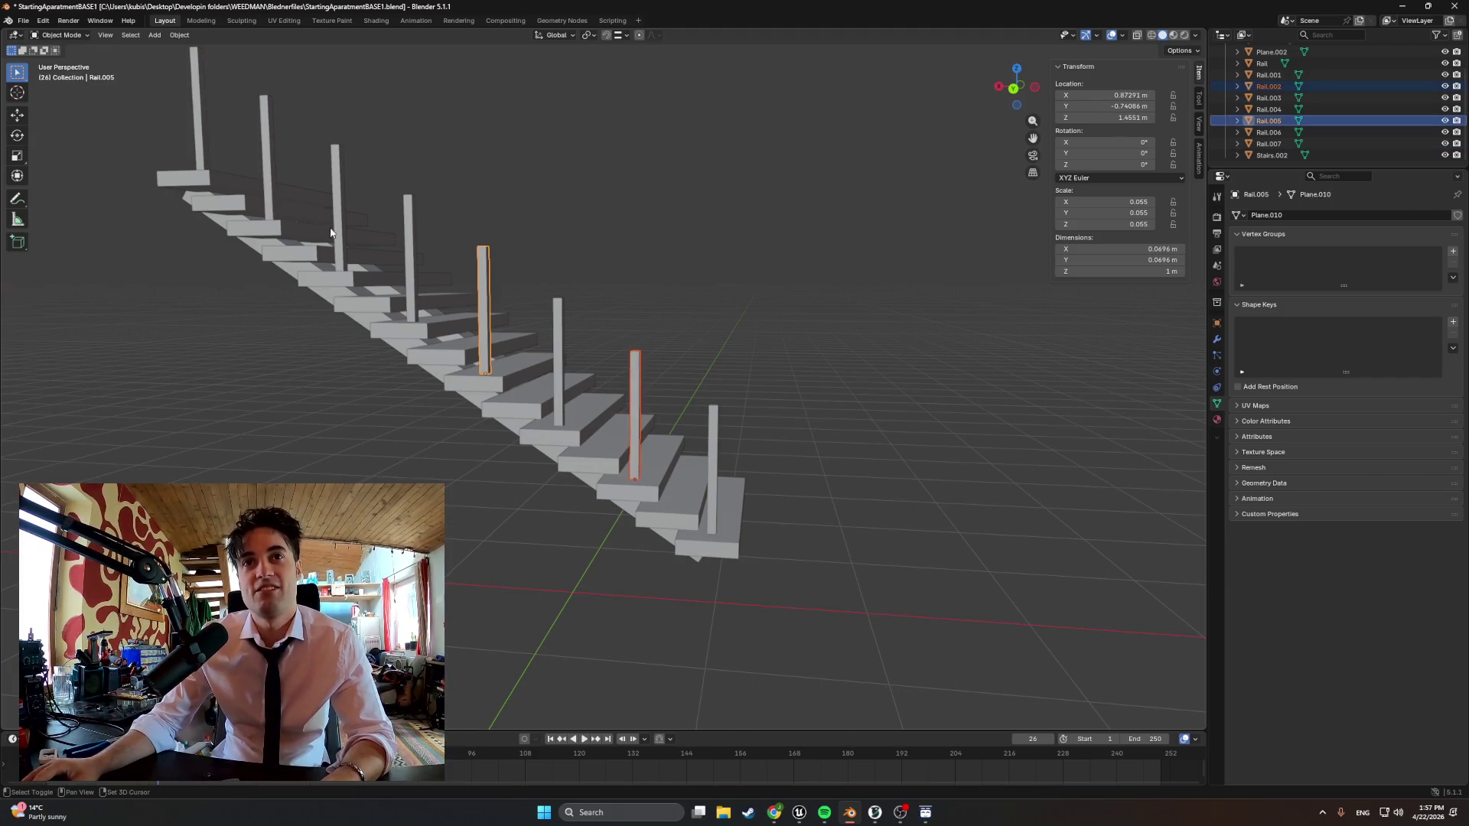
pyautogui.keyDown('shift'); pyautogui.click(334, 204); pyautogui.keyUp('shift')
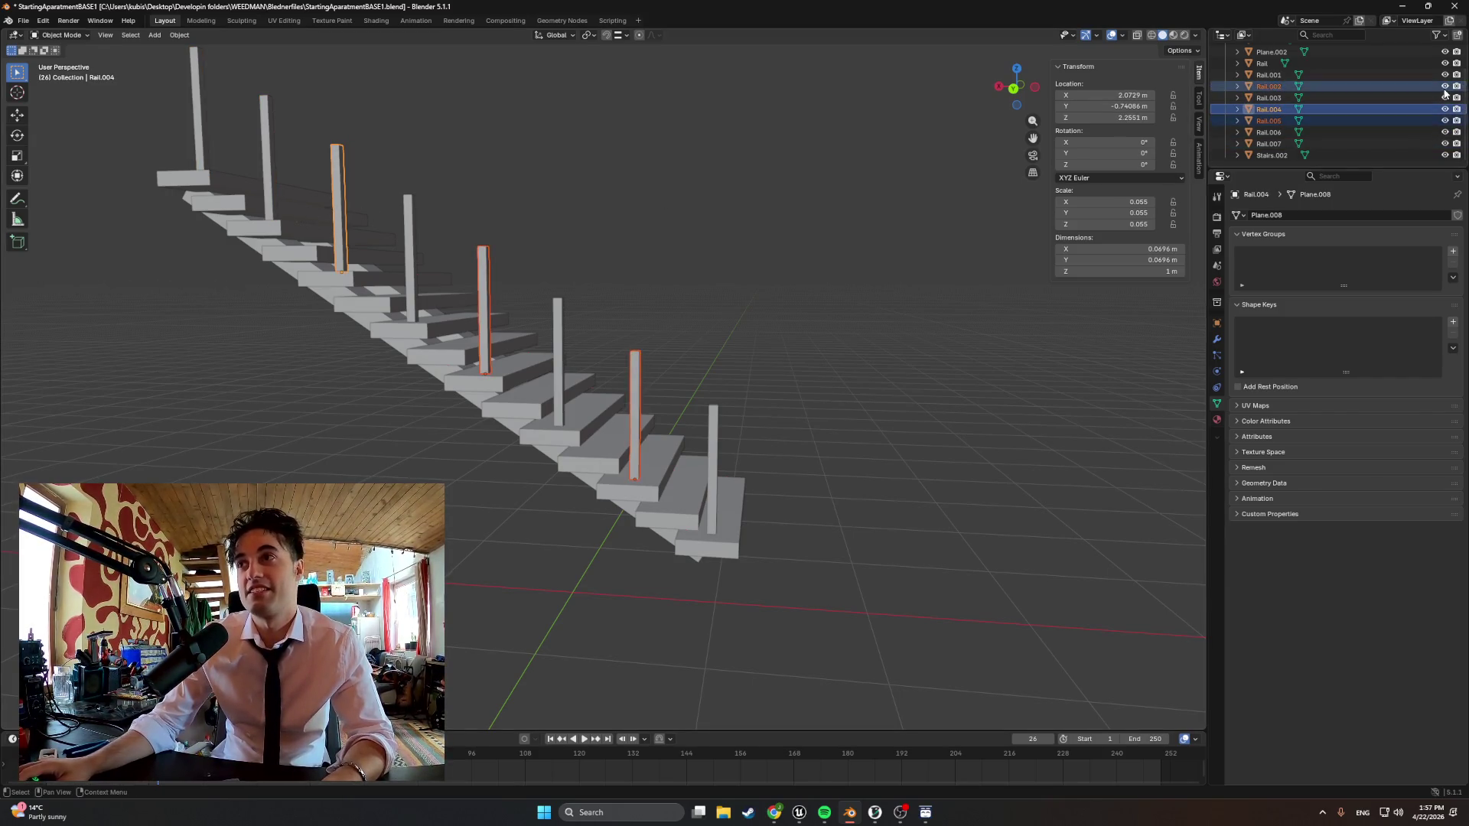
pyautogui.click(1444, 116)
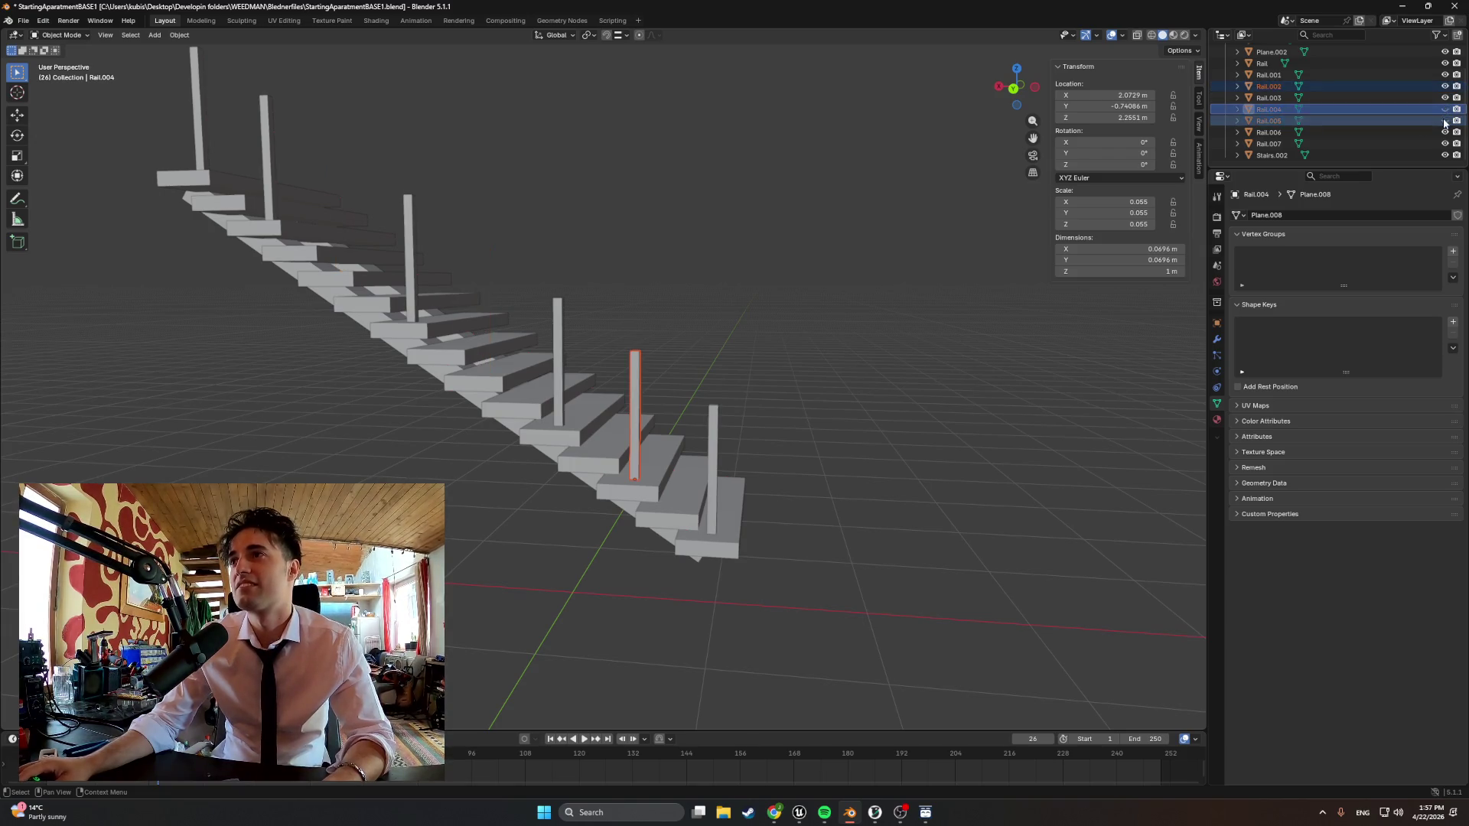
pyautogui.click(1444, 144)
pyautogui.moveTo(754, 359)
pyautogui.mouseDown(button='middle')
pyautogui.moveTo(717, 368)
pyautogui.moveTo(731, 367)
pyautogui.mouseUp(button='middle')
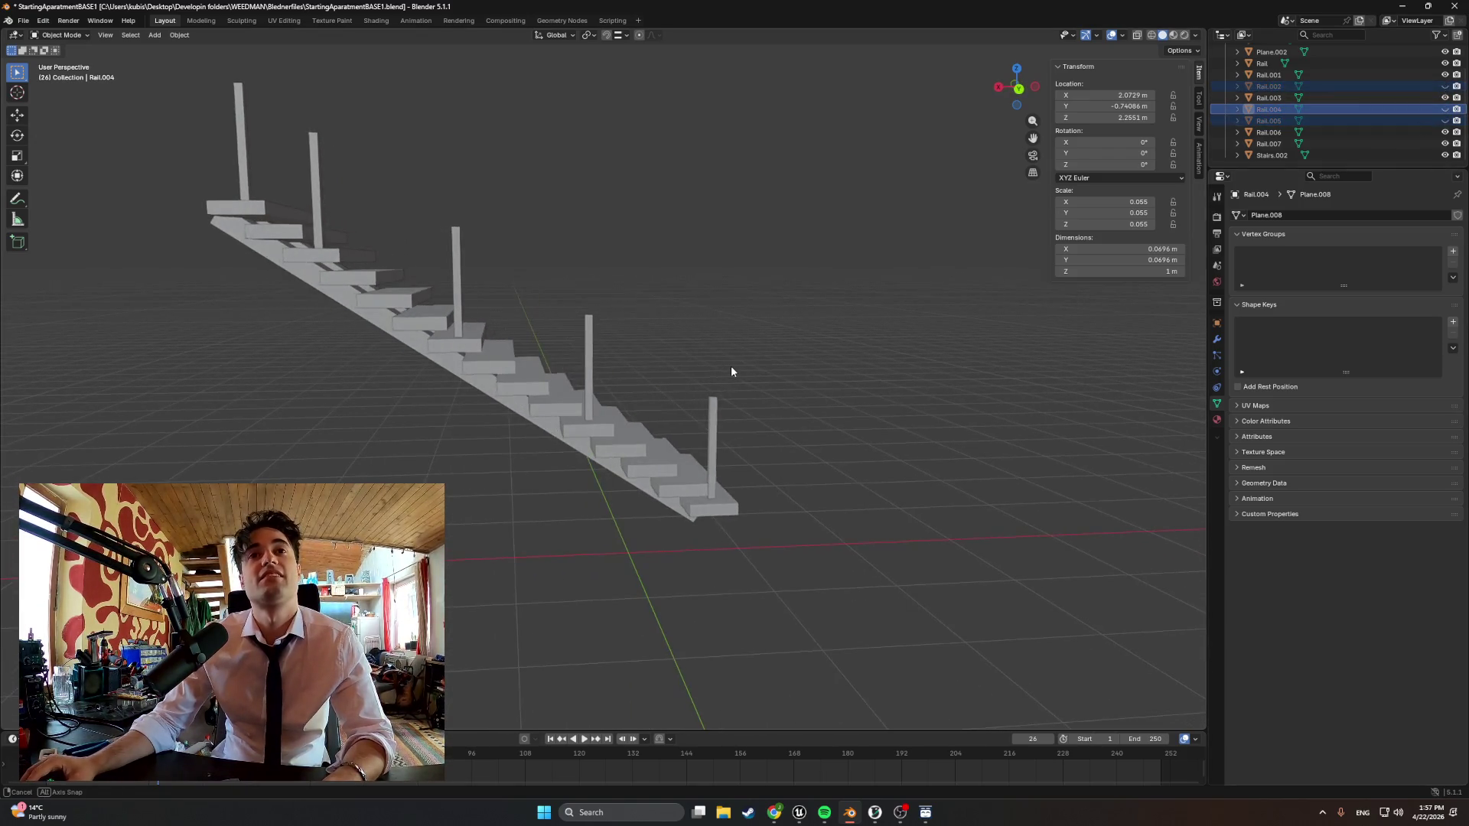
pyautogui.scroll(2, 731, 366)
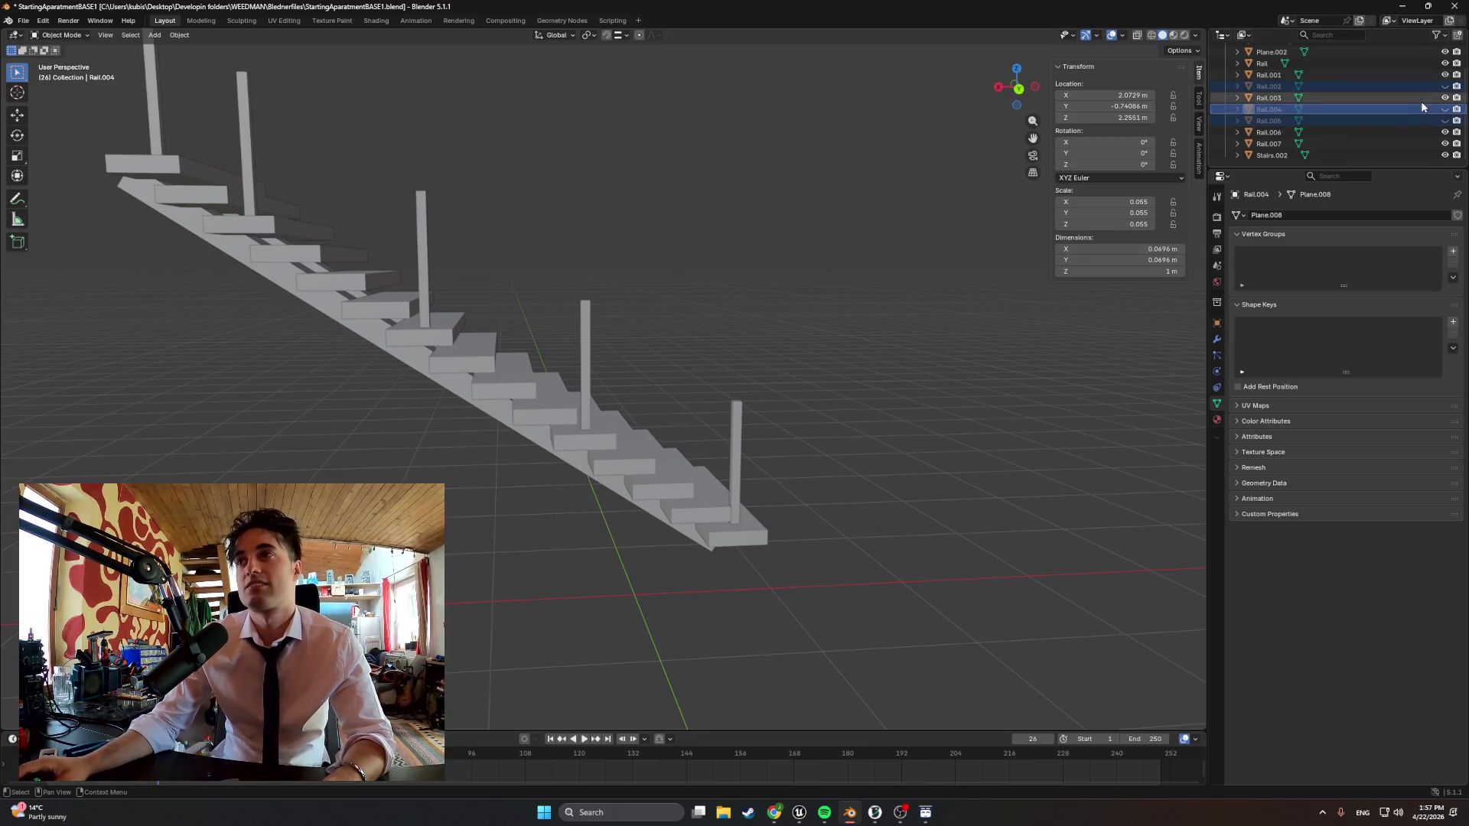
pyautogui.click(1444, 86)
pyautogui.click(1444, 143)
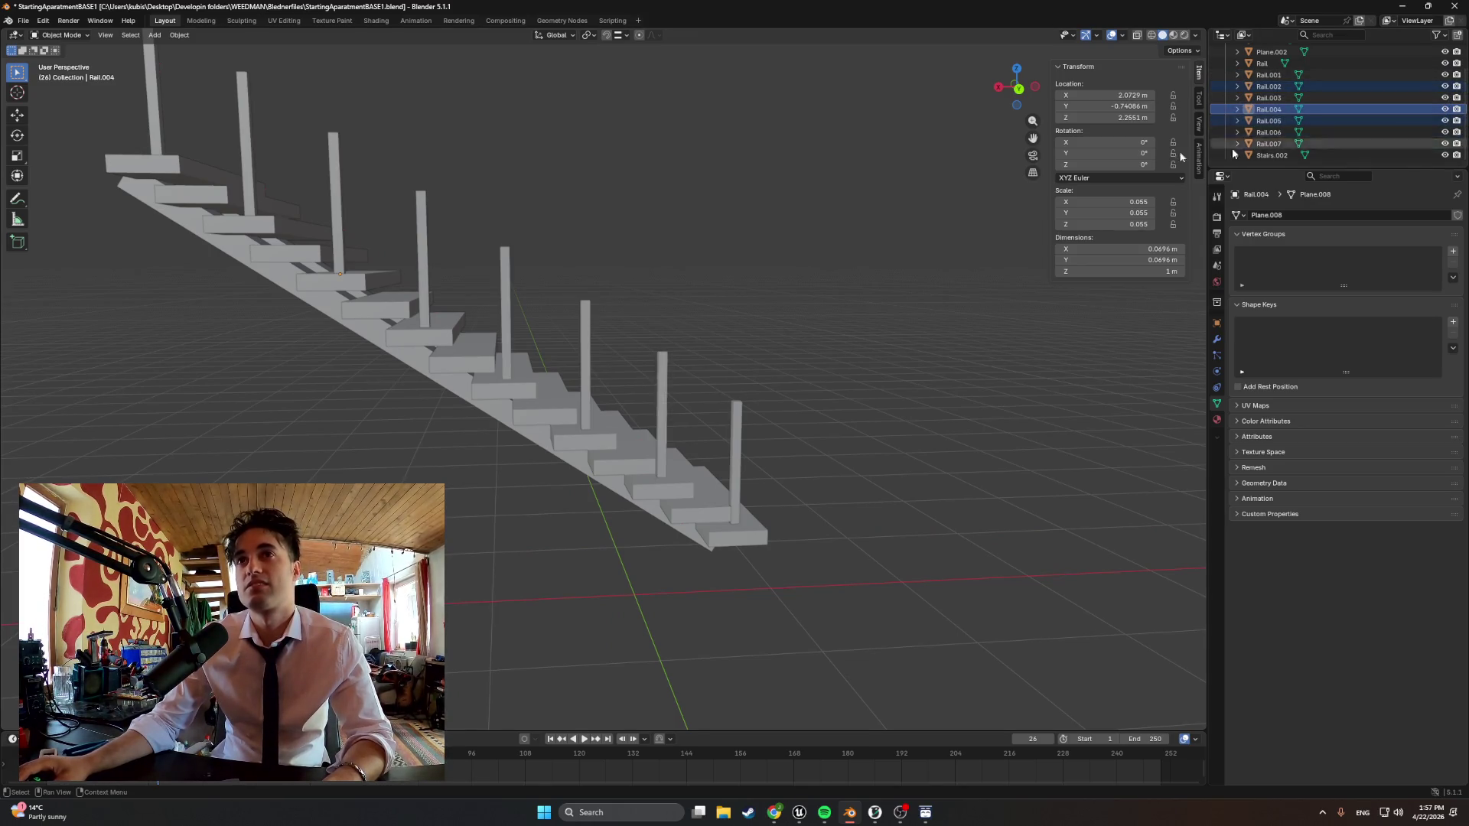
# Hide the Rail.007, Rail.003 and Rail.001 posts, leaving the others visible
pyautogui.click(1274, 144)
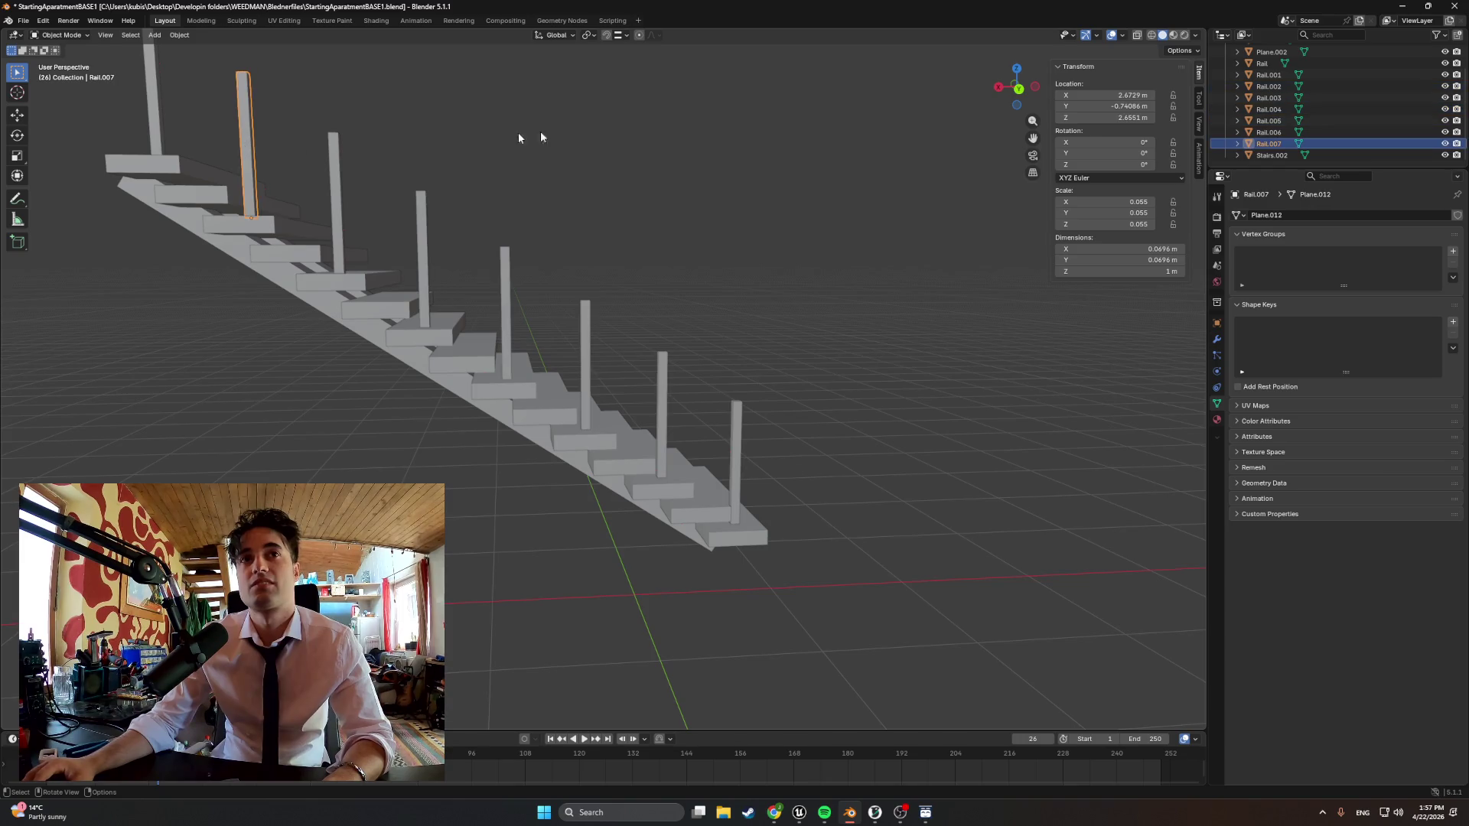
pyautogui.click(1445, 144)
pyautogui.click(419, 233)
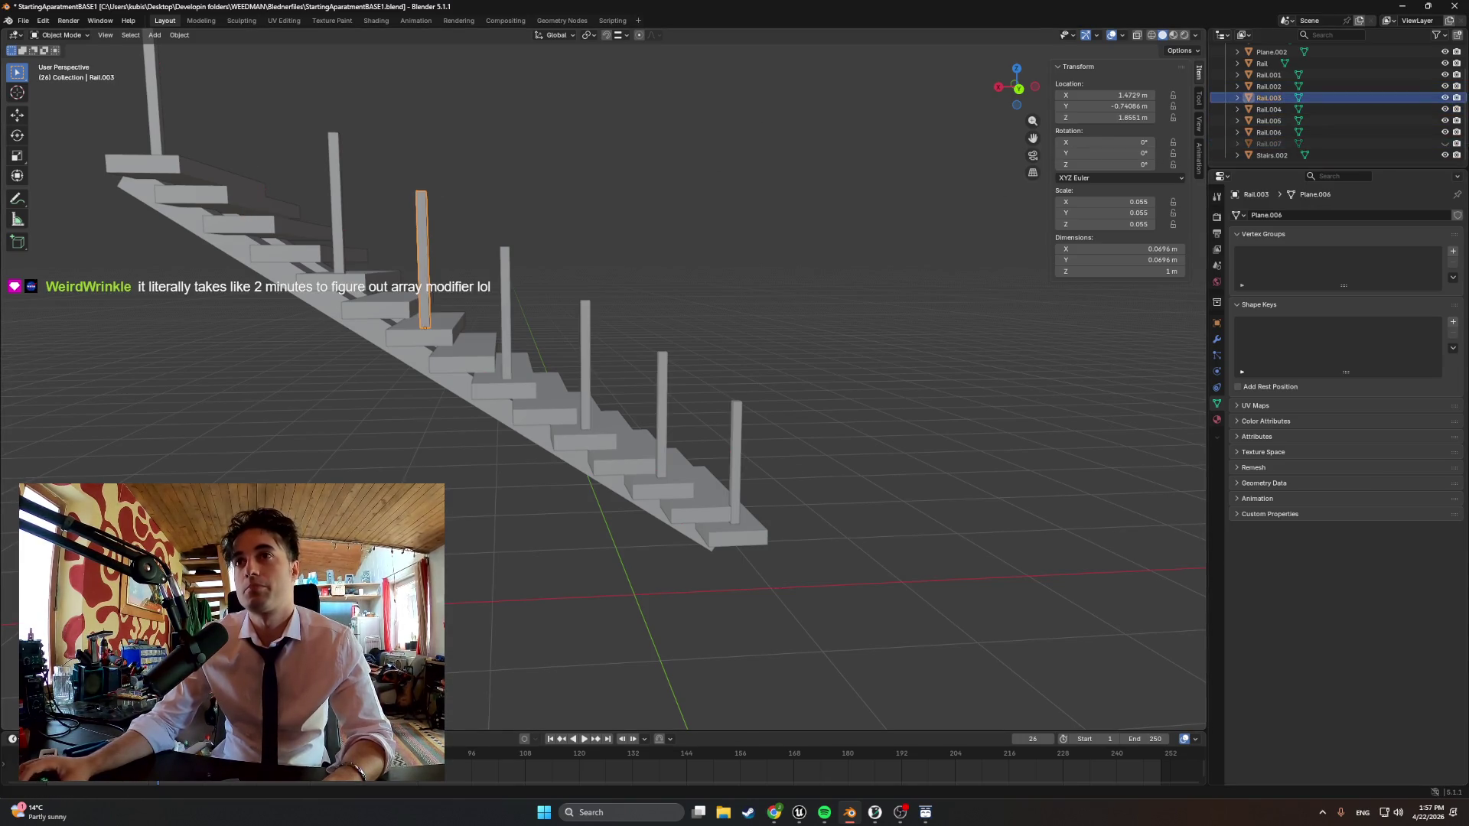
pyautogui.press('h')
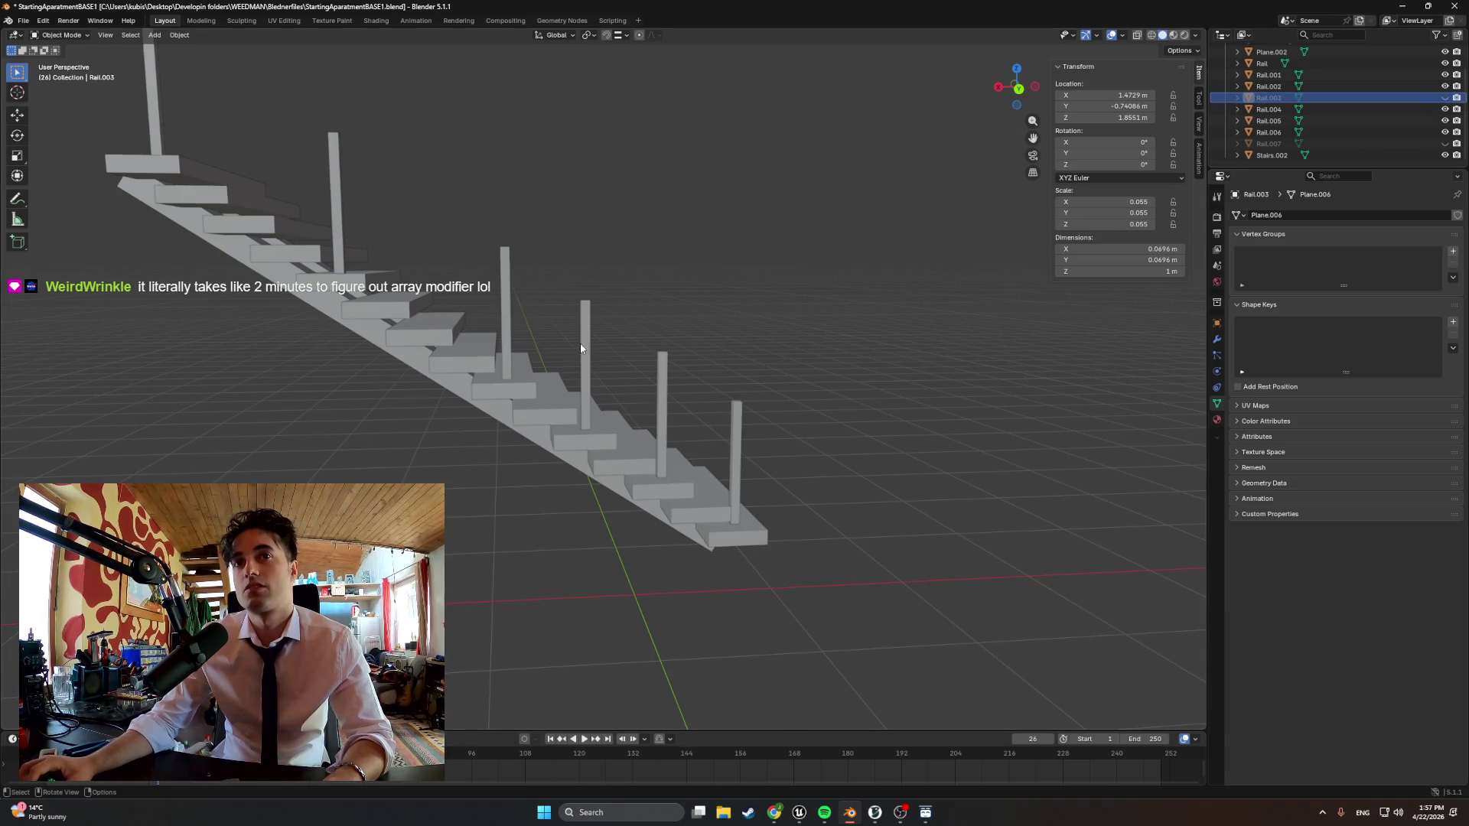
pyautogui.click(584, 344)
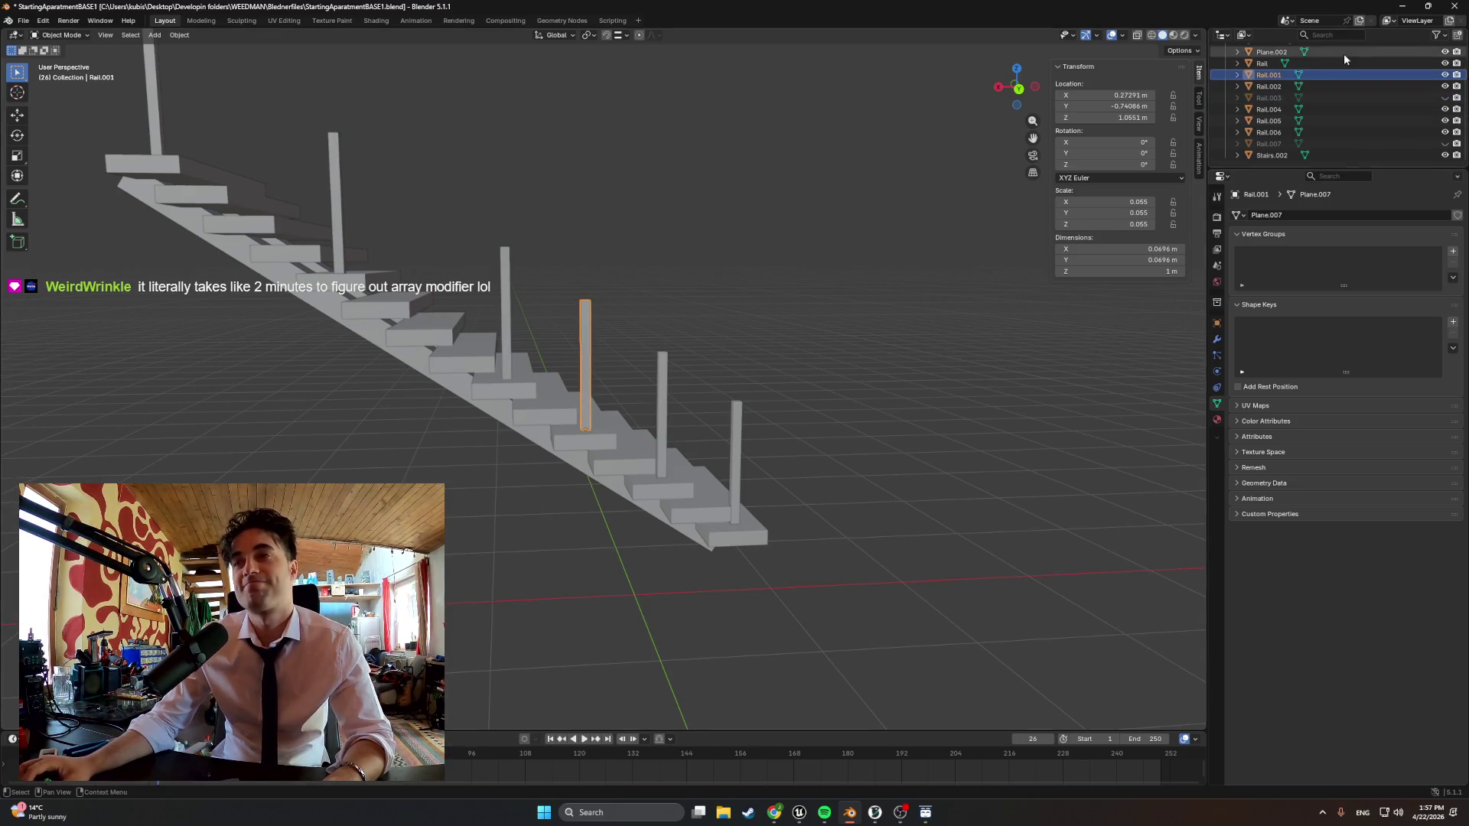
pyautogui.click(1444, 73)
# Show Rail.007 and Rail.003 again, inspect the staircase, and select Rail.001 in the Outliner
pyautogui.moveTo(688, 246)
pyautogui.mouseDown(button='middle')
pyautogui.moveTo(731, 248)
pyautogui.moveTo(696, 282)
pyautogui.mouseUp(button='middle')
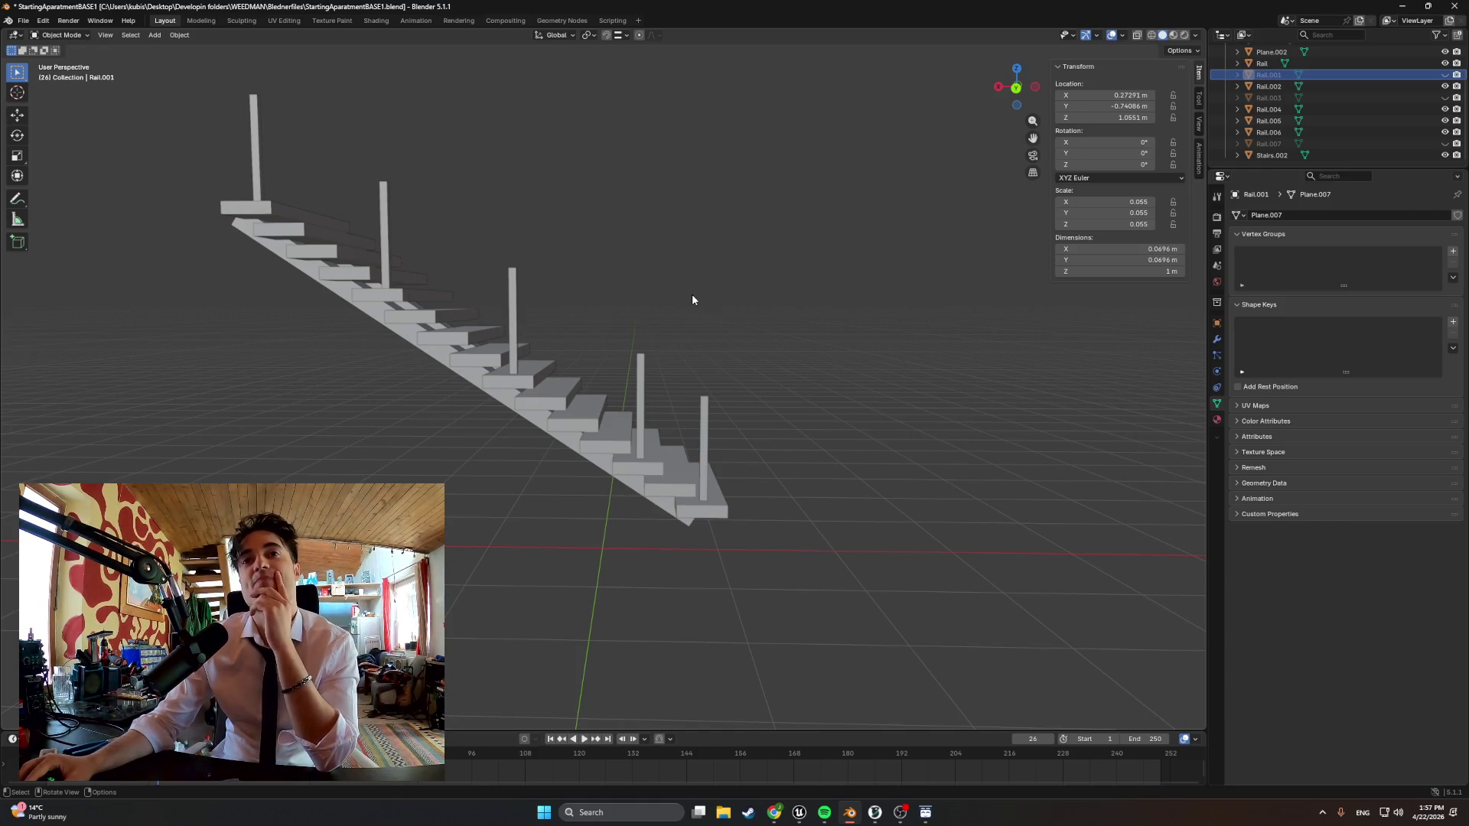
pyautogui.click(640, 397)
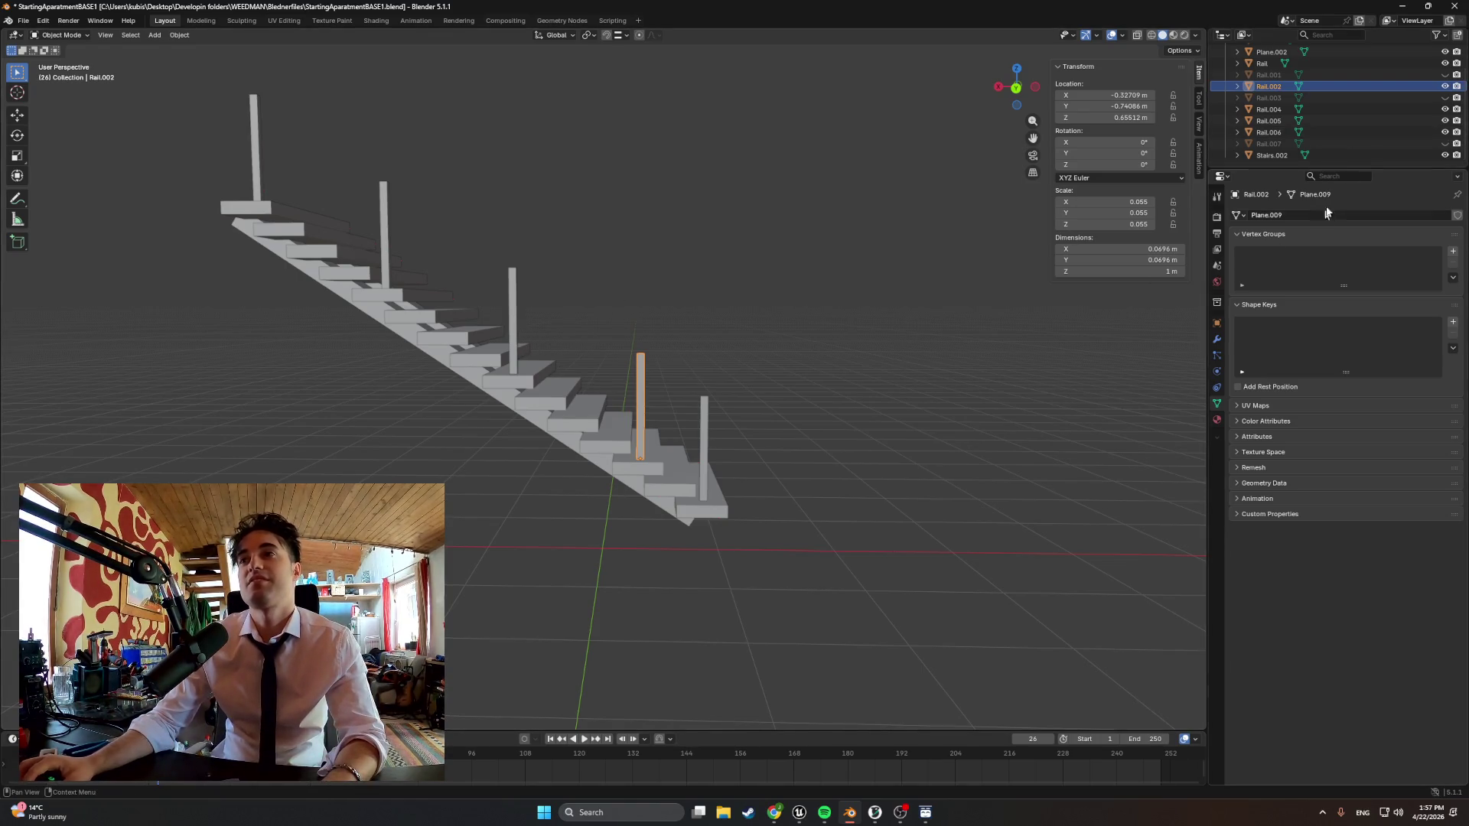
pyautogui.click(1444, 143)
pyautogui.click(1443, 98)
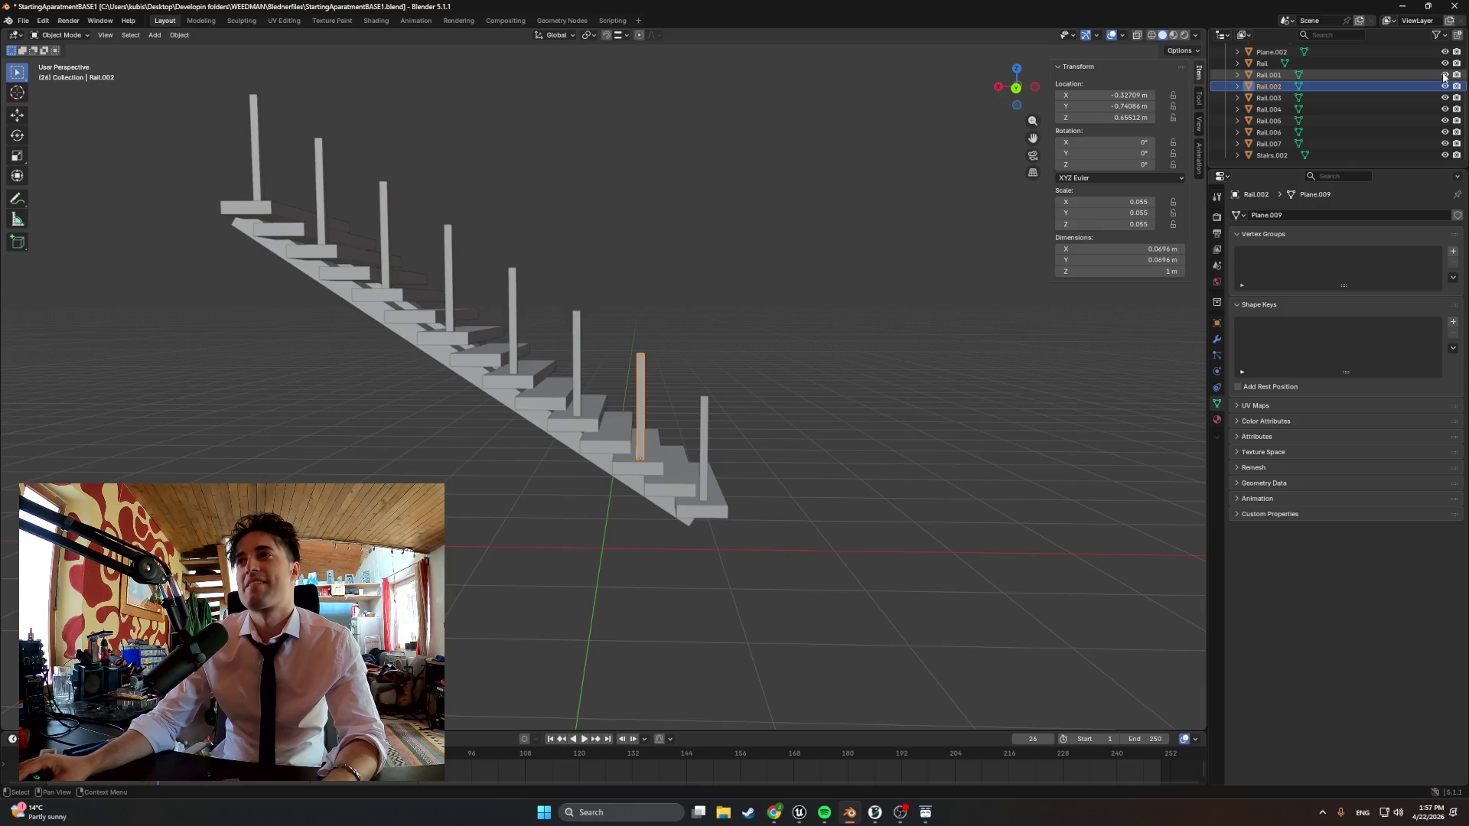
pyautogui.moveTo(528, 311); pyautogui.dragTo(495, 295, button='middle')
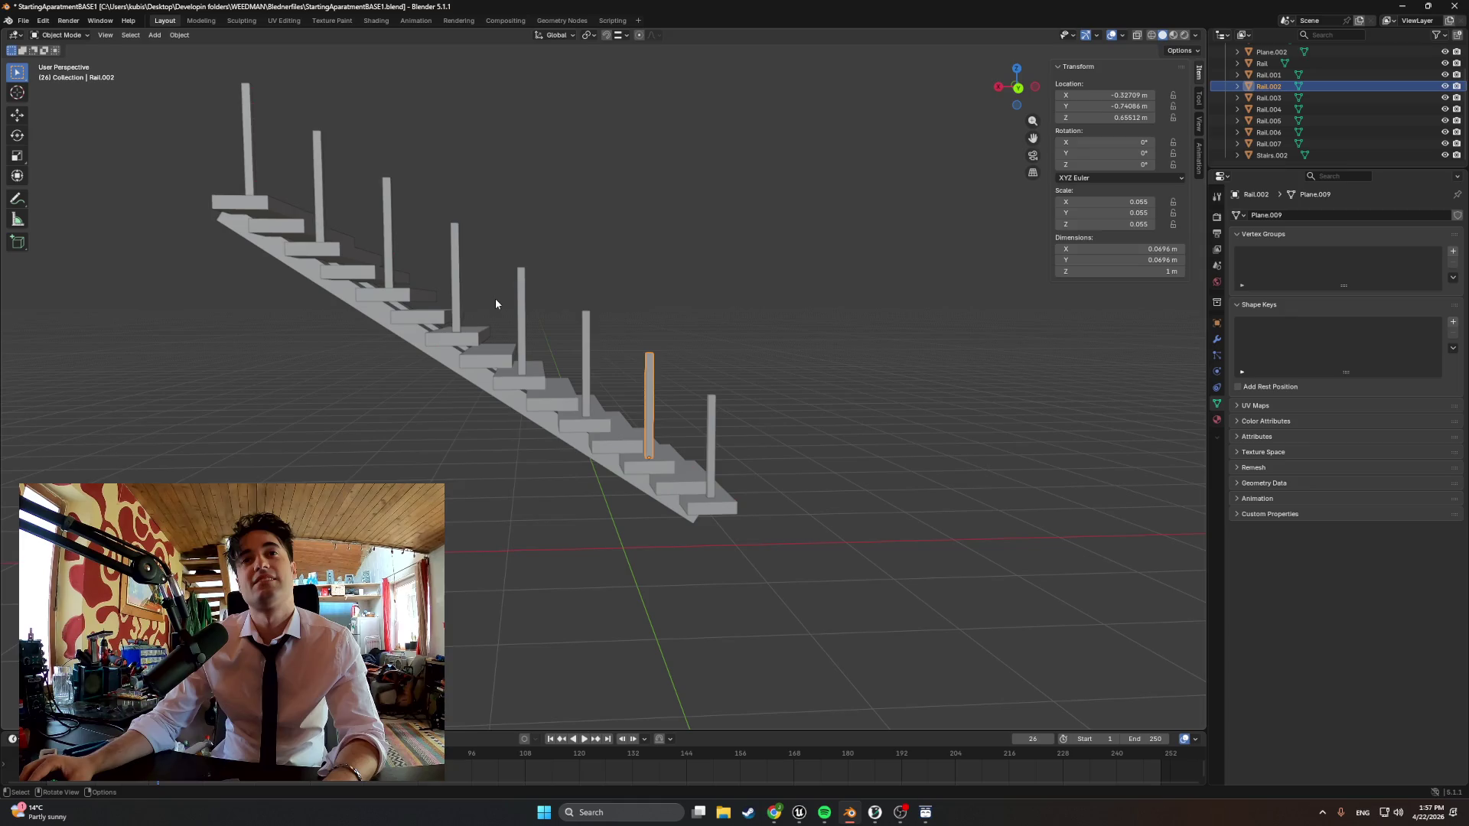
pyautogui.moveTo(494, 299)
pyautogui.mouseDown(button='middle')
pyautogui.moveTo(327, 298)
pyautogui.moveTo(573, 333)
pyautogui.moveTo(524, 338)
pyautogui.moveTo(564, 350)
pyautogui.mouseUp(button='middle')
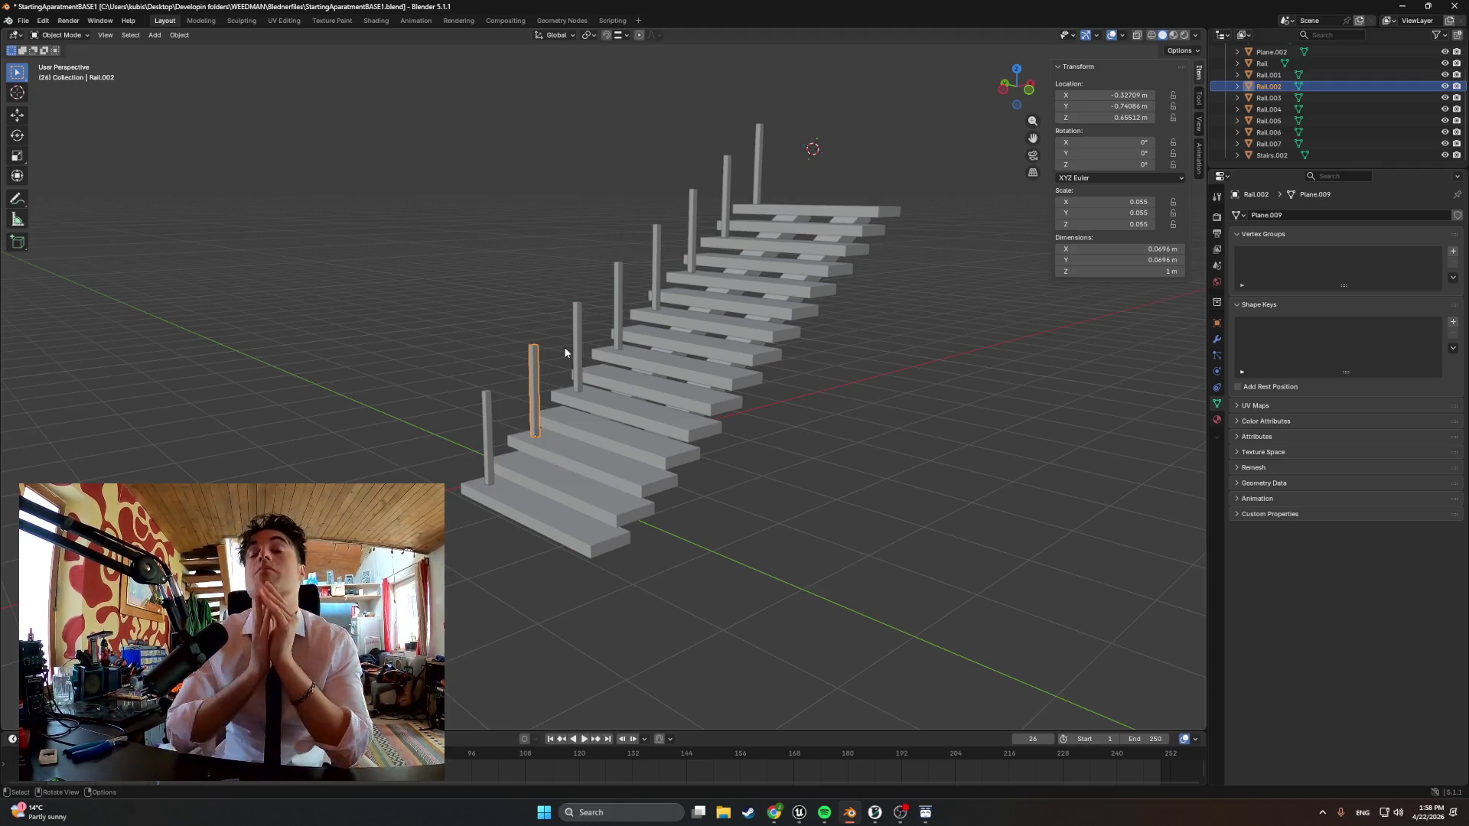
pyautogui.moveTo(566, 353)
pyautogui.mouseDown(button='middle')
pyautogui.moveTo(655, 354)
pyautogui.moveTo(600, 360)
pyautogui.moveTo(694, 373)
pyautogui.moveTo(643, 345)
pyautogui.mouseUp(button='middle')
pyautogui.click(1267, 74)
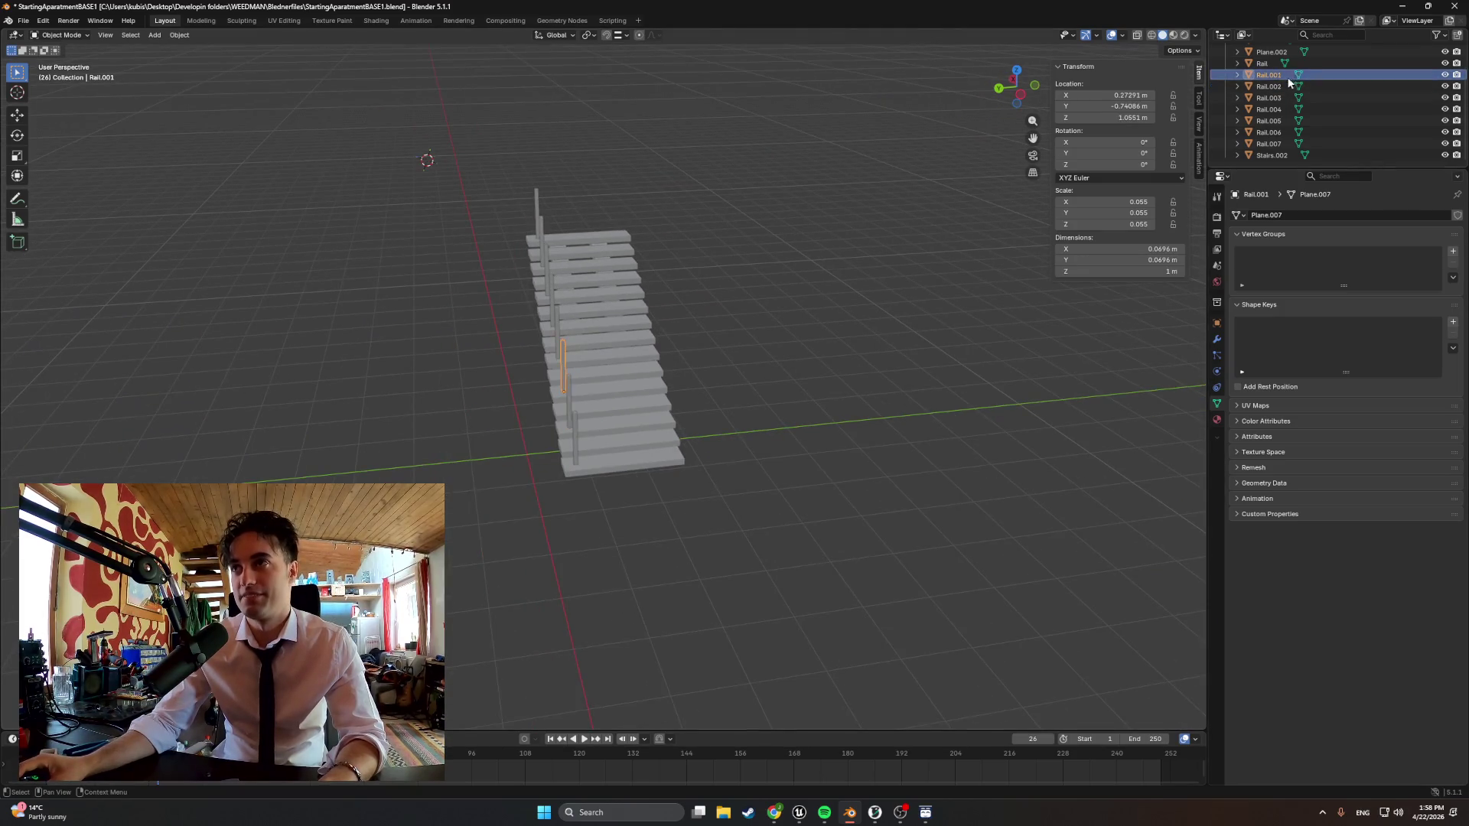
# Attempt to join the rails via an Outliner range selection, then undo back to the previous selection
pyautogui.keyDown('shift'); pyautogui.click(1268, 143); pyautogui.keyUp('shift')
pyautogui.moveTo(642, 345)
pyautogui.mouseDown(button='middle')
pyautogui.moveTo(618, 309)
pyautogui.moveTo(689, 321)
pyautogui.mouseUp(button='middle')
pyautogui.click(1268, 74)
pyautogui.moveTo(642, 442); pyautogui.dragTo(657, 445, button='middle')
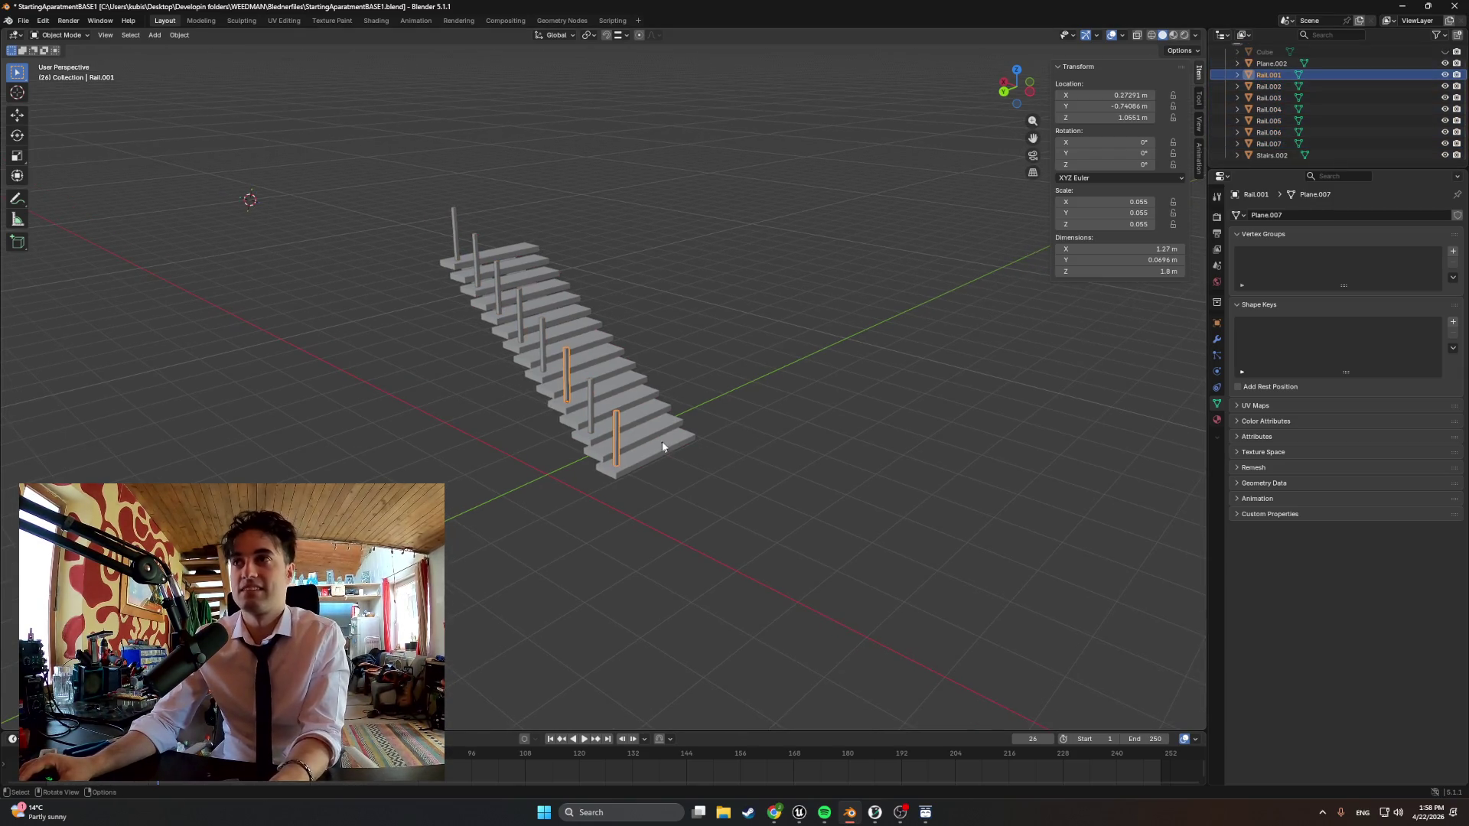
pyautogui.hotkey('ctrl', 'j')
pyautogui.moveTo(806, 386); pyautogui.dragTo(673, 391, button='middle')
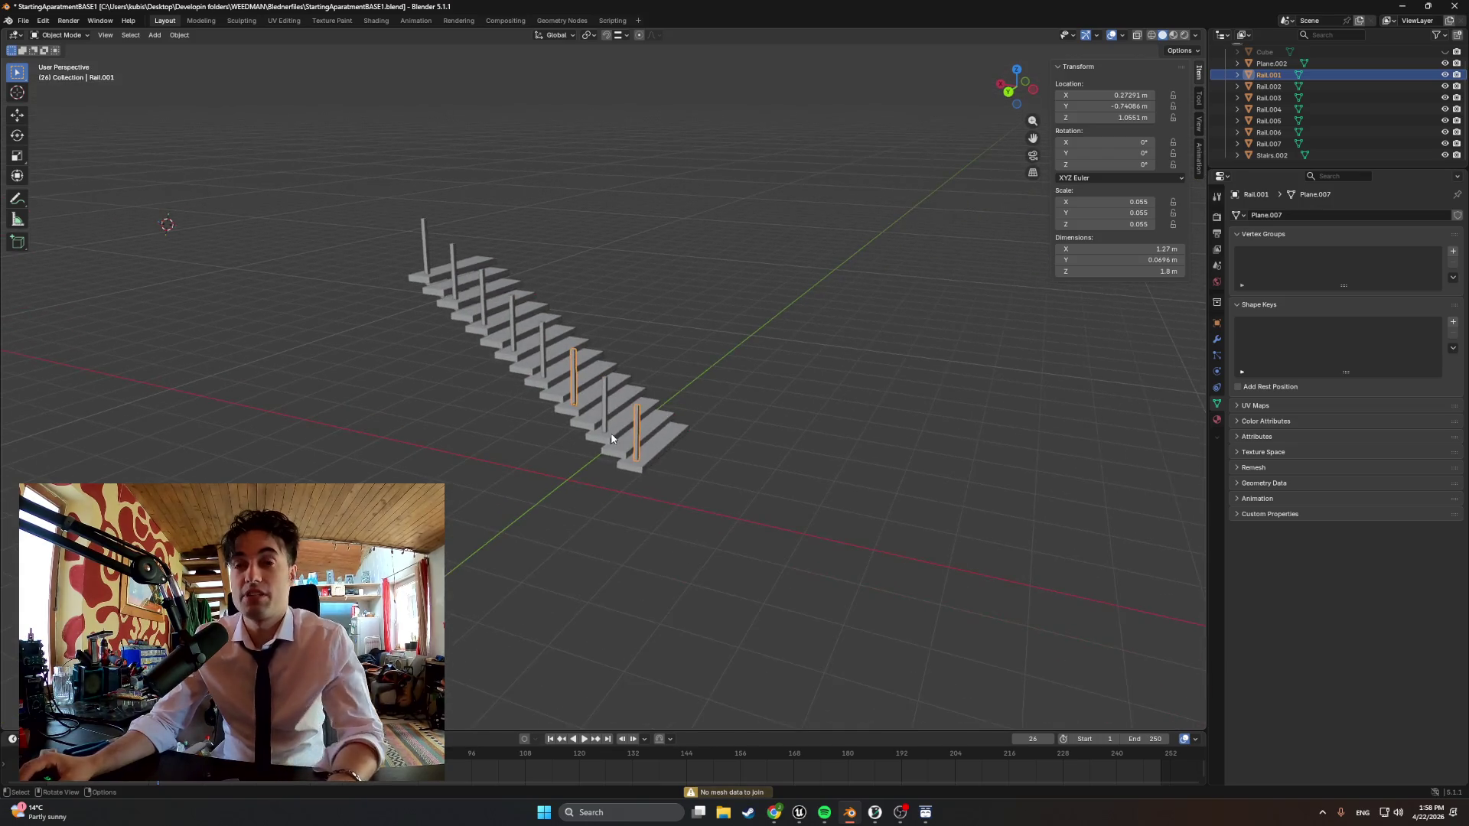
pyautogui.press('a')
pyautogui.hotkey('ctrl', 'z')
pyautogui.keyDown('shift'); pyautogui.click(605, 404); pyautogui.keyUp('shift')
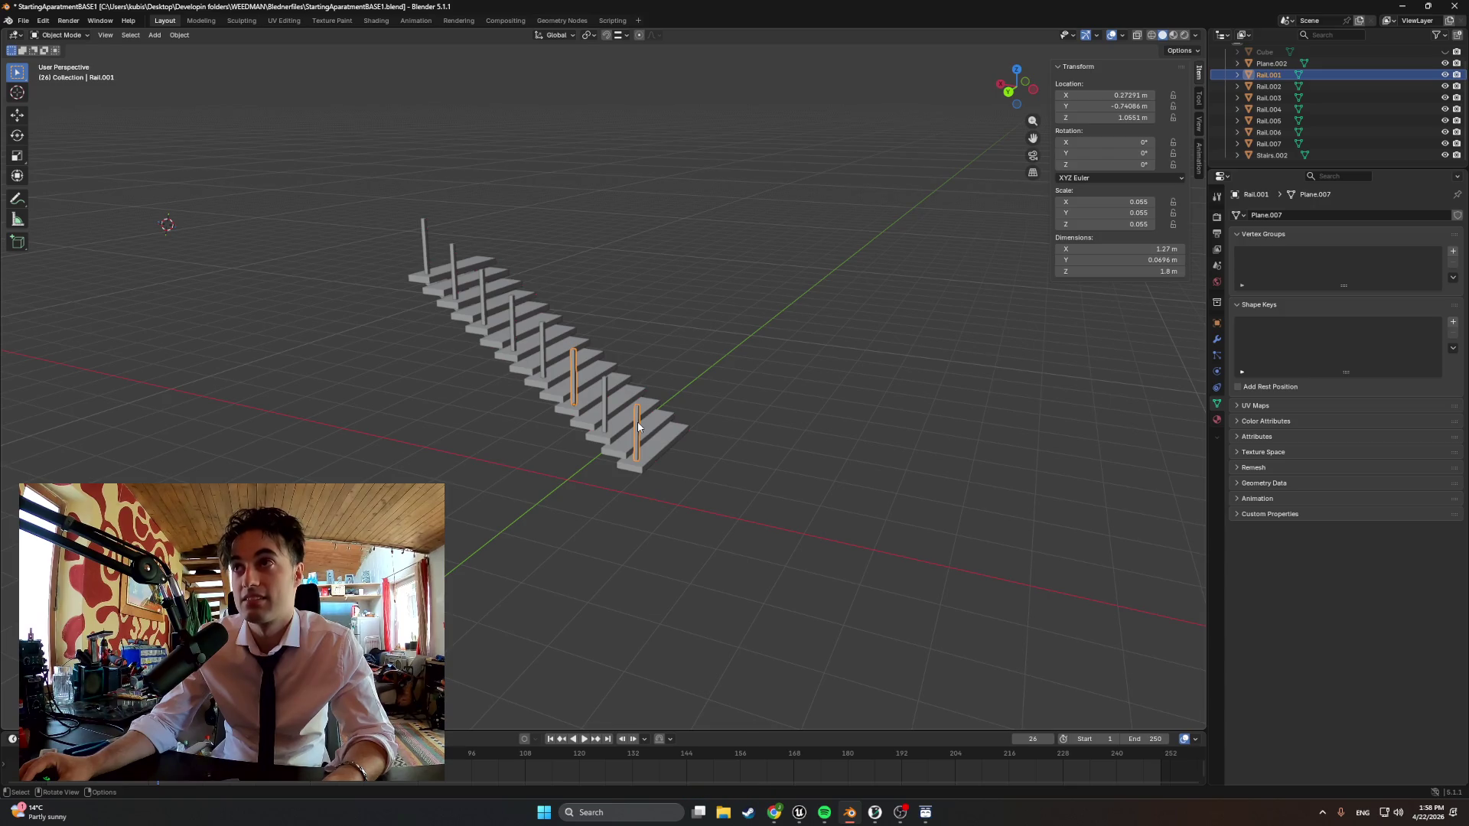
pyautogui.scroll(3, 637, 421)
# Shift-select all eight rail posts in the viewport and join them into one object with Ctrl+J
pyautogui.keyDown('shift'); pyautogui.click(607, 405); pyautogui.keyUp('shift')
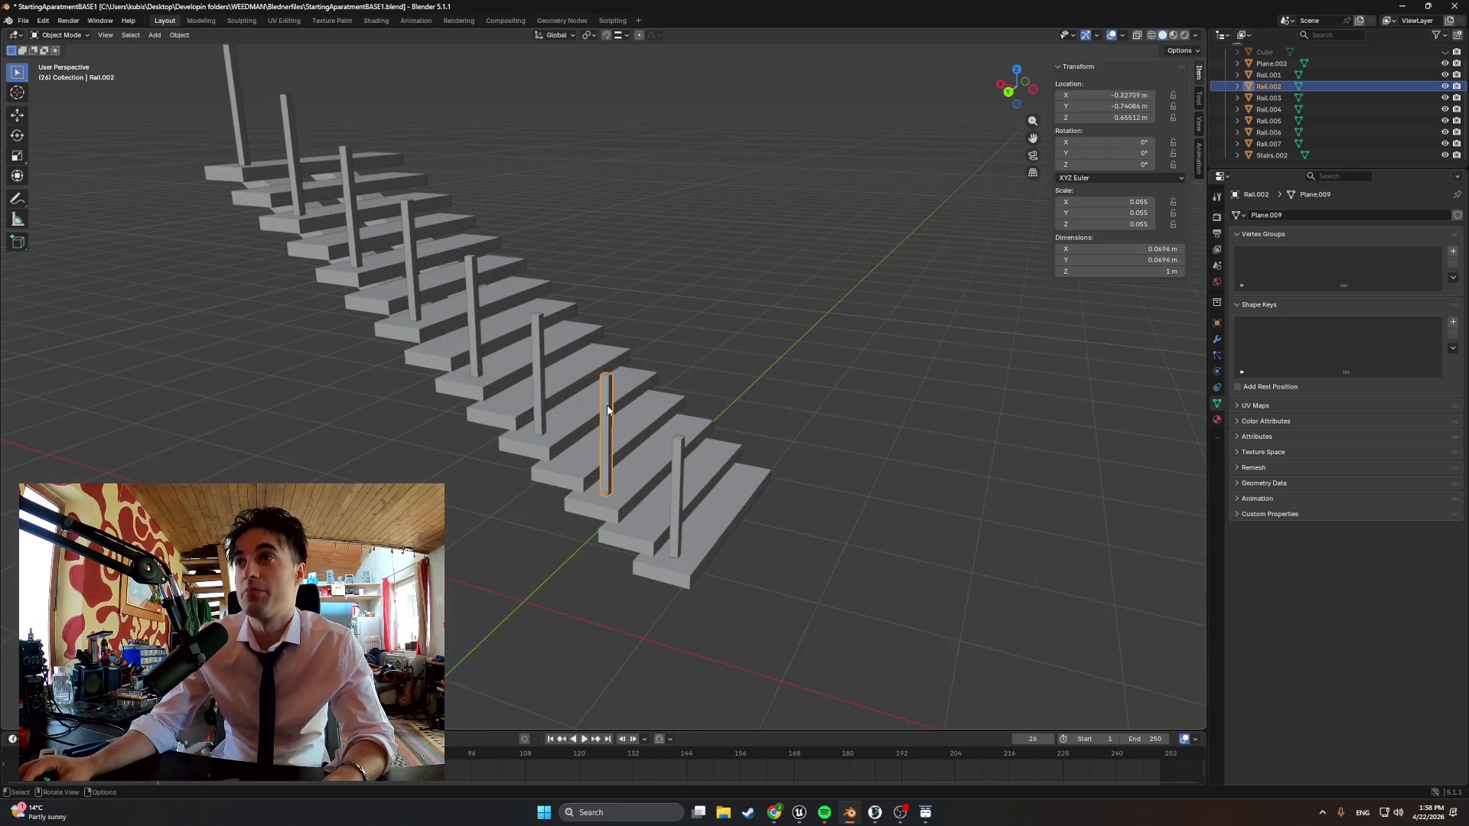
pyautogui.keyDown('shift'); pyautogui.click(673, 478); pyautogui.keyUp('shift')
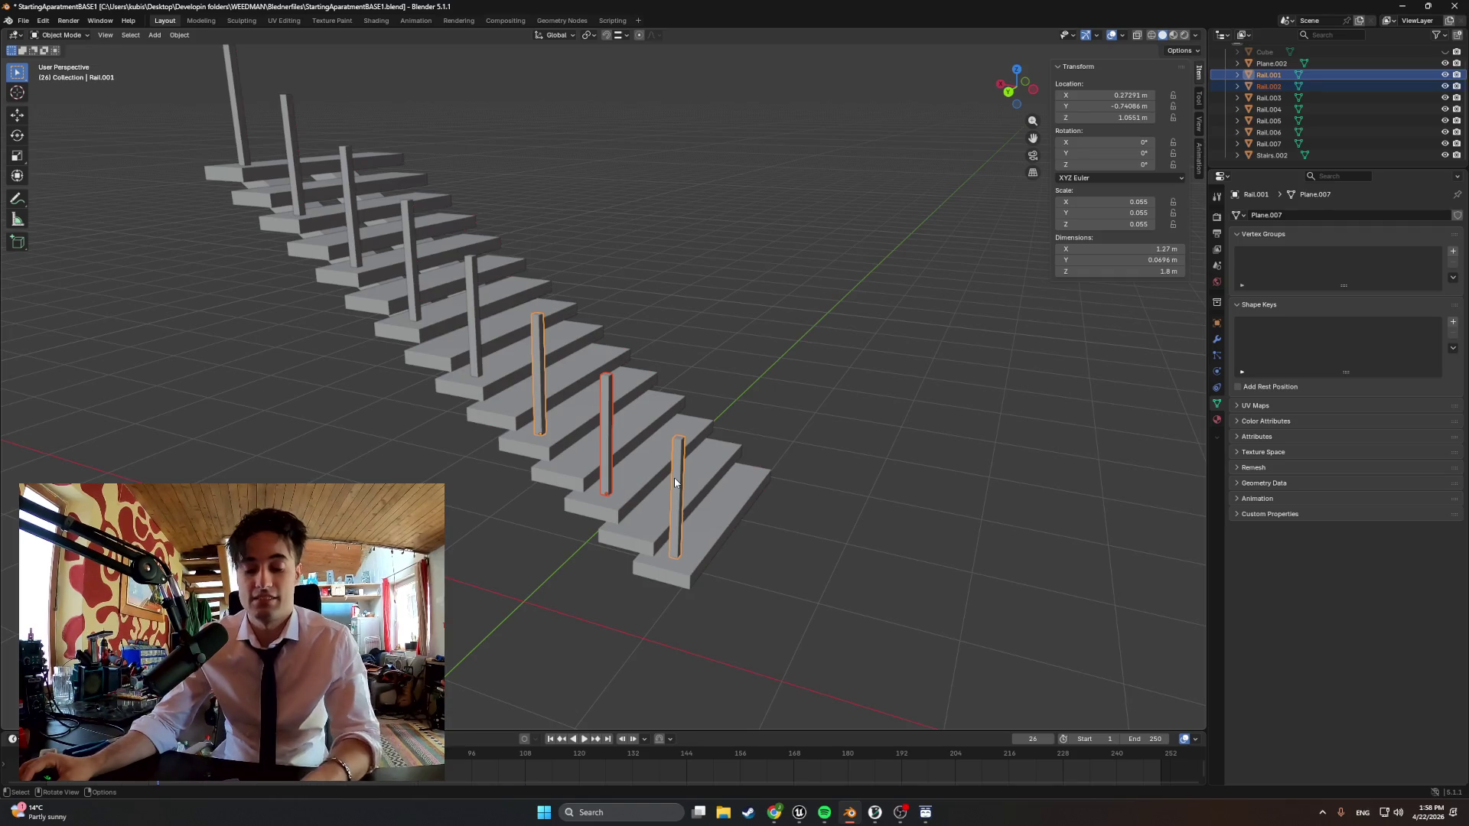
pyautogui.keyDown('shift'); pyautogui.click(606, 424); pyautogui.keyUp('shift')
pyautogui.keyDown('shift'); pyautogui.click(477, 325); pyautogui.keyUp('shift')
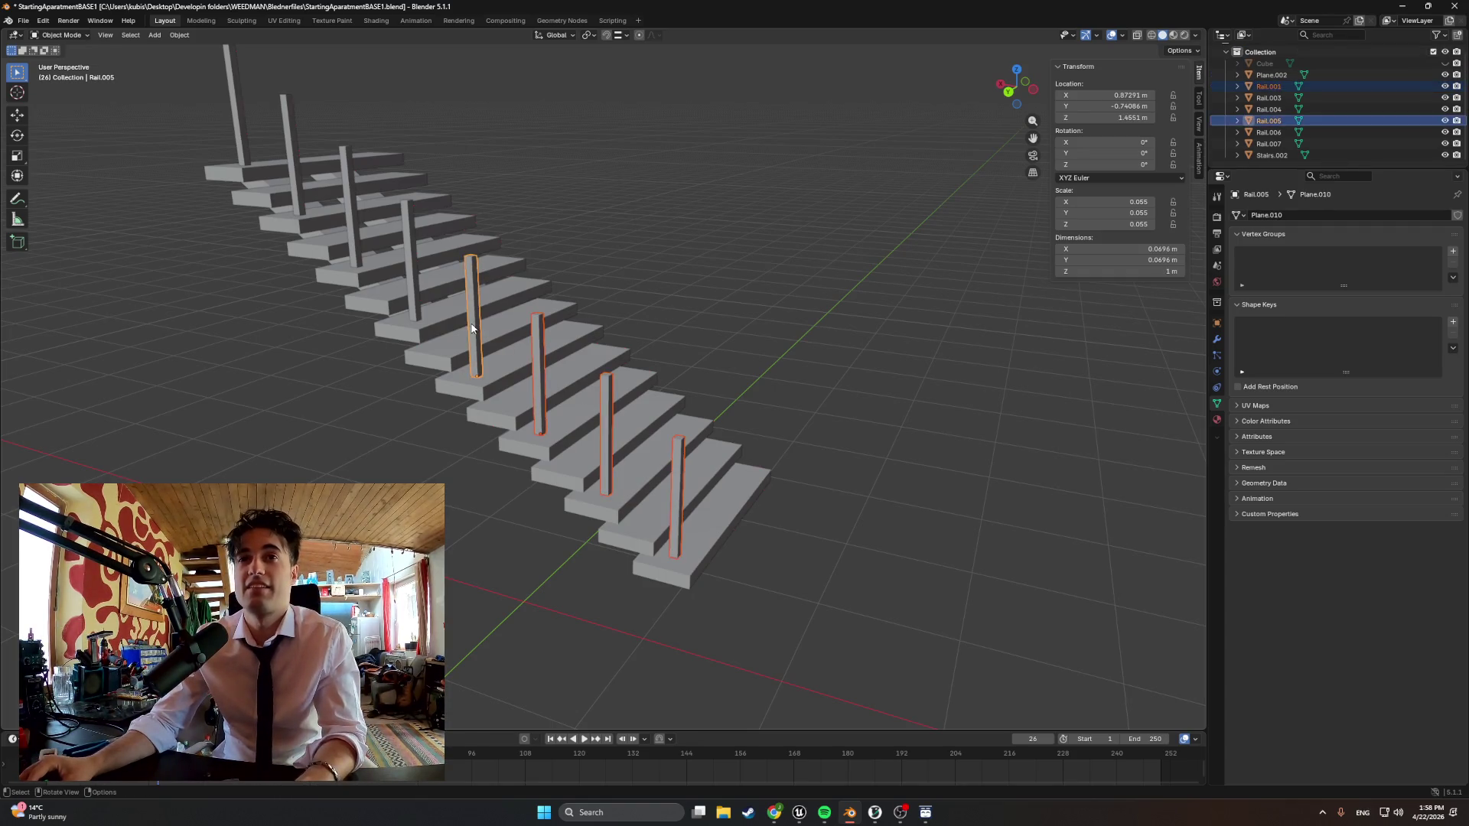
pyautogui.keyDown('shift'); pyautogui.click(411, 264); pyautogui.keyUp('shift')
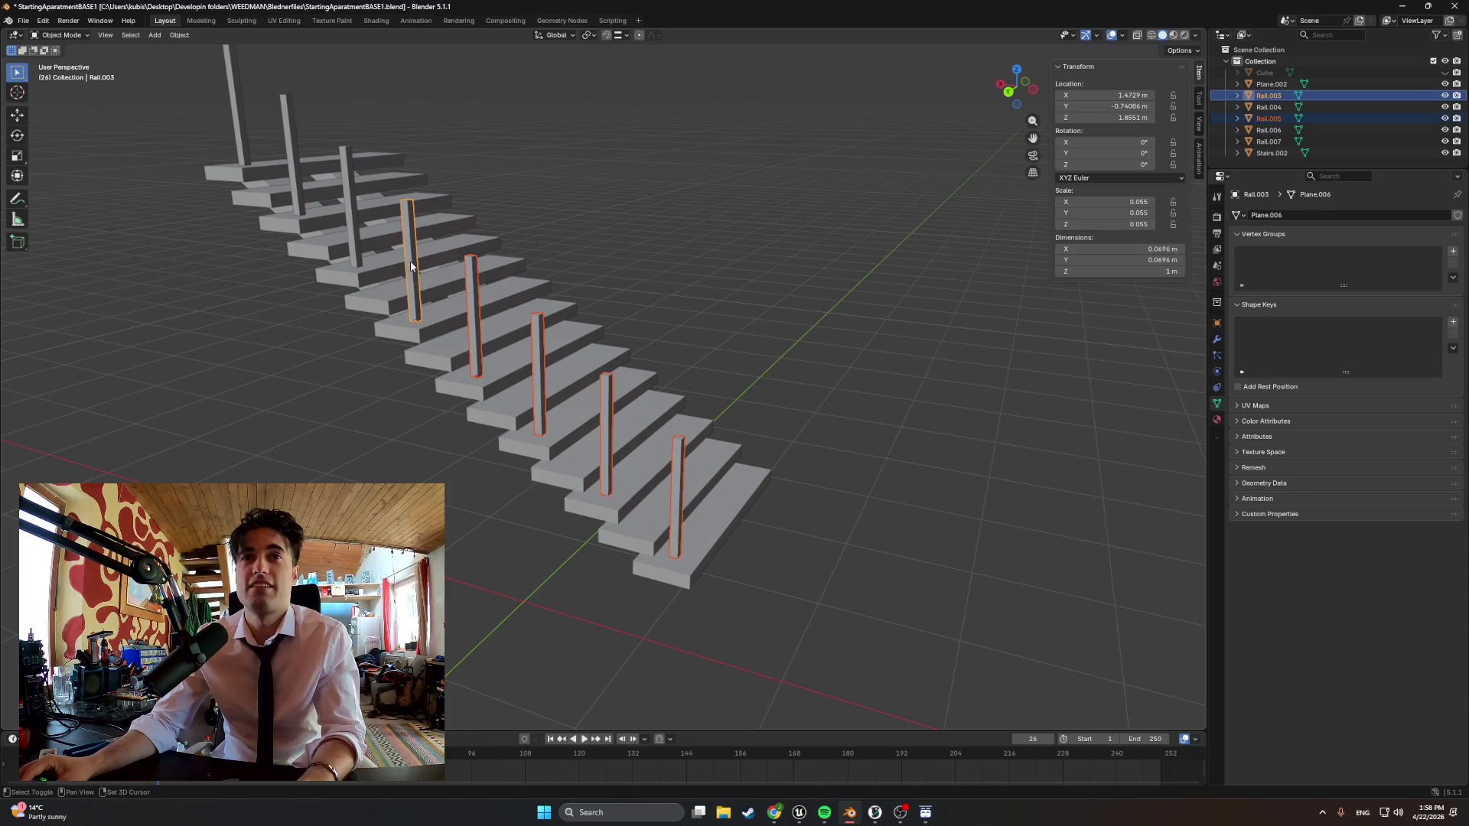
pyautogui.keyDown('shift'); pyautogui.click(352, 201); pyautogui.keyUp('shift')
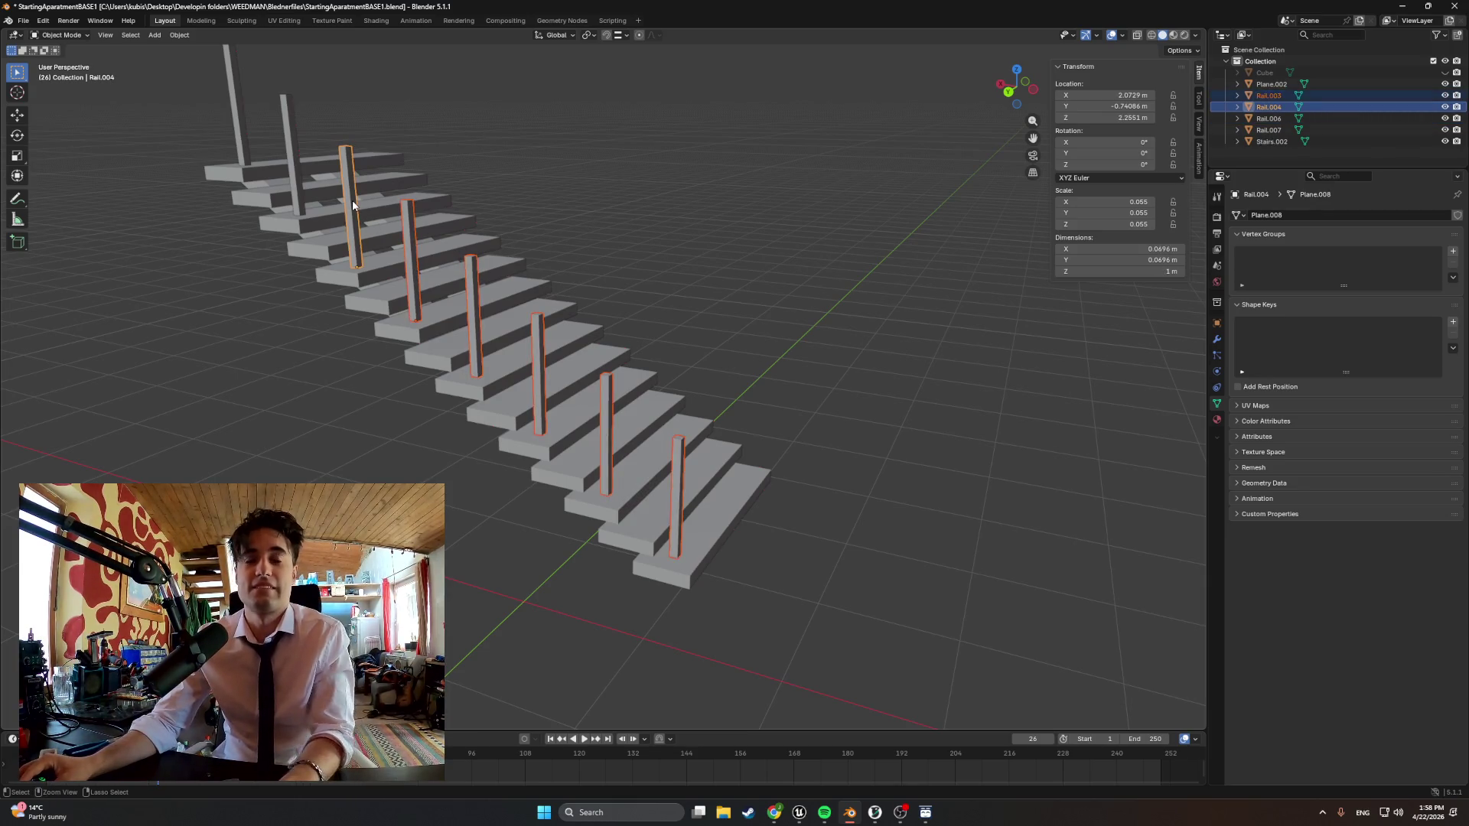
pyautogui.keyDown('shift'); pyautogui.click(293, 159); pyautogui.keyUp('shift')
pyautogui.hotkey('ctrl', 'j')
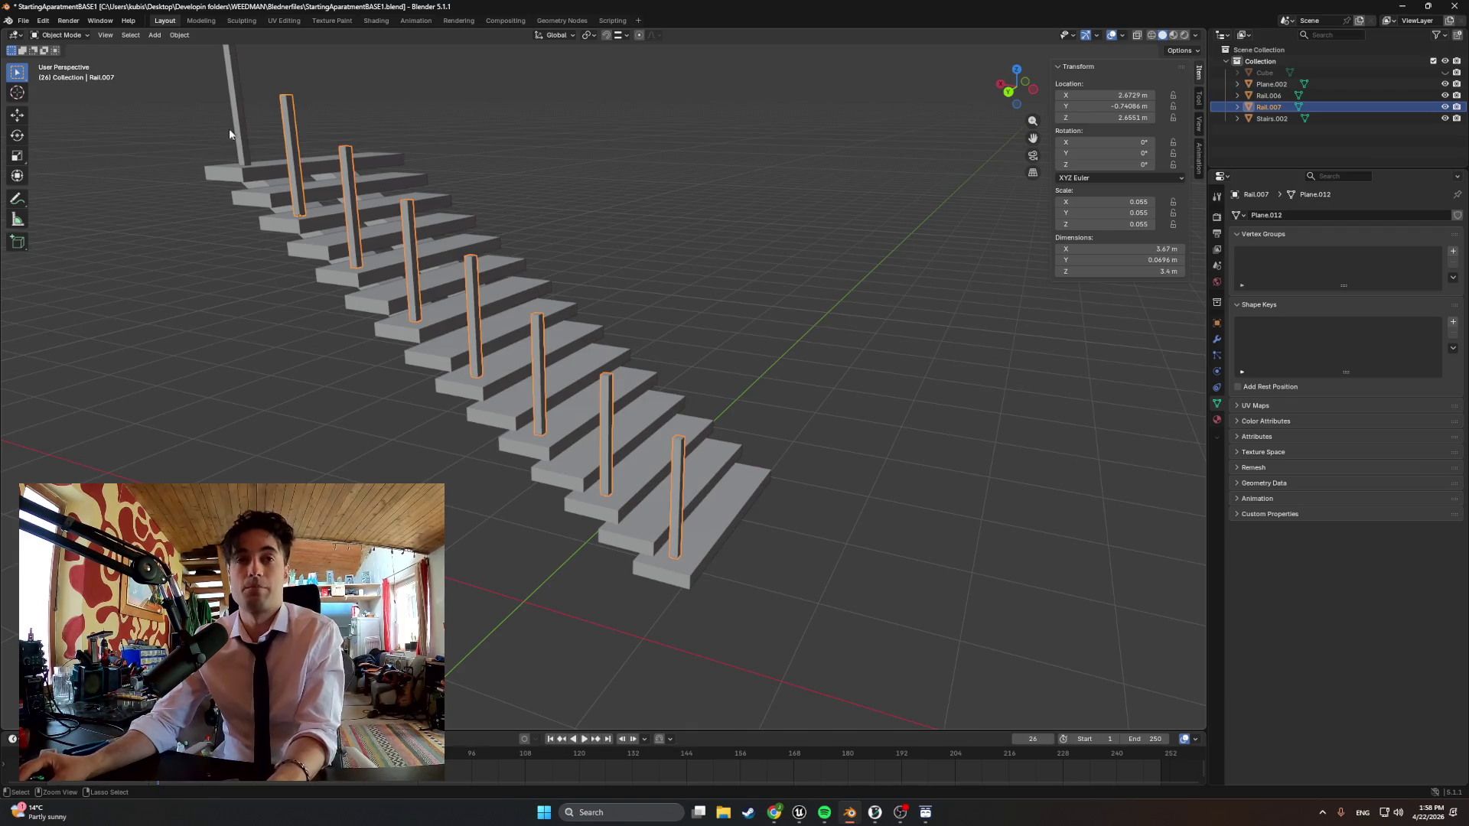
pyautogui.keyDown('shift'); pyautogui.click(244, 136); pyautogui.keyUp('shift')
pyautogui.hotkey('ctrl', 'j')
pyautogui.click(235, 312)
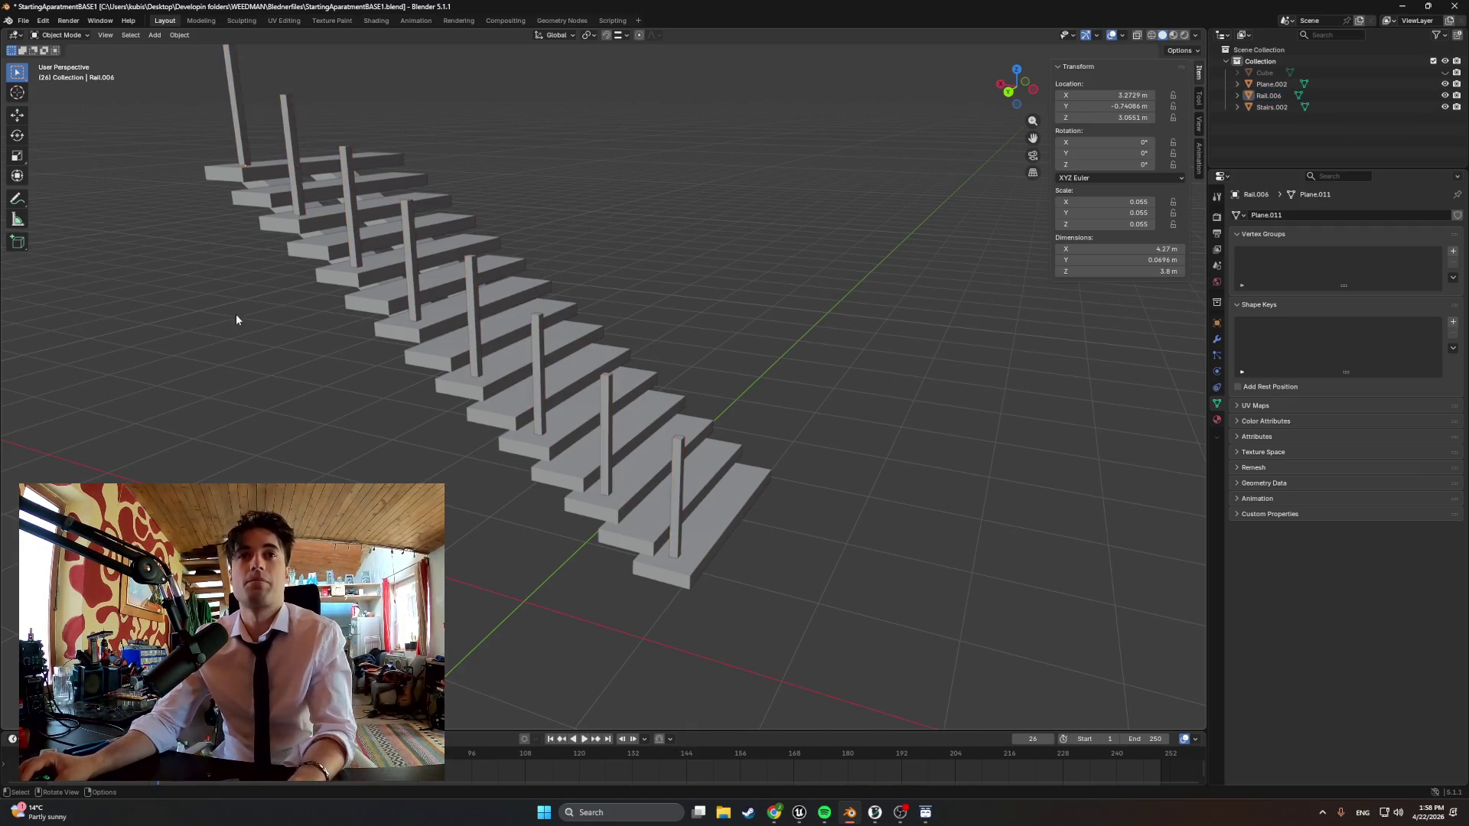
# Inspect the staircase from above-left, then enter Edit Mode on the joined railing
pyautogui.moveTo(574, 322)
pyautogui.mouseDown(button='middle')
pyautogui.moveTo(525, 365)
pyautogui.moveTo(433, 391)
pyautogui.mouseUp(button='middle')
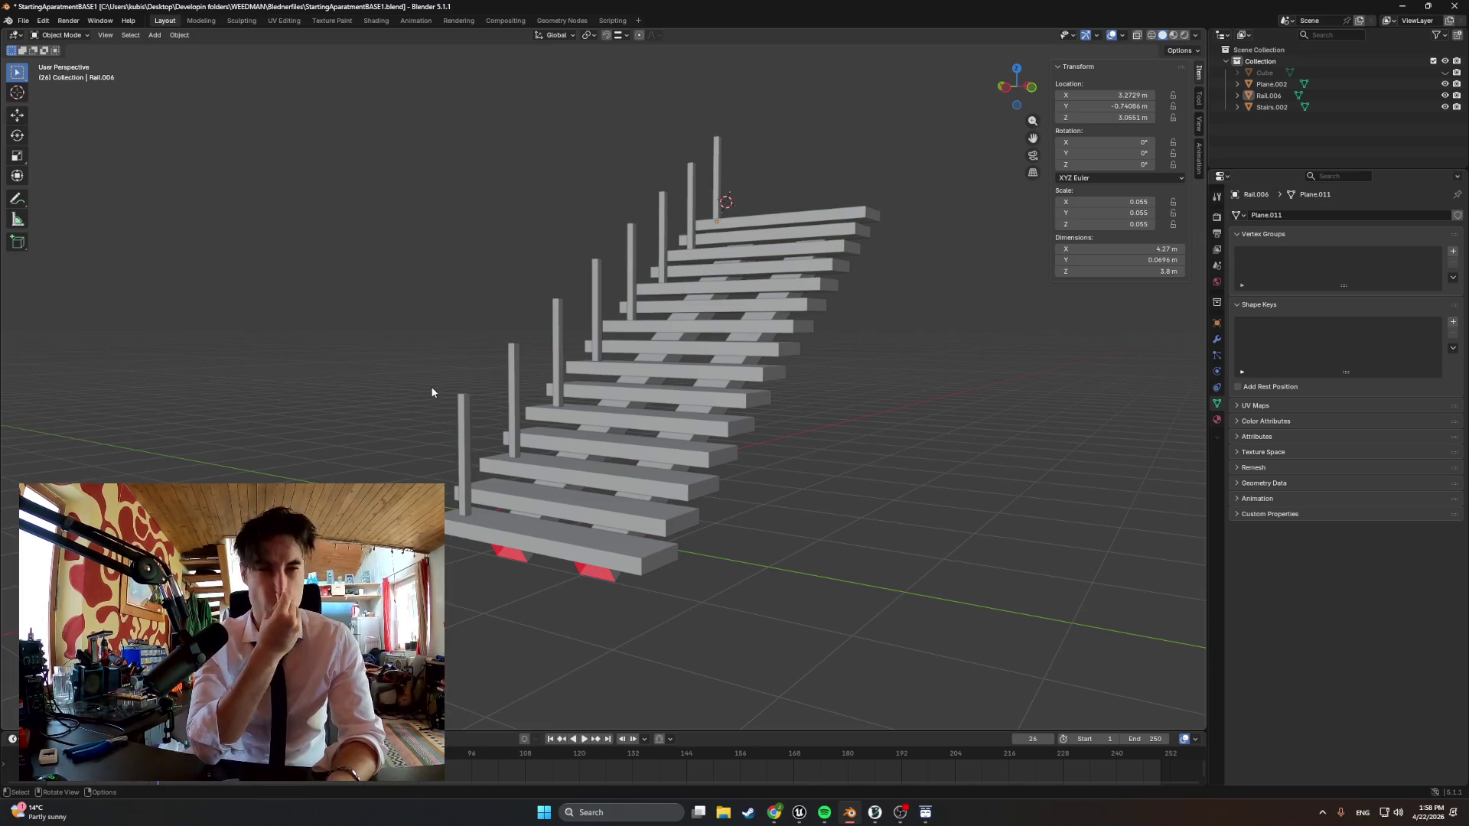
pyautogui.moveTo(563, 325)
pyautogui.mouseDown(button='middle')
pyautogui.moveTo(732, 335)
pyautogui.moveTo(668, 355)
pyautogui.moveTo(701, 355)
pyautogui.moveTo(476, 359)
pyautogui.moveTo(641, 369)
pyautogui.moveTo(607, 450)
pyautogui.mouseUp(button='middle')
pyautogui.scroll(-5, 701, 355)
pyautogui.scroll(2, 659, 375)
pyautogui.scroll(2, 660, 370)
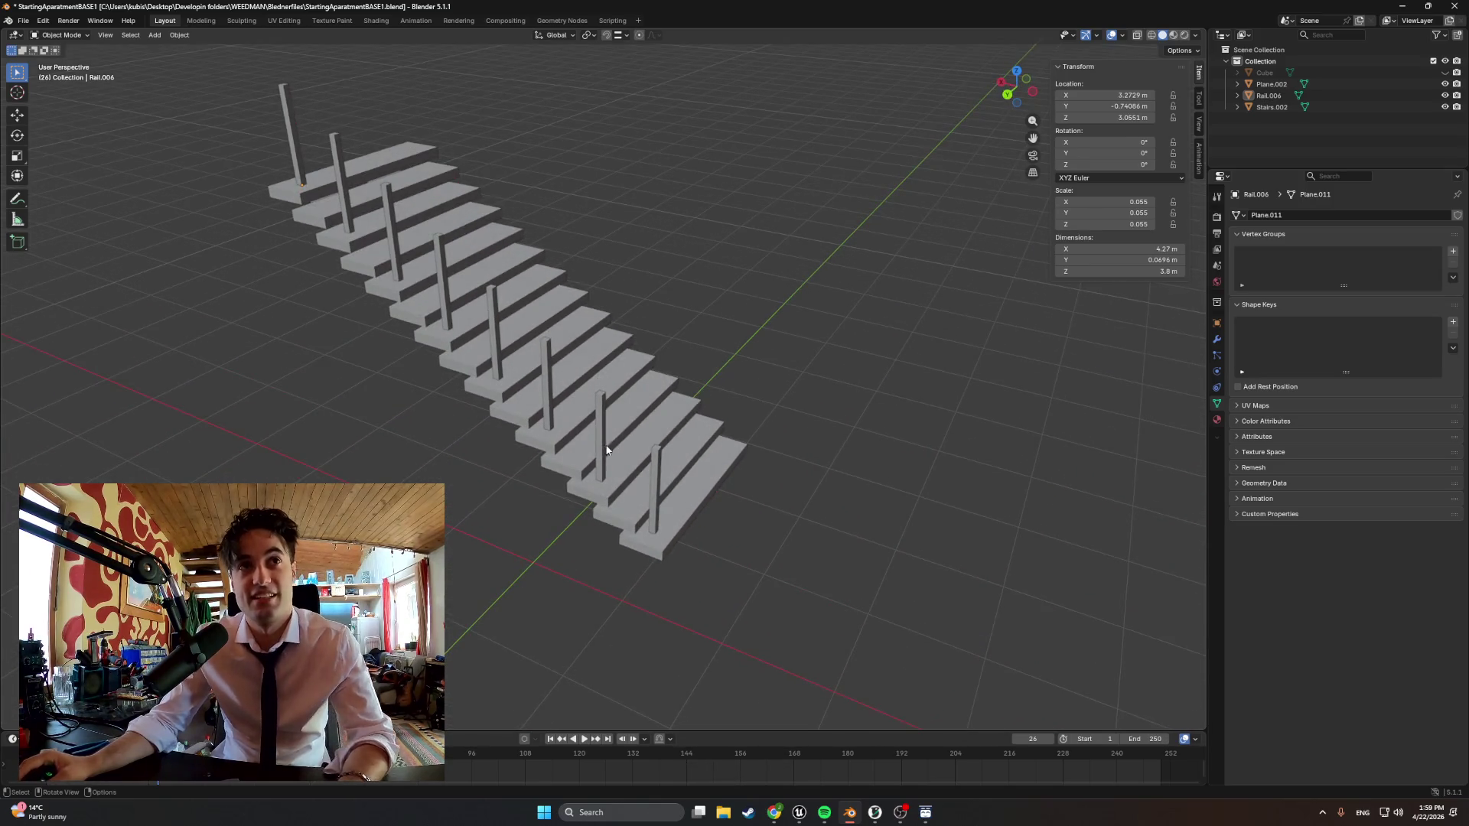
pyautogui.press('Tab')
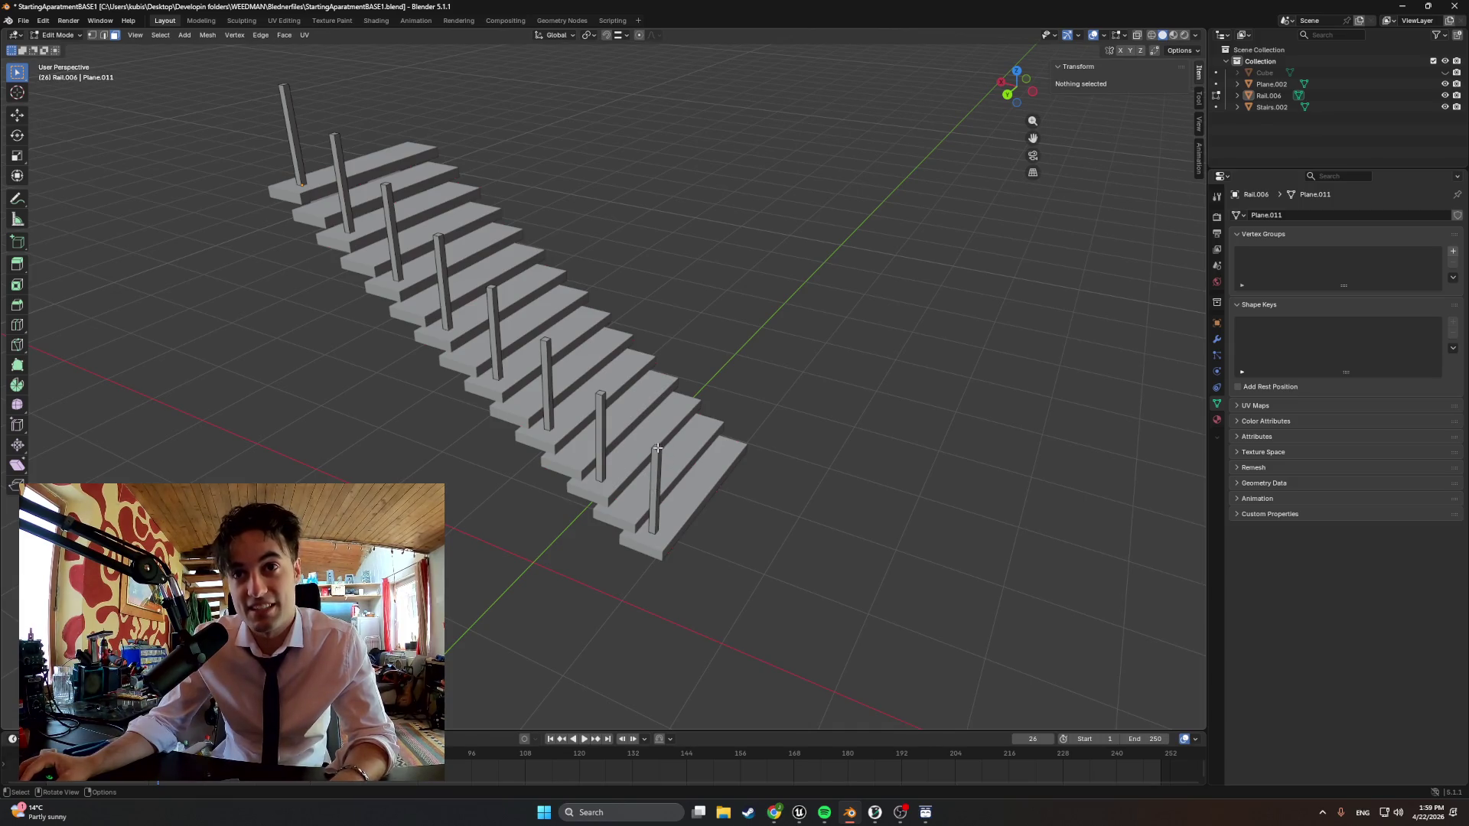
# Move the selected post vertices up along Z twice so the posts stand taller
pyautogui.click(657, 447)
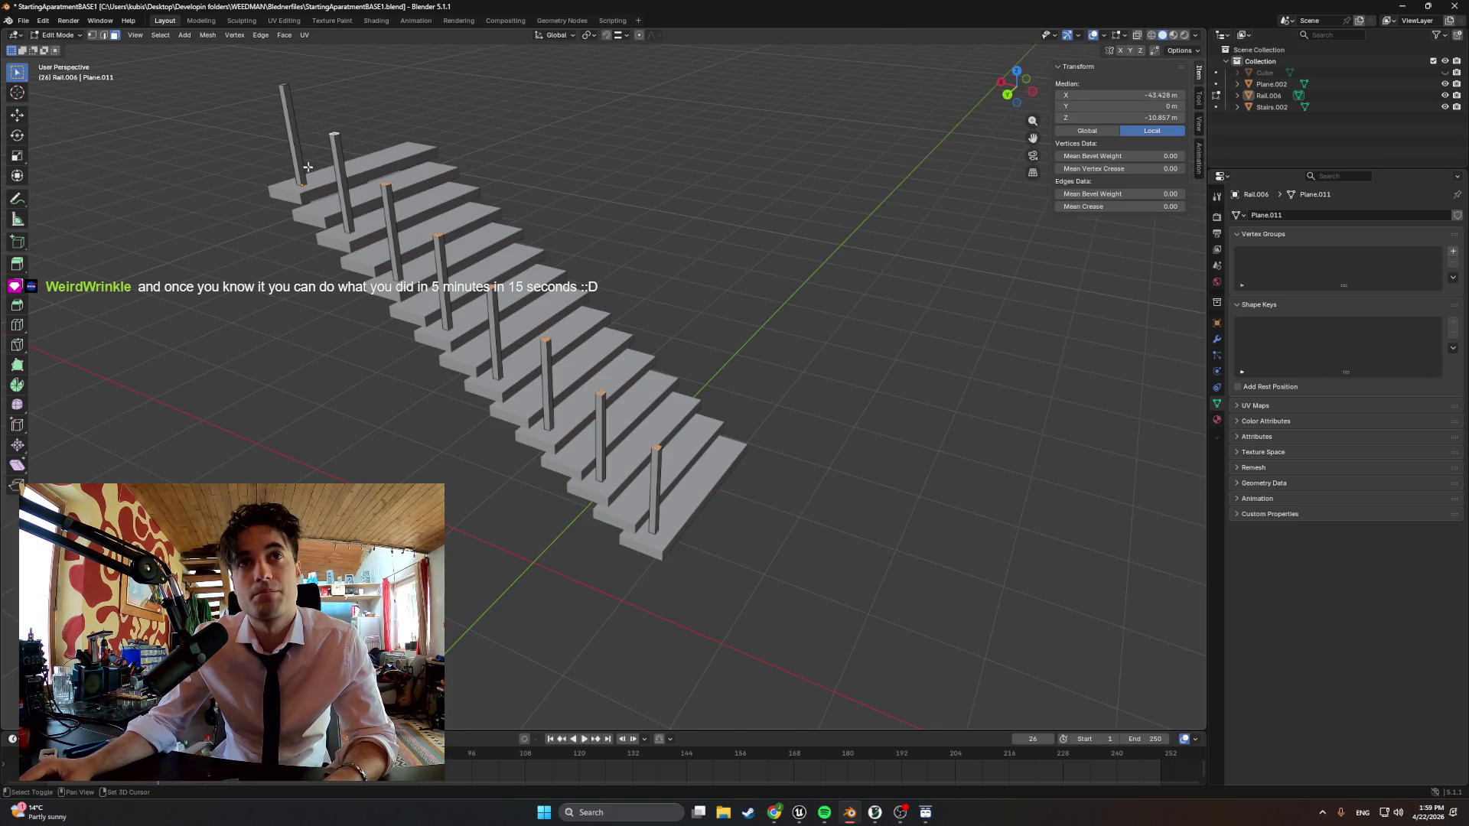
pyautogui.moveTo(305, 161); pyautogui.dragTo(546, 396, button='middle')
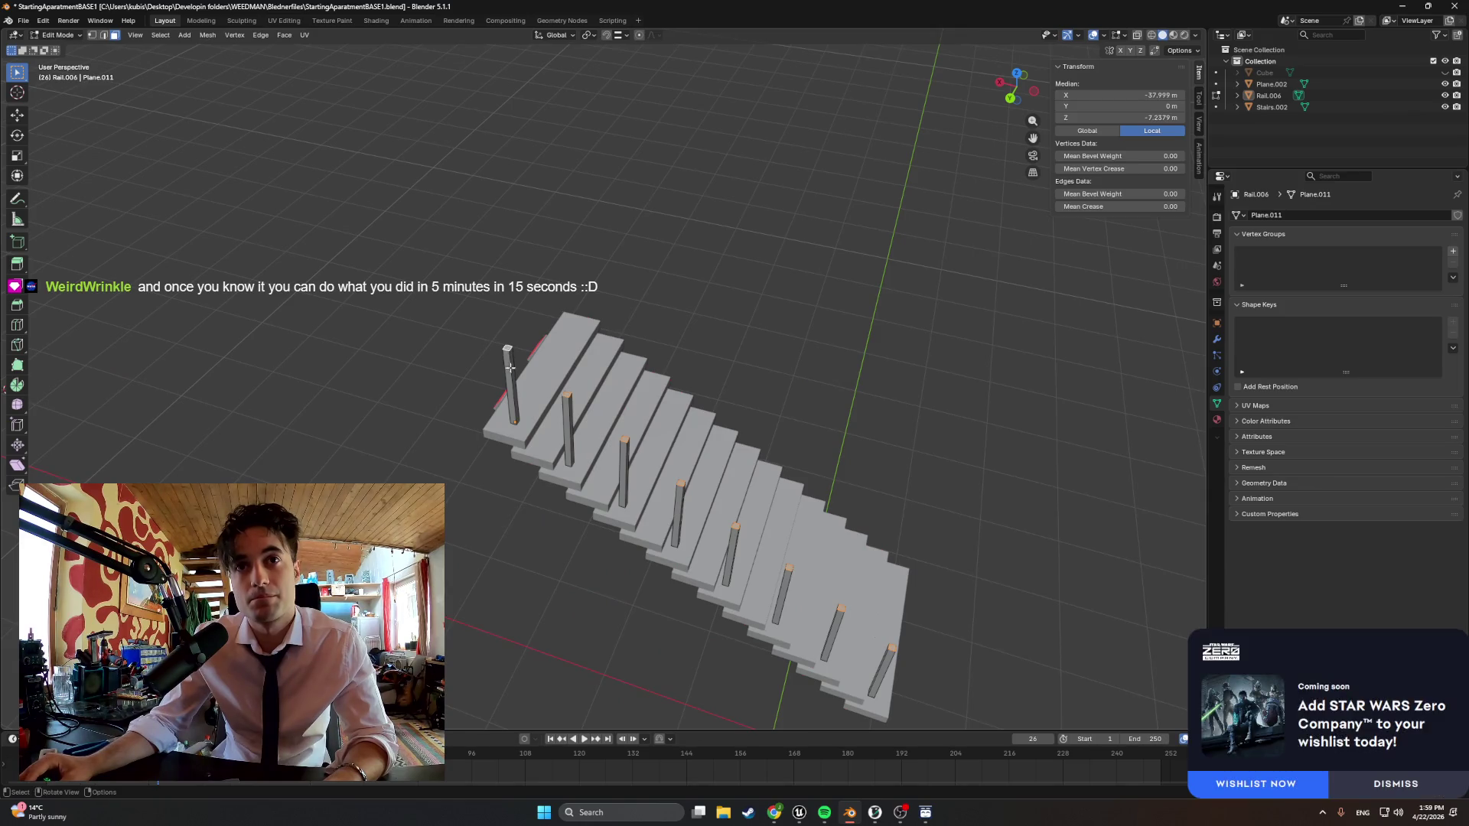
pyautogui.moveTo(501, 345); pyautogui.dragTo(574, 345, button='middle')
pyautogui.press('g')
pyautogui.press('z')
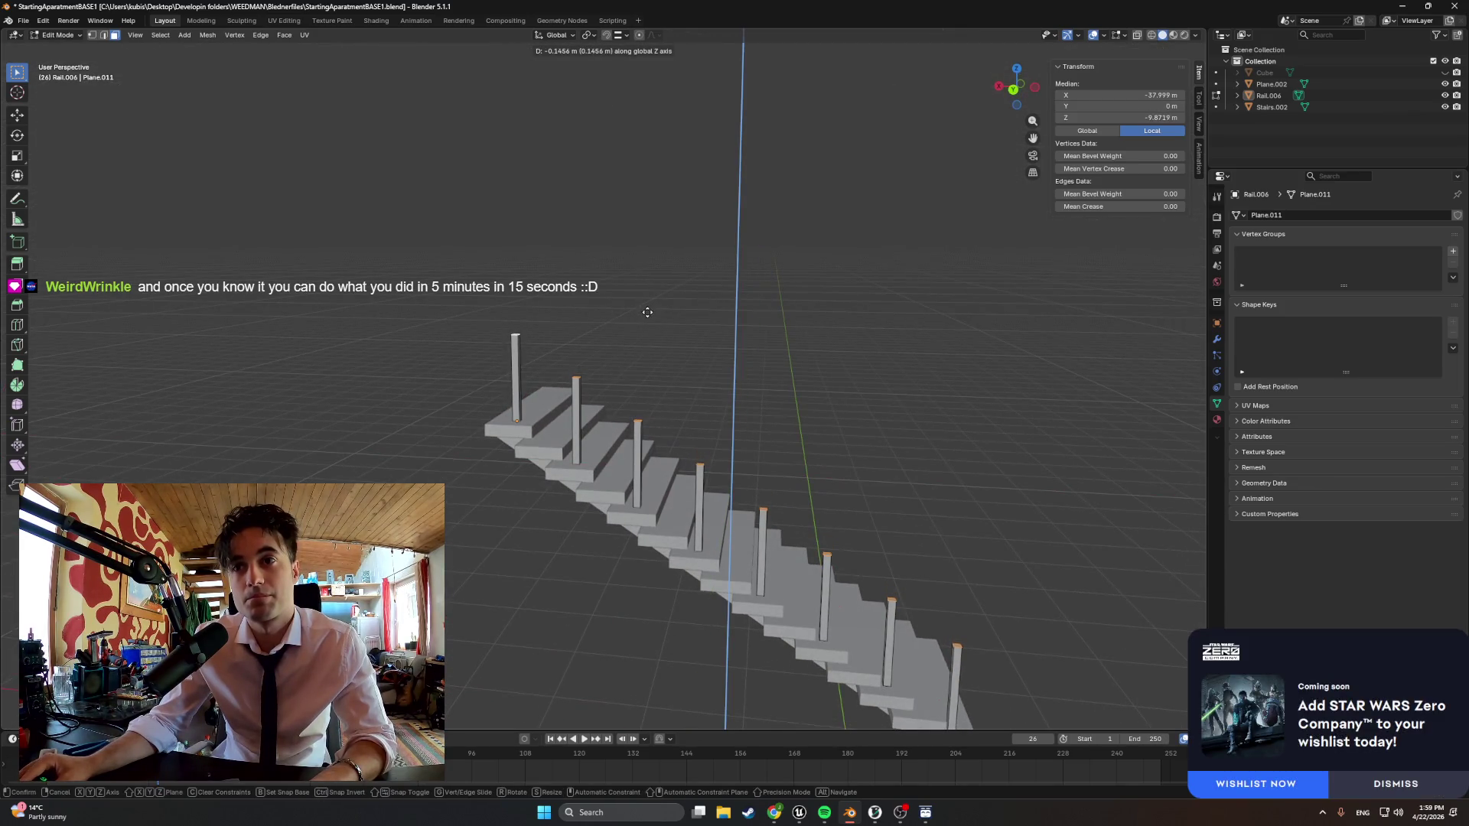
pyautogui.click(647, 315)
pyautogui.moveTo(648, 322)
pyautogui.mouseDown(button='middle')
pyautogui.moveTo(740, 358)
pyautogui.moveTo(643, 345)
pyautogui.moveTo(688, 323)
pyautogui.moveTo(708, 499)
pyautogui.moveTo(517, 530)
pyautogui.mouseUp(button='middle')
pyautogui.press('g')
pyautogui.press('z')
pyautogui.click(689, 323)
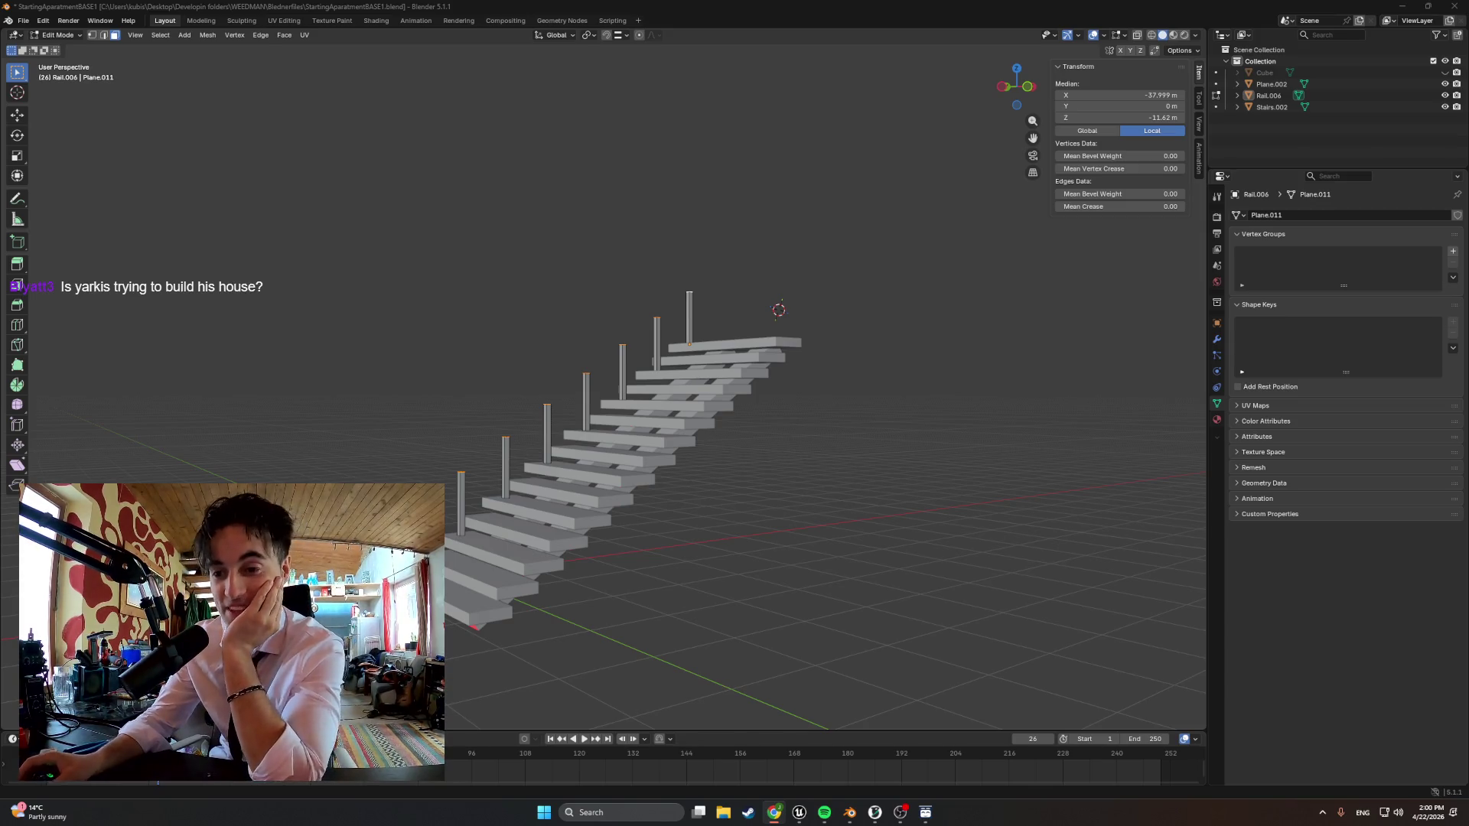
# Return to Object Mode and bring up the Add menu with Shift+A
pyautogui.moveTo(803, 483); pyautogui.dragTo(725, 479, button='middle')
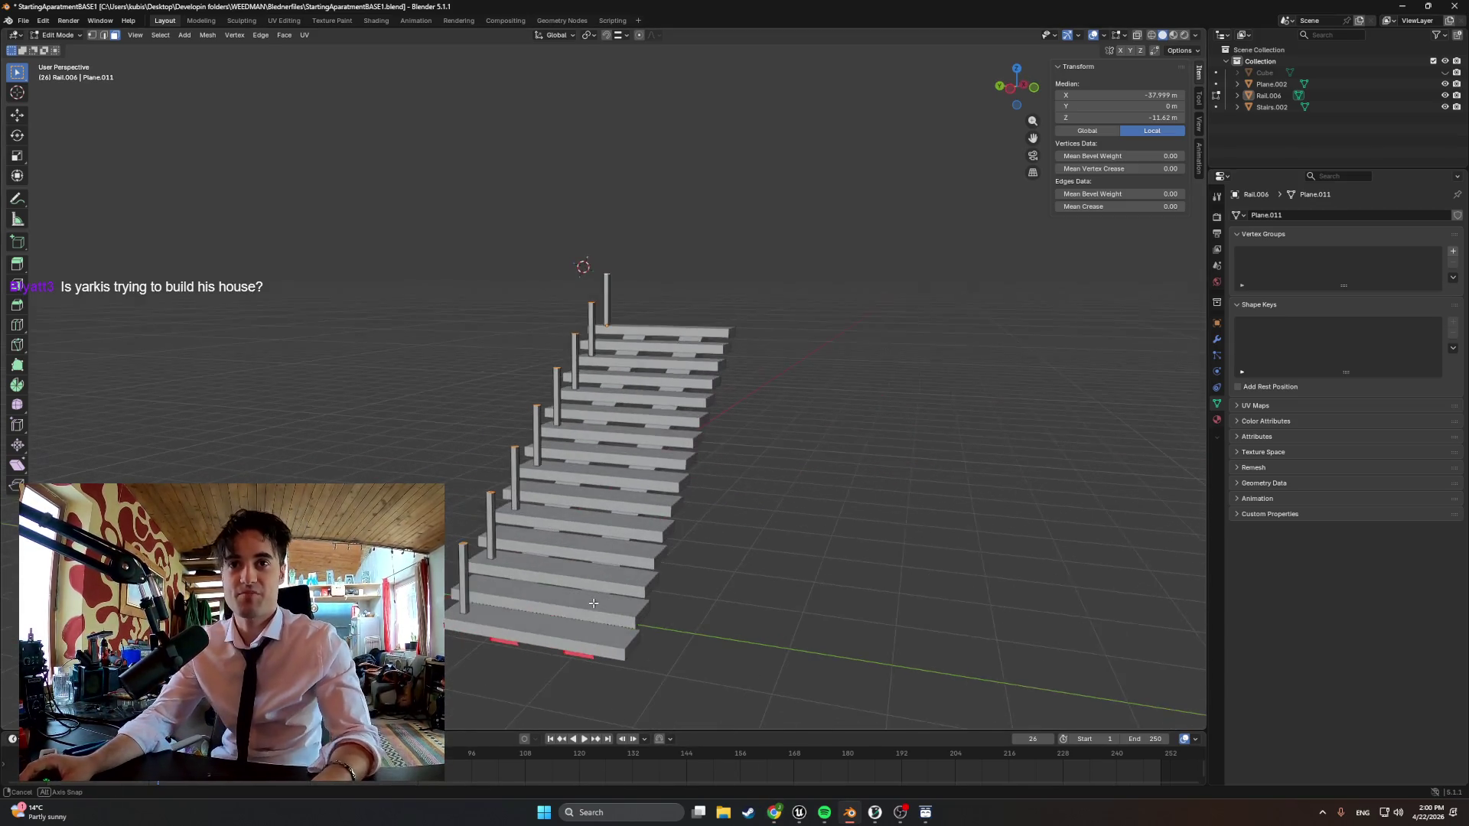
pyautogui.press('Tab')
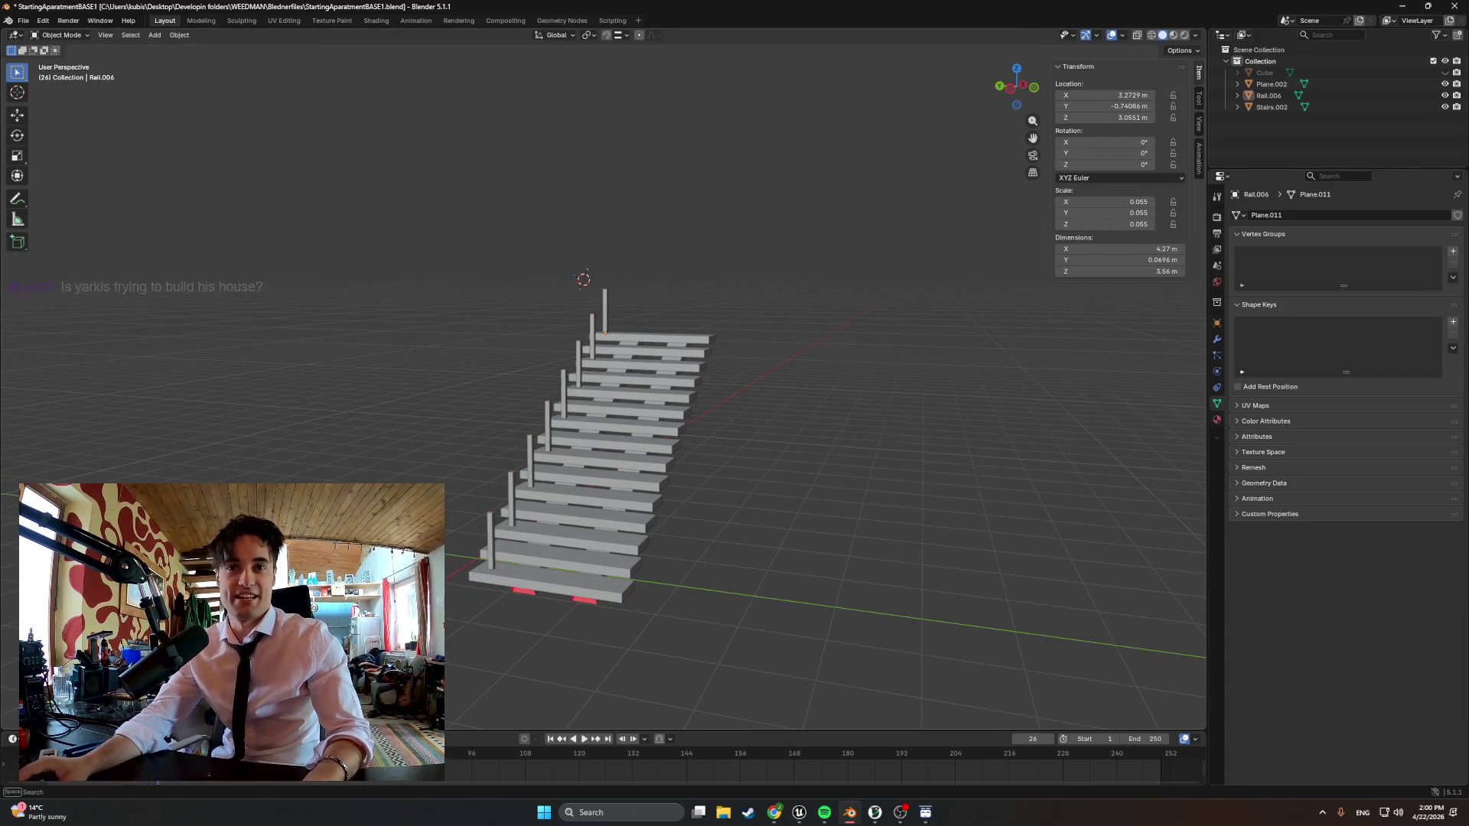
pyautogui.hotkey('shift', 'a')
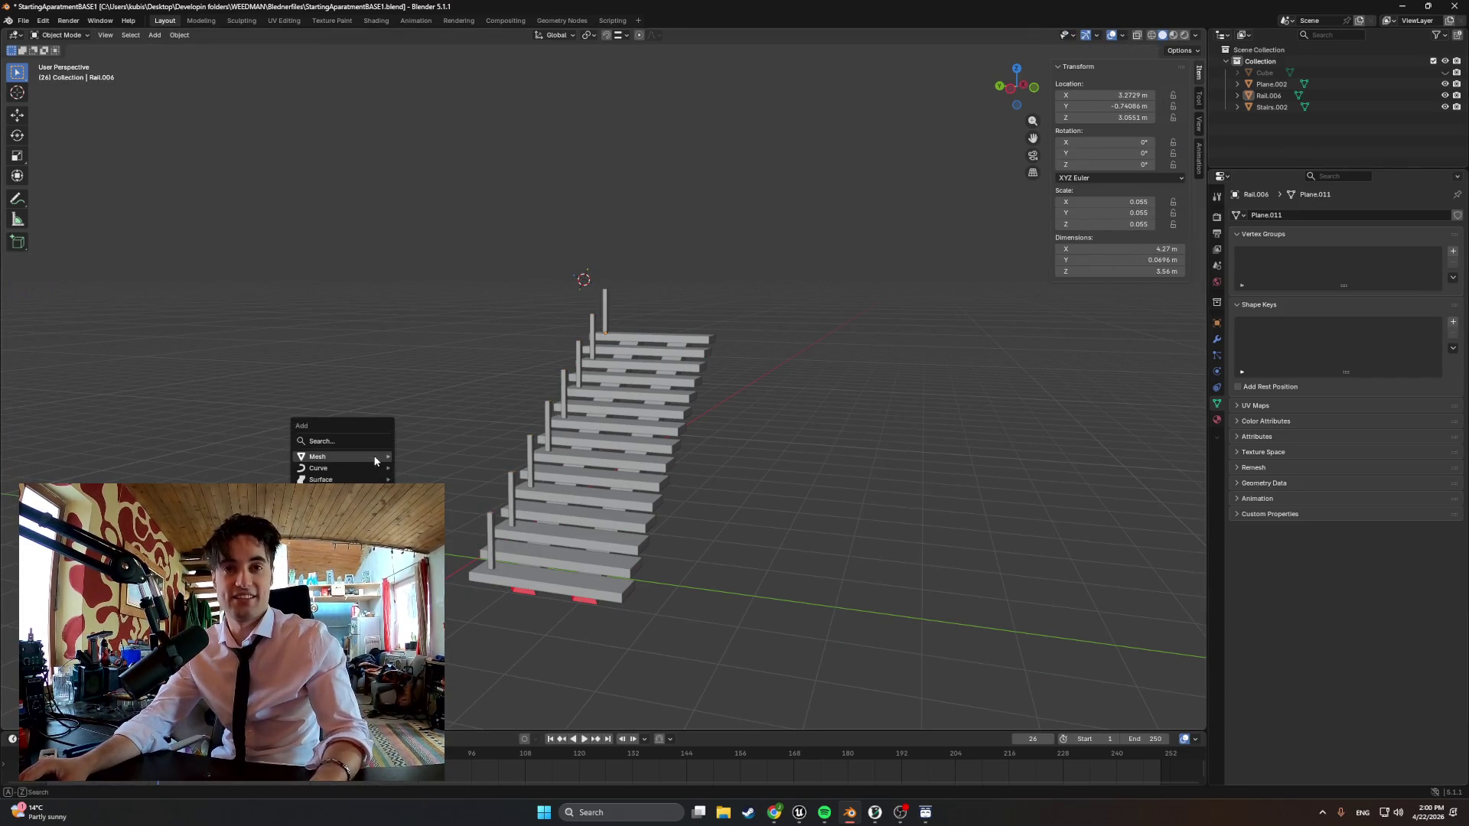
# Add a 2 m plane and move it along X and down along Z to sit beside the stair base
pyautogui.click(422, 457)
pyautogui.moveTo(516, 460); pyautogui.dragTo(403, 494, button='middle')
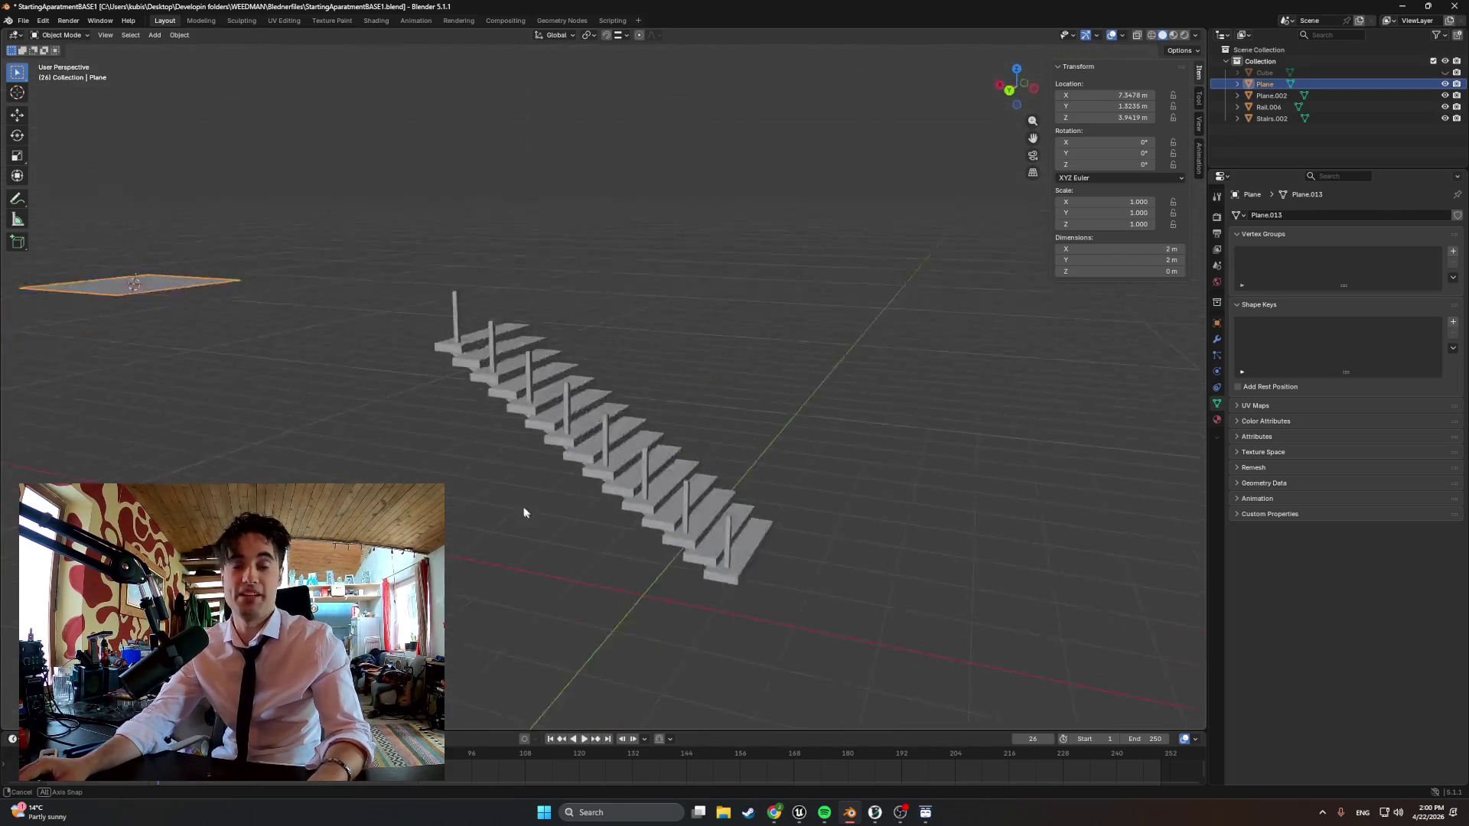
pyautogui.press('g')
pyautogui.press('x')
pyautogui.click(628, 433)
pyautogui.moveTo(860, 483)
pyautogui.mouseDown(button='middle')
pyautogui.moveTo(804, 505)
pyautogui.moveTo(775, 608)
pyautogui.moveTo(726, 655)
pyautogui.moveTo(841, 642)
pyautogui.moveTo(622, 594)
pyautogui.moveTo(602, 612)
pyautogui.mouseUp(button='middle')
pyautogui.press('g')
pyautogui.press('z')
pyautogui.click(781, 529)
pyautogui.press('g')
pyautogui.press('z')
pyautogui.click(794, 645)
# Extrude the plane upward into a slab about 0.29 m thick and return to Object Mode
pyautogui.press('Tab')
pyautogui.press('e')
pyautogui.click(614, 609)
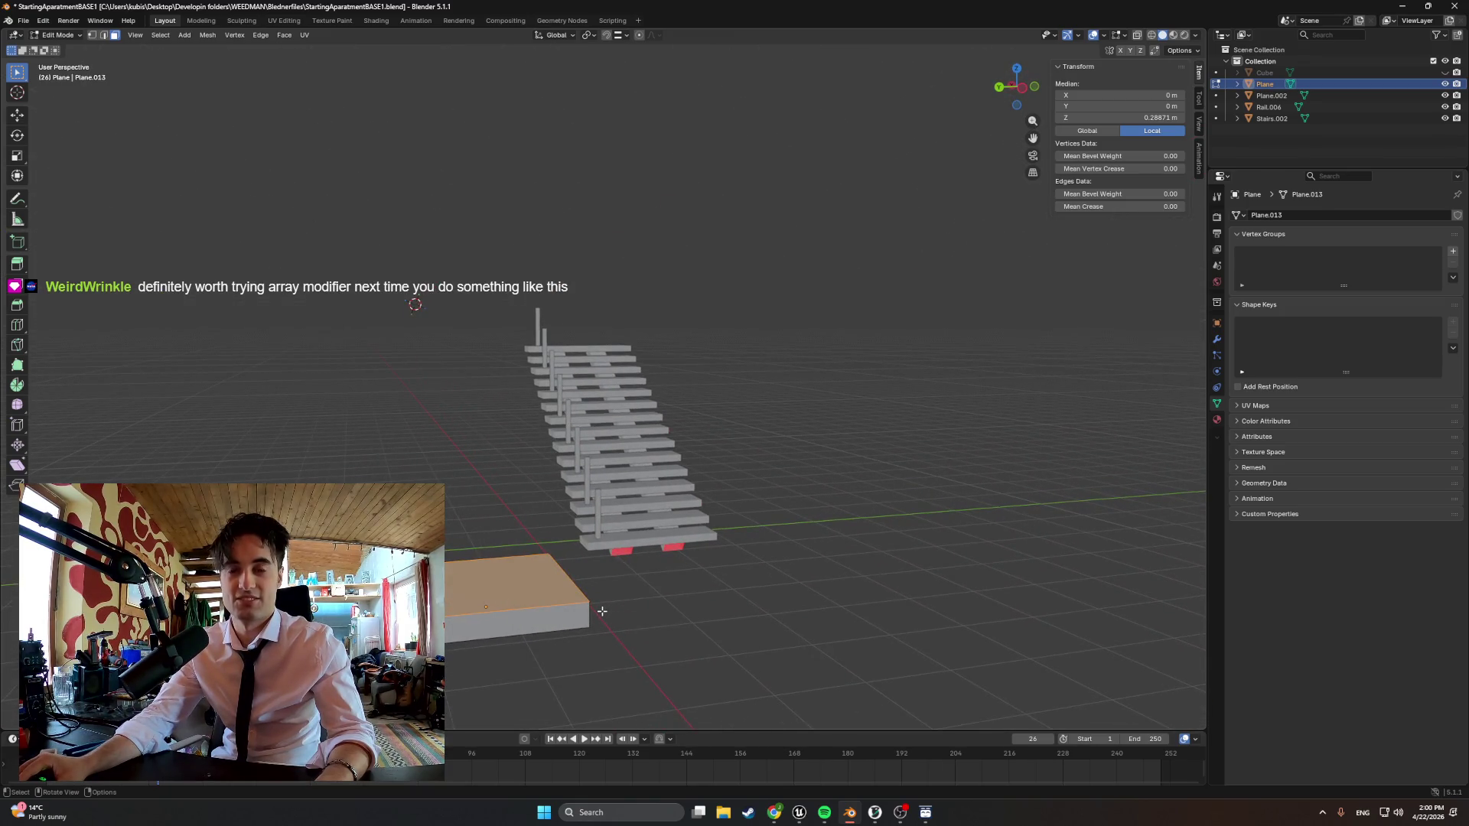
pyautogui.press('Tab')
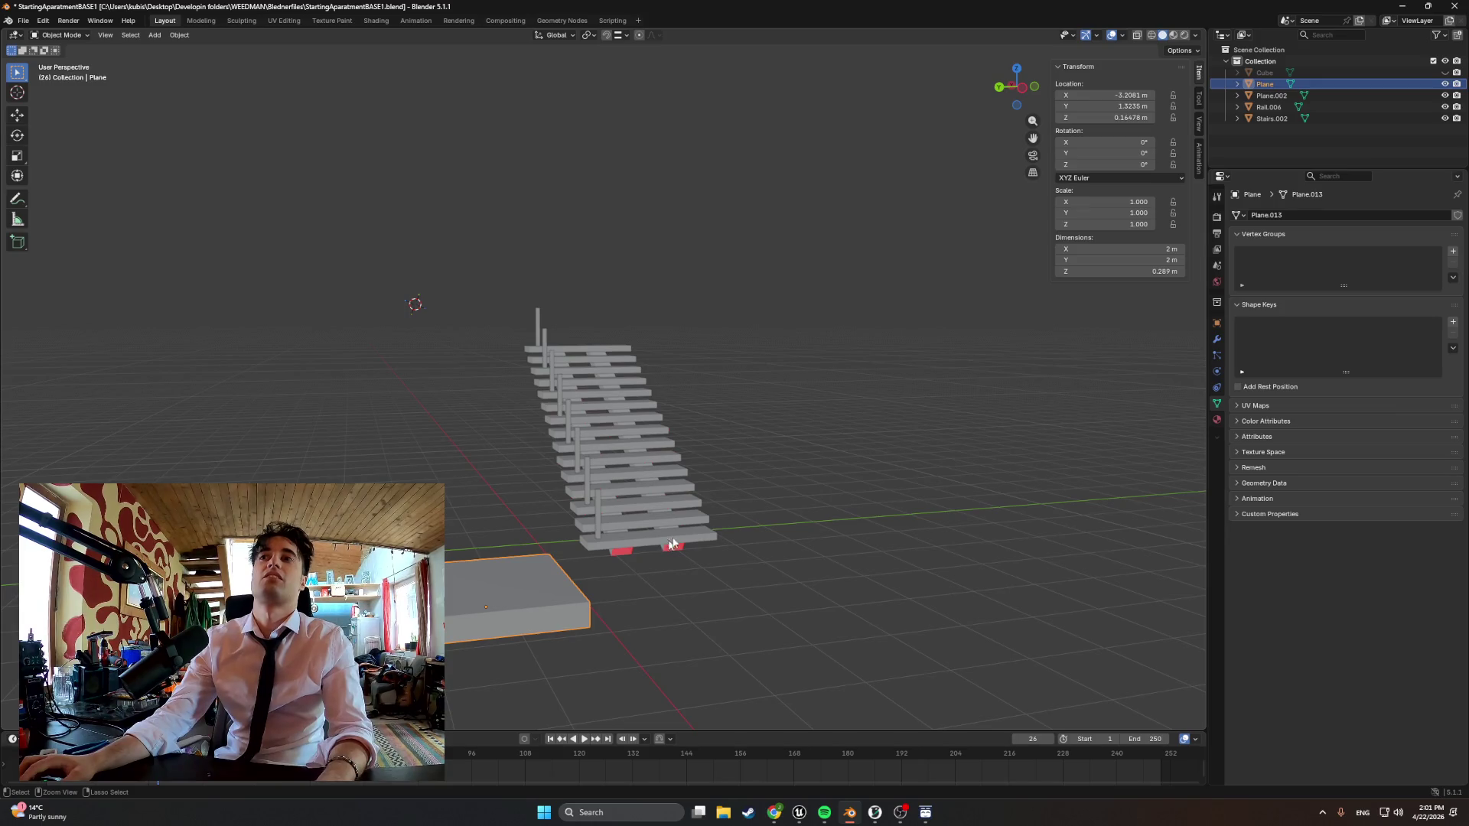
# Stand the slab upright with a 90° X rotation and shrink it to under half size
pyautogui.doubleClick(1120, 157)
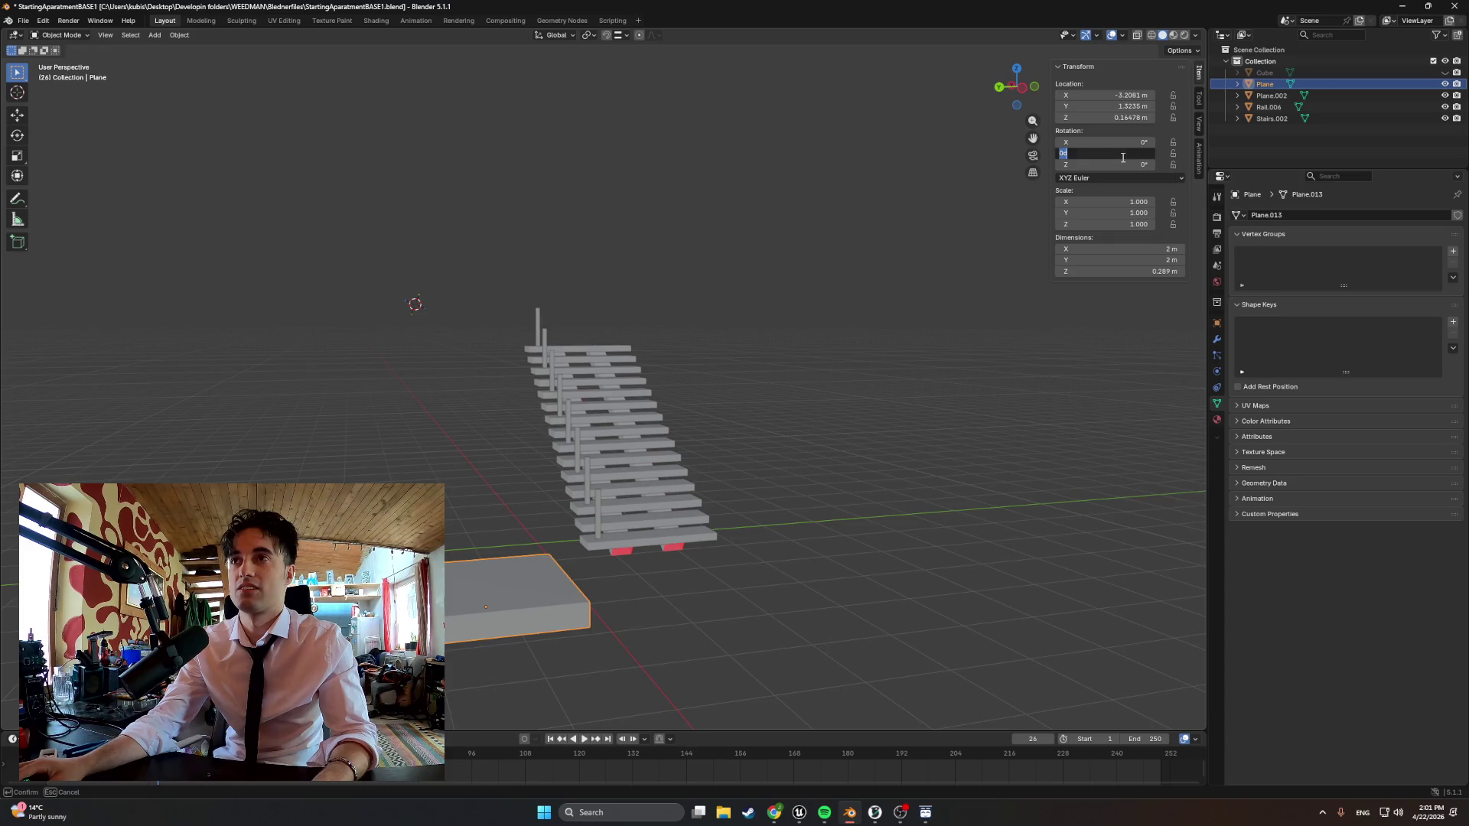
pyautogui.write('90')
pyautogui.press('Return')
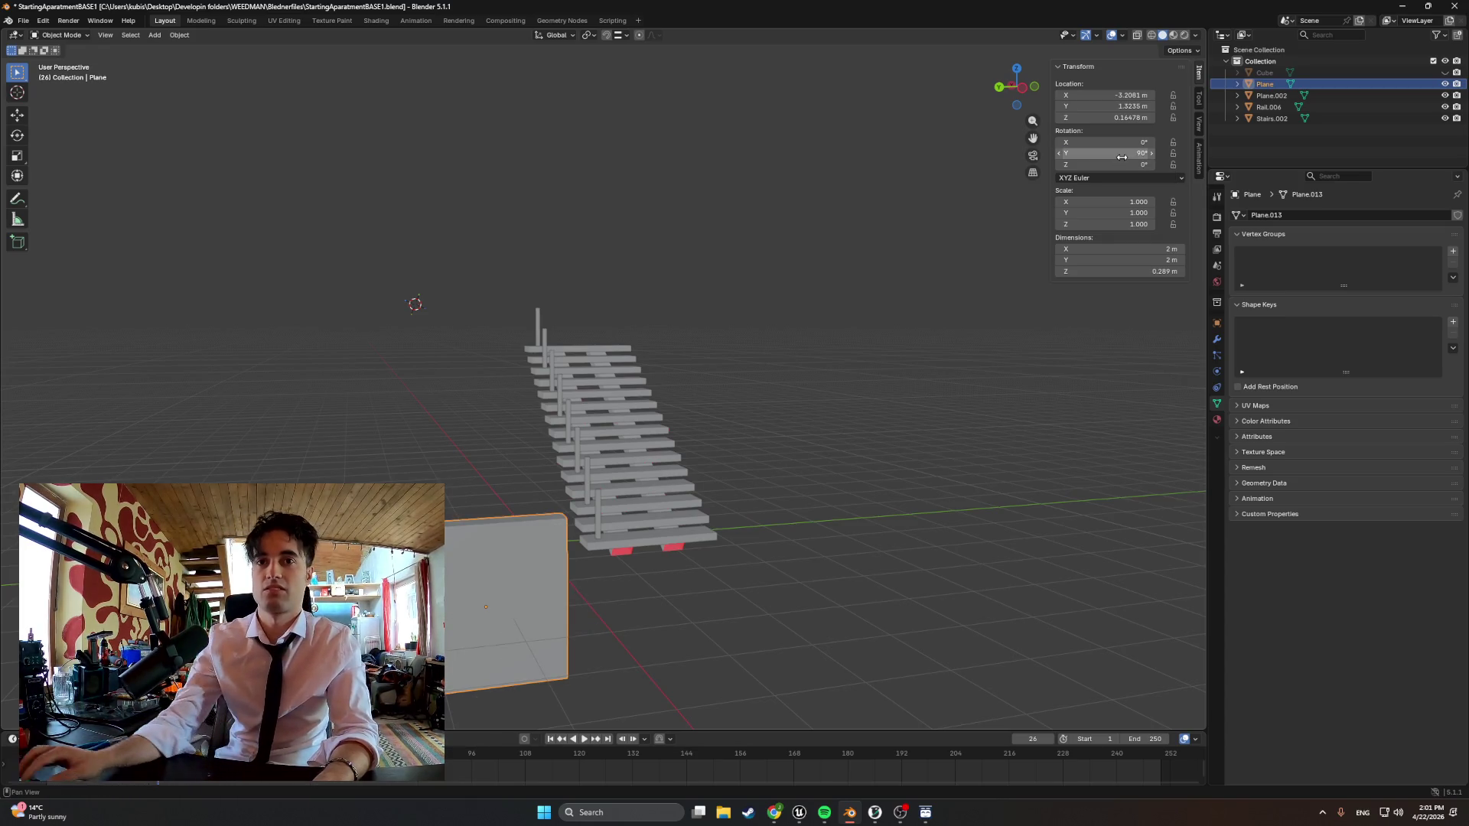
pyautogui.hotkey('ctrl', 'z')
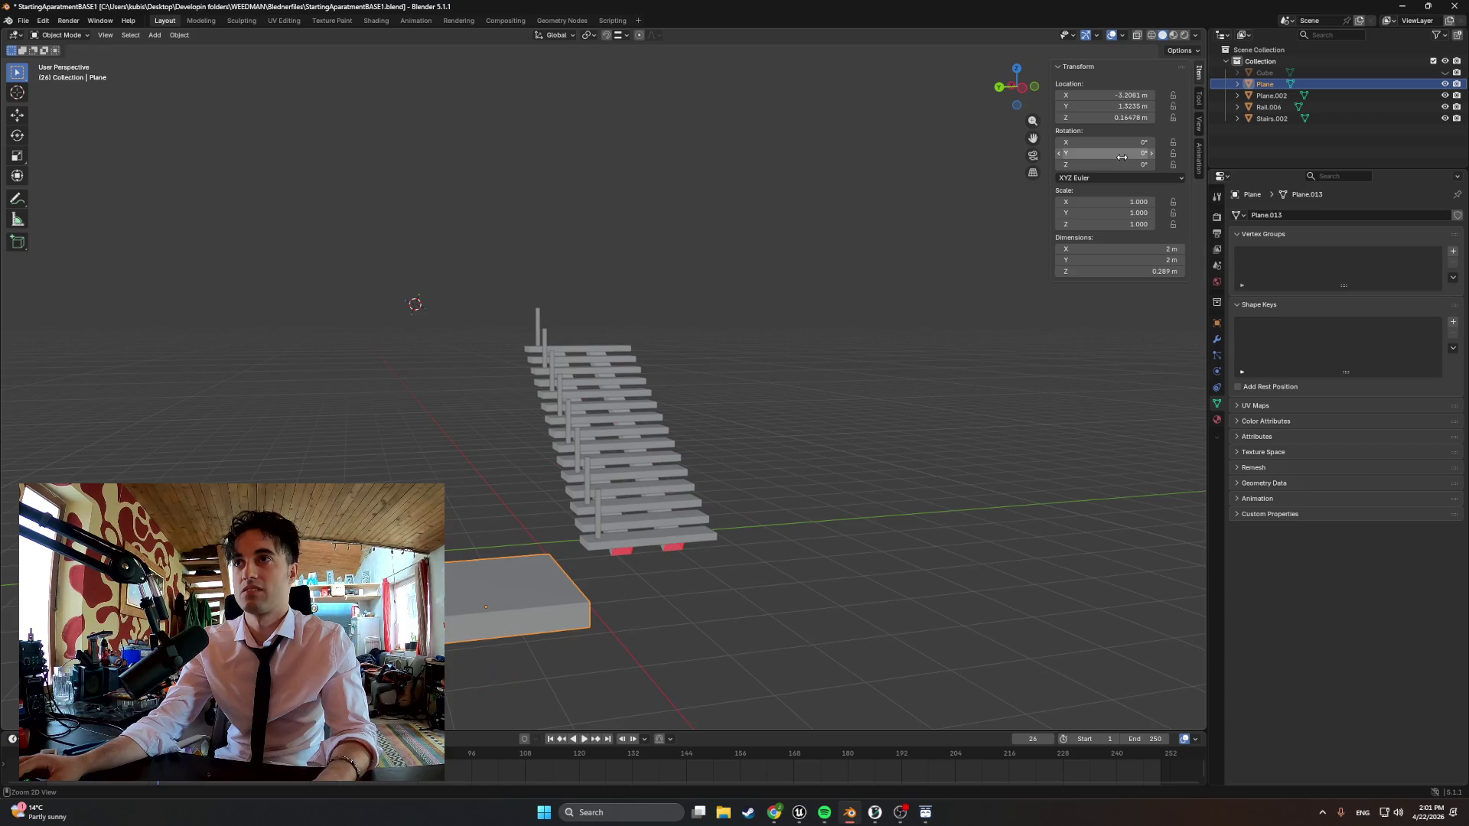
pyautogui.write('90')
pyautogui.press('Return')
pyautogui.moveTo(643, 614); pyautogui.dragTo(574, 609, button='middle')
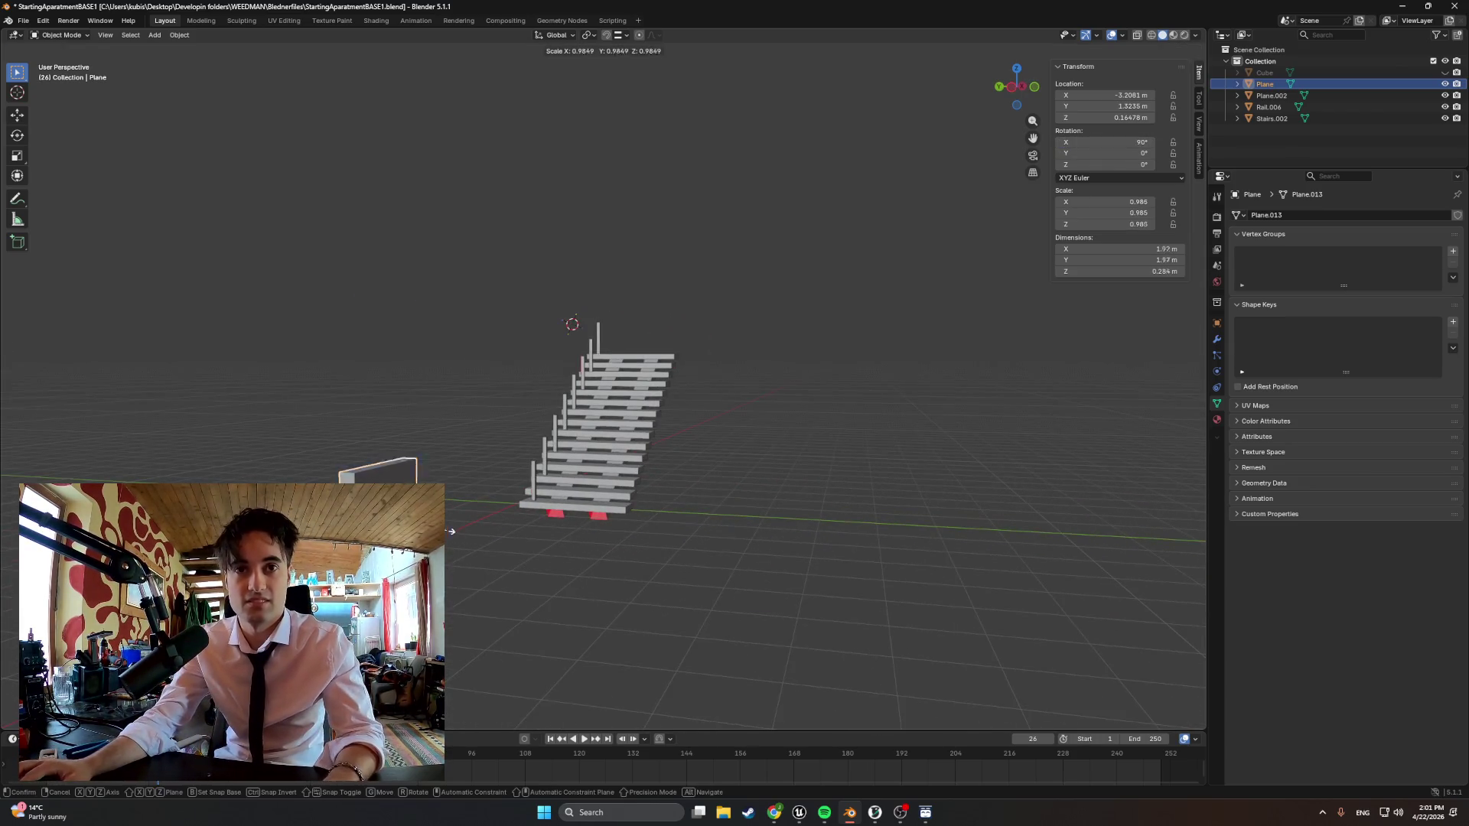
pyautogui.scroll(-3, 378, 459)
pyautogui.moveTo(448, 535)
pyautogui.mouseDown(button='middle')
pyautogui.moveTo(378, 460)
pyautogui.moveTo(330, 462)
pyautogui.mouseUp(button='middle')
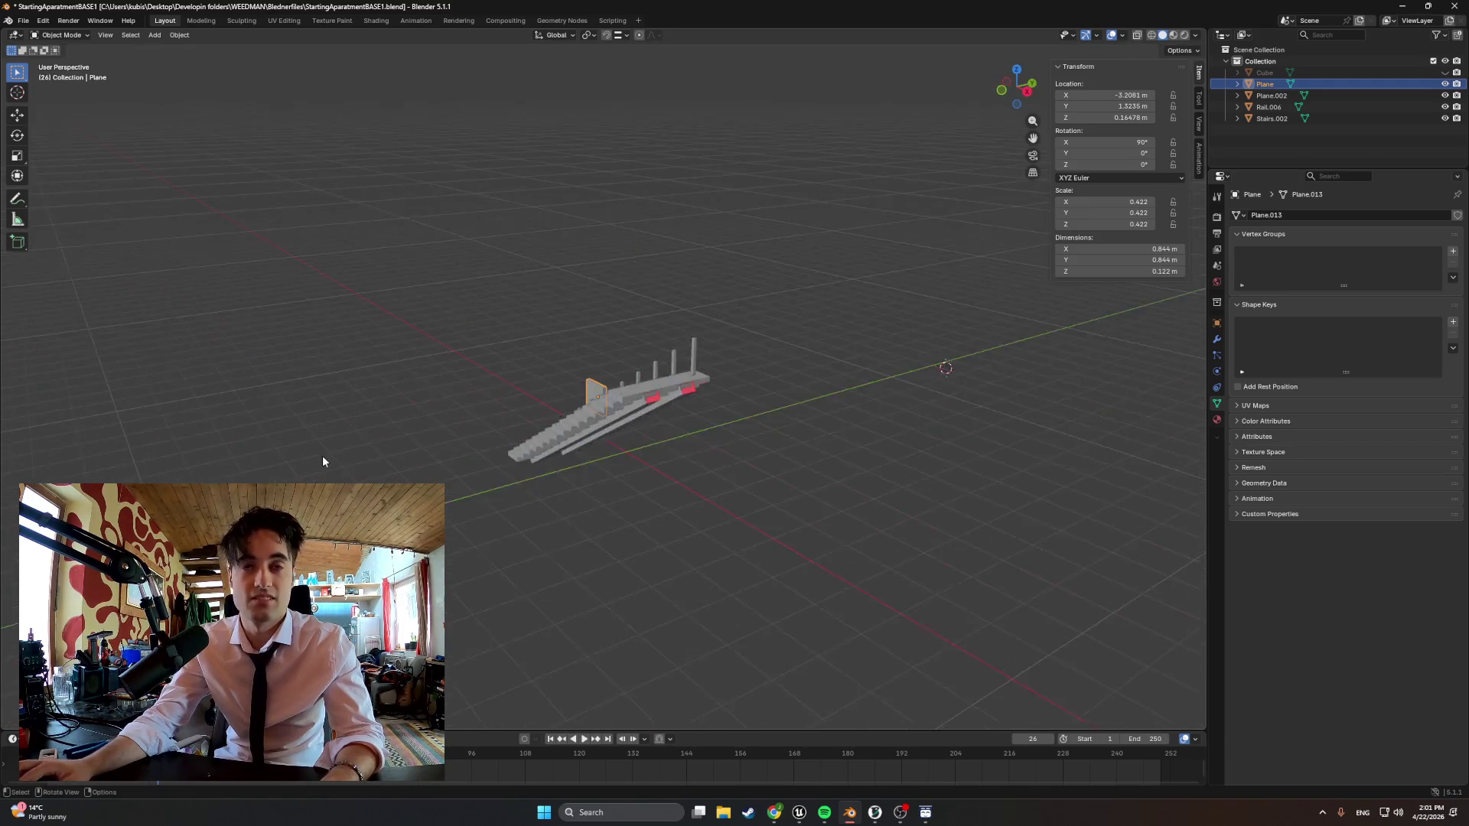
pyautogui.scroll(8, 597, 413)
# Stretch and scale the slab's geometry in front view into a long narrow board
pyautogui.press('Tab')
pyautogui.scroll(-5, 598, 411)
pyautogui.press('g')
pyautogui.press('y')
pyautogui.click(513, 507)
pyautogui.moveTo(573, 505)
pyautogui.mouseDown(button='middle')
pyautogui.moveTo(513, 505)
pyautogui.moveTo(689, 345)
pyautogui.mouseUp(button='middle')
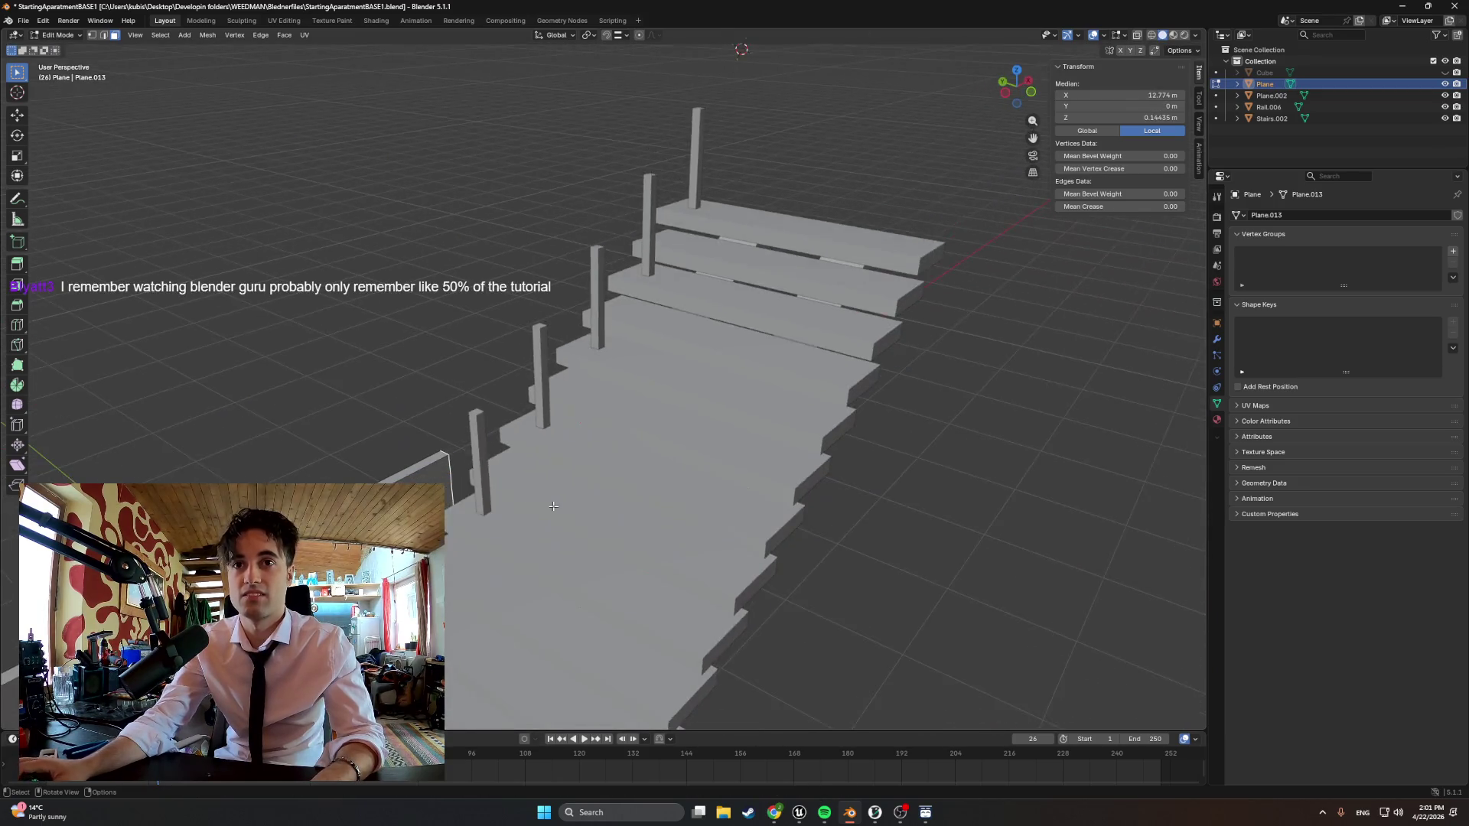
pyautogui.scroll(-5, 689, 344)
pyautogui.press('KP_1')
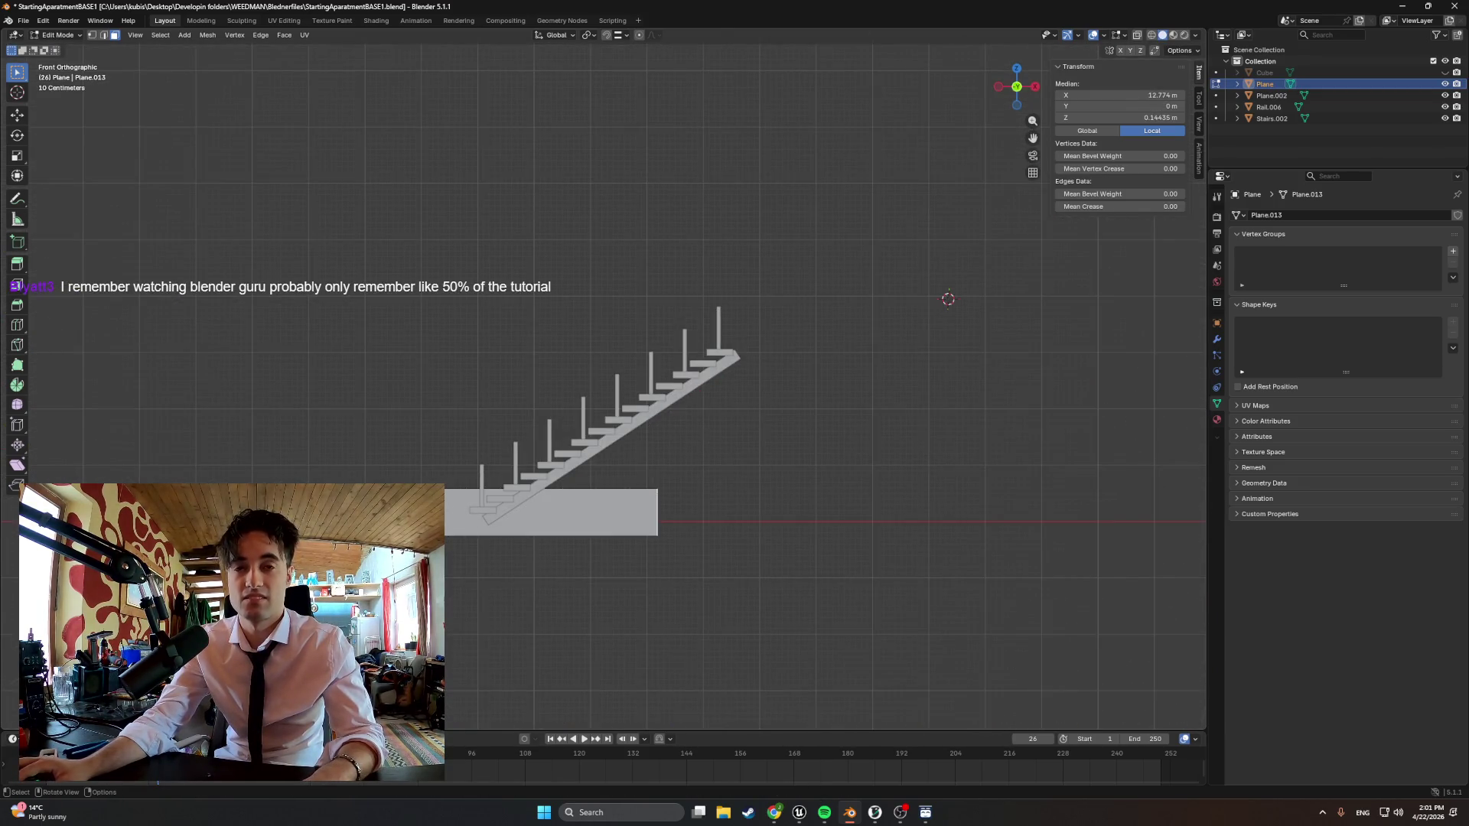
pyautogui.press('g')
pyautogui.press('x')
pyautogui.click(619, 492)
pyautogui.press('s')
pyautogui.click(712, 480)
pyautogui.press('Tab')
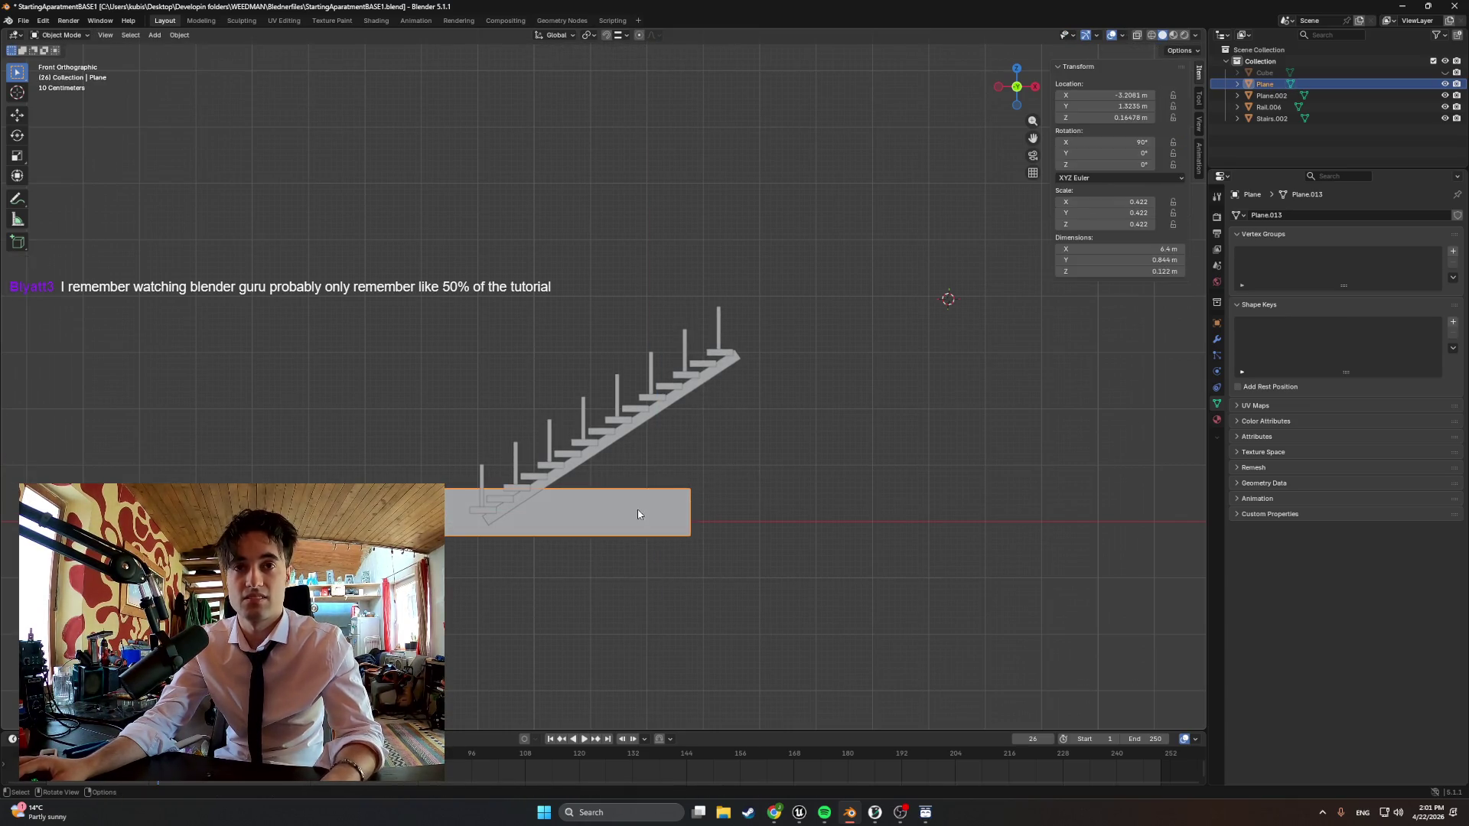
pyautogui.press('s')
pyautogui.press('x')
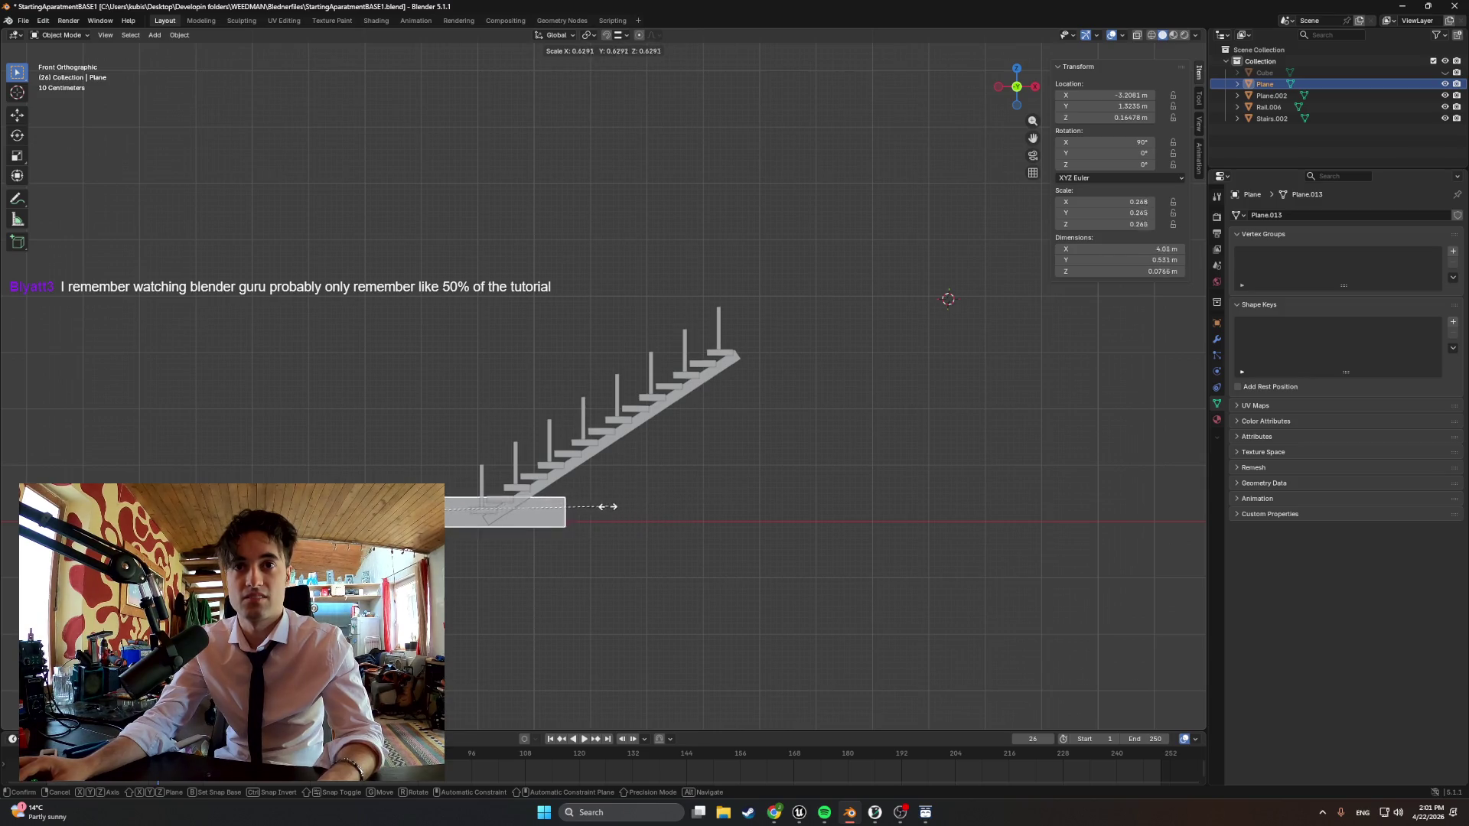
pyautogui.click(573, 517)
# Lengthen the board further along X in Edit Mode from the front view
pyautogui.moveTo(563, 516); pyautogui.dragTo(596, 540, button='middle')
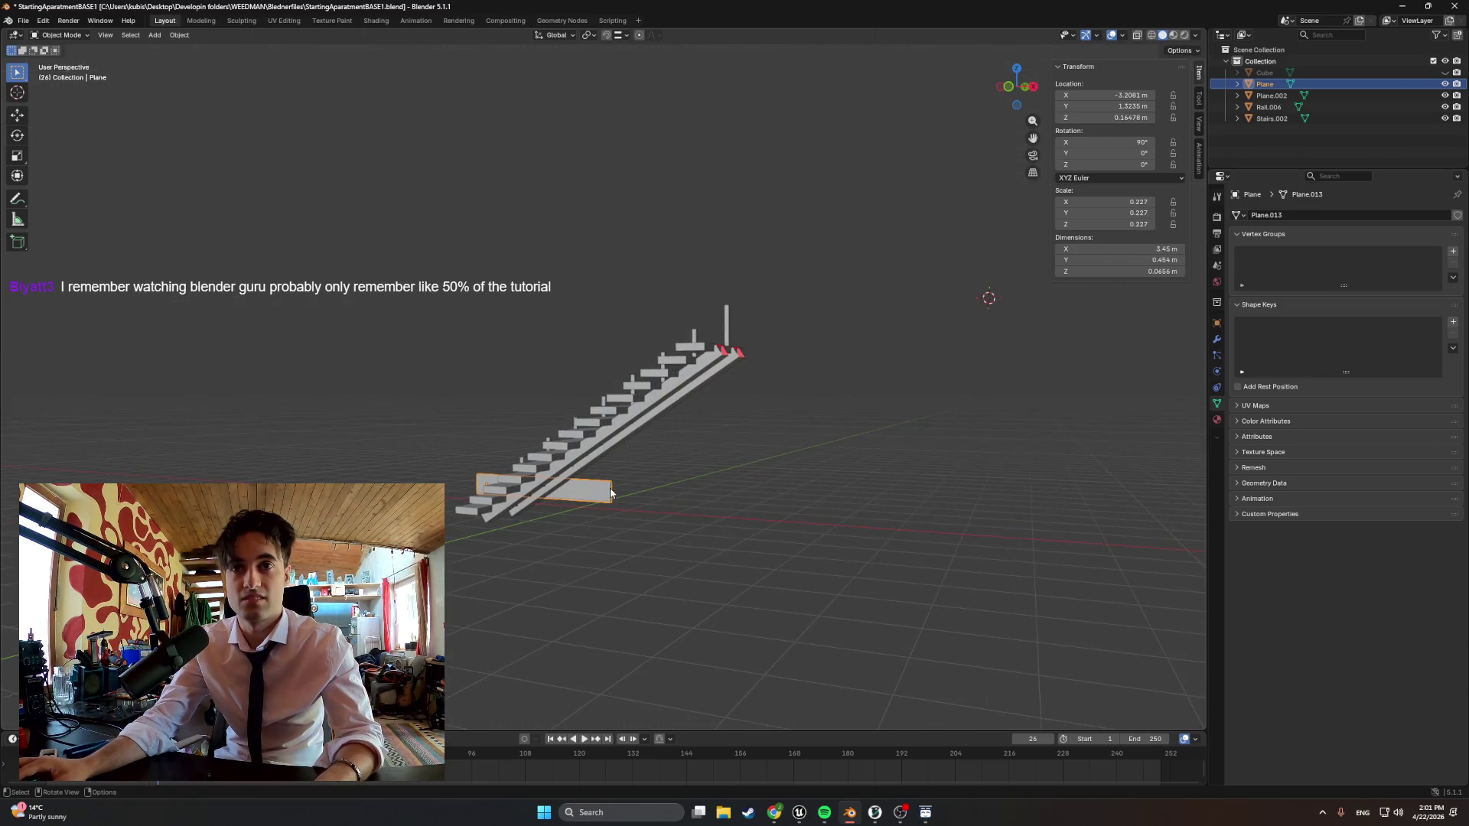
pyautogui.scroll(3, 609, 573)
pyautogui.press('Tab')
pyautogui.press('g')
pyautogui.click(688, 585)
pyautogui.scroll(-3, 581, 585)
pyautogui.press('KP_1')
pyautogui.scroll(-2, 582, 585)
pyautogui.scroll(2, 552, 539)
pyautogui.press('g')
pyautogui.click(506, 534)
pyautogui.press('Tab')
# Move the board onto the stairs and tilt it about 34° to match the stair slope
pyautogui.press('g')
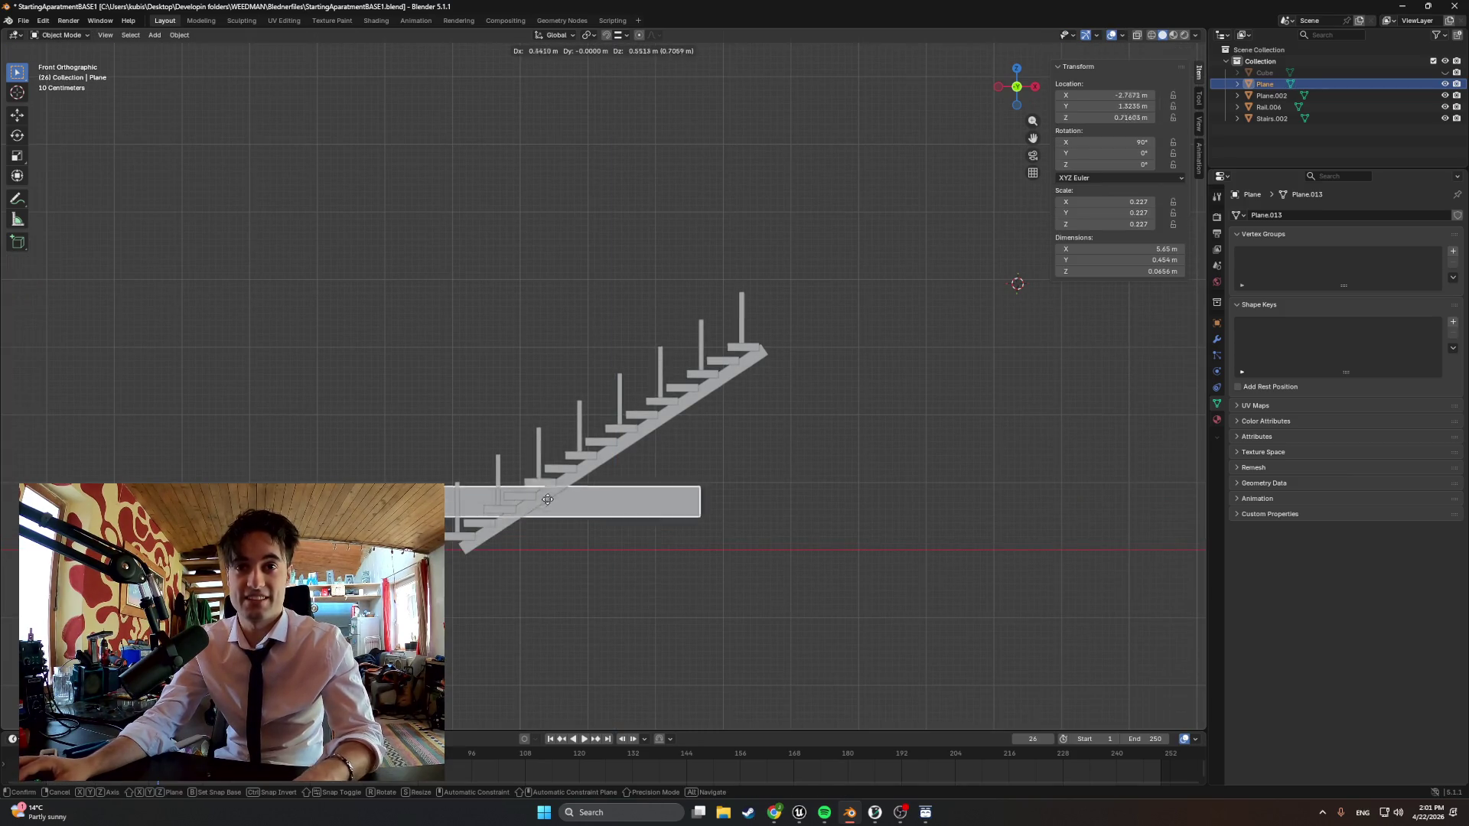
pyautogui.click(568, 403)
pyautogui.press('r')
pyautogui.press('x')
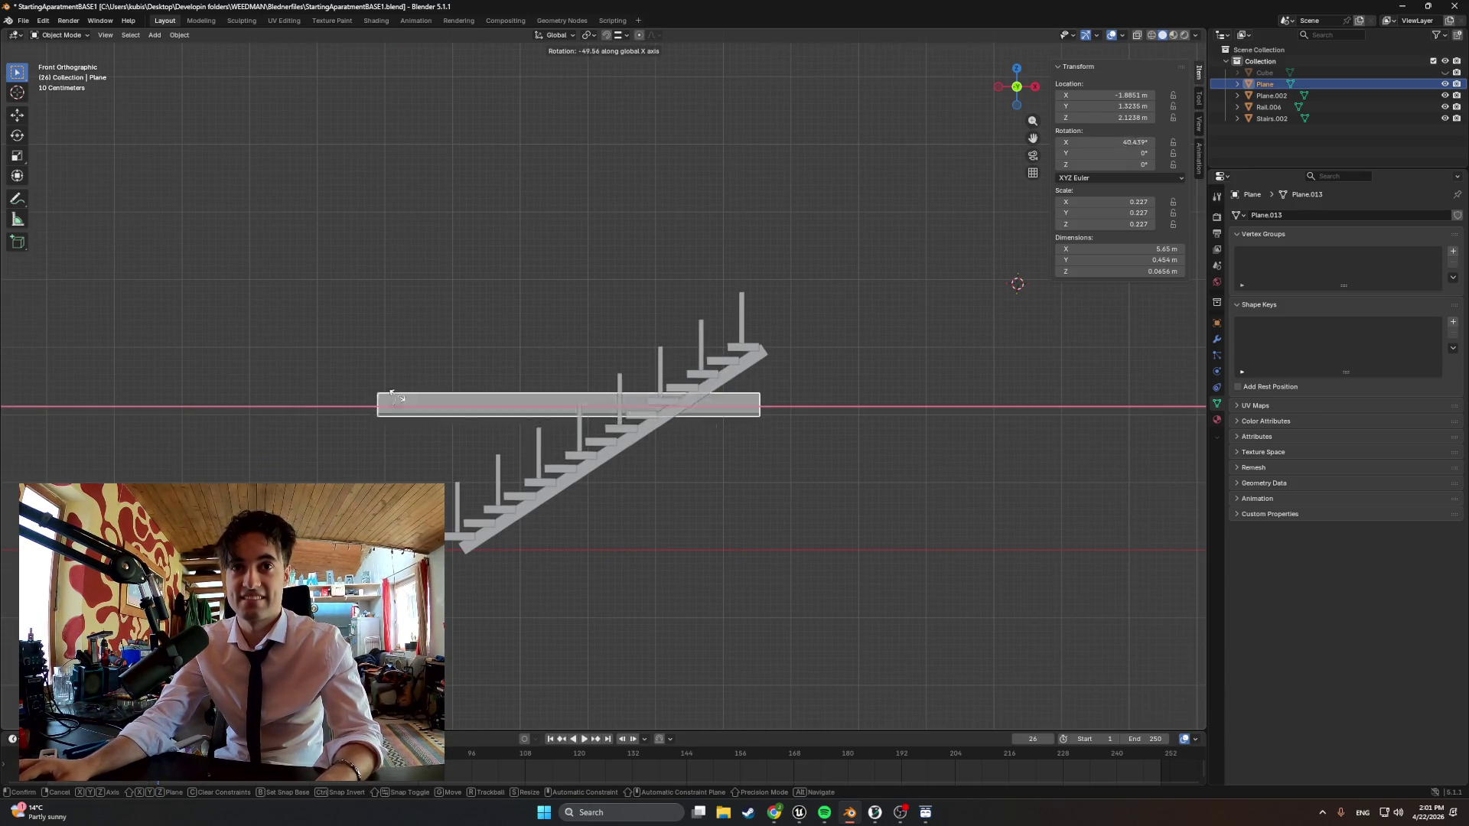
pyautogui.click(429, 433)
pyautogui.press('r')
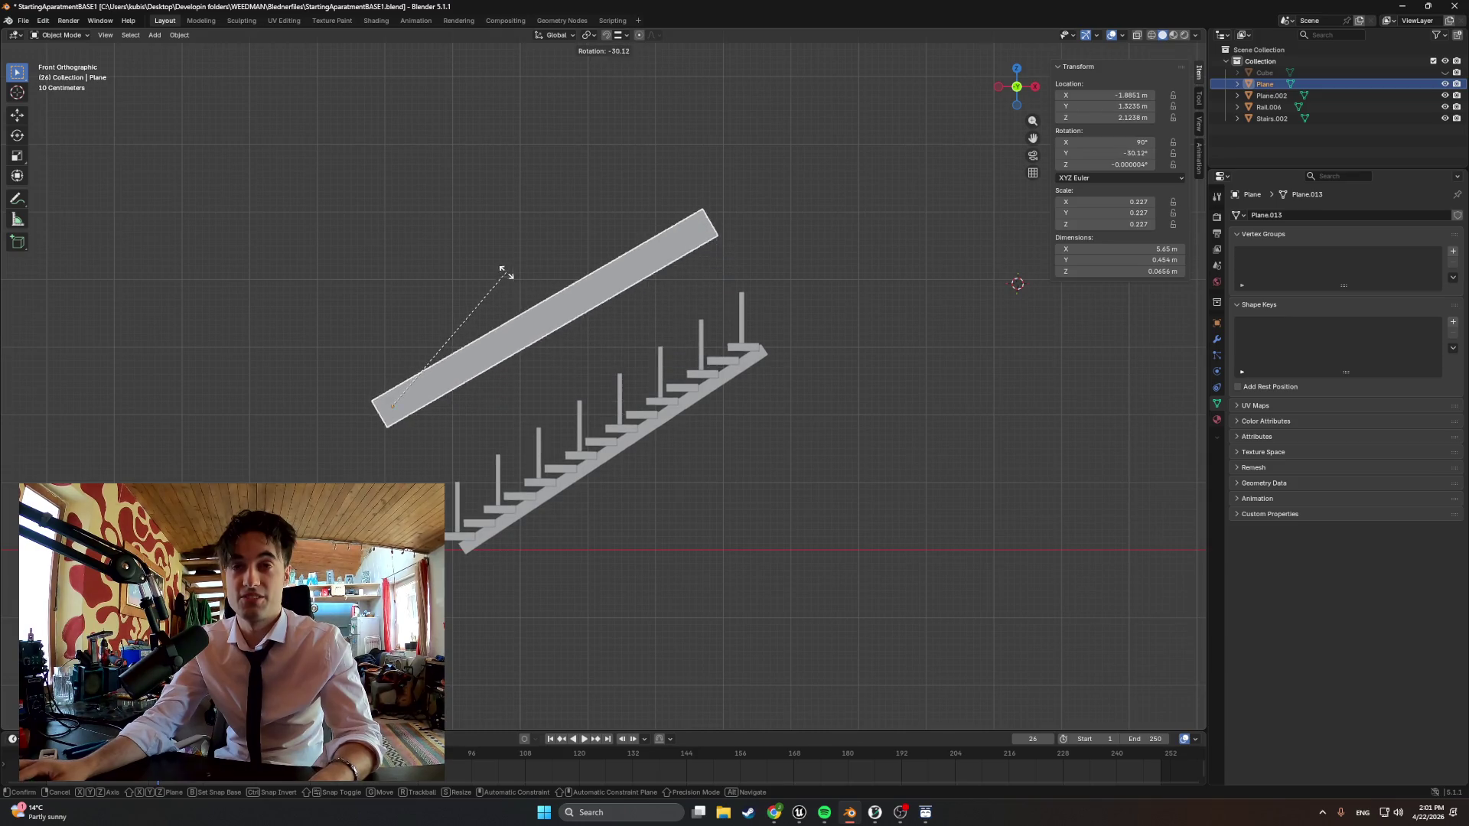
pyautogui.click(482, 270)
pyautogui.press('g')
pyautogui.click(584, 370)
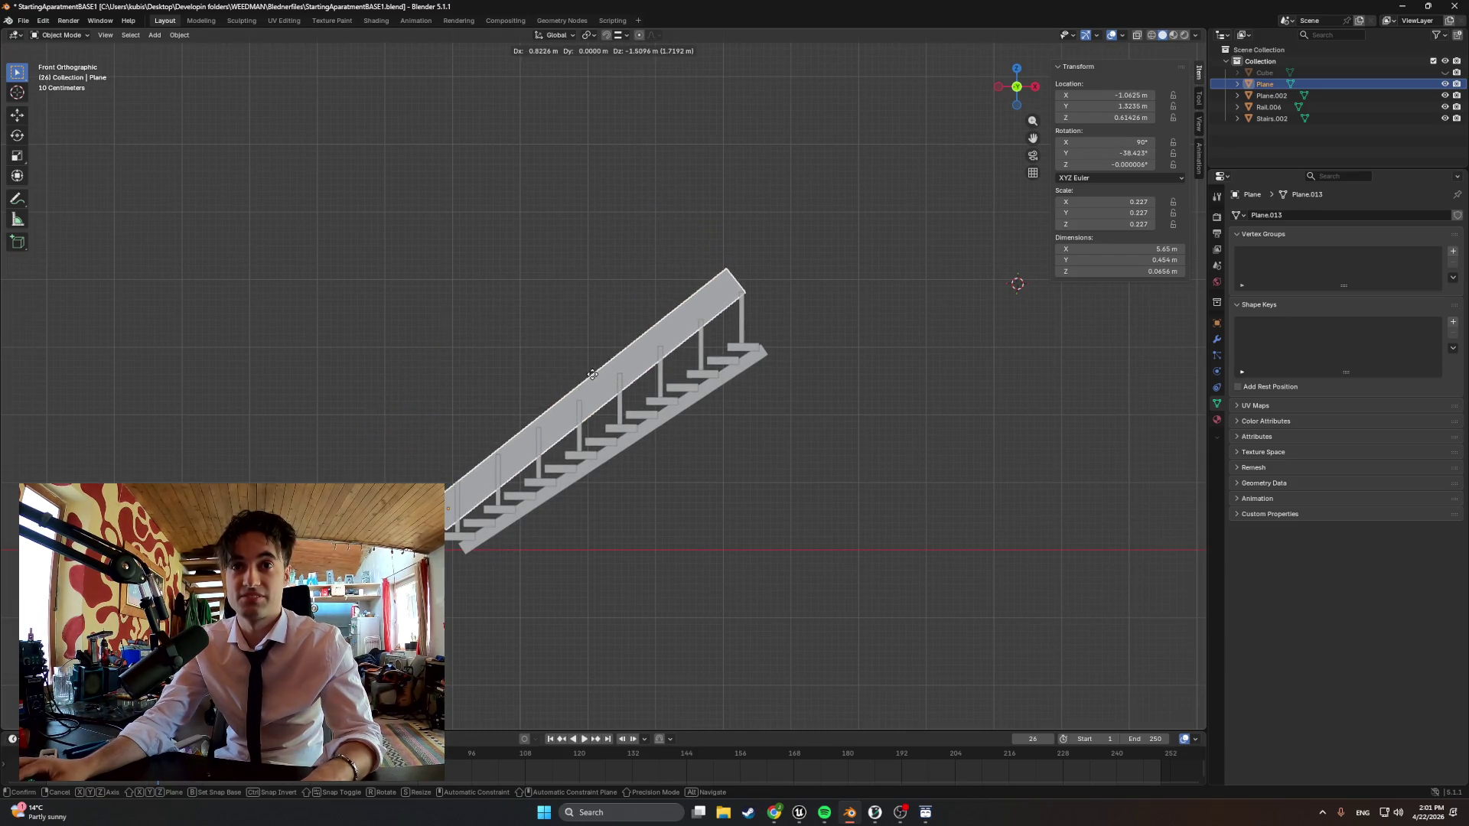
# Fine-tune the board's tilt and place it on top of the rail posts
pyautogui.press('r')
pyautogui.click(501, 349)
pyautogui.press('r')
pyautogui.click(491, 344)
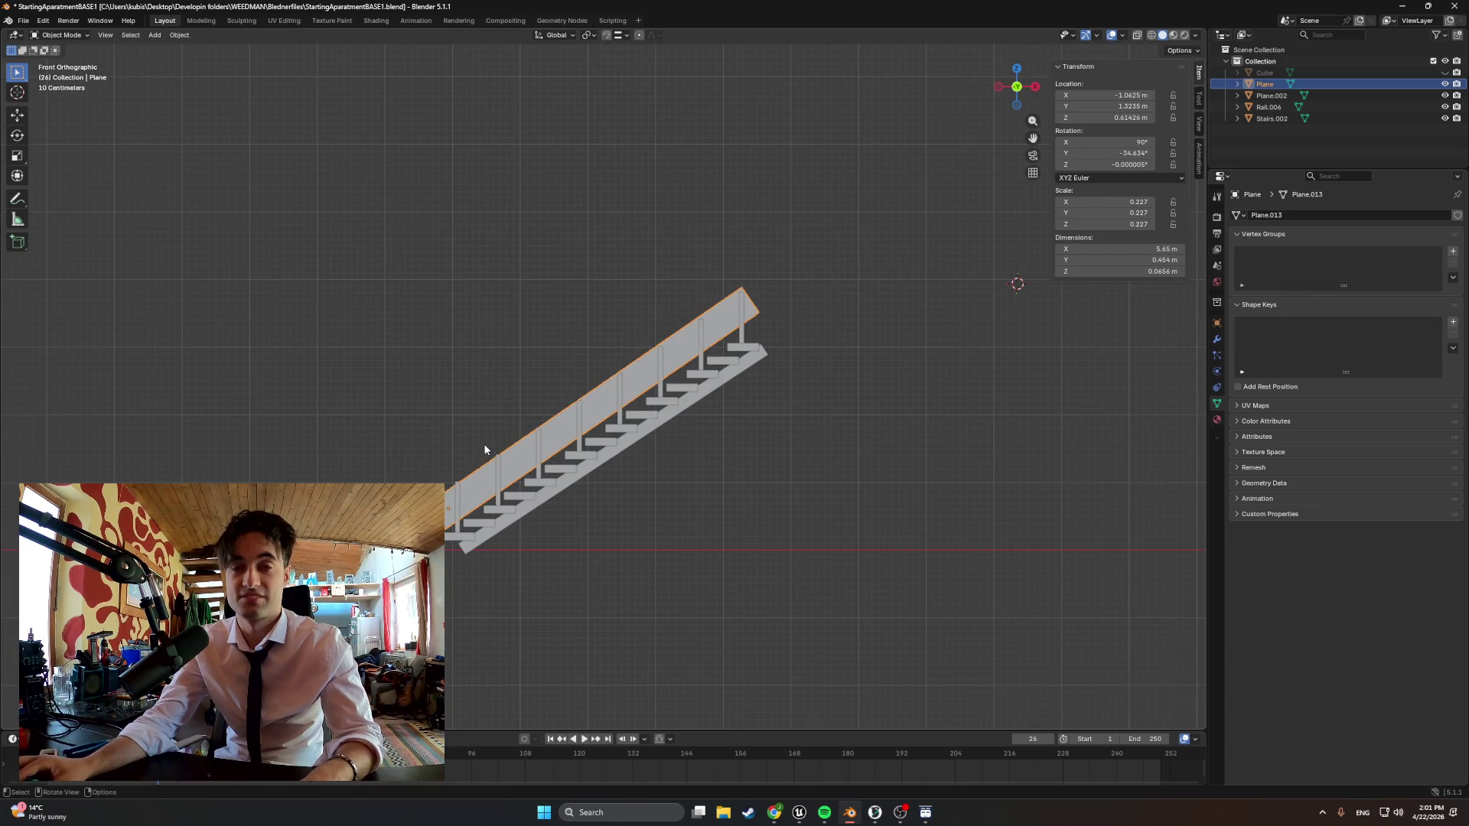
pyautogui.press('g')
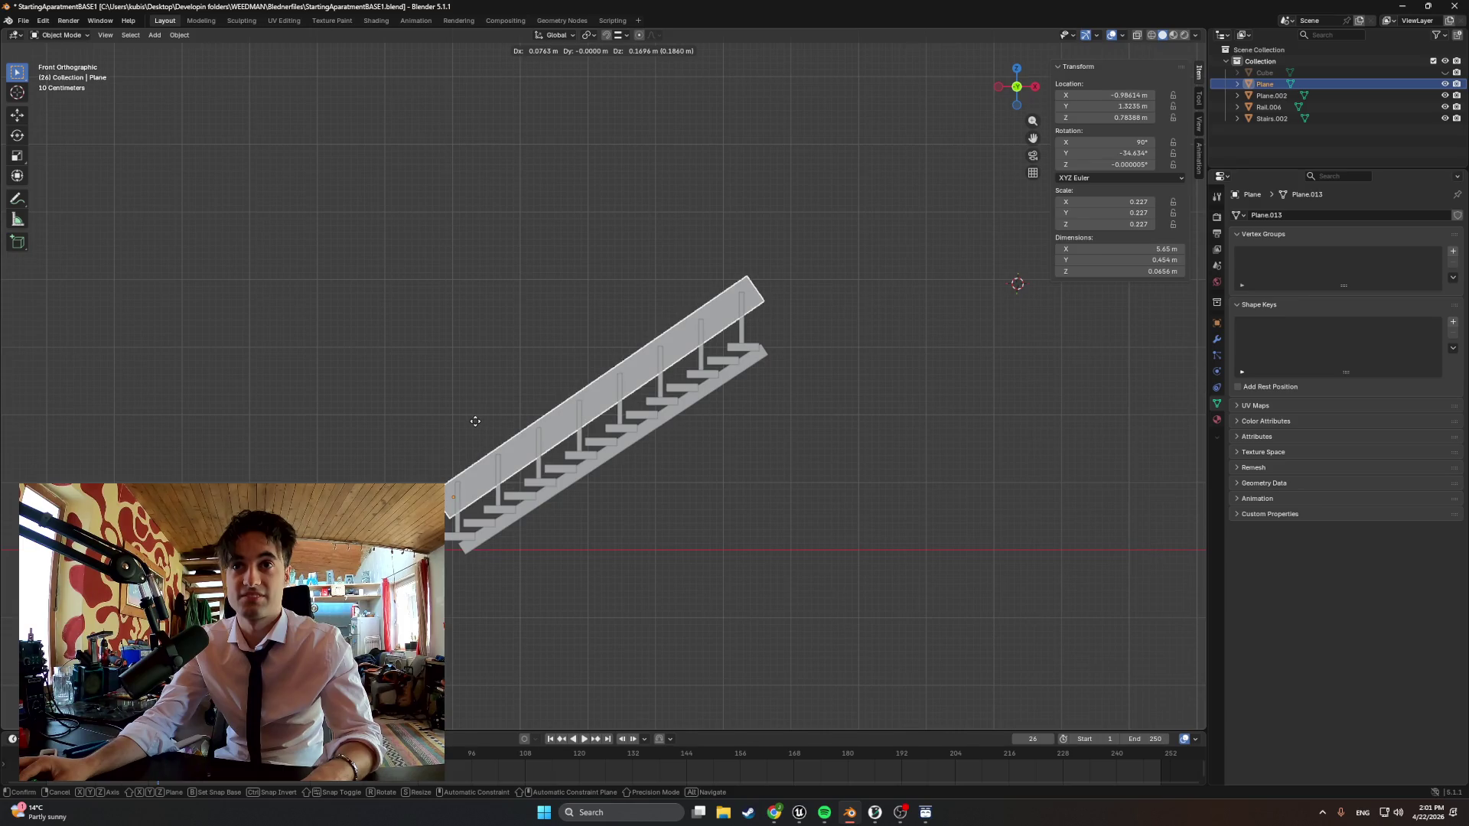
pyautogui.click(471, 421)
pyautogui.moveTo(472, 420)
pyautogui.mouseDown(button='middle')
pyautogui.moveTo(545, 461)
pyautogui.moveTo(528, 464)
pyautogui.mouseUp(button='middle')
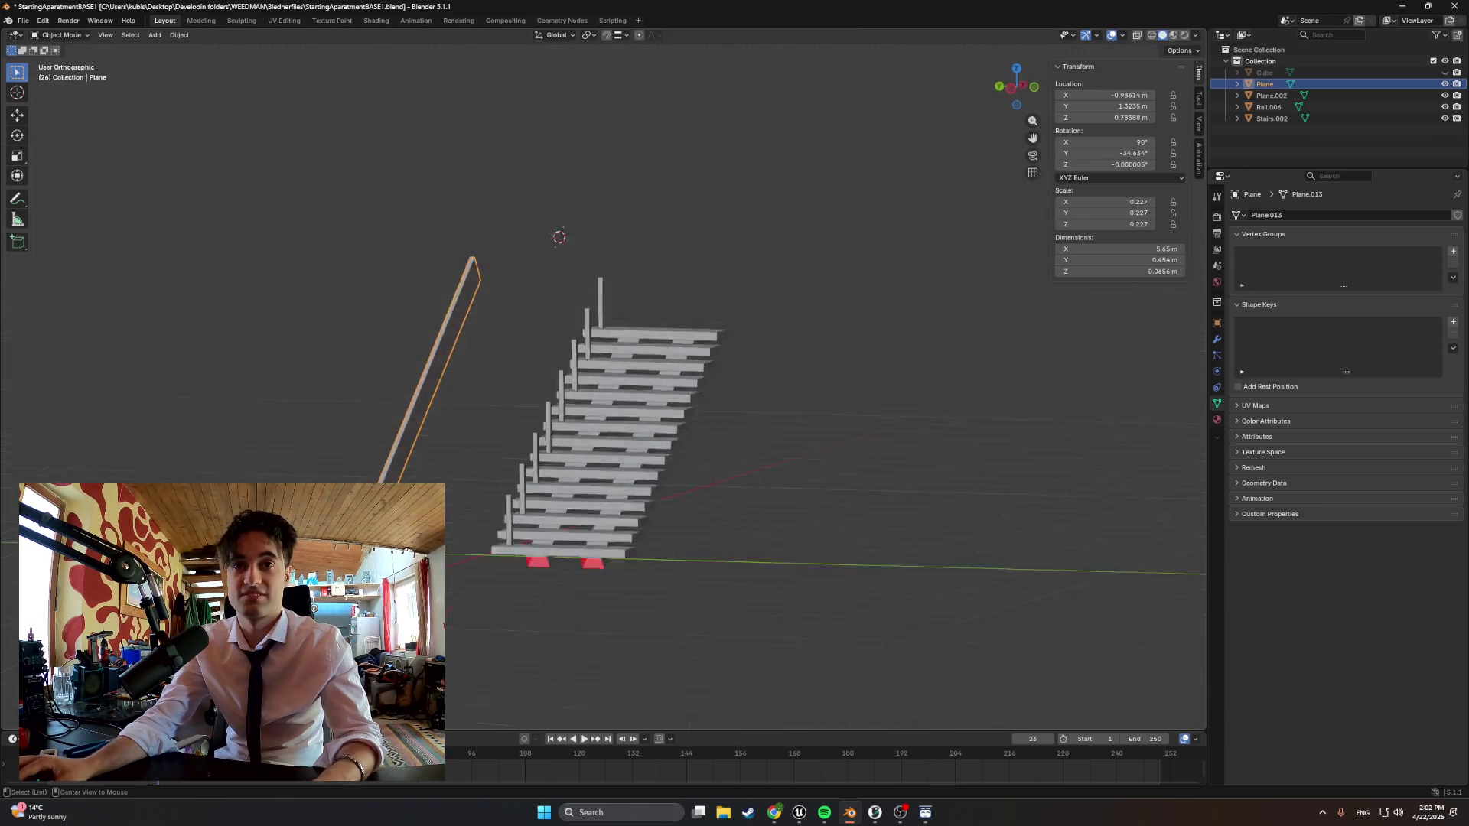
# Shift the handrail along Y over the stairs and raise it along Z onto the post tops
pyautogui.press('g')
pyautogui.press('y')
pyautogui.click(539, 478)
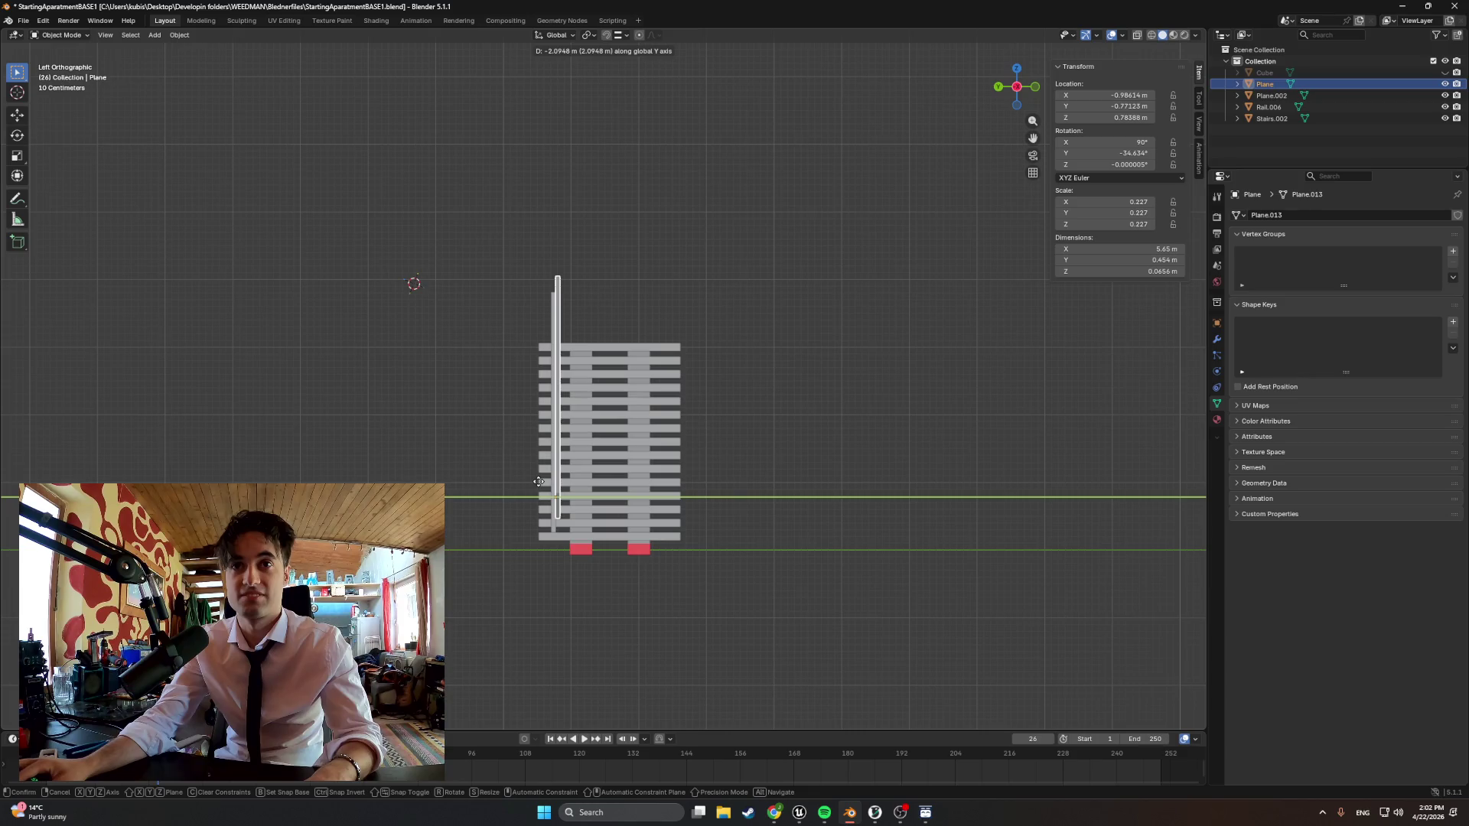
pyautogui.moveTo(539, 477)
pyautogui.mouseDown(button='middle')
pyautogui.moveTo(654, 515)
pyautogui.moveTo(993, 287)
pyautogui.moveTo(734, 391)
pyautogui.mouseUp(button='middle')
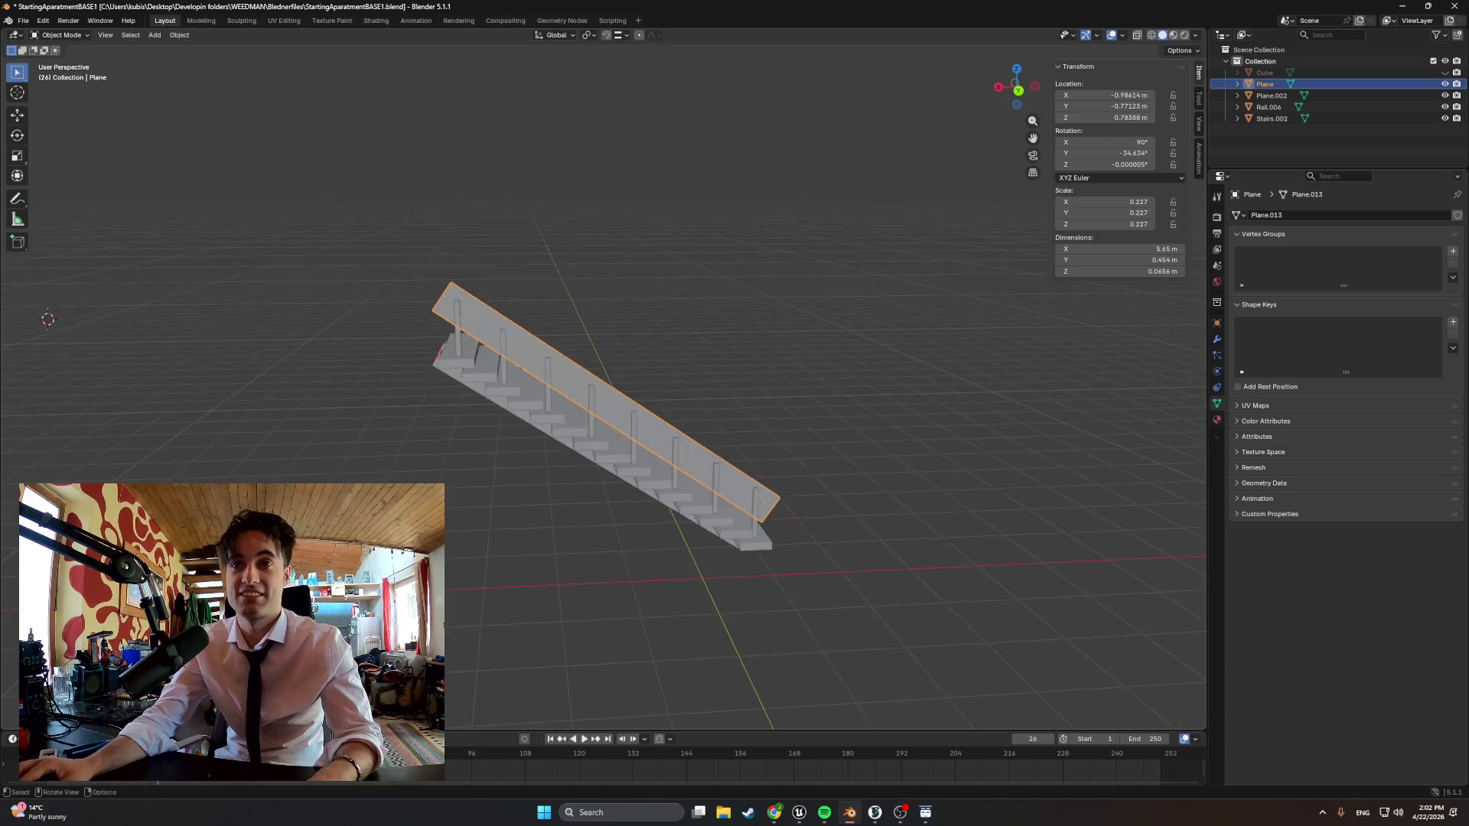
pyautogui.press('g')
pyautogui.press('z')
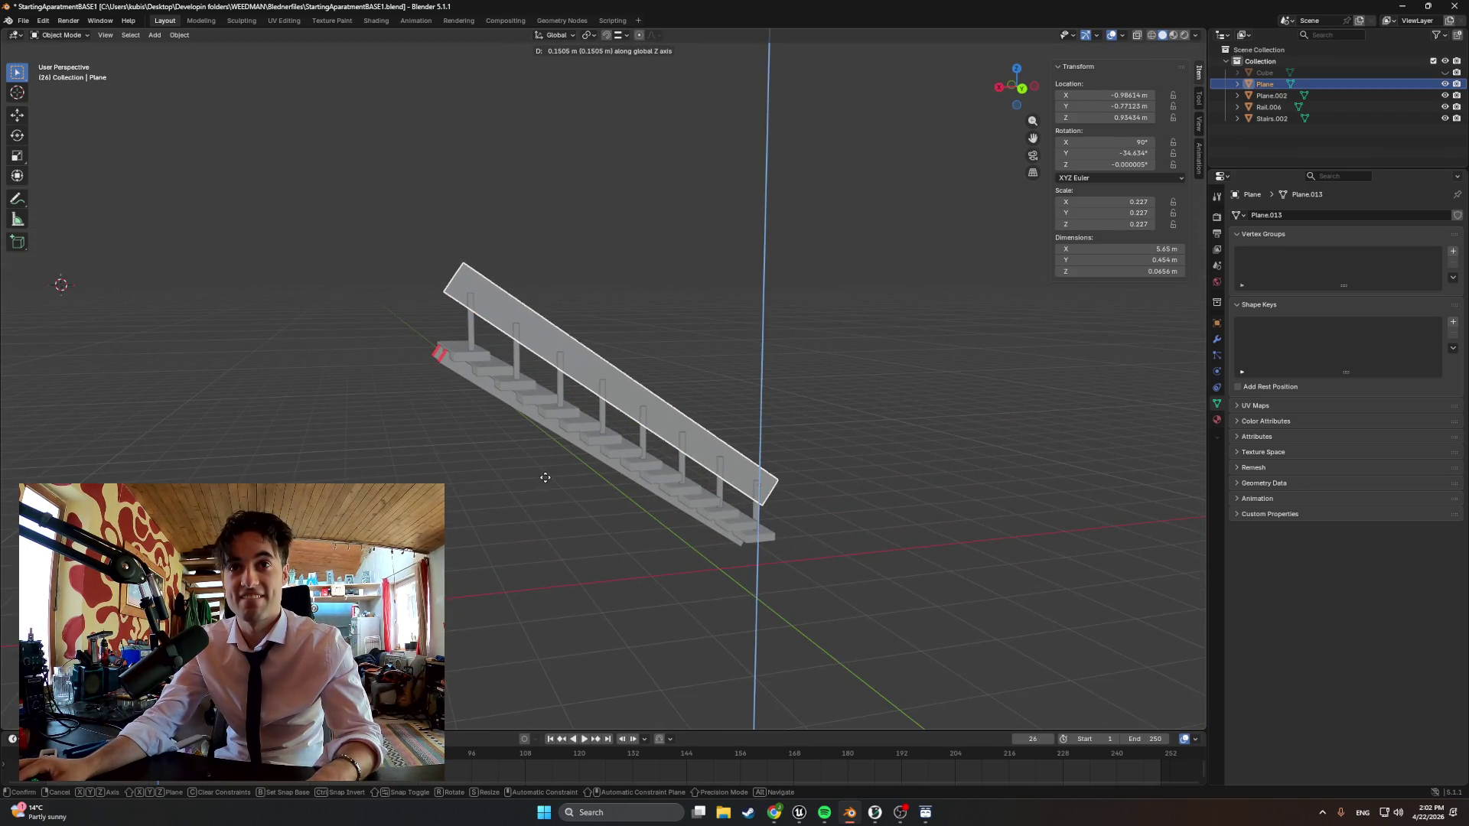
pyautogui.click(549, 471)
# Check the handrail from the side and front, then enter Edit Mode on it
pyautogui.moveTo(549, 472)
pyautogui.mouseDown(button='middle')
pyautogui.moveTo(802, 495)
pyautogui.moveTo(809, 482)
pyautogui.mouseUp(button='middle')
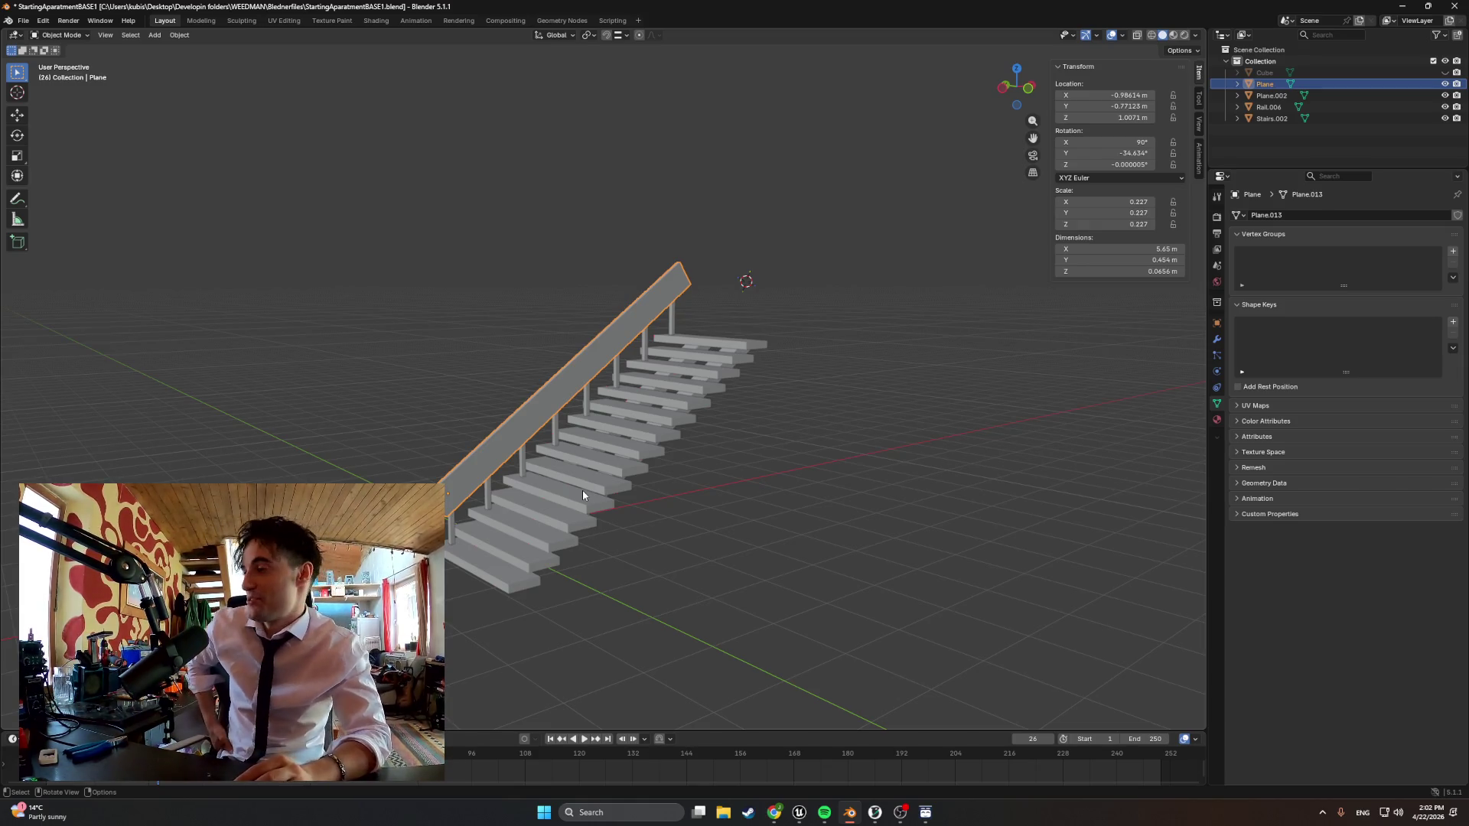
pyautogui.moveTo(581, 490); pyautogui.dragTo(644, 459, button='middle')
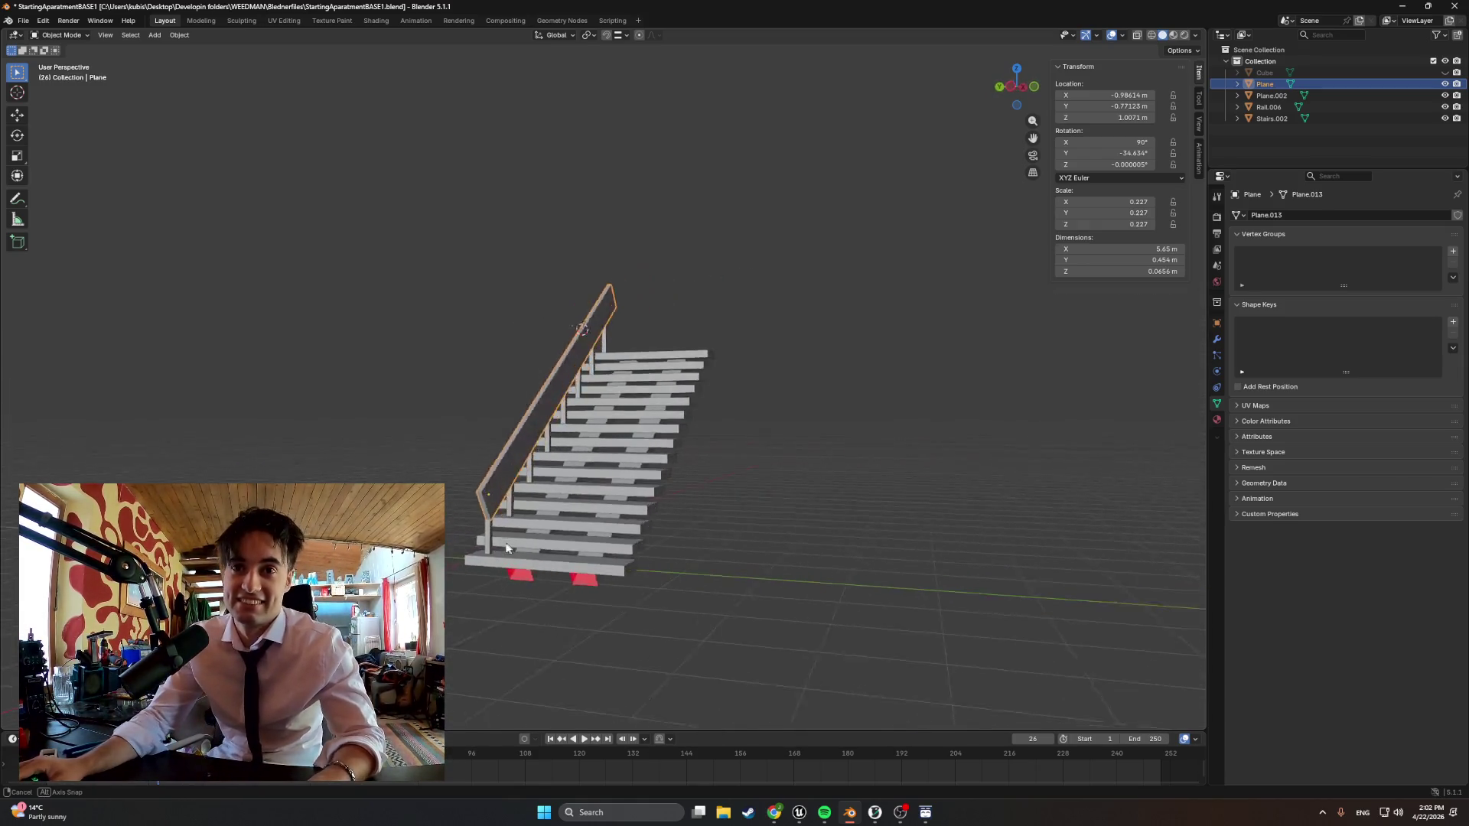
pyautogui.scroll(4, 677, 407)
pyautogui.scroll(1, 678, 407)
pyautogui.press('Tab')
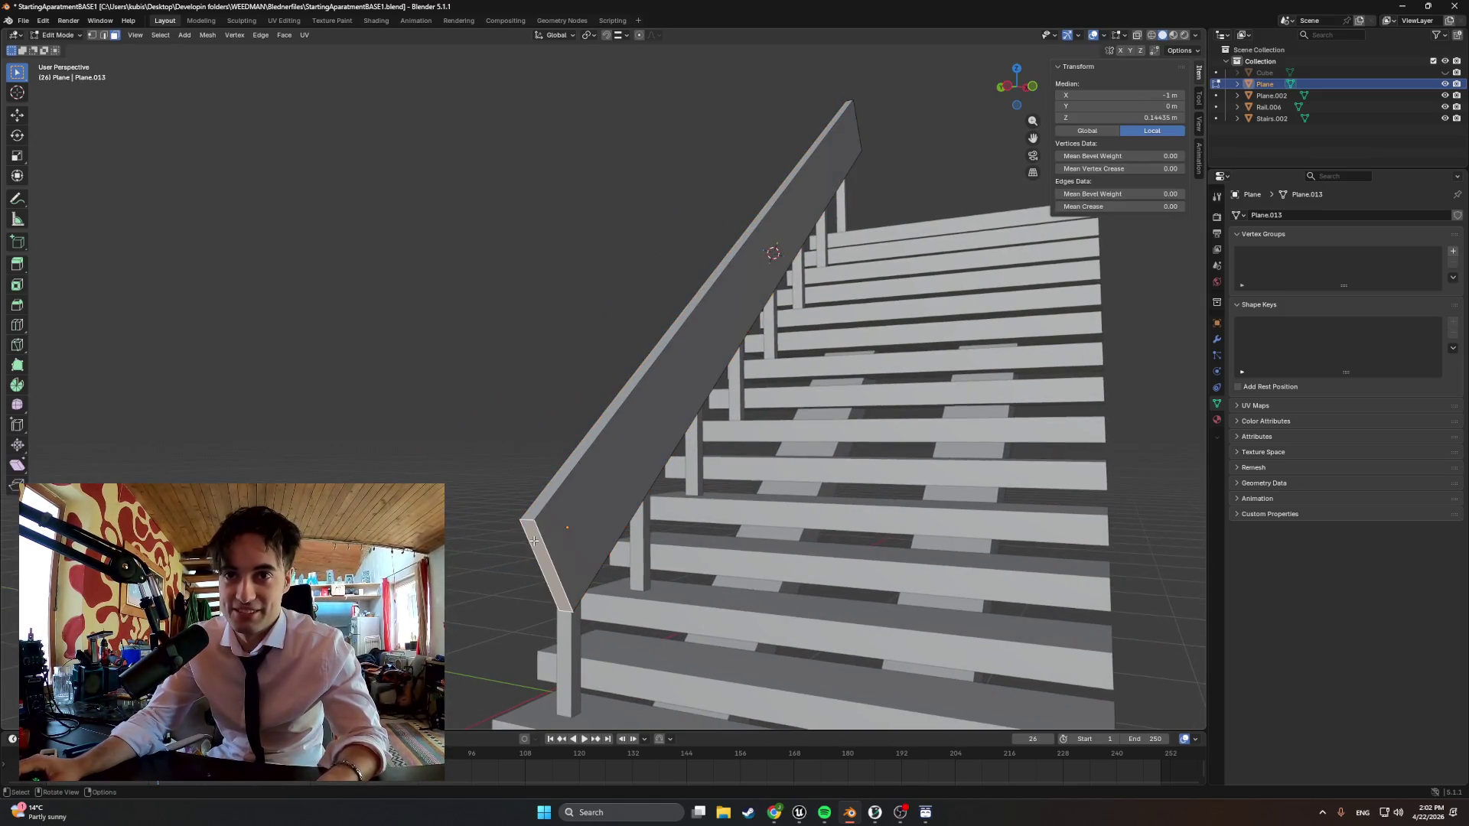
# Add a Bevel modifier to the selected handrail edge loop
pyautogui.keyDown('alt'); pyautogui.click(567, 526); pyautogui.keyUp('alt')
pyautogui.scroll(3, 568, 526)
pyautogui.moveTo(551, 517); pyautogui.dragTo(462, 520, button='middle')
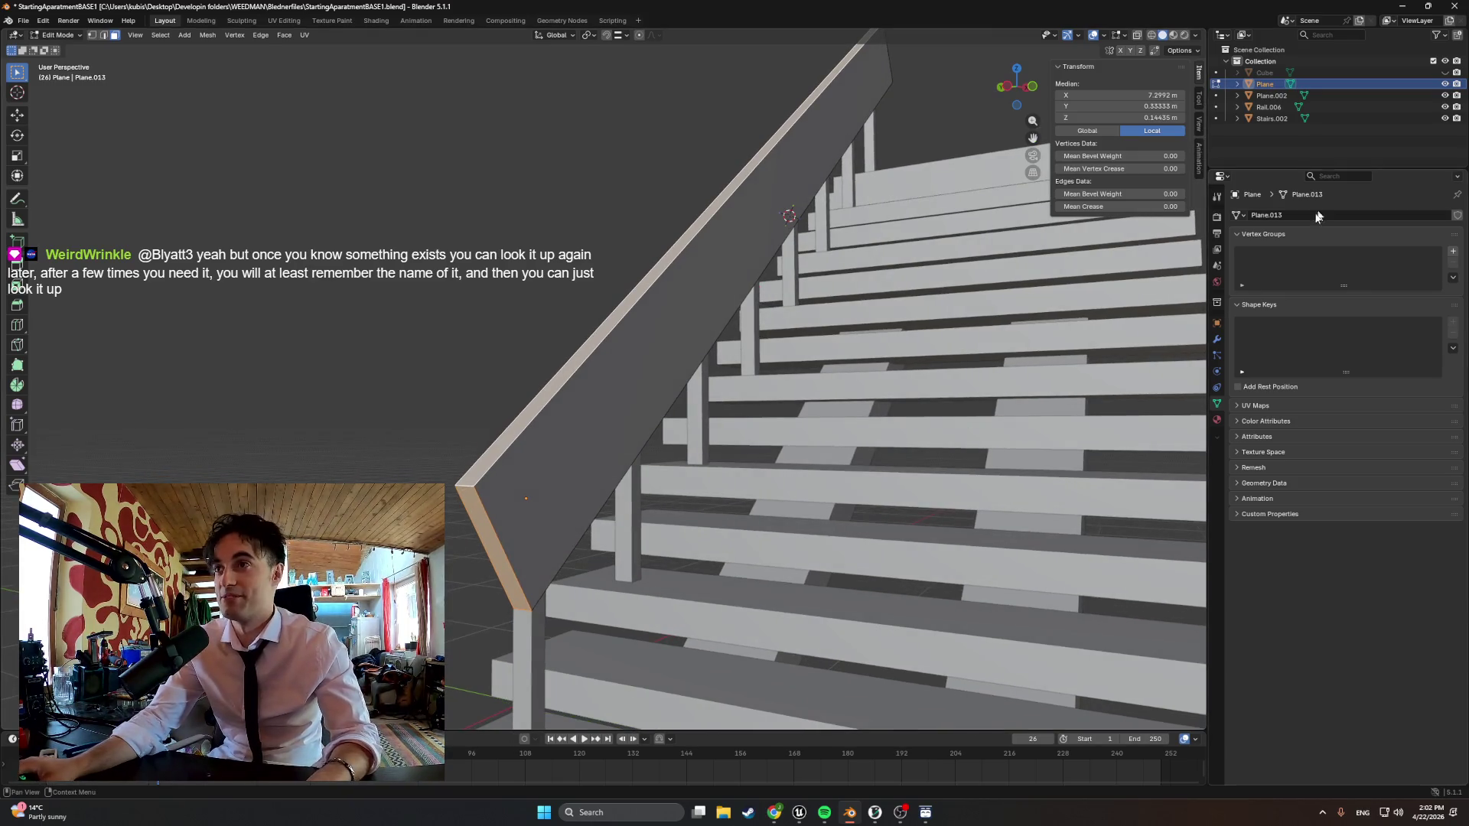
pyautogui.click(1217, 338)
pyautogui.click(1287, 206)
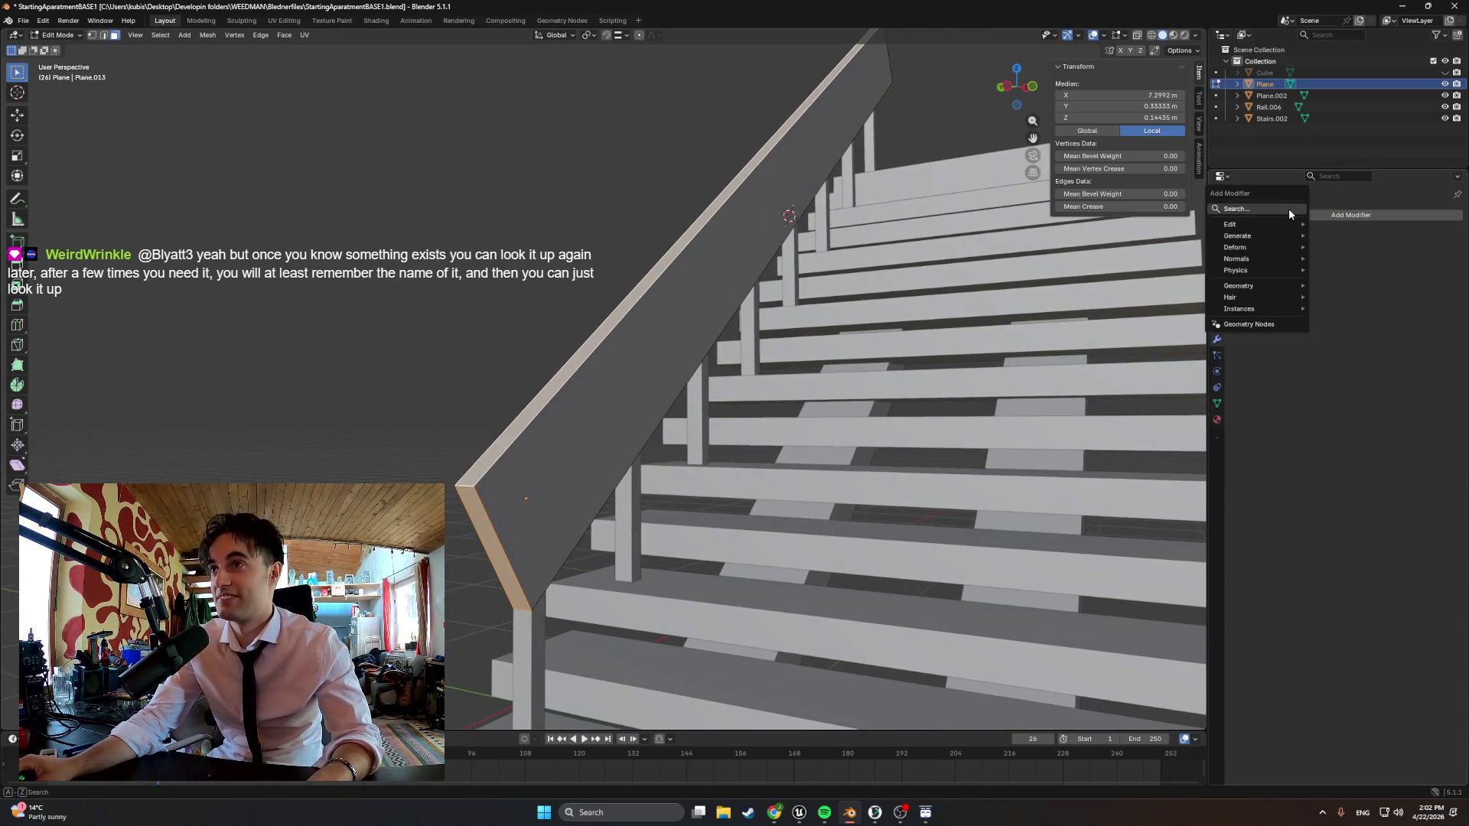
pyautogui.click(1289, 210)
pyautogui.write('bevel')
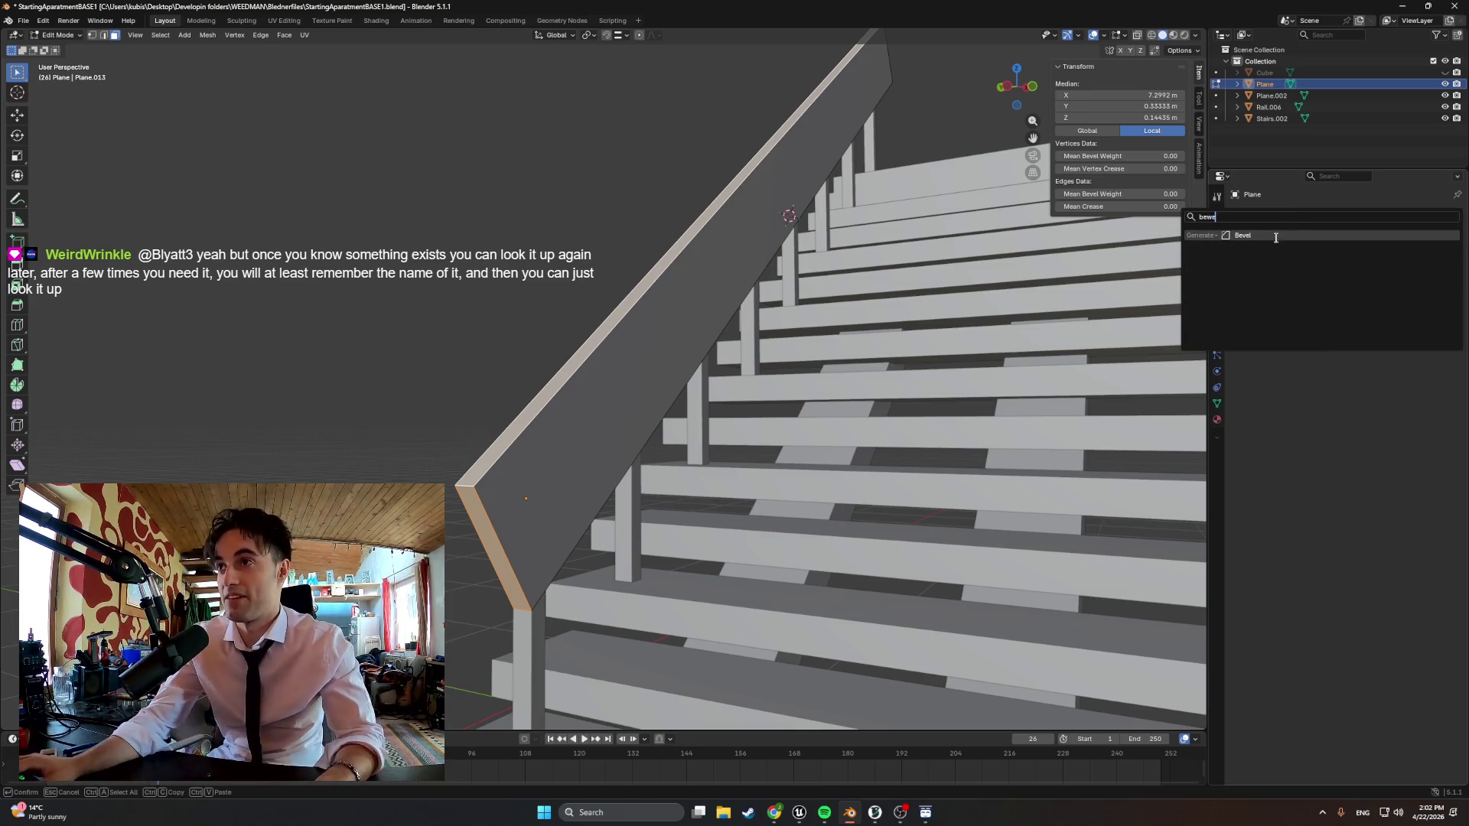
pyautogui.press('Return')
# Set the bevel to about 0.11 m width with 2 segments and return to Object Mode
pyautogui.moveTo(935, 393)
pyautogui.mouseDown(button='middle')
pyautogui.moveTo(630, 495)
pyautogui.moveTo(712, 482)
pyautogui.mouseUp(button='middle')
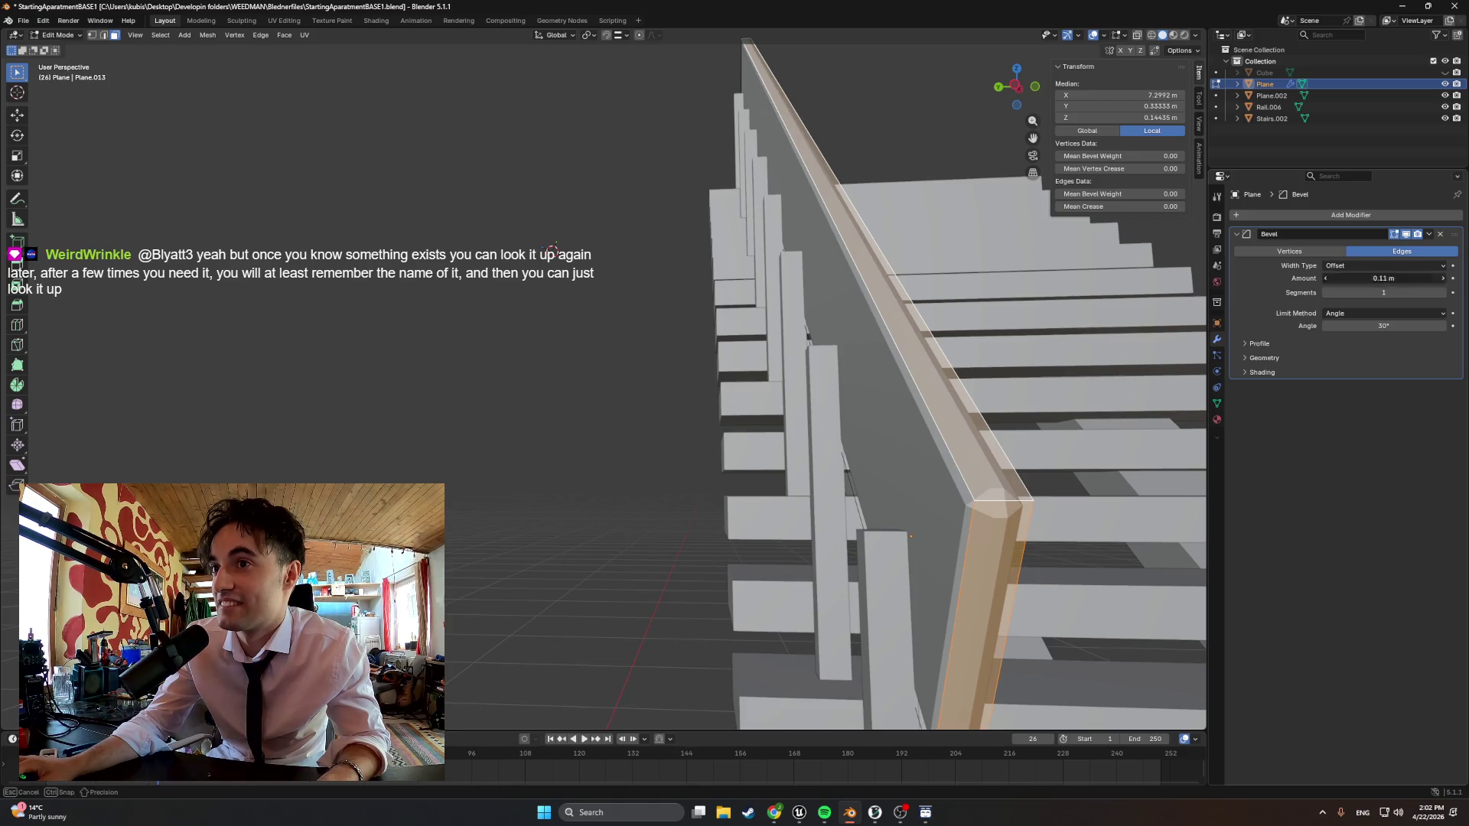
pyautogui.moveTo(1326, 279); pyautogui.dragTo(1331, 279)
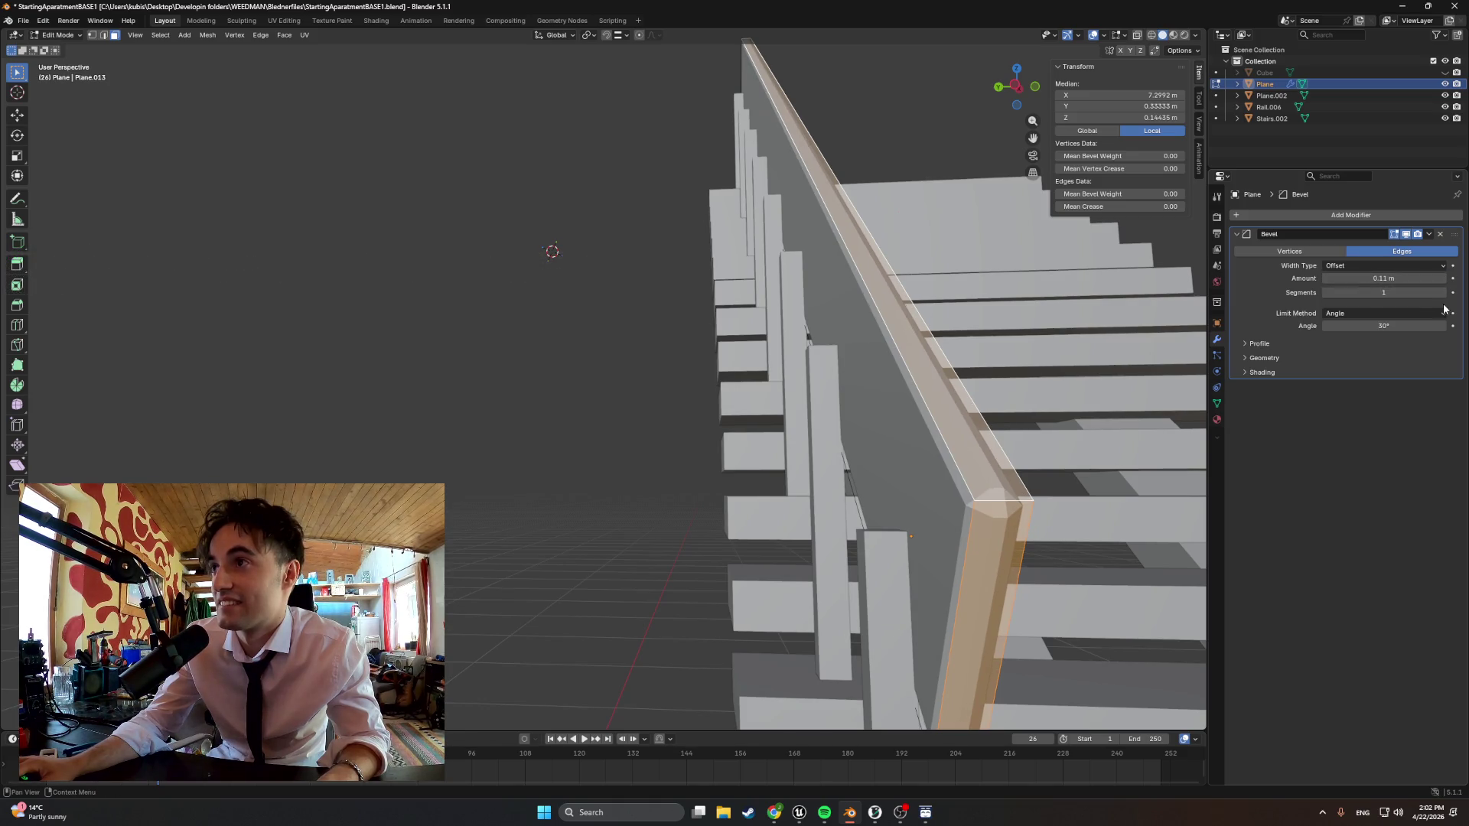
pyautogui.click(1447, 293)
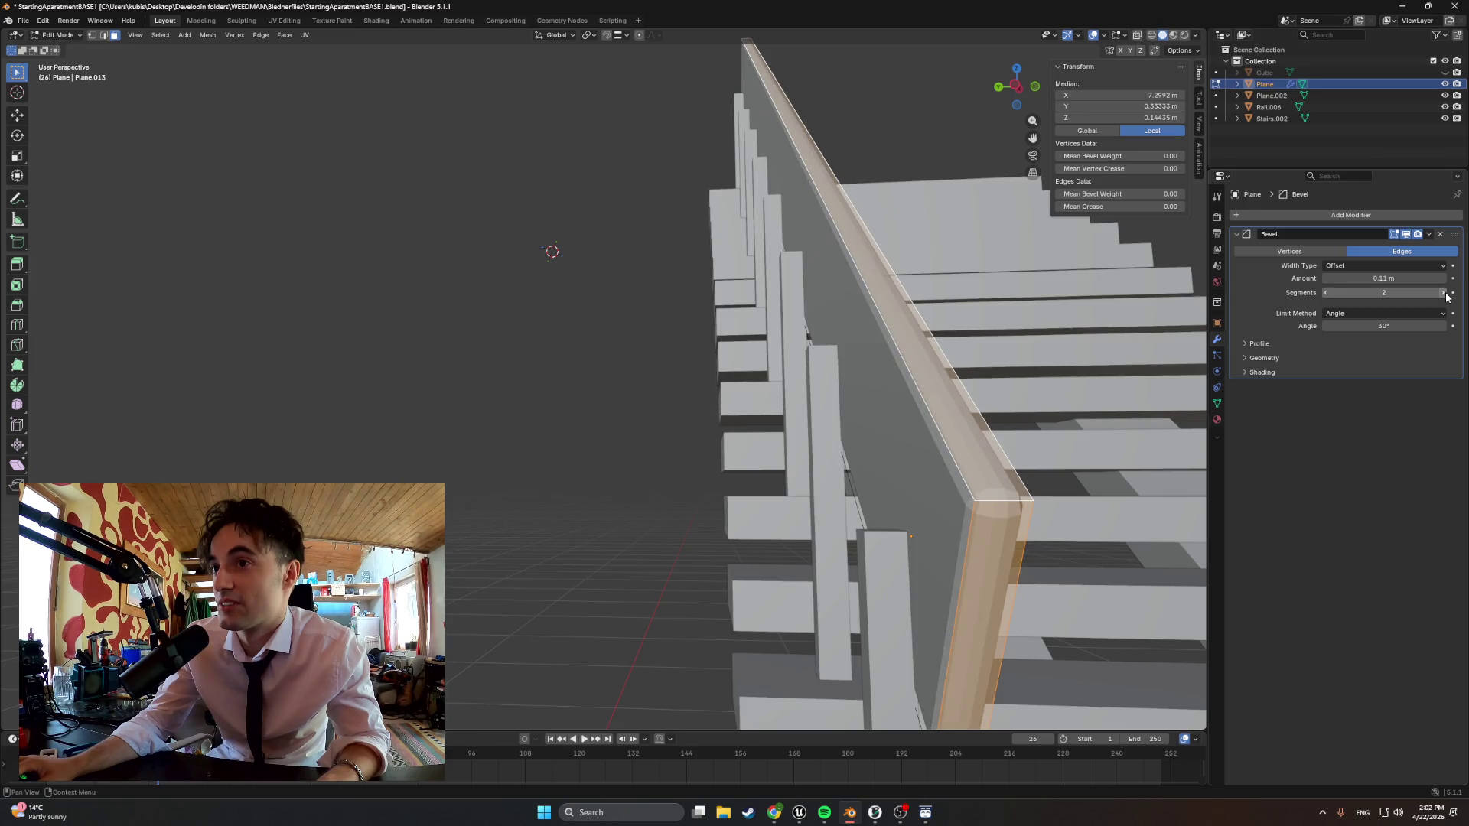
pyautogui.moveTo(1071, 346); pyautogui.dragTo(1019, 352, button='middle')
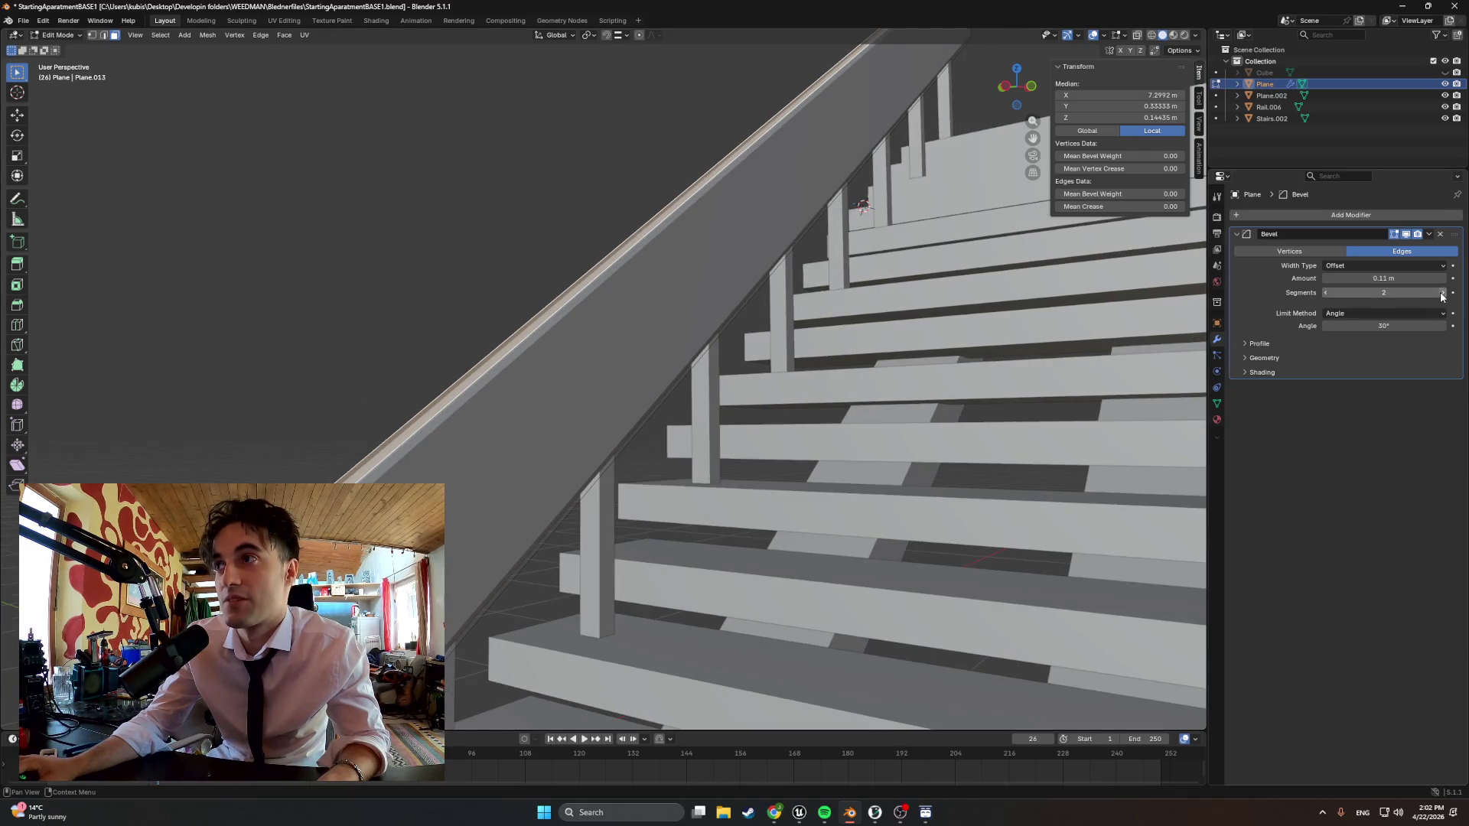
pyautogui.moveTo(872, 390); pyautogui.dragTo(842, 406, button='middle')
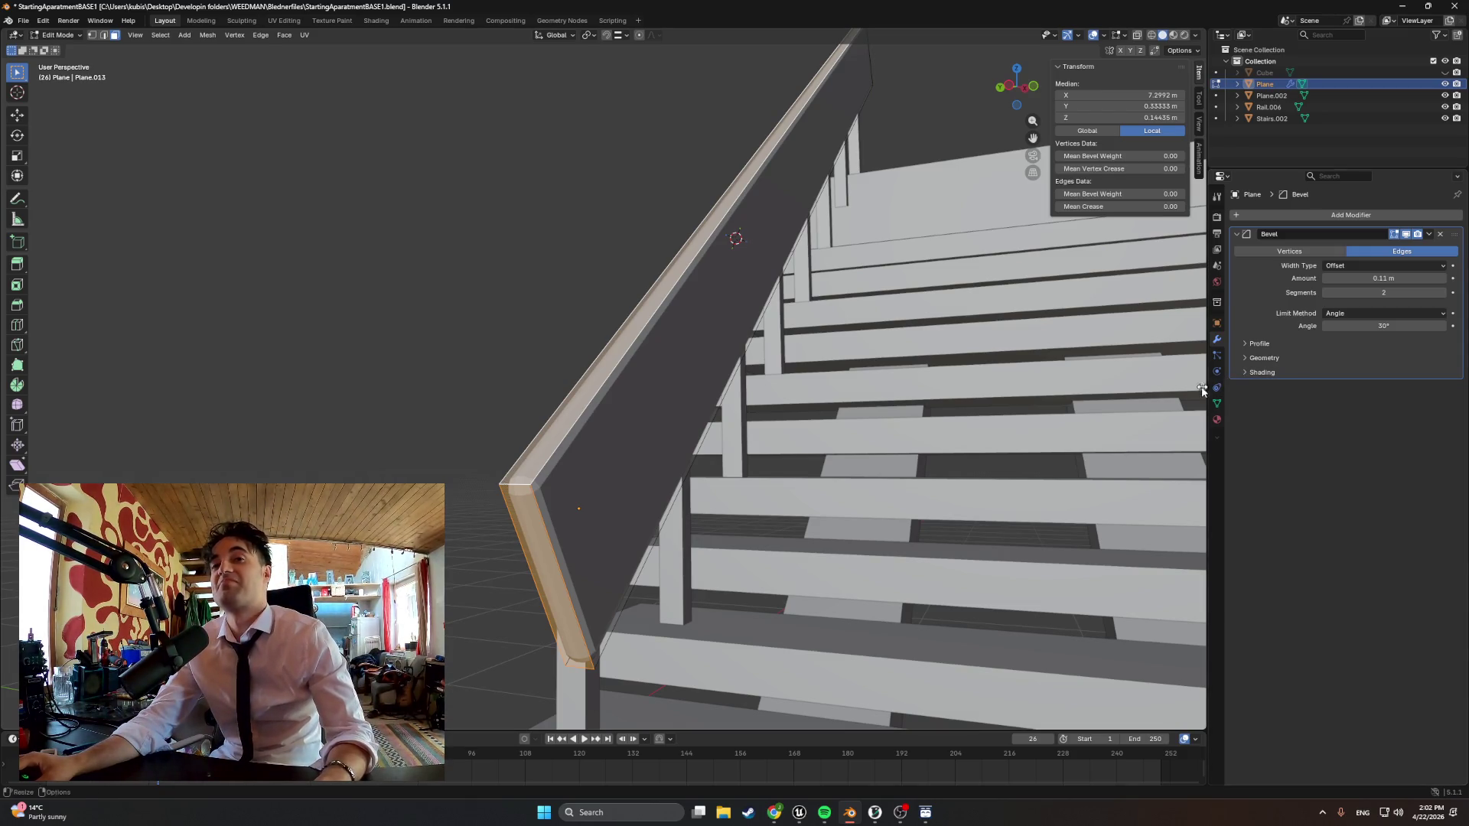
pyautogui.moveTo(872, 414); pyautogui.dragTo(690, 448, button='middle')
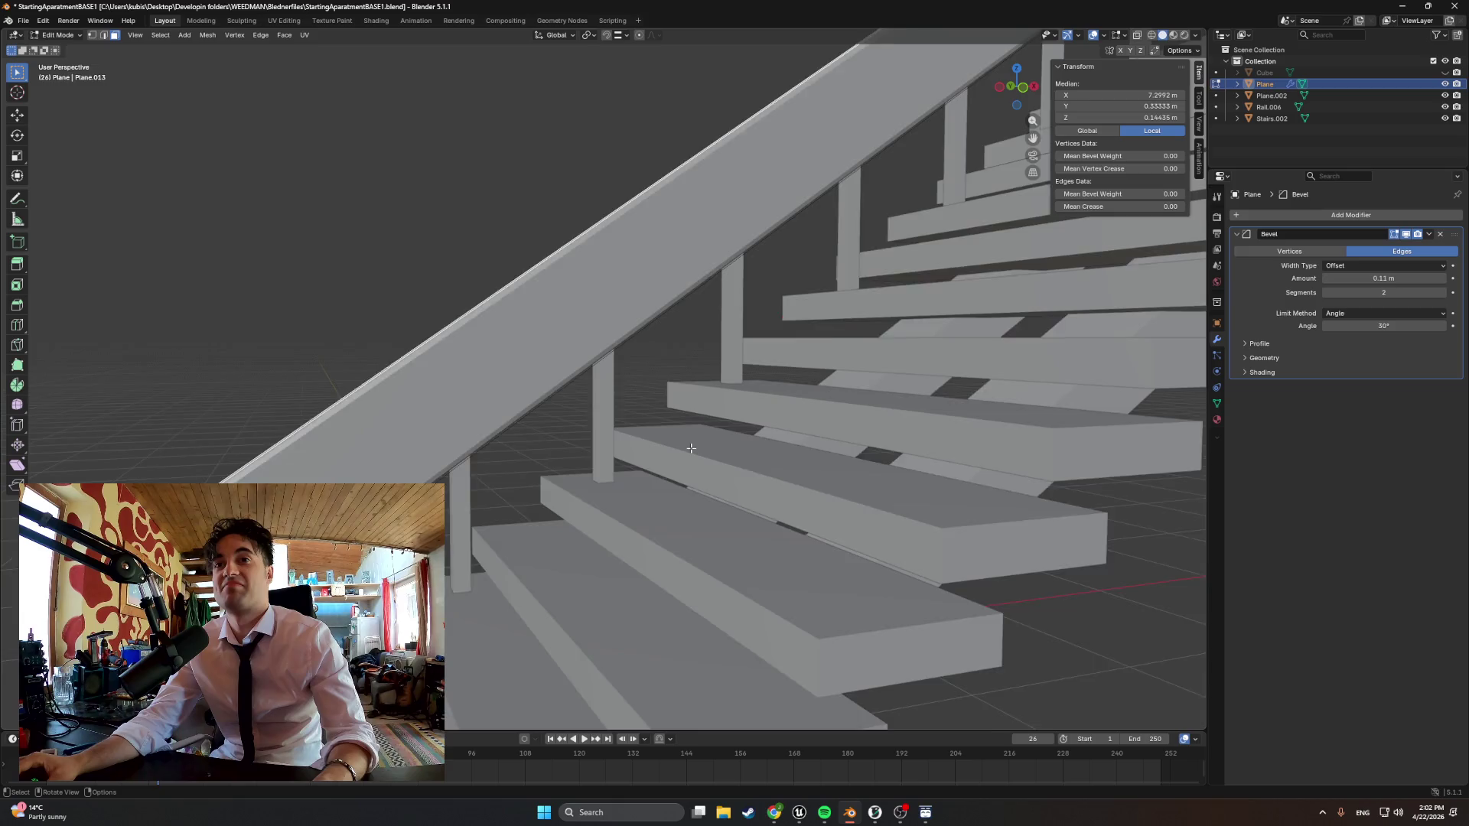
pyautogui.scroll(-5, 690, 447)
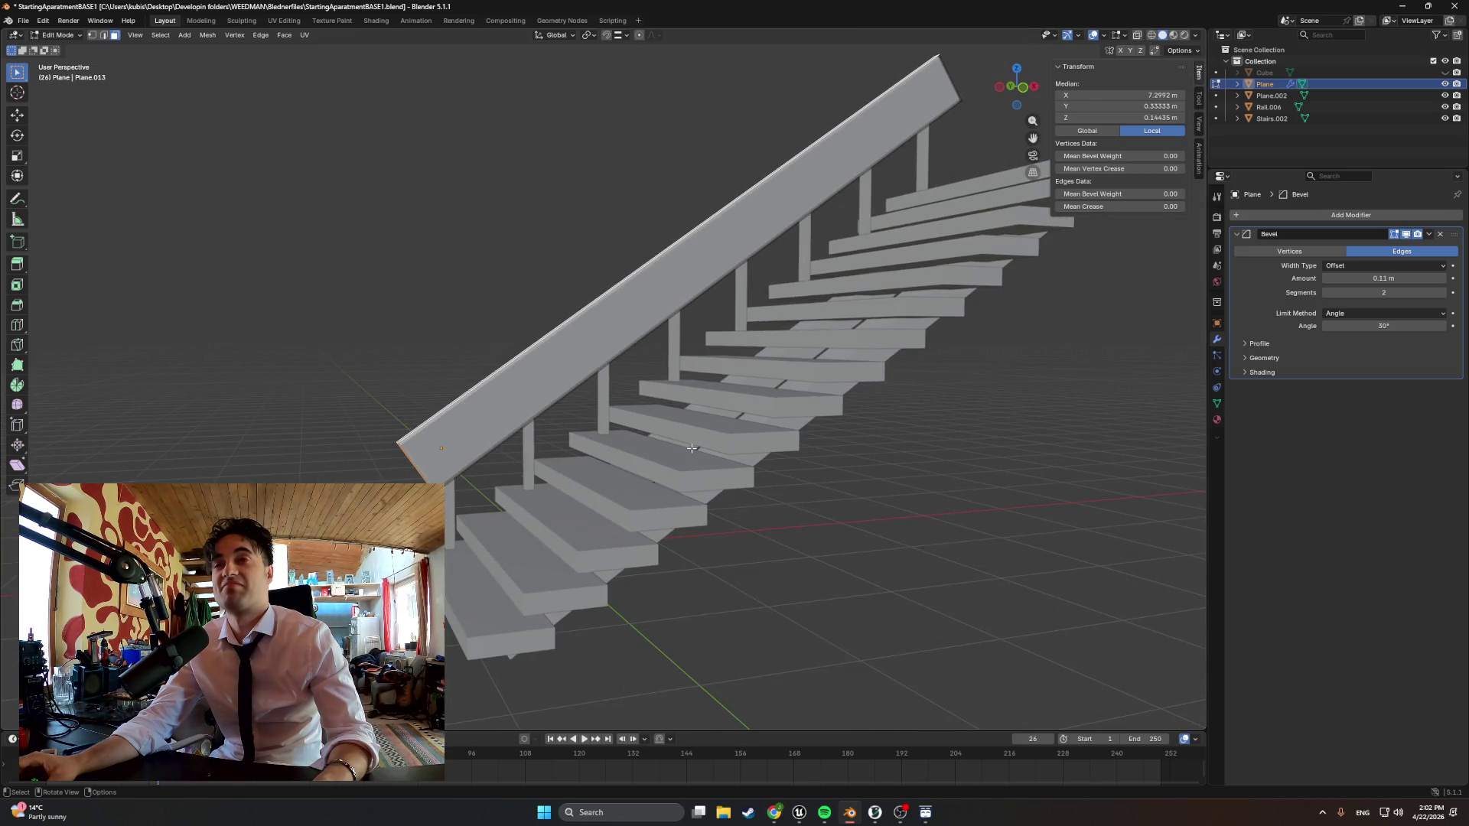
pyautogui.press('Tab')
# Check the stairs in front orthographic view, then unhide the Cube room geometry around them
pyautogui.moveTo(293, 392); pyautogui.dragTo(553, 394, button='middle')
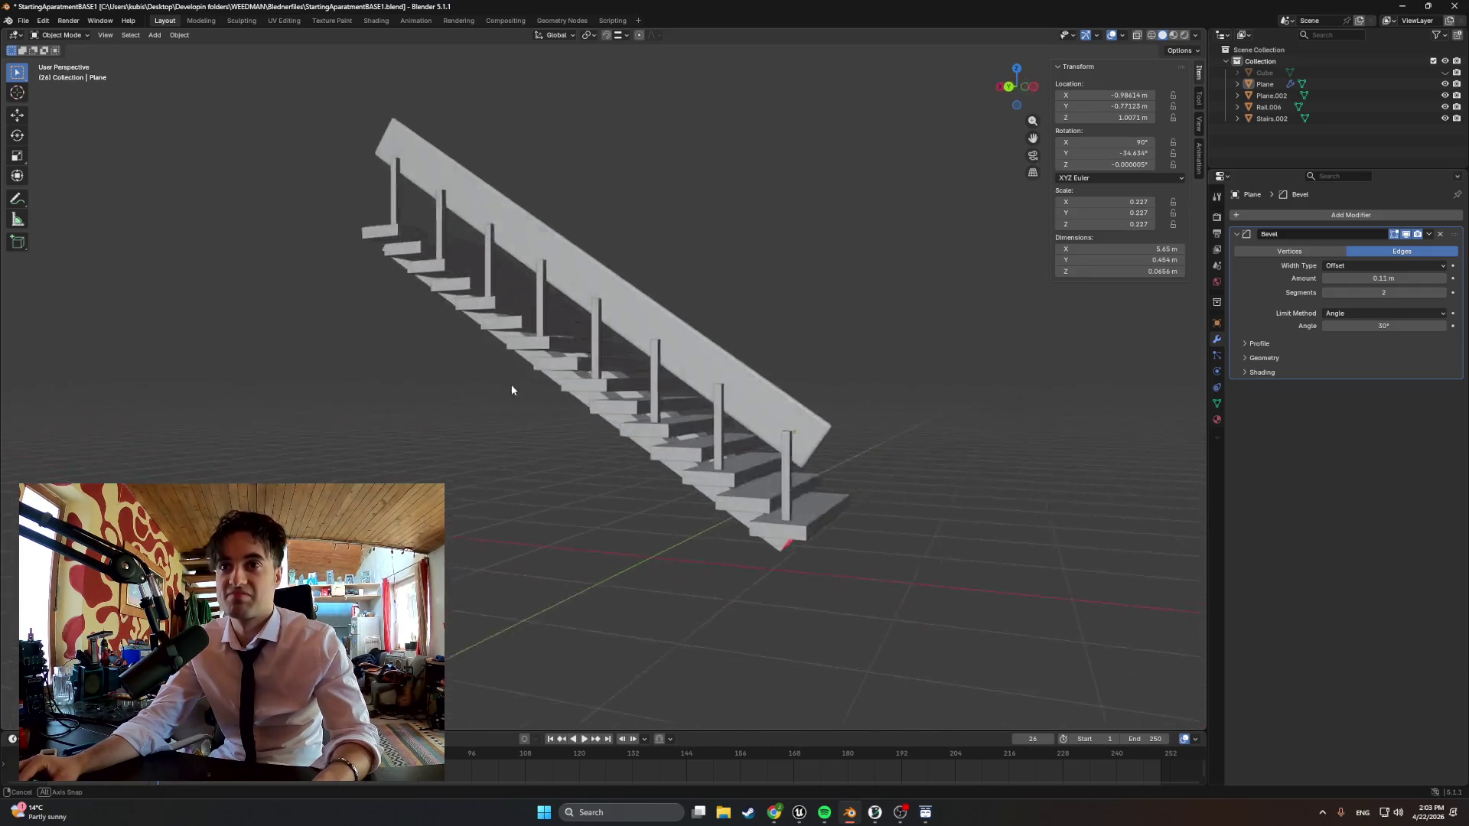
pyautogui.press('KP_5')
pyautogui.press('KP_1')
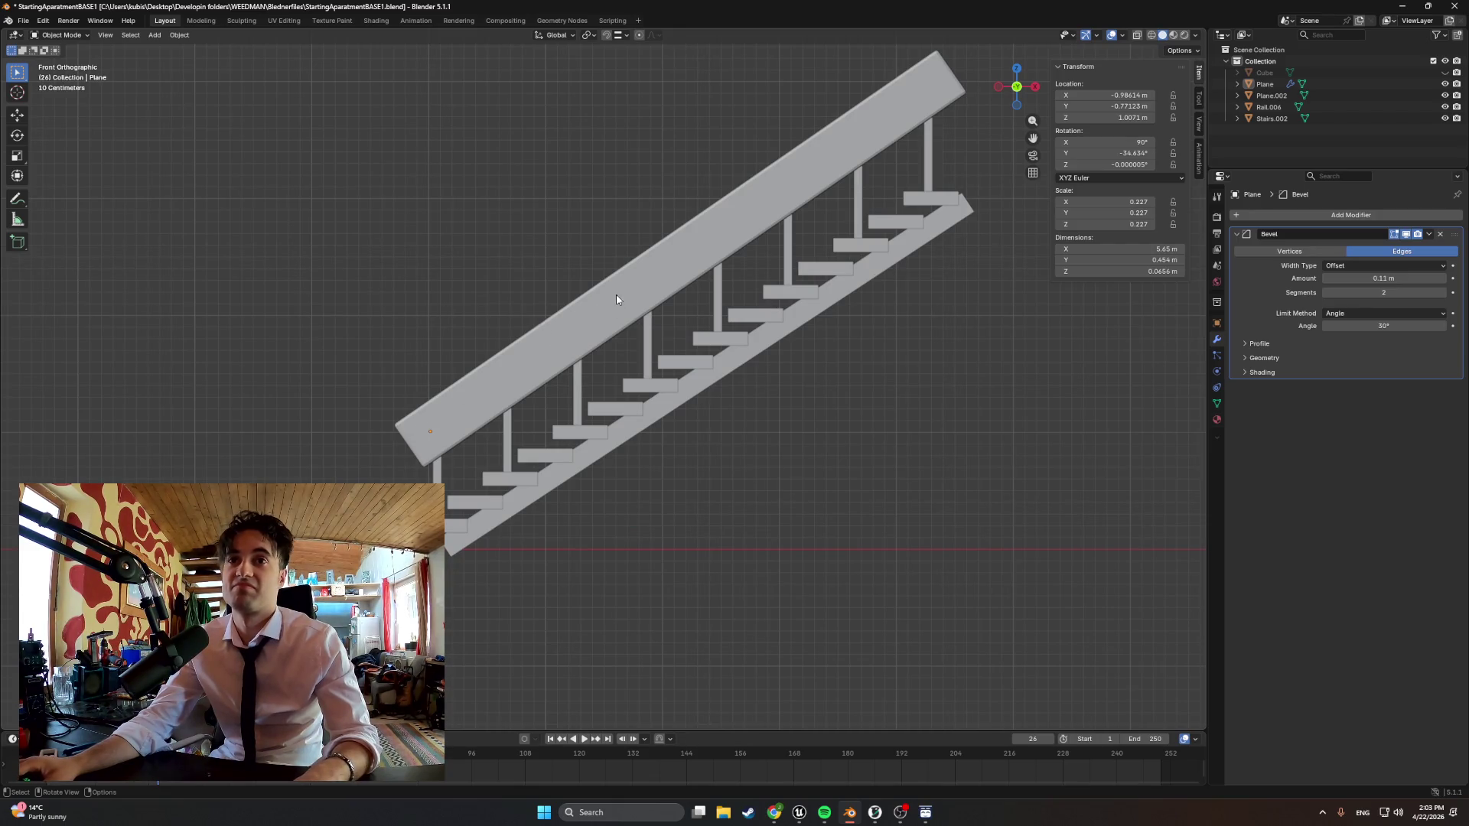
pyautogui.moveTo(559, 311)
pyautogui.mouseDown(button='middle')
pyautogui.moveTo(793, 332)
pyautogui.moveTo(538, 371)
pyautogui.mouseUp(button='middle')
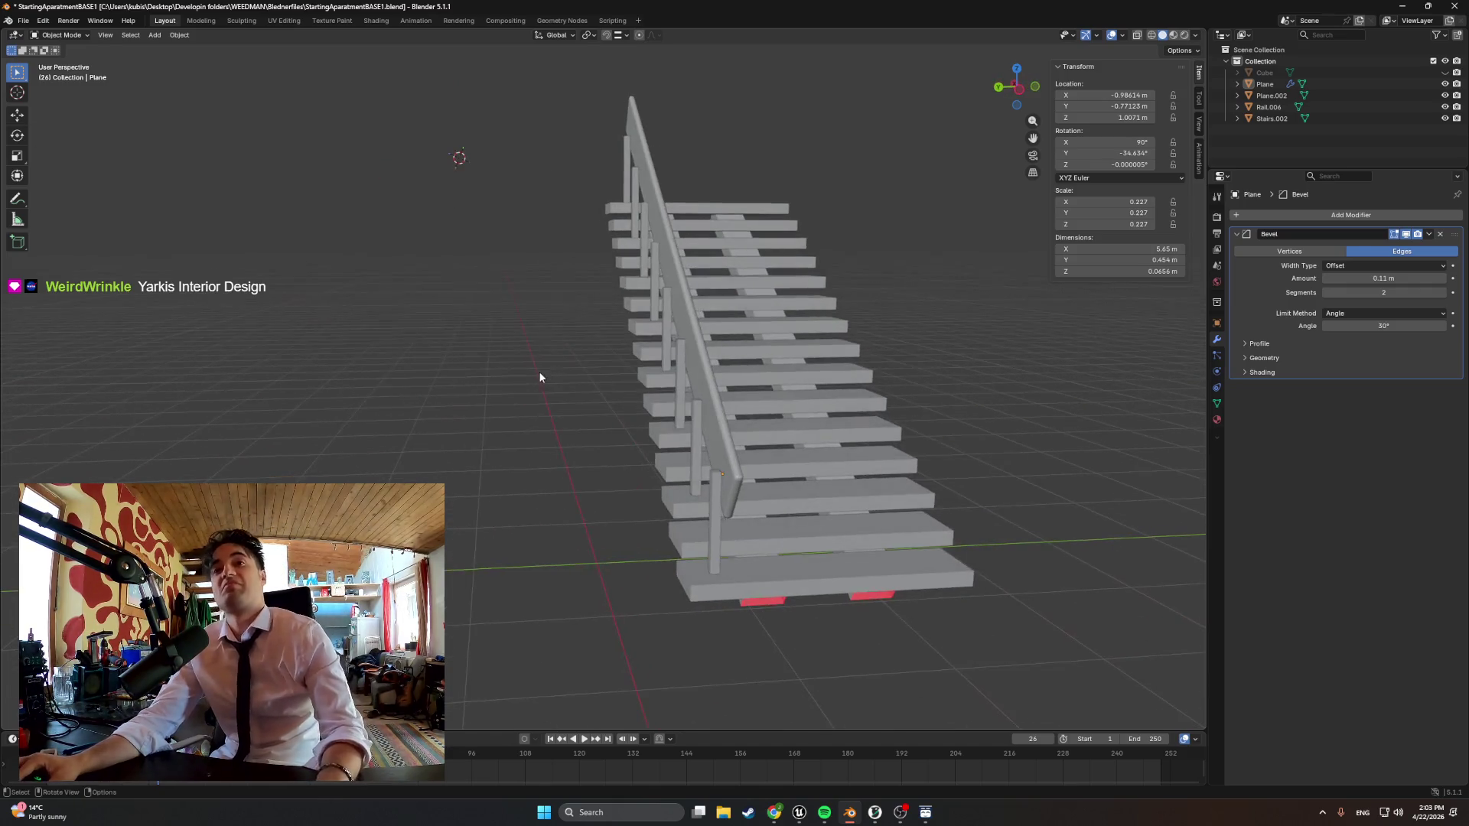
pyautogui.click(1444, 72)
pyautogui.moveTo(712, 391)
pyautogui.mouseDown(button='middle')
pyautogui.moveTo(823, 375)
pyautogui.moveTo(620, 382)
pyautogui.moveTo(779, 385)
pyautogui.moveTo(773, 413)
pyautogui.mouseUp(button='middle')
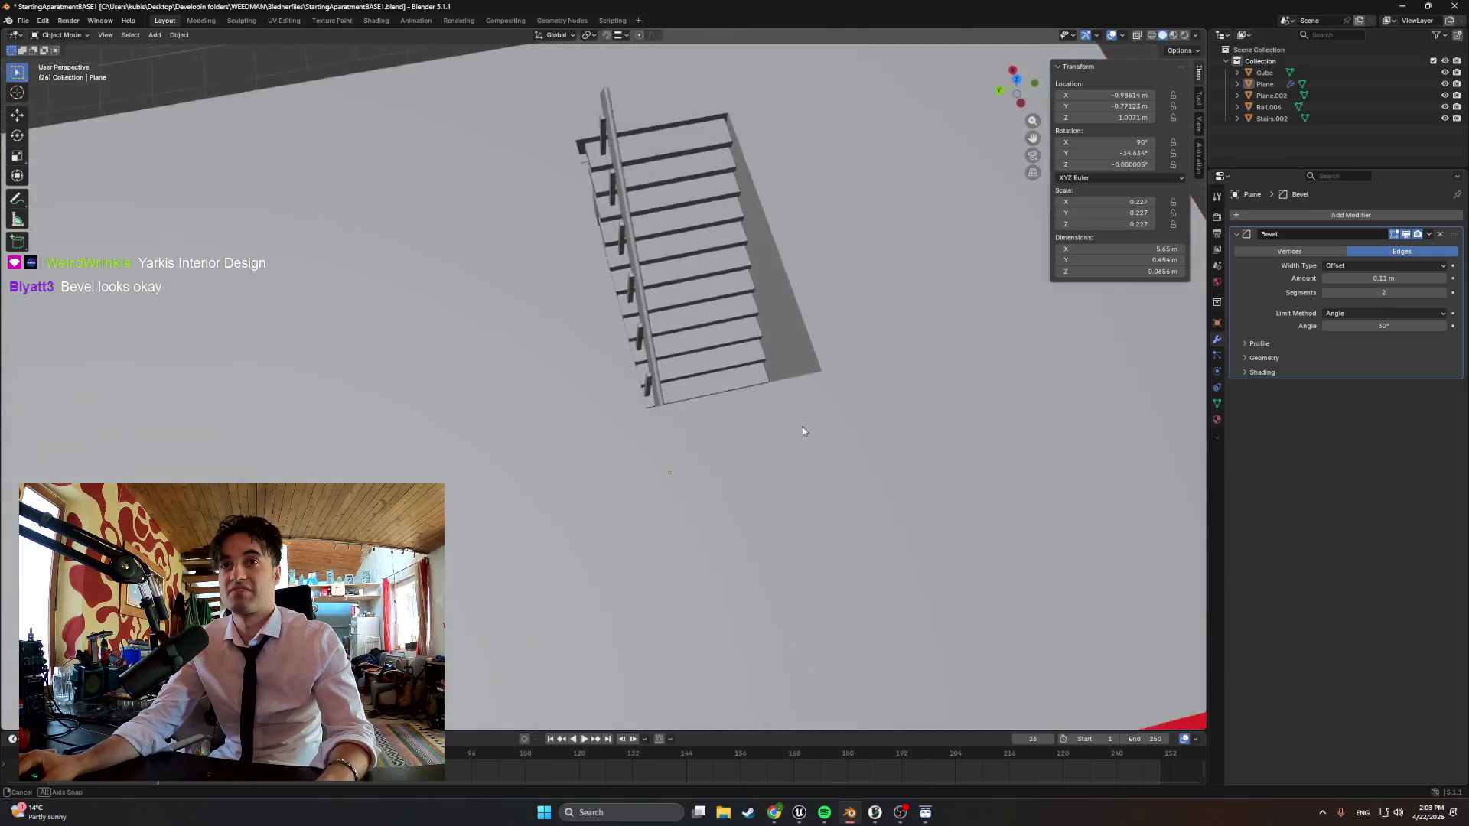
pyautogui.scroll(3, 772, 409)
pyautogui.scroll(5, 735, 344)
pyautogui.moveTo(716, 241)
pyautogui.mouseDown(button='middle')
pyautogui.moveTo(696, 372)
pyautogui.moveTo(1016, 179)
pyautogui.mouseUp(button='middle')
pyautogui.scroll(-5, 695, 371)
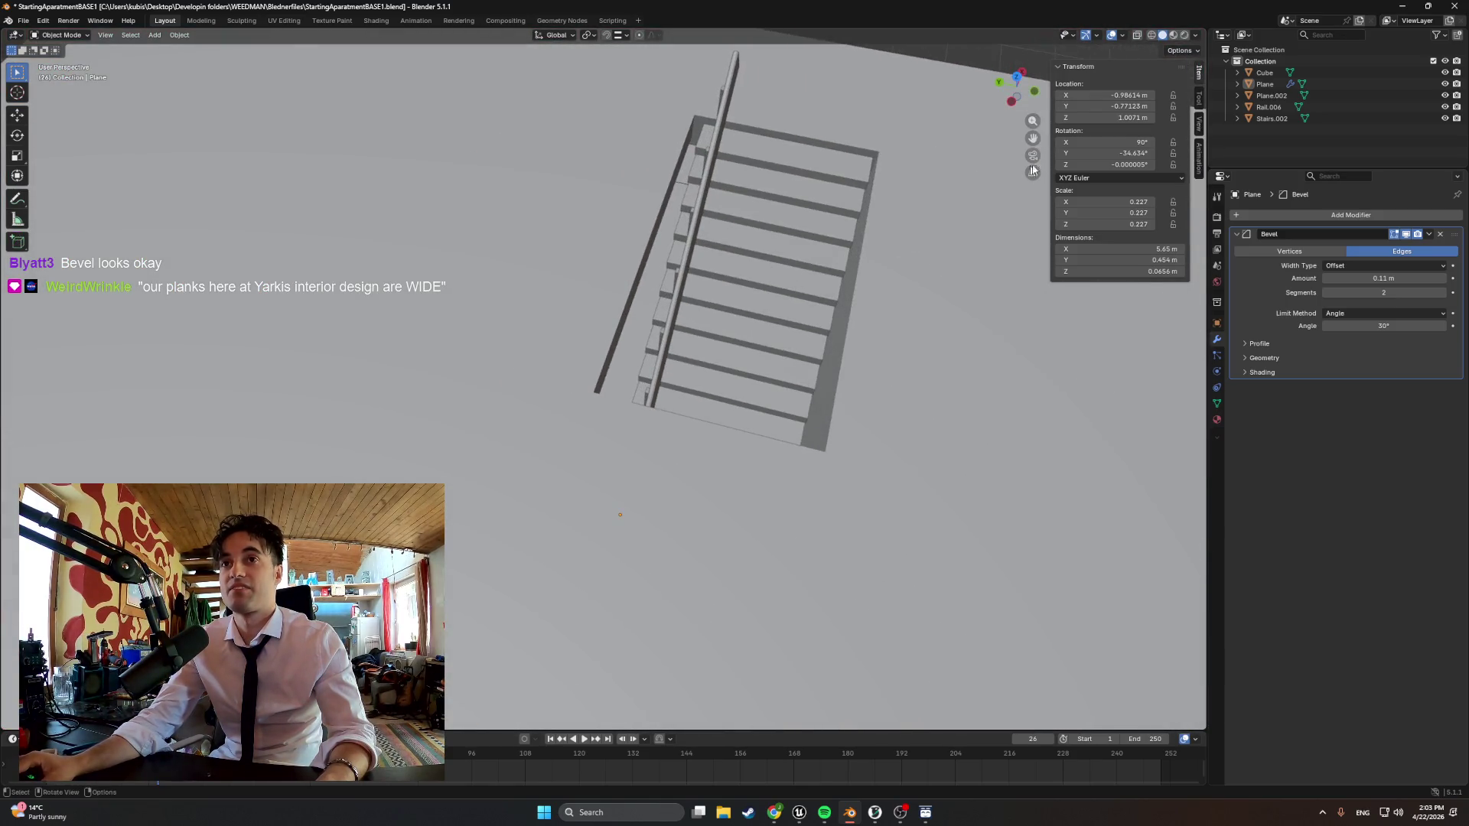
# Inspect Plane.002, Stairs.002 and the handrail Plane in the Outliner, then select the Rail.006 balusters
pyautogui.click(1272, 95)
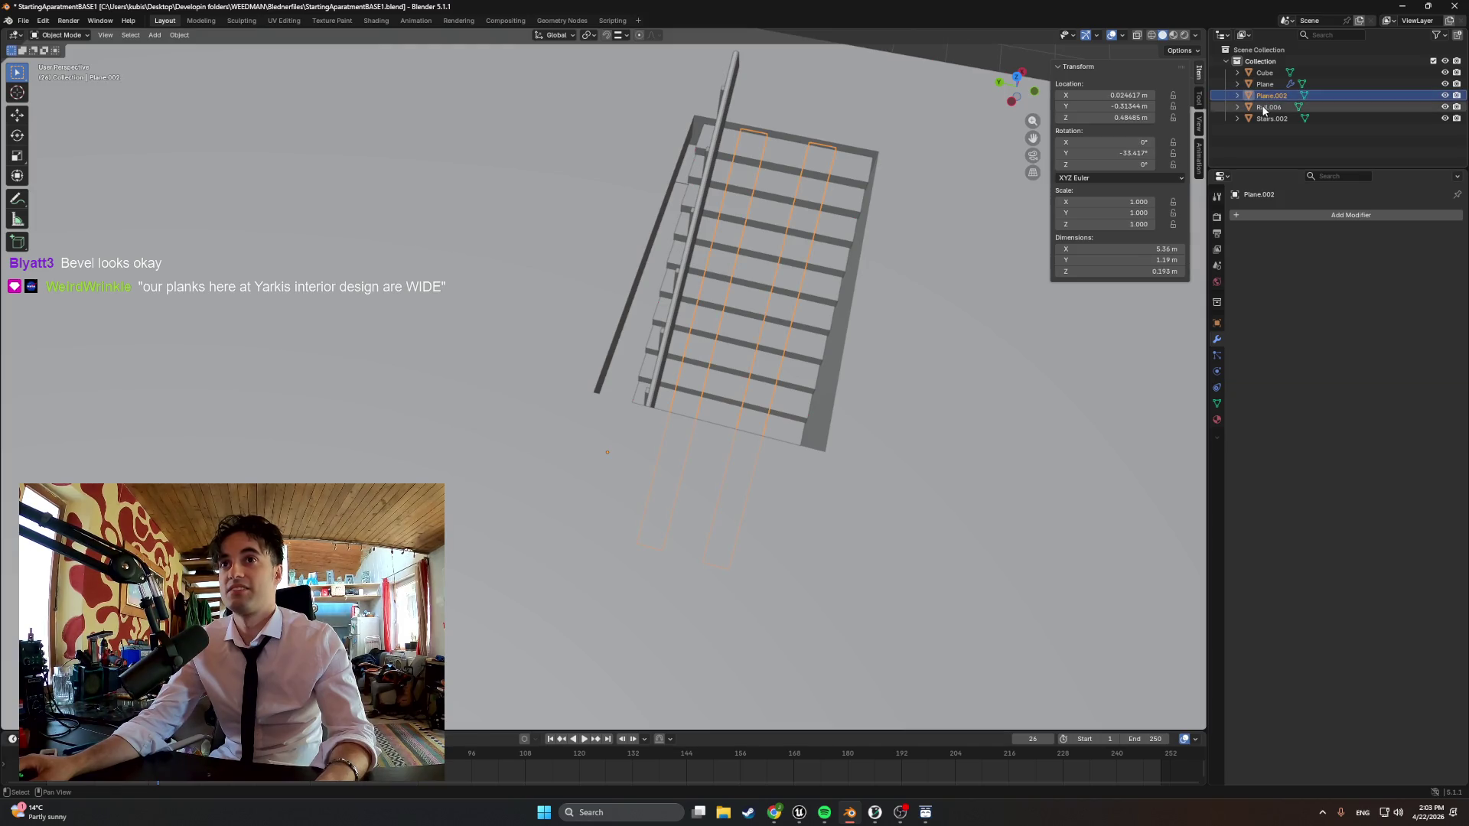
pyautogui.click(1269, 117)
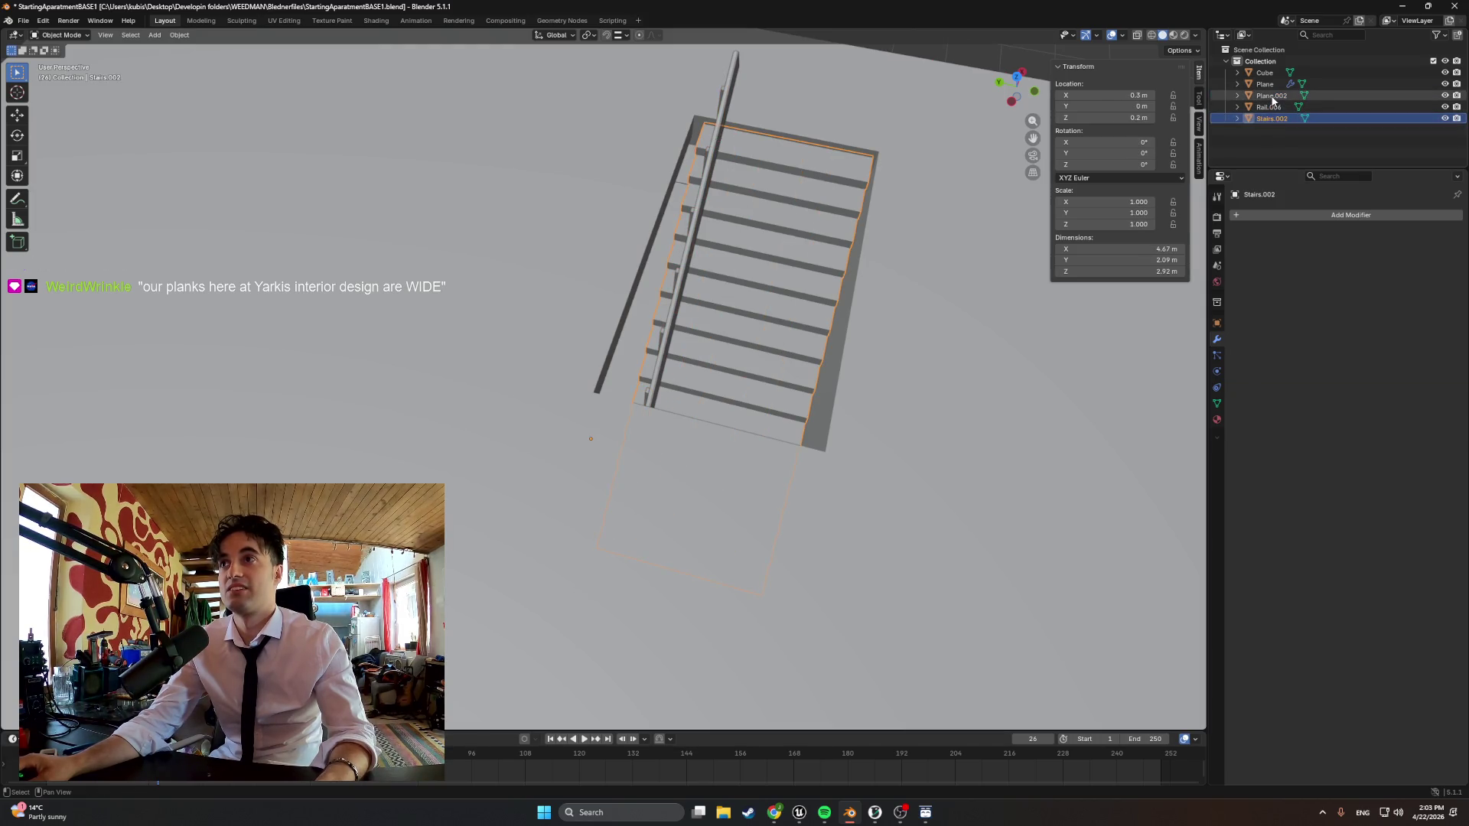
pyautogui.click(1265, 87)
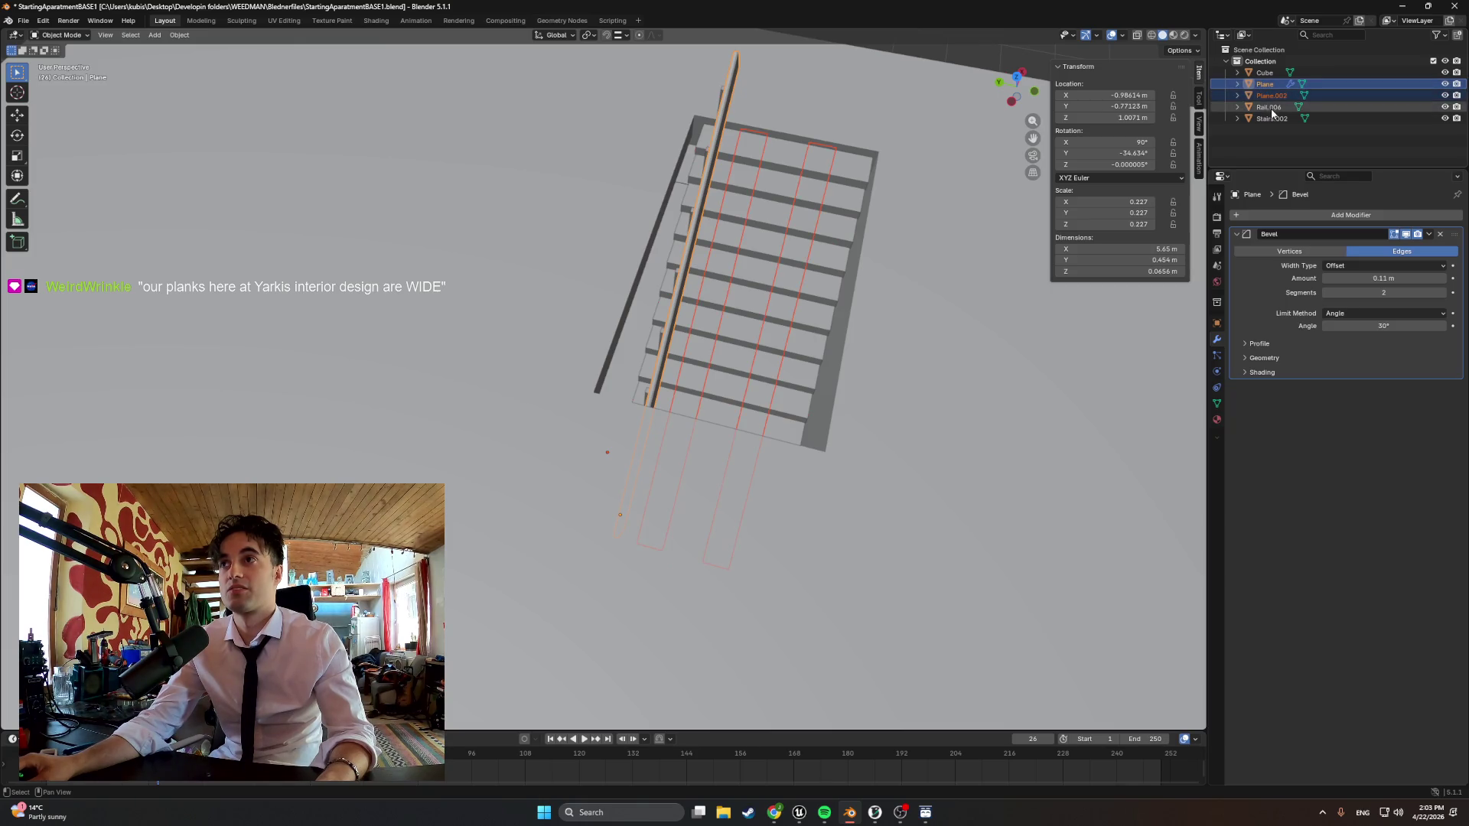
pyautogui.click(1272, 83)
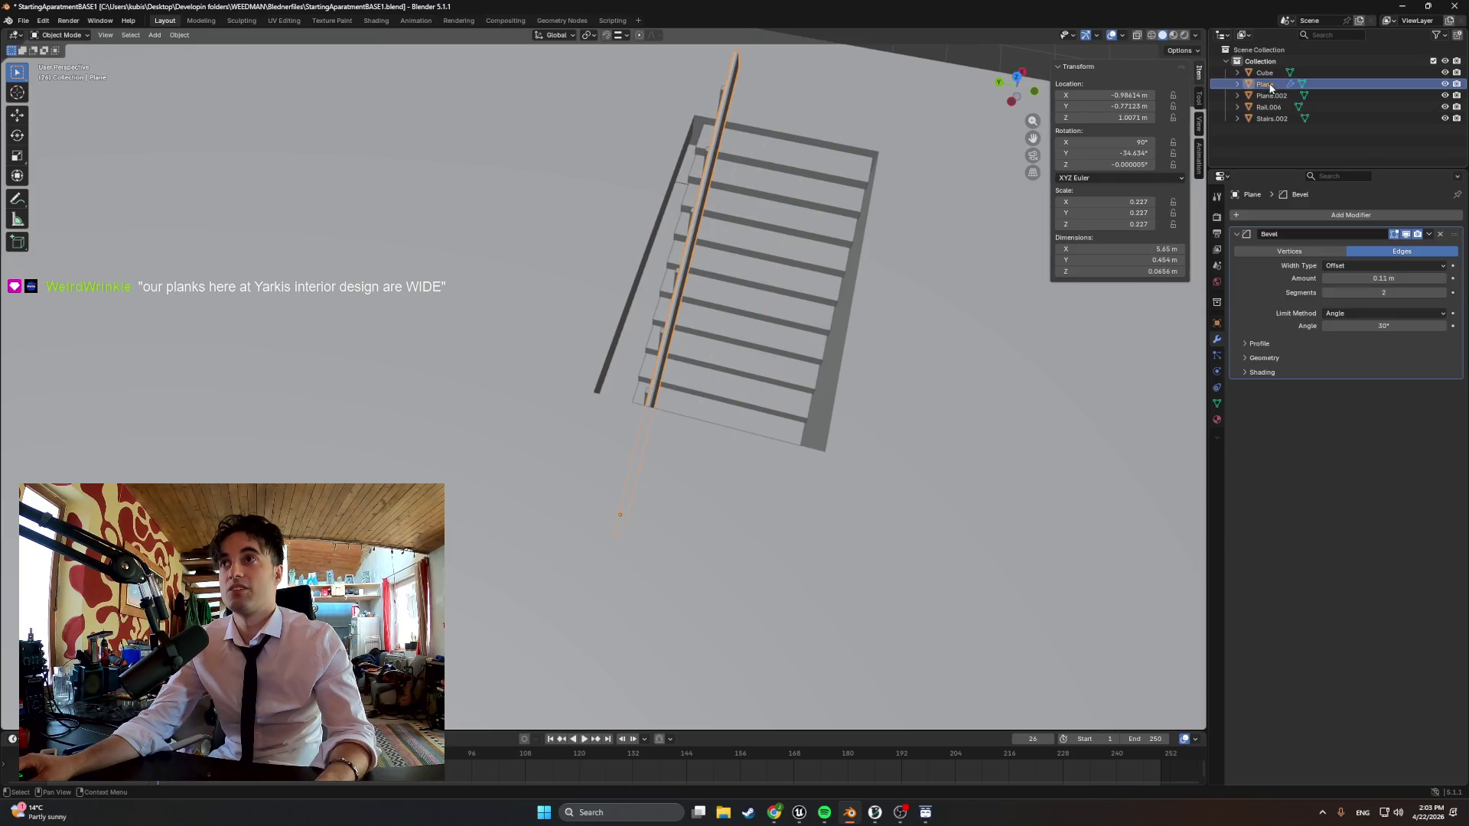
pyautogui.moveTo(671, 255)
pyautogui.mouseDown(button='middle')
pyautogui.moveTo(705, 252)
pyautogui.moveTo(675, 238)
pyautogui.mouseUp(button='middle')
pyautogui.click(642, 256)
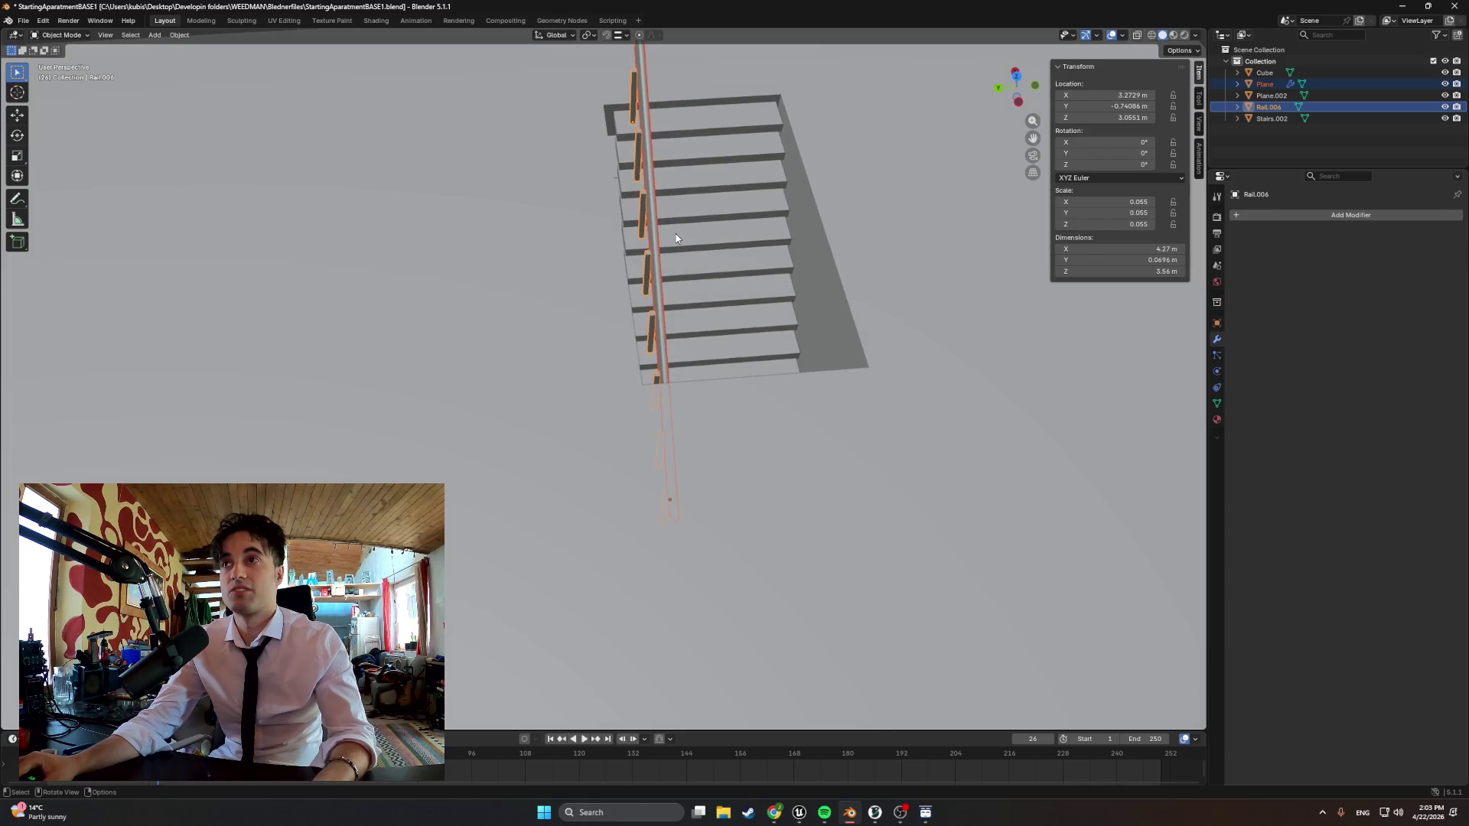
# Move Rail.006 along Y to about −0.59 m so the posts sit under the handrail, checking from top view
pyautogui.press('g')
pyautogui.press('y')
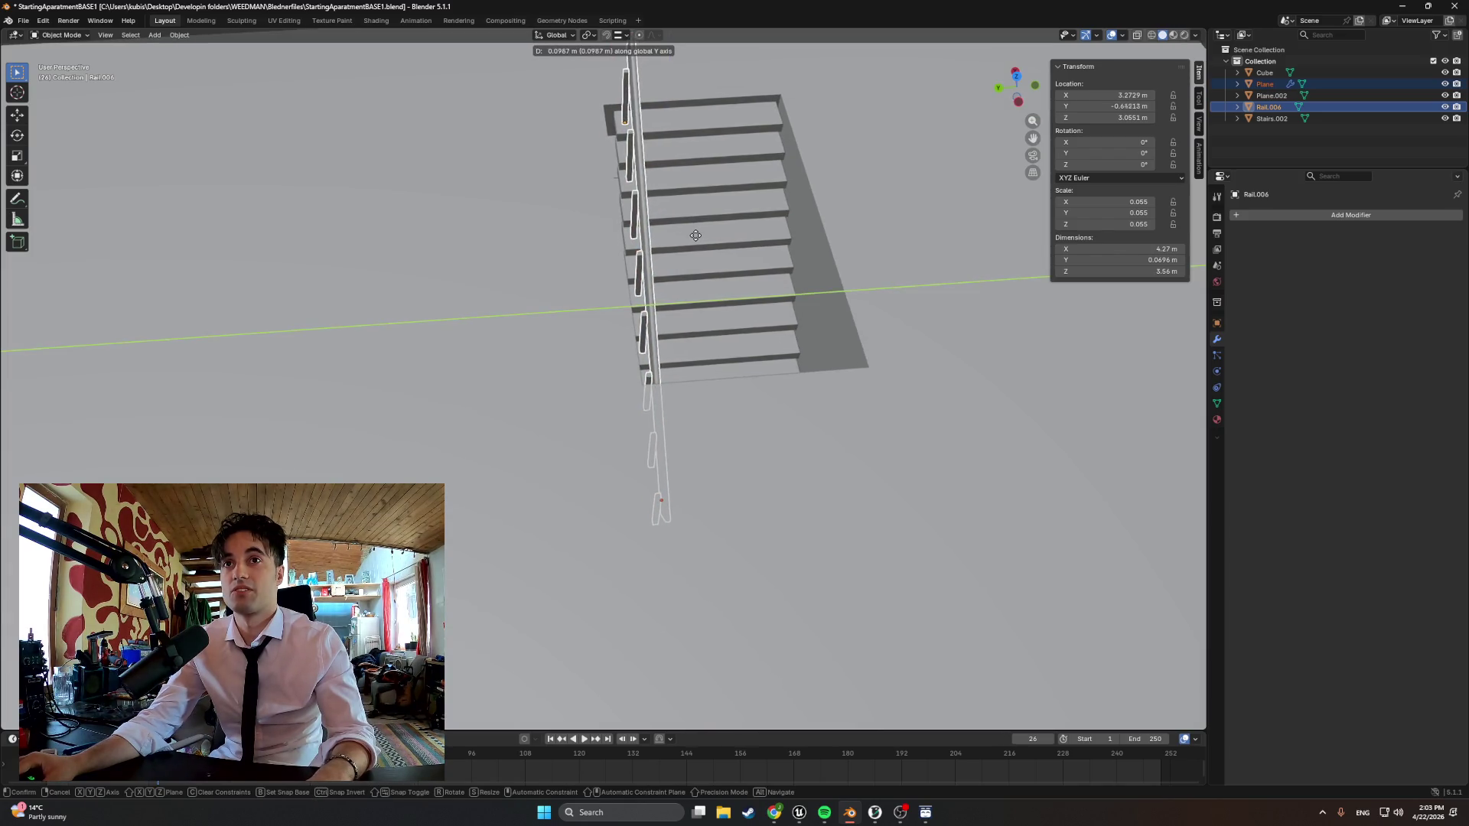
pyautogui.click(692, 241)
pyautogui.press('KP_7')
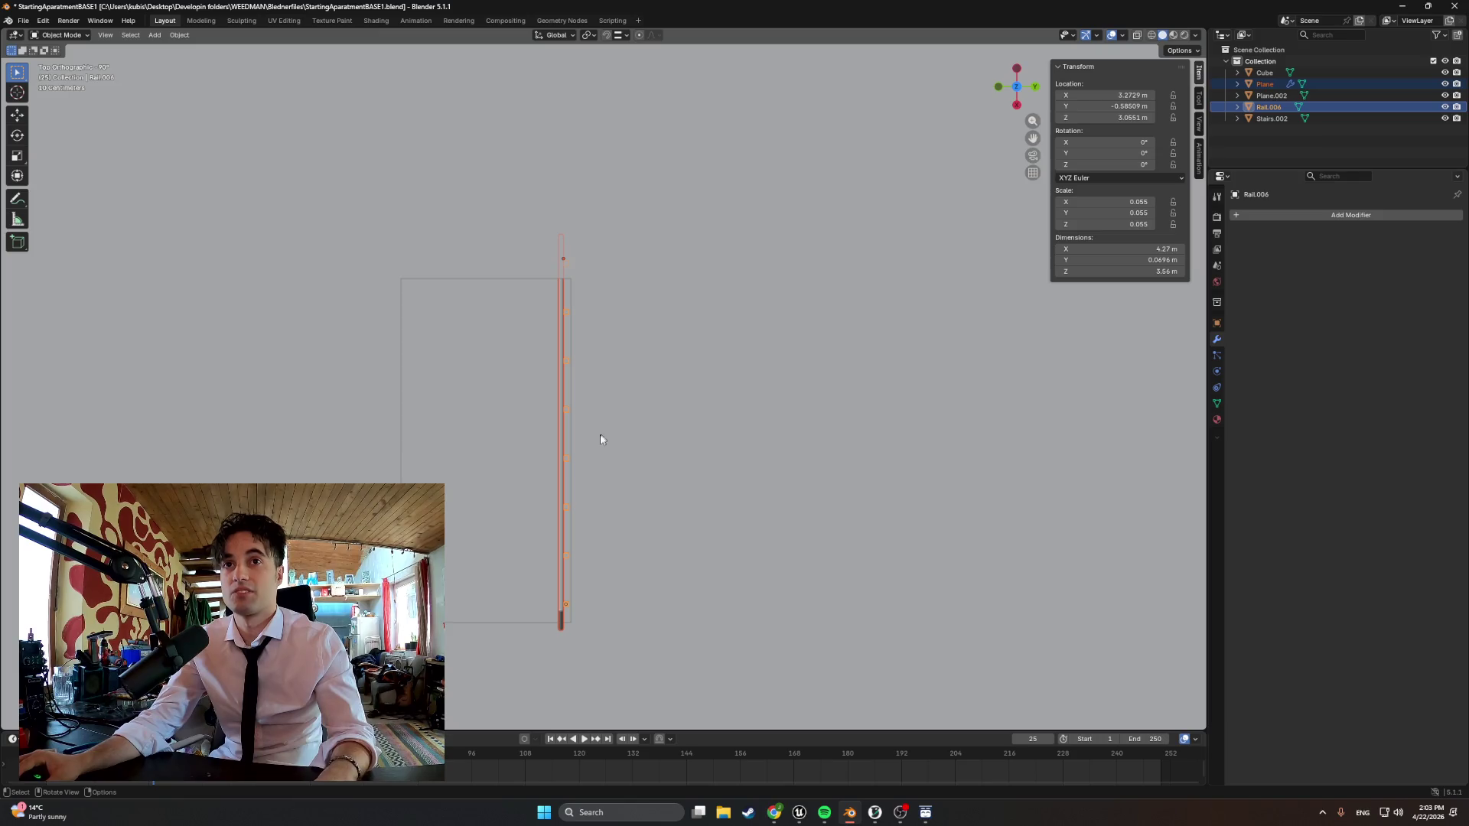
pyautogui.moveTo(534, 436)
pyautogui.mouseDown(button='middle')
pyautogui.moveTo(705, 262)
pyautogui.moveTo(706, 202)
pyautogui.moveTo(694, 228)
pyautogui.moveTo(647, 228)
pyautogui.mouseUp(button='middle')
pyautogui.press('Tab')
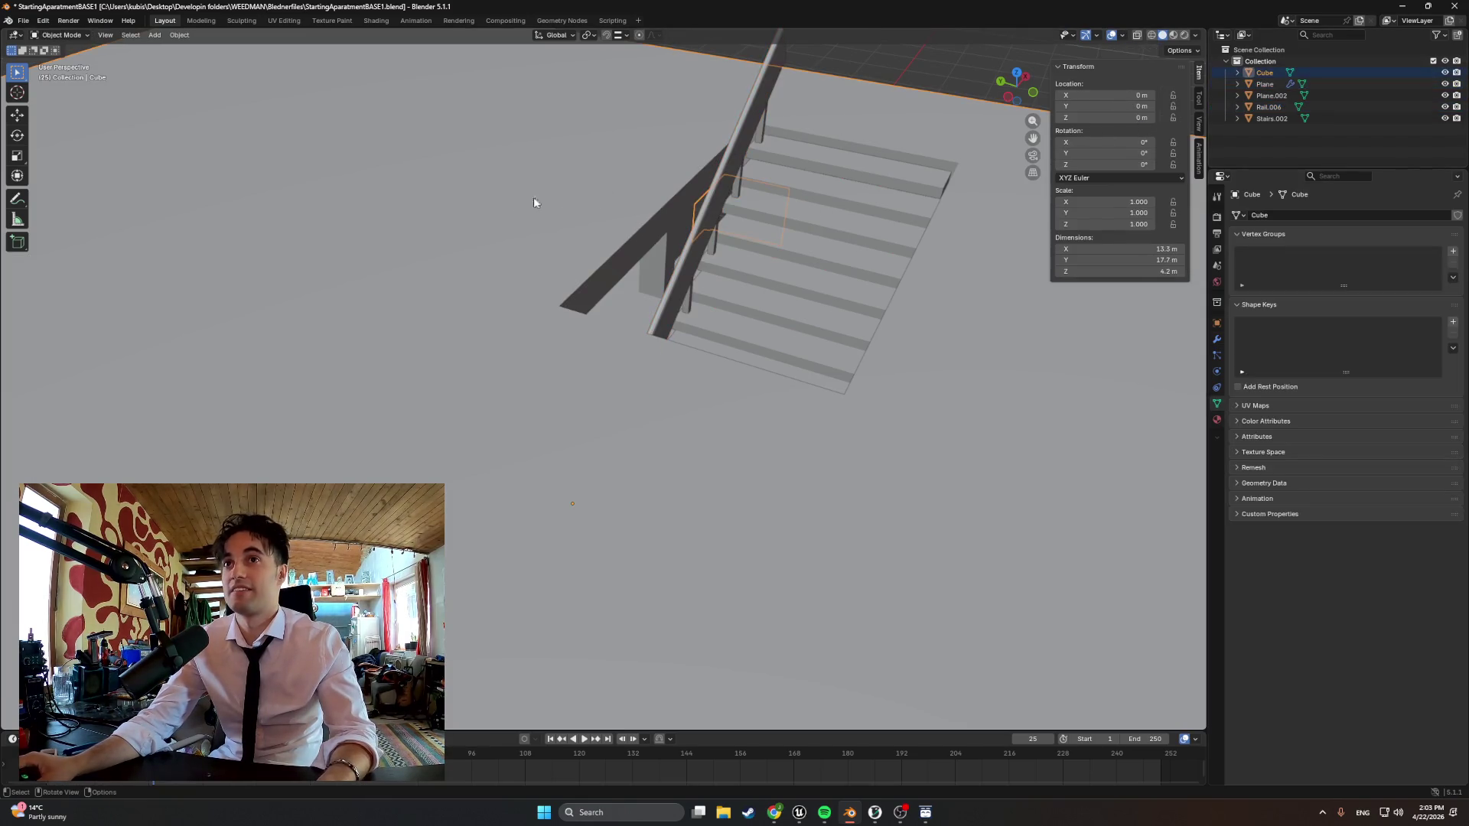
# Edit the room Cube and nudge the floor face beside the stairwell along Y
pyautogui.click(509, 197)
pyautogui.moveTo(510, 198); pyautogui.dragTo(620, 333, button='middle')
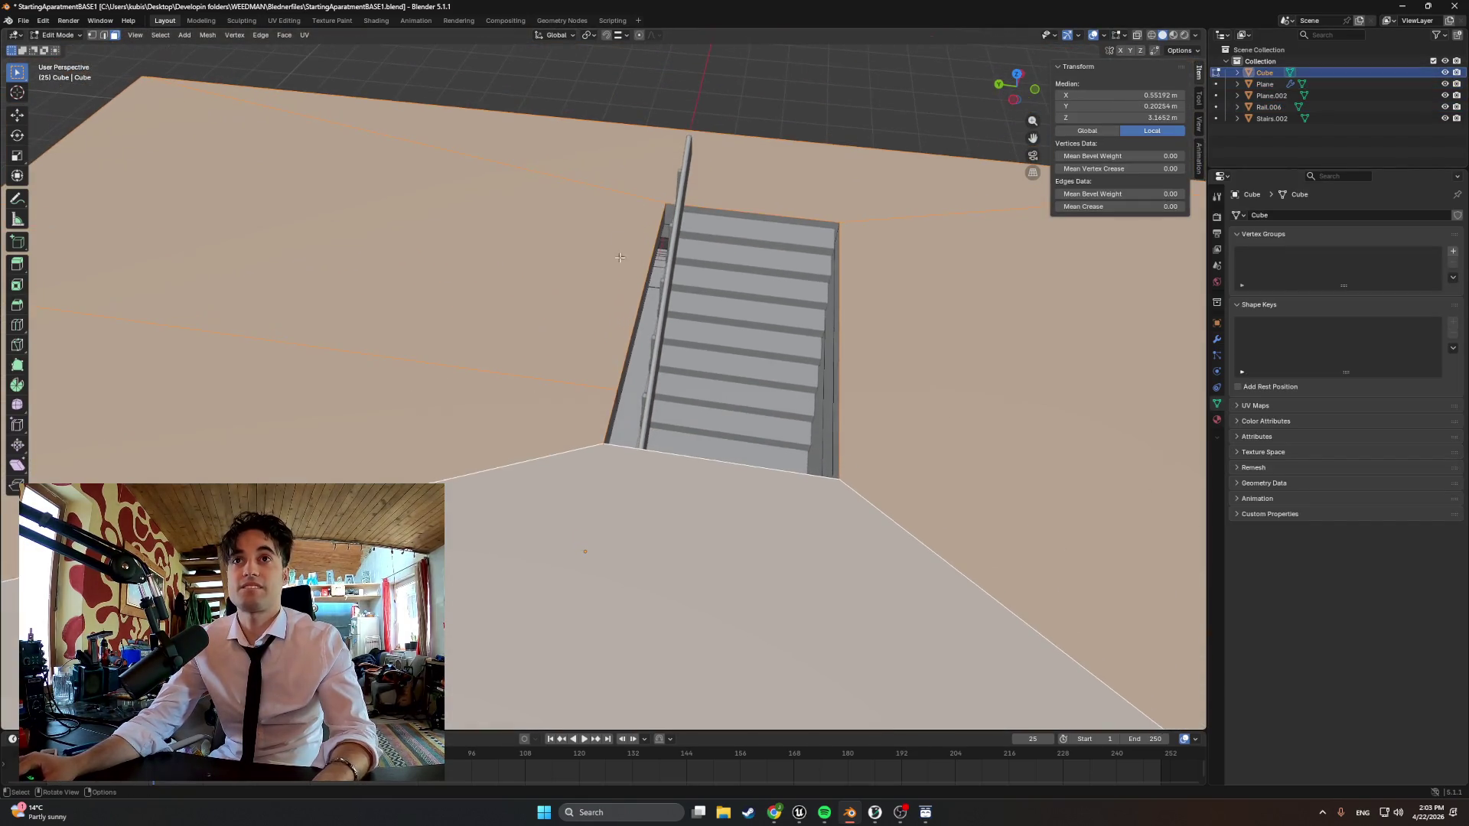
pyautogui.moveTo(621, 333); pyautogui.dragTo(654, 317, button='middle')
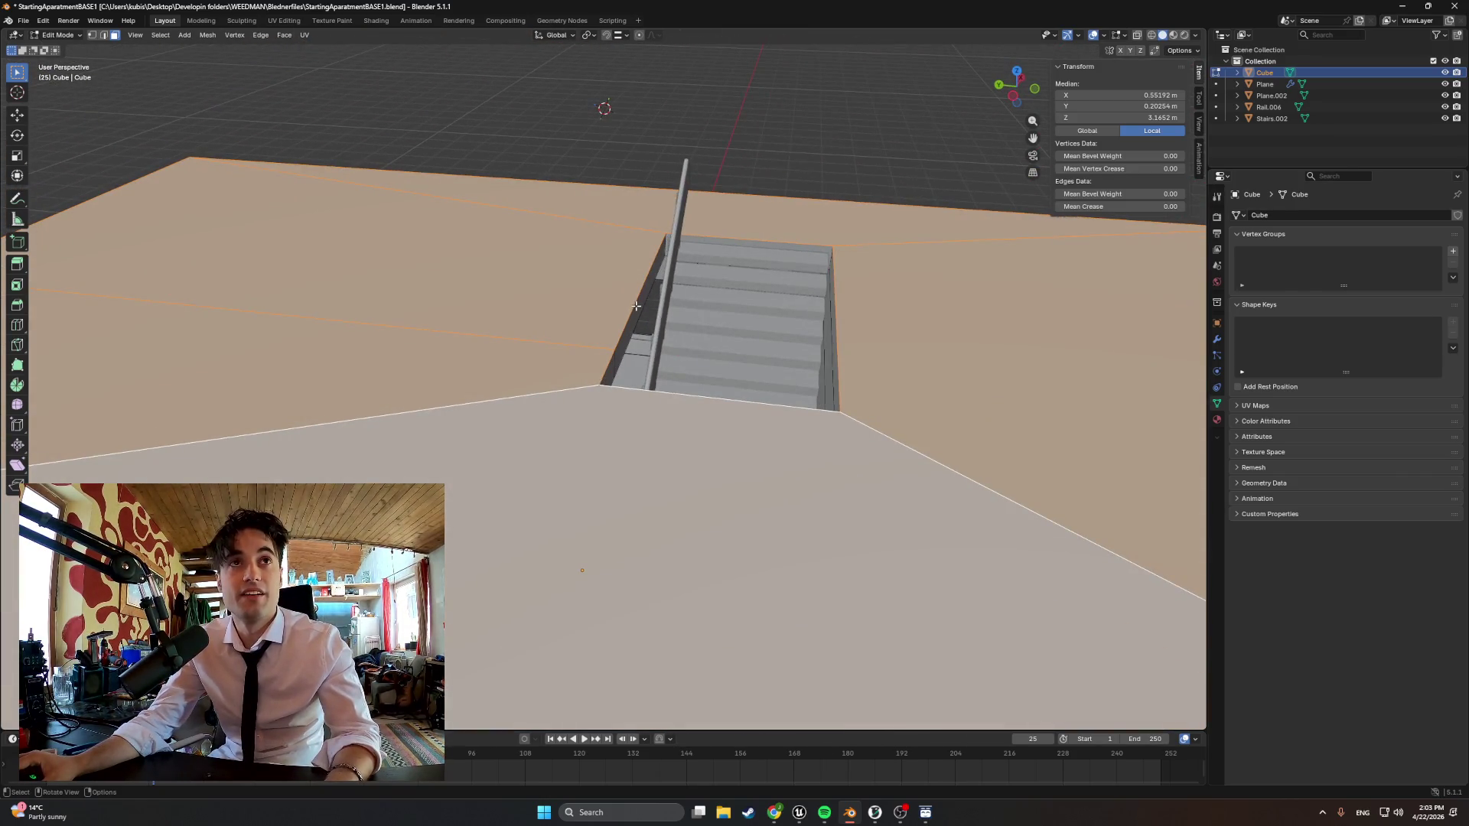
pyautogui.click(639, 309)
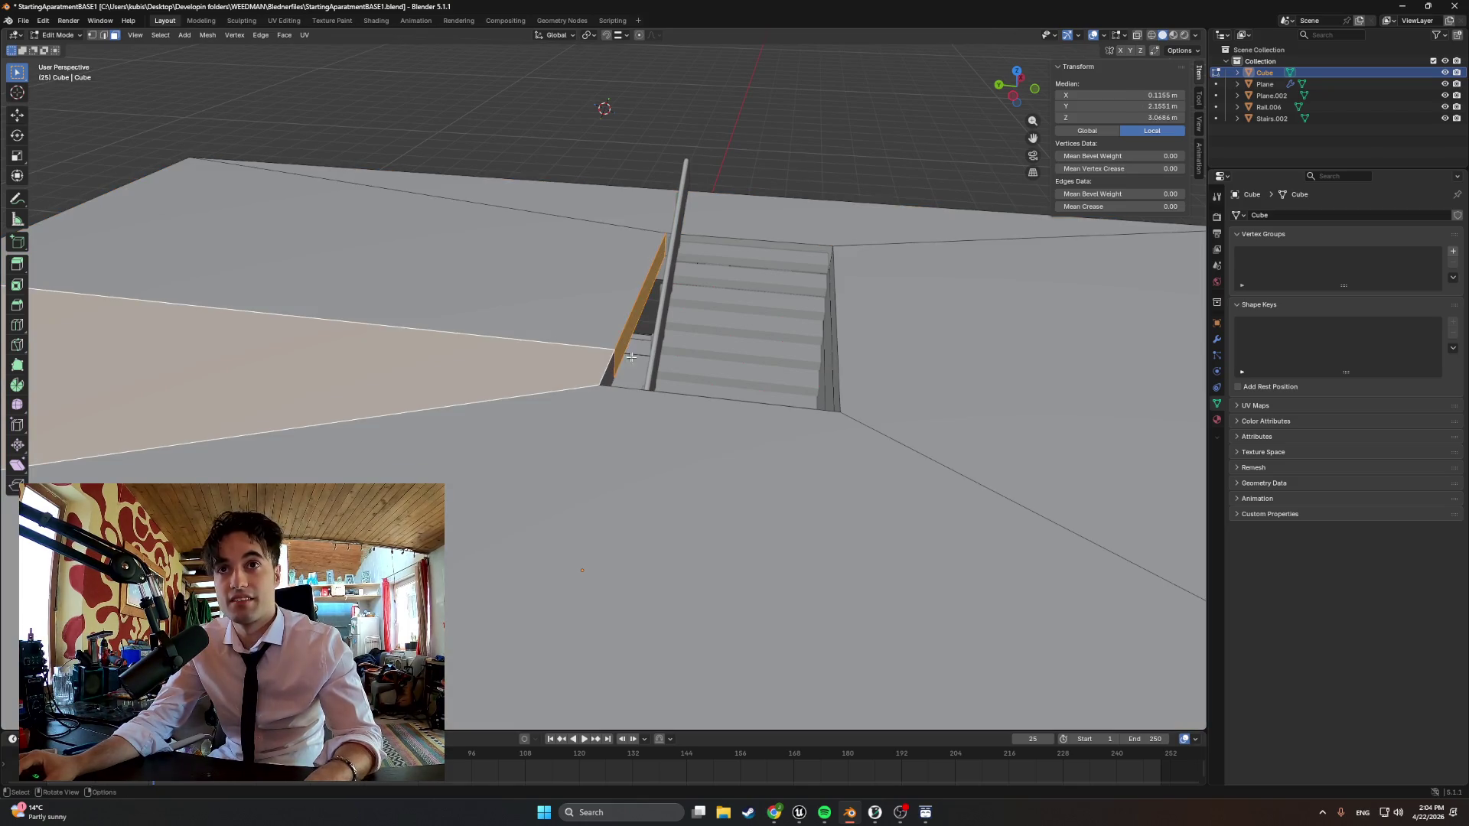
pyautogui.press('g')
pyautogui.press('y')
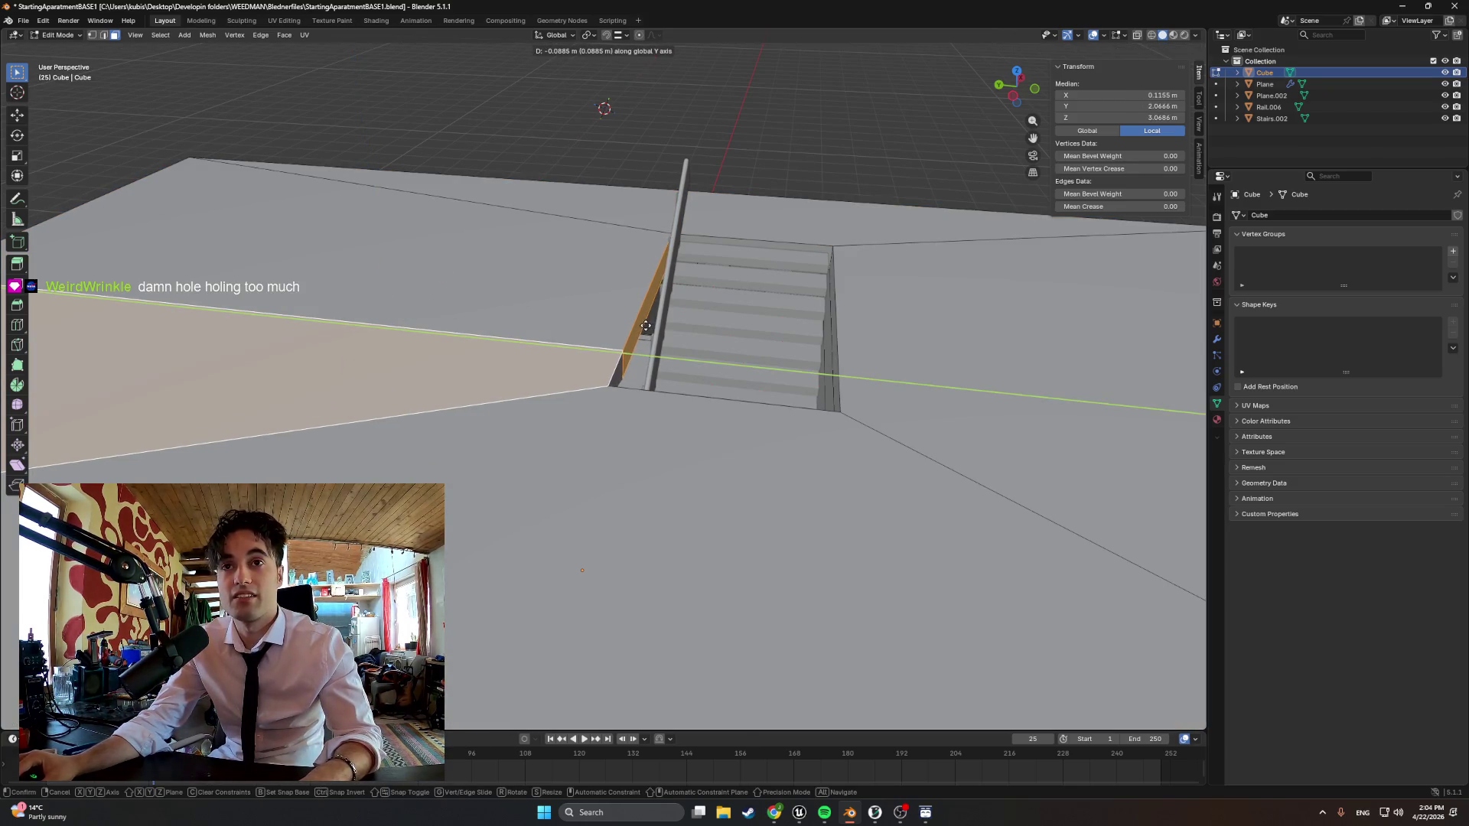
pyautogui.click(647, 326)
# Shift the opening edge further along Y to about 2.04 m and verify alignment from overhead
pyautogui.moveTo(646, 326); pyautogui.dragTo(670, 328, button='middle')
pyautogui.press('g')
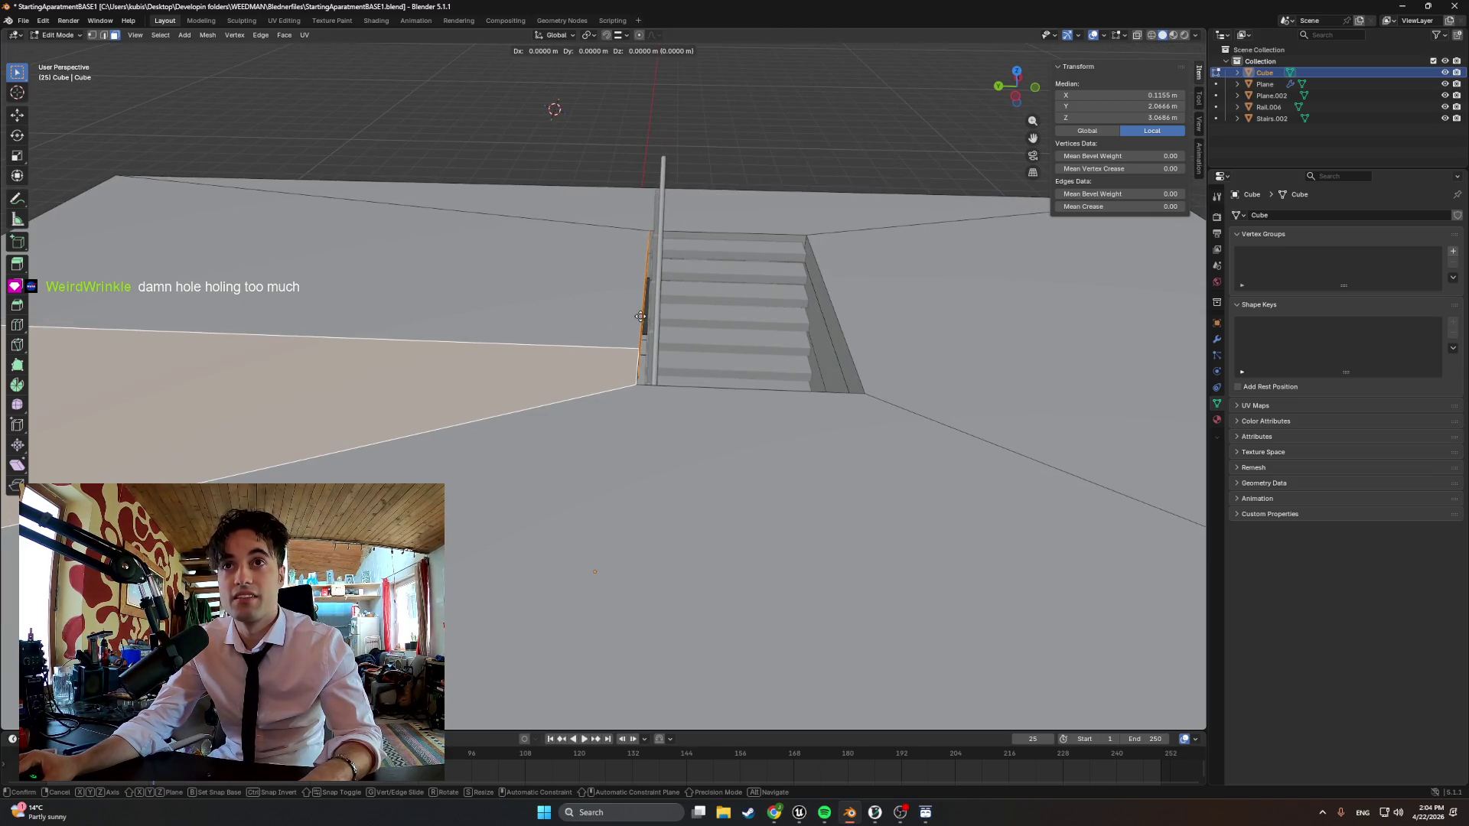
pyautogui.press('y')
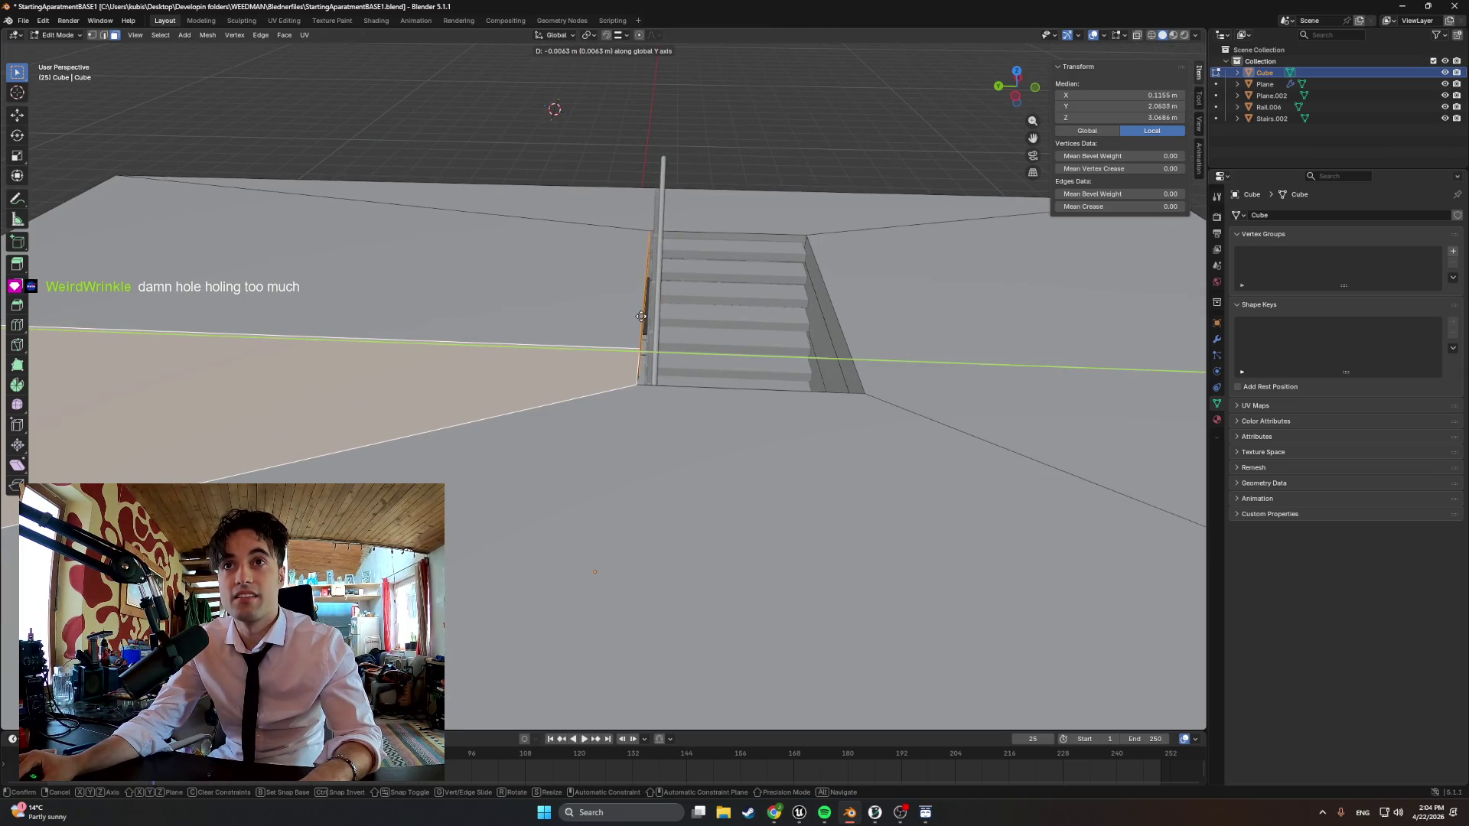
pyautogui.click(641, 316)
pyautogui.moveTo(641, 315); pyautogui.dragTo(738, 319, button='middle')
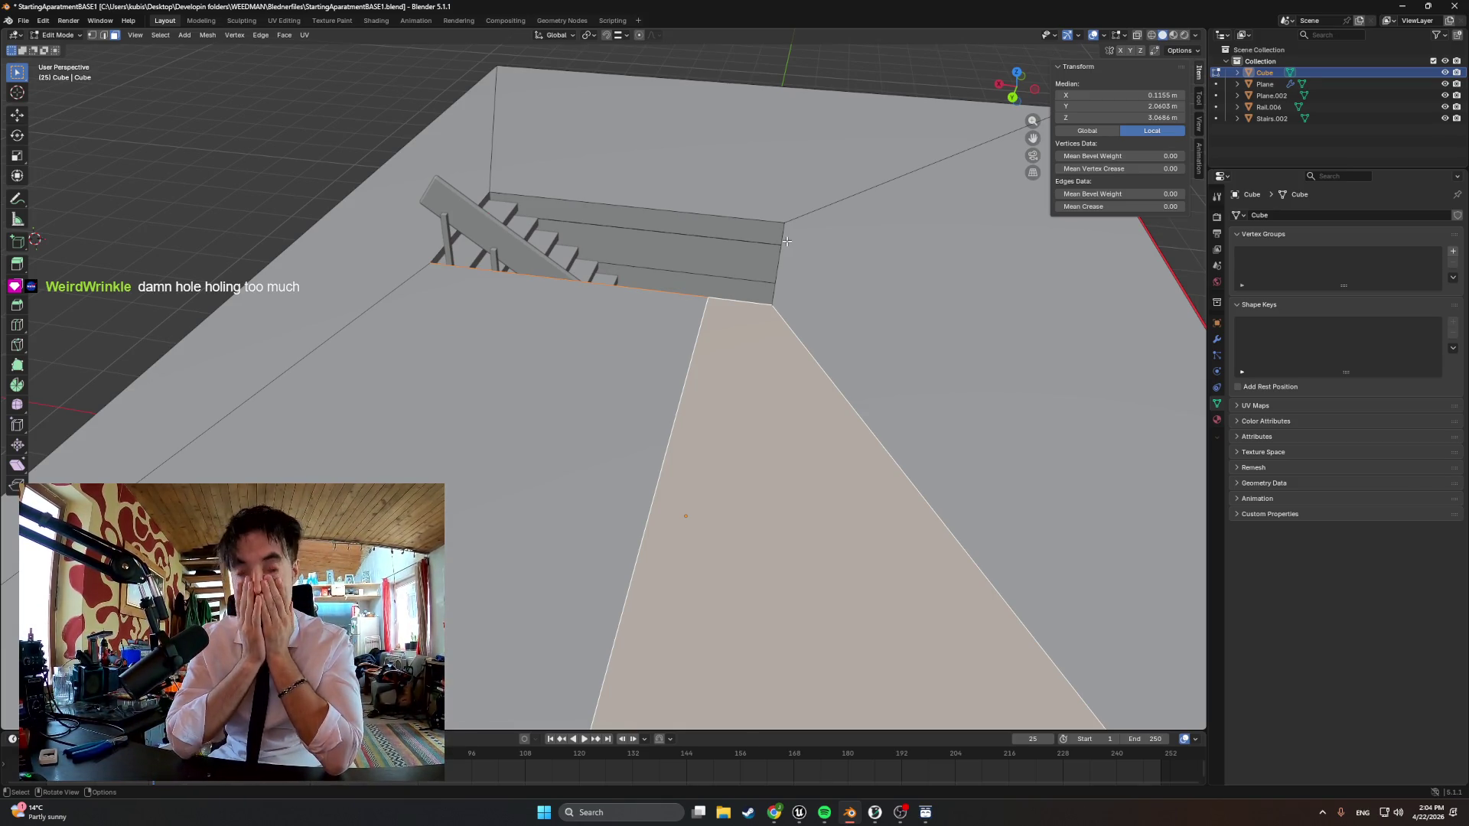
pyautogui.moveTo(786, 239)
pyautogui.mouseDown(button='middle')
pyautogui.moveTo(594, 246)
pyautogui.moveTo(492, 431)
pyautogui.mouseUp(button='middle')
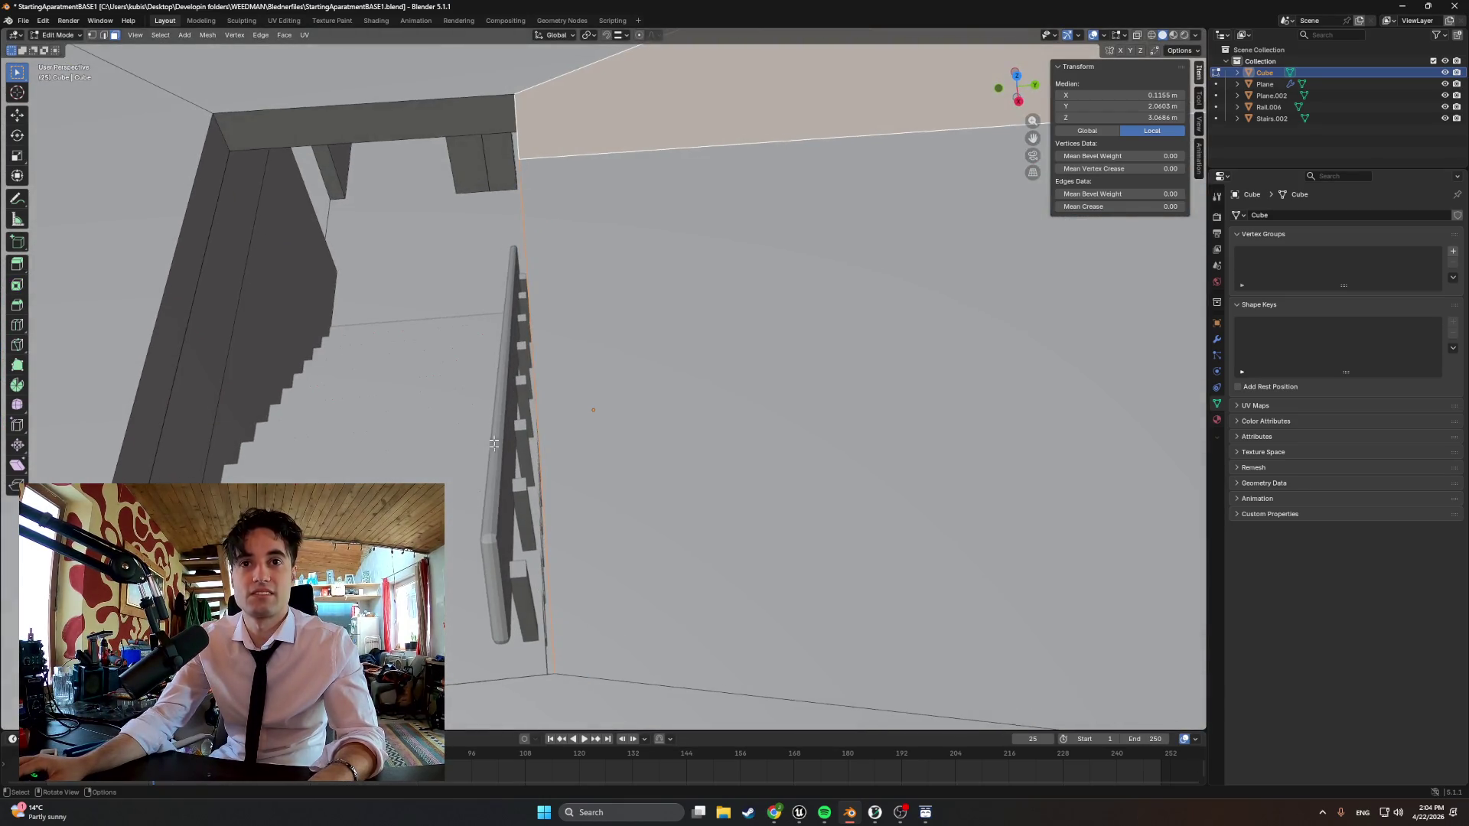
# Switch from the floor mesh to editing the stair railing's geometry
pyautogui.press('Tab')
pyautogui.click(520, 580)
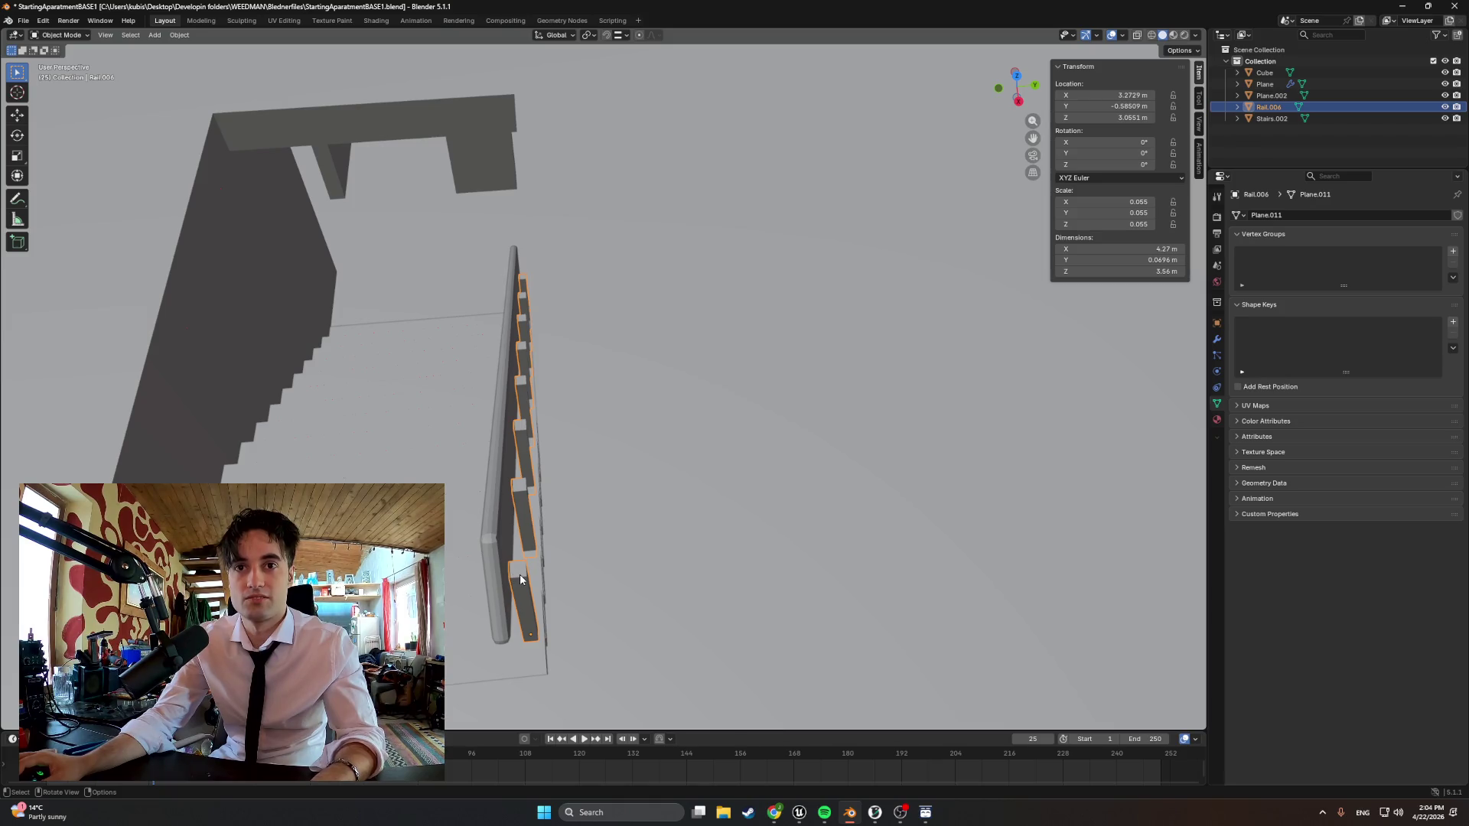
pyautogui.press('Tab')
pyautogui.moveTo(522, 518); pyautogui.dragTo(501, 429, button='middle')
# Raise the railing post tops along Z in three successive moves
pyautogui.press('g')
pyautogui.press('z')
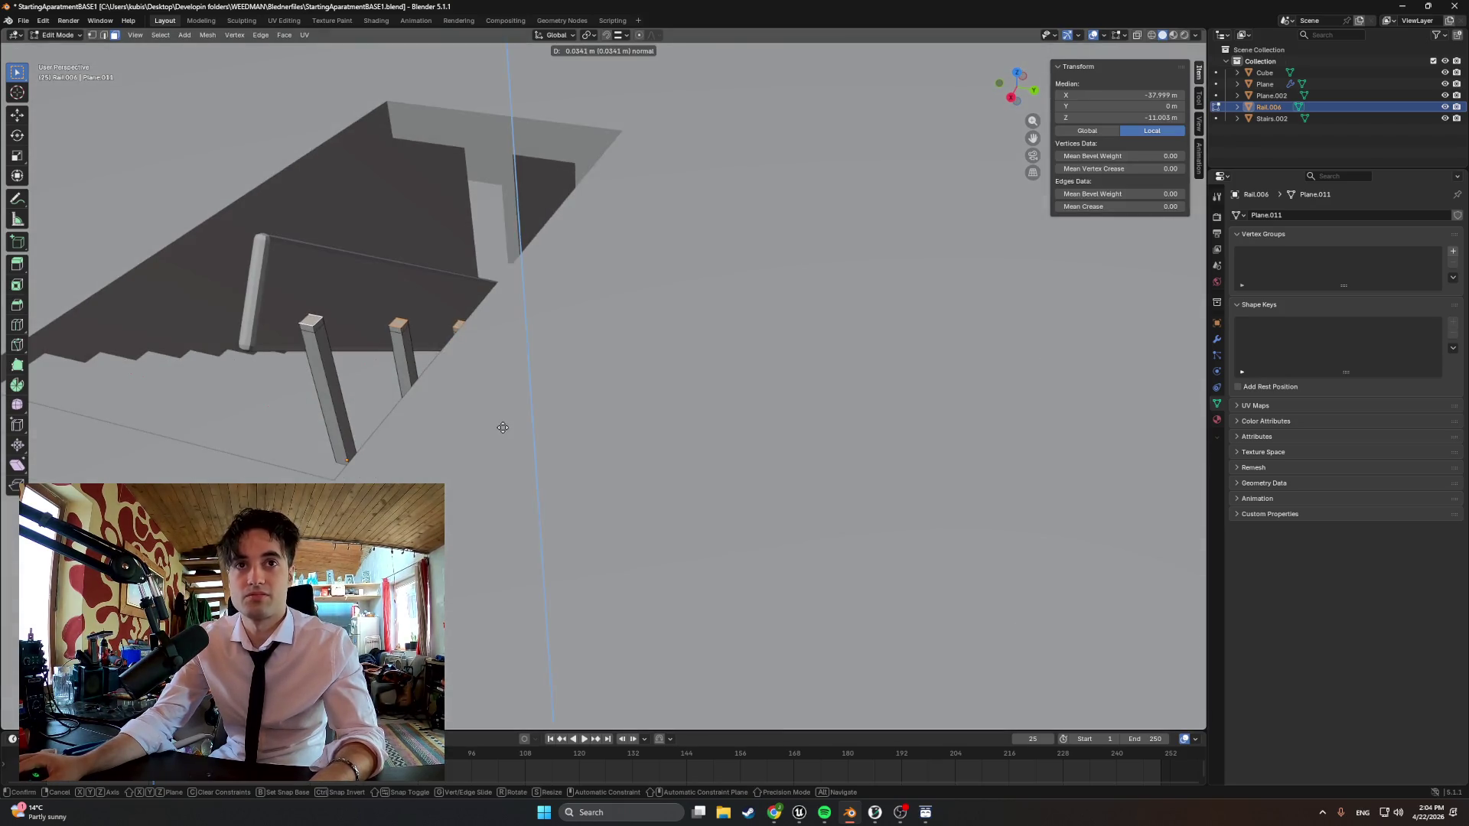
pyautogui.click(501, 420)
pyautogui.press('g')
pyautogui.press('z')
pyautogui.click(502, 411)
pyautogui.press('g')
pyautogui.press('z')
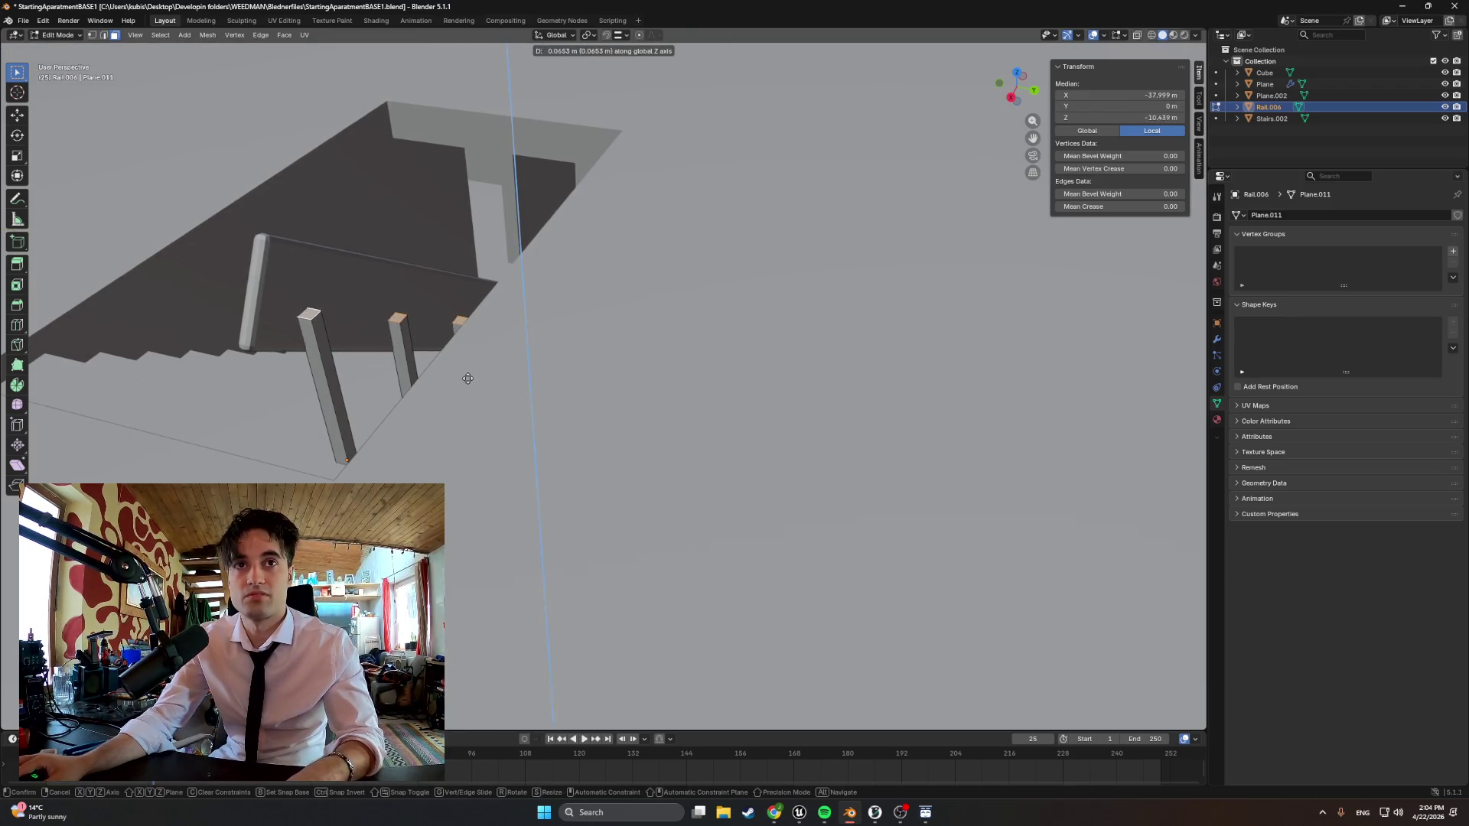
pyautogui.click(468, 371)
pyautogui.moveTo(466, 370)
pyautogui.mouseDown(button='middle')
pyautogui.moveTo(542, 371)
pyautogui.moveTo(471, 382)
pyautogui.mouseUp(button='middle')
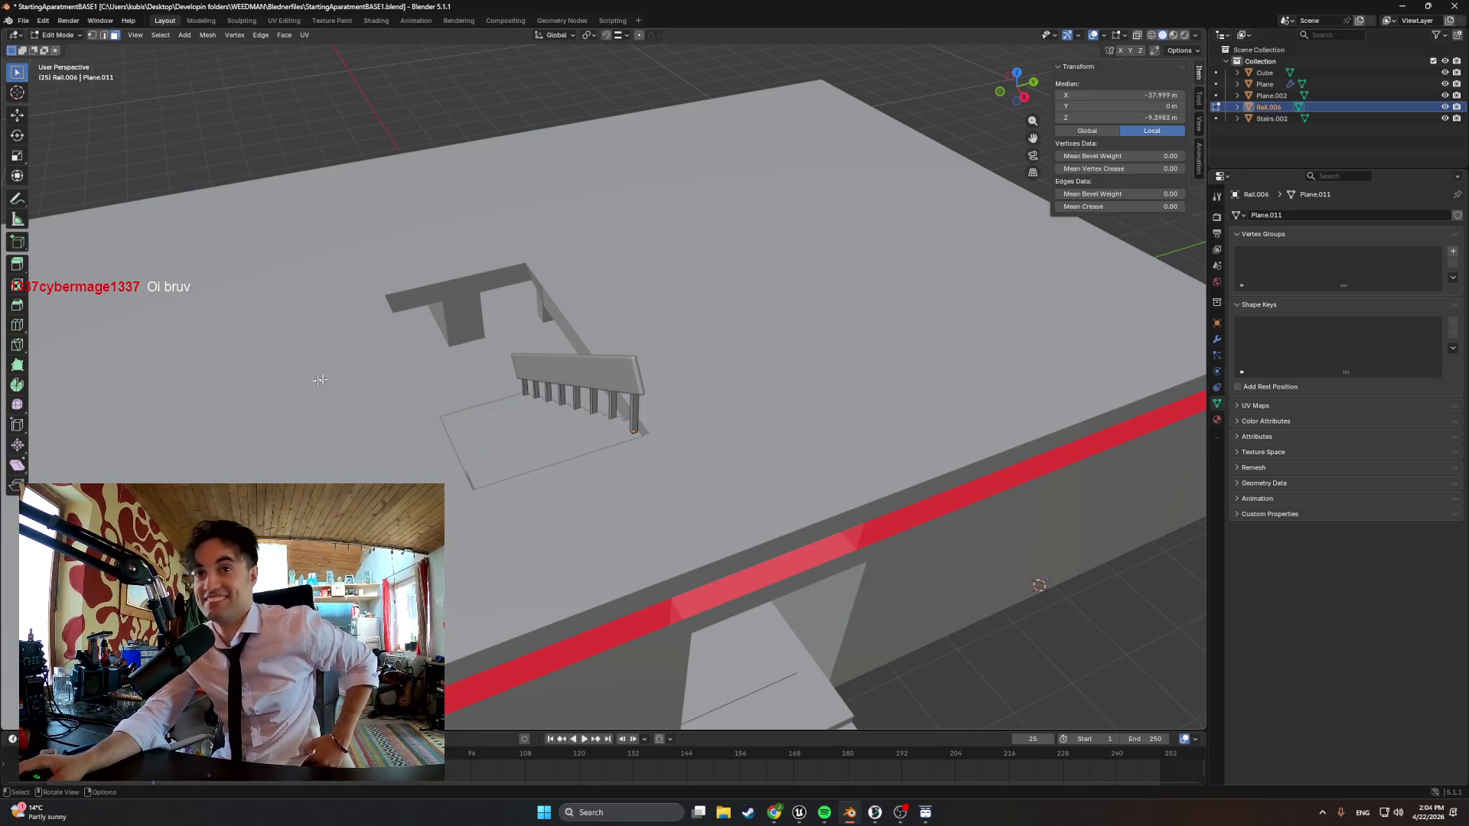
pyautogui.scroll(5, 516, 379)
# Export the apartment as FBX, overwriting the existing StartingApartmentBASE1 file
pyautogui.moveTo(517, 380); pyautogui.dragTo(838, 382, button='middle')
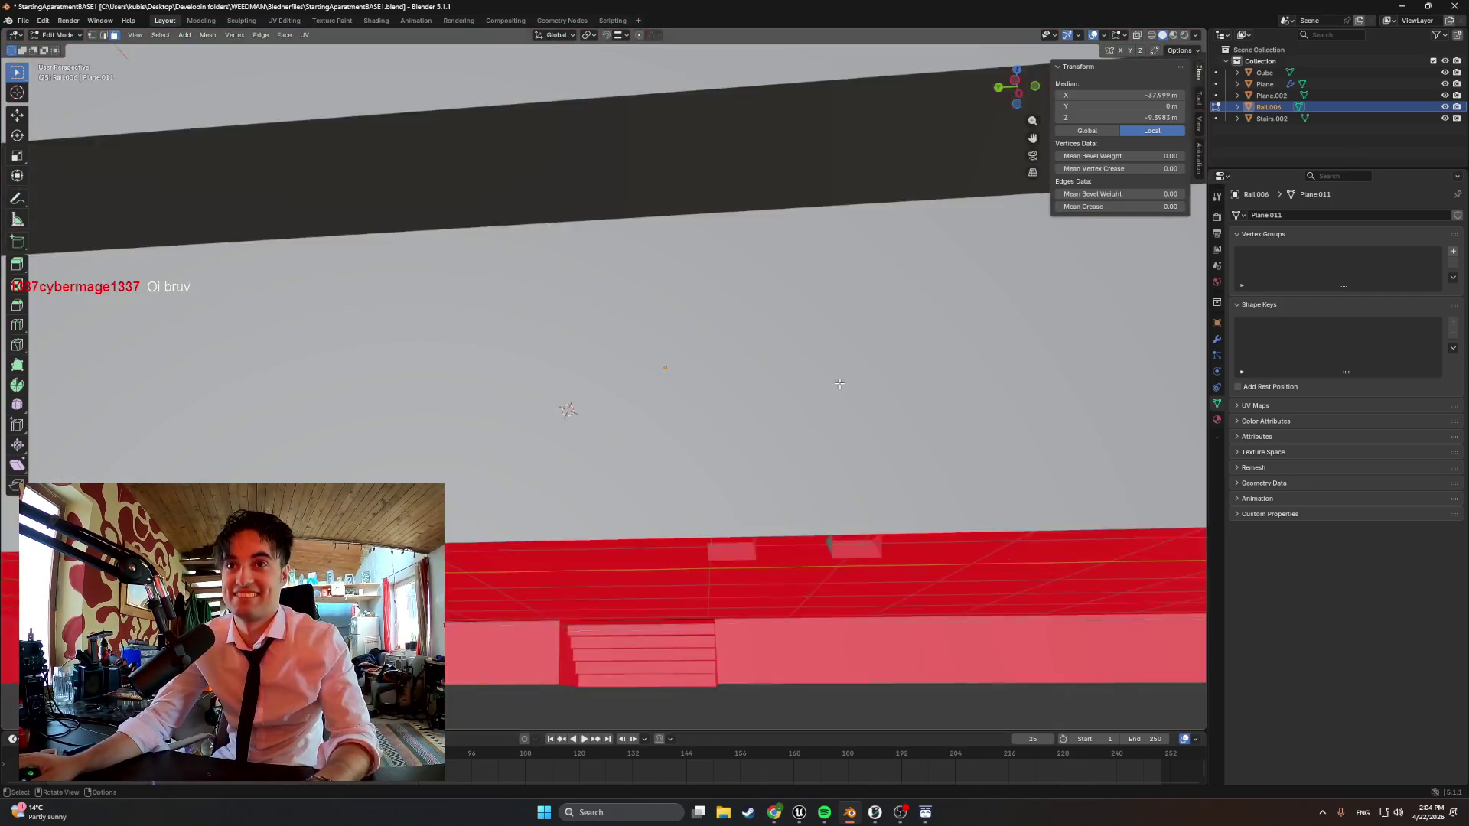
pyautogui.scroll(-6, 839, 381)
pyautogui.moveTo(689, 390); pyautogui.dragTo(354, 450, button='middle')
pyautogui.scroll(-5, 459, 402)
pyautogui.moveTo(459, 402)
pyautogui.mouseDown(button='middle')
pyautogui.moveTo(688, 414)
pyautogui.moveTo(543, 404)
pyautogui.moveTo(414, 347)
pyautogui.mouseUp(button='middle')
pyautogui.scroll(4, 543, 404)
pyautogui.scroll(-8, 544, 403)
pyautogui.click(29, 26)
pyautogui.moveTo(46, 195)
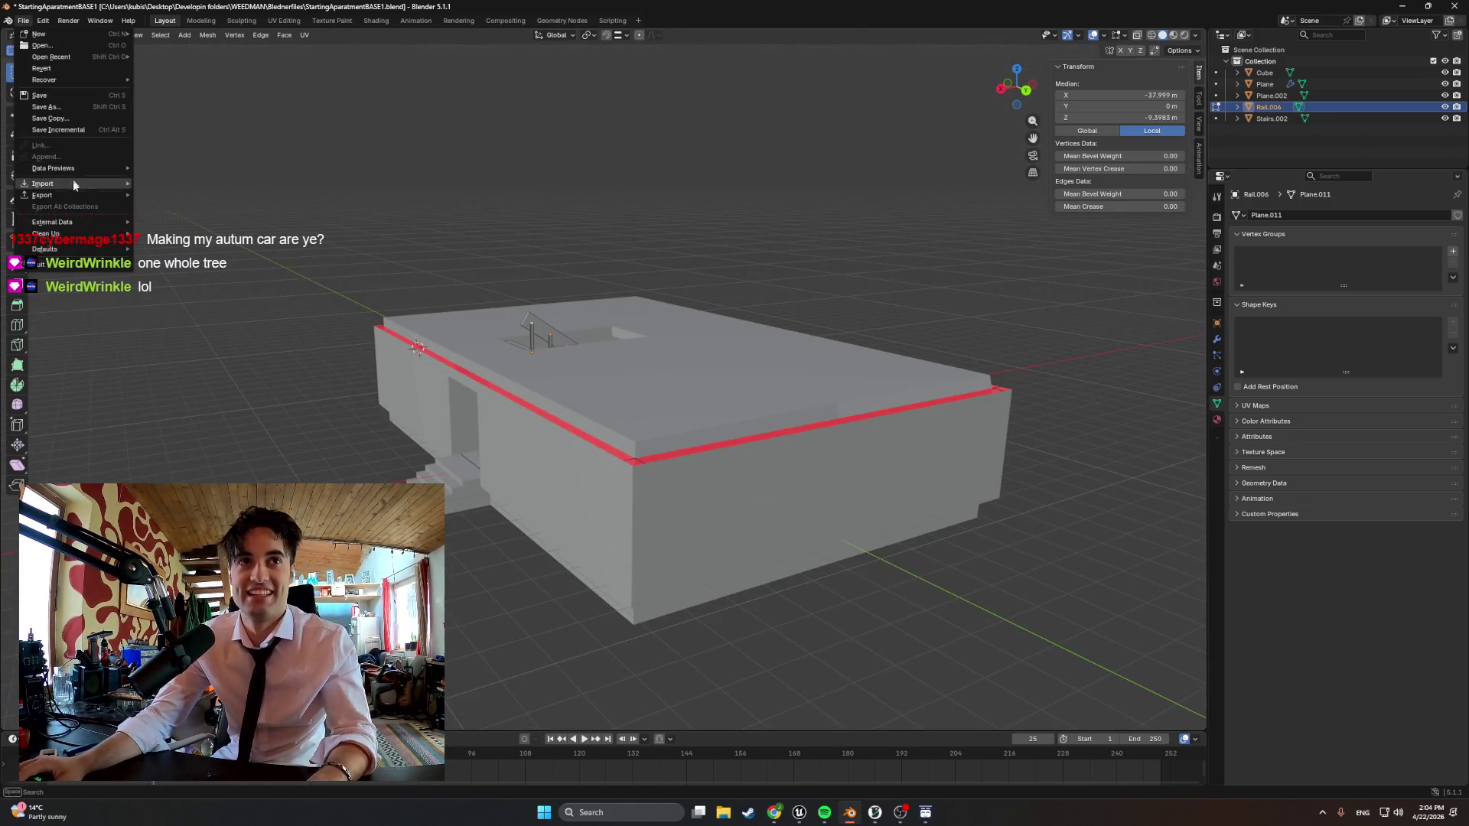
pyautogui.click(209, 287)
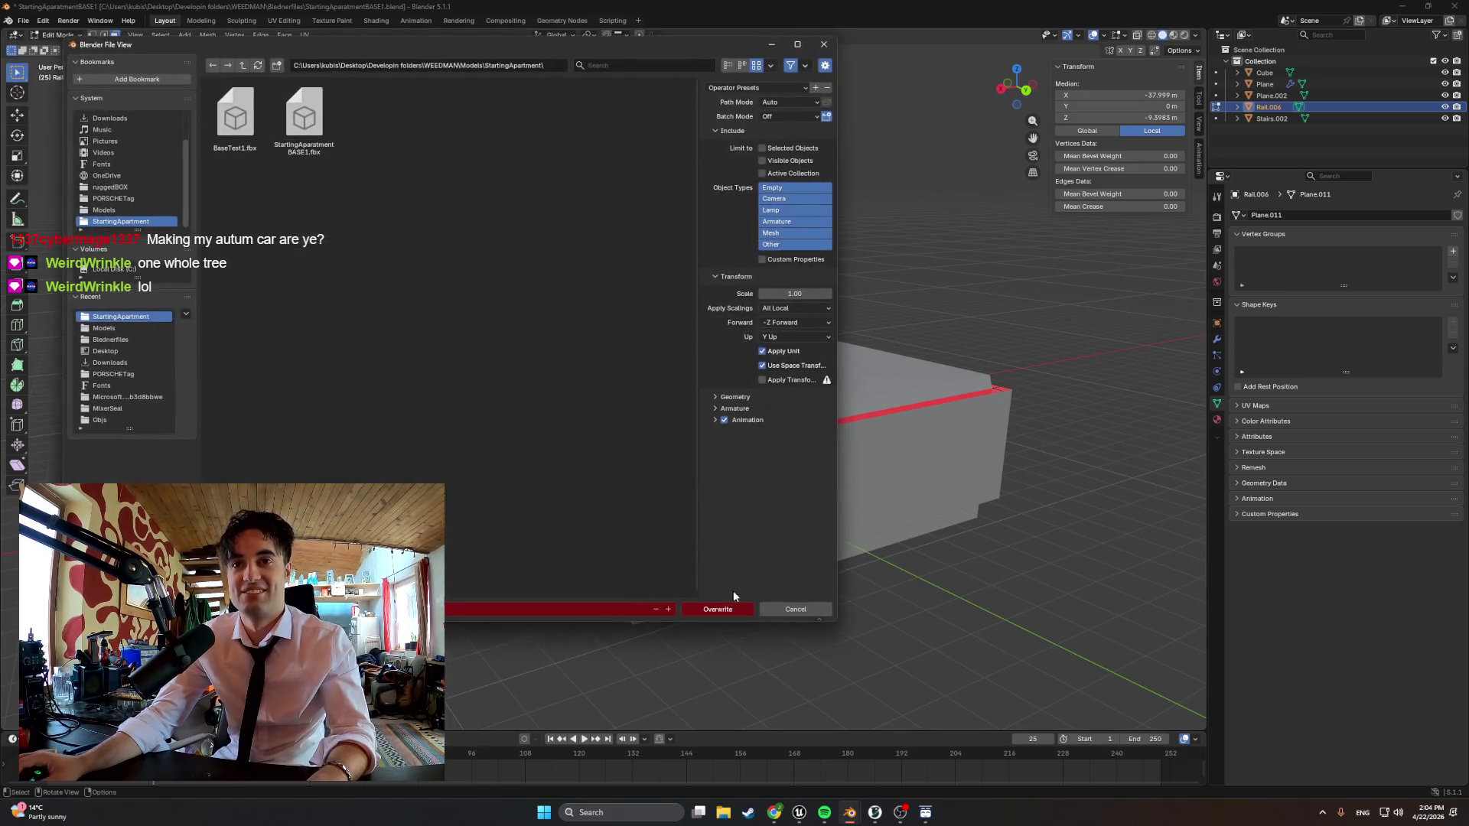
pyautogui.click(717, 609)
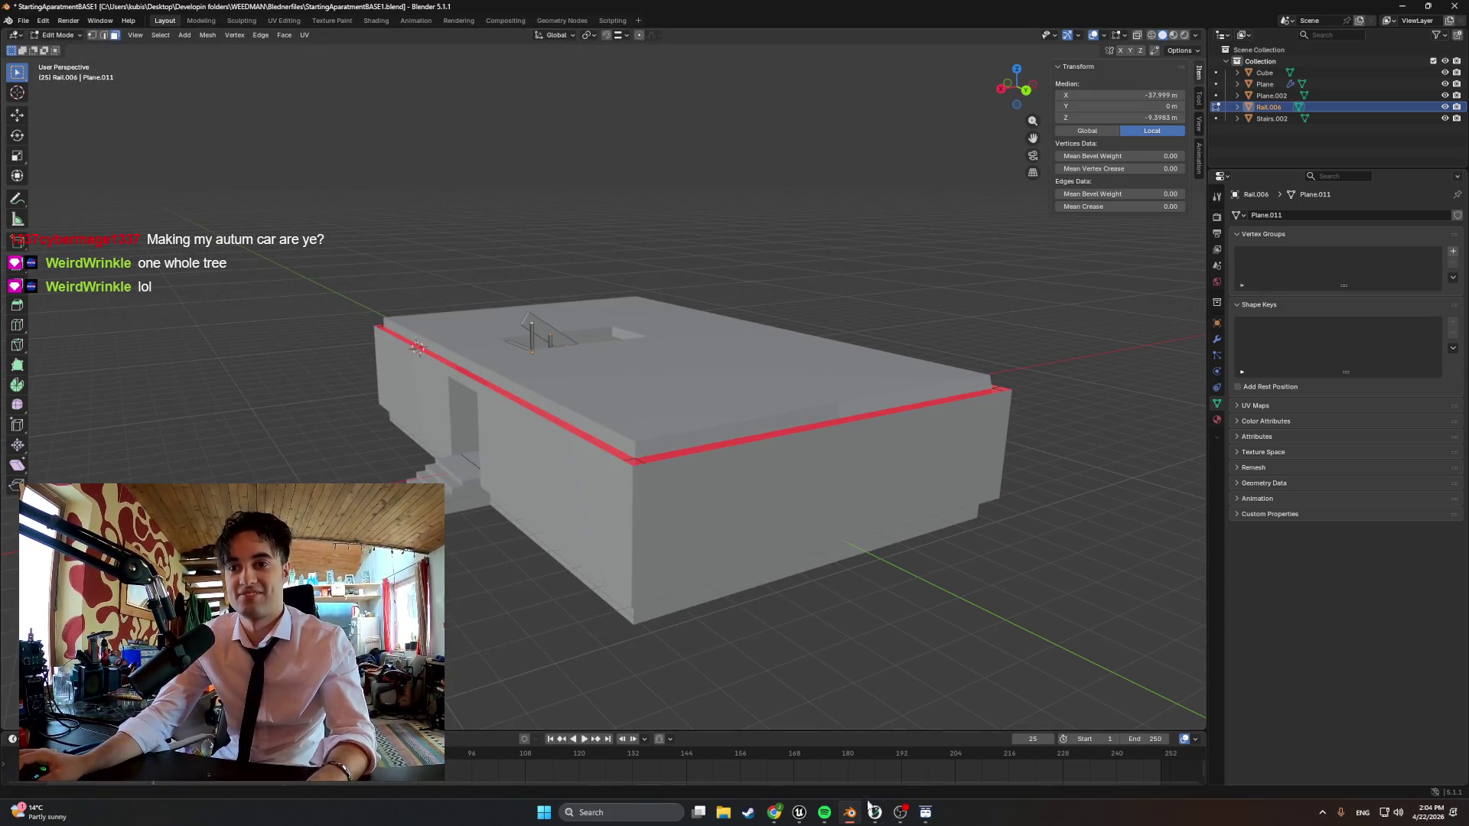
pyautogui.moveTo(798, 813)
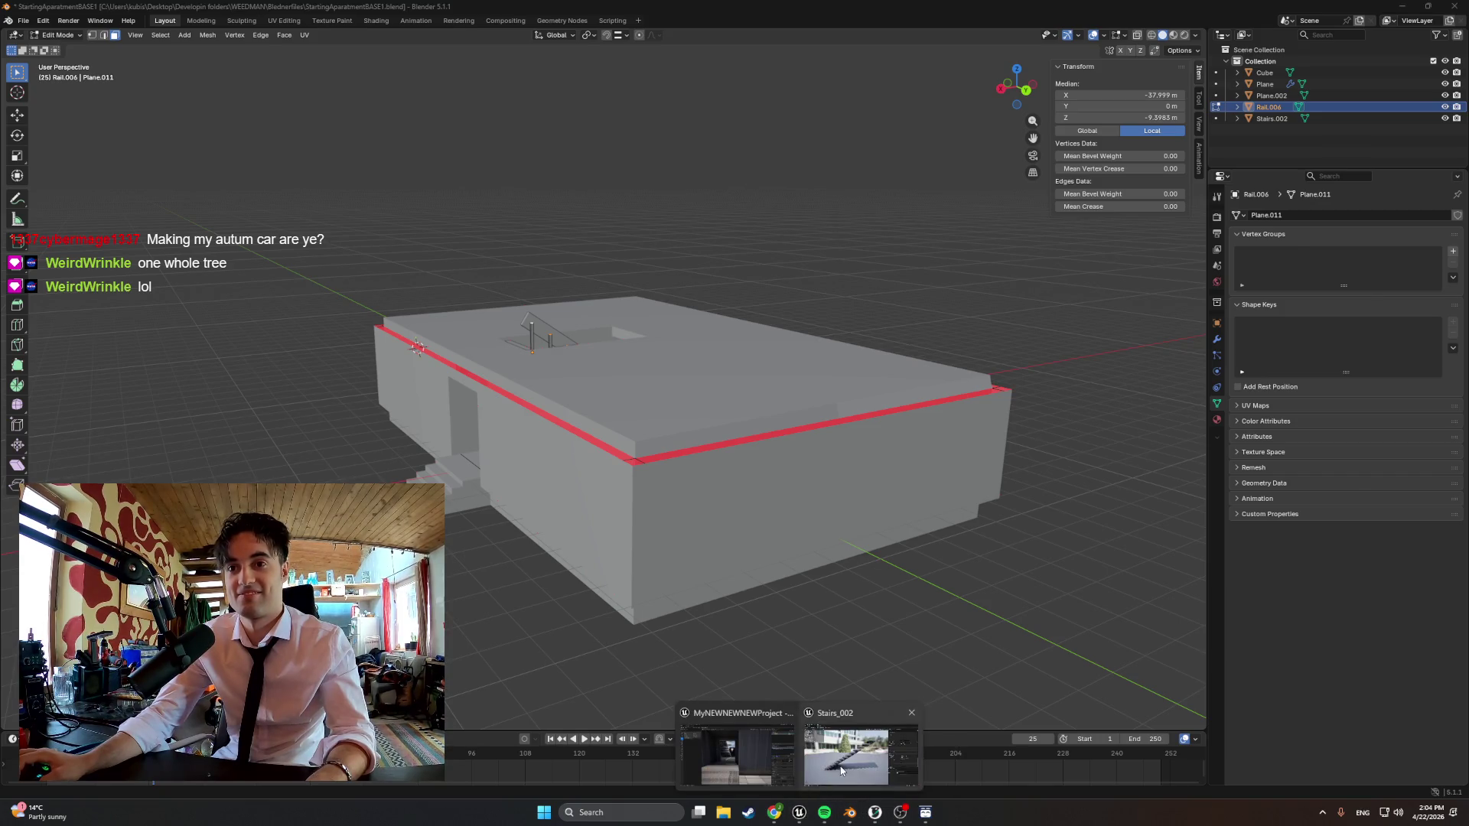
# In Unreal Engine, force delete the old Cube and staircase assets from the Content Drawer
pyautogui.click(846, 757)
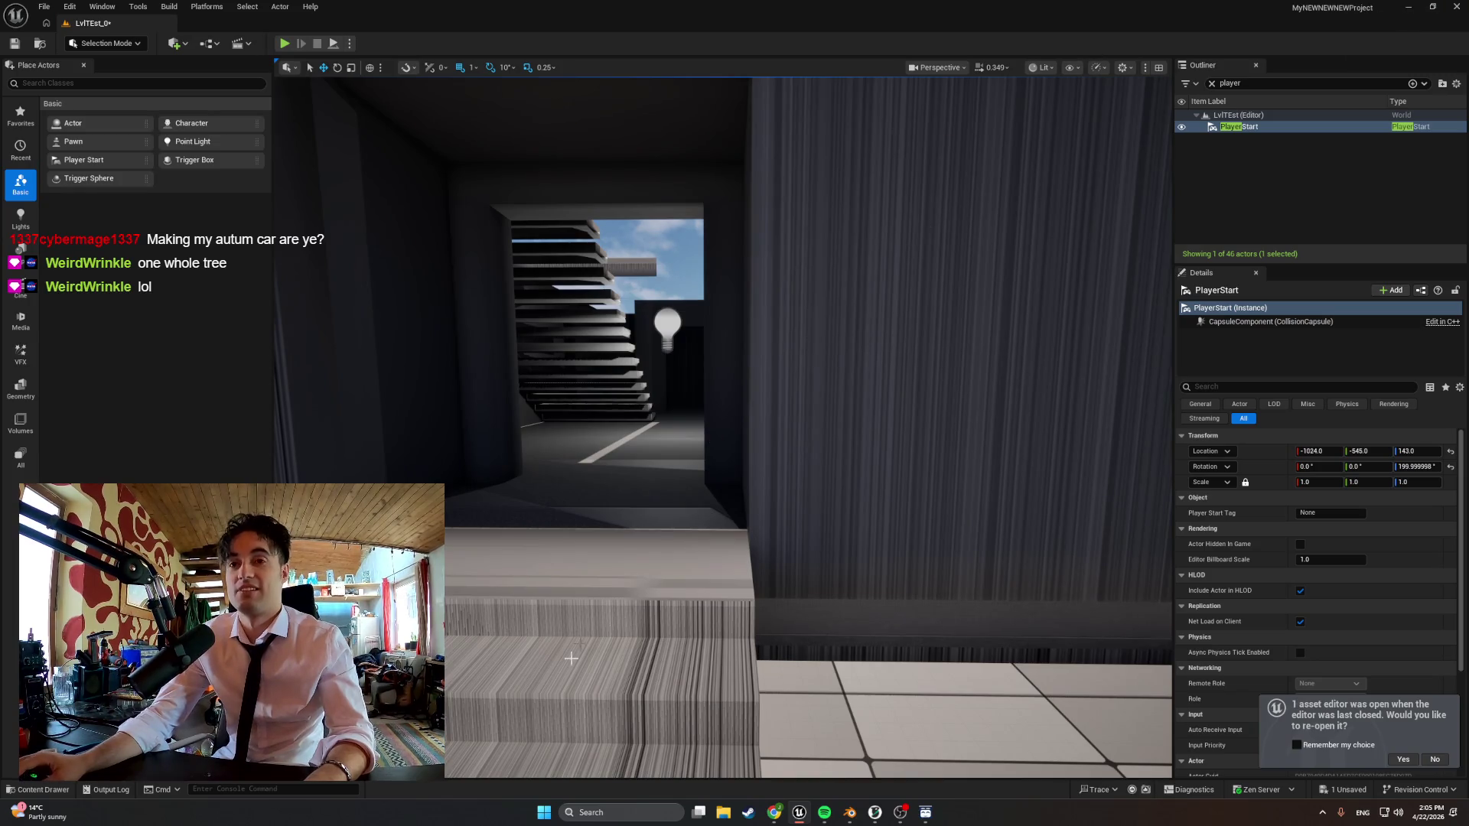
pyautogui.scroll(-4, 602, 607)
pyautogui.hotkey('ctrl', 'space')
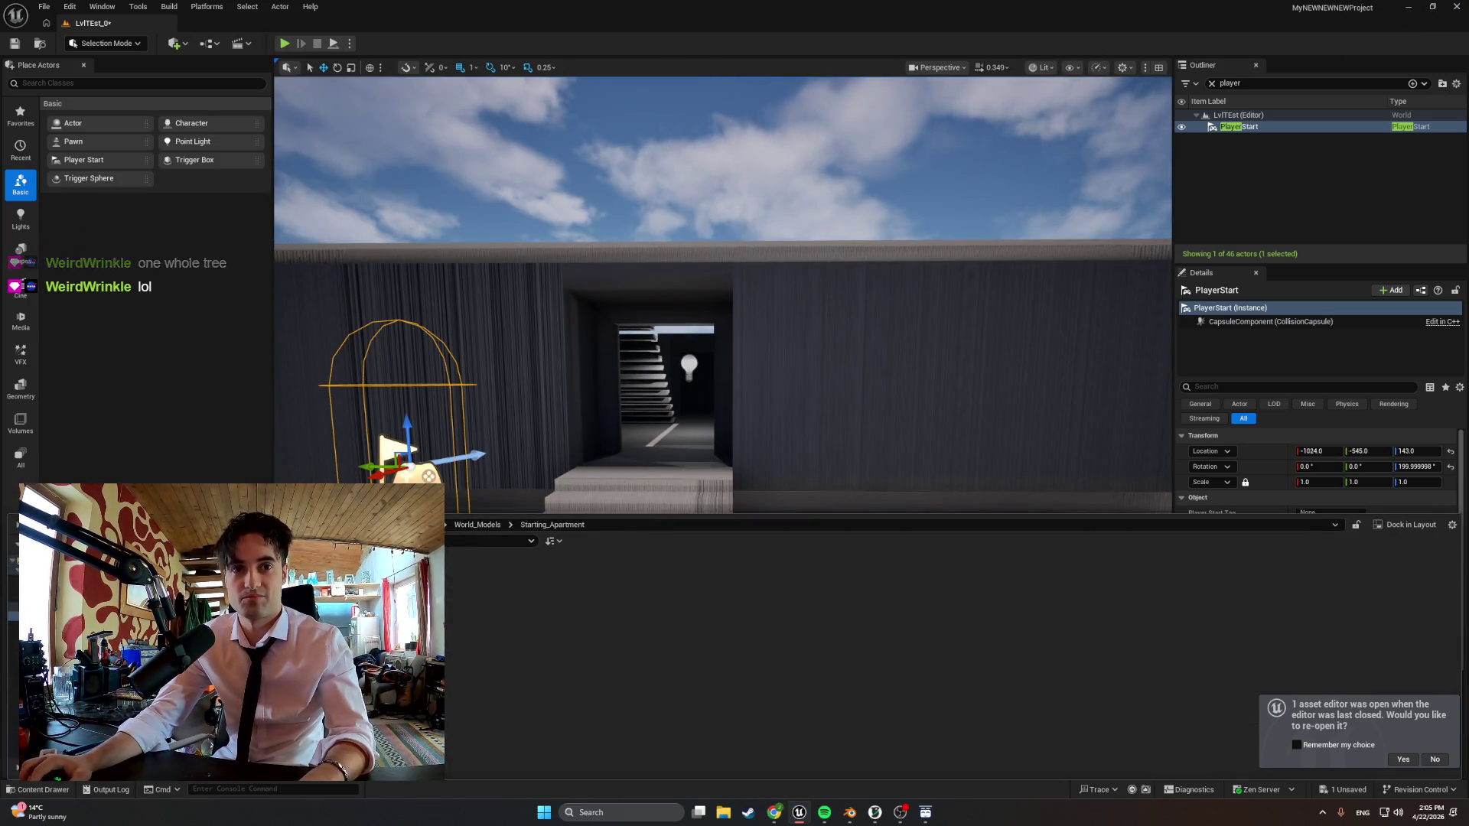
pyautogui.rightClick(390, 482)
pyautogui.click(229, 379)
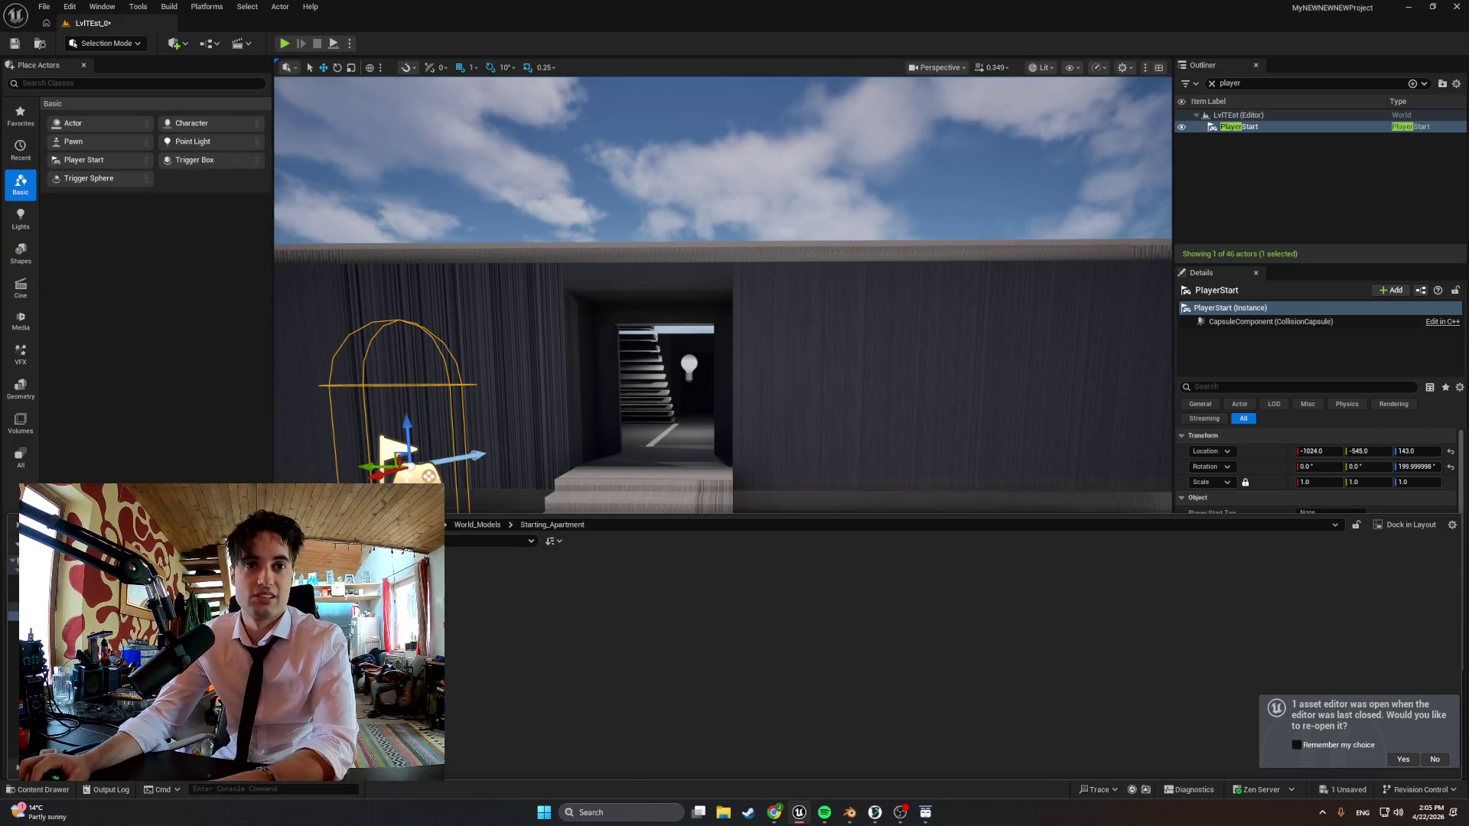
pyautogui.click(644, 594)
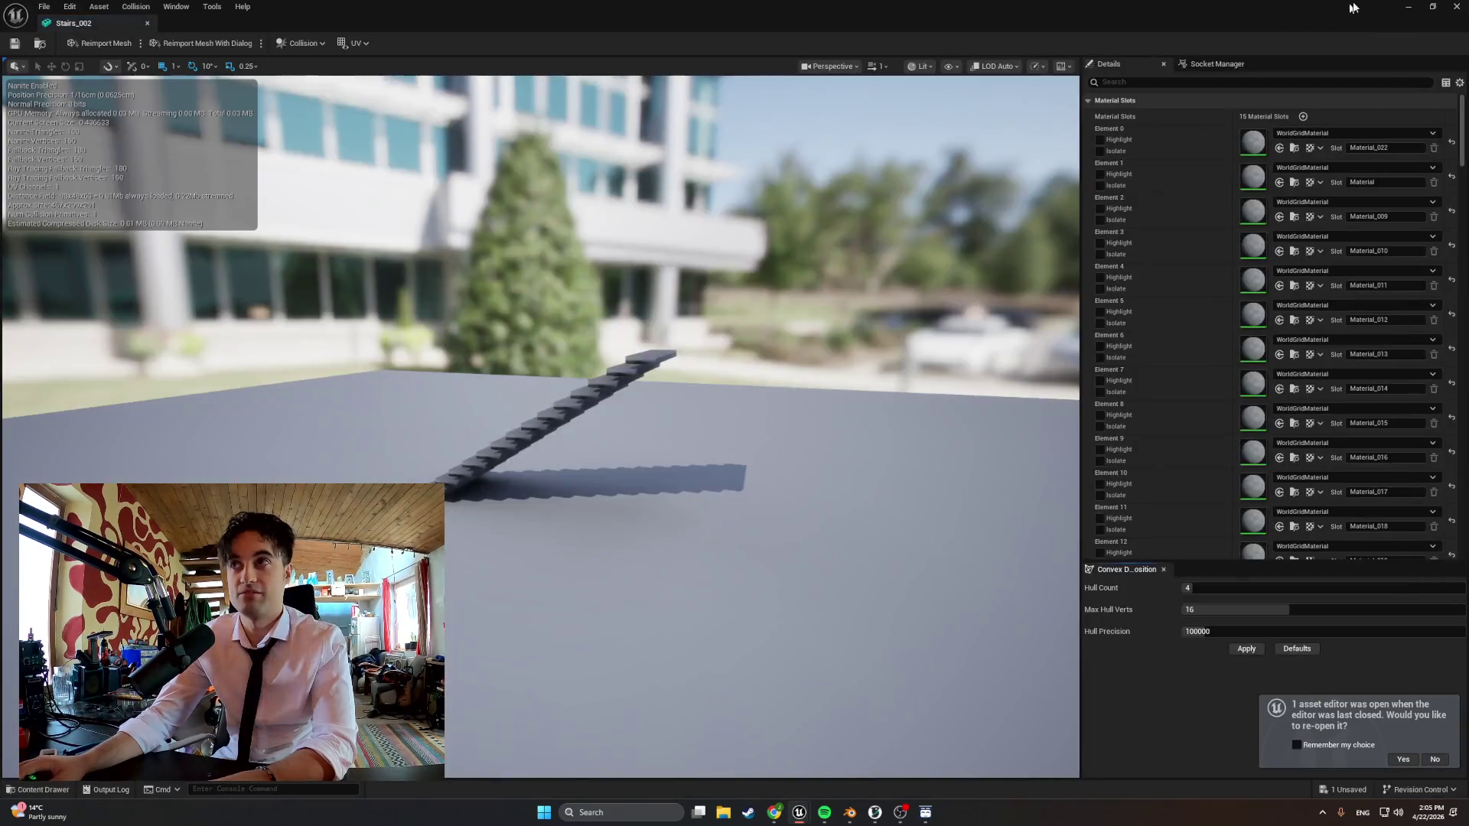
pyautogui.hotkey('ctrl', 'space')
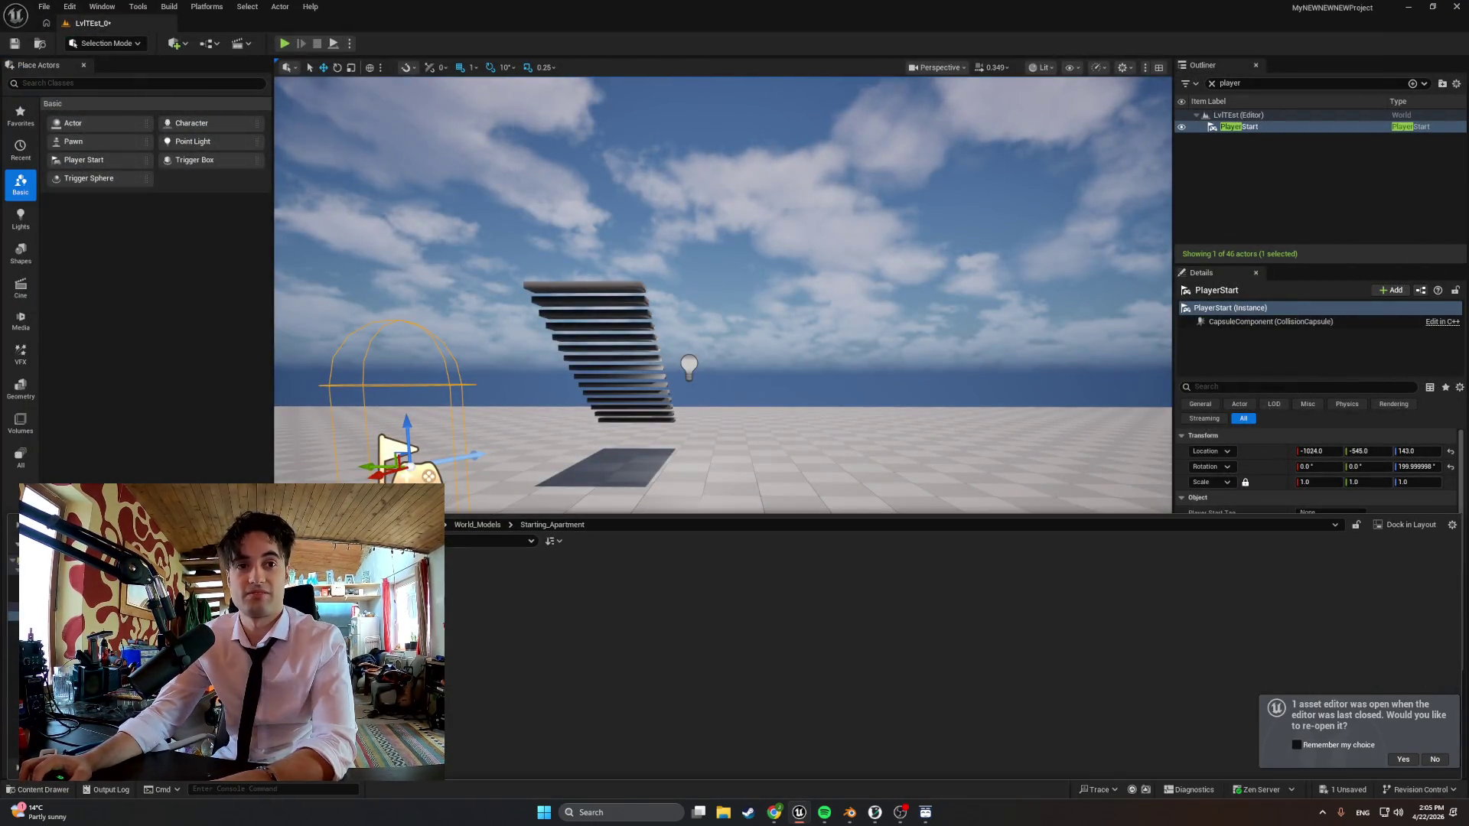
pyautogui.click(643, 594)
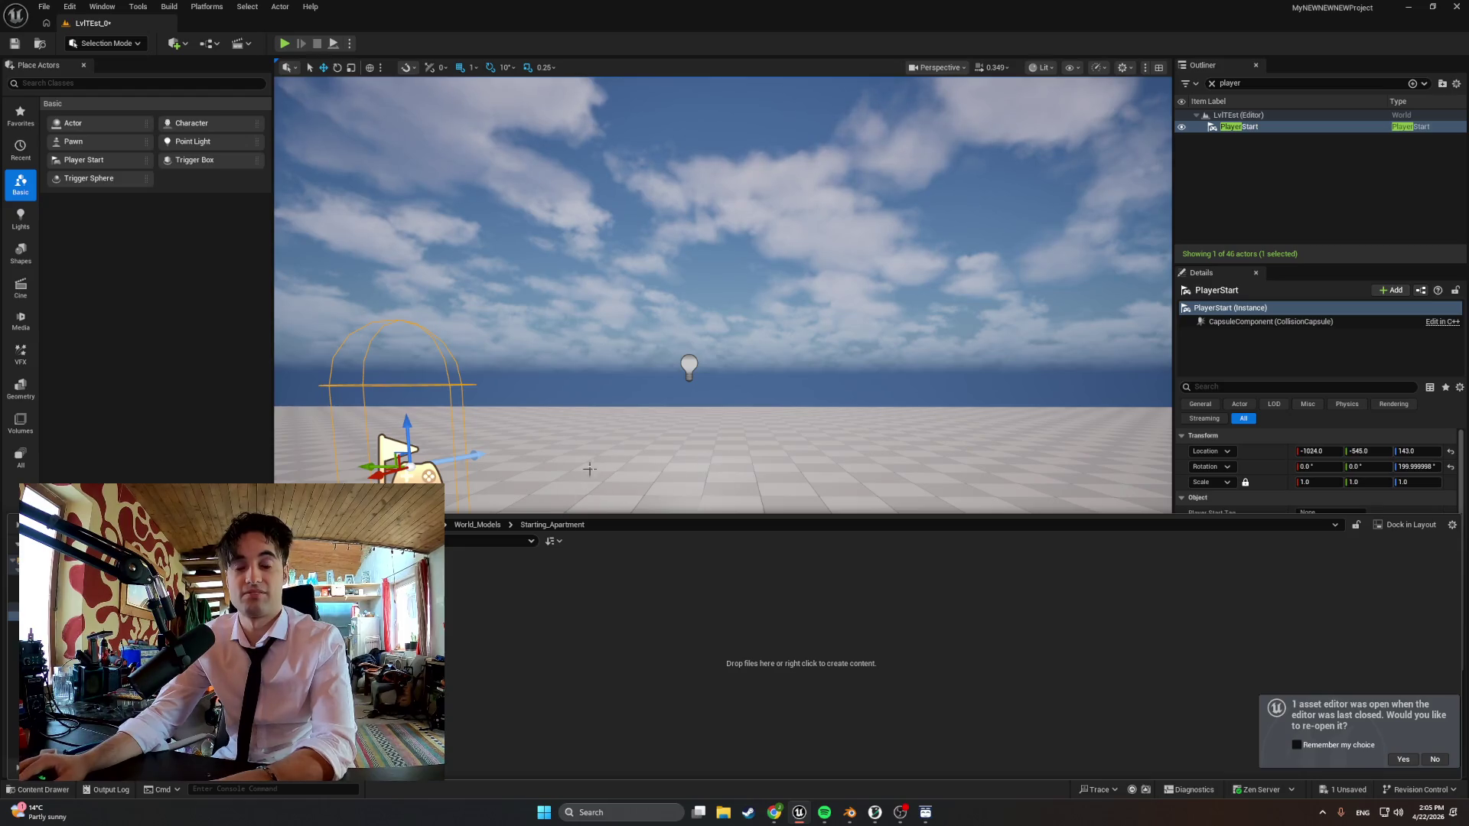
pyautogui.moveTo(580, 479); pyautogui.dragTo(579, 505)
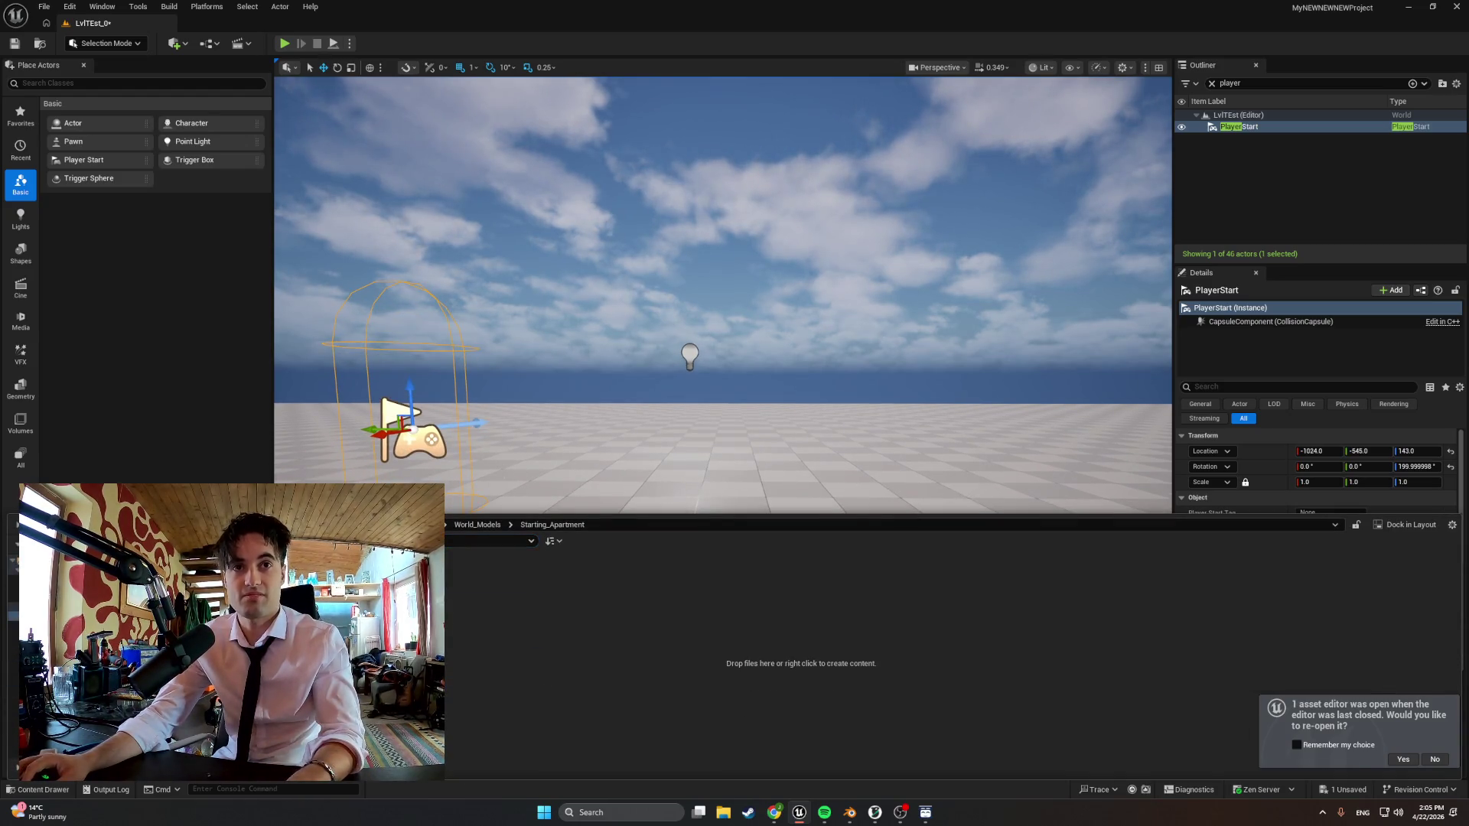
# Import the updated StartingApartmentBASE1.fbx into the Starting_Apartment folder
pyautogui.click(254, 165)
pyautogui.doubleClick(230, 109)
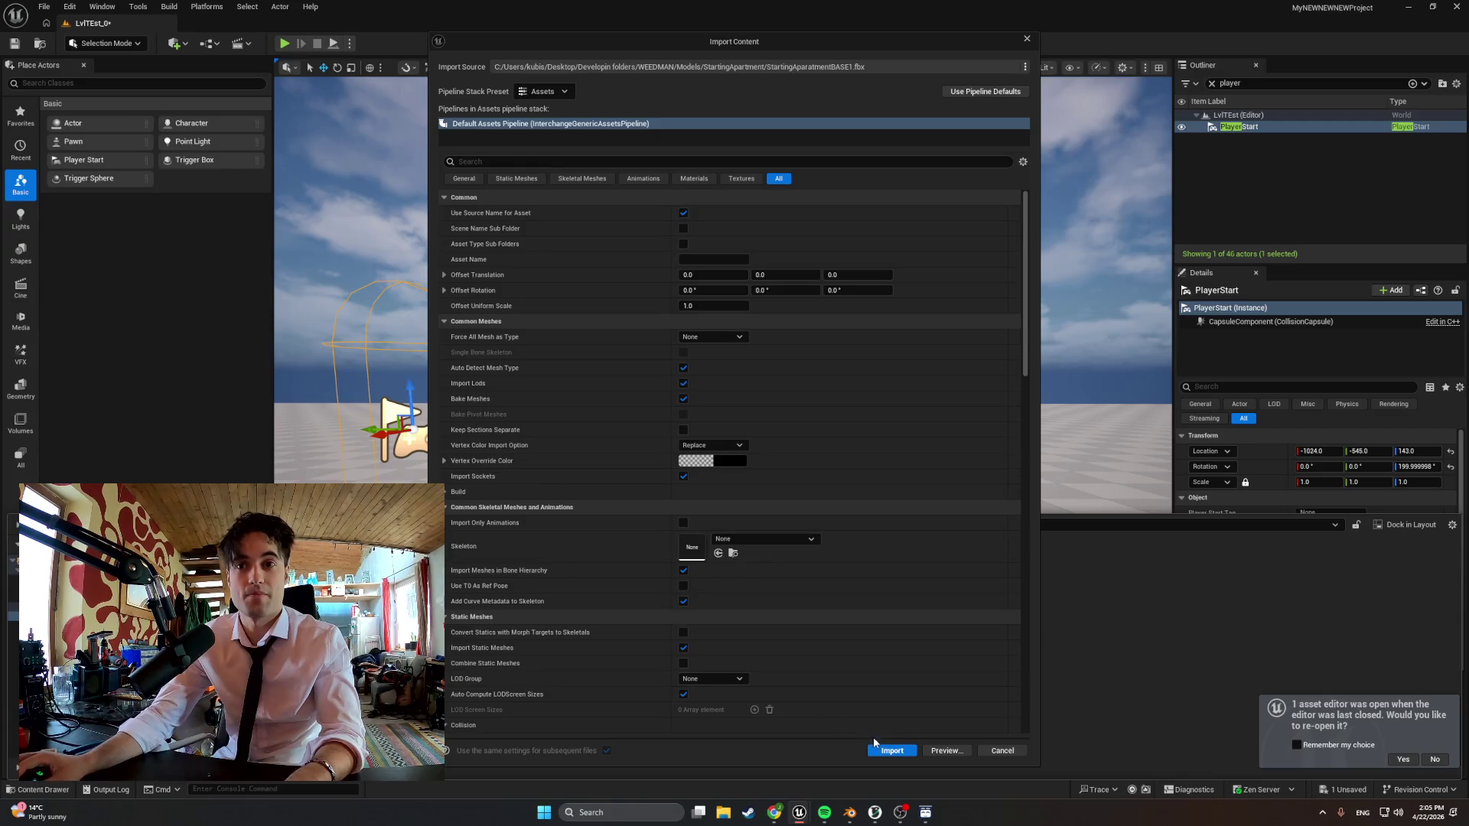
pyautogui.click(891, 750)
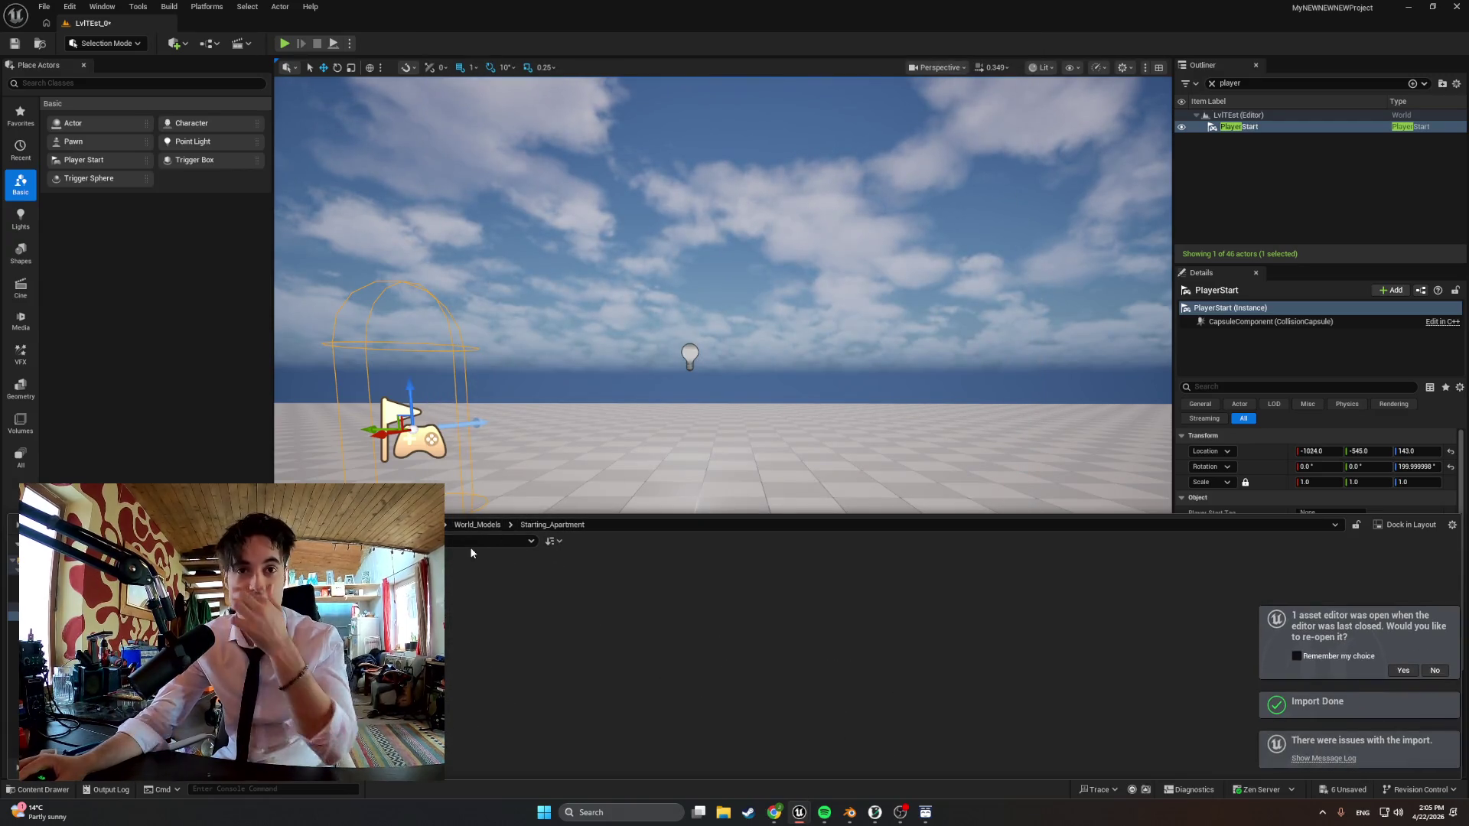
# Drag the imported apartment meshes from the Content Drawer into the level and open the Cube mesh
pyautogui.hotkey('ctrl', 'space')
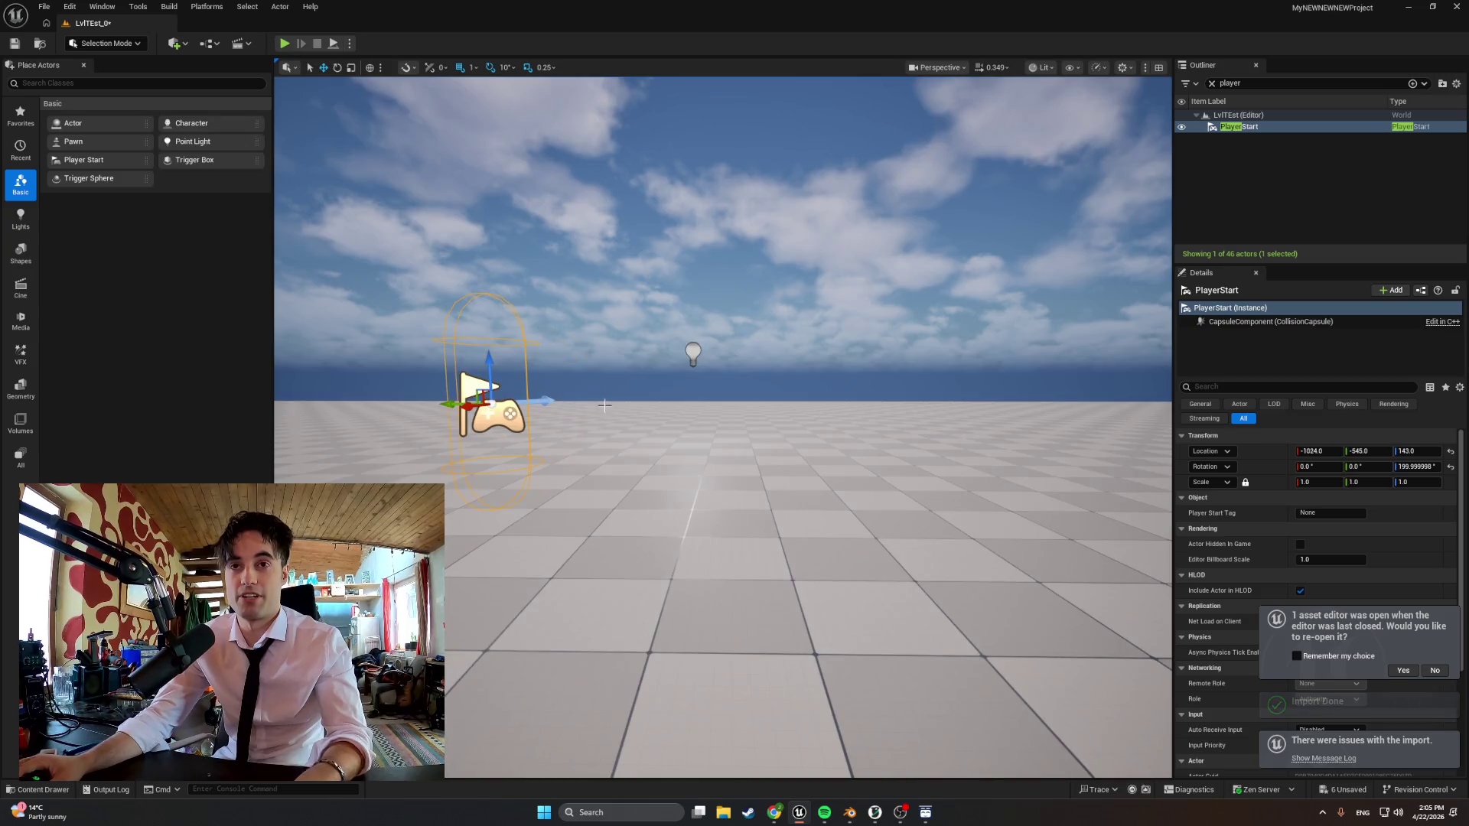
pyautogui.scroll(2, 665, 550)
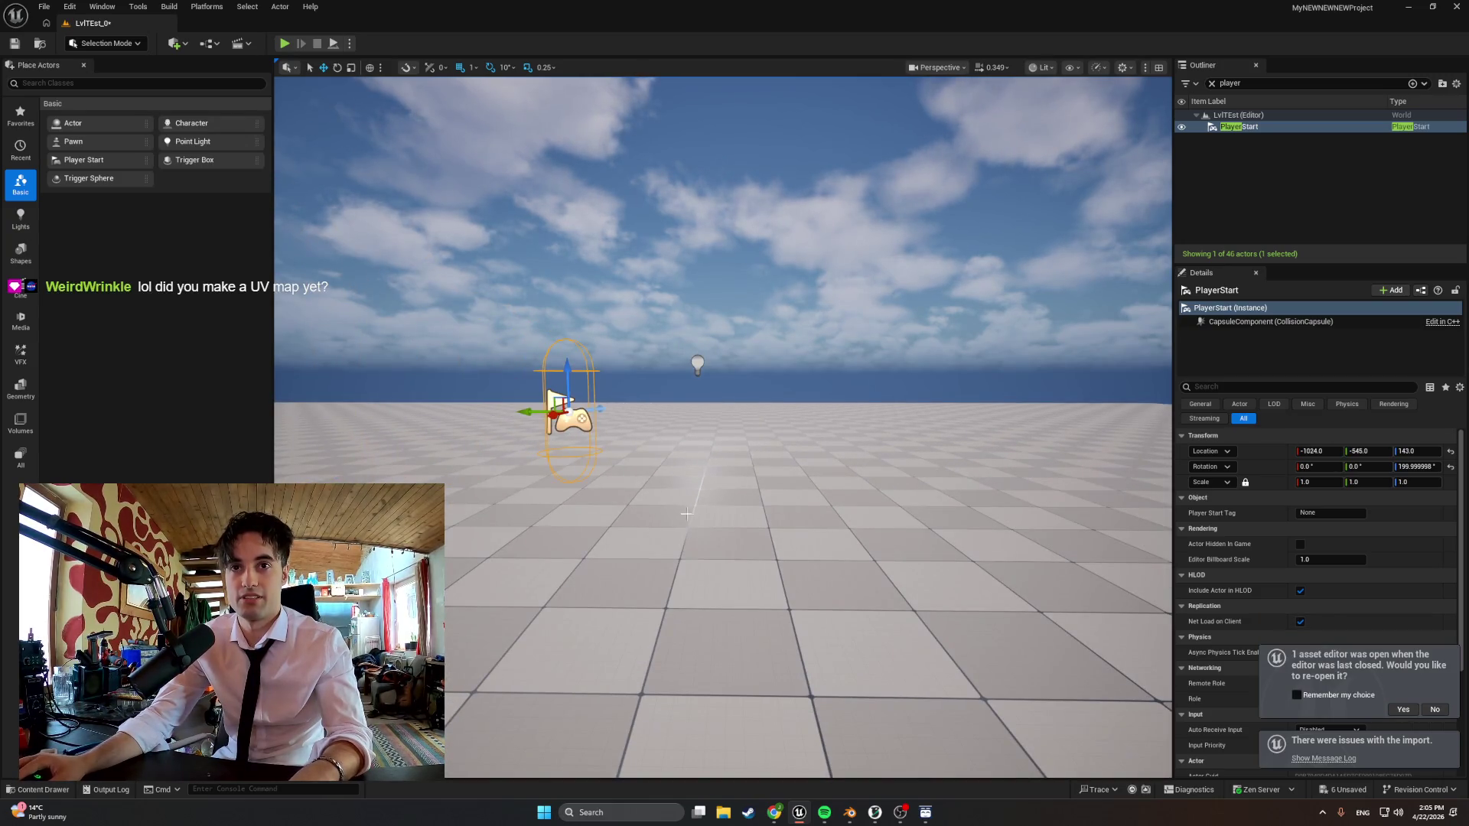
pyautogui.hotkey('ctrl', 'space')
pyautogui.moveTo(481, 689)
pyautogui.mouseDown()
pyautogui.moveTo(700, 406)
pyautogui.moveTo(702, 368)
pyautogui.mouseUp()
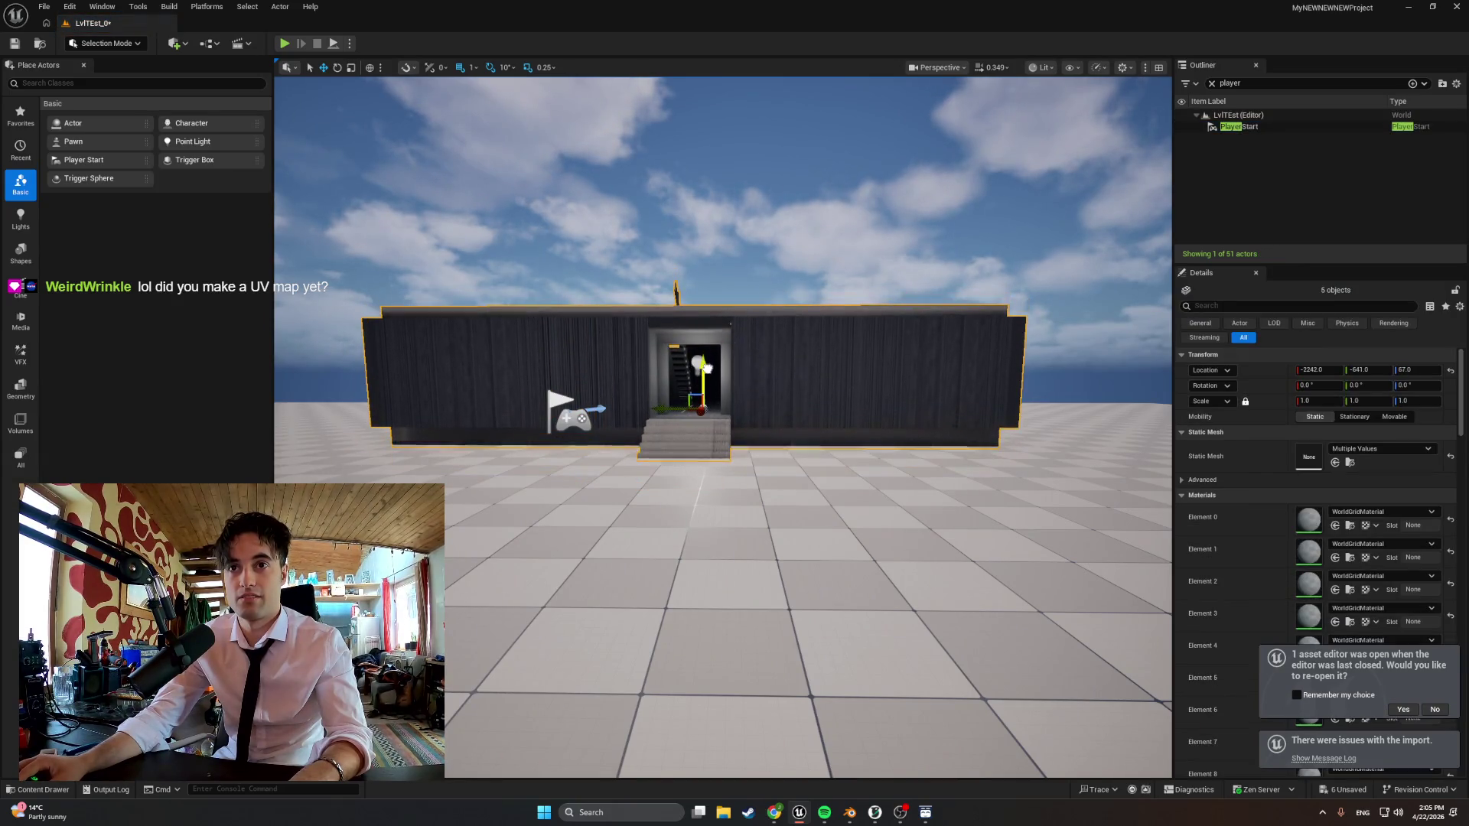
pyautogui.scroll(5, 706, 367)
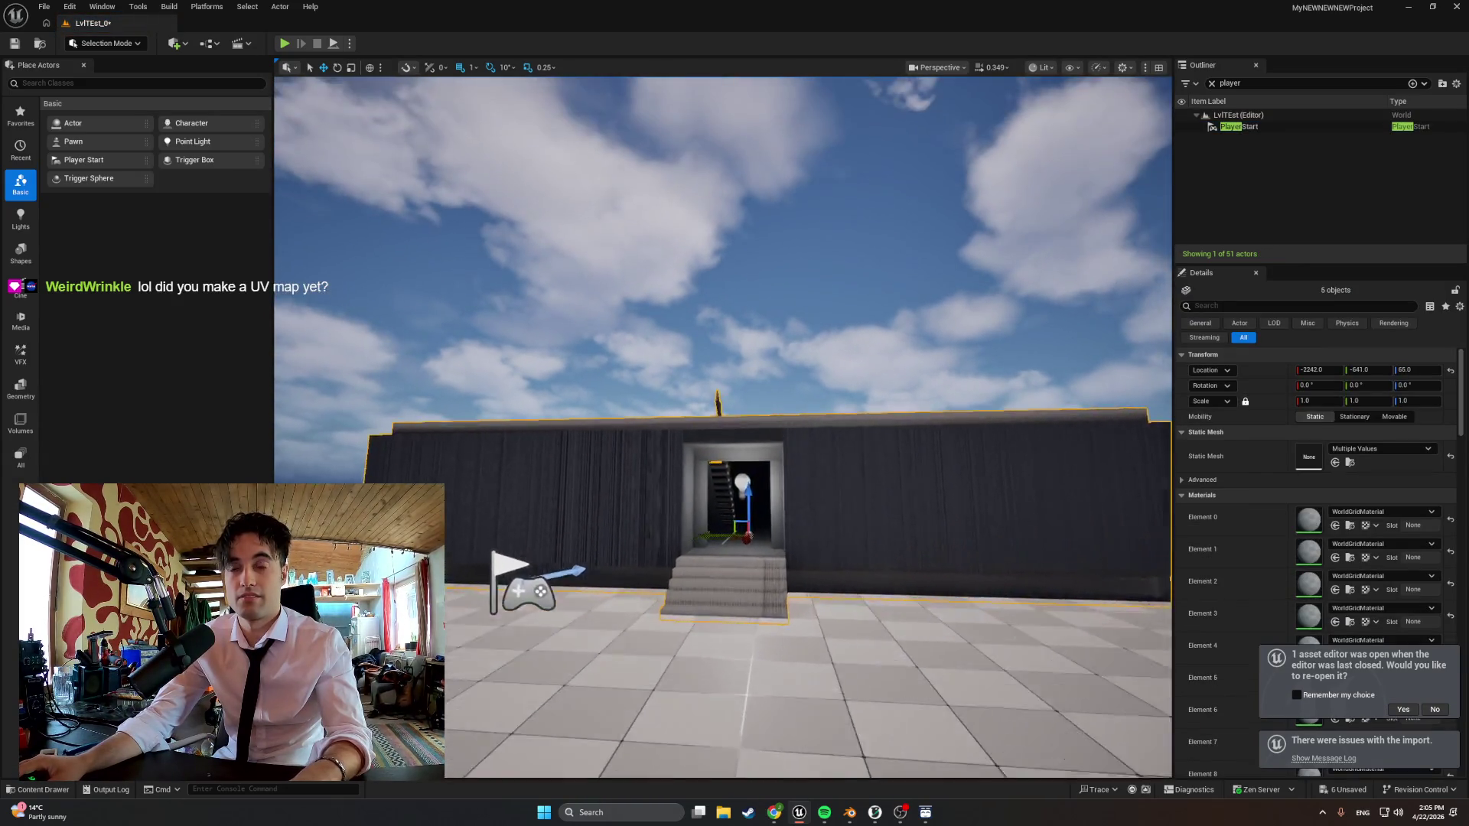
pyautogui.hotkey('ctrl', 'space')
pyautogui.doubleClick(706, 596)
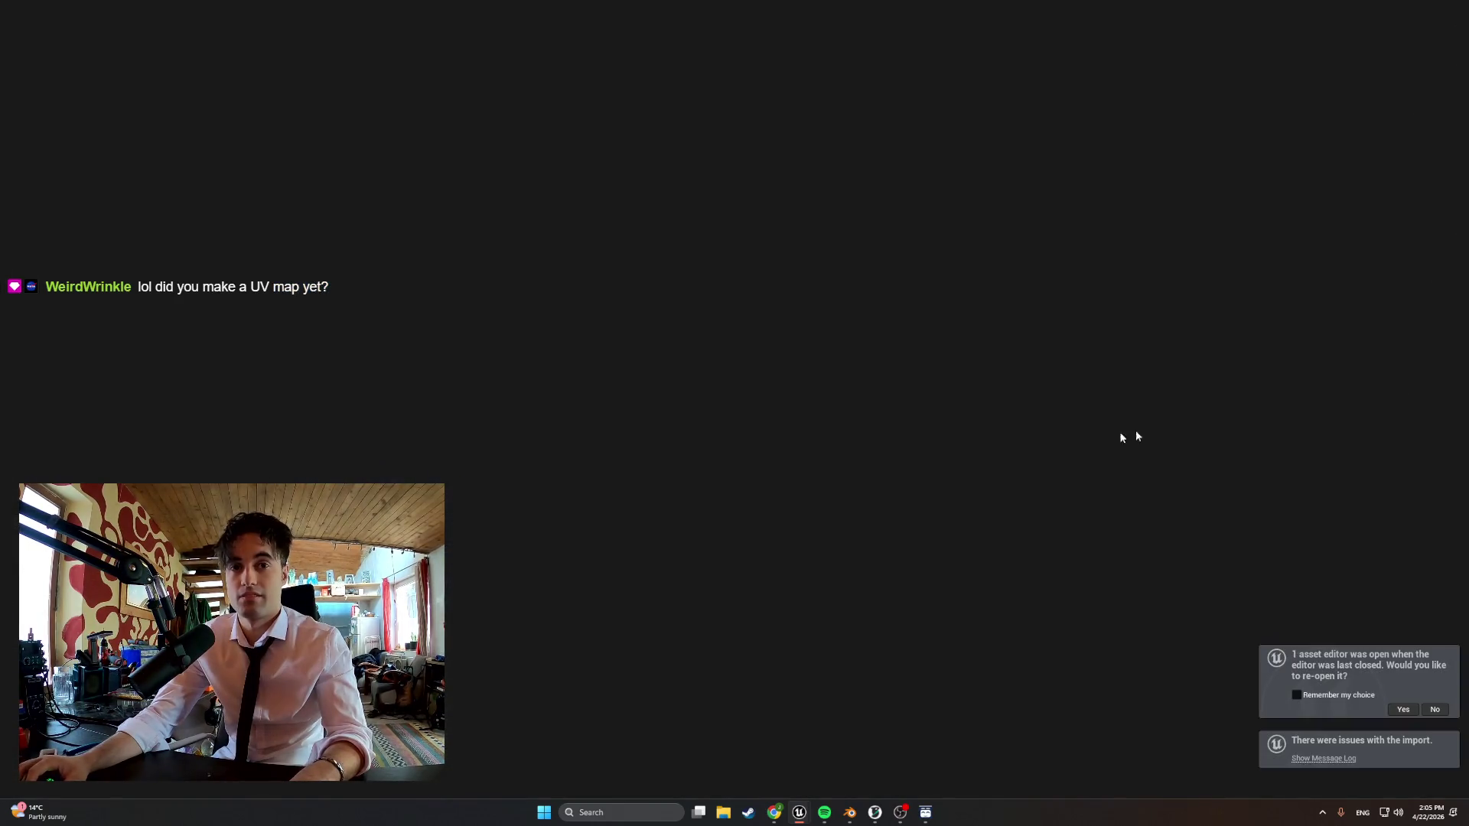
pyautogui.scroll(-3, 1300, 394)
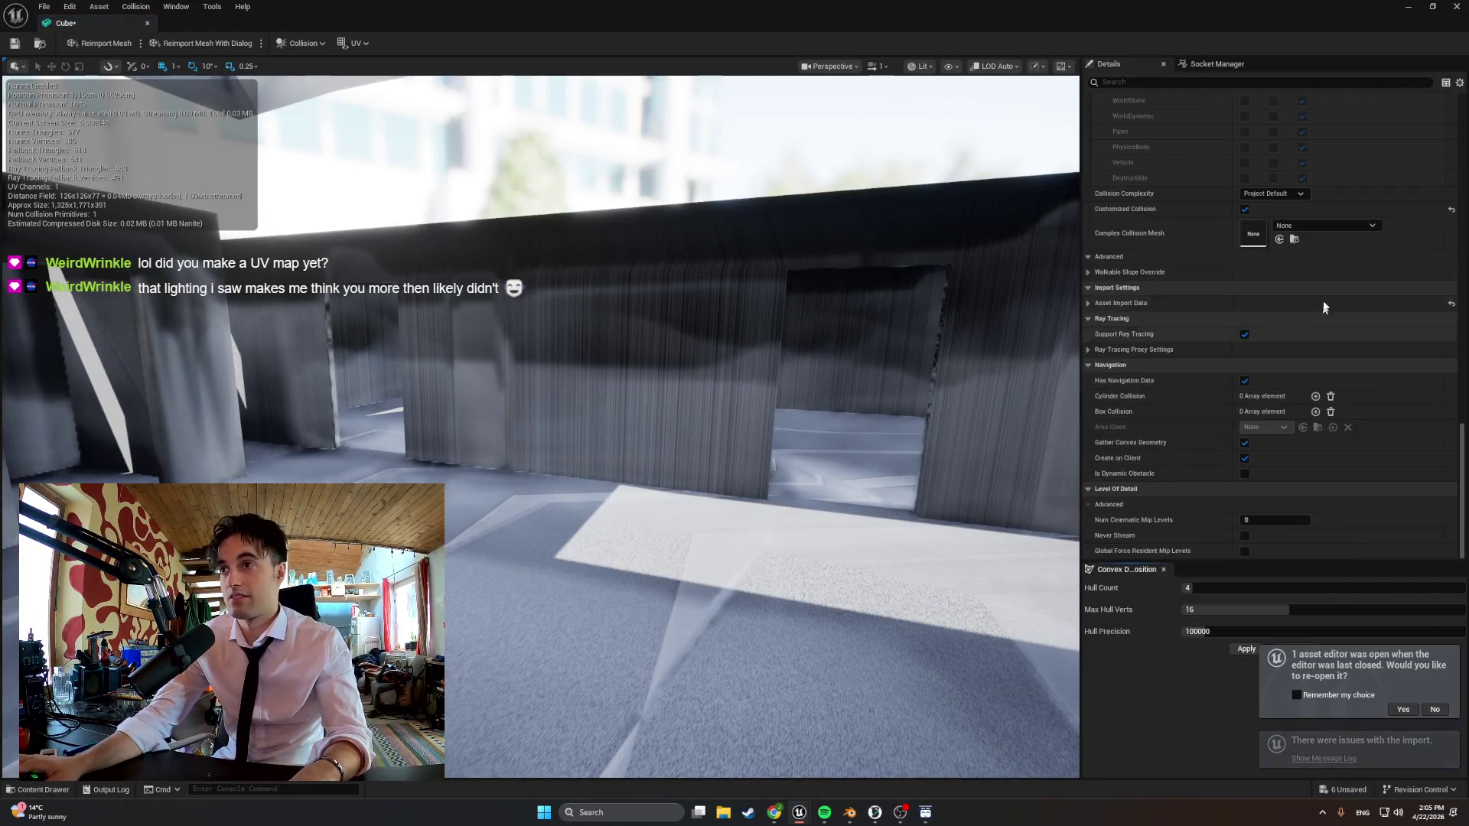
# Set the Cube mesh's Collision Complexity to Use Complex Collision As Simple and bring up the Plane mesh
pyautogui.click(1295, 193)
pyautogui.click(1273, 241)
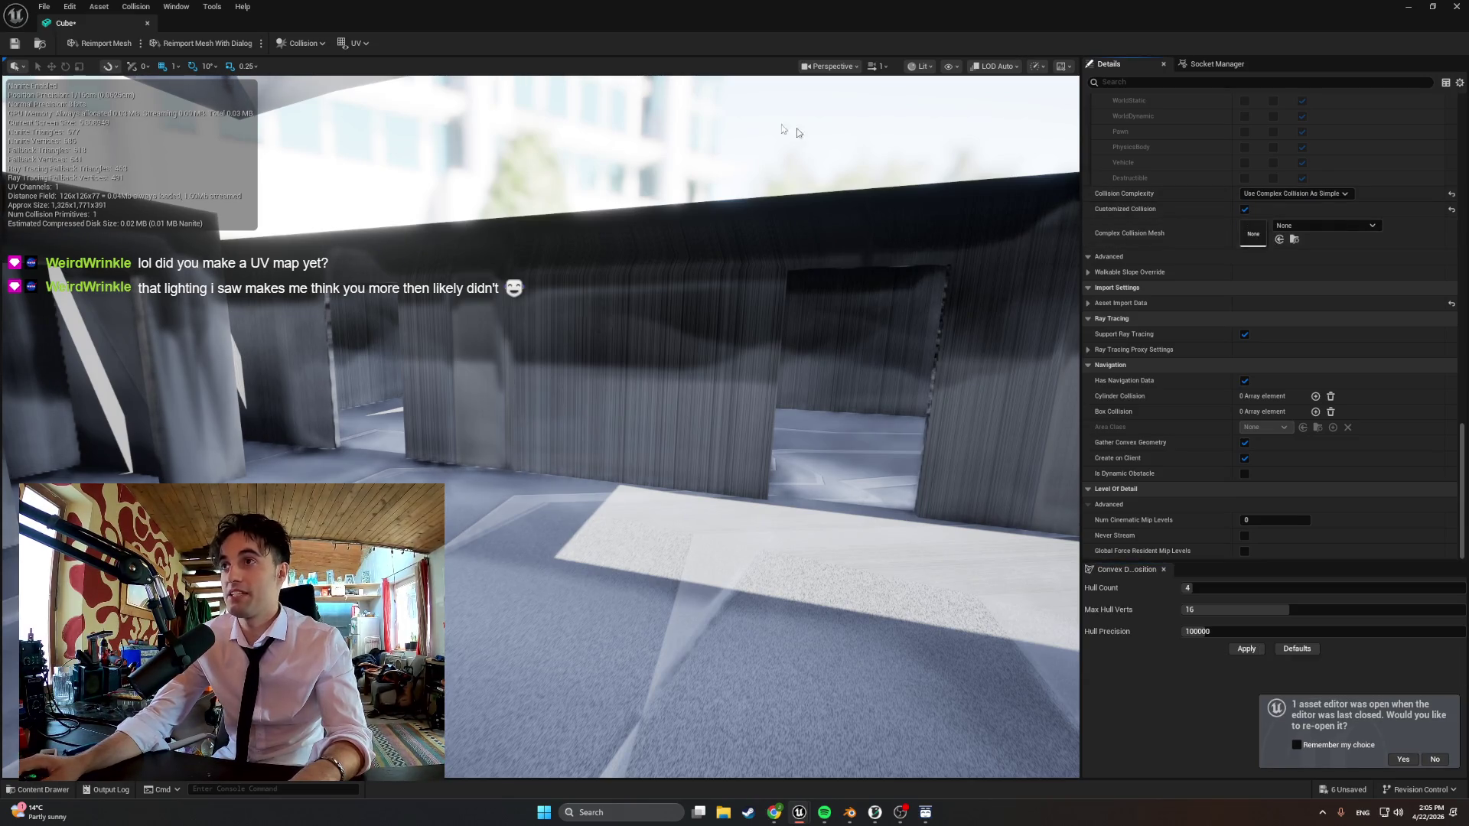
pyautogui.click(1420, 15)
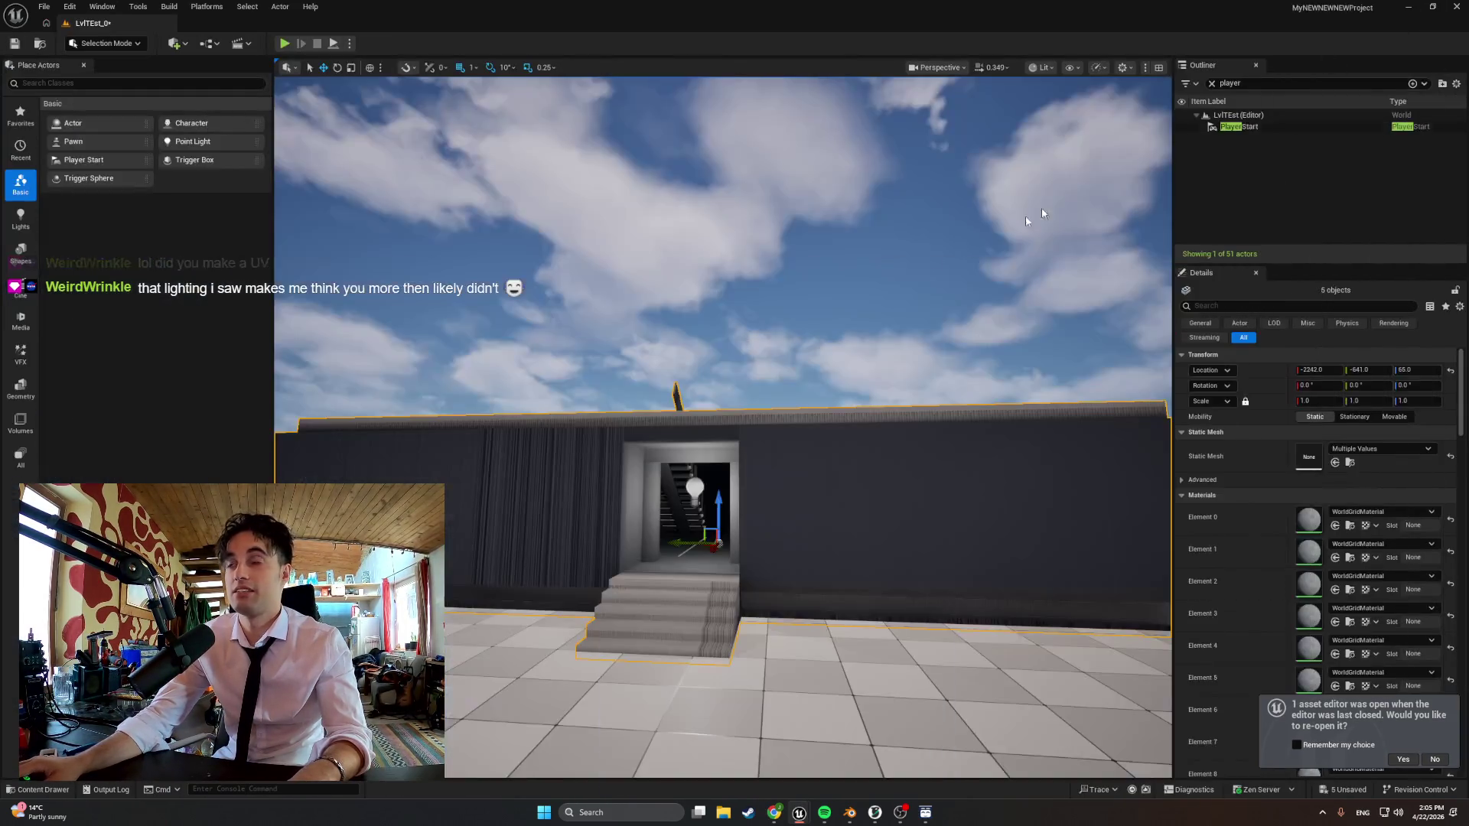
pyautogui.hotkey('ctrl', 'Tab')
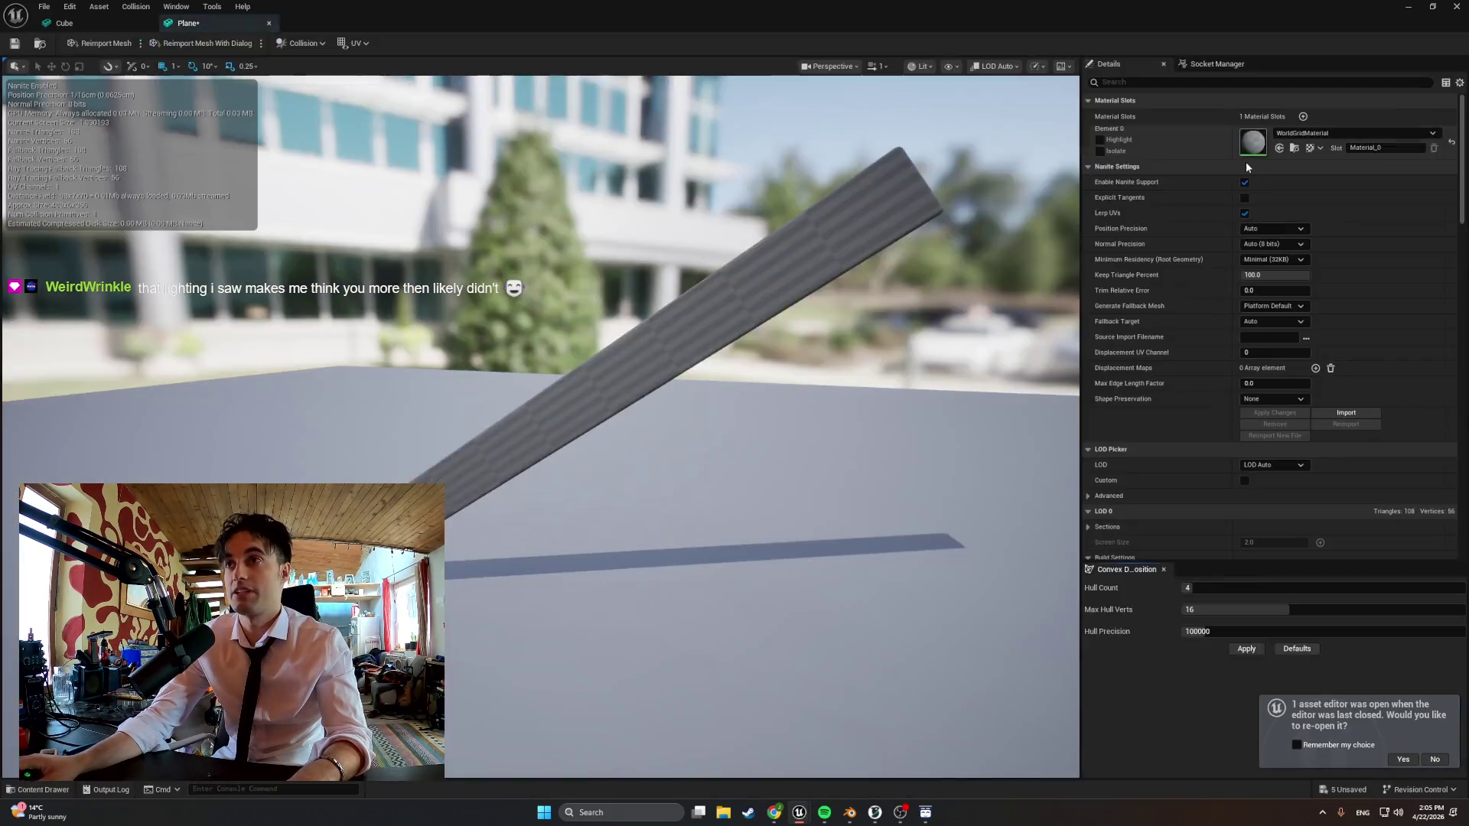
pyautogui.scroll(-5, 1259, 265)
pyautogui.scroll(-10, 1258, 265)
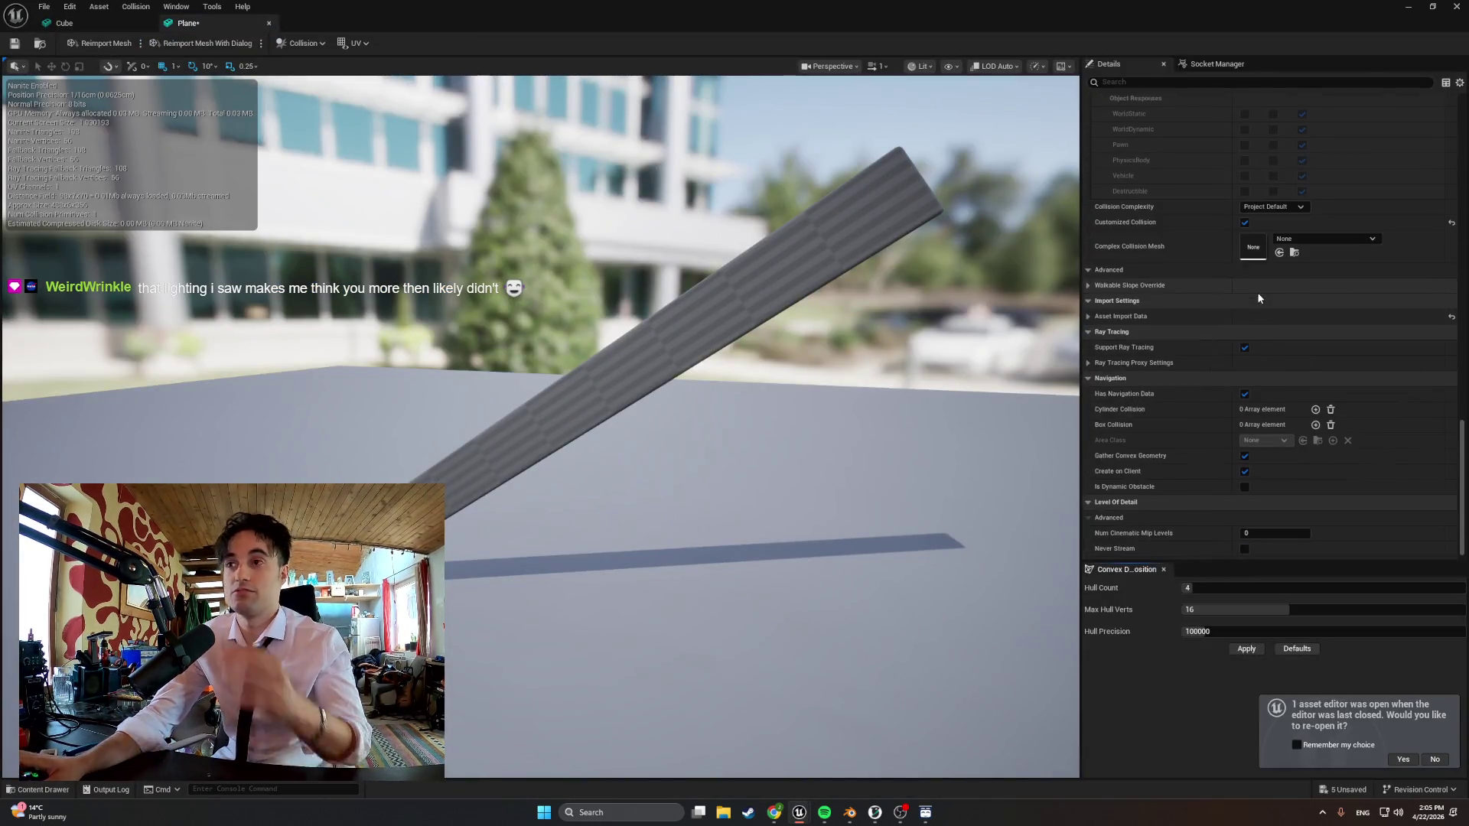
# Give the Plane railing mesh complex-as-simple collision, then open Stairs_002 from the Content Browser
pyautogui.click(1263, 268)
pyautogui.click(1290, 238)
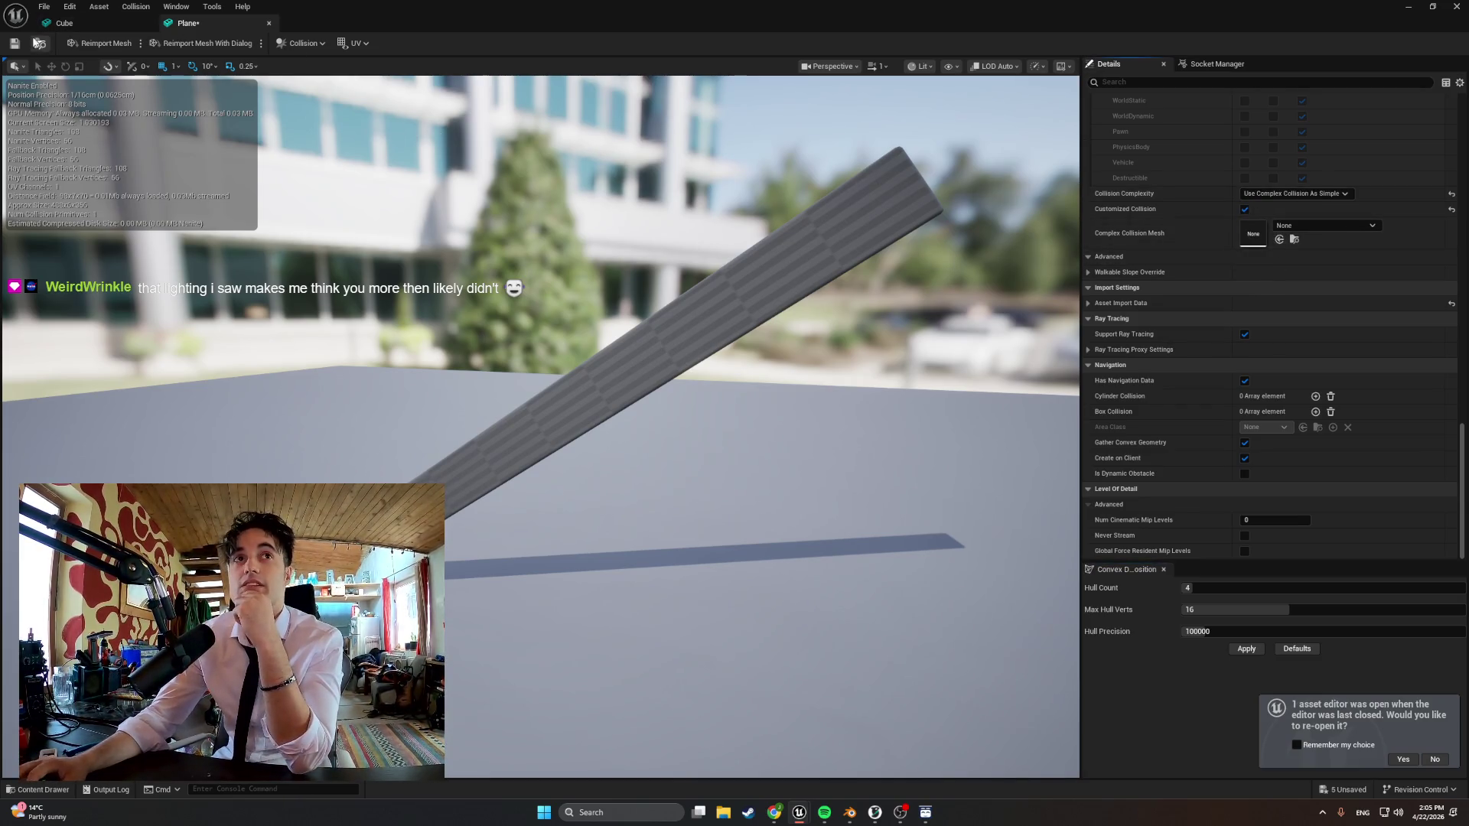
pyautogui.click(35, 790)
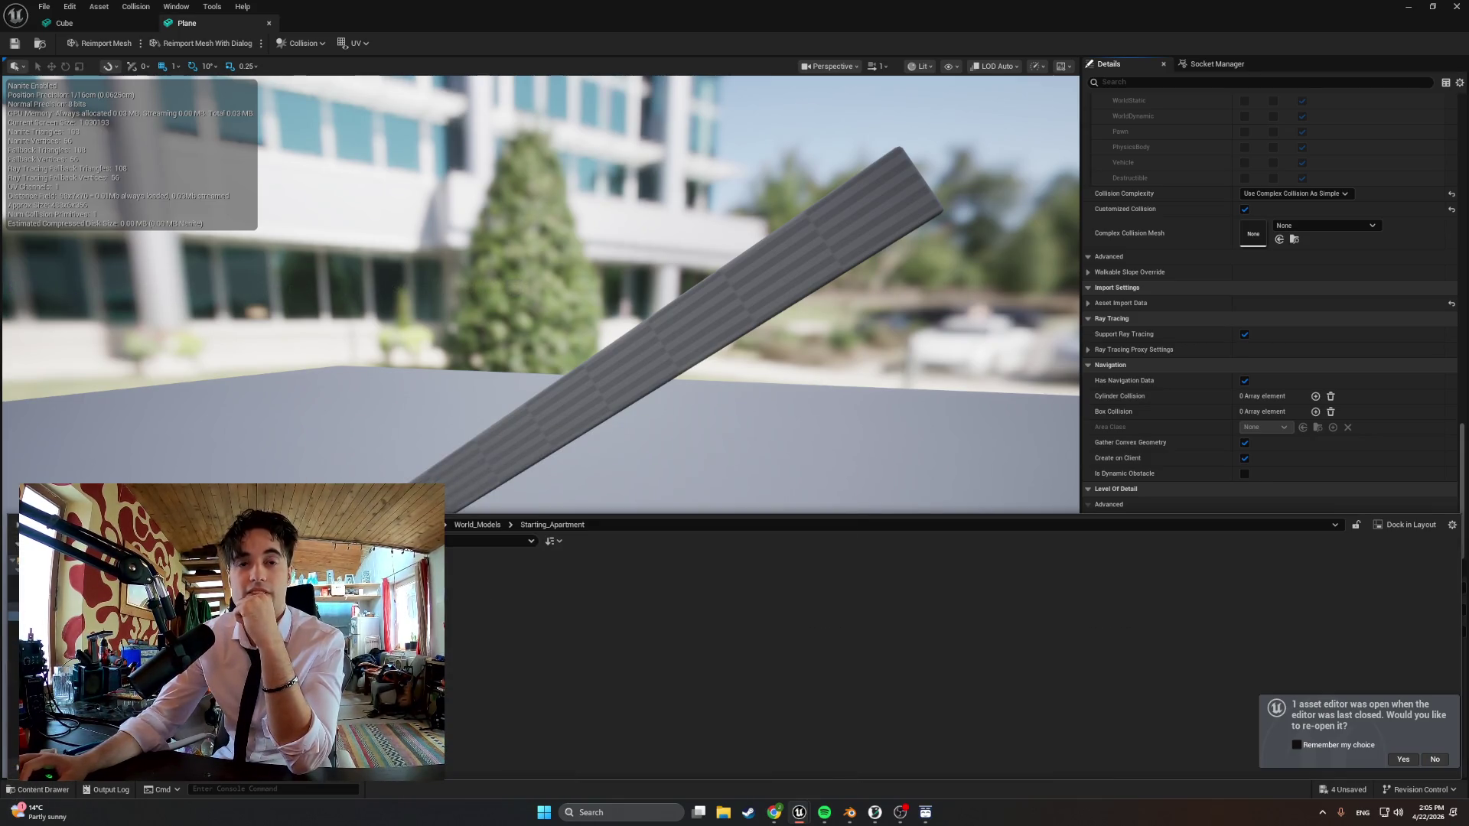
pyautogui.doubleClick(551, 644)
pyautogui.scroll(-10, 1237, 316)
pyautogui.scroll(-8, 1237, 315)
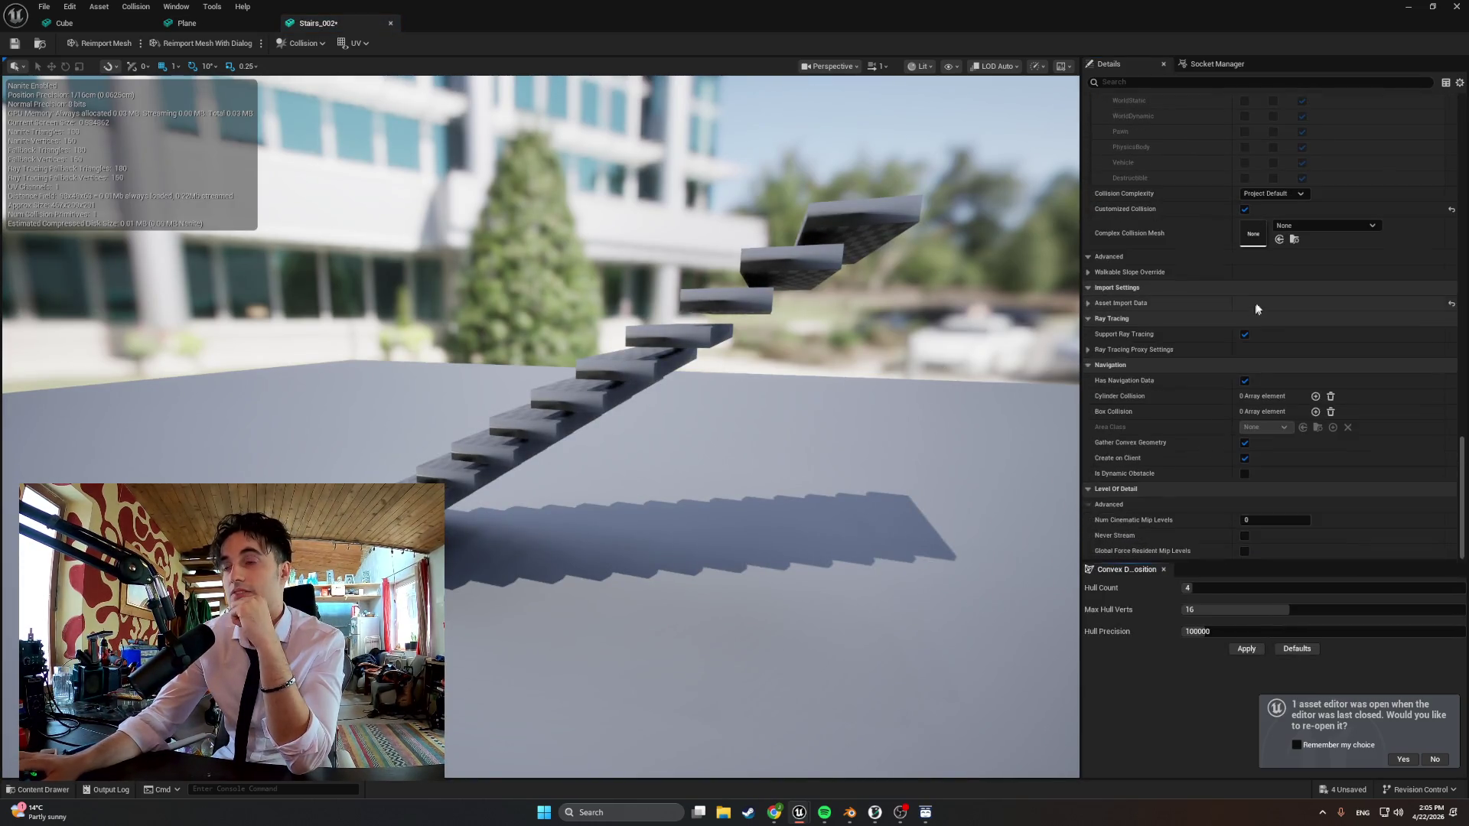
# Set Stairs_002 to Use Complex Collision As Simple, assign Material_001 to Element 0, and return to the level
pyautogui.click(1275, 248)
pyautogui.click(1289, 292)
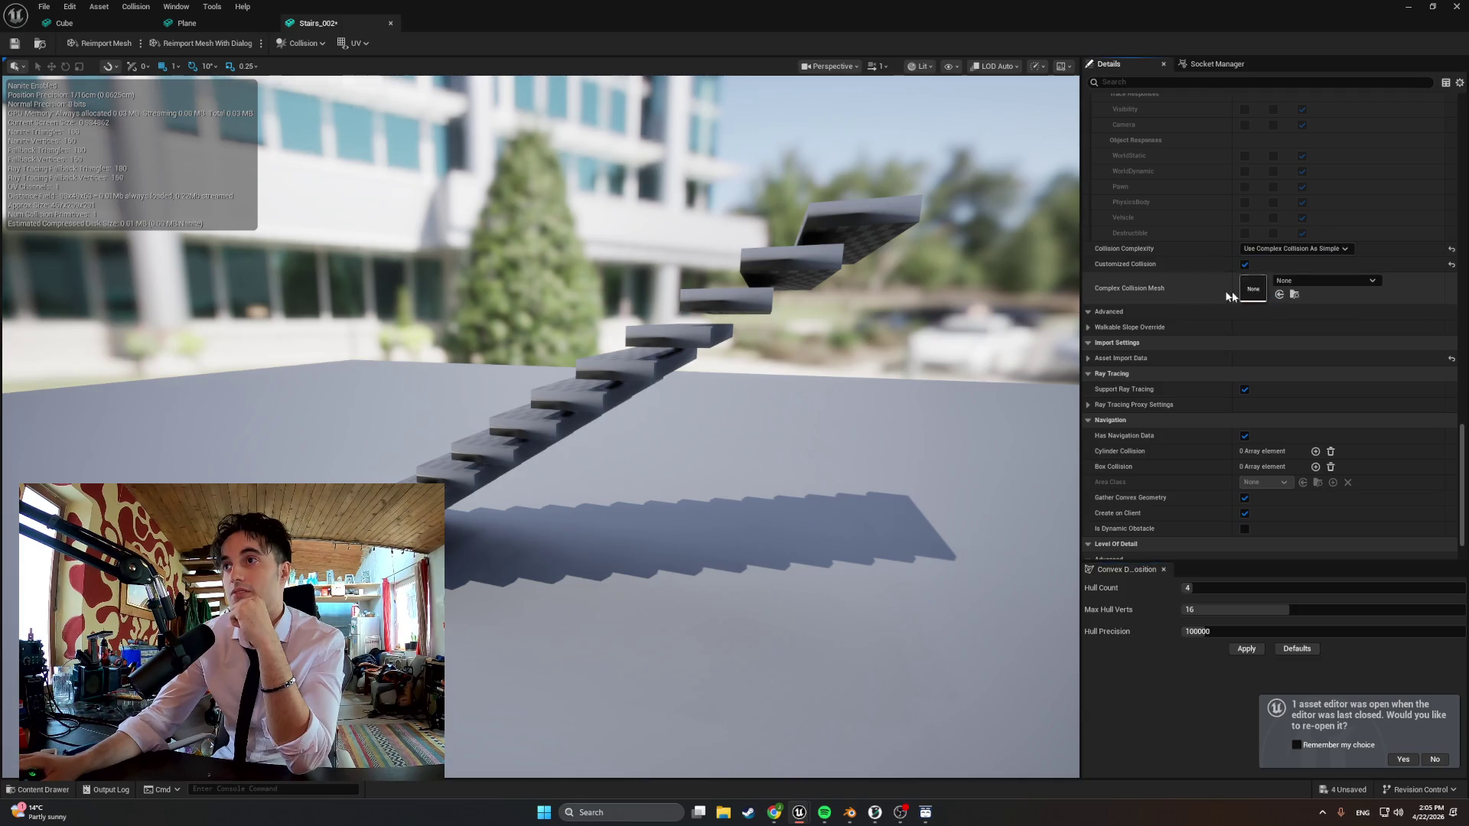
pyautogui.scroll(10, 1265, 260)
pyautogui.scroll(10, 1266, 259)
pyautogui.scroll(8, 1266, 259)
pyautogui.scroll(8, 1266, 259)
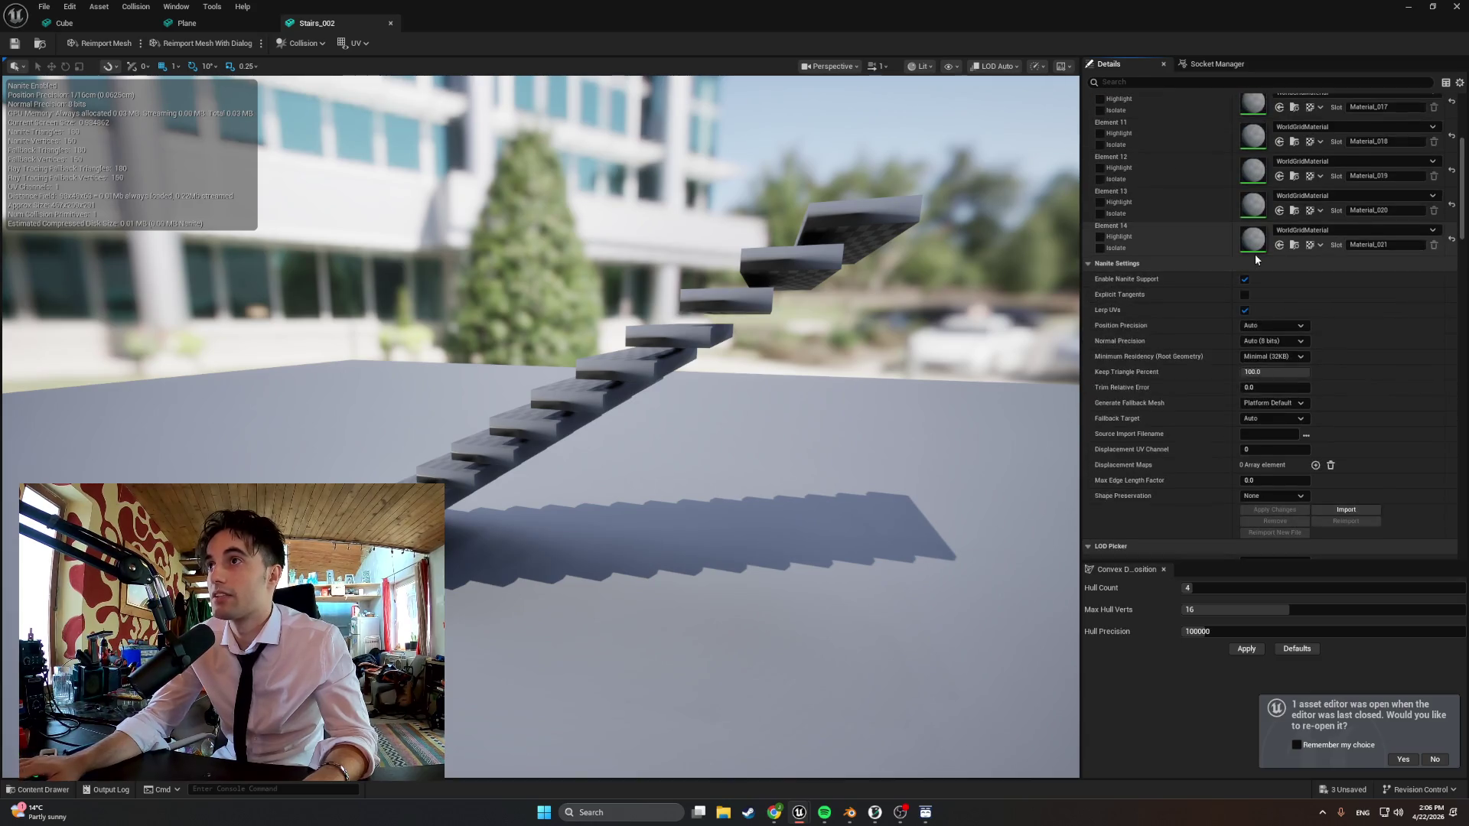
pyautogui.scroll(5, 1265, 260)
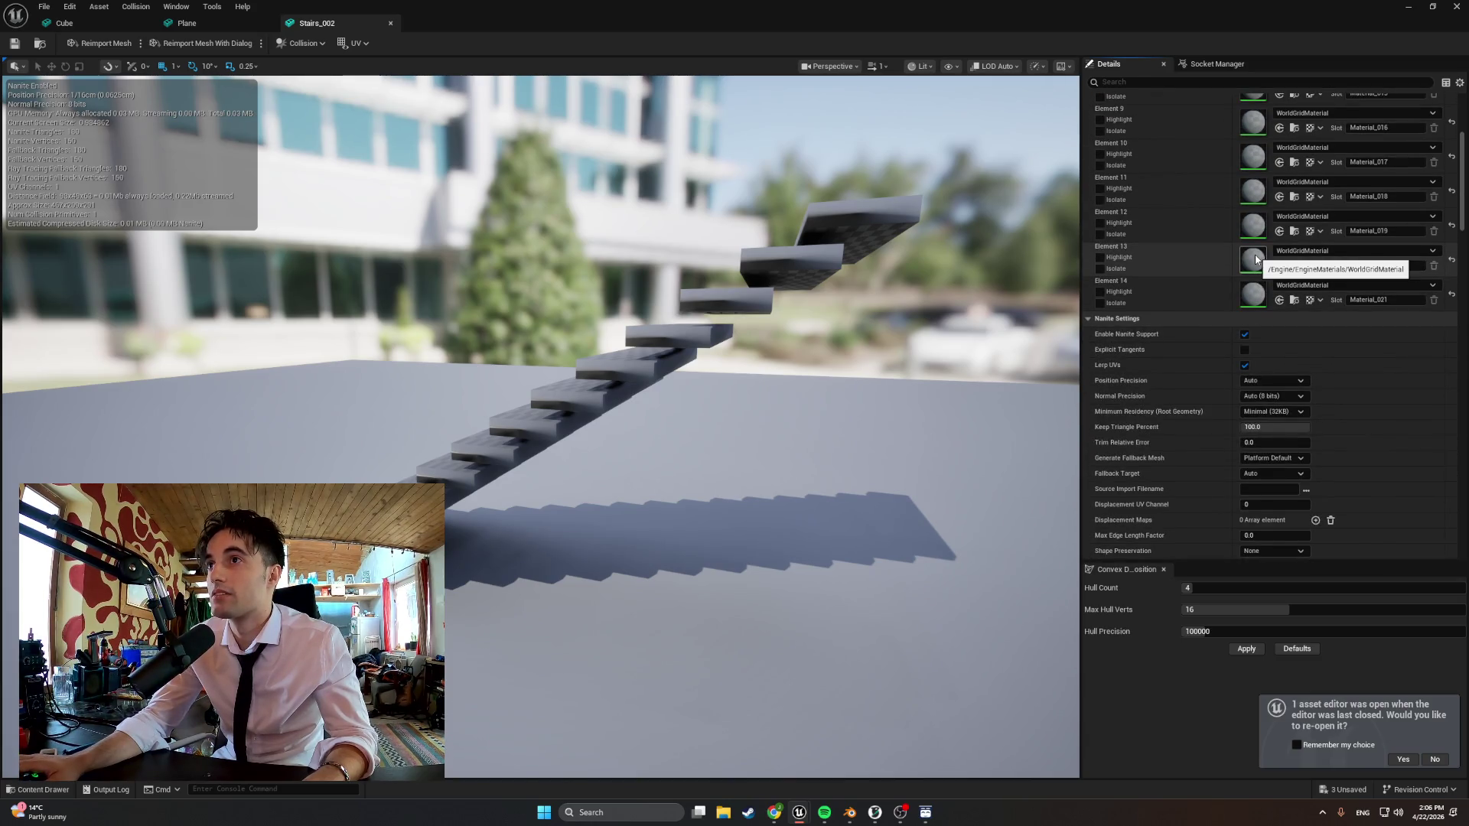
pyautogui.scroll(6, 1223, 264)
pyautogui.scroll(6, 1225, 264)
pyautogui.scroll(3, 1224, 263)
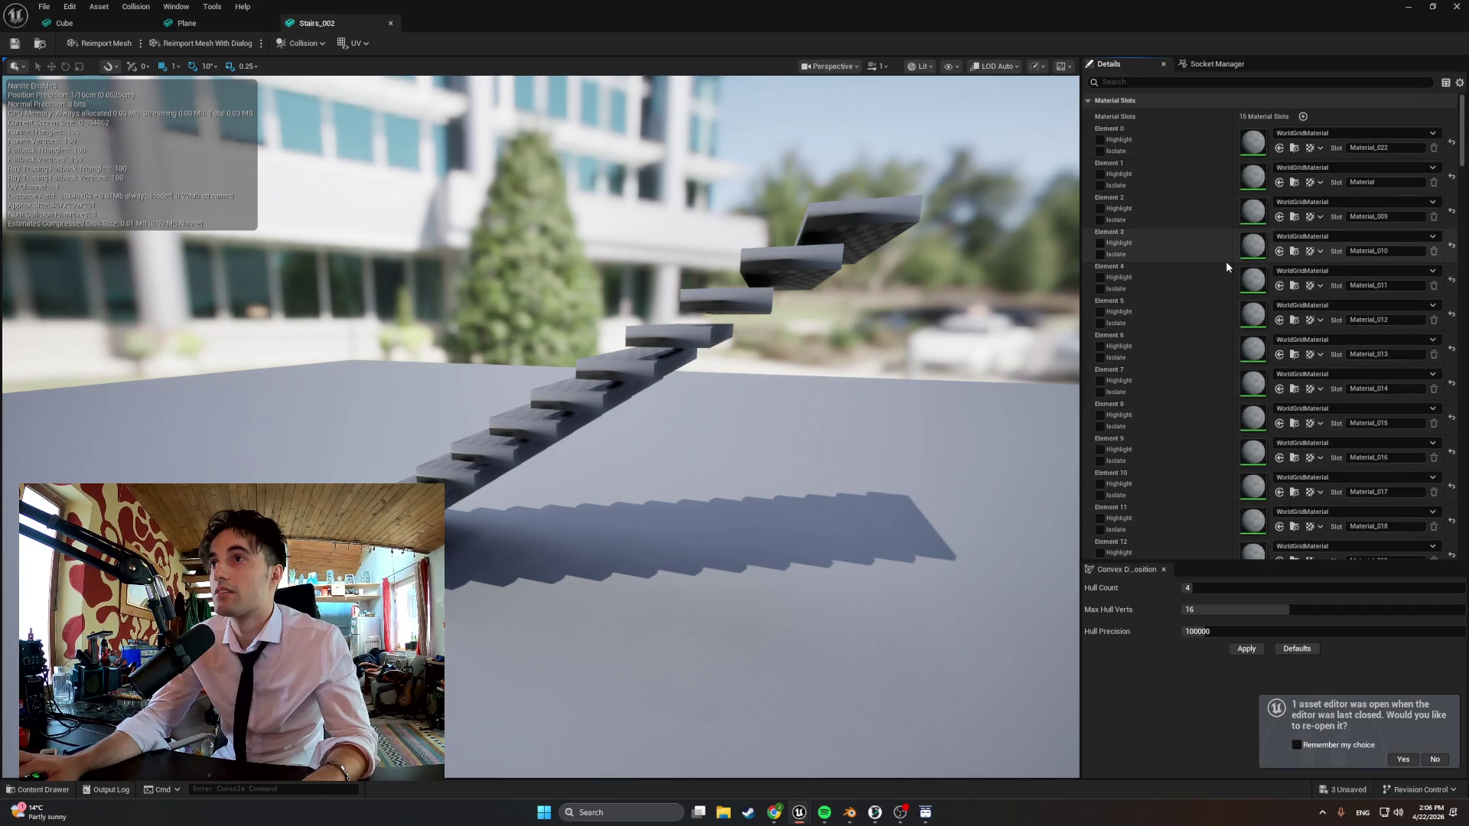
pyautogui.scroll(-6, 1165, 222)
pyautogui.scroll(-2, 1170, 220)
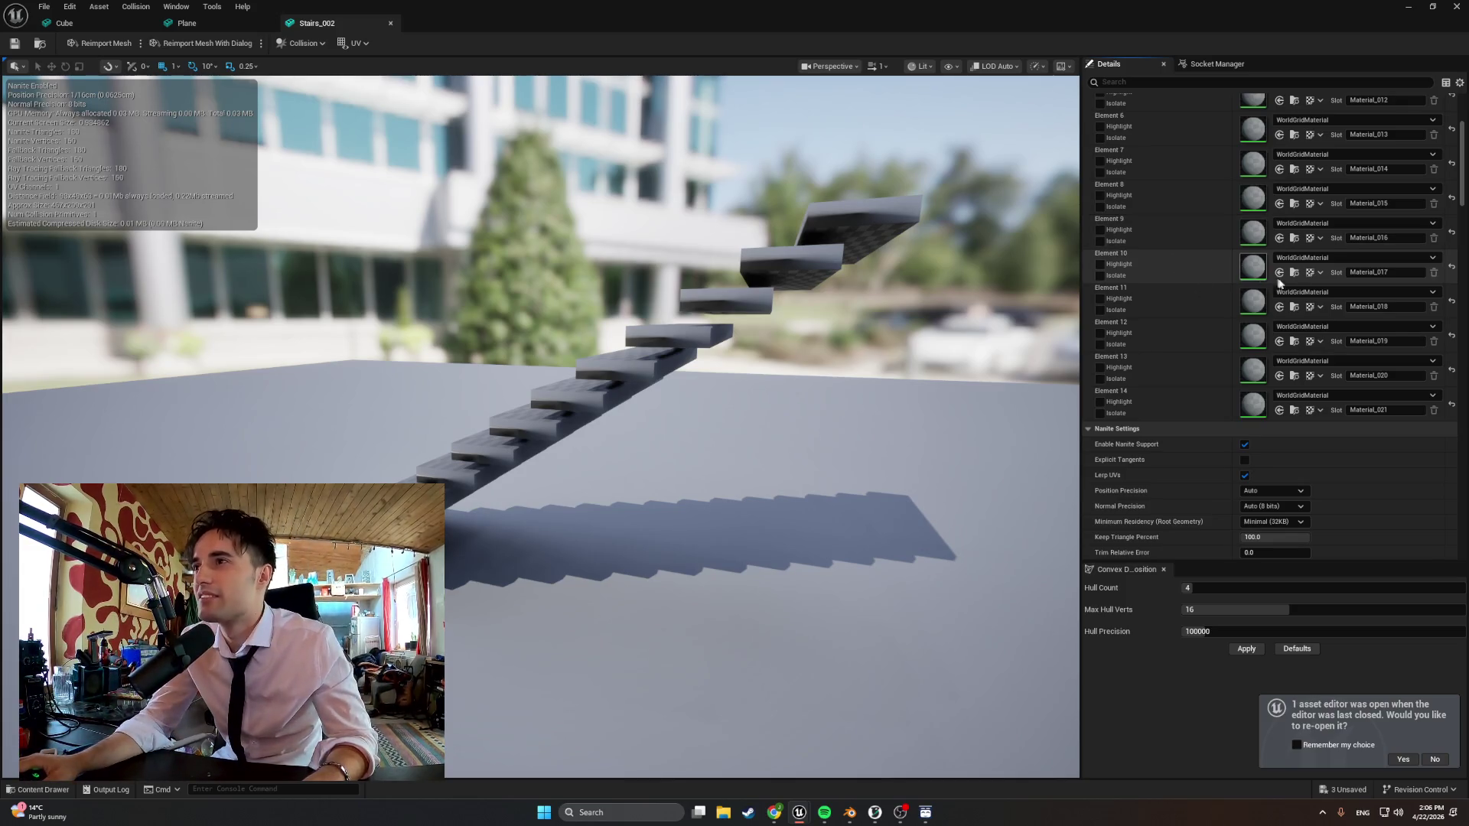
pyautogui.scroll(4, 1195, 232)
pyautogui.scroll(4, 1194, 233)
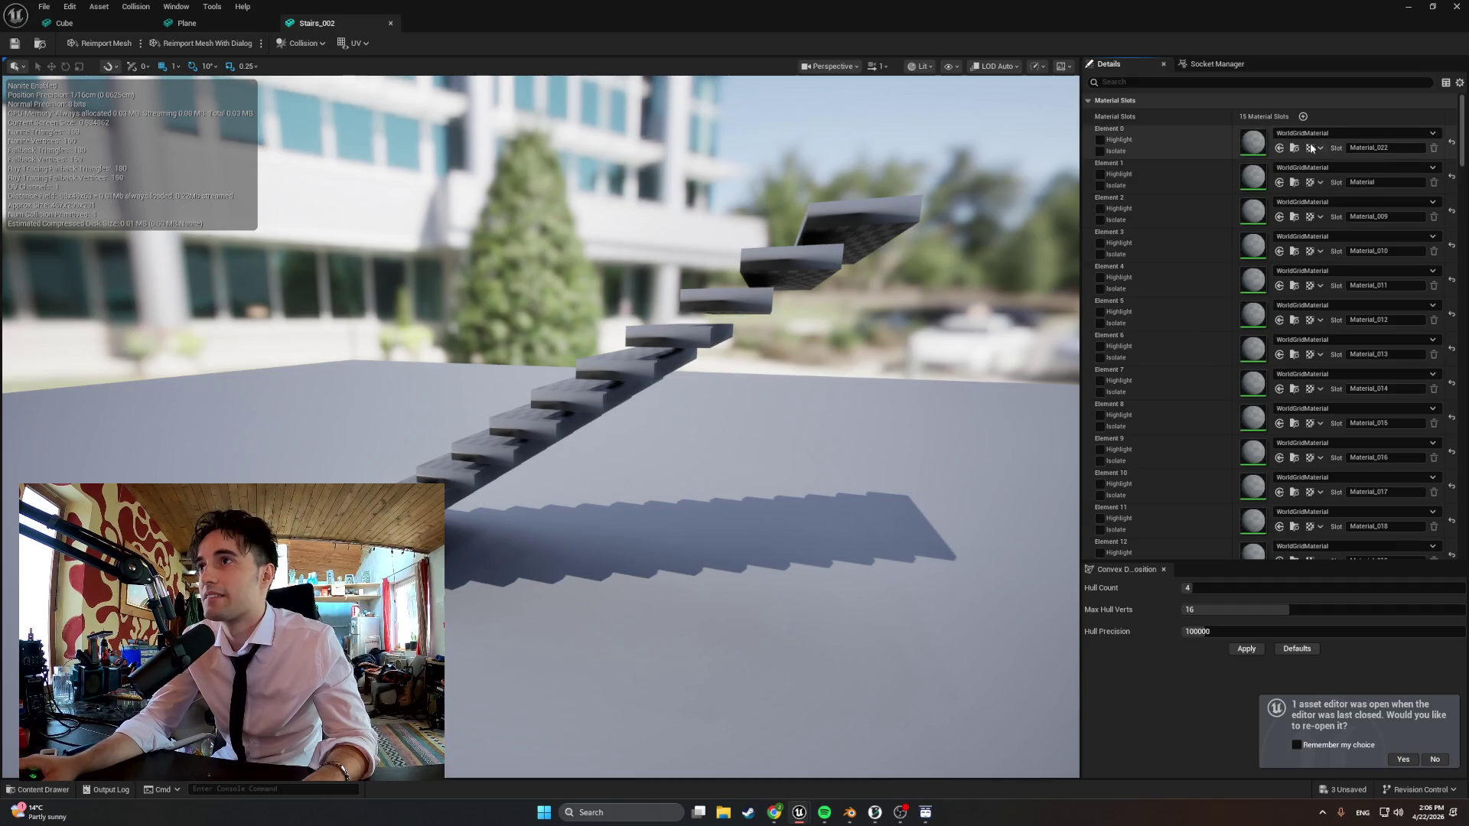
pyautogui.click(1370, 134)
pyautogui.click(1322, 293)
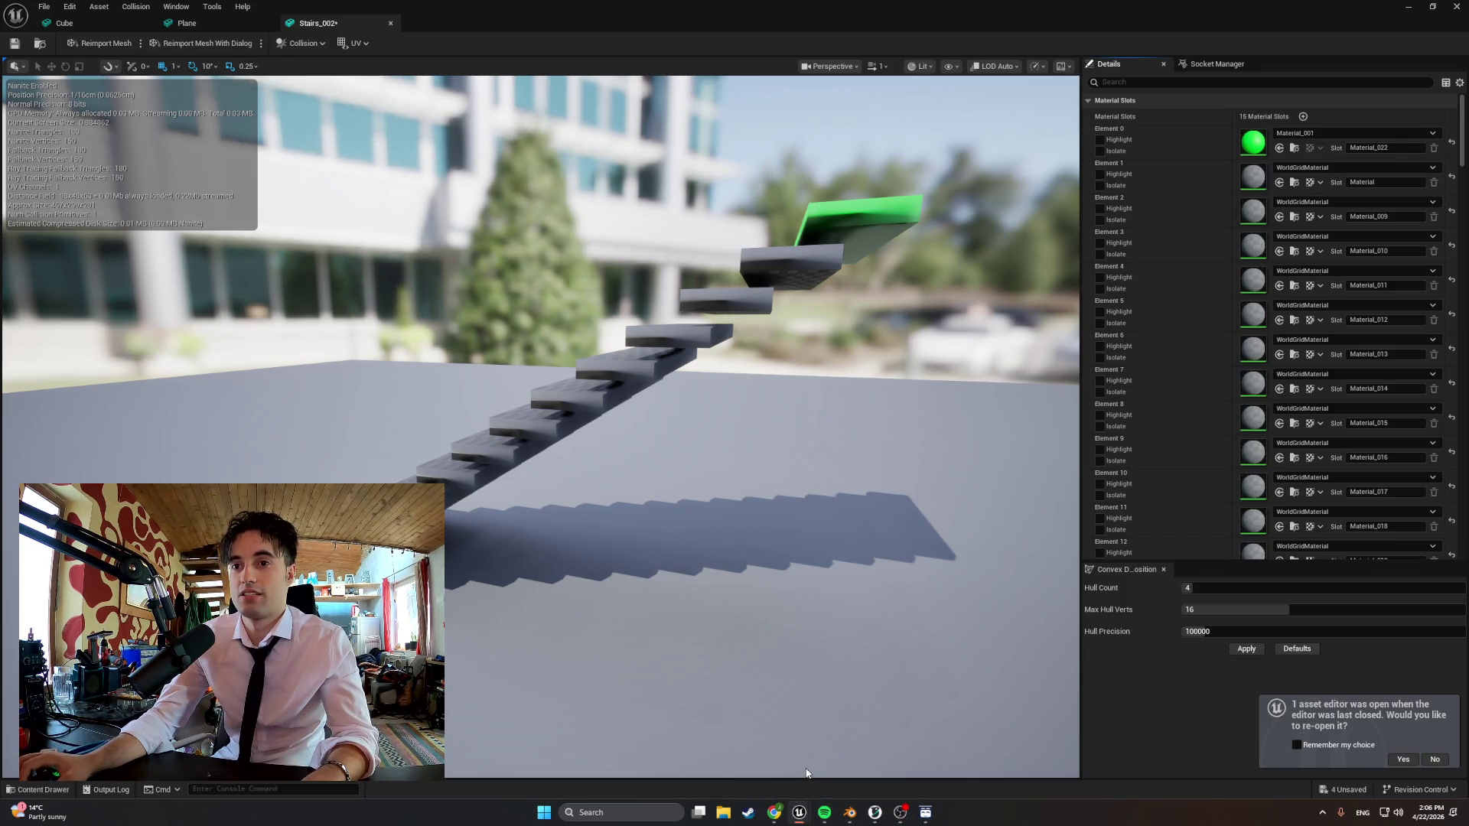
pyautogui.click(1411, 7)
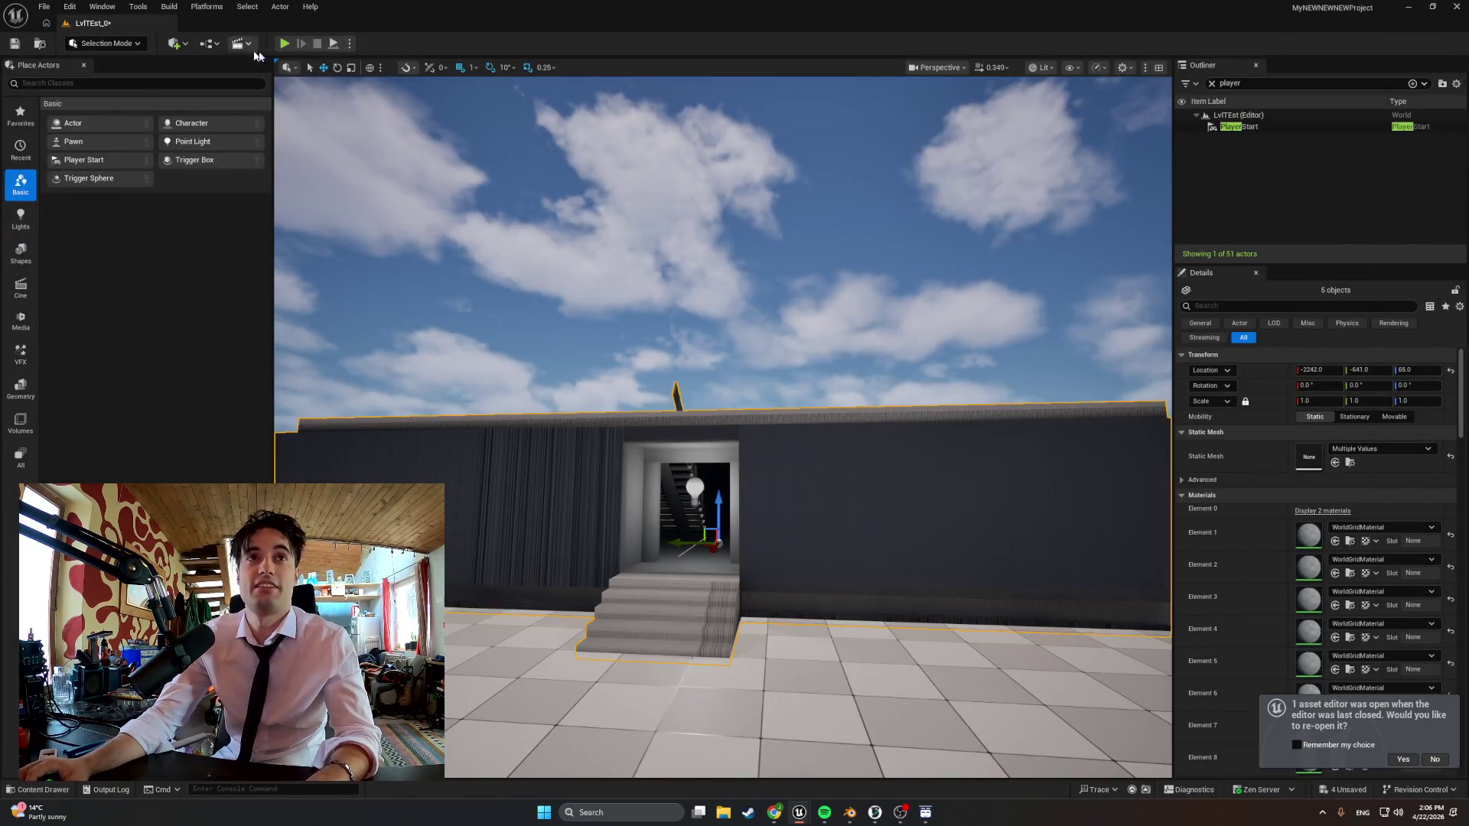
# Start the play session and walk the first-person player through the doorway to the base of the staircase
pyautogui.click(285, 44)
pyautogui.press('w')
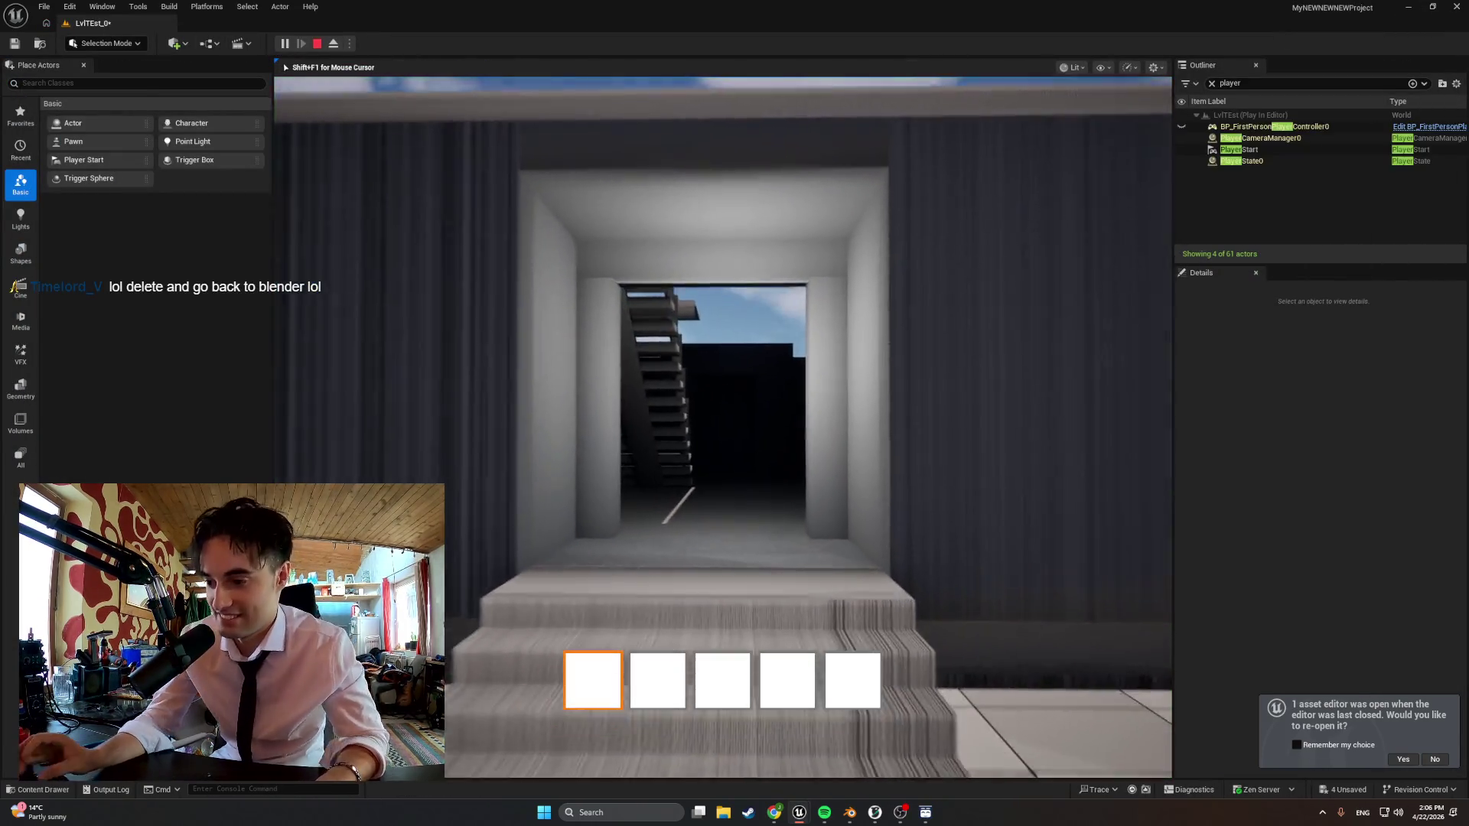
pyautogui.press('w')
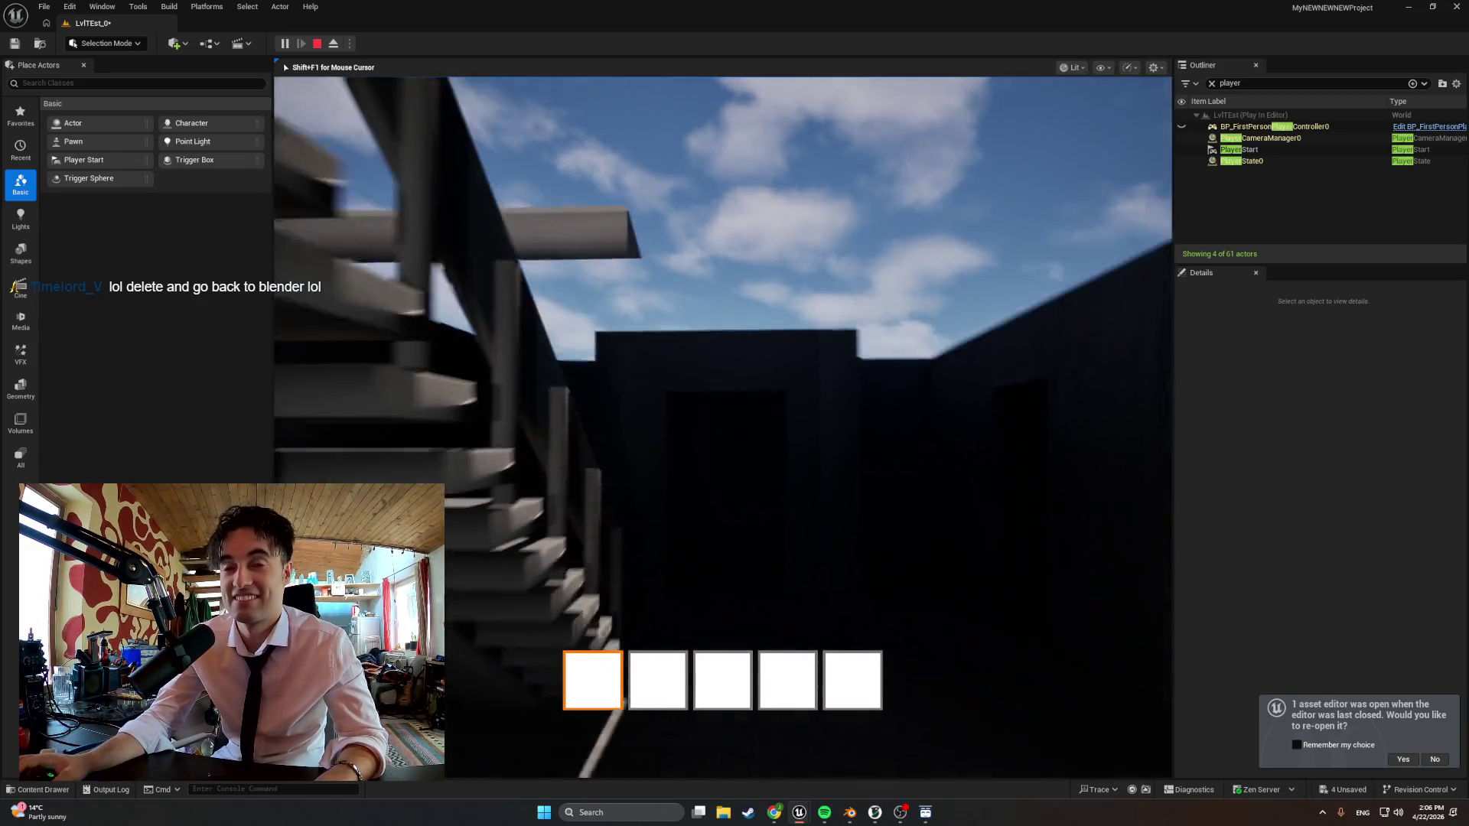
pyautogui.press('w')
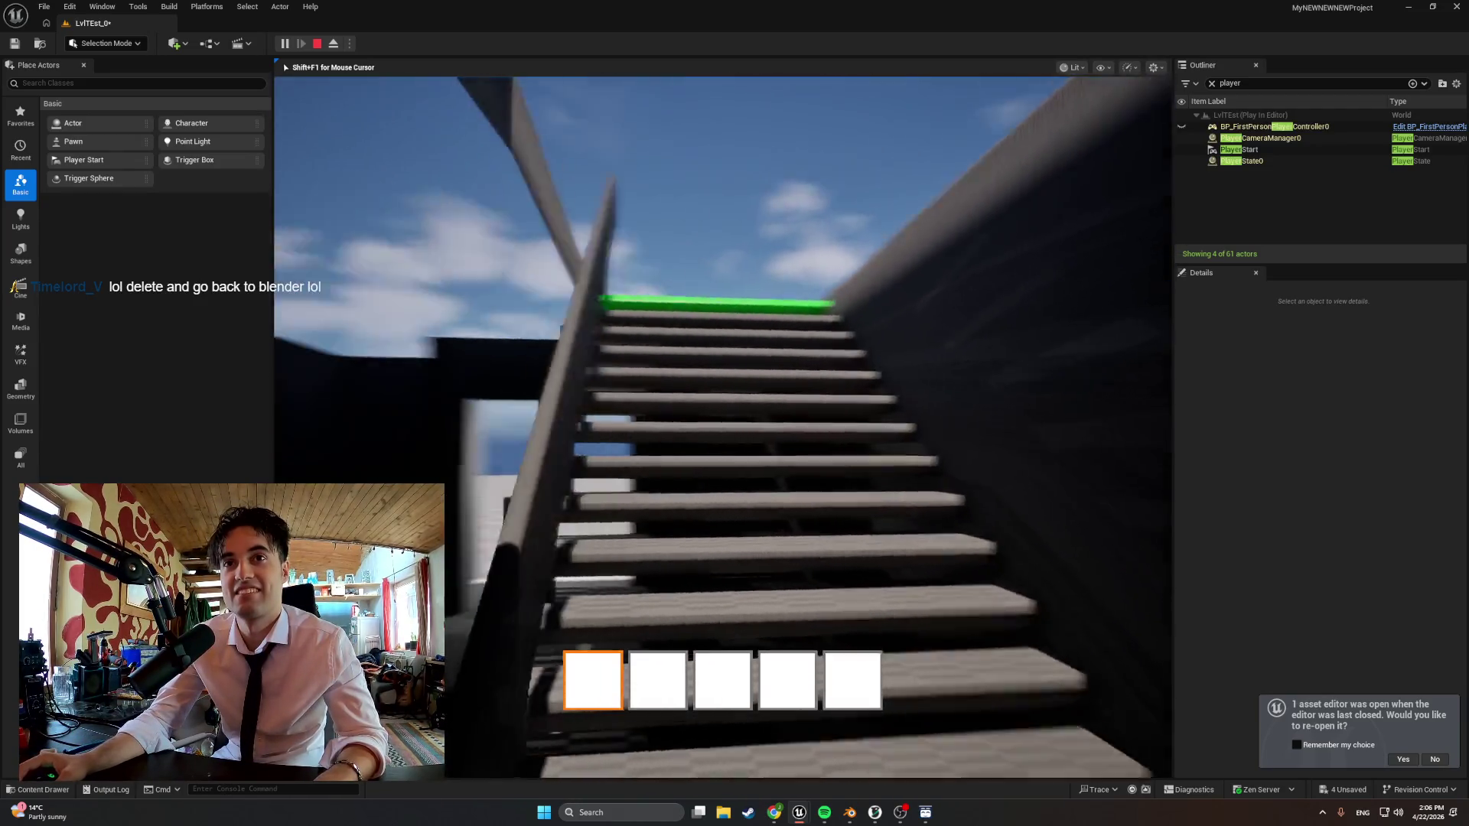
# Climb the staircase to the top, looking around the stairwell opening and back down
pyautogui.press('w')
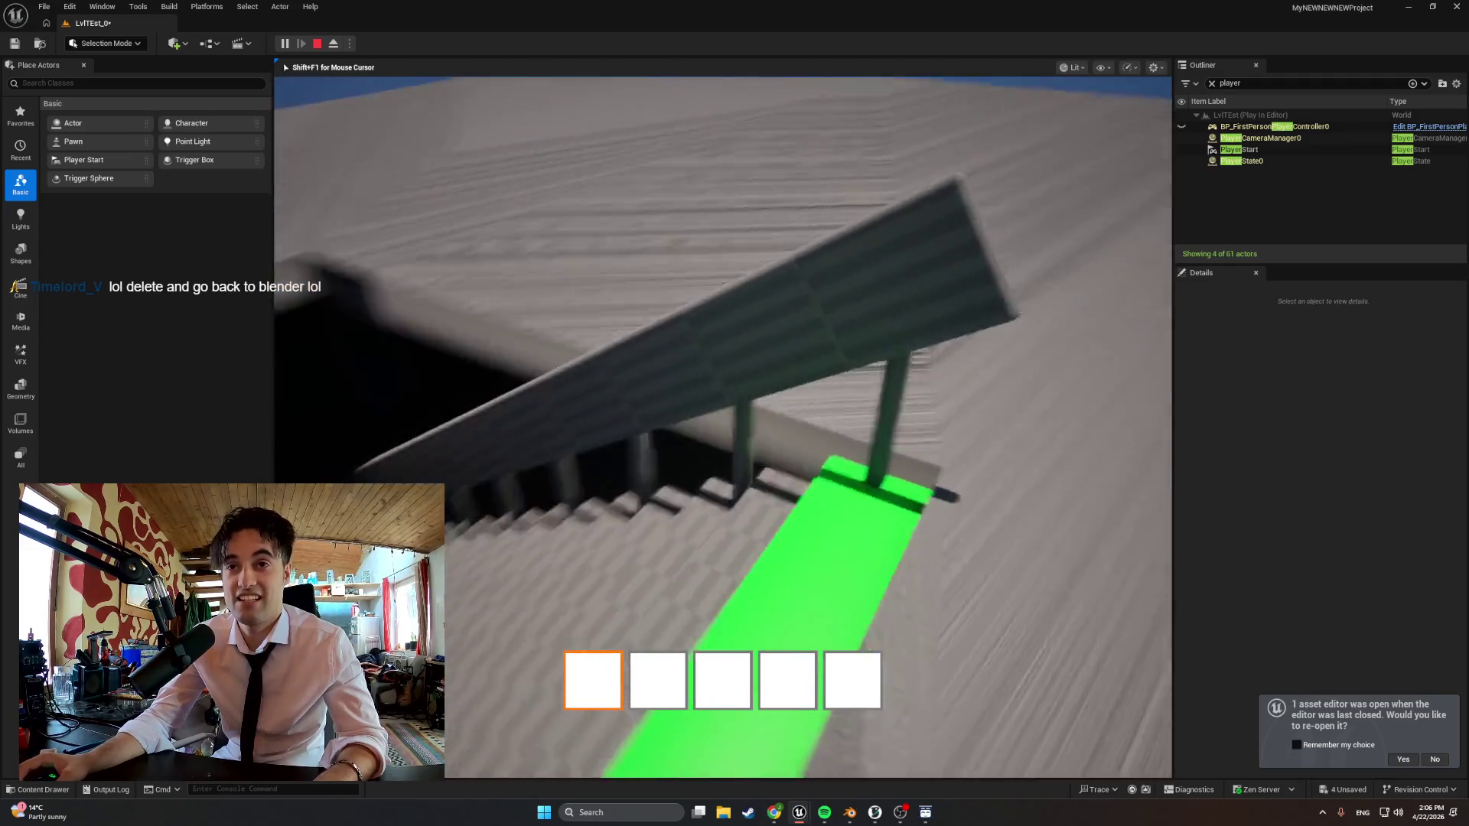
pyautogui.press('w')
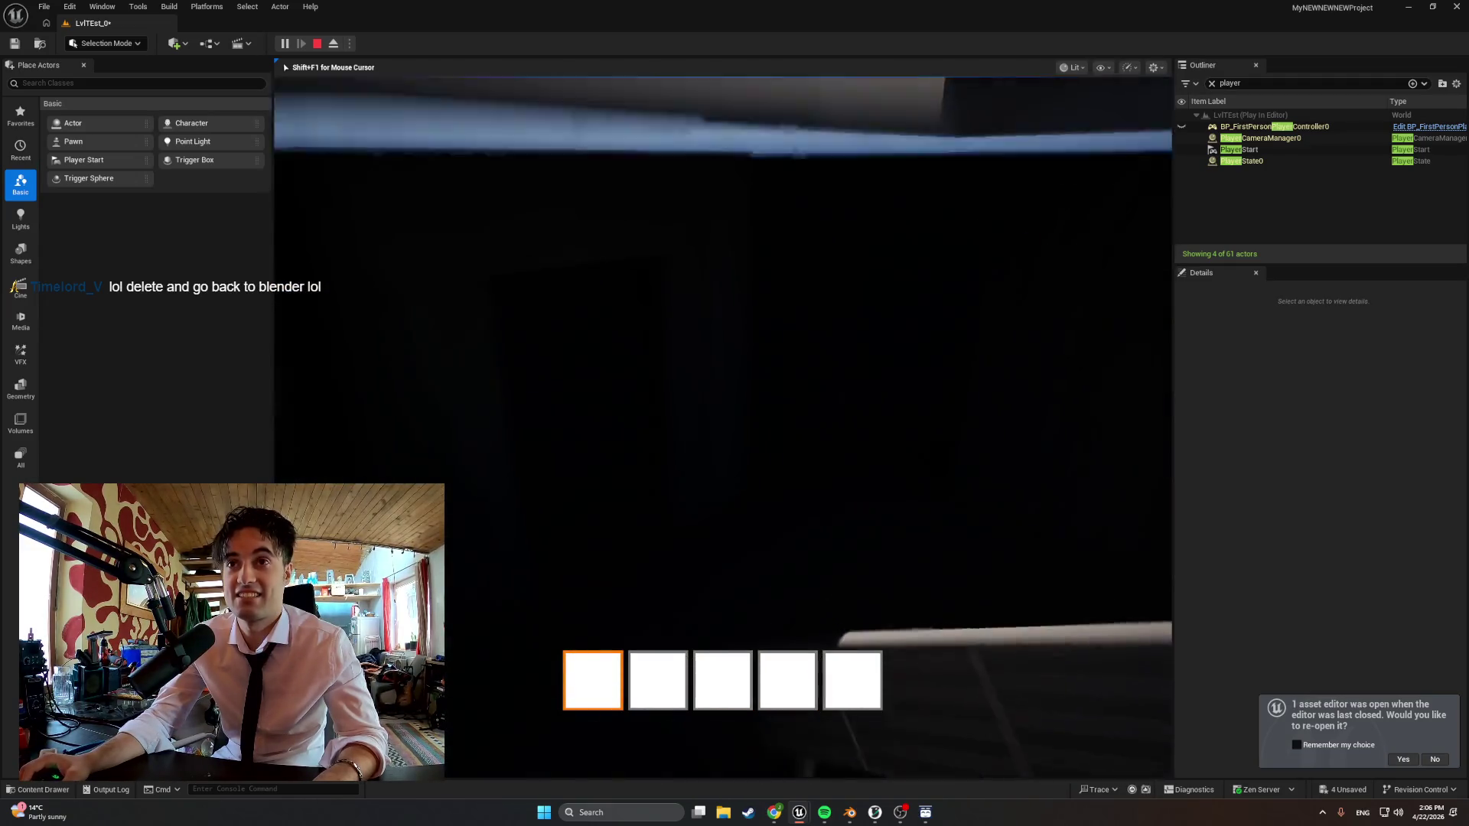
pyautogui.press('w')
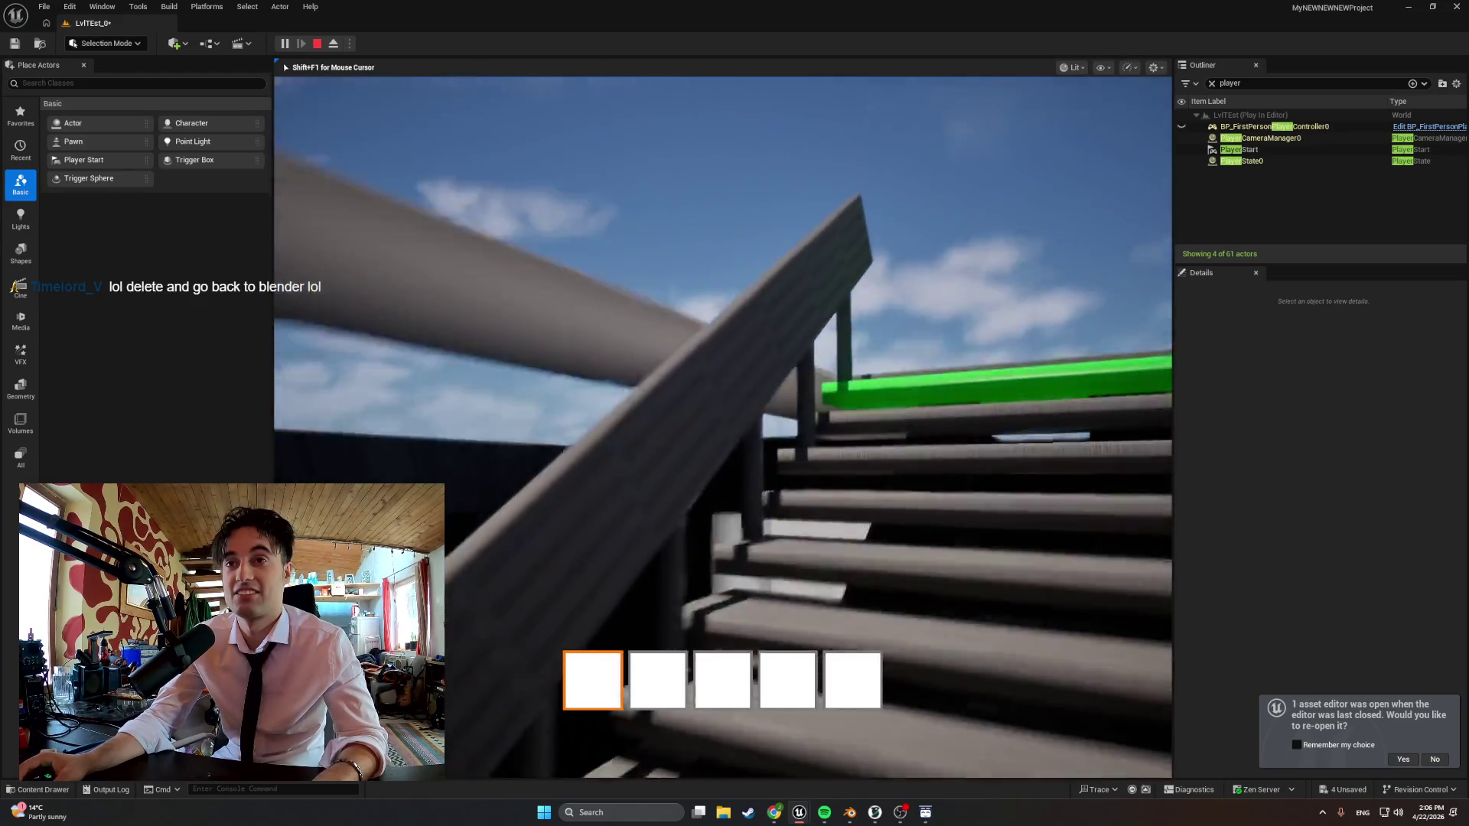
pyautogui.press('w')
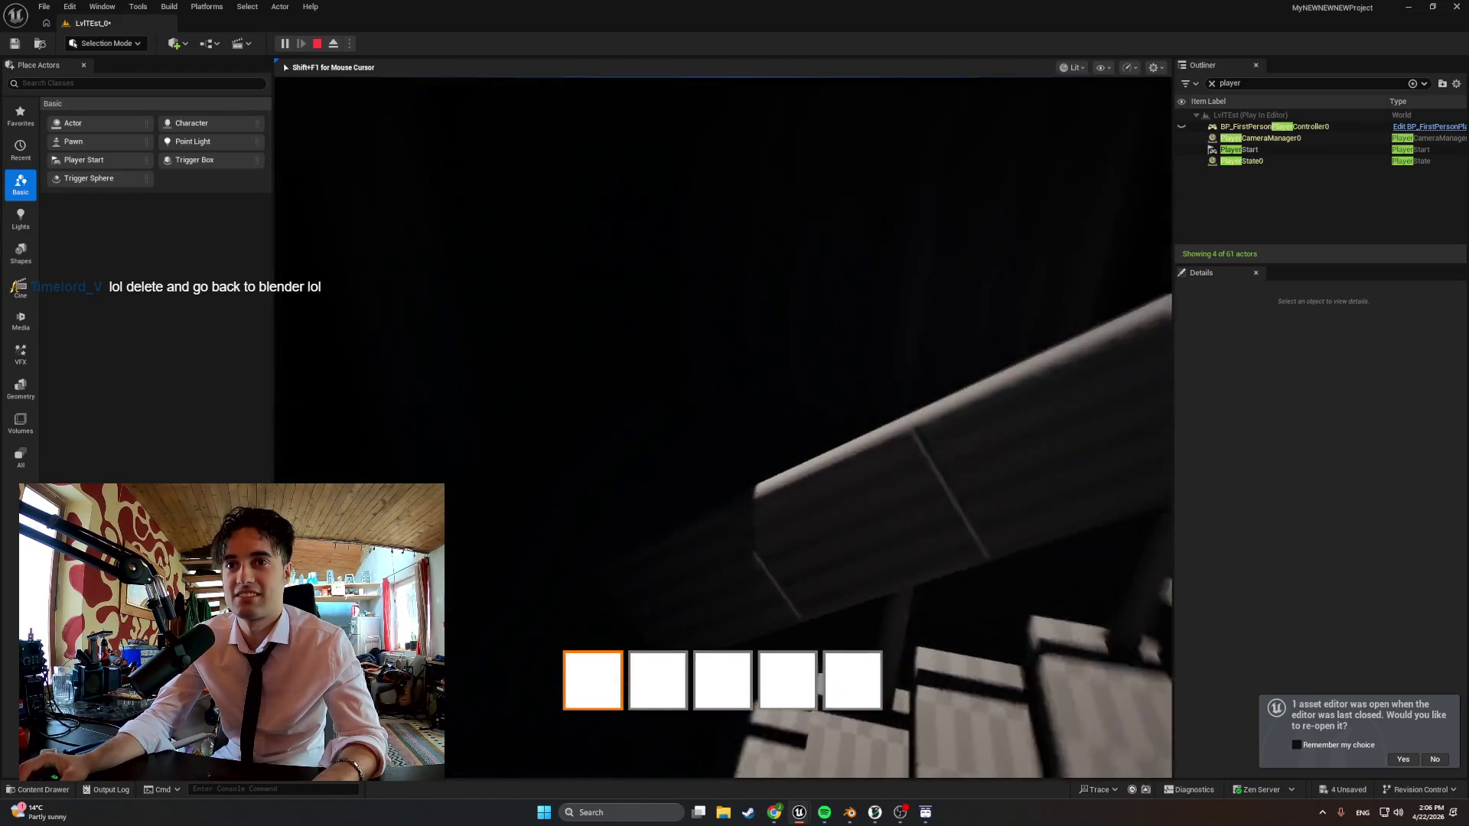
pyautogui.press('w')
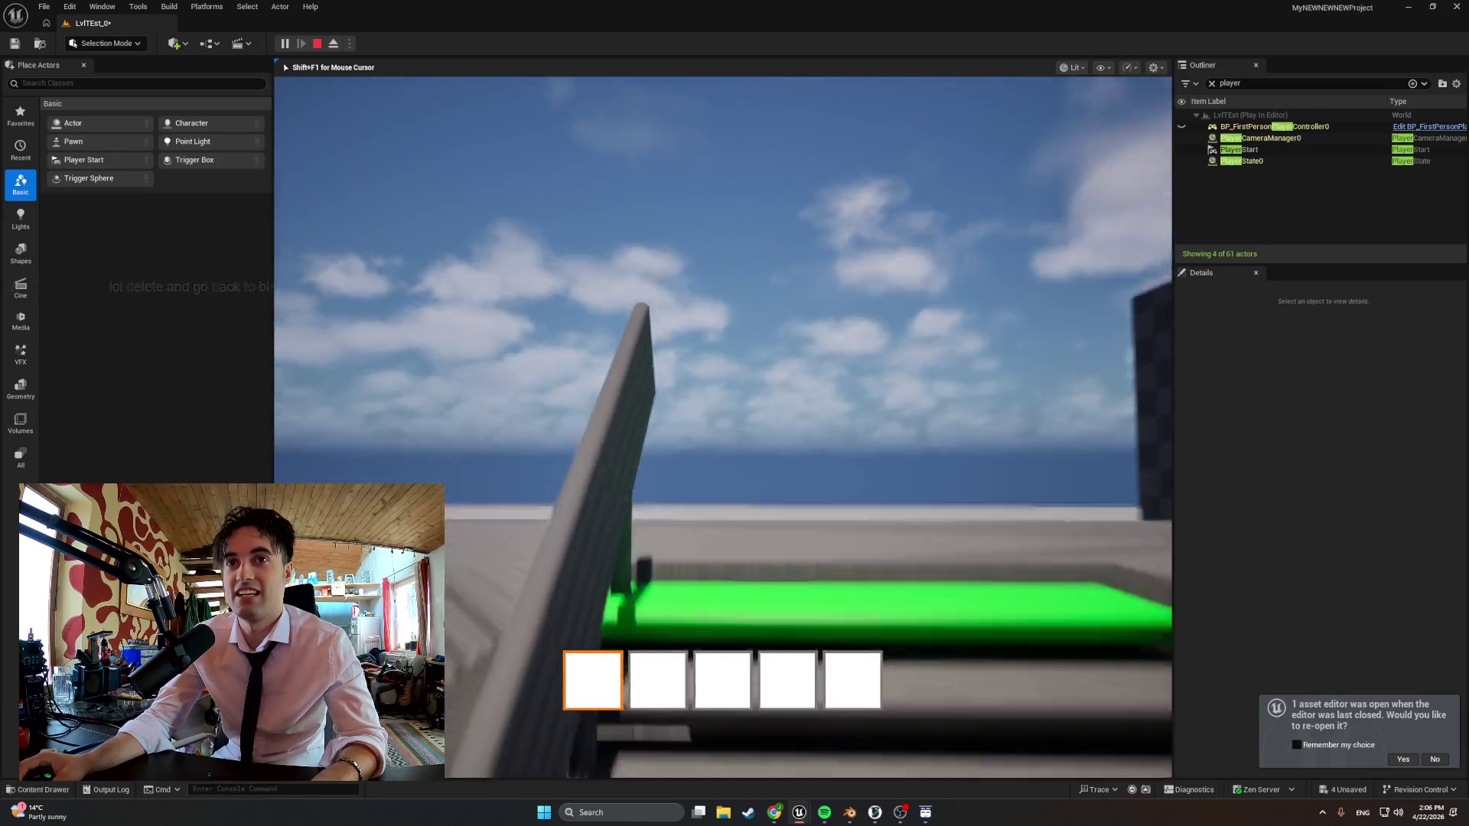
pyautogui.press('w')
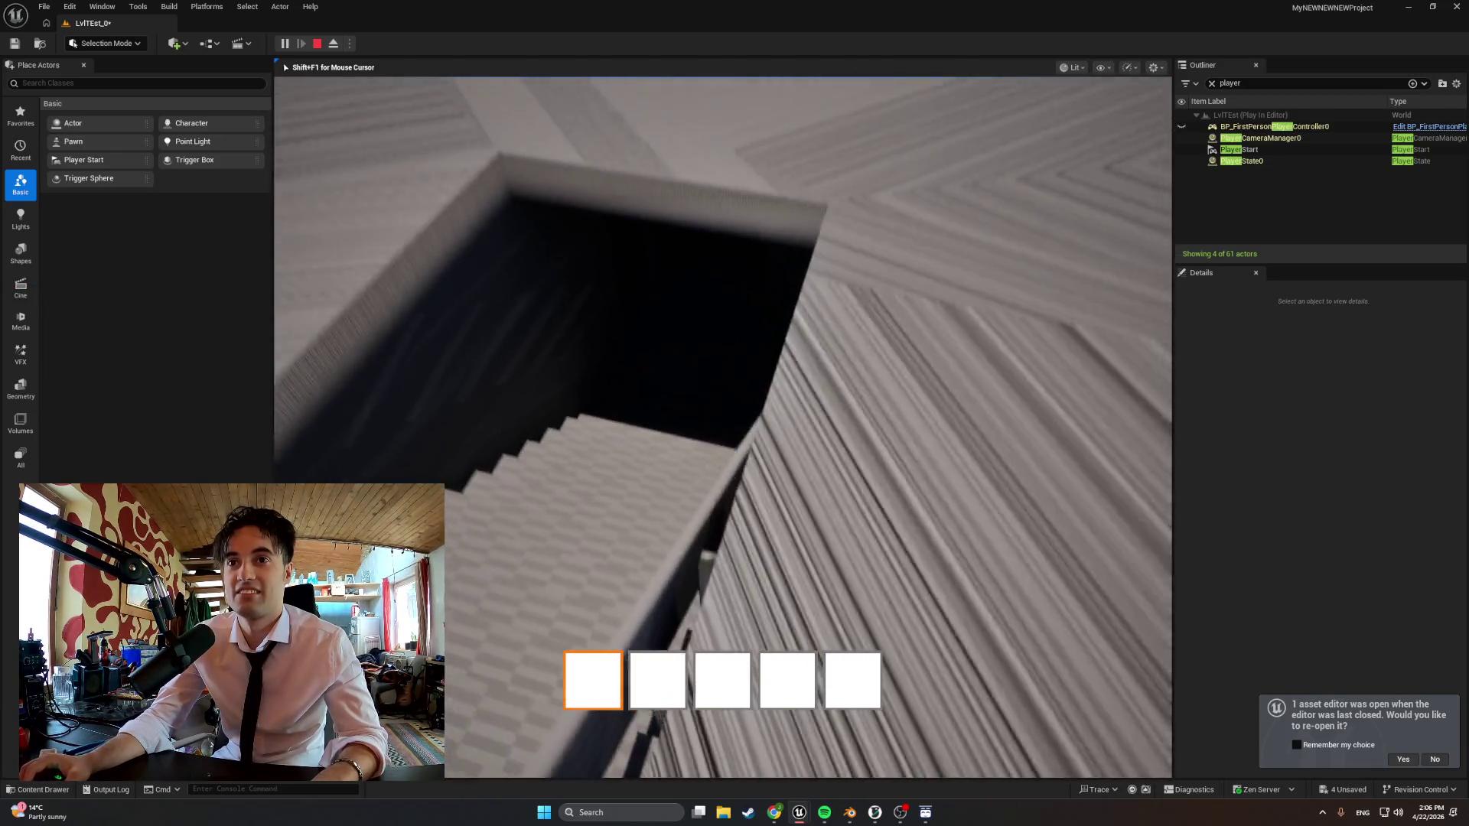
pyautogui.press('w')
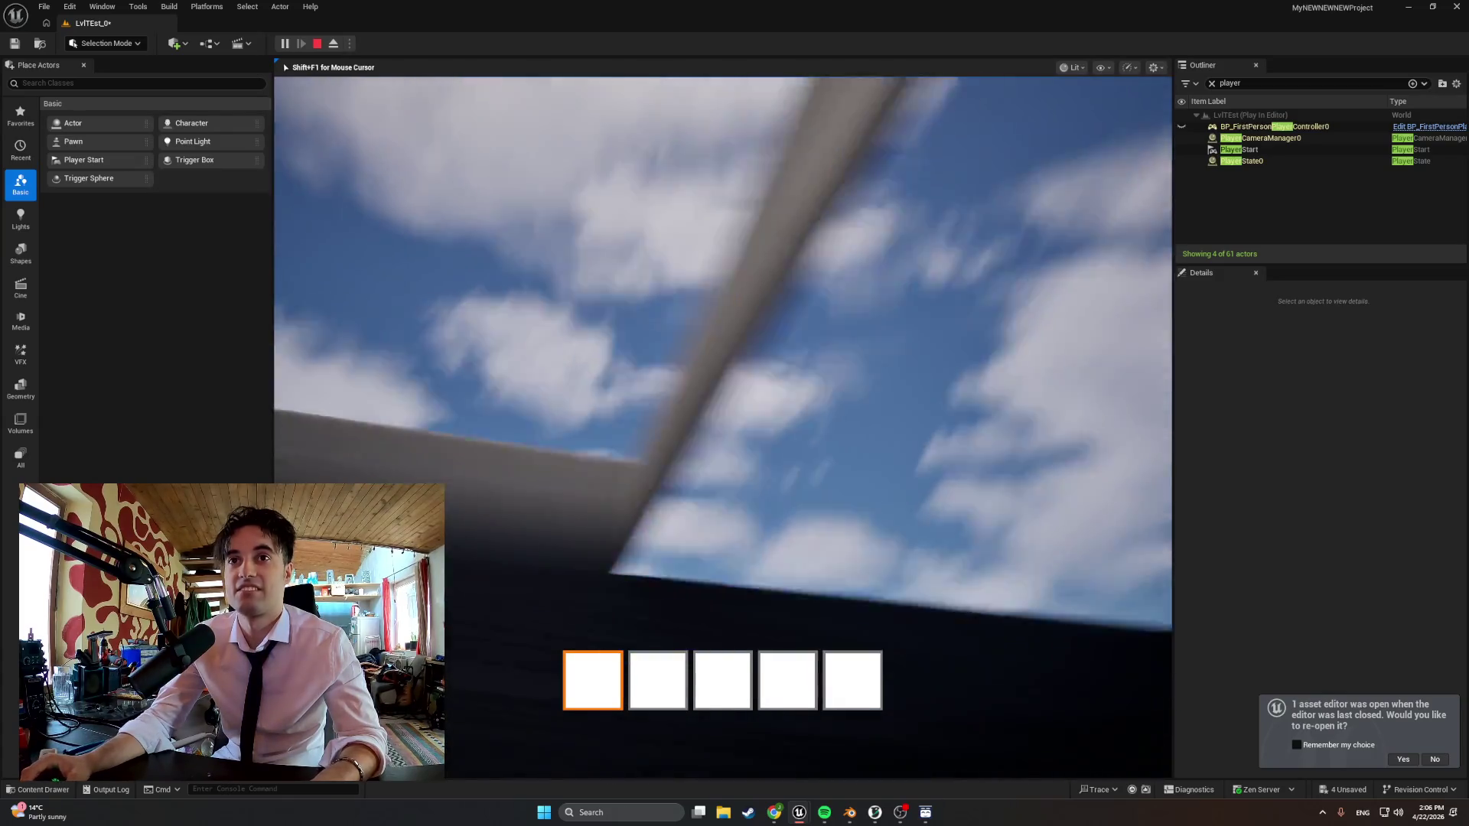
pyautogui.press('w')
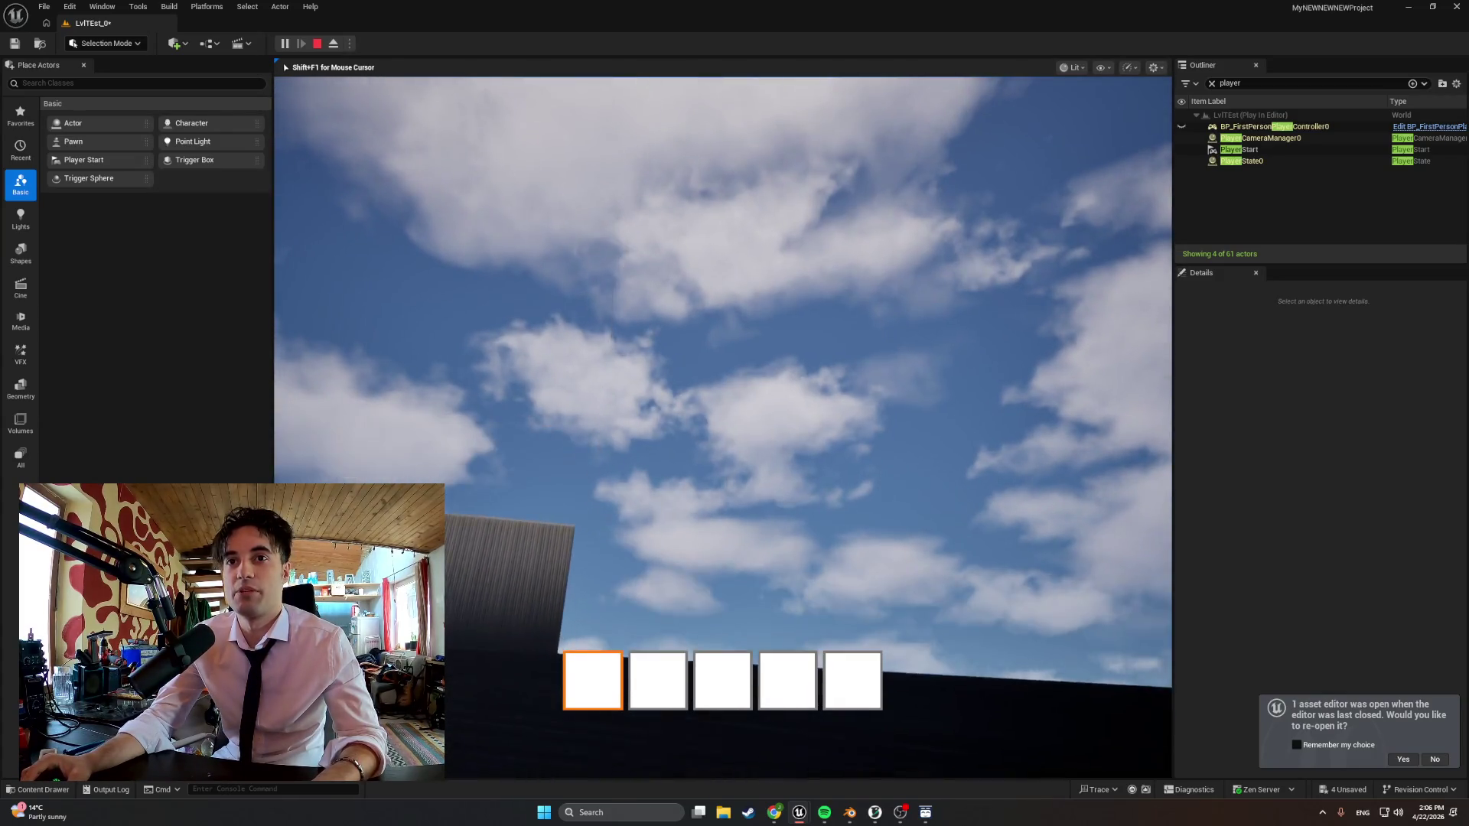
pyautogui.press('w')
pyautogui.press('w')
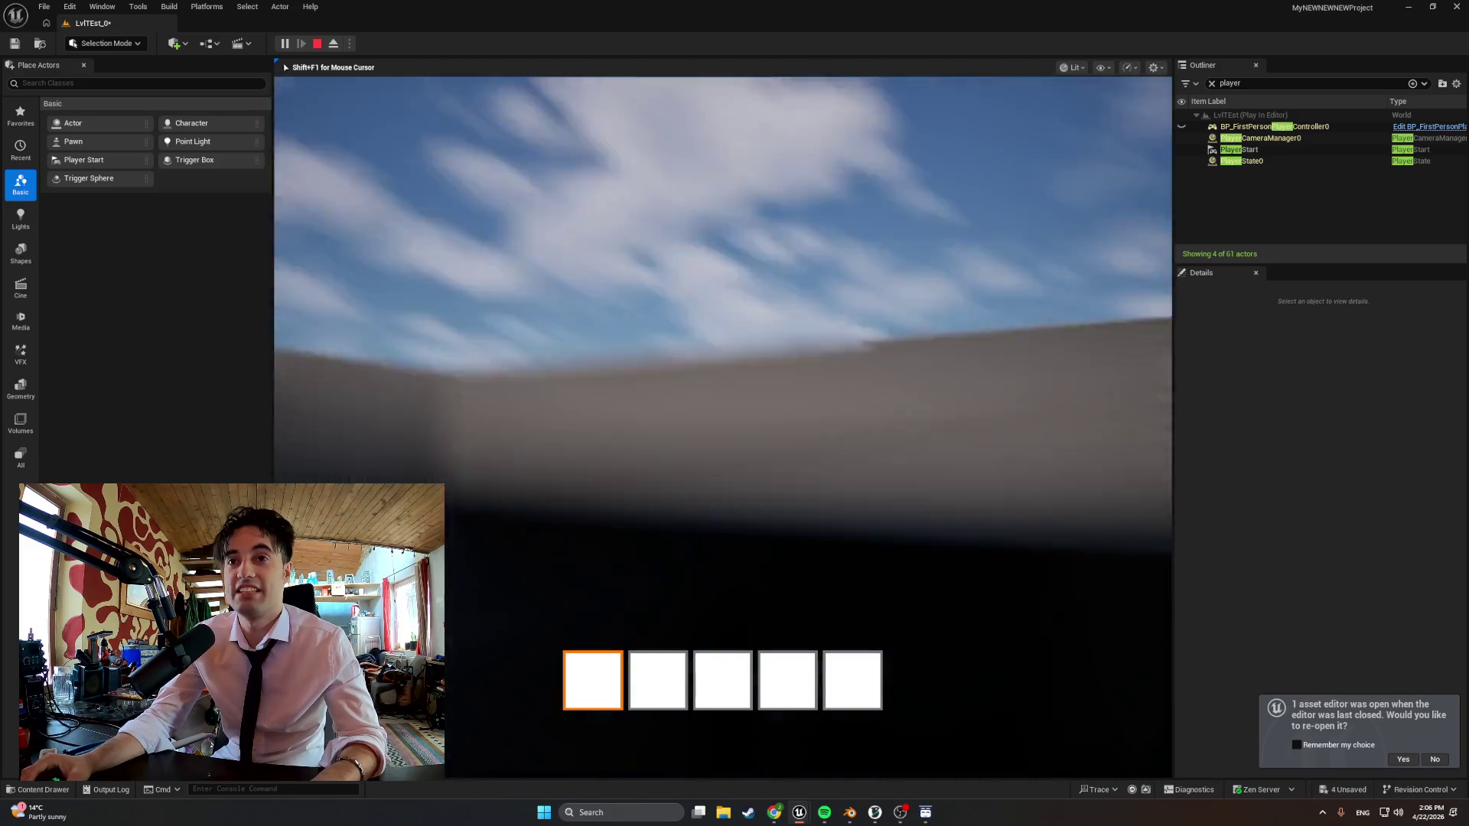
pyautogui.press('w')
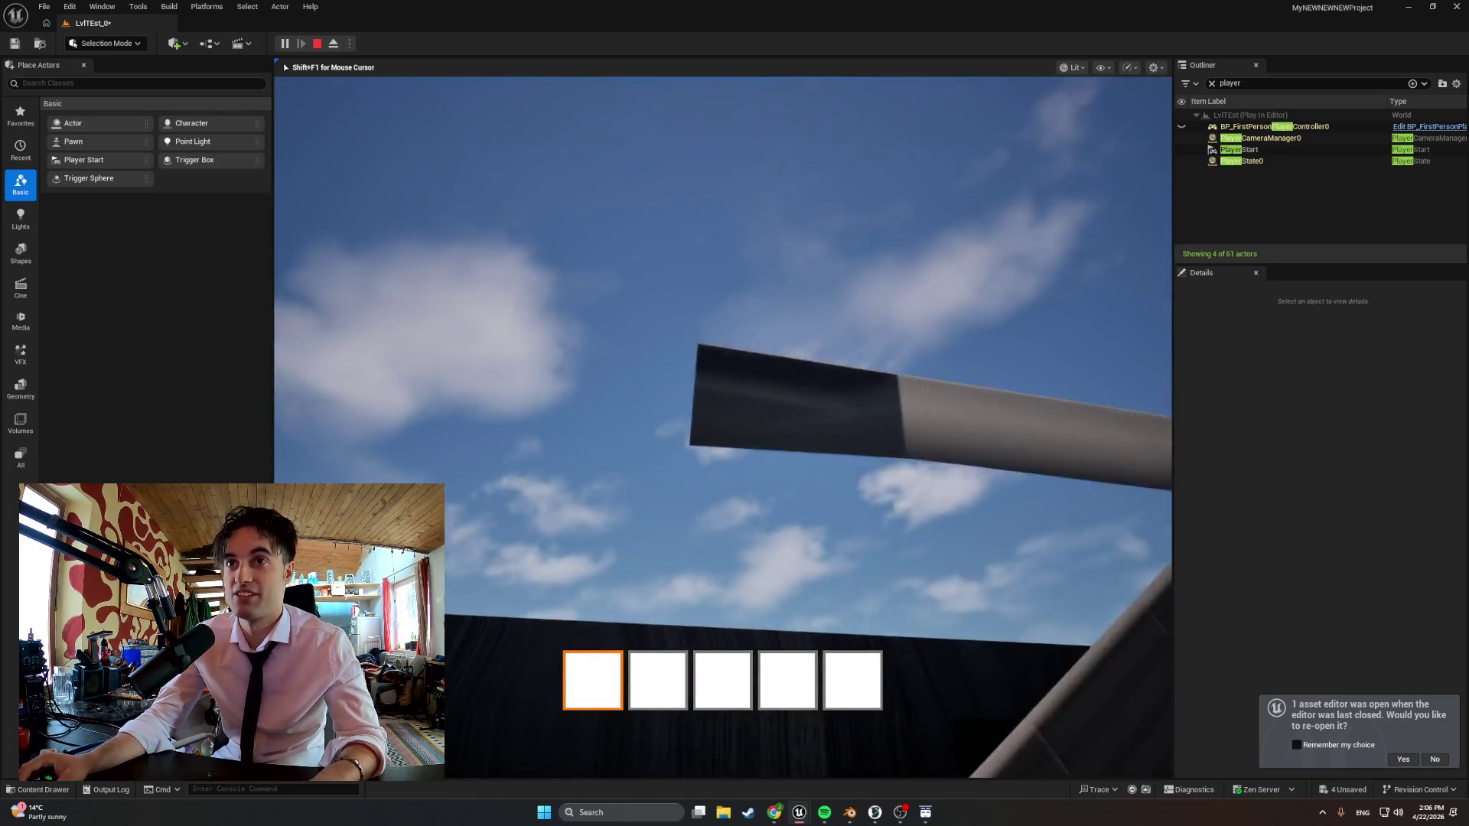
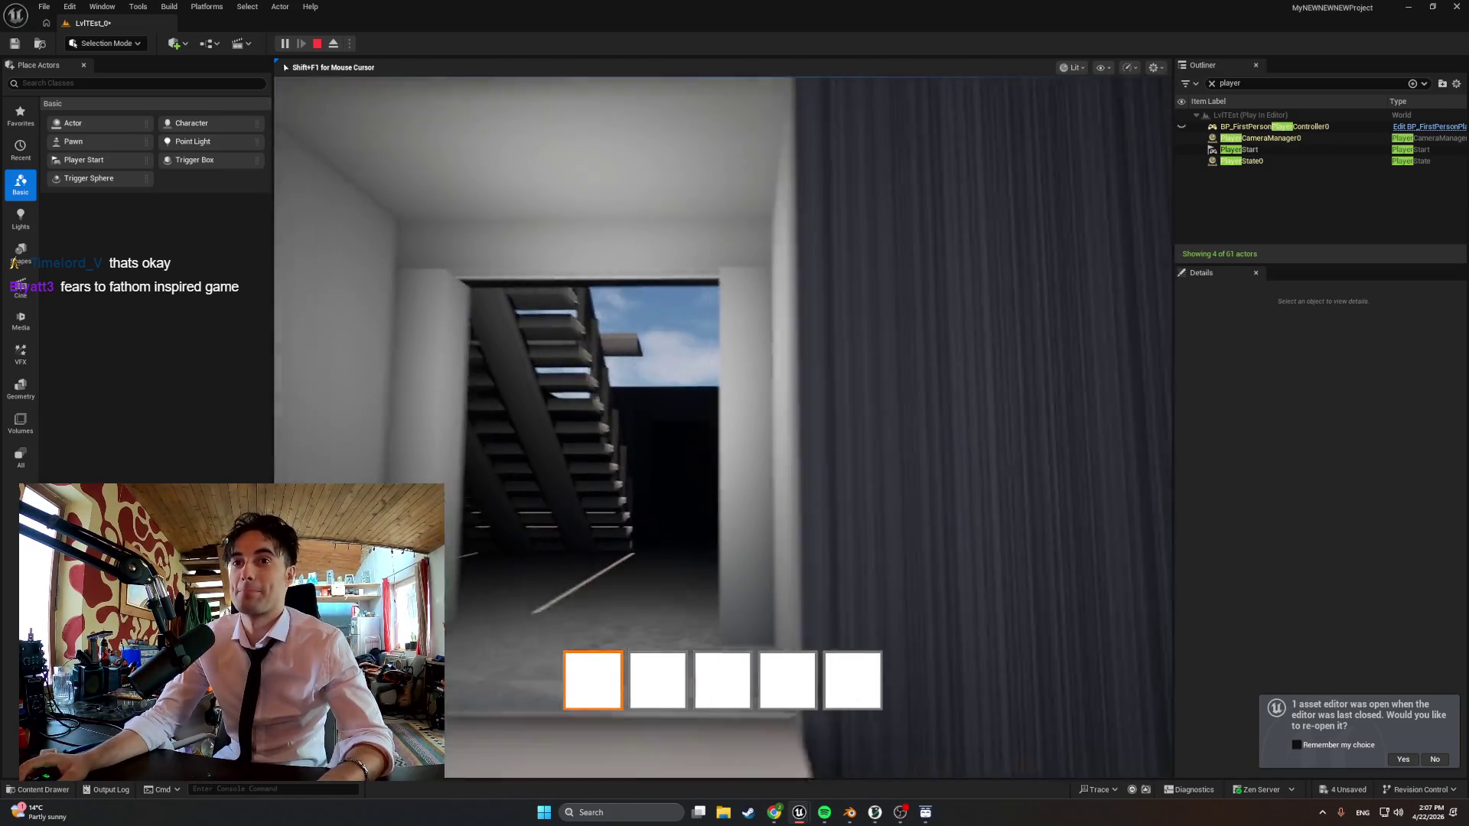
# Stop the Unreal play session, look around the level, and switch over to the Blender window
pyautogui.press('Escape')
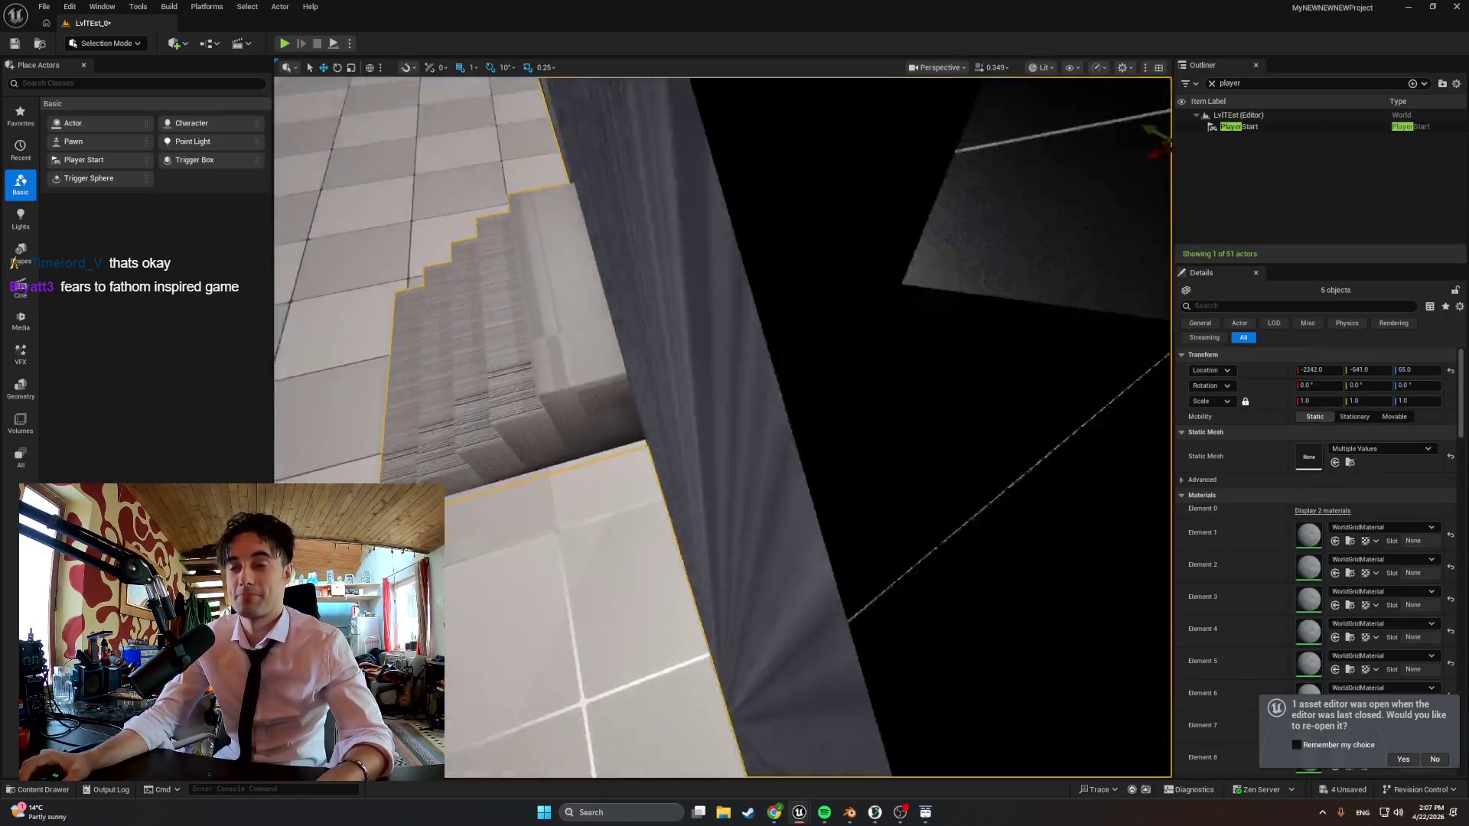
pyautogui.moveTo(735, 414); pyautogui.dragTo(734, 413, button='right')
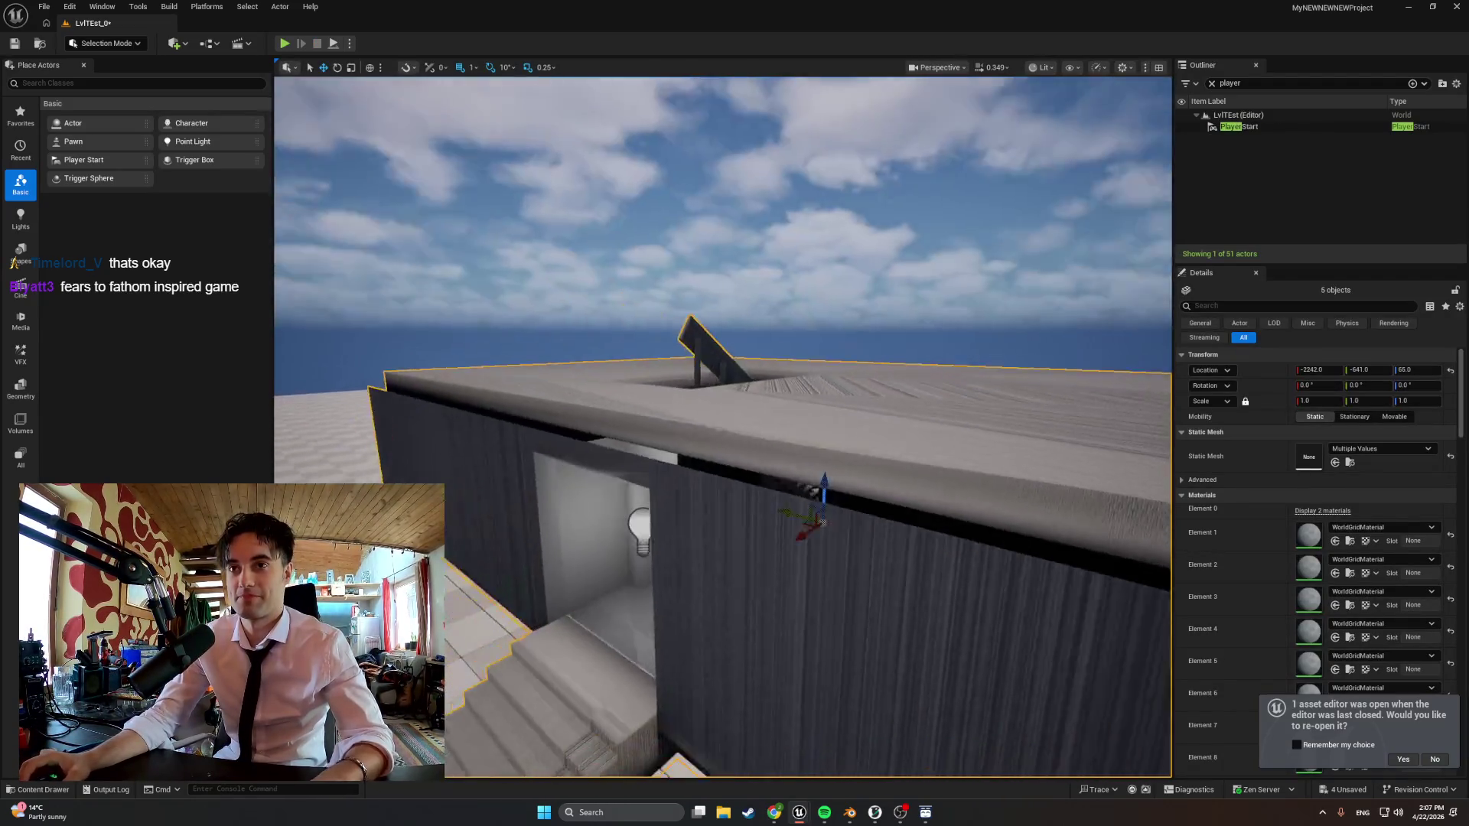
pyautogui.hotkey('alt', 'Tab')
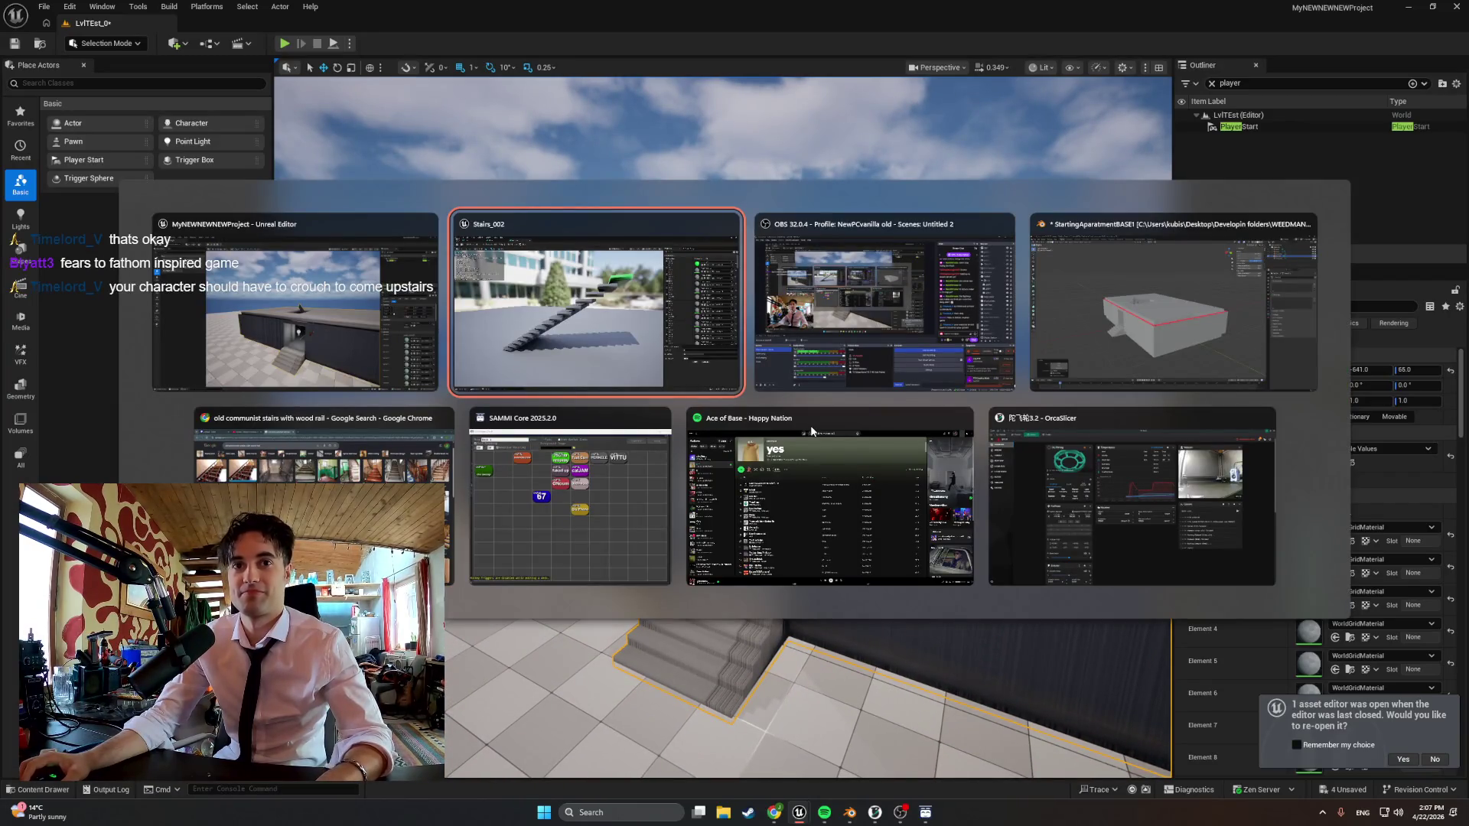
pyautogui.press('Tab')
pyautogui.press('Tab')
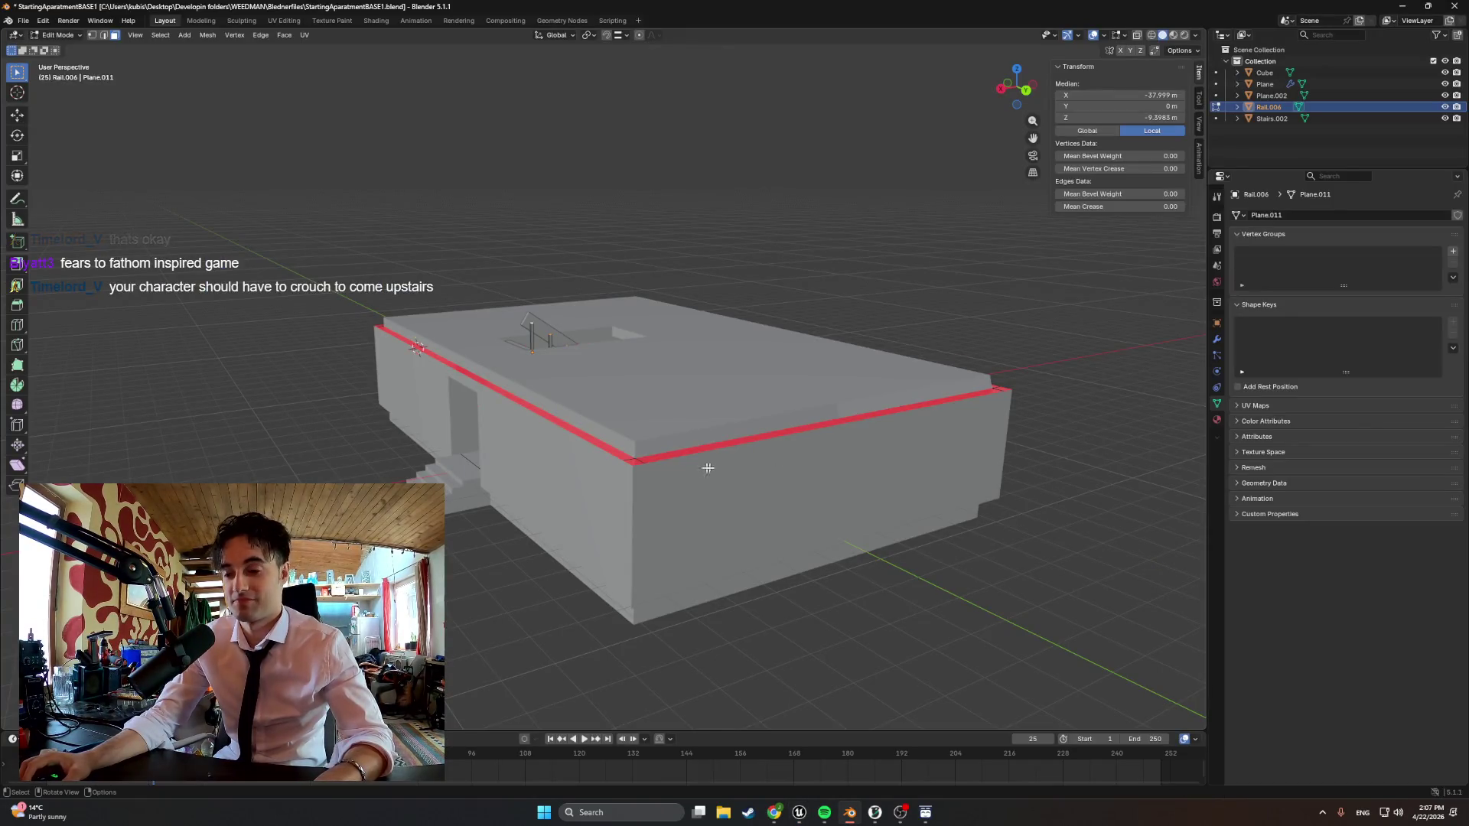
# Orbit toward the stair railing and inspect the Plane.002 and Stairs.002 hierarchies in the outliner
pyautogui.moveTo(715, 468)
pyautogui.mouseDown(button='middle')
pyautogui.moveTo(700, 466)
pyautogui.moveTo(726, 526)
pyautogui.mouseUp(button='middle')
pyautogui.scroll(5, 697, 466)
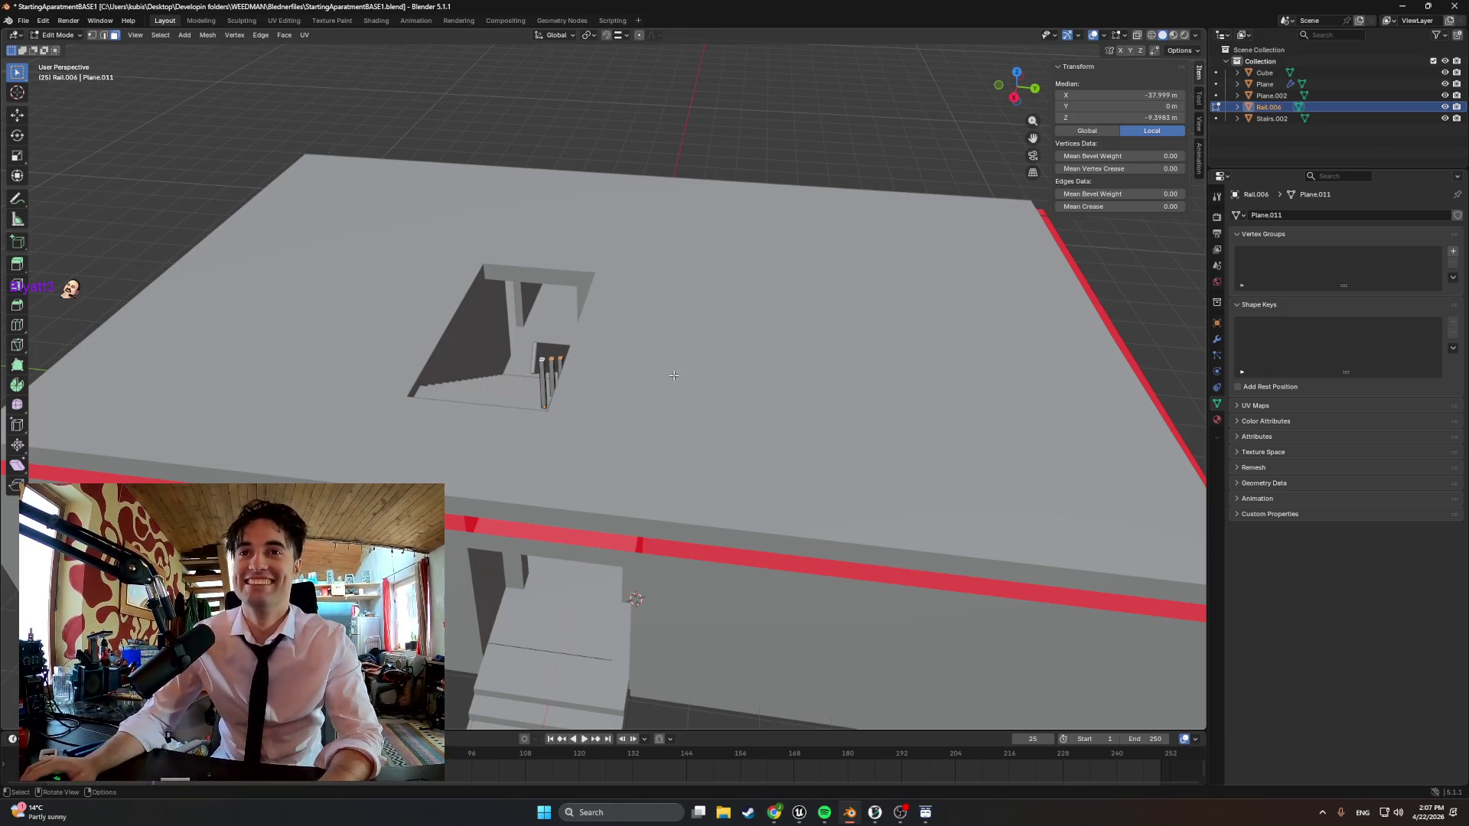
pyautogui.moveTo(679, 374)
pyautogui.mouseDown(button='middle')
pyautogui.moveTo(657, 455)
pyautogui.moveTo(689, 436)
pyautogui.mouseUp(button='middle')
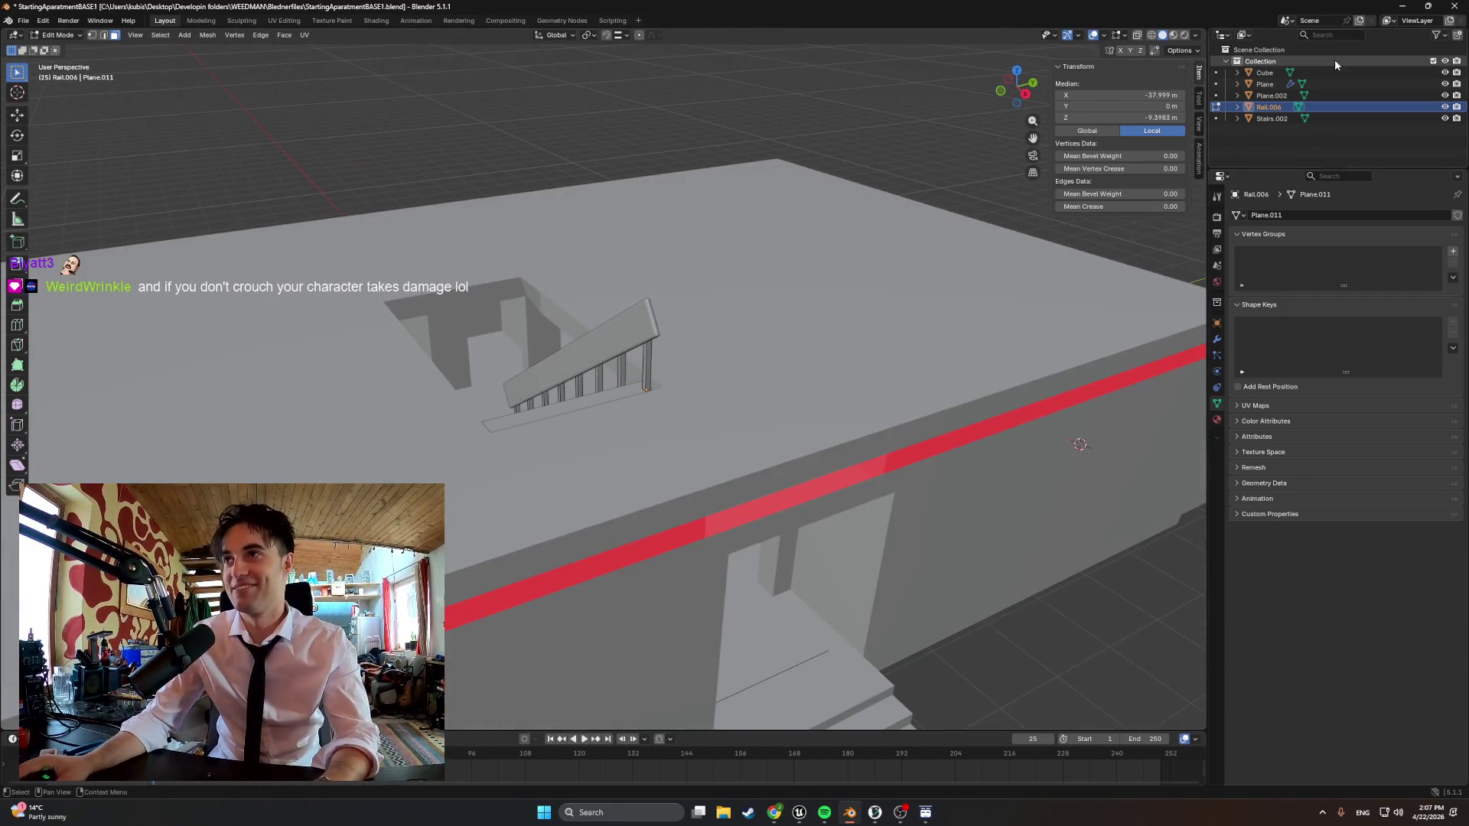
pyautogui.click(1235, 95)
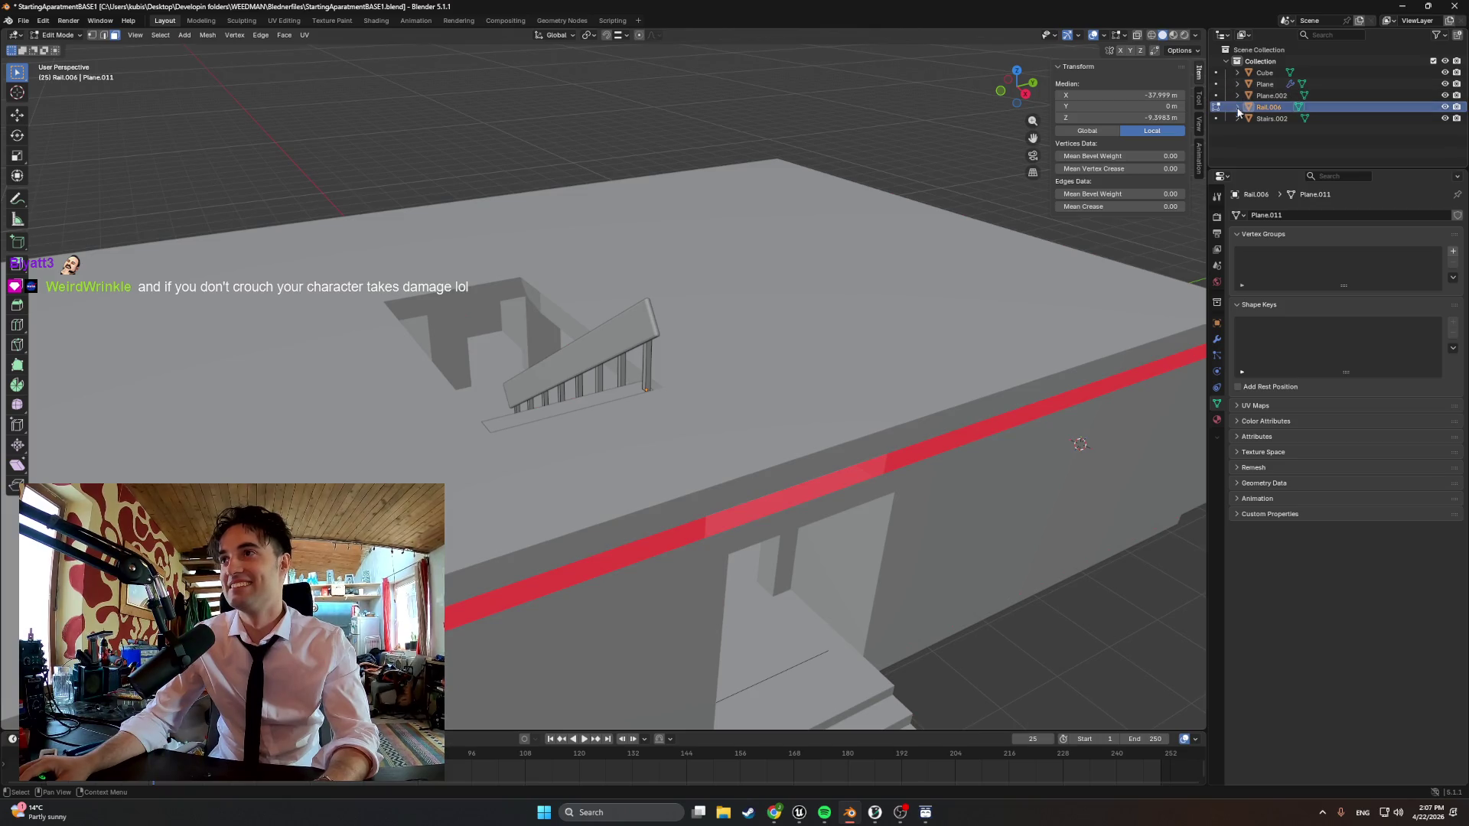
pyautogui.click(1239, 117)
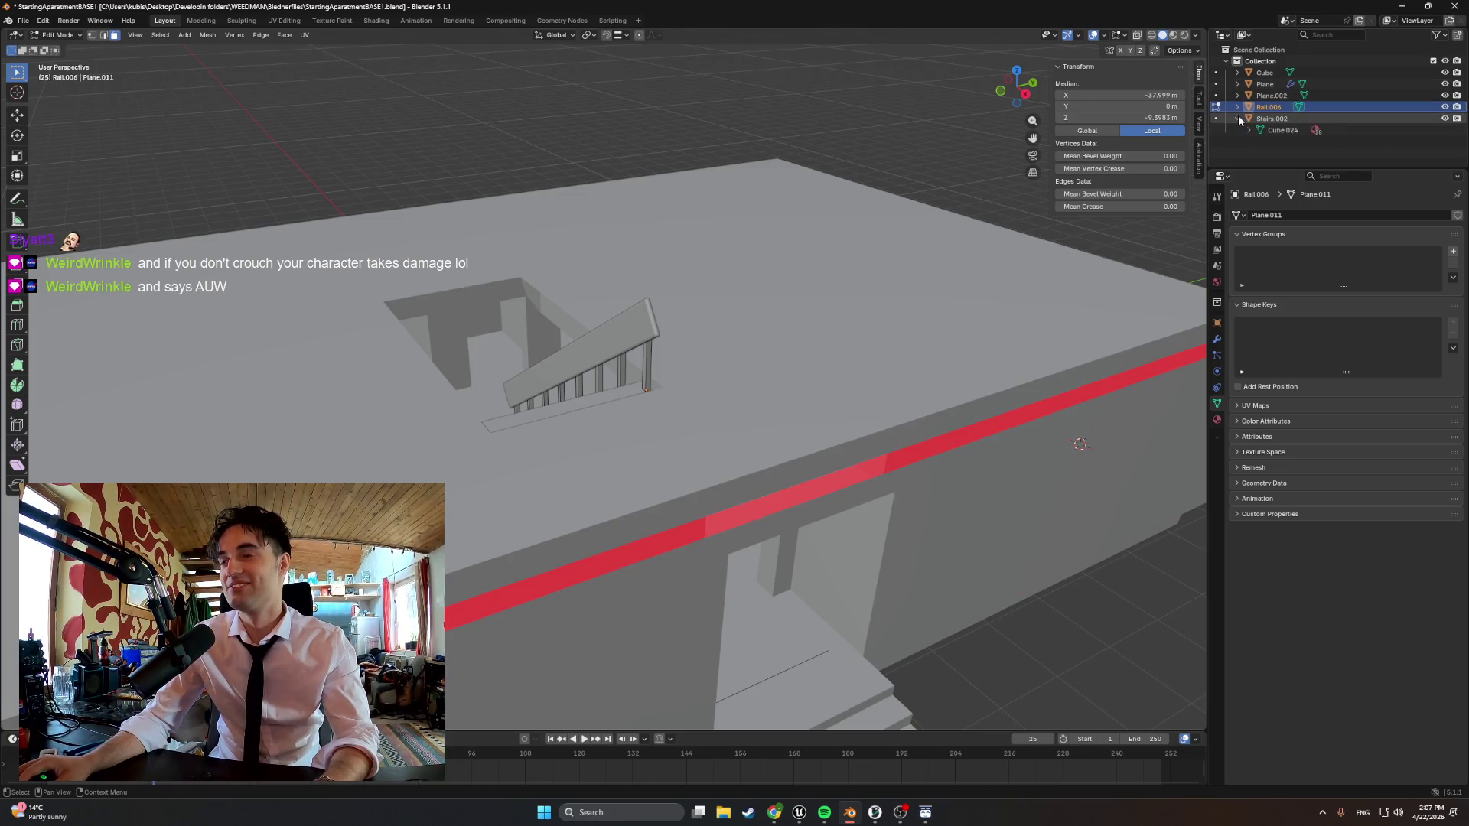
pyautogui.doubleClick(1268, 118)
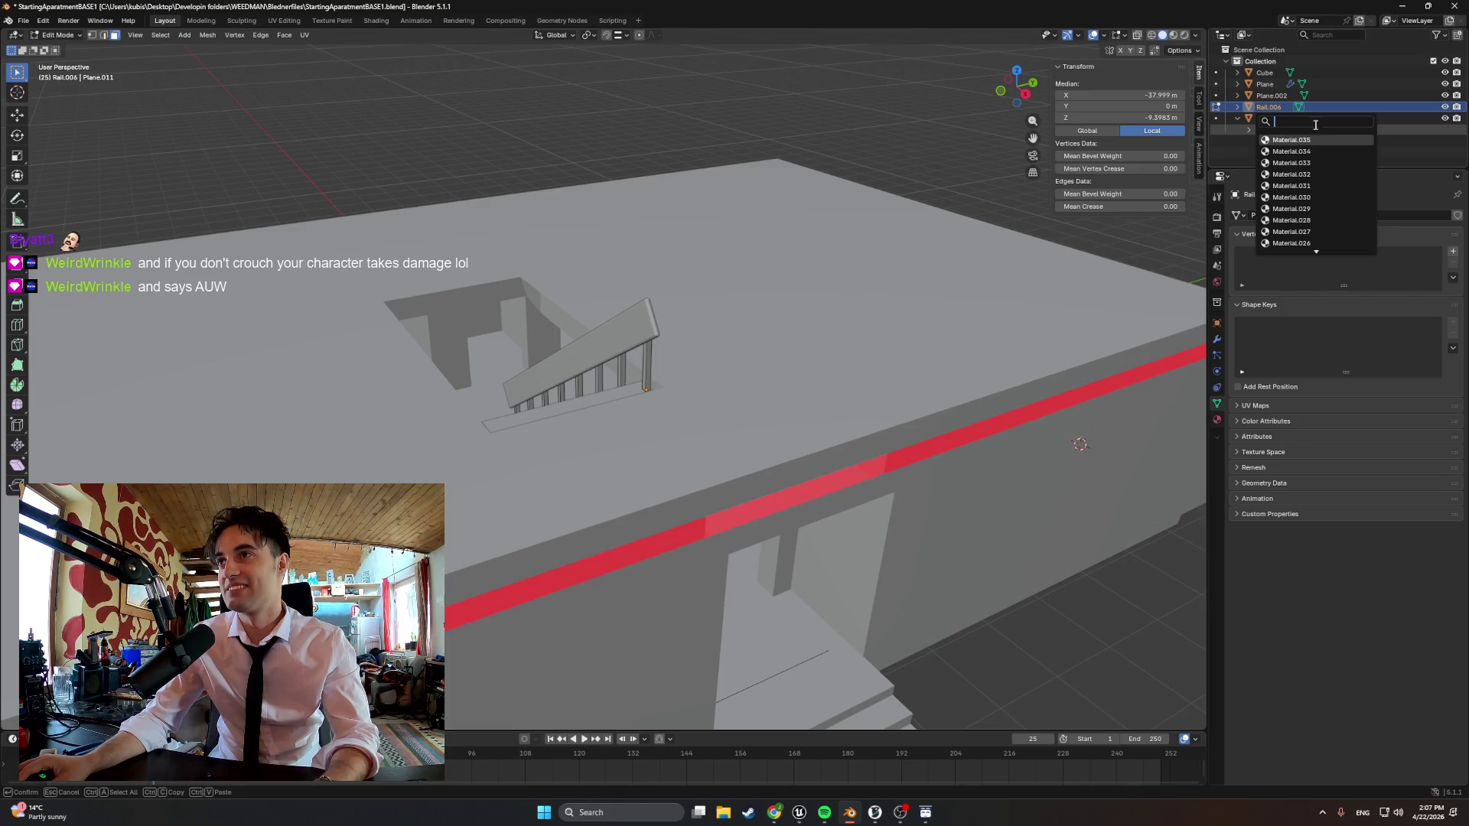
pyautogui.press('Escape')
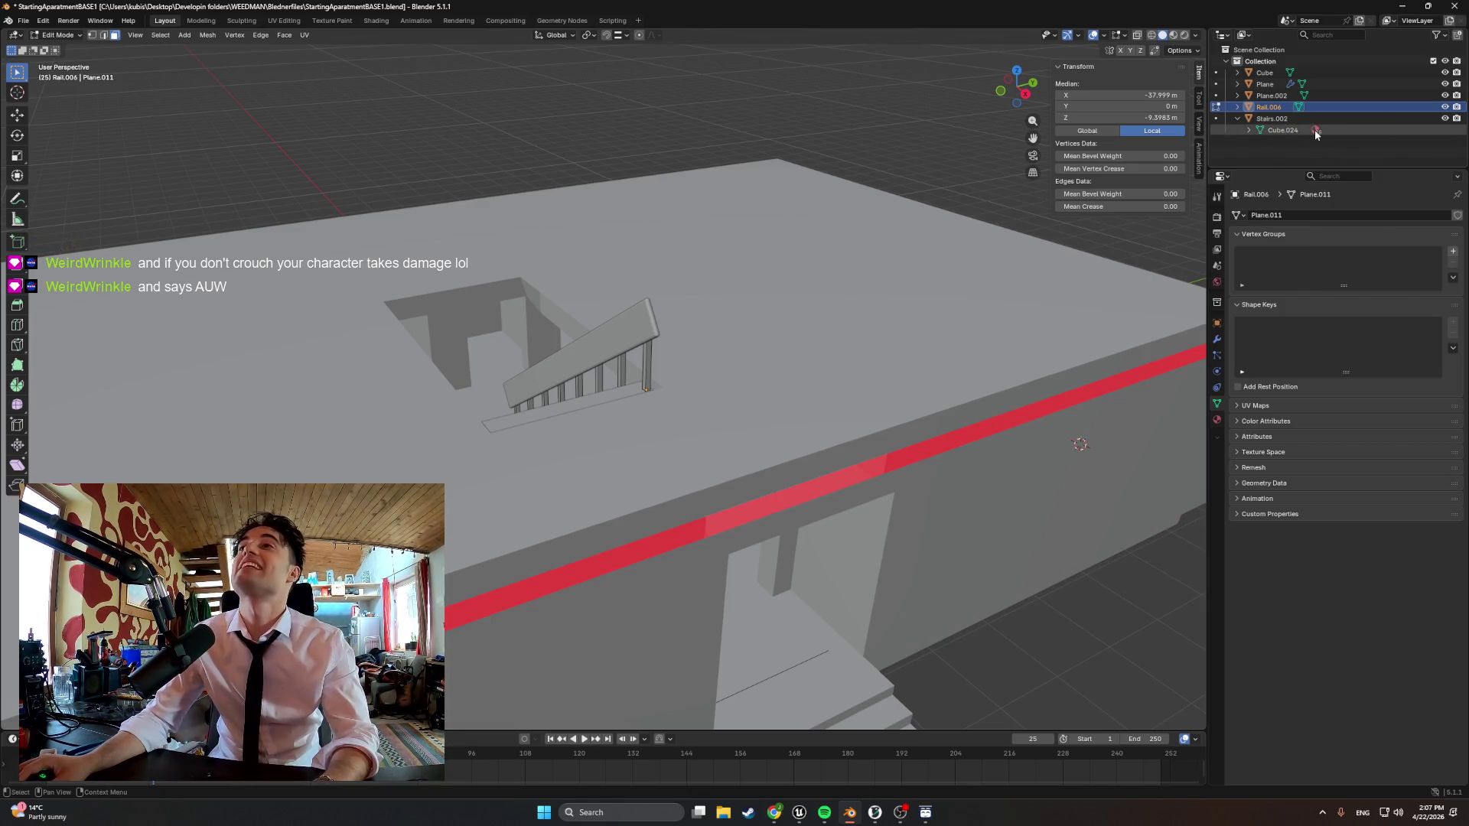
pyautogui.click(1240, 118)
# Return to object mode and select the railing's top panel object beside the stair opening
pyautogui.moveTo(861, 379)
pyautogui.mouseDown(button='middle')
pyautogui.moveTo(796, 320)
pyautogui.moveTo(758, 324)
pyautogui.mouseUp(button='middle')
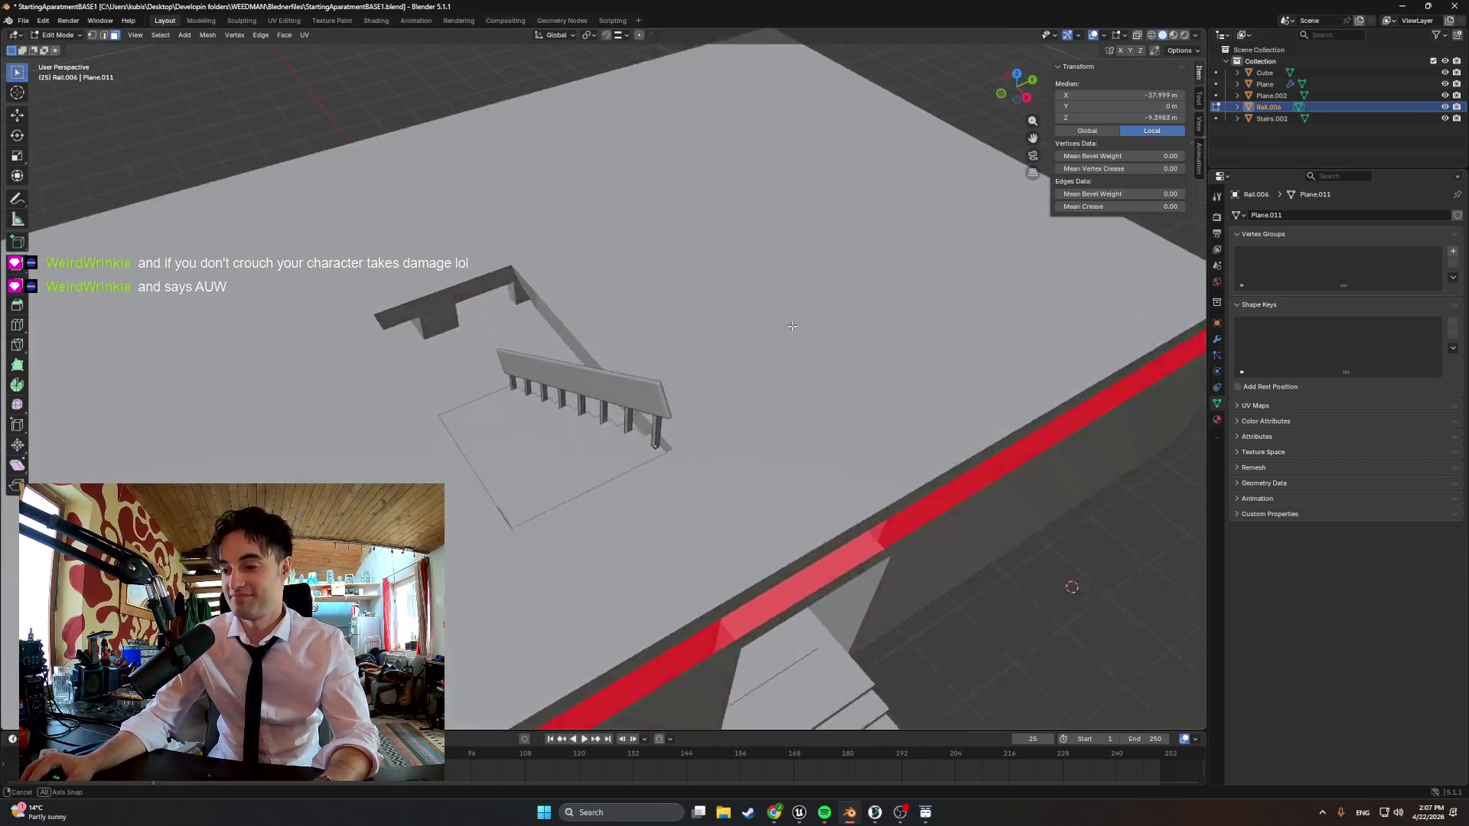
pyautogui.scroll(-3, 759, 326)
pyautogui.scroll(3, 759, 325)
pyautogui.moveTo(735, 321); pyautogui.dragTo(655, 299, button='middle')
pyautogui.press('Tab')
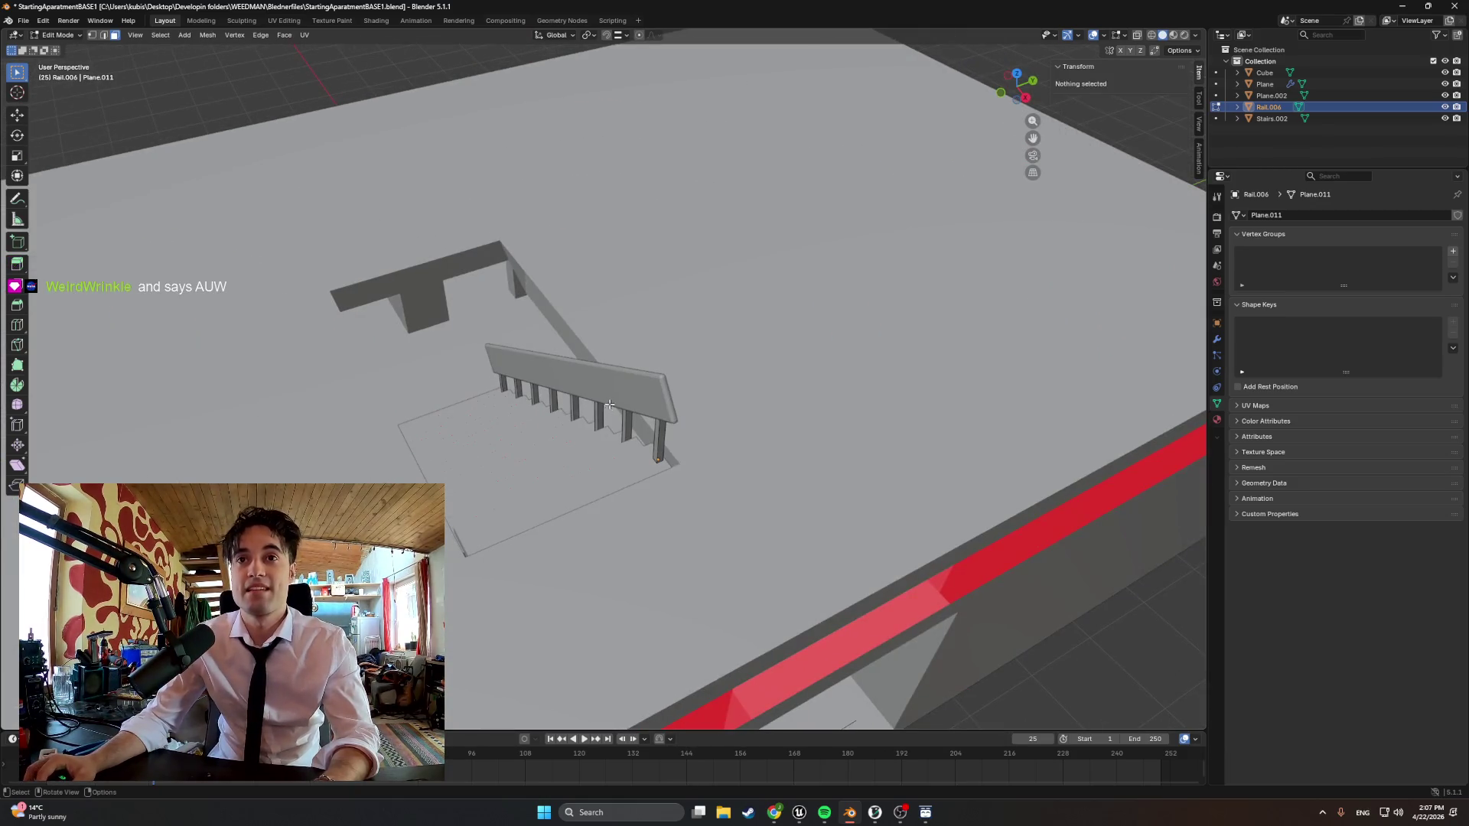
pyautogui.click(609, 398)
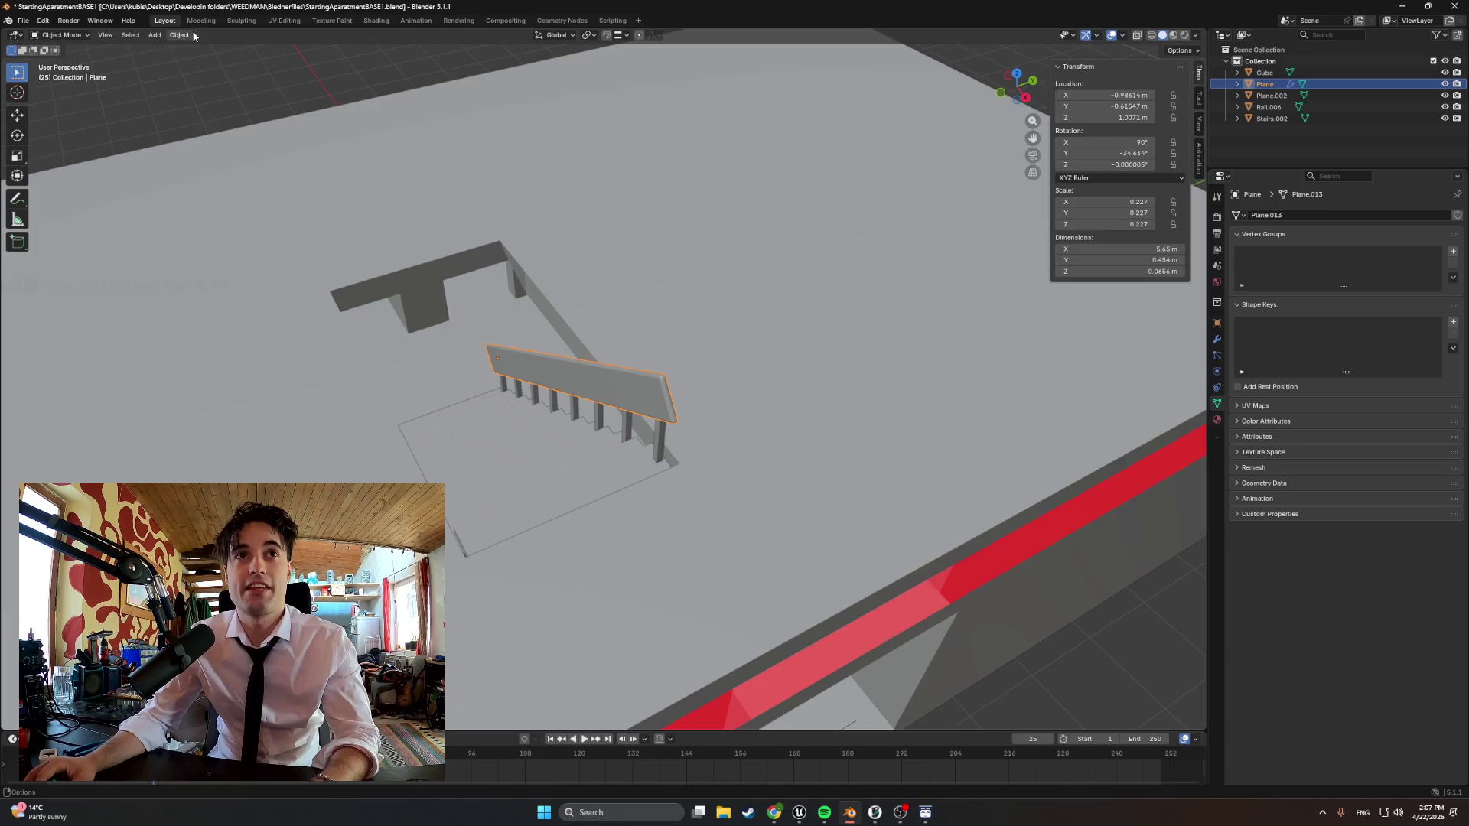
# Inspect the rail and Cube objects in the UV Editing workspace, then go back to Modeling
pyautogui.click(284, 21)
pyautogui.scroll(3, 298, 381)
pyautogui.scroll(-1, 298, 379)
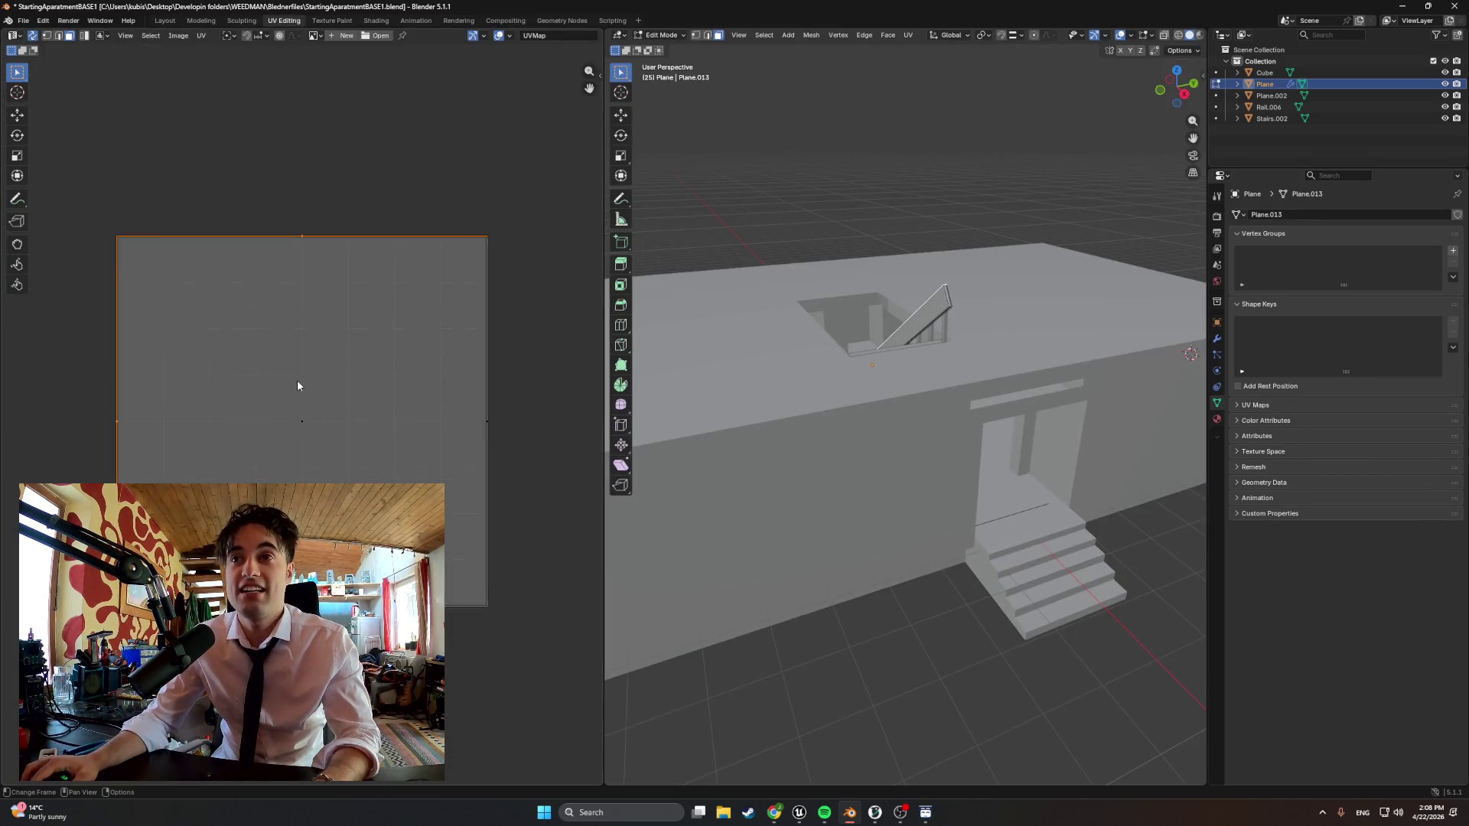
pyautogui.scroll(1, 297, 380)
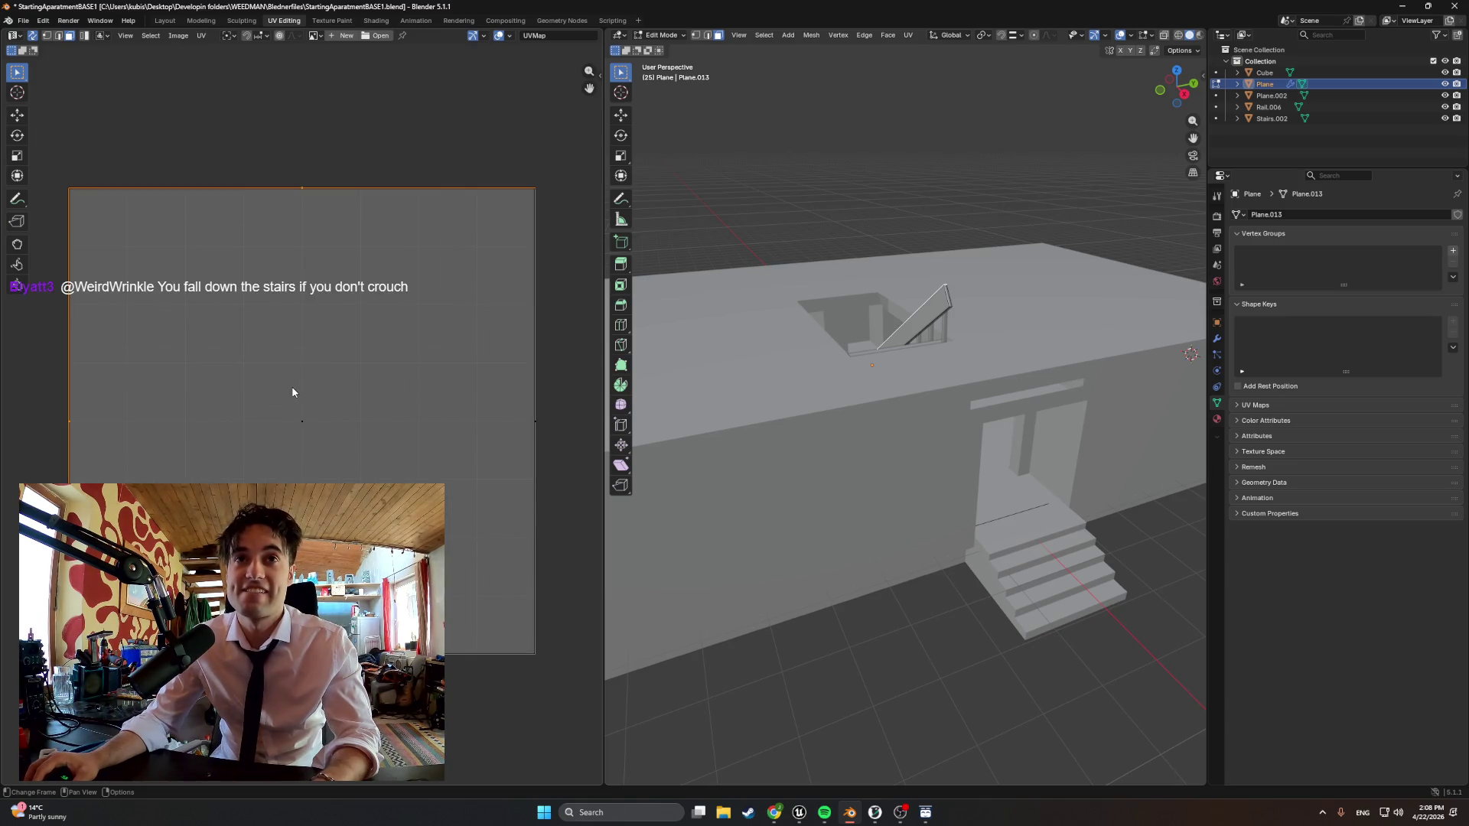
pyautogui.scroll(-2, 293, 387)
pyautogui.scroll(1, 292, 387)
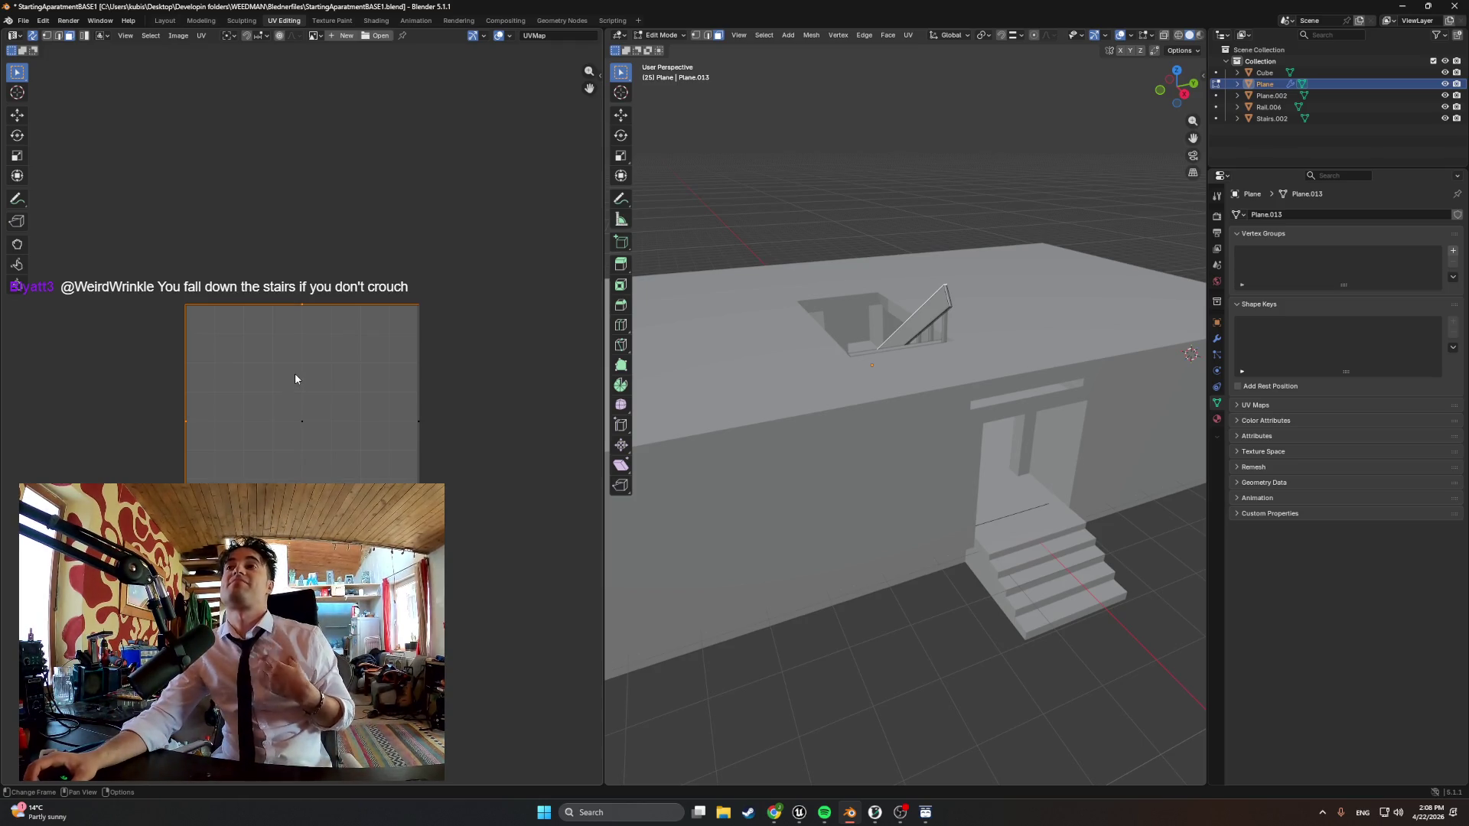
pyautogui.click(1271, 96)
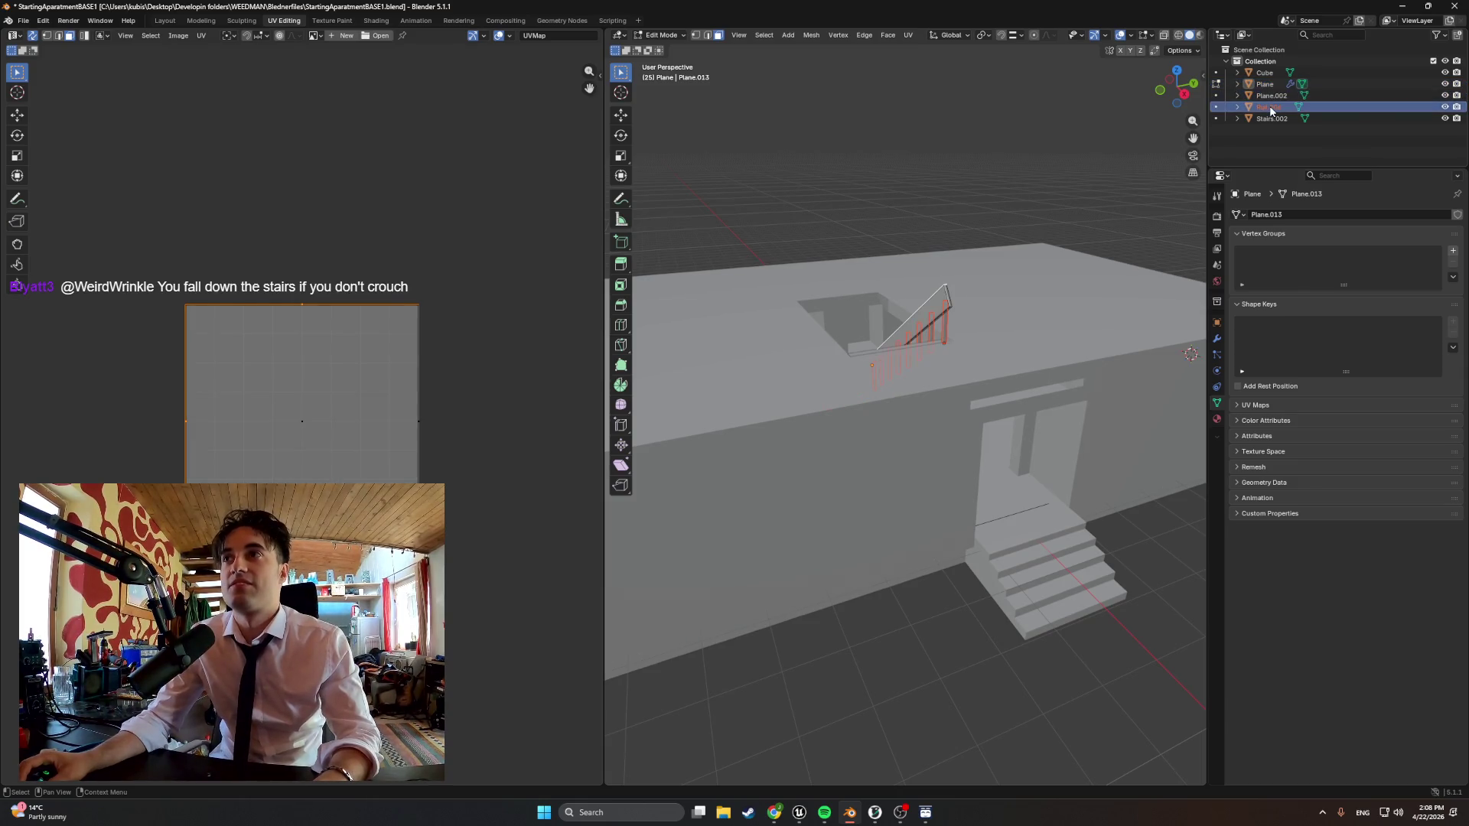
pyautogui.scroll(3, 344, 429)
pyautogui.scroll(-1, 241, 428)
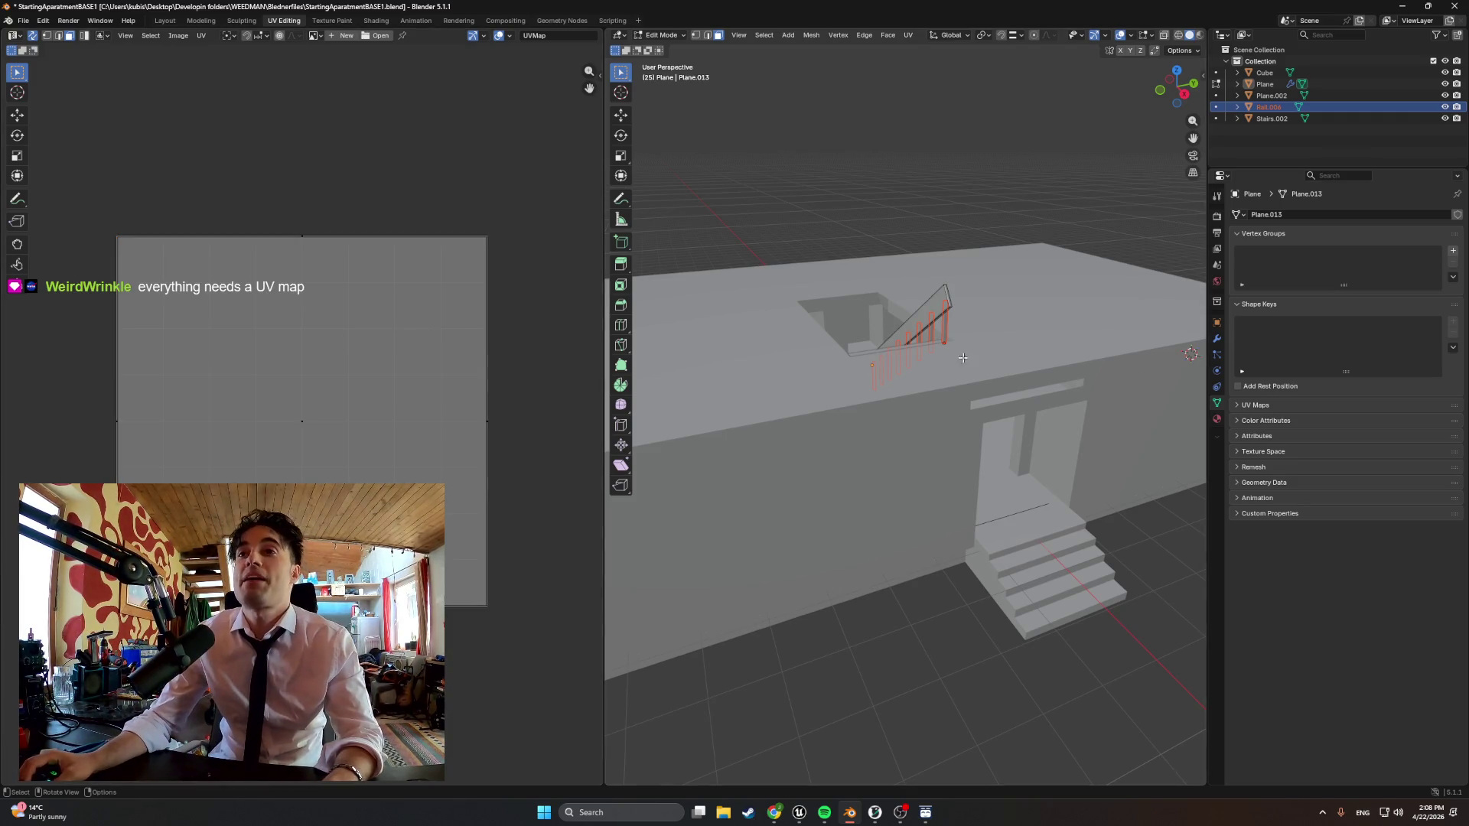
pyautogui.click(1267, 73)
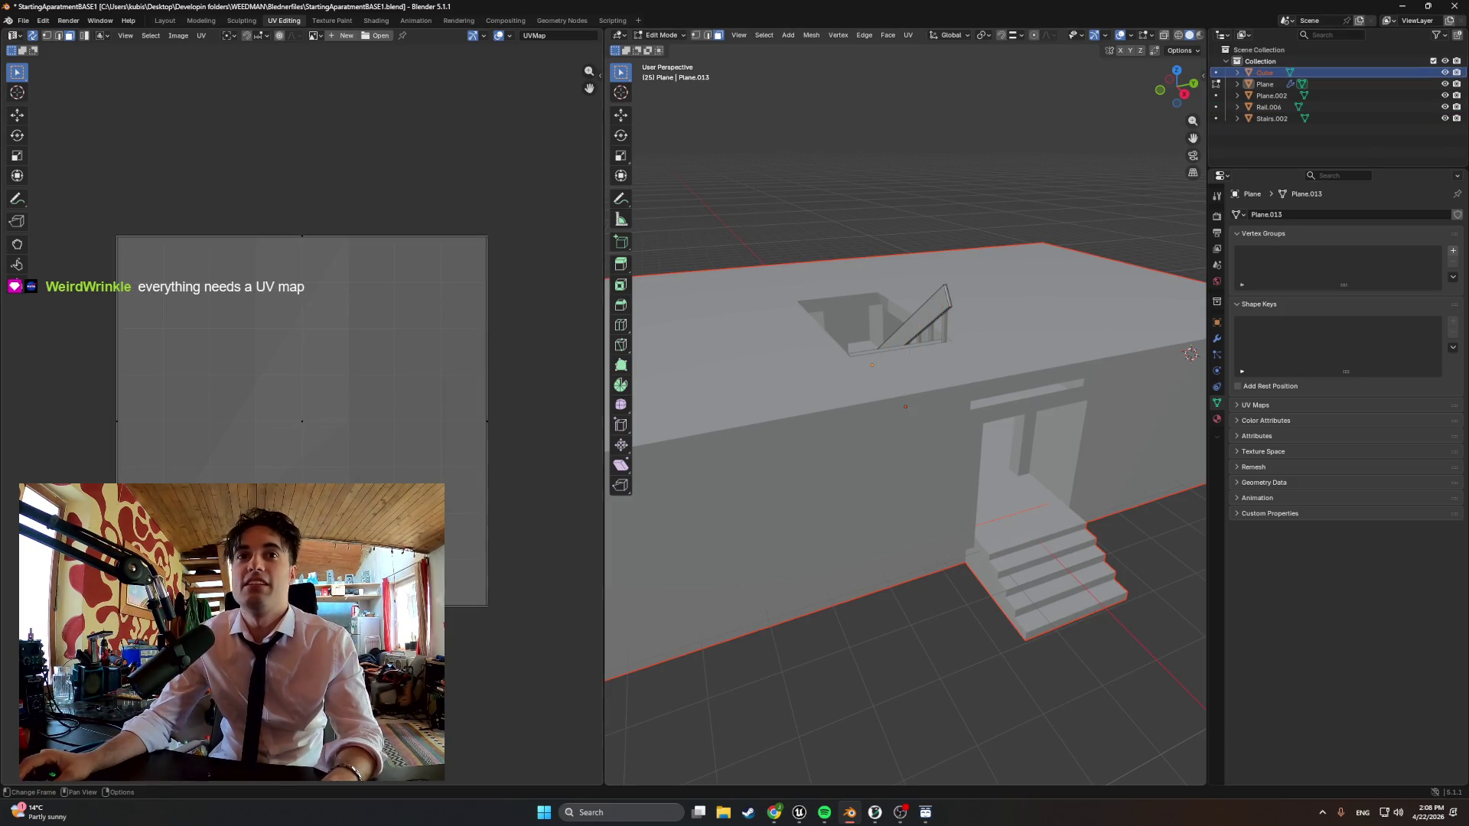
pyautogui.scroll(2, 301, 422)
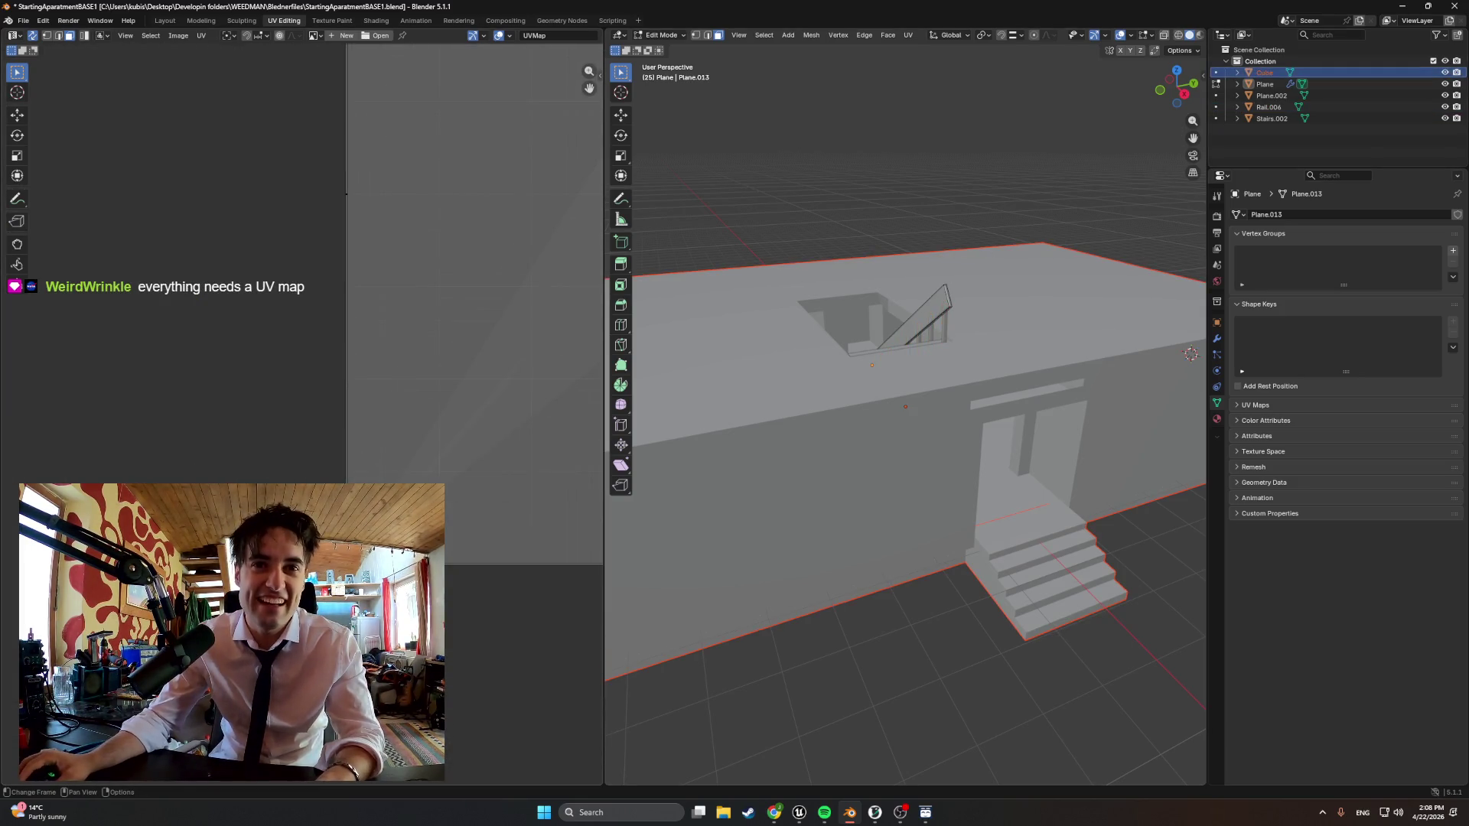
pyautogui.scroll(-3, 301, 420)
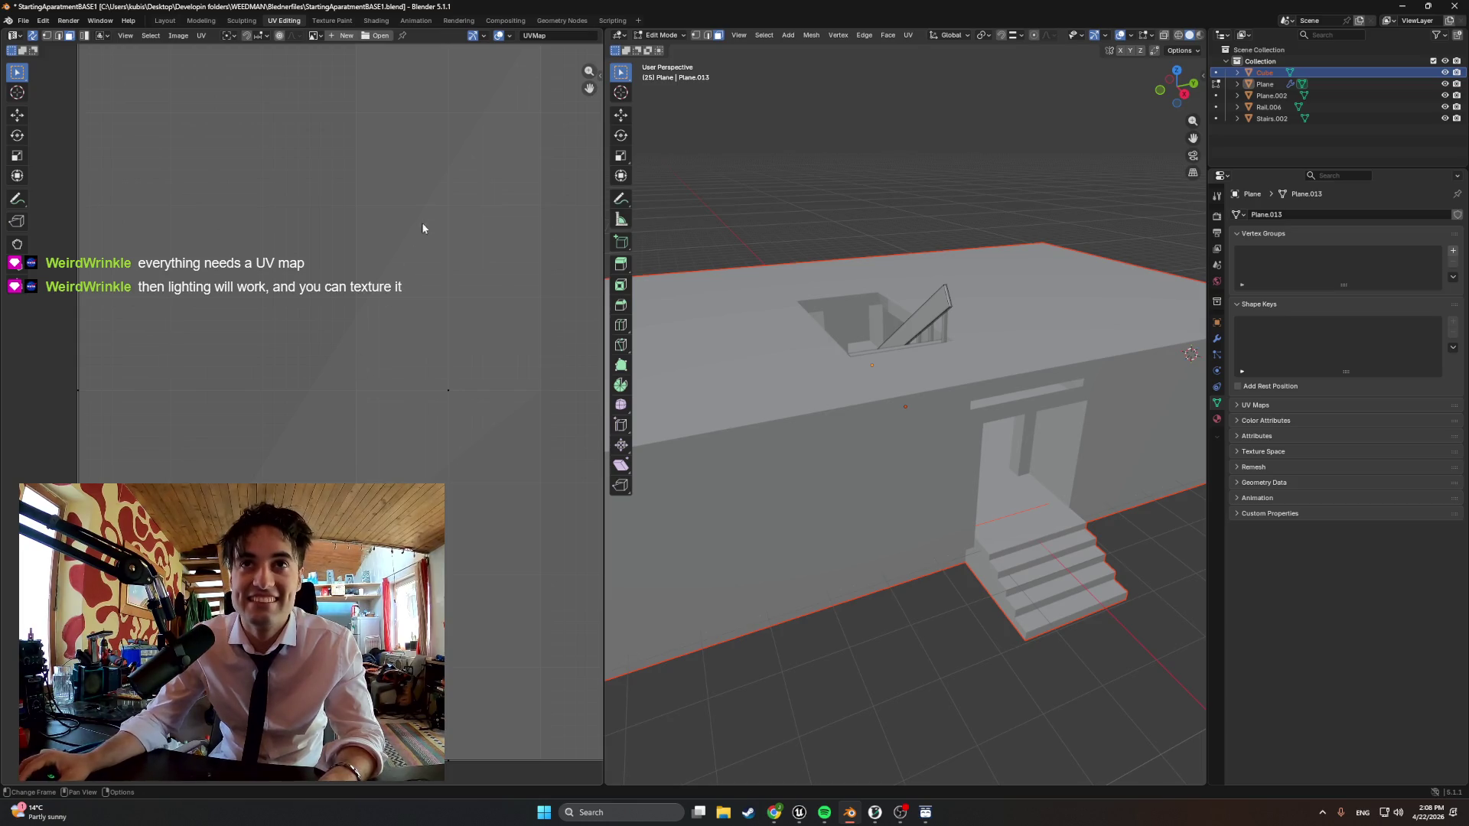
pyautogui.scroll(2, 344, 345)
pyautogui.scroll(-2, 299, 390)
pyautogui.scroll(1, 278, 407)
pyautogui.scroll(2, 279, 408)
pyautogui.scroll(-2, 345, 404)
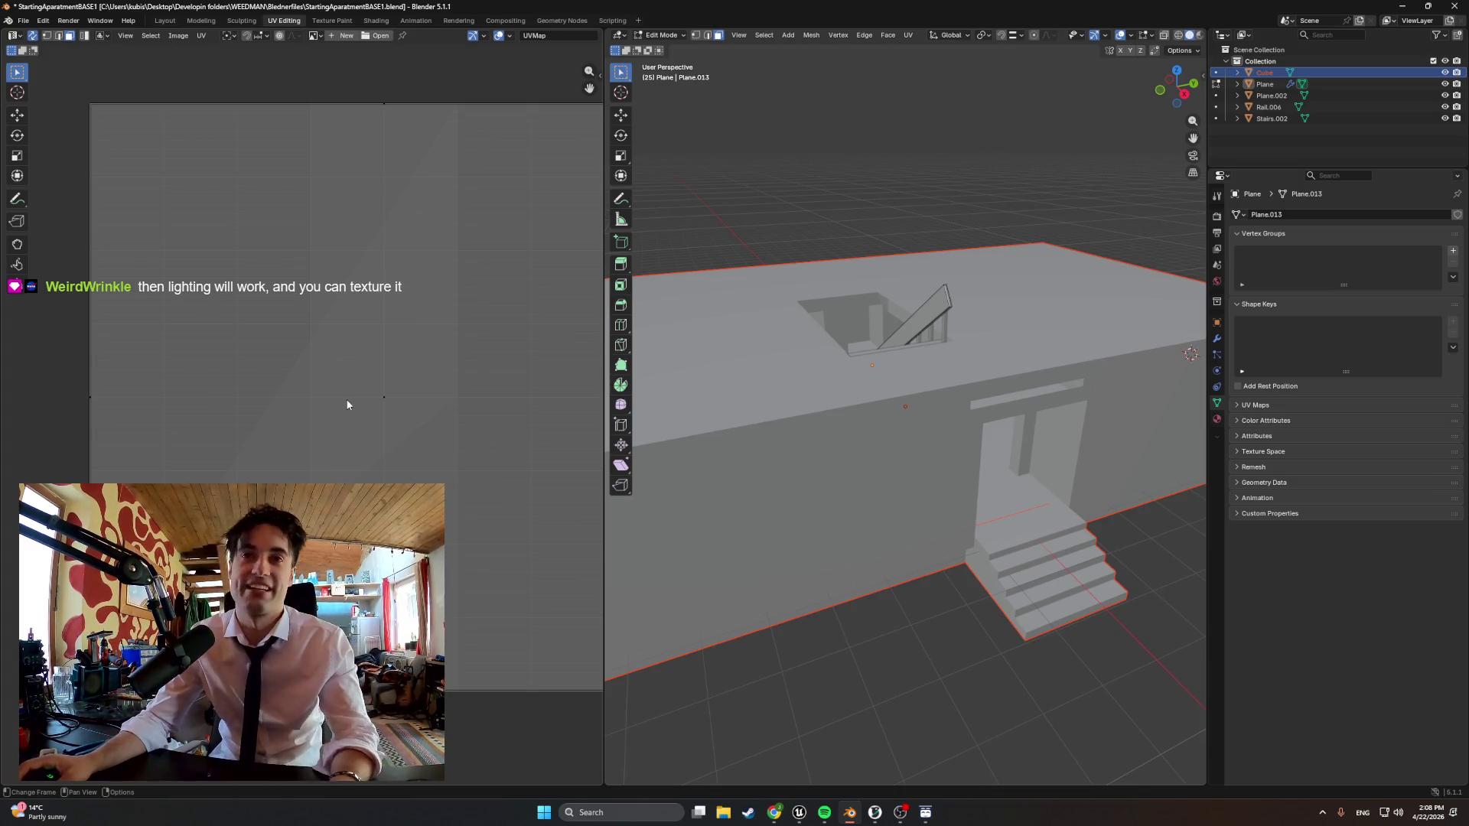
pyautogui.scroll(1, 326, 440)
pyautogui.scroll(-2, 325, 441)
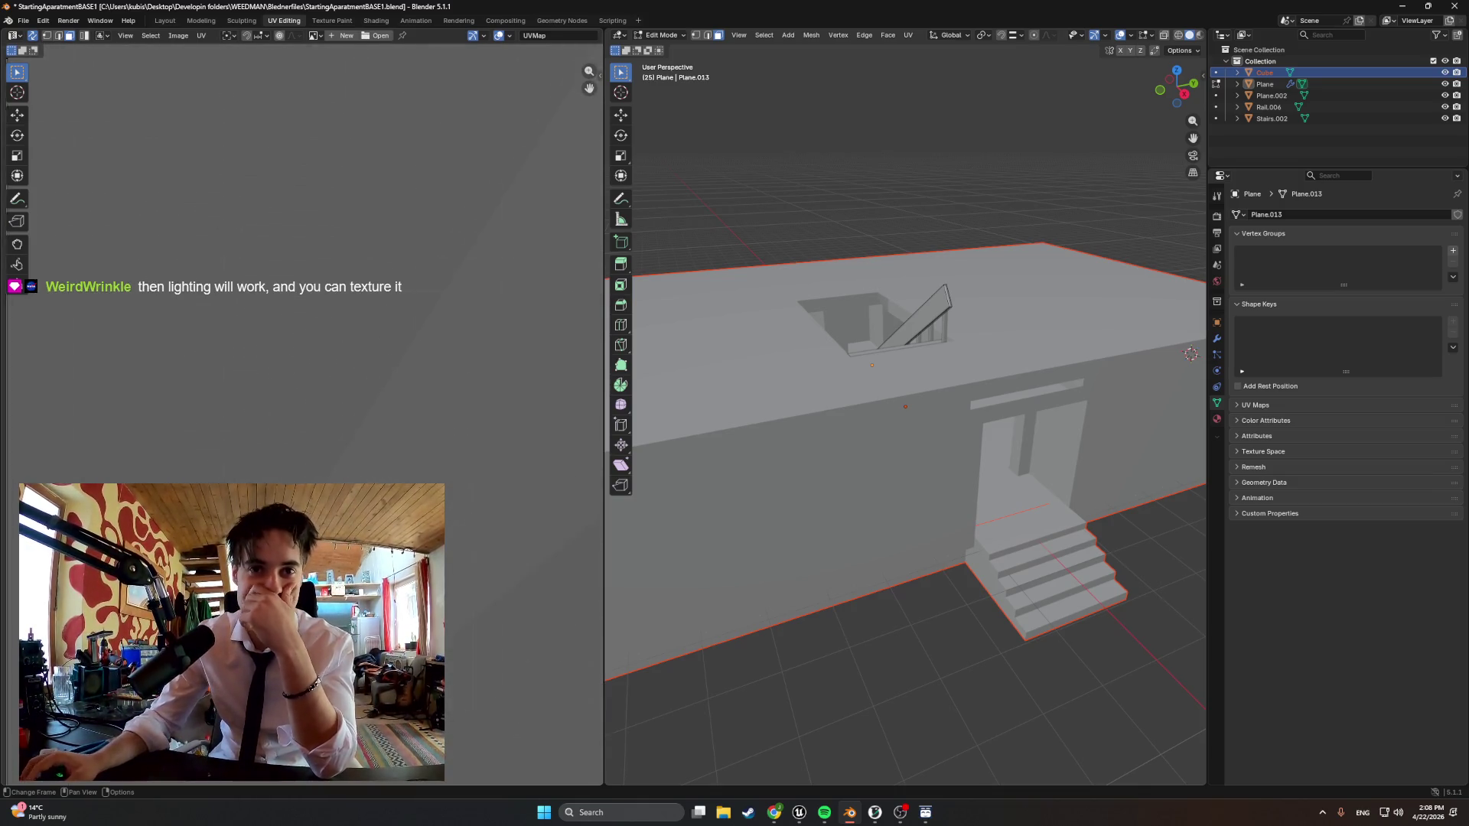
pyautogui.scroll(1, 326, 441)
pyautogui.scroll(2, 268, 348)
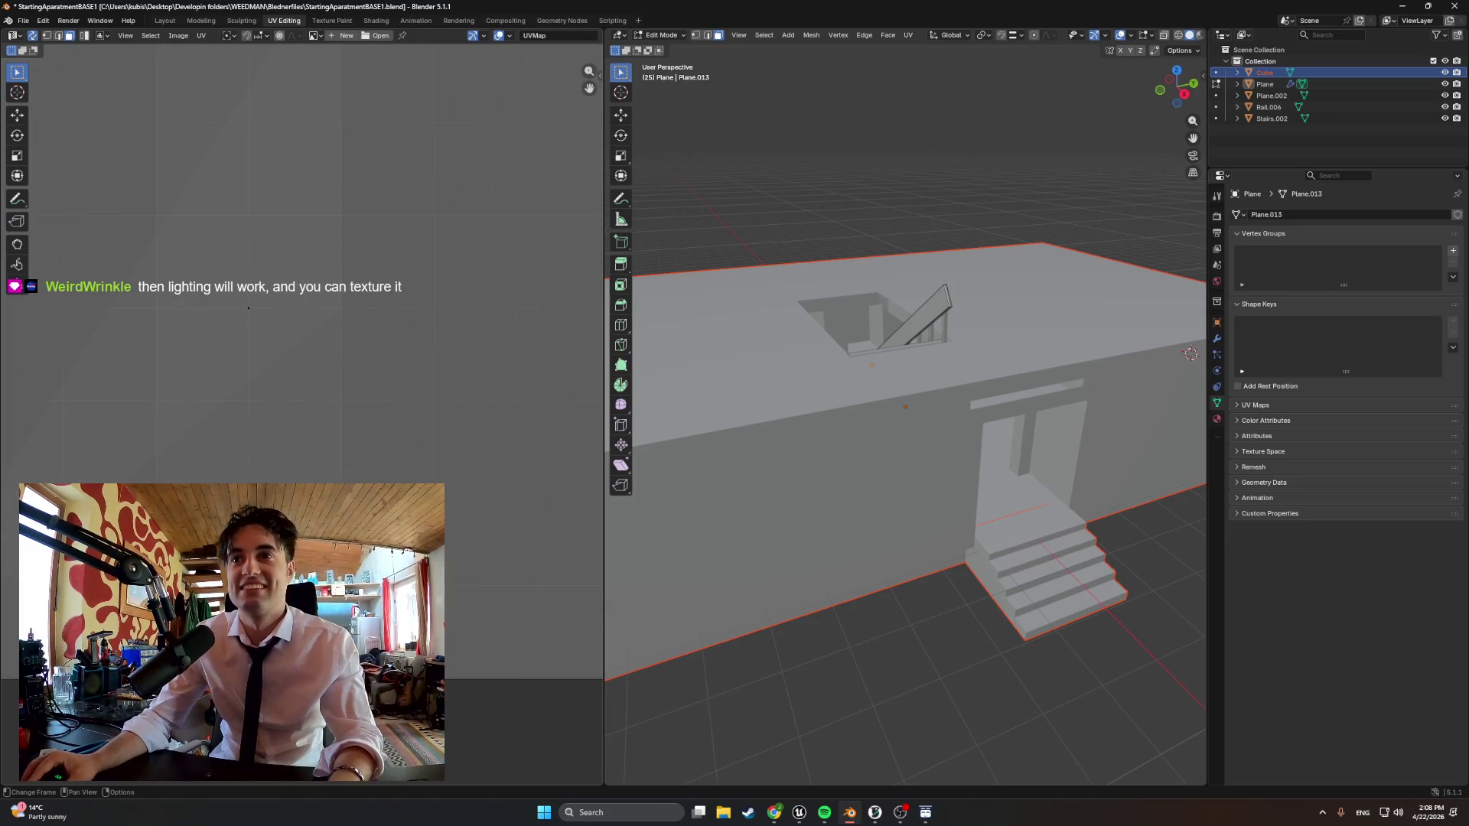
pyautogui.scroll(-3, 269, 348)
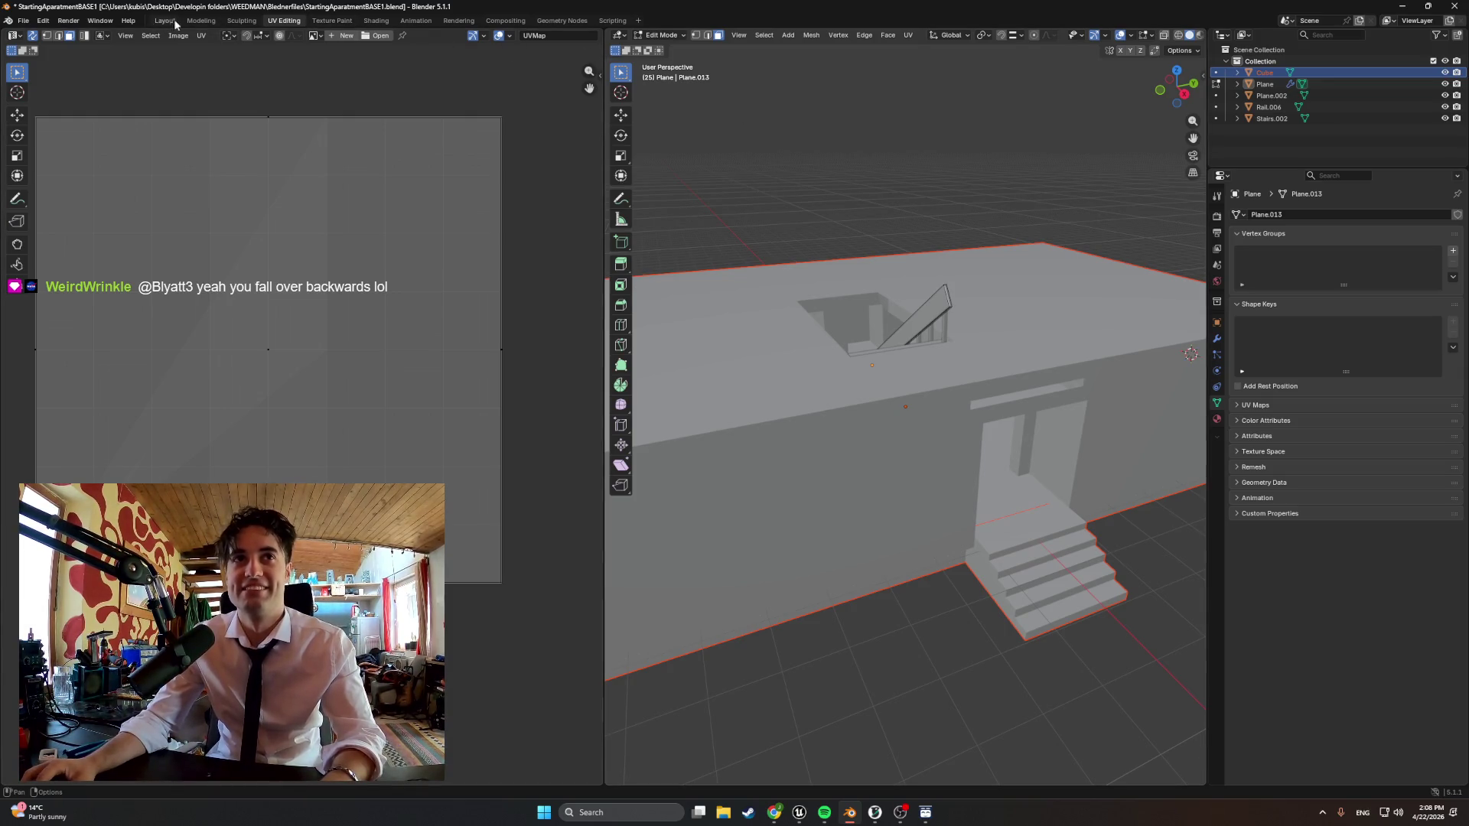
pyautogui.click(201, 21)
# Switch the active object to the Cube building and enter edit mode on its mesh
pyautogui.moveTo(703, 358); pyautogui.dragTo(619, 347, button='middle')
pyautogui.press('Tab')
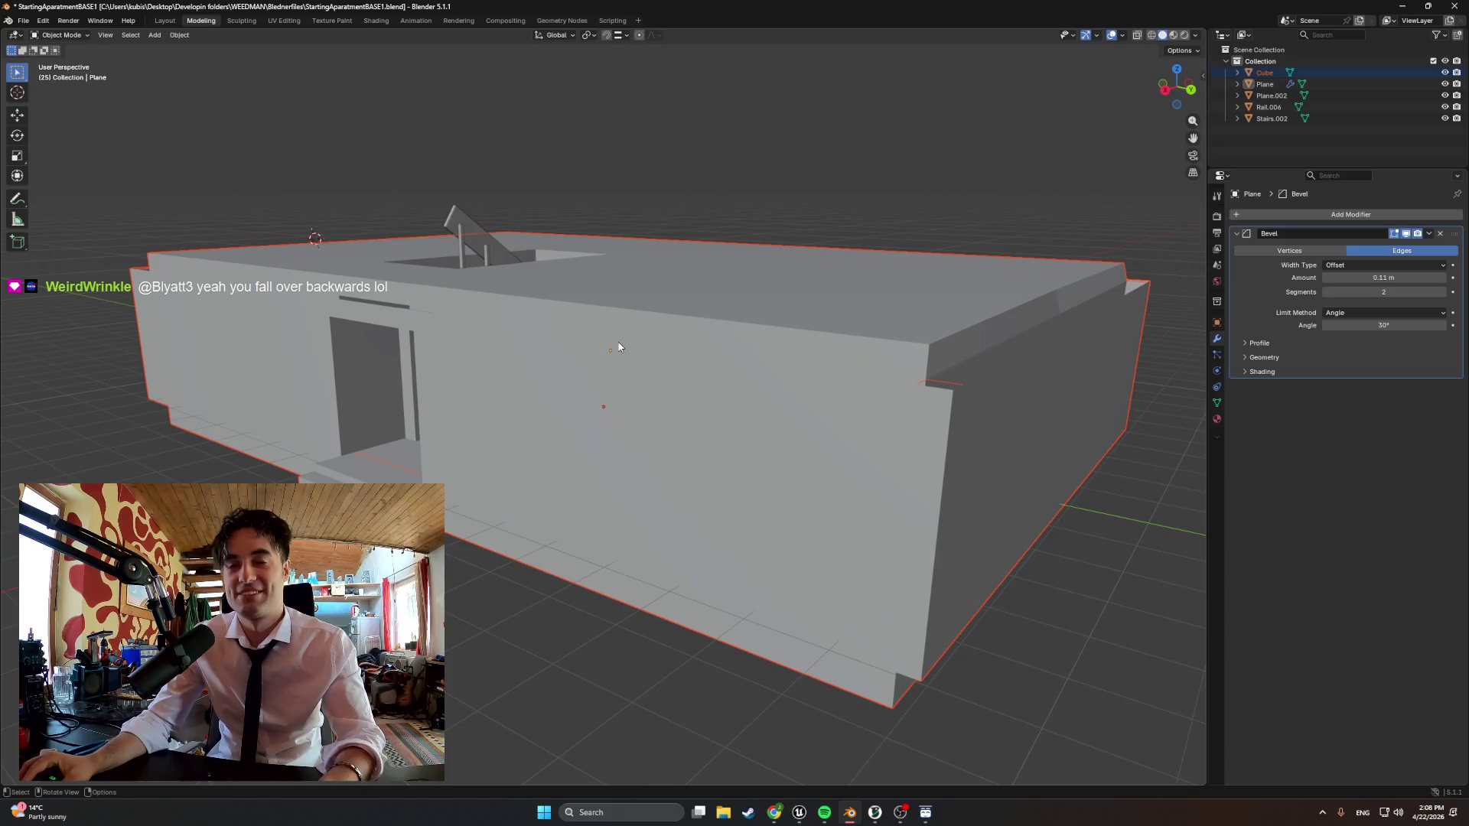
pyautogui.click(1262, 72)
pyautogui.press('Tab')
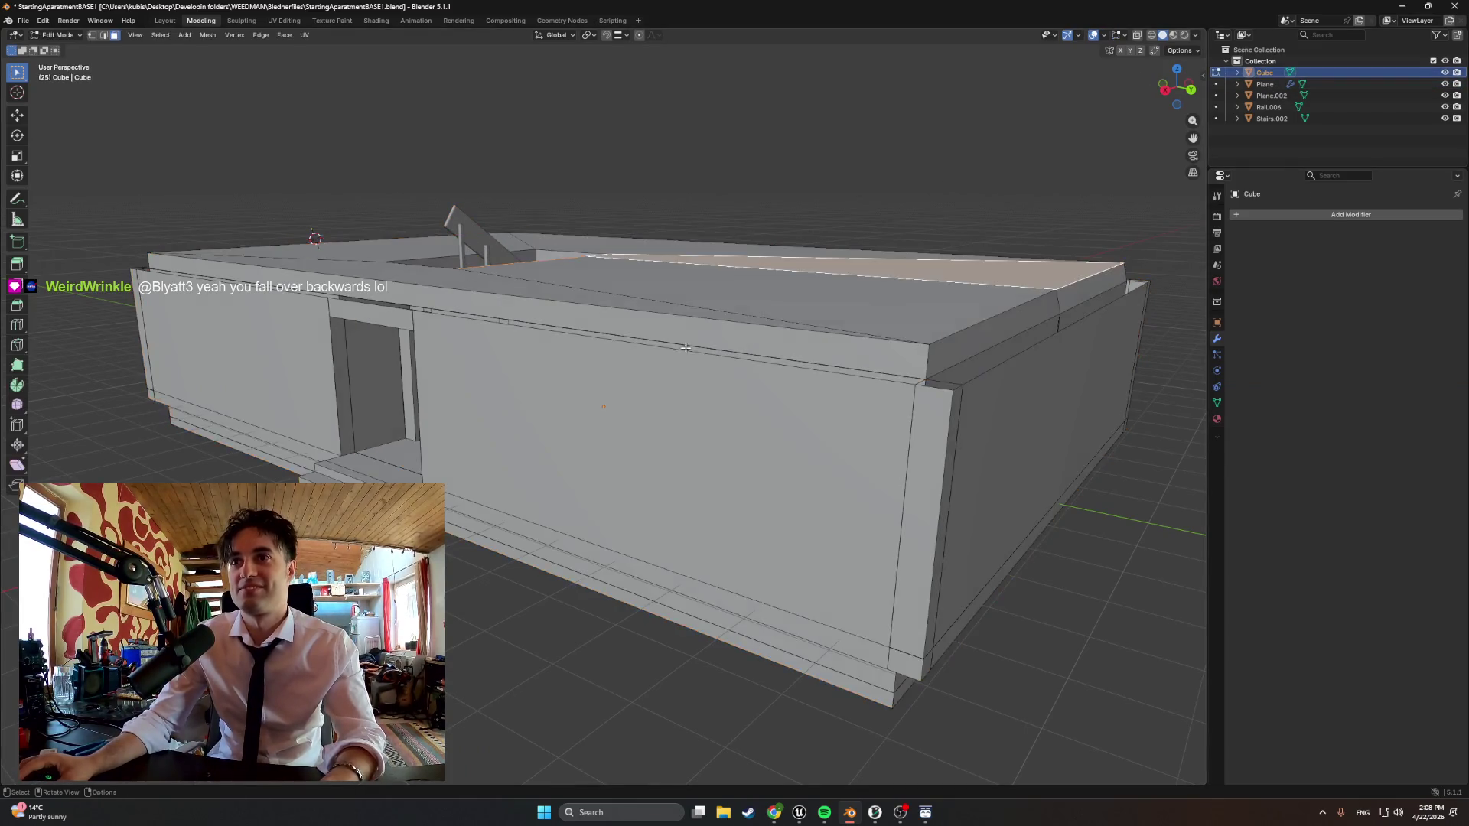
# Orbit below the building and select a floor face on its underside
pyautogui.moveTo(803, 403)
pyautogui.mouseDown(button='middle')
pyautogui.moveTo(663, 405)
pyautogui.moveTo(606, 243)
pyautogui.moveTo(534, 275)
pyautogui.moveTo(615, 401)
pyautogui.moveTo(680, 391)
pyautogui.moveTo(535, 401)
pyautogui.mouseUp(button='middle')
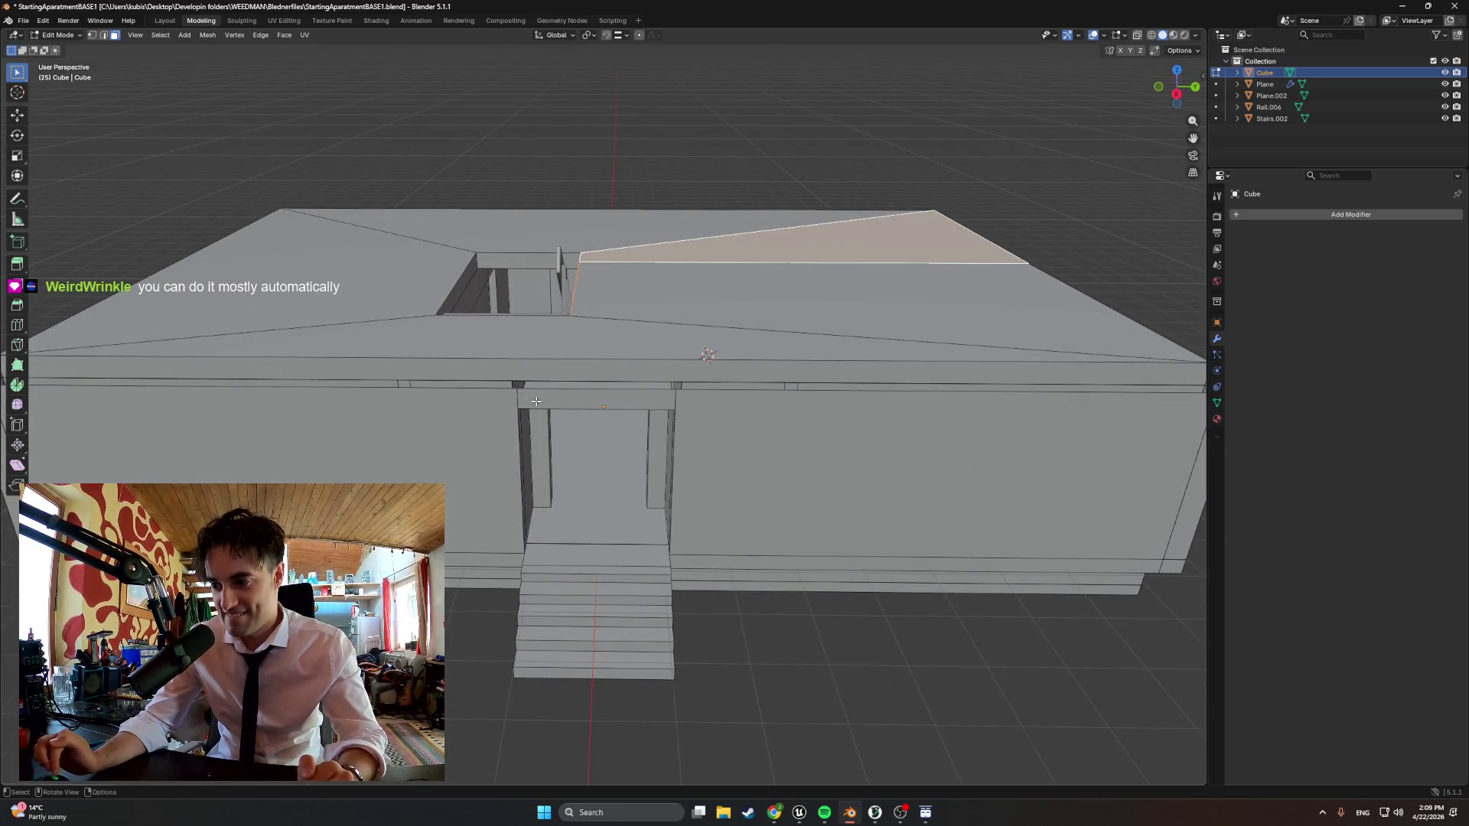
pyautogui.moveTo(535, 400)
pyautogui.mouseDown(button='middle')
pyautogui.moveTo(501, 429)
pyautogui.moveTo(572, 425)
pyautogui.mouseUp(button='middle')
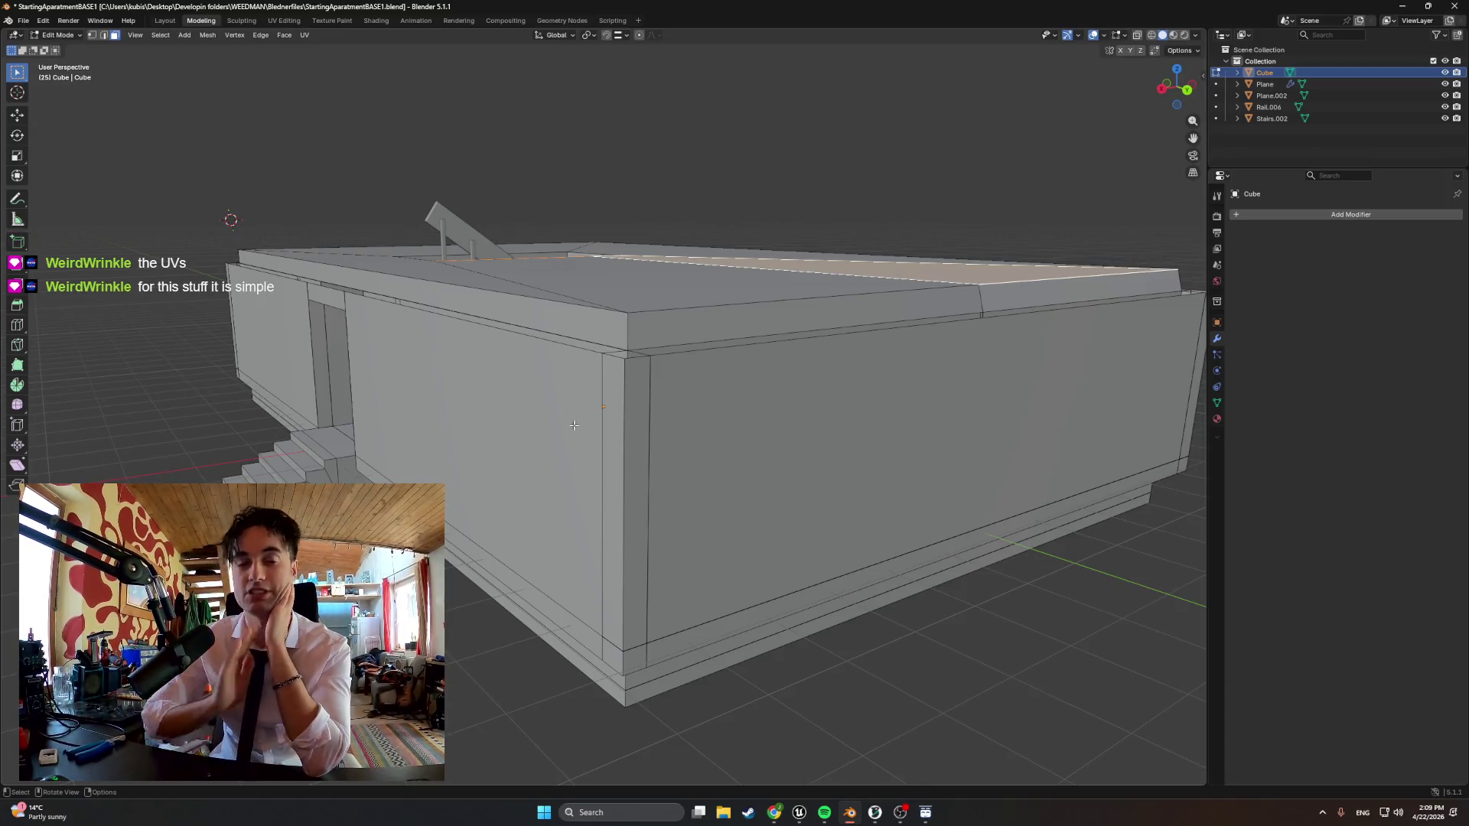
pyautogui.moveTo(573, 425)
pyautogui.mouseDown(button='middle')
pyautogui.moveTo(555, 325)
pyautogui.moveTo(619, 287)
pyautogui.moveTo(704, 294)
pyautogui.moveTo(749, 368)
pyautogui.moveTo(709, 376)
pyautogui.moveTo(470, 303)
pyautogui.mouseUp(button='middle')
pyautogui.scroll(-3, 709, 375)
pyautogui.scroll(4, 709, 376)
pyautogui.click(352, 257)
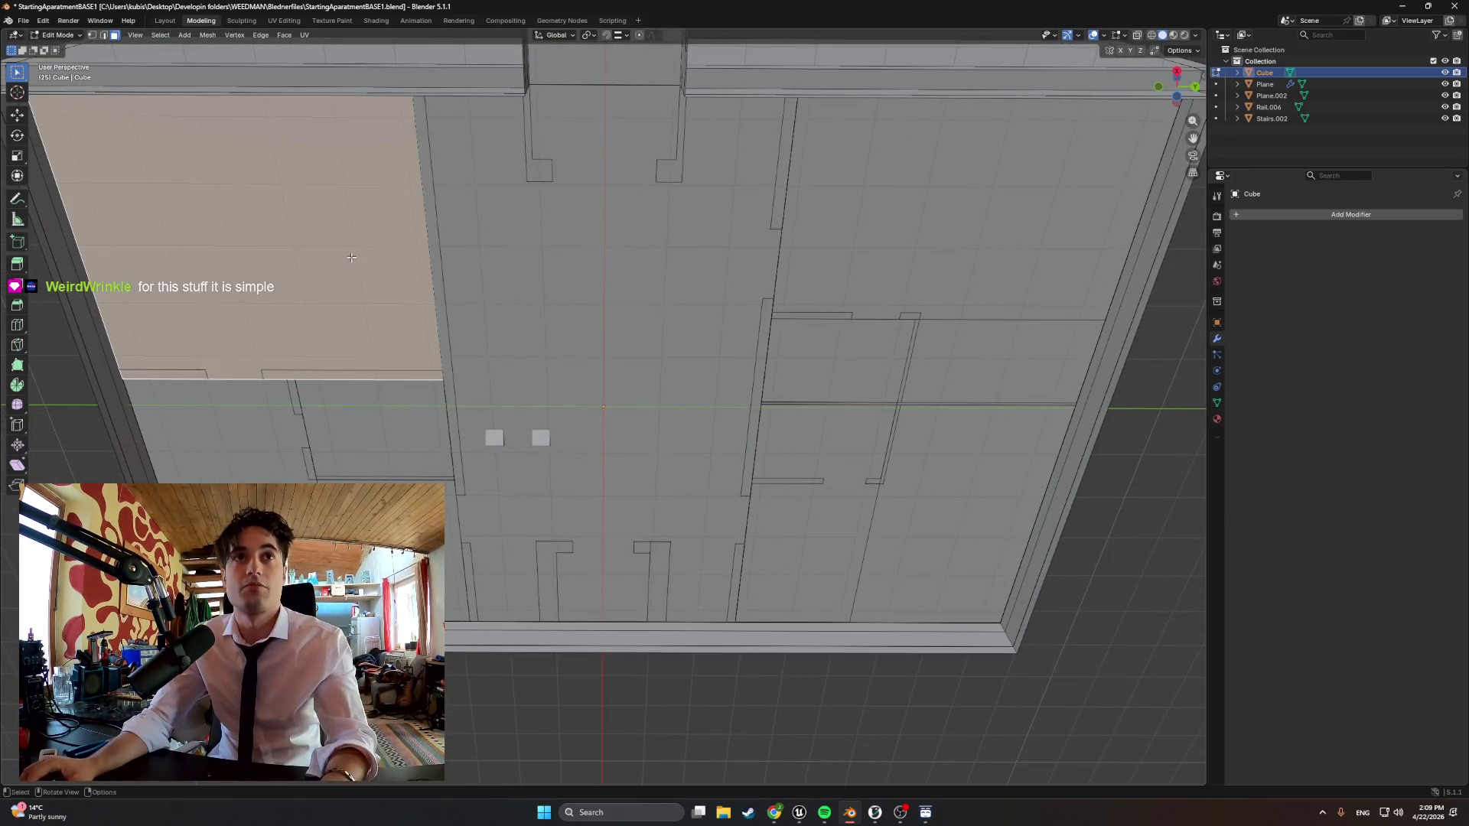
# Shift-select the centre and right-side floor faces on the building's underside
pyautogui.click(662, 265)
pyautogui.keyDown('shift'); pyautogui.click(976, 206); pyautogui.keyUp('shift')
pyautogui.keyDown('shift'); pyautogui.click(872, 345); pyautogui.keyUp('shift')
pyautogui.keyDown('shift'); pyautogui.click(987, 382); pyautogui.keyUp('shift')
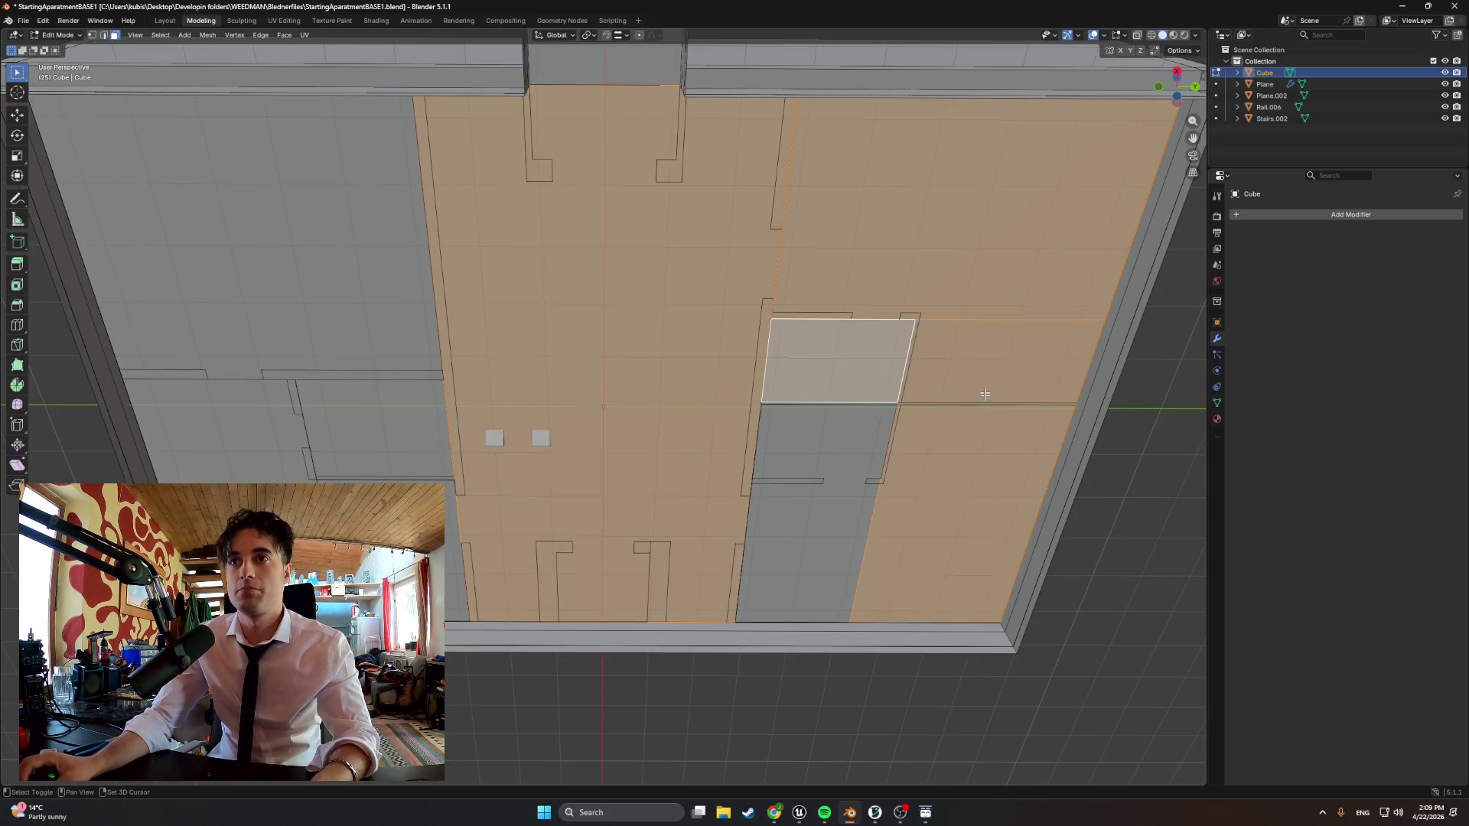
pyautogui.keyDown('shift'); pyautogui.click(814, 494); pyautogui.keyUp('shift')
pyautogui.keyDown('shift'); pyautogui.click(952, 471); pyautogui.keyUp('shift')
pyautogui.keyDown('shift'); pyautogui.click(952, 459); pyautogui.keyUp('shift')
pyautogui.keyDown('shift'); pyautogui.click(930, 365); pyautogui.keyUp('shift')
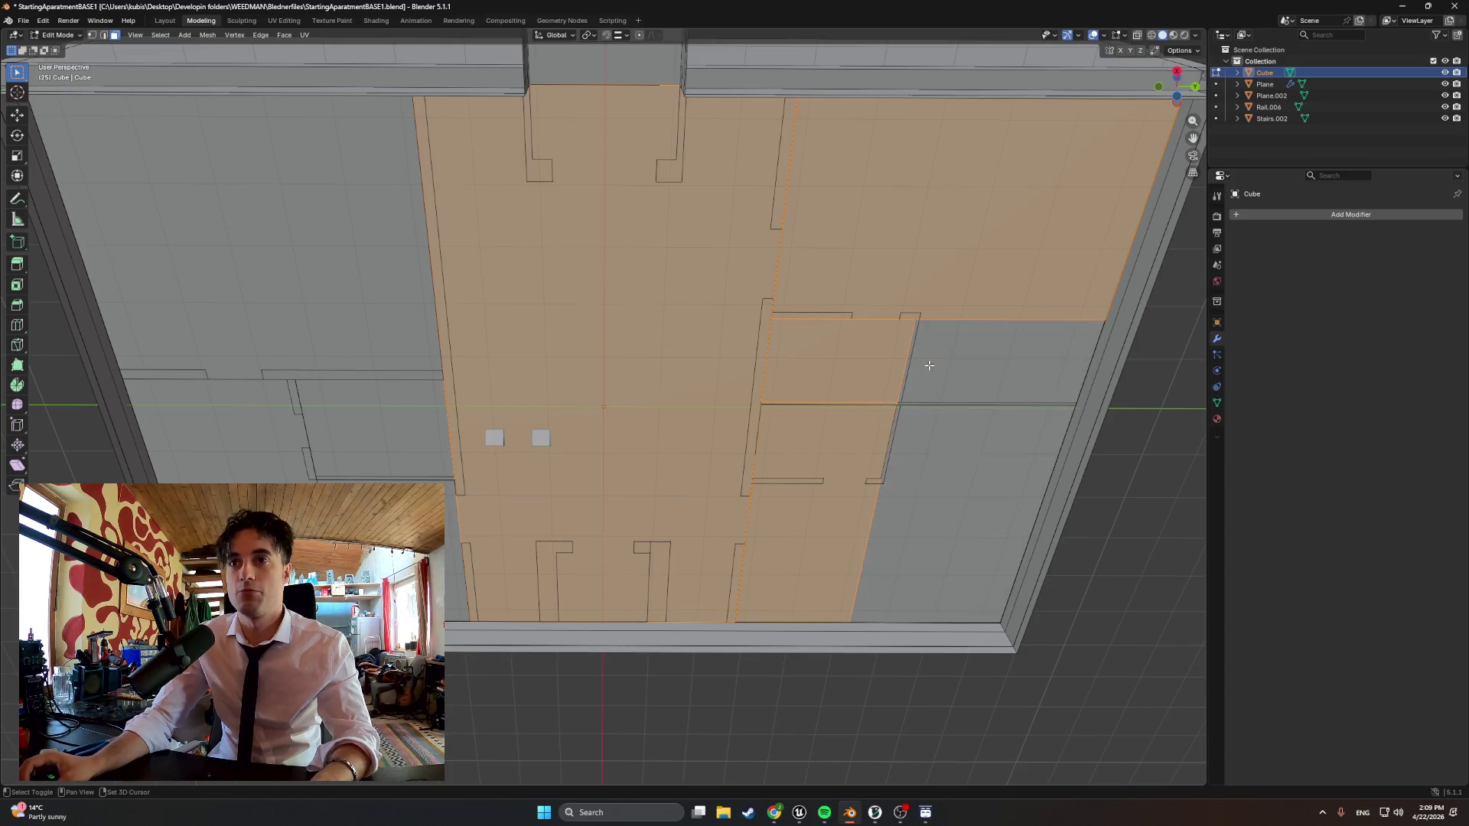
pyautogui.keyDown('shift'); pyautogui.click(947, 415); pyautogui.keyUp('shift')
# Add the left-side grey floor faces to the selection and orbit out to view the whole underside
pyautogui.keyDown('shift'); pyautogui.click(219, 430); pyautogui.keyUp('shift')
pyautogui.keyDown('shift'); pyautogui.click(391, 551); pyautogui.keyUp('shift')
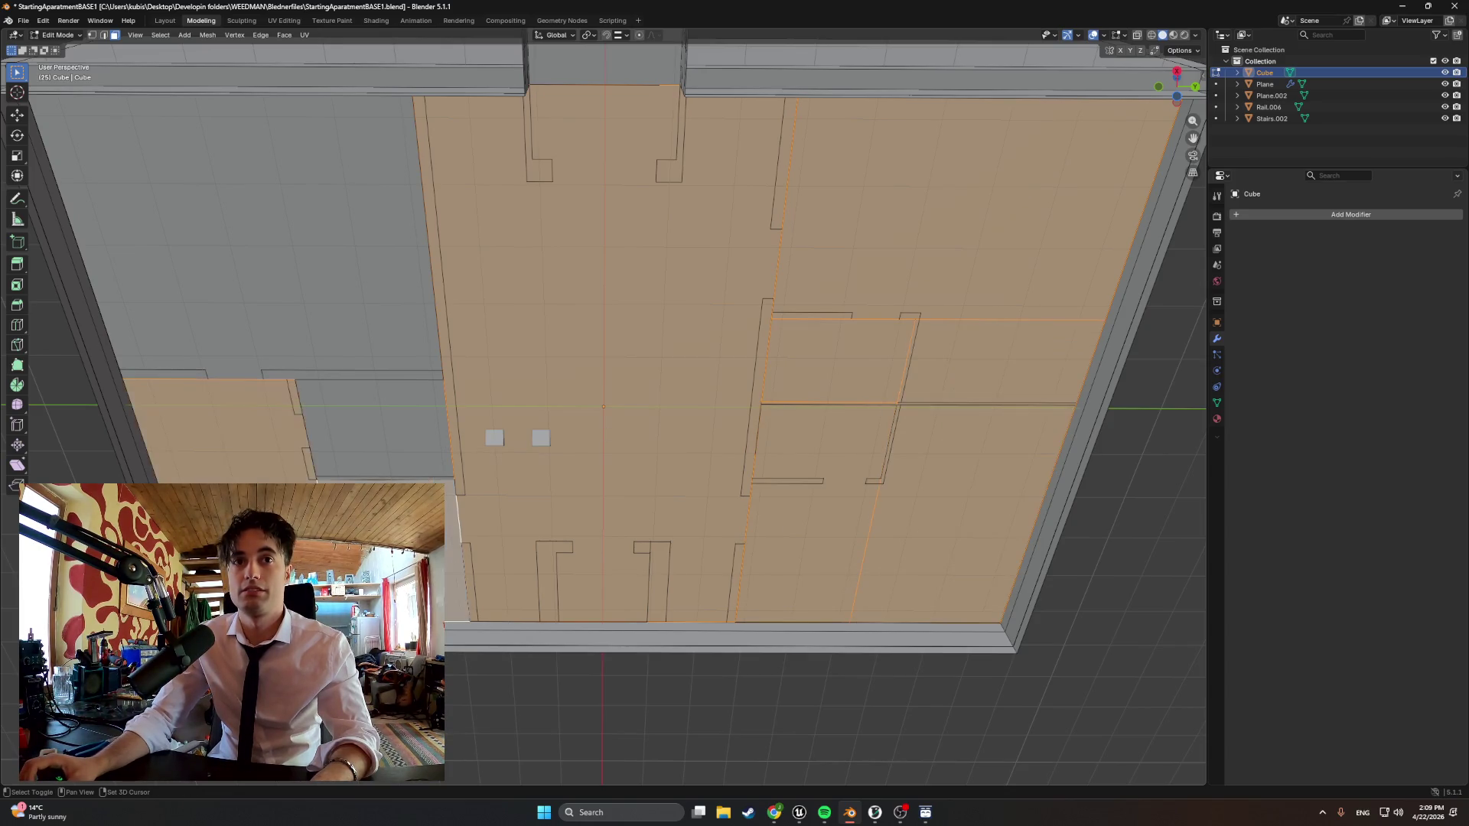
pyautogui.keyDown('shift'); pyautogui.click(367, 430); pyautogui.keyUp('shift')
pyautogui.keyDown('shift'); pyautogui.click(230, 287); pyautogui.keyUp('shift')
pyautogui.moveTo(344, 288)
pyautogui.mouseDown(button='middle')
pyautogui.moveTo(324, 382)
pyautogui.moveTo(150, 398)
pyautogui.moveTo(763, 95)
pyautogui.moveTo(1086, 401)
pyautogui.moveTo(1066, 386)
pyautogui.moveTo(975, 433)
pyautogui.moveTo(1008, 404)
pyautogui.mouseUp(button='middle')
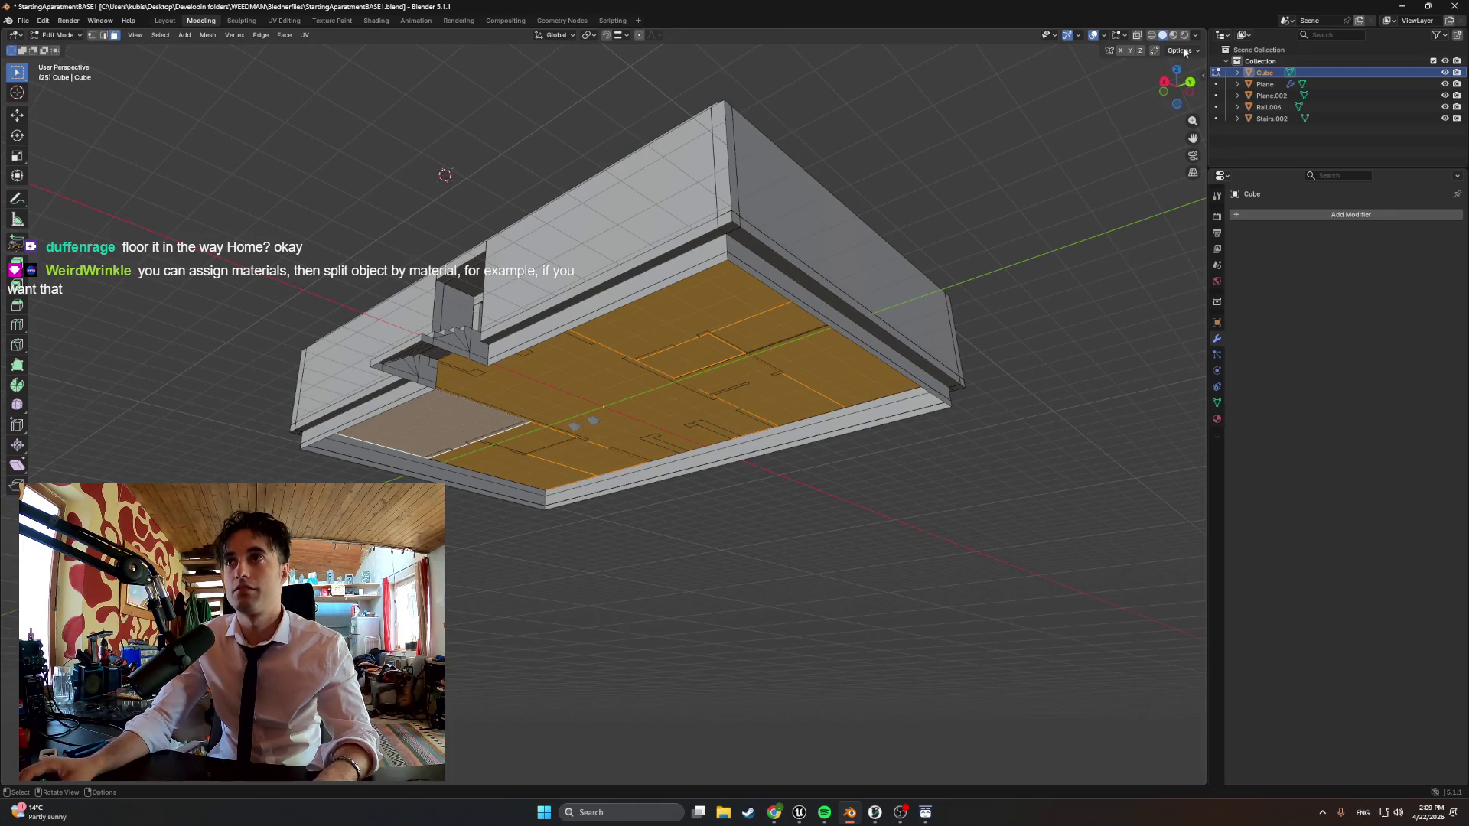
# Enable Face Orientation in the viewport overlays so faces are tinted by facing direction
pyautogui.click(1194, 36)
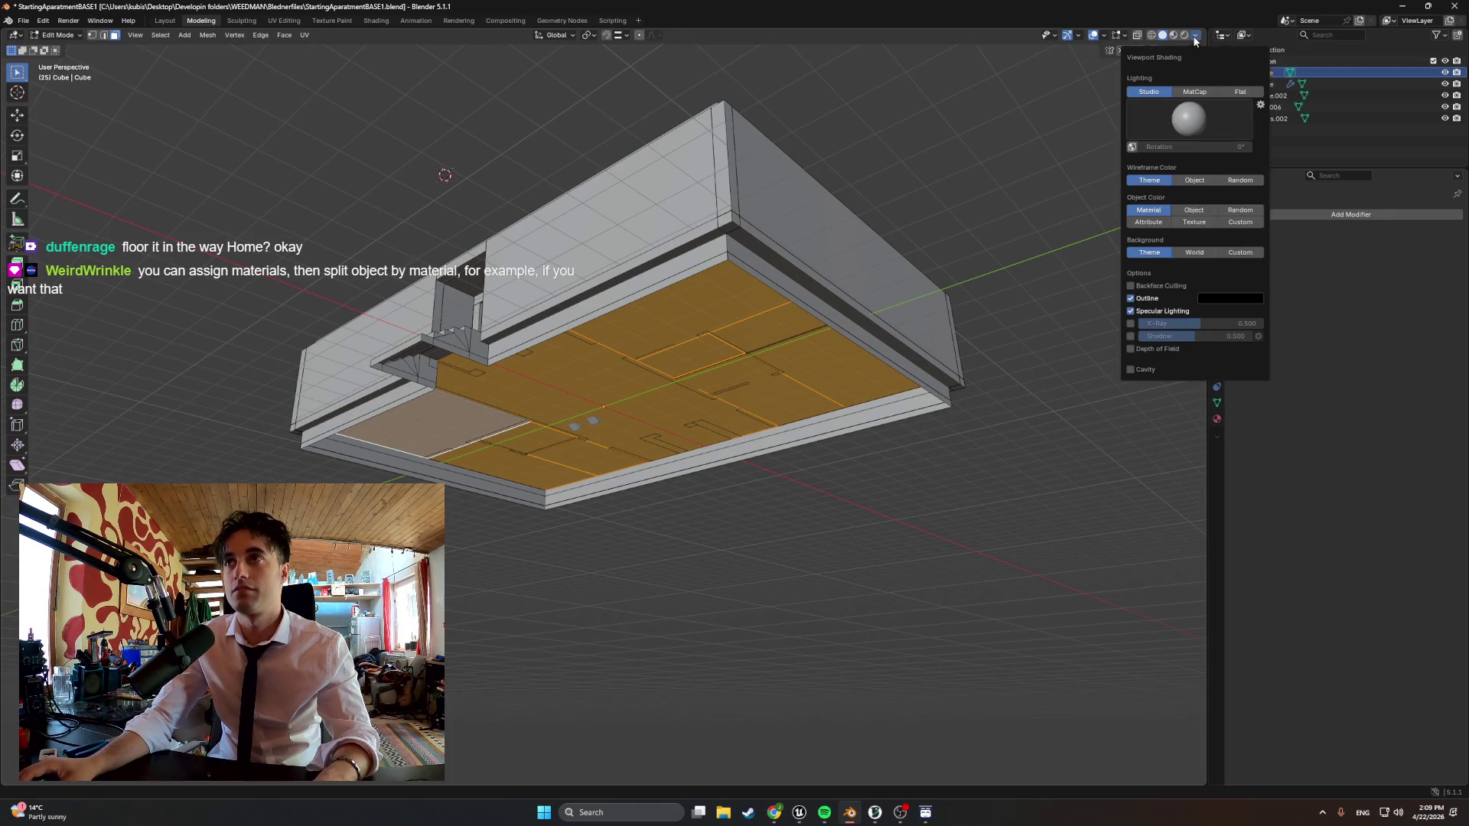
pyautogui.click(1104, 36)
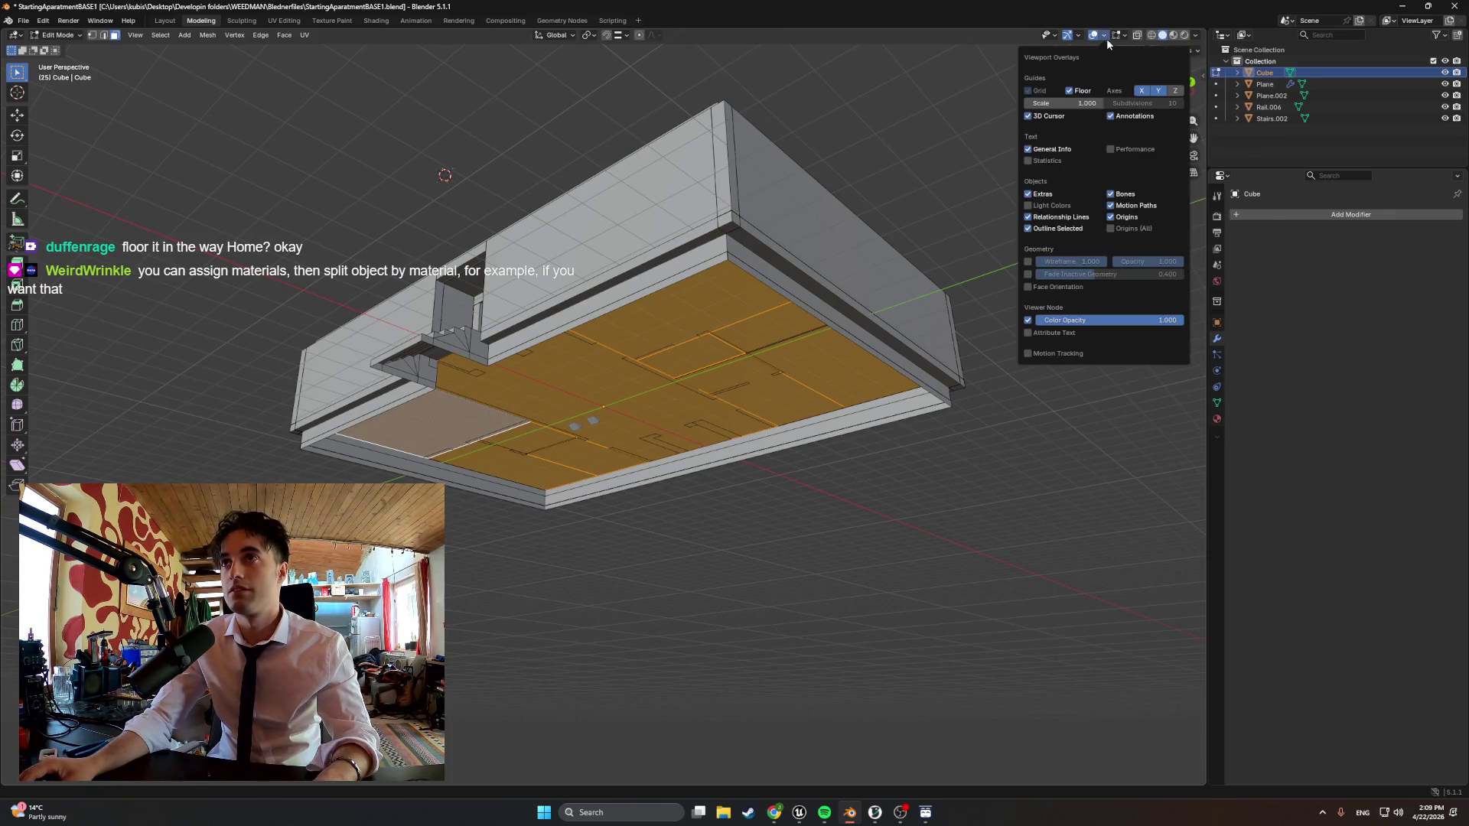
pyautogui.click(1029, 287)
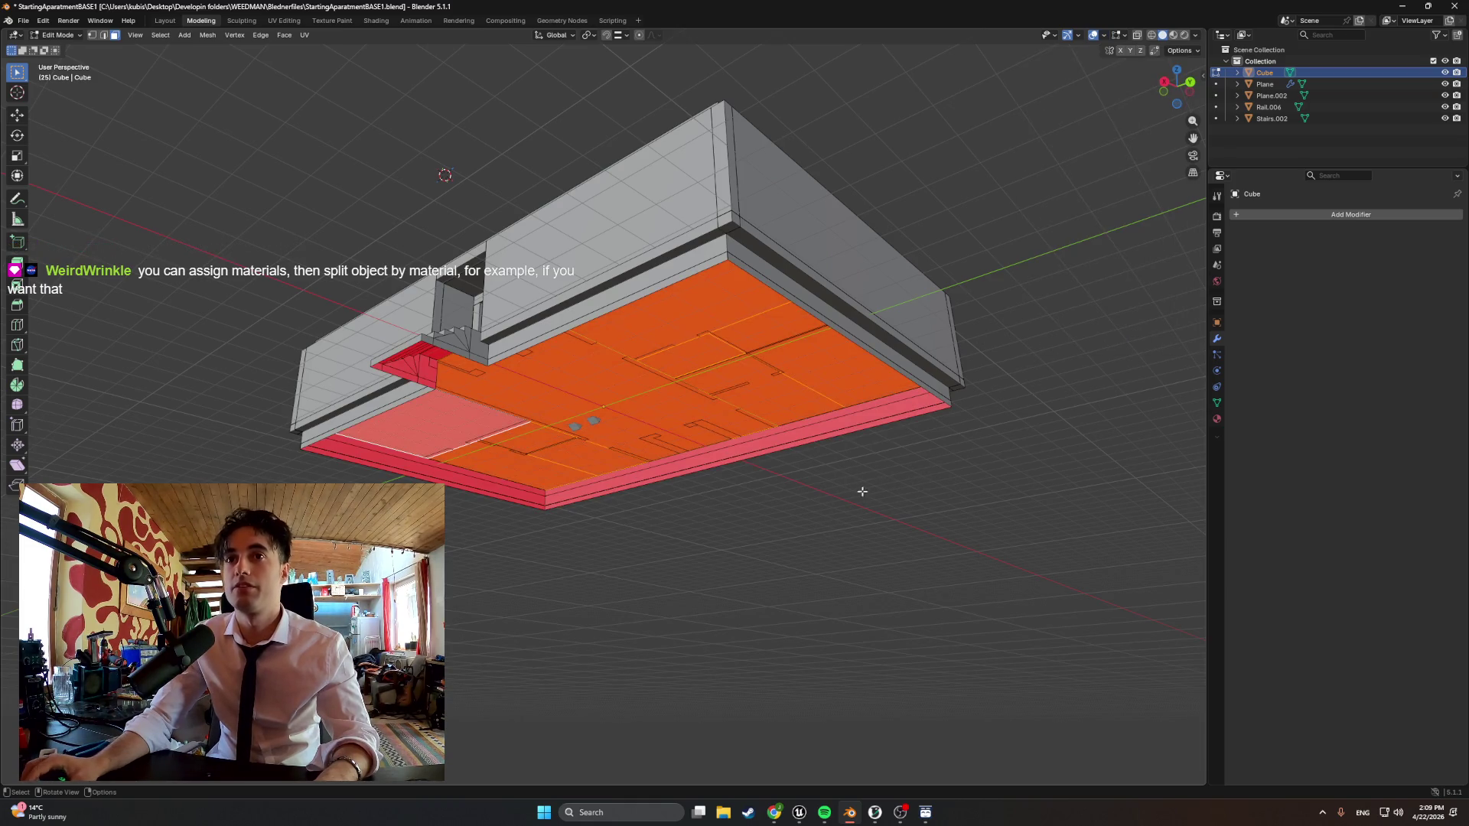
pyautogui.moveTo(869, 492); pyautogui.dragTo(877, 432, button='middle')
pyautogui.scroll(-2, 872, 459)
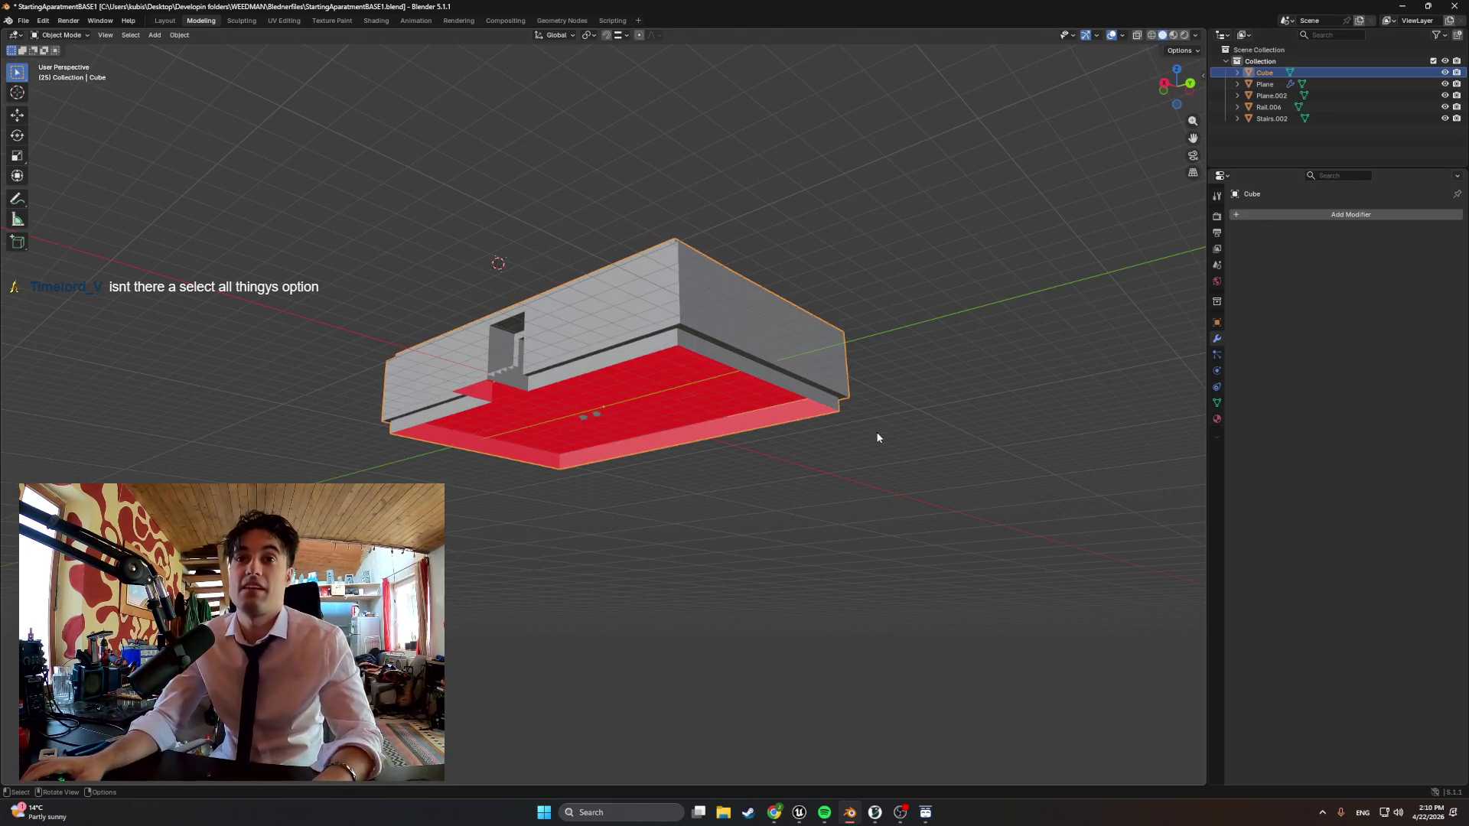
pyautogui.scroll(4, 764, 396)
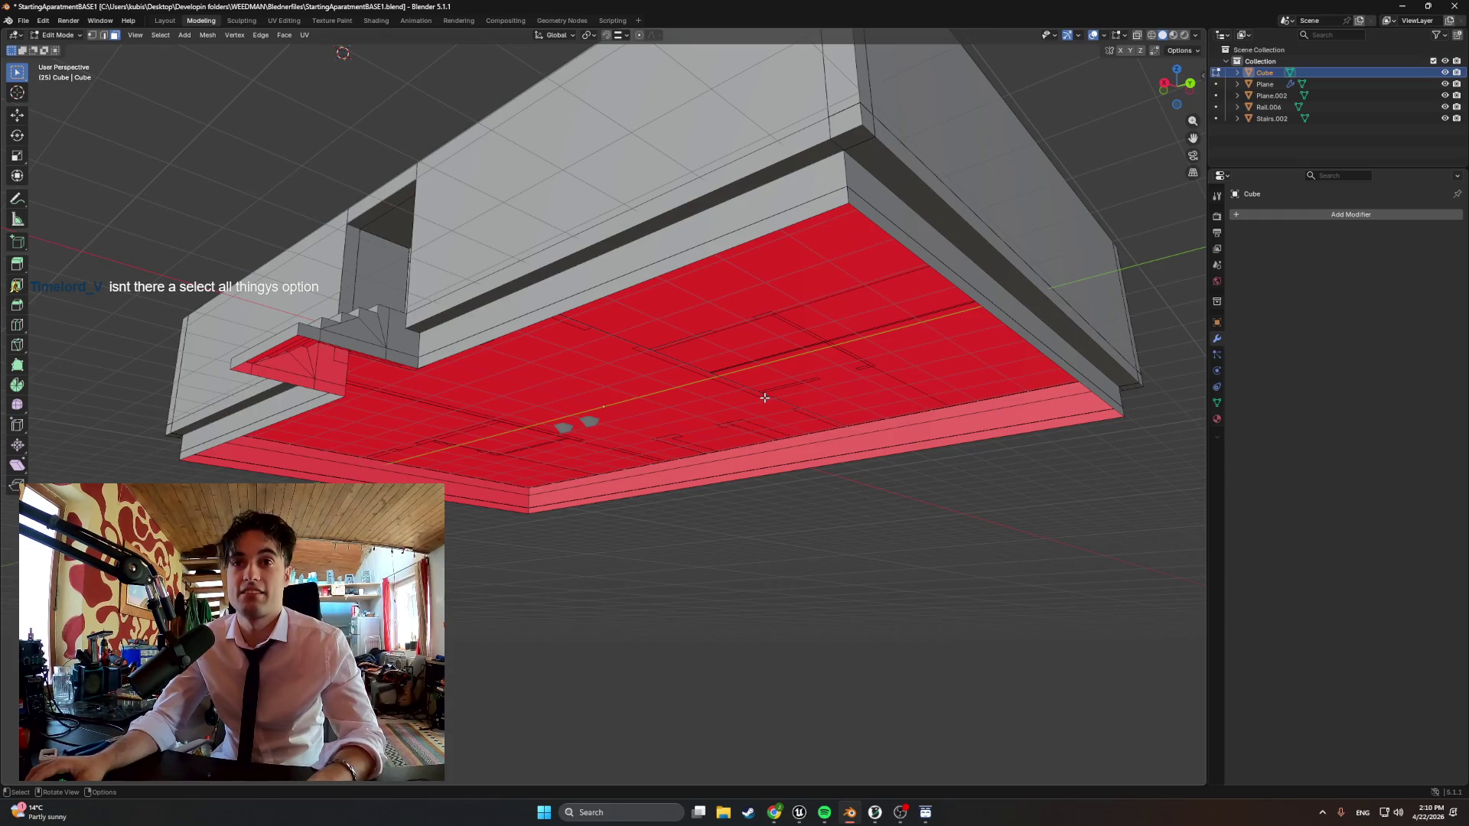
# Select the entire building mesh with A, inspect the red-tinted areas, and return to object mode
pyautogui.press('a')
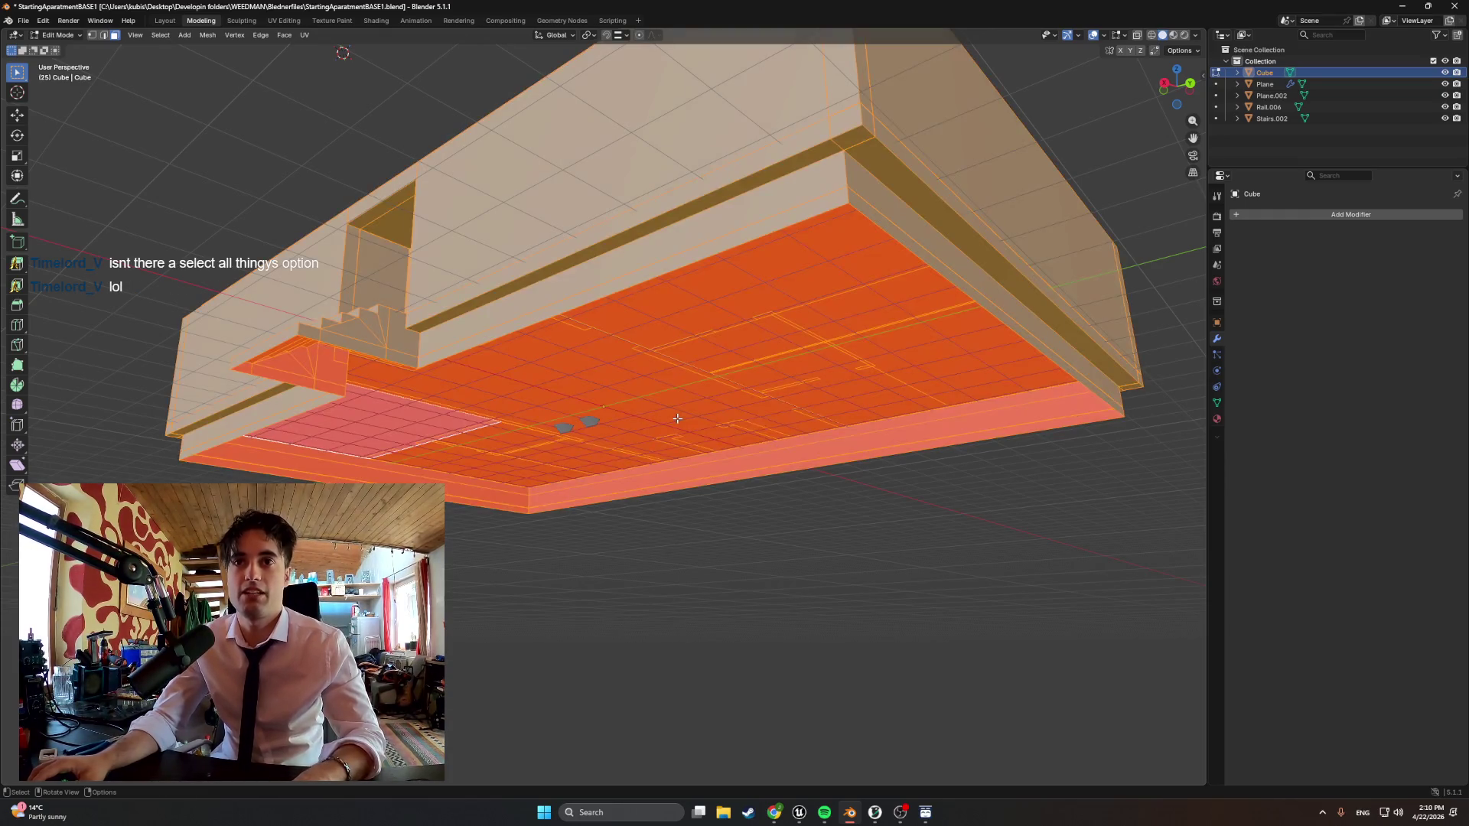
pyautogui.moveTo(664, 421)
pyautogui.mouseDown(button='middle')
pyautogui.moveTo(566, 468)
pyautogui.moveTo(544, 376)
pyautogui.moveTo(889, 350)
pyautogui.mouseUp(button='middle')
pyautogui.scroll(-2, 365, 473)
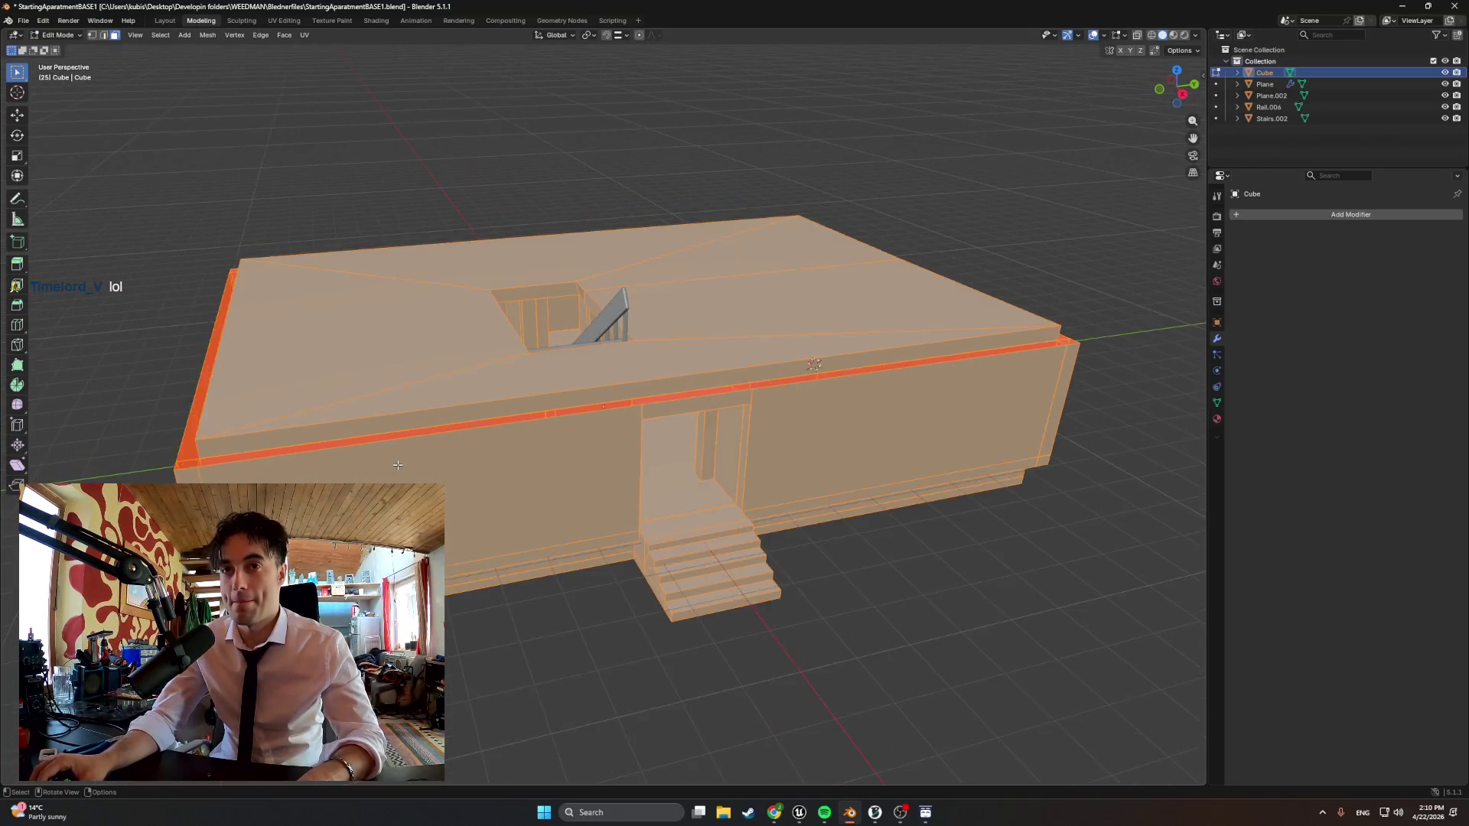
pyautogui.scroll(-2, 366, 473)
pyautogui.moveTo(390, 459); pyautogui.dragTo(450, 438, button='middle')
pyautogui.press('Tab')
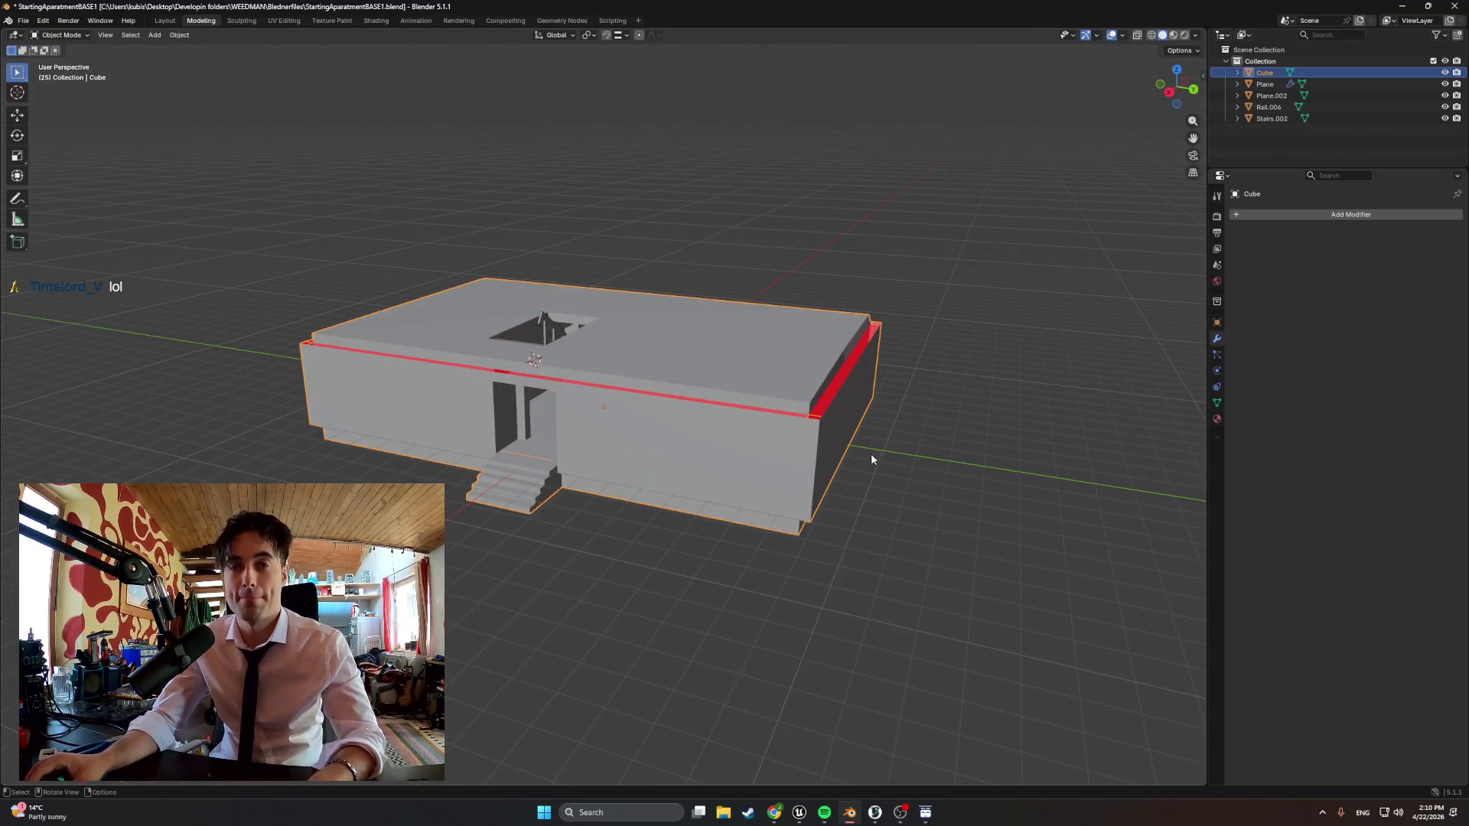
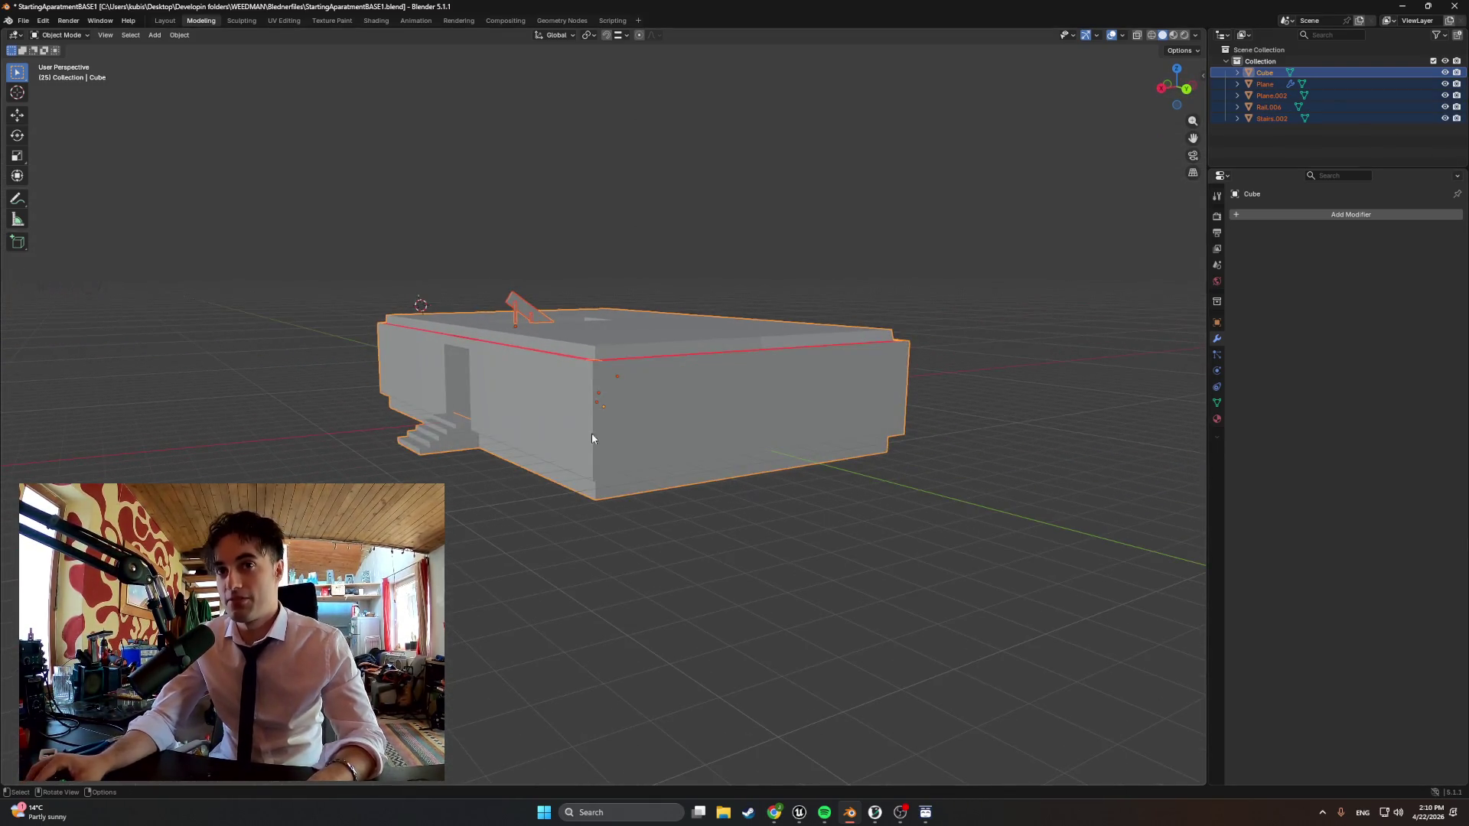
# Enter Edit Mode on the building's Cube mesh after inspecting it from the front
pyautogui.moveTo(484, 403); pyautogui.dragTo(523, 422, button='middle')
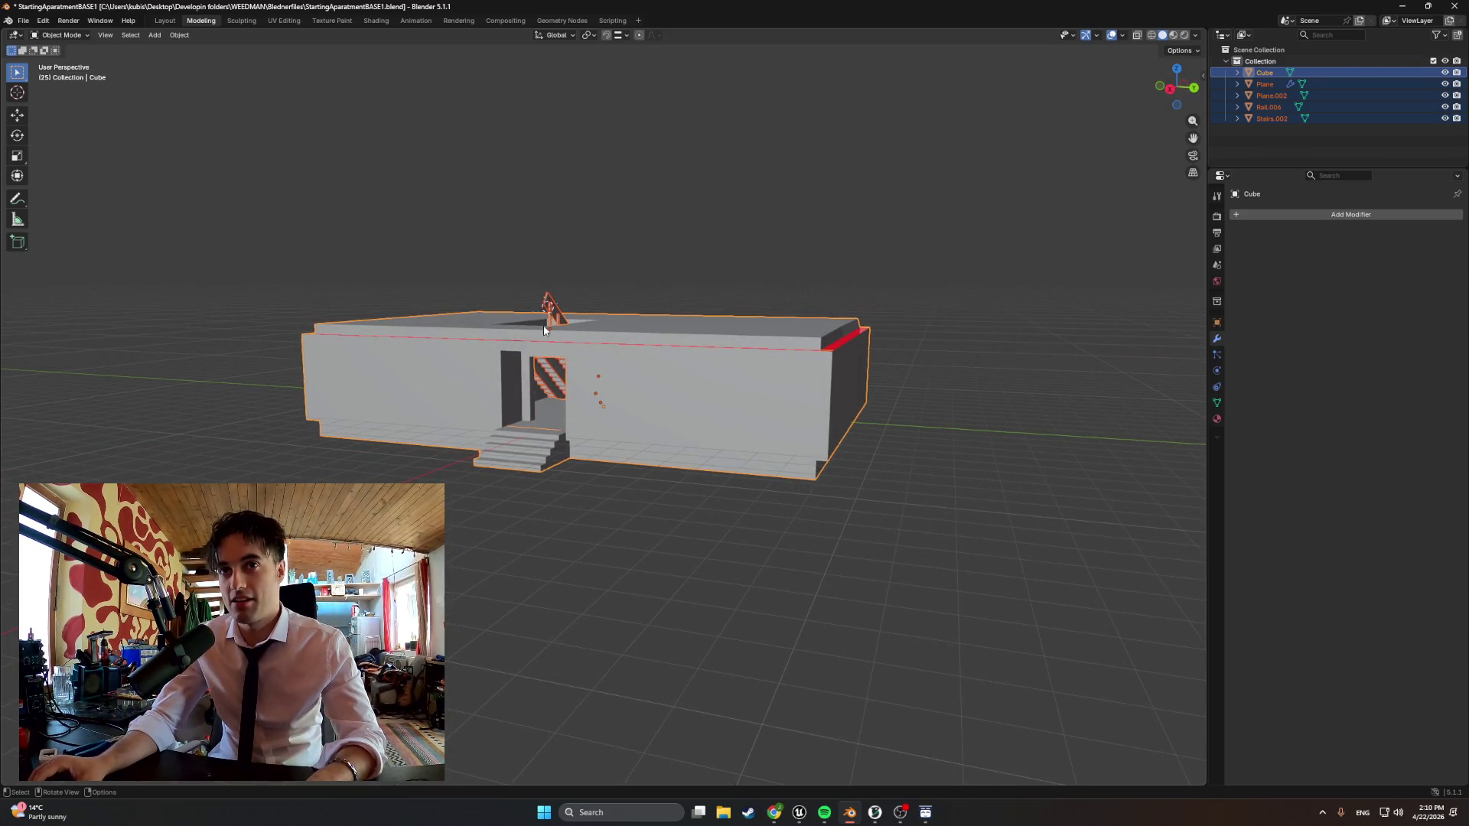
pyautogui.moveTo(534, 344)
pyautogui.mouseDown(button='middle')
pyautogui.moveTo(576, 345)
pyautogui.moveTo(543, 376)
pyautogui.moveTo(614, 410)
pyautogui.moveTo(539, 402)
pyautogui.moveTo(596, 379)
pyautogui.mouseUp(button='middle')
pyautogui.press('h')
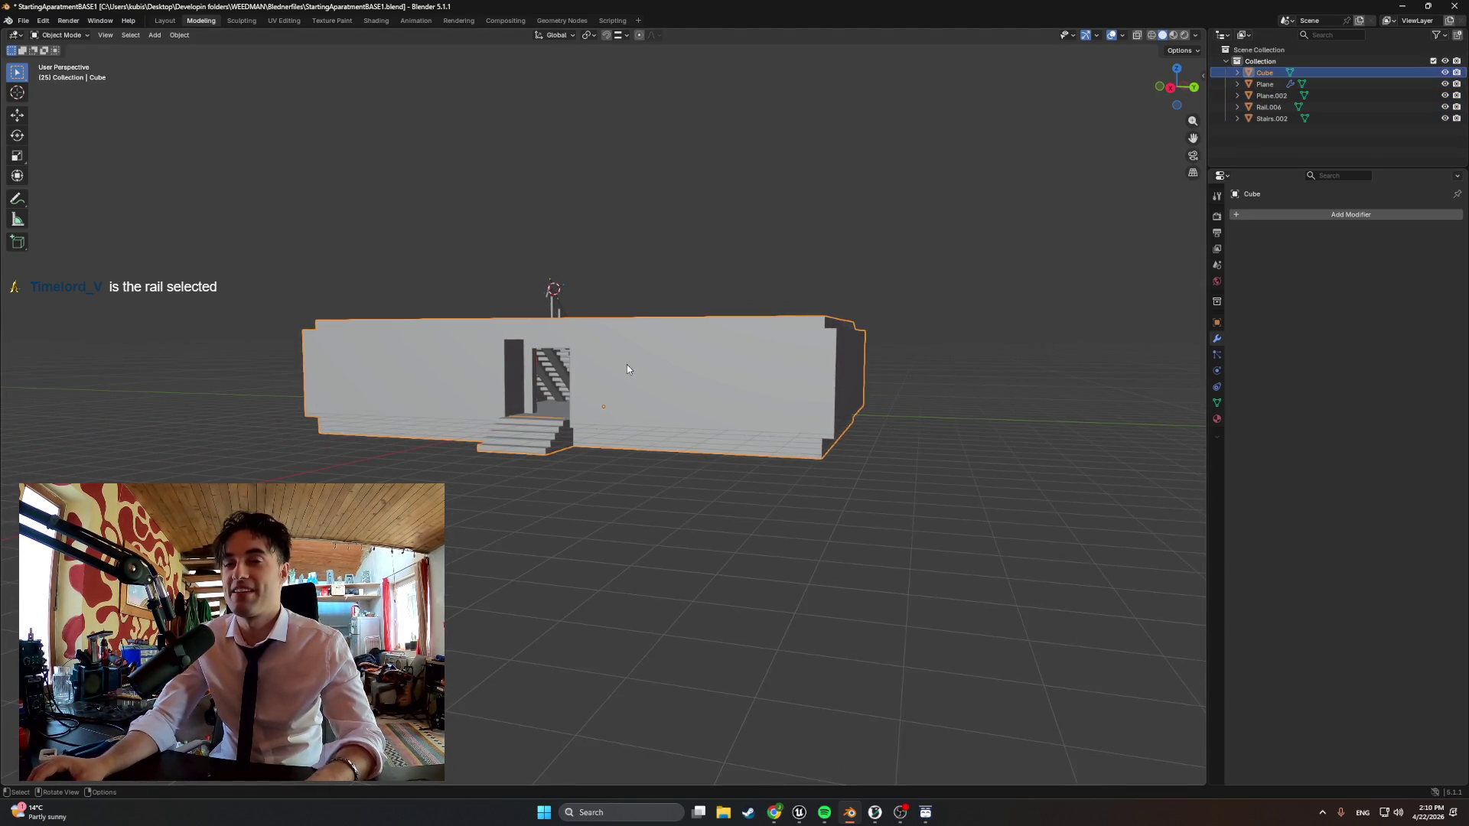
pyautogui.press('Tab')
pyautogui.scroll(3, 626, 364)
pyautogui.moveTo(626, 364)
pyautogui.mouseDown(button='middle')
pyautogui.moveTo(690, 395)
pyautogui.moveTo(648, 396)
pyautogui.moveTo(720, 379)
pyautogui.mouseUp(button='middle')
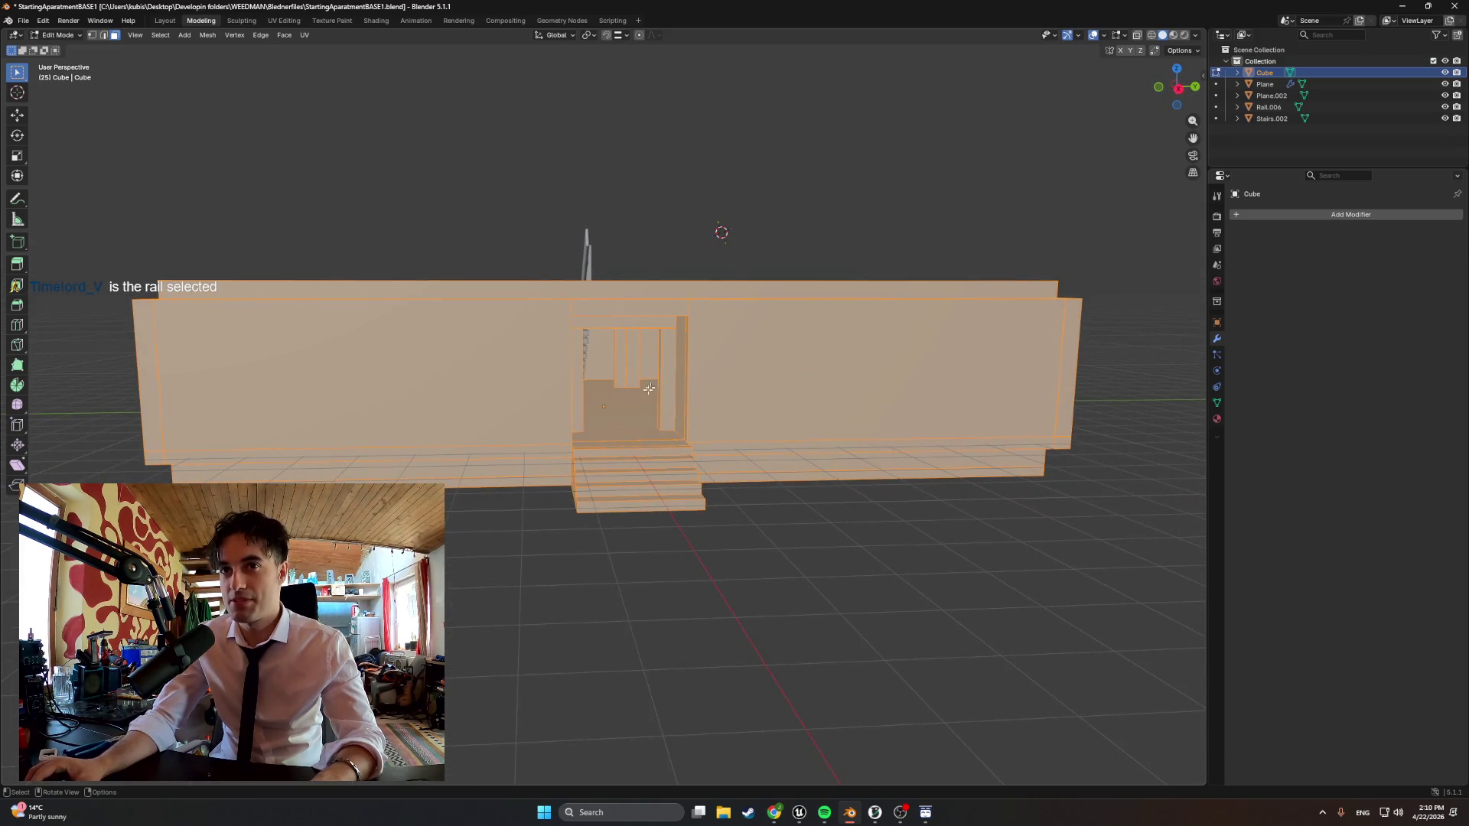
# Select the front wall face, the narrow corner face and the long left wall face
pyautogui.moveTo(576, 409)
pyautogui.mouseDown(button='middle')
pyautogui.moveTo(737, 409)
pyautogui.moveTo(603, 474)
pyautogui.moveTo(540, 462)
pyautogui.mouseUp(button='middle')
pyautogui.keyDown('alt'); pyautogui.click(736, 408); pyautogui.keyUp('alt')
pyautogui.keyDown('shift'); pyautogui.click(603, 474); pyautogui.keyUp('shift')
pyautogui.moveTo(455, 565); pyautogui.dragTo(667, 595, button='middle')
pyautogui.keyDown('shift'); pyautogui.click(675, 643); pyautogui.keyUp('shift')
pyautogui.keyDown('shift'); pyautogui.click(560, 562); pyautogui.keyUp('shift')
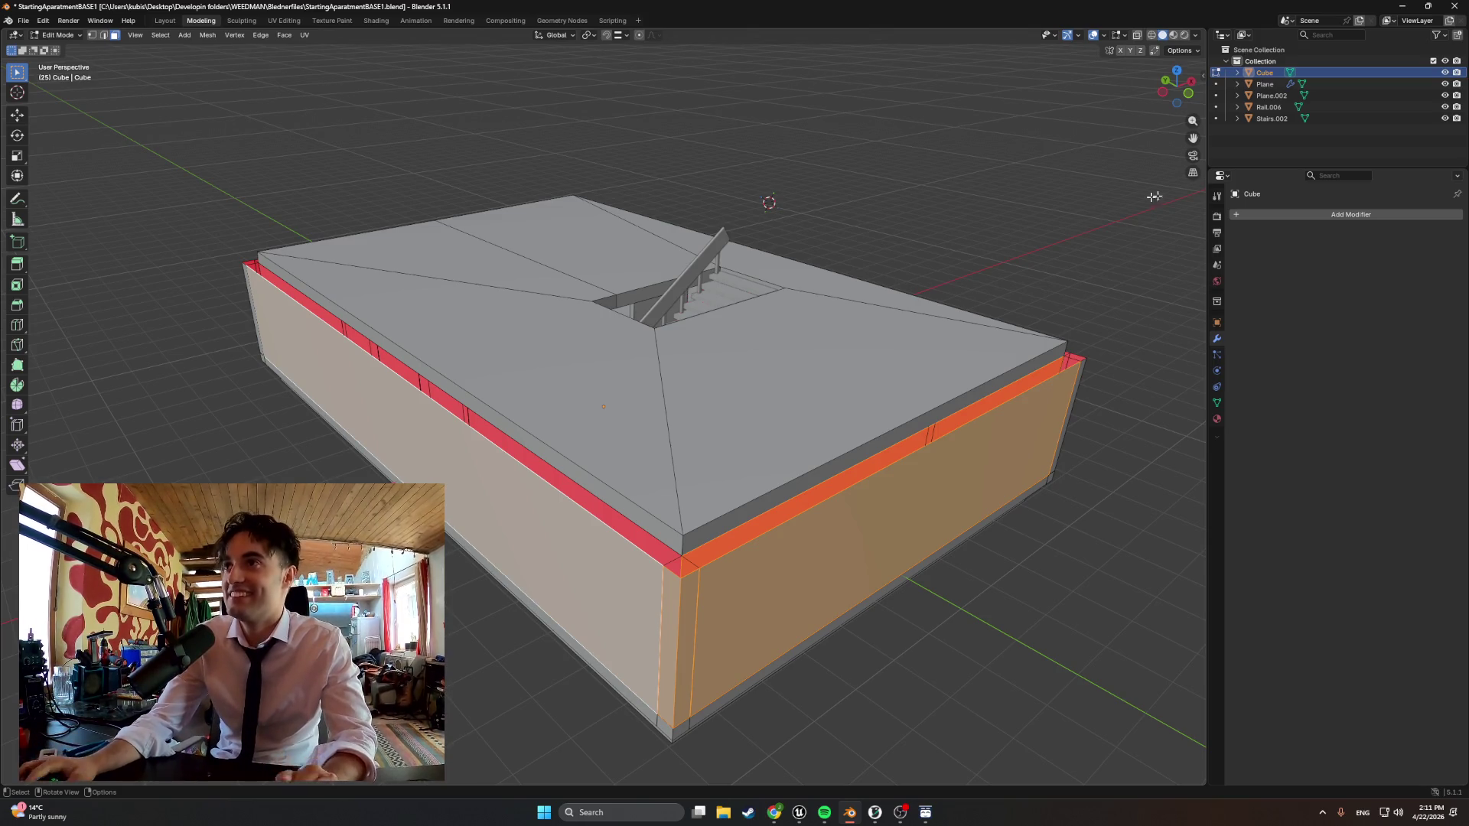
# Rename Plane to Stairs_Plank and Plane.002 to Stairs_SupportBeams in the Outliner
pyautogui.doubleClick(1268, 86)
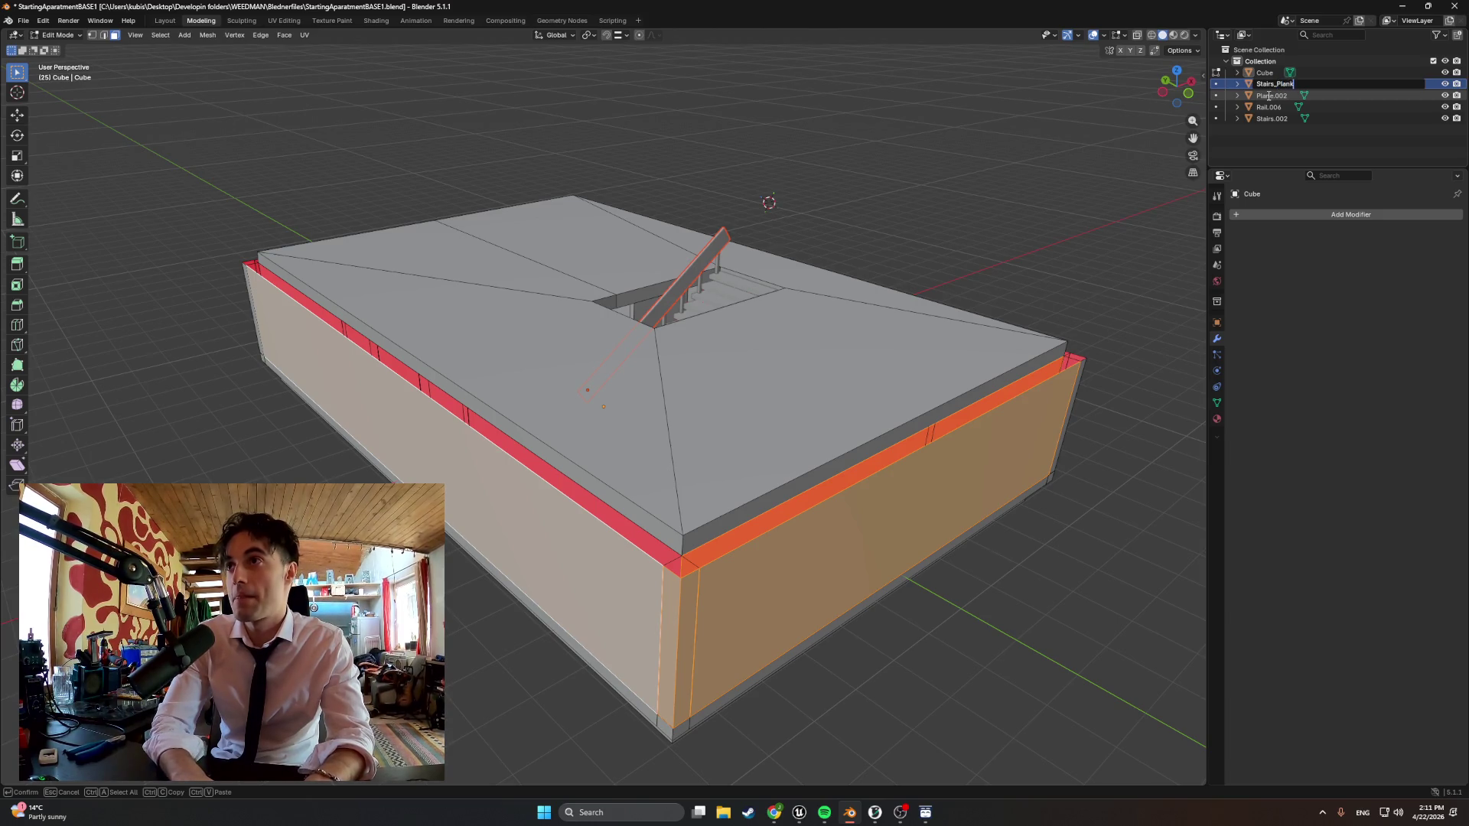
pyautogui.press('Return')
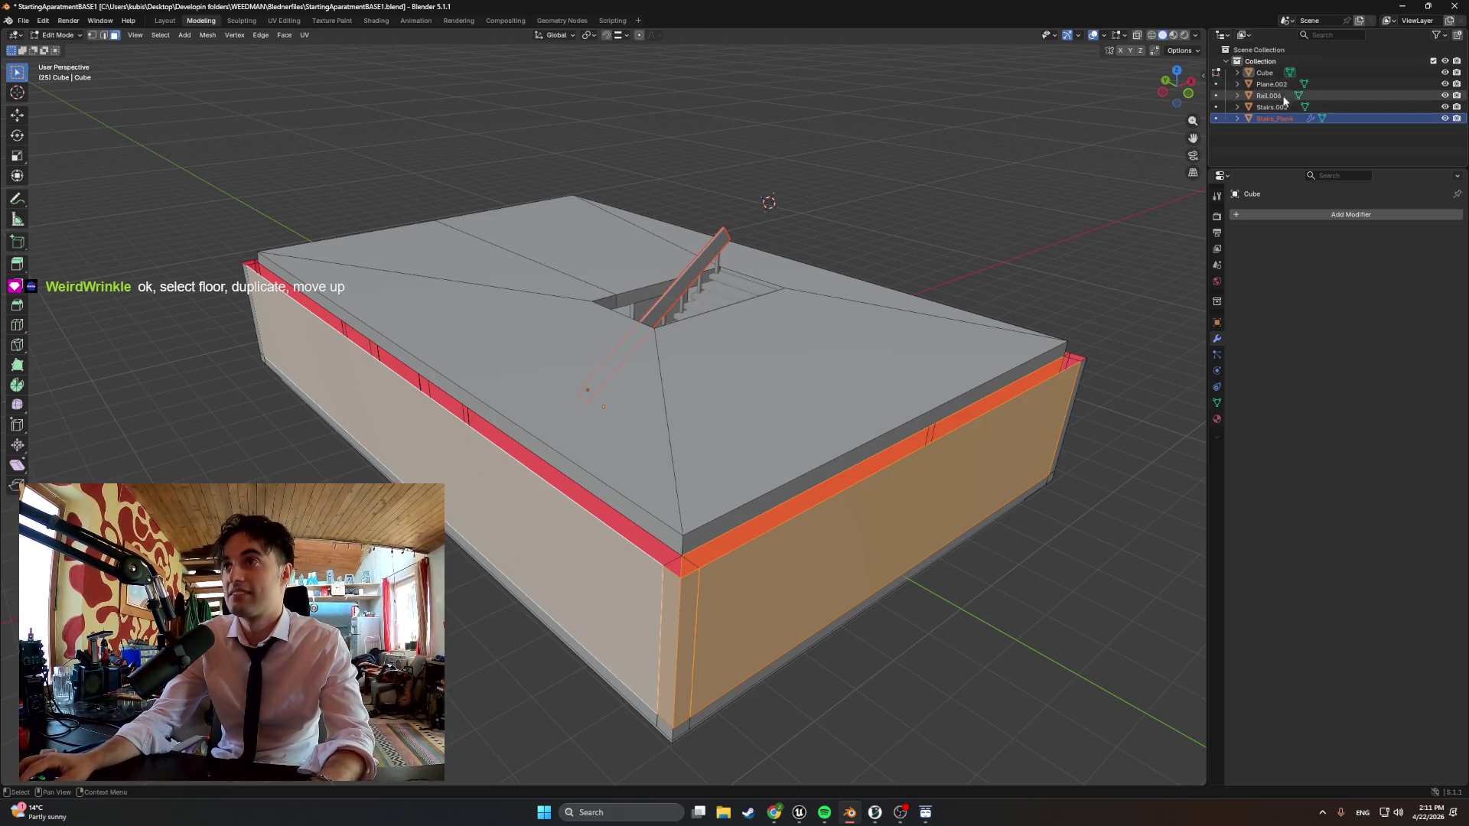
pyautogui.click(1285, 87)
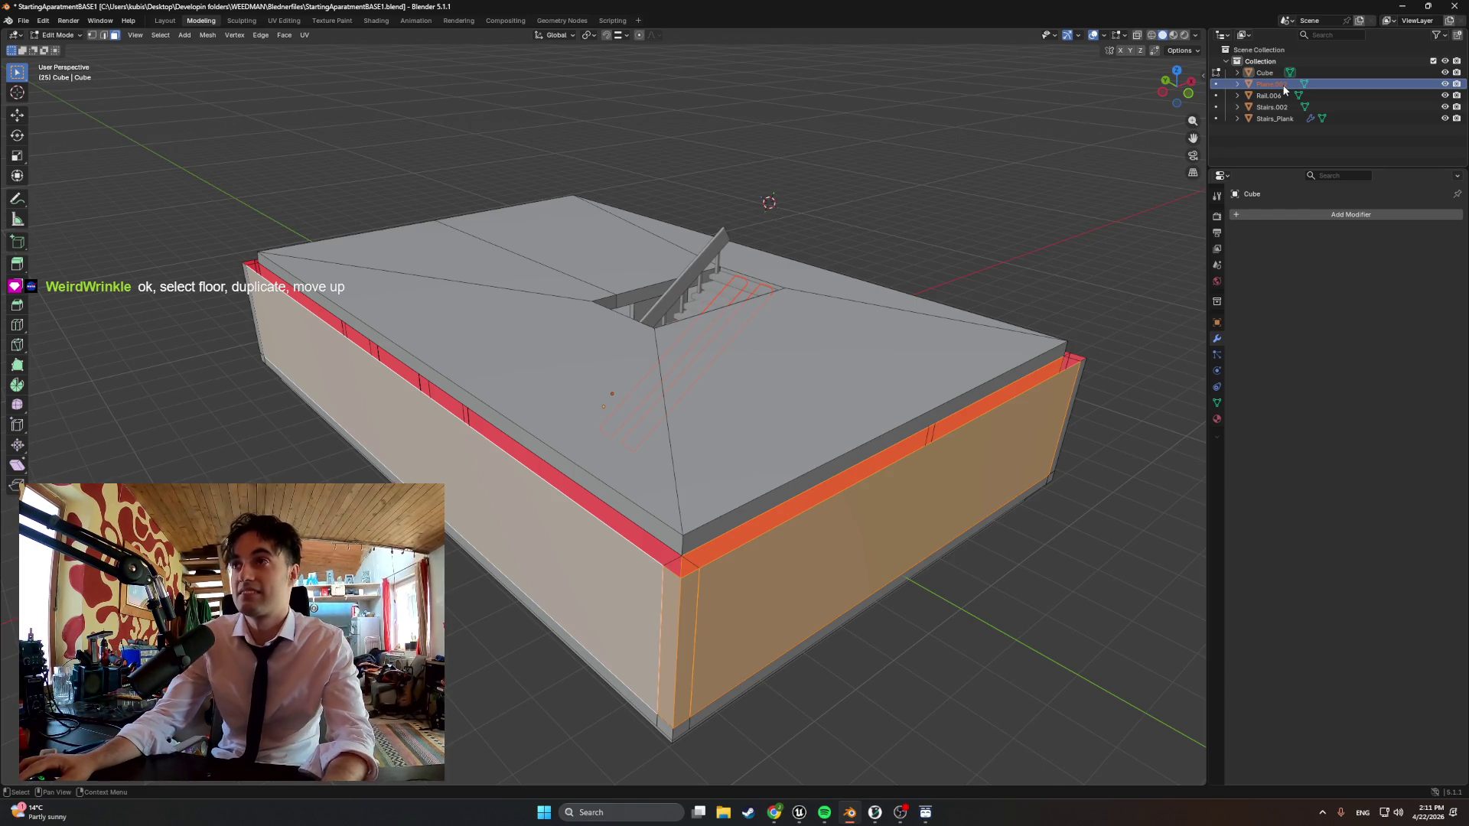
pyautogui.doubleClick(1284, 86)
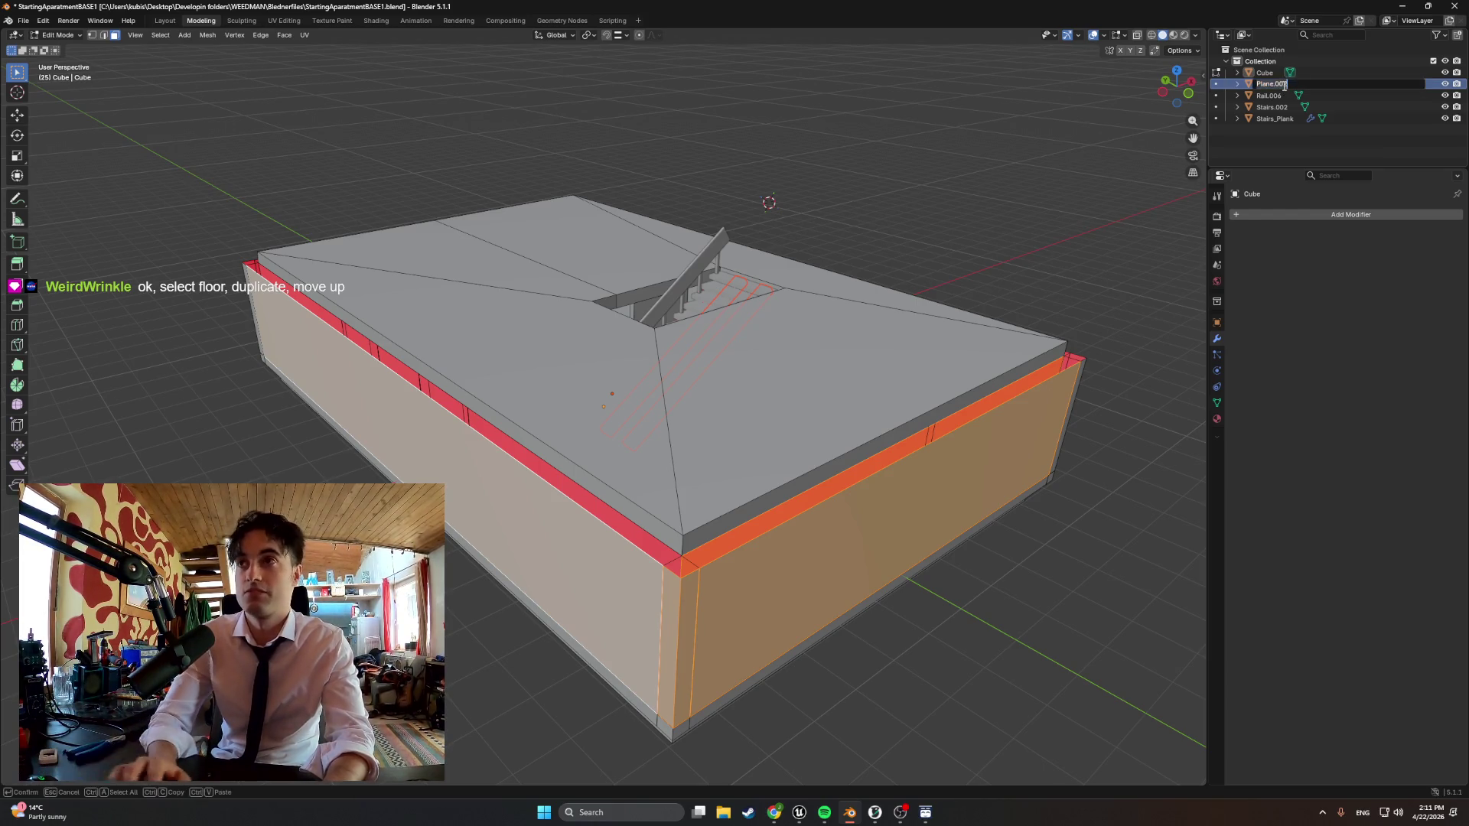
pyautogui.write('Stairs_SupportBeams')
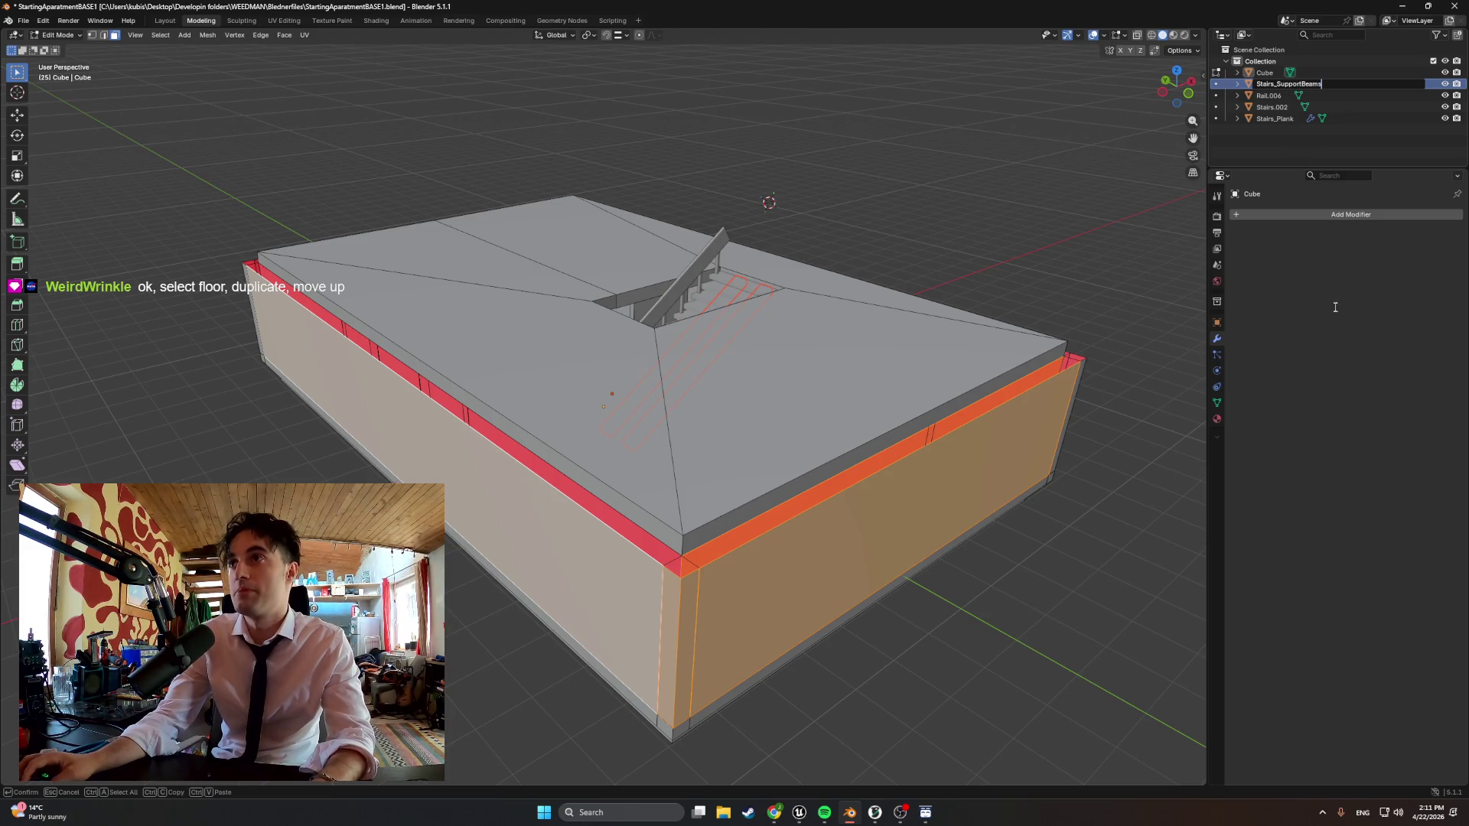
pyautogui.press('Return')
# Rename Rail.006 to Stairs_Rails and Stairs.002 to Stairs
pyautogui.click(1274, 84)
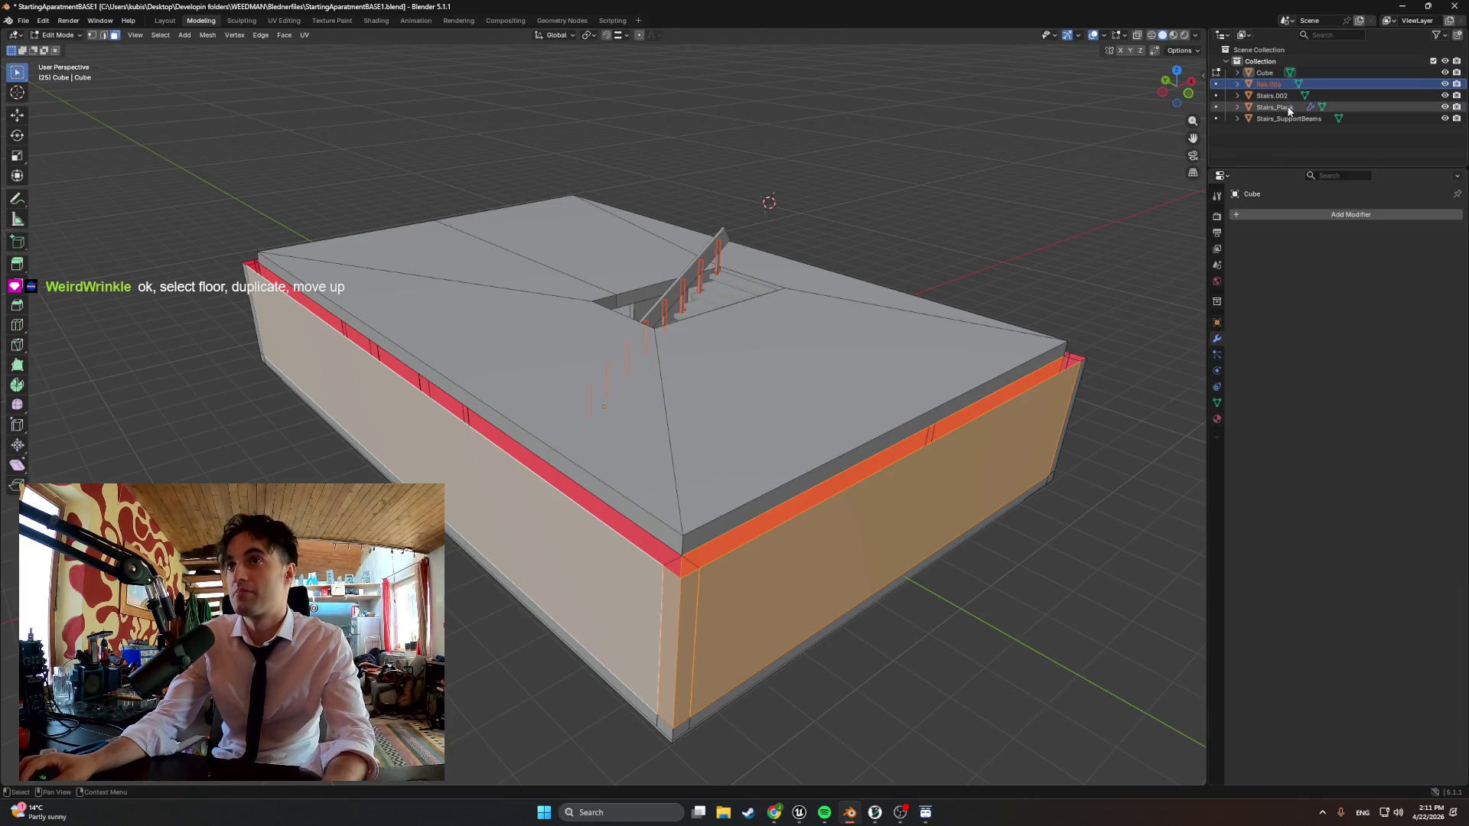
pyautogui.press('F2')
pyautogui.write('Stairs_Rais')
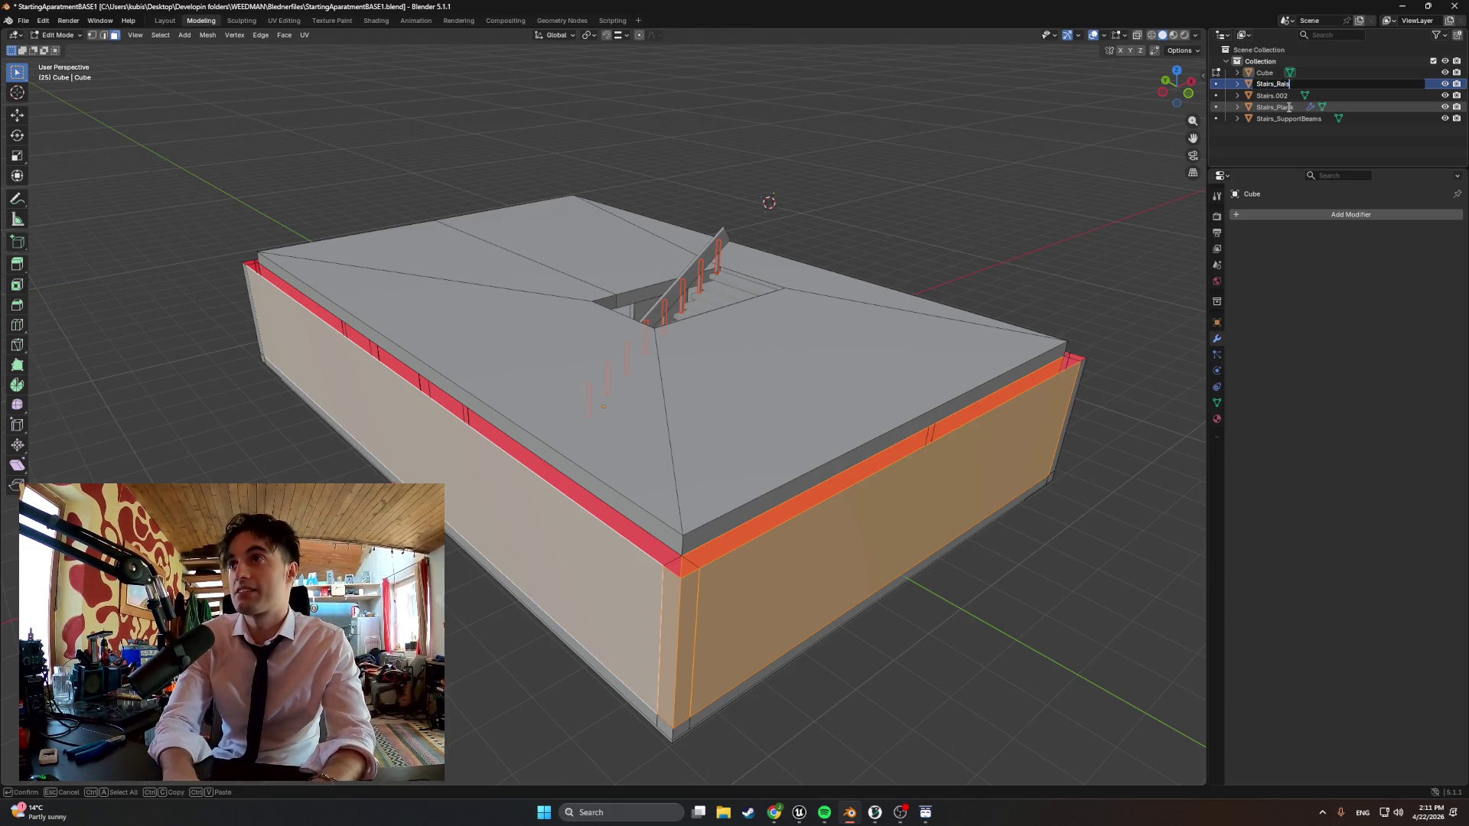
pyautogui.press('Return')
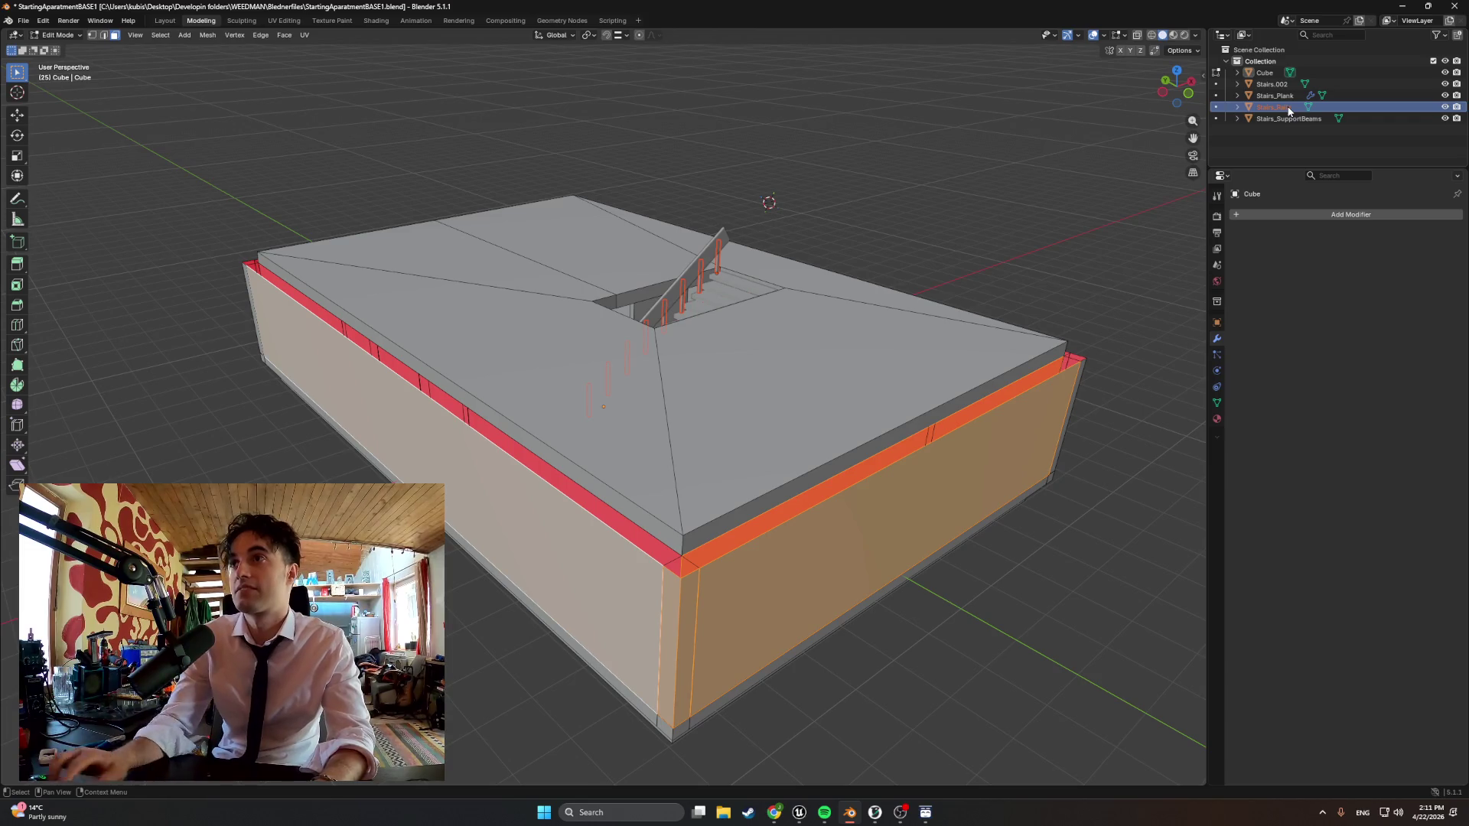
pyautogui.click(1280, 90)
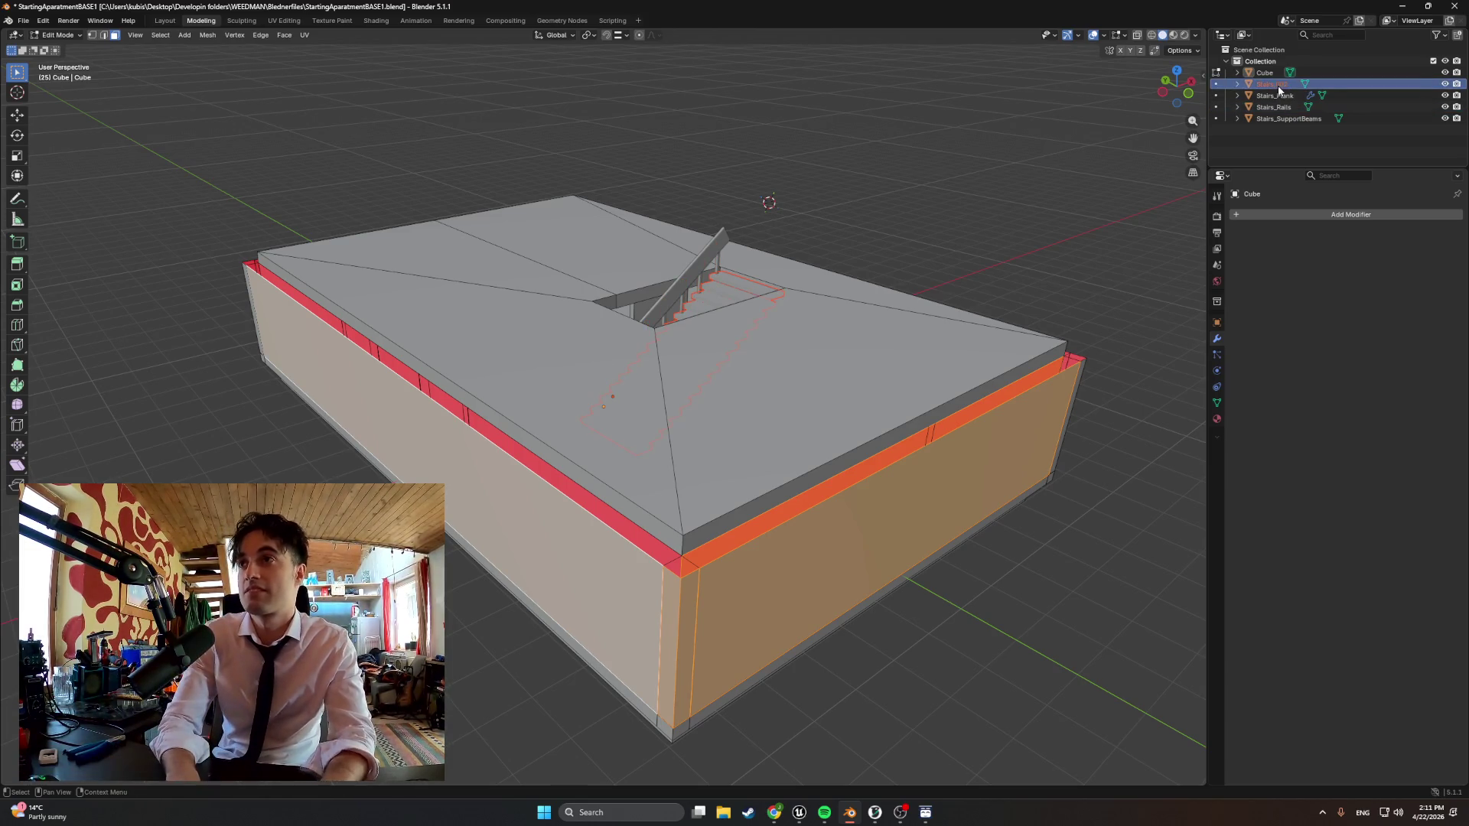
pyautogui.press('F2')
pyautogui.write('St')
pyautogui.press('Return')
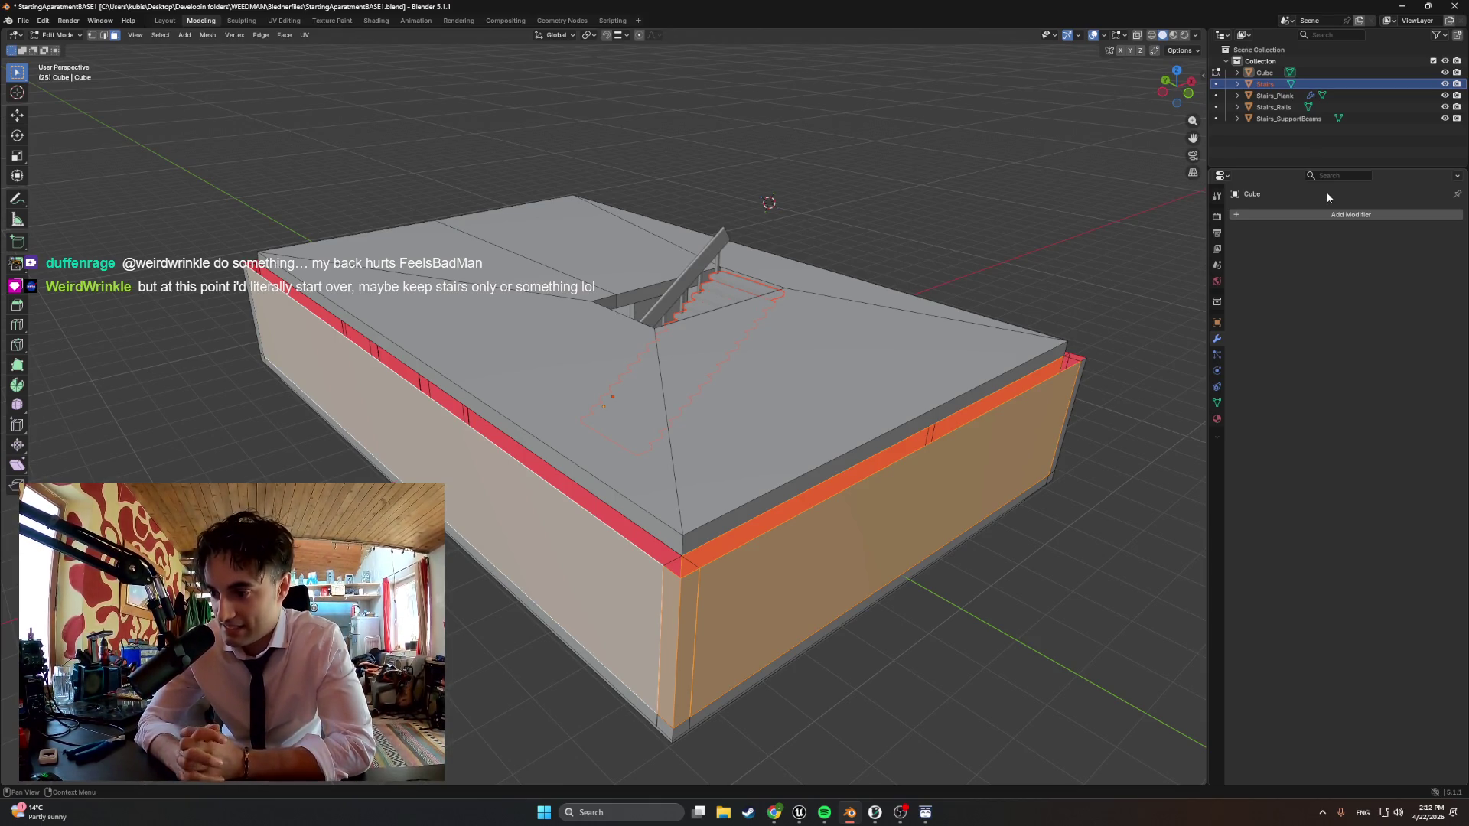
# Select the large front wall faces of the building shell in face select mode
pyautogui.moveTo(770, 460); pyautogui.dragTo(712, 319, button='middle')
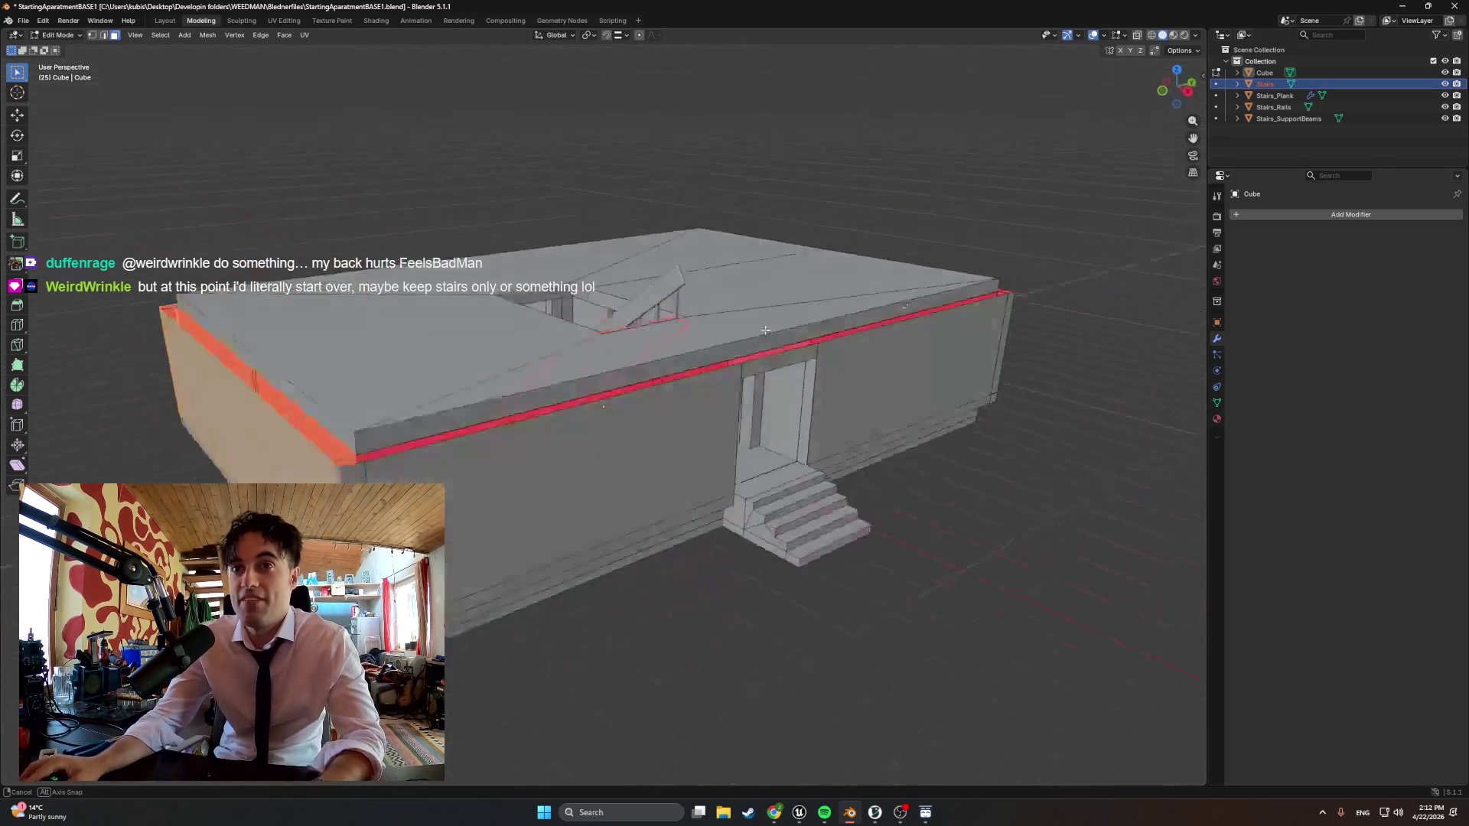
pyautogui.moveTo(582, 396)
pyautogui.mouseDown(button='middle')
pyautogui.moveTo(702, 413)
pyautogui.moveTo(546, 353)
pyautogui.moveTo(563, 398)
pyautogui.mouseUp(button='middle')
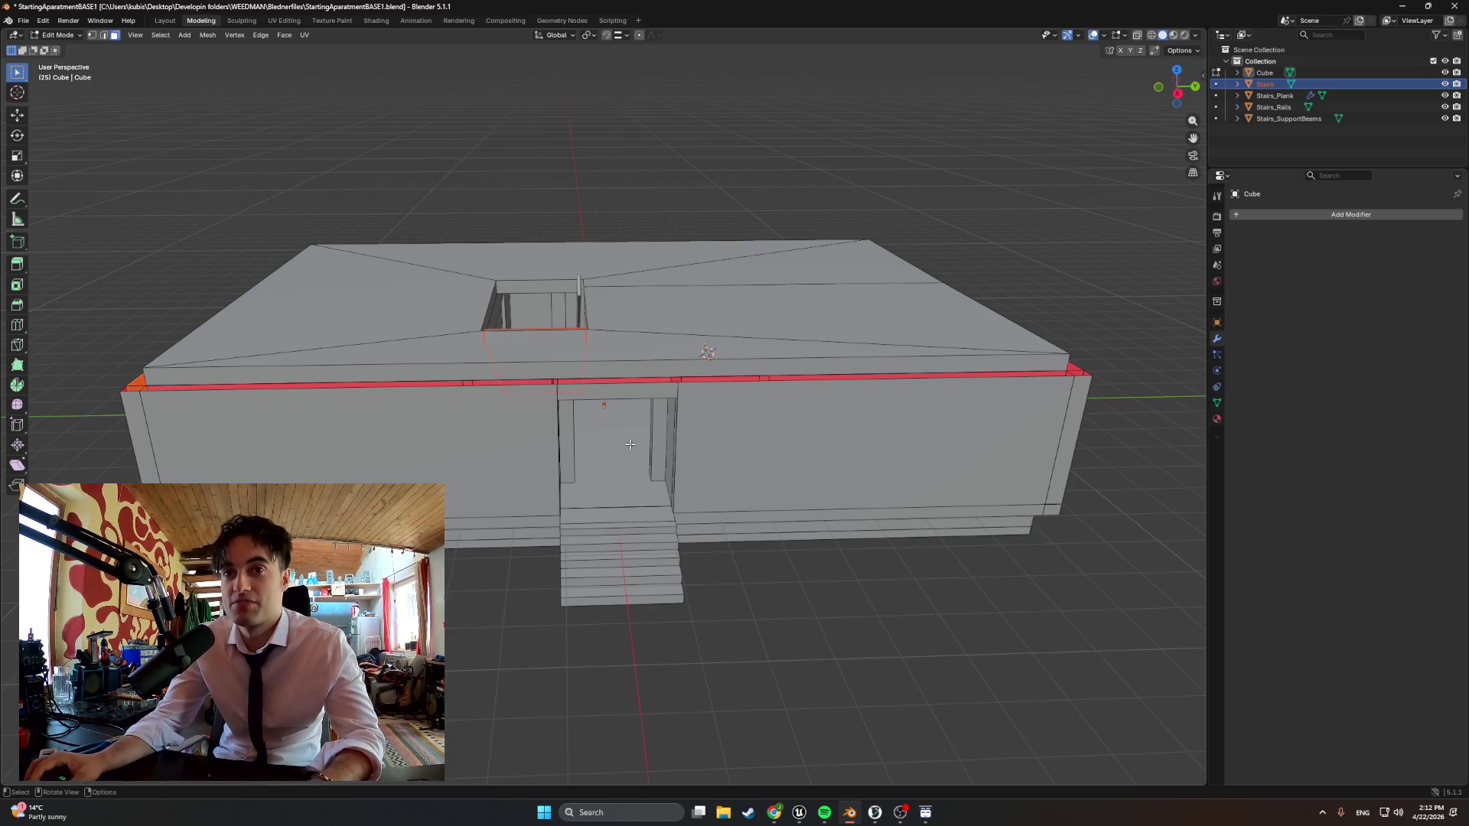
pyautogui.scroll(5, 628, 444)
pyautogui.moveTo(629, 444)
pyautogui.mouseDown(button='middle')
pyautogui.moveTo(503, 394)
pyautogui.moveTo(322, 404)
pyautogui.mouseUp(button='middle')
pyautogui.scroll(-4, 503, 396)
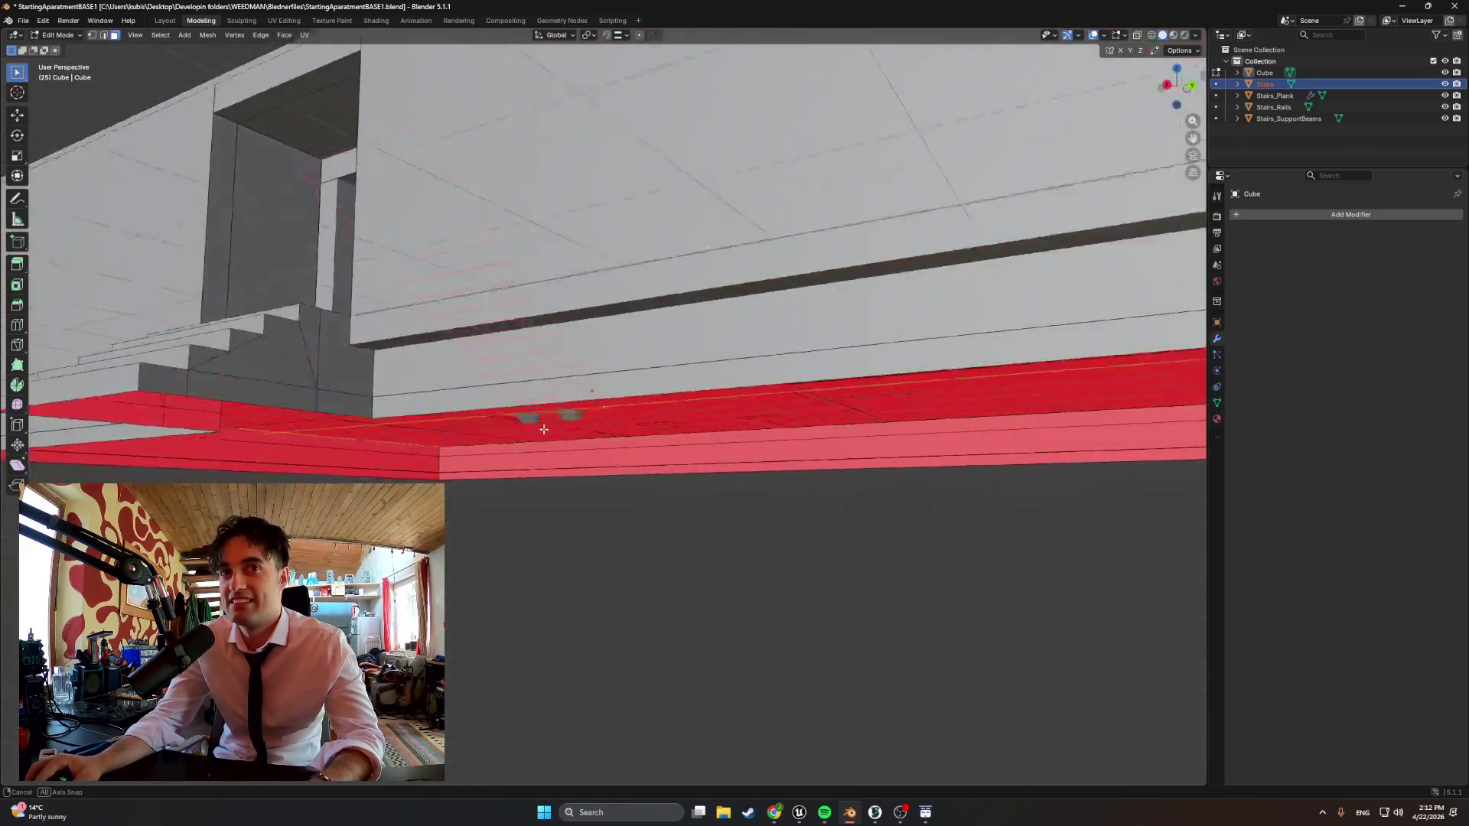
pyautogui.click(521, 463)
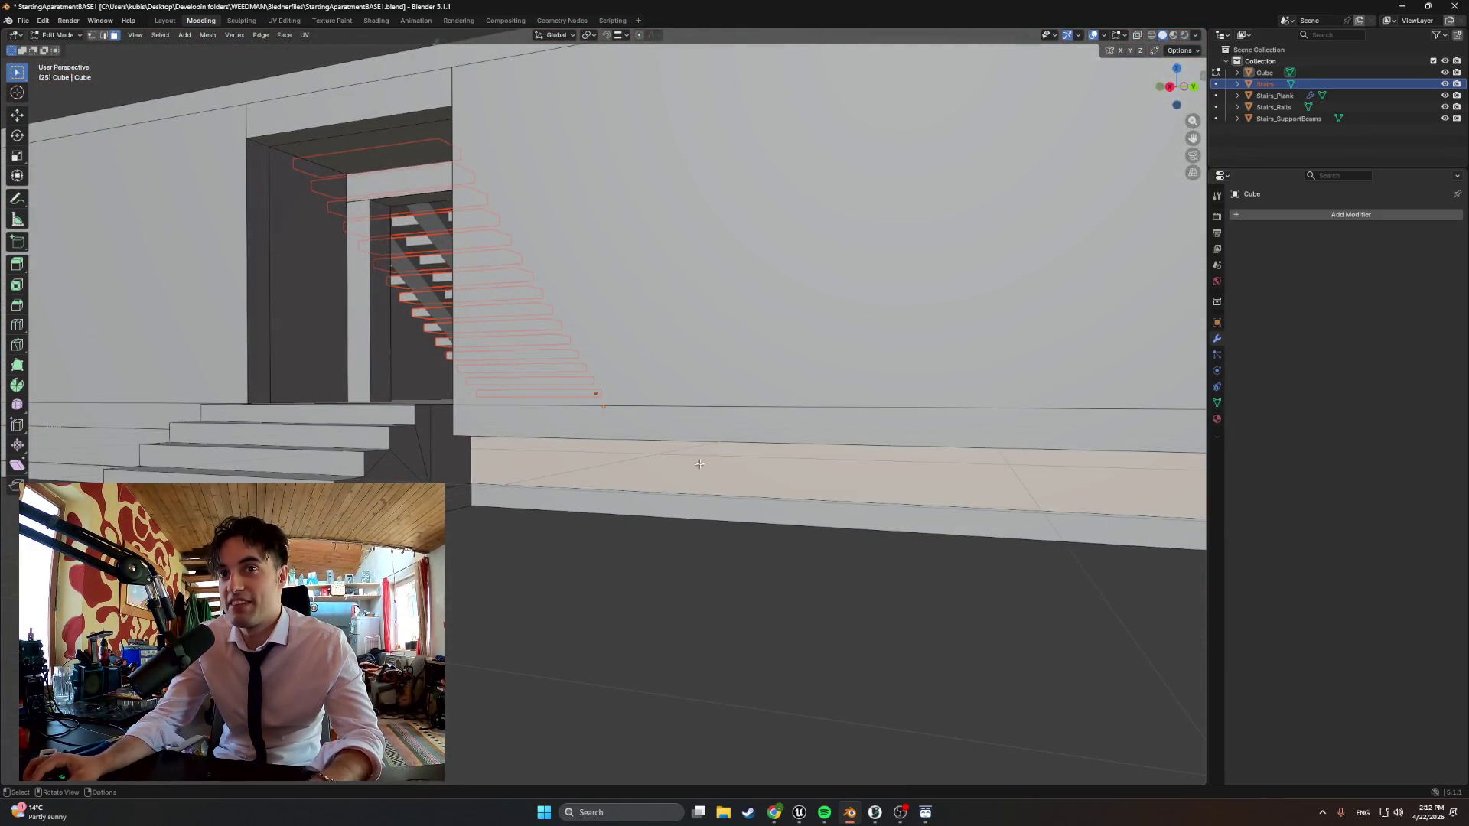
pyautogui.scroll(-5, 523, 463)
pyautogui.keyDown('shift'); pyautogui.click(712, 345); pyautogui.keyUp('shift')
pyautogui.moveTo(712, 345)
pyautogui.mouseDown(button='middle')
pyautogui.moveTo(841, 380)
pyautogui.moveTo(673, 425)
pyautogui.moveTo(699, 396)
pyautogui.moveTo(689, 391)
pyautogui.moveTo(732, 390)
pyautogui.moveTo(497, 468)
pyautogui.mouseUp(button='middle')
pyautogui.keyDown('shift'); pyautogui.click(540, 333); pyautogui.keyUp('shift')
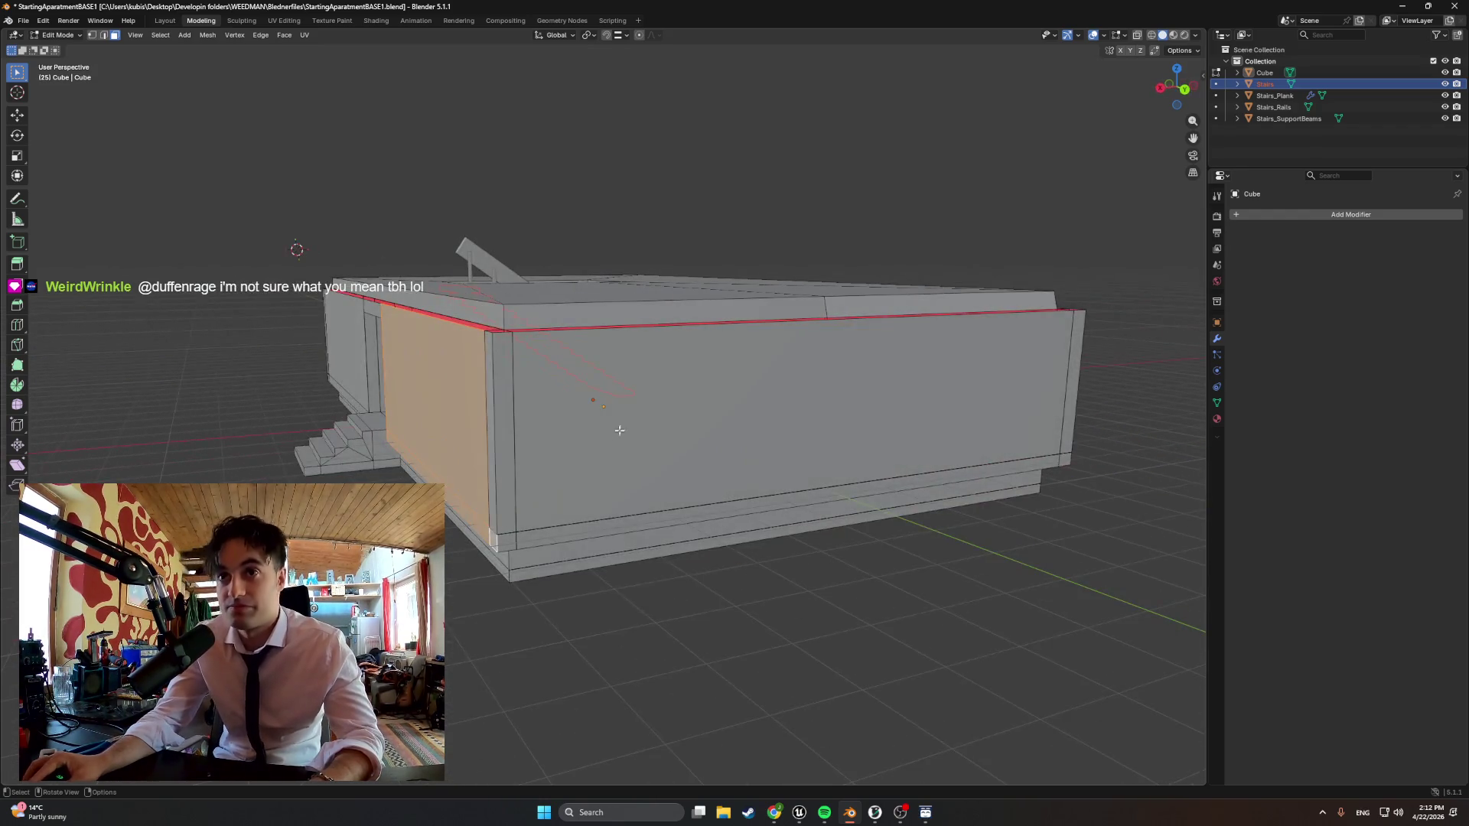
# Add the front face with its bottom strip and vertical corner strips on two sides
pyautogui.keyDown('shift'); pyautogui.click(495, 460); pyautogui.keyUp('shift')
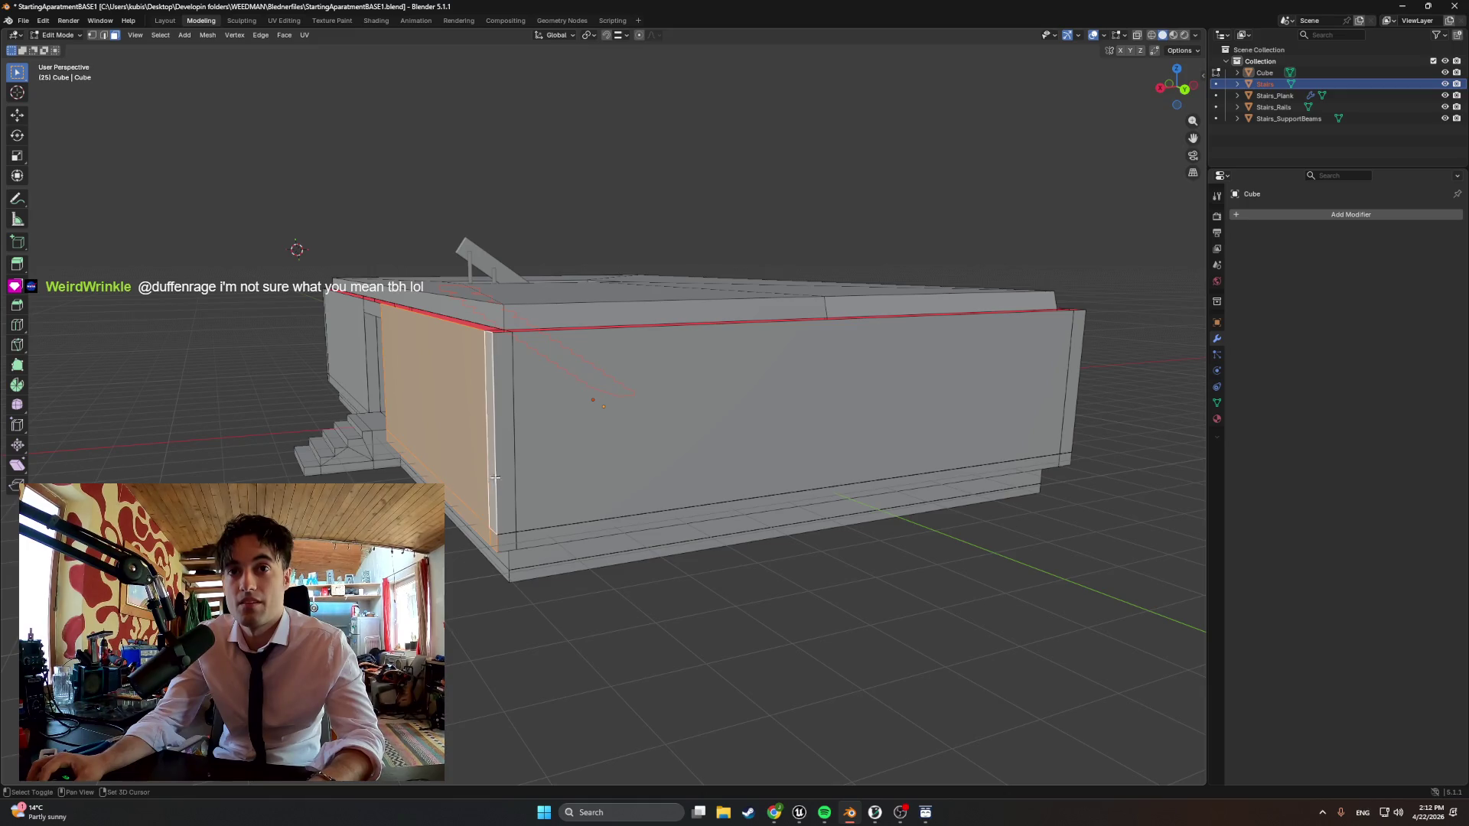
pyautogui.keyDown('shift'); pyautogui.click(505, 547); pyautogui.keyUp('shift')
pyautogui.keyDown('shift'); pyautogui.click(721, 453); pyautogui.keyUp('shift')
pyautogui.moveTo(722, 452); pyautogui.dragTo(748, 409, button='middle')
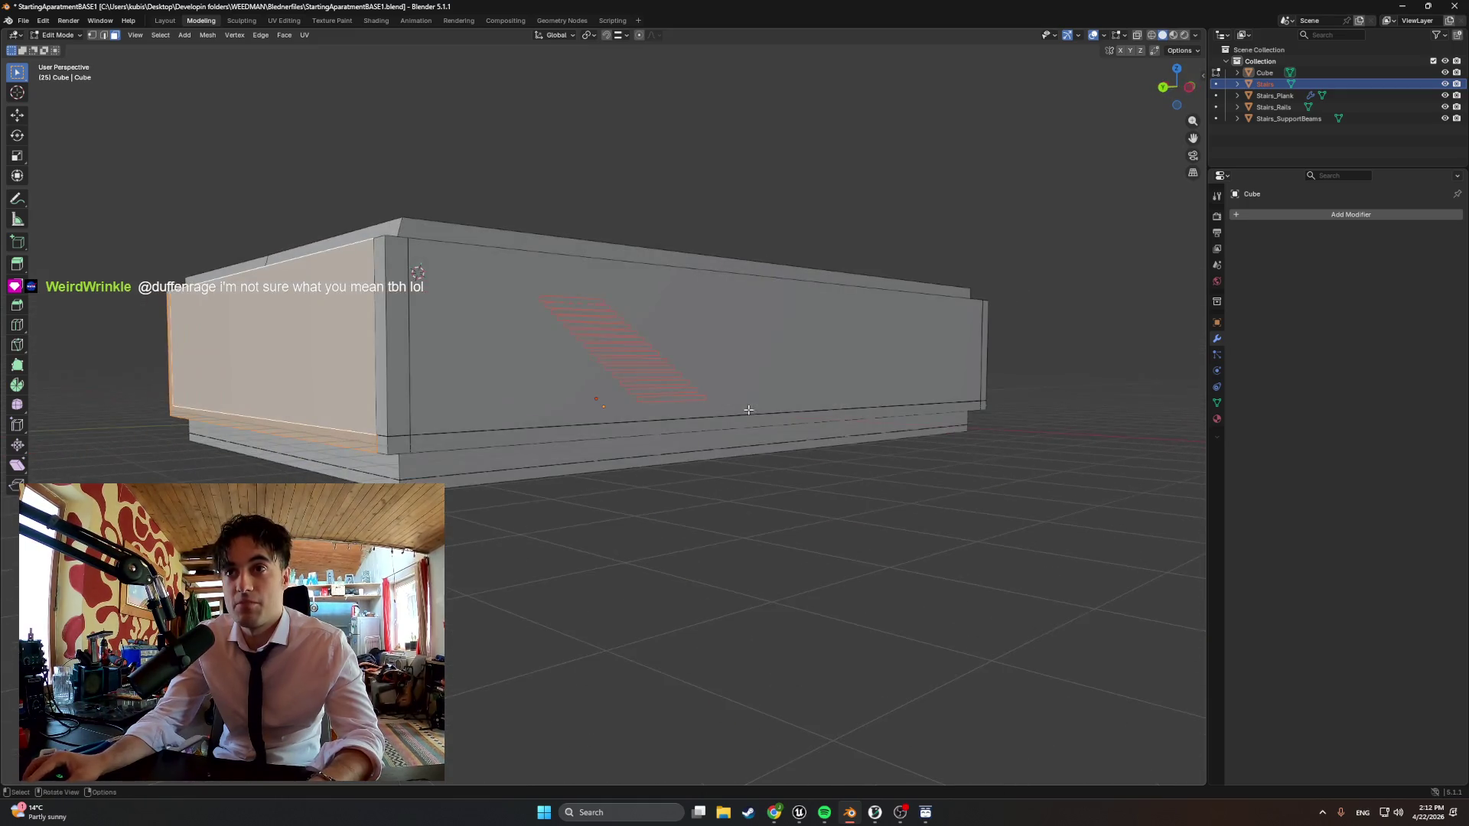
pyautogui.keyDown('shift'); pyautogui.click(359, 430); pyautogui.keyUp('shift')
pyautogui.keyDown('shift'); pyautogui.click(384, 344); pyautogui.keyUp('shift')
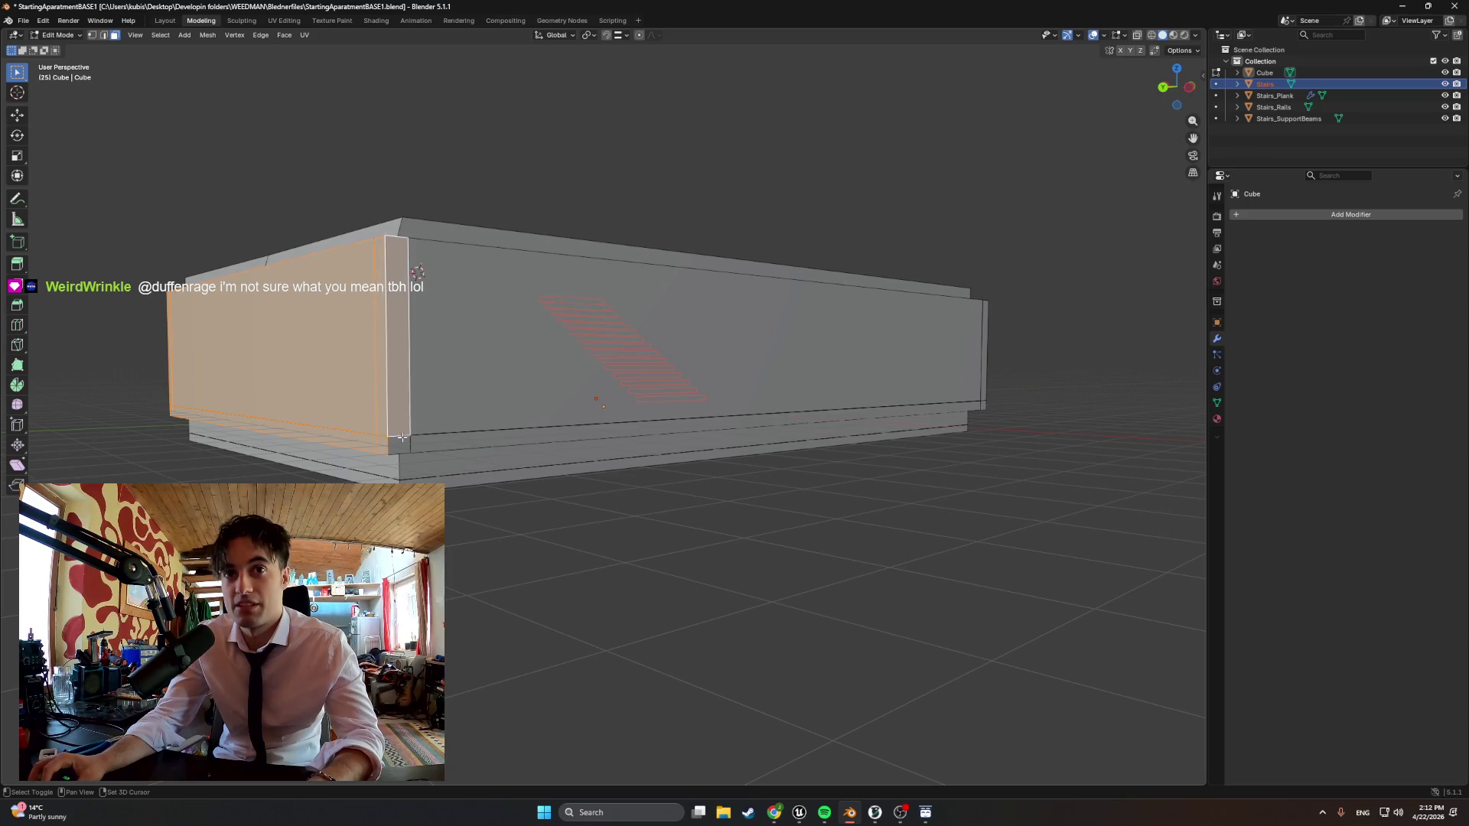
pyautogui.keyDown('shift'); pyautogui.click(440, 406); pyautogui.keyUp('shift')
# Add the long side's corner strips and the grey front wall face to the selection
pyautogui.moveTo(440, 406); pyautogui.dragTo(551, 414, button='middle')
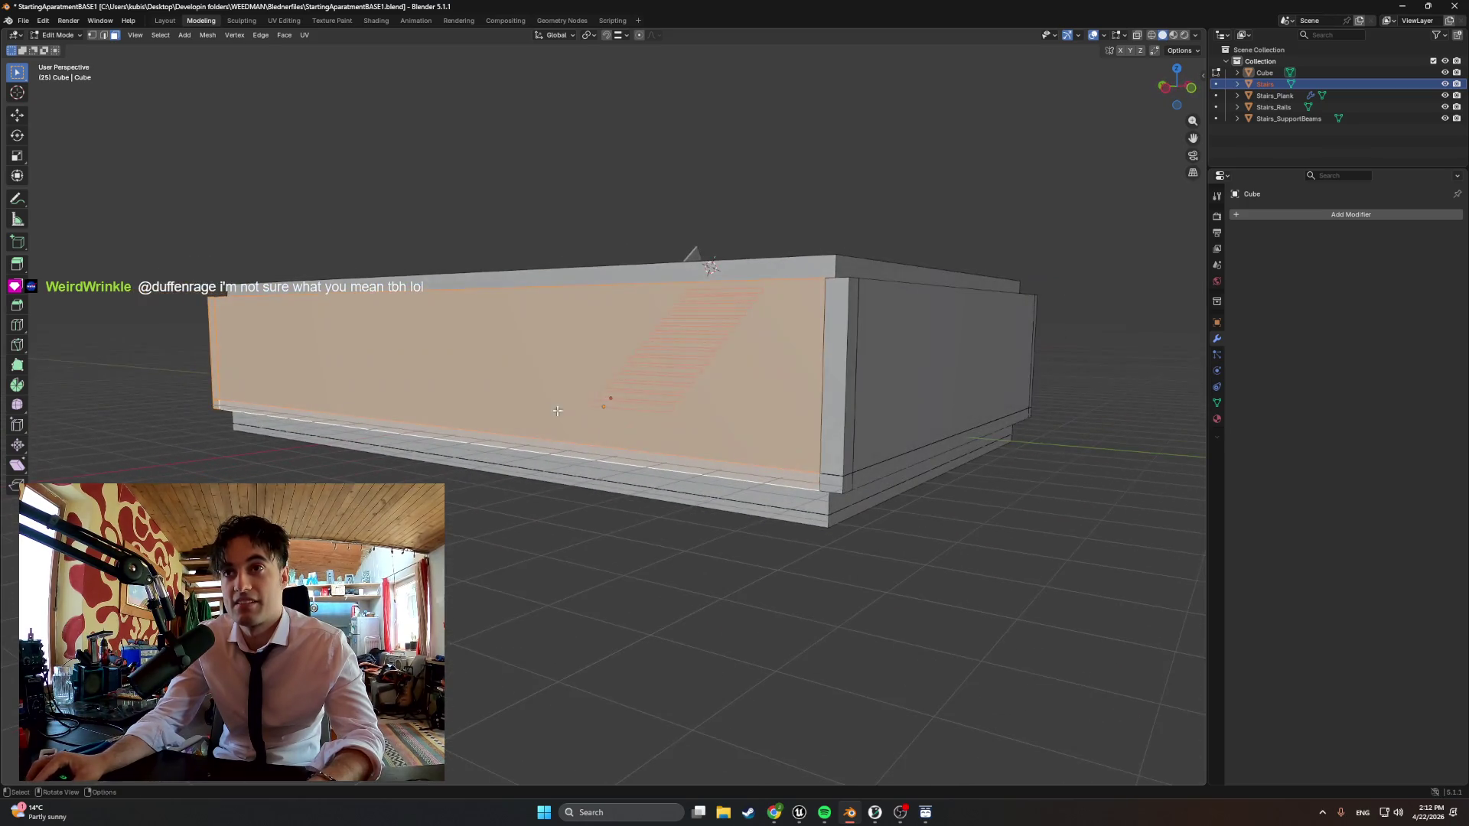
pyautogui.keyDown('shift'); pyautogui.click(836, 368); pyautogui.keyUp('shift')
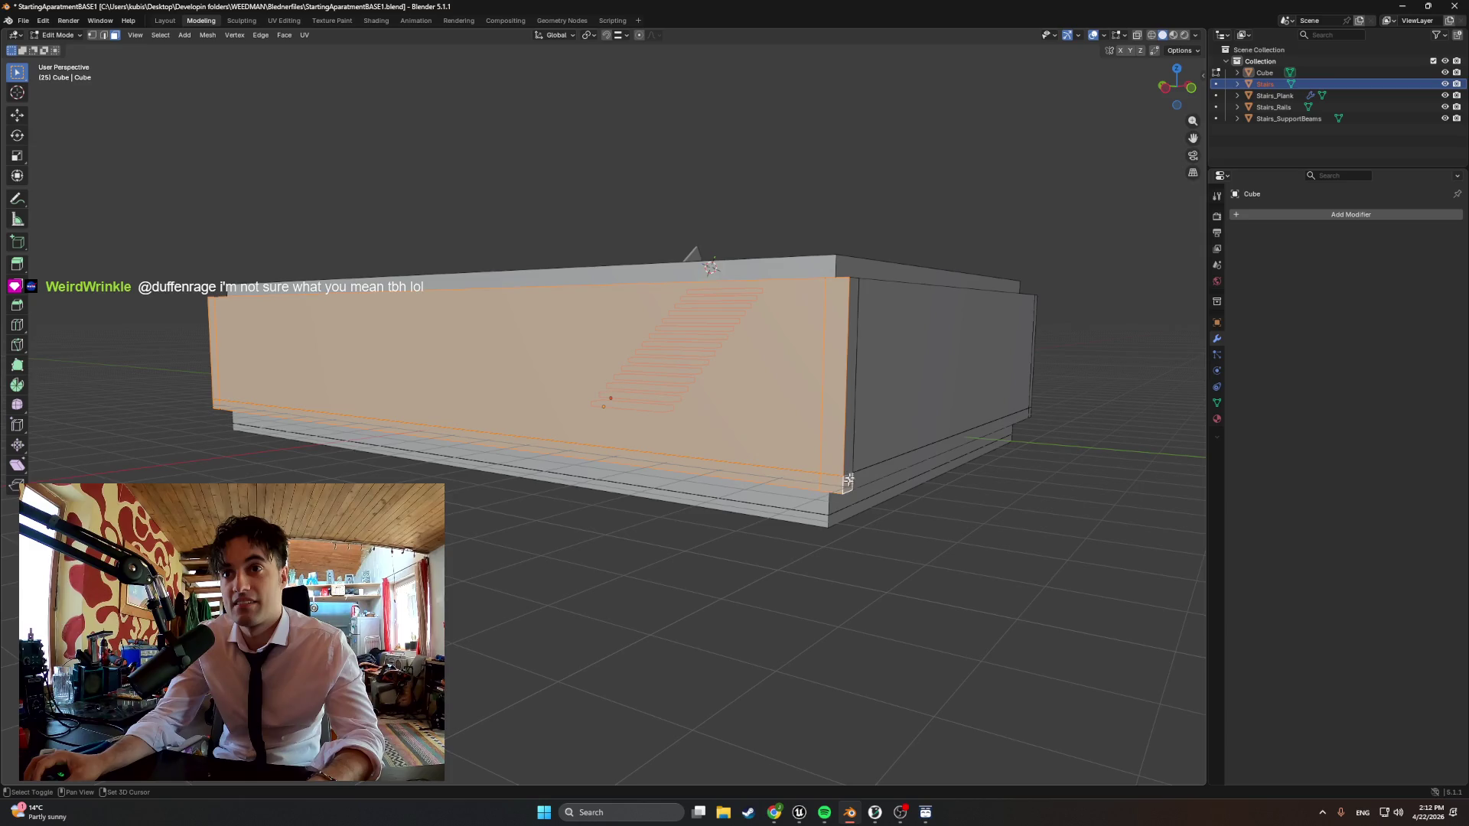
pyautogui.moveTo(836, 488)
pyautogui.mouseDown(button='middle')
pyautogui.moveTo(791, 433)
pyautogui.moveTo(649, 403)
pyautogui.mouseUp(button='middle')
pyautogui.keyDown('shift'); pyautogui.click(558, 416); pyautogui.keyUp('shift')
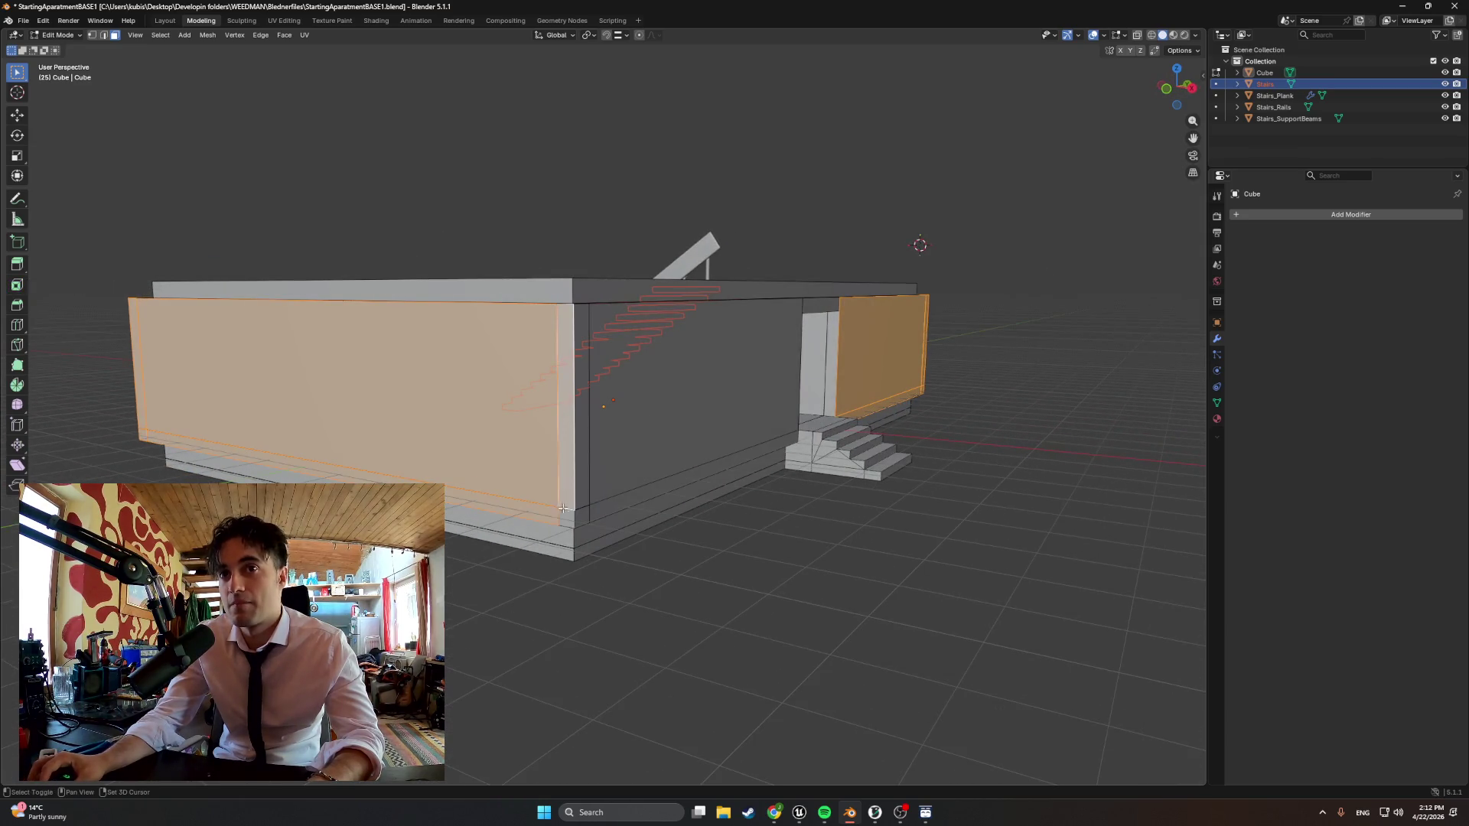
pyautogui.keyDown('shift'); pyautogui.click(583, 491); pyautogui.keyUp('shift')
pyautogui.moveTo(688, 459)
pyautogui.mouseDown(button='middle')
pyautogui.moveTo(585, 367)
pyautogui.moveTo(606, 358)
pyautogui.moveTo(570, 391)
pyautogui.moveTo(853, 361)
pyautogui.moveTo(788, 427)
pyautogui.moveTo(424, 365)
pyautogui.moveTo(394, 345)
pyautogui.moveTo(750, 302)
pyautogui.mouseUp(button='middle')
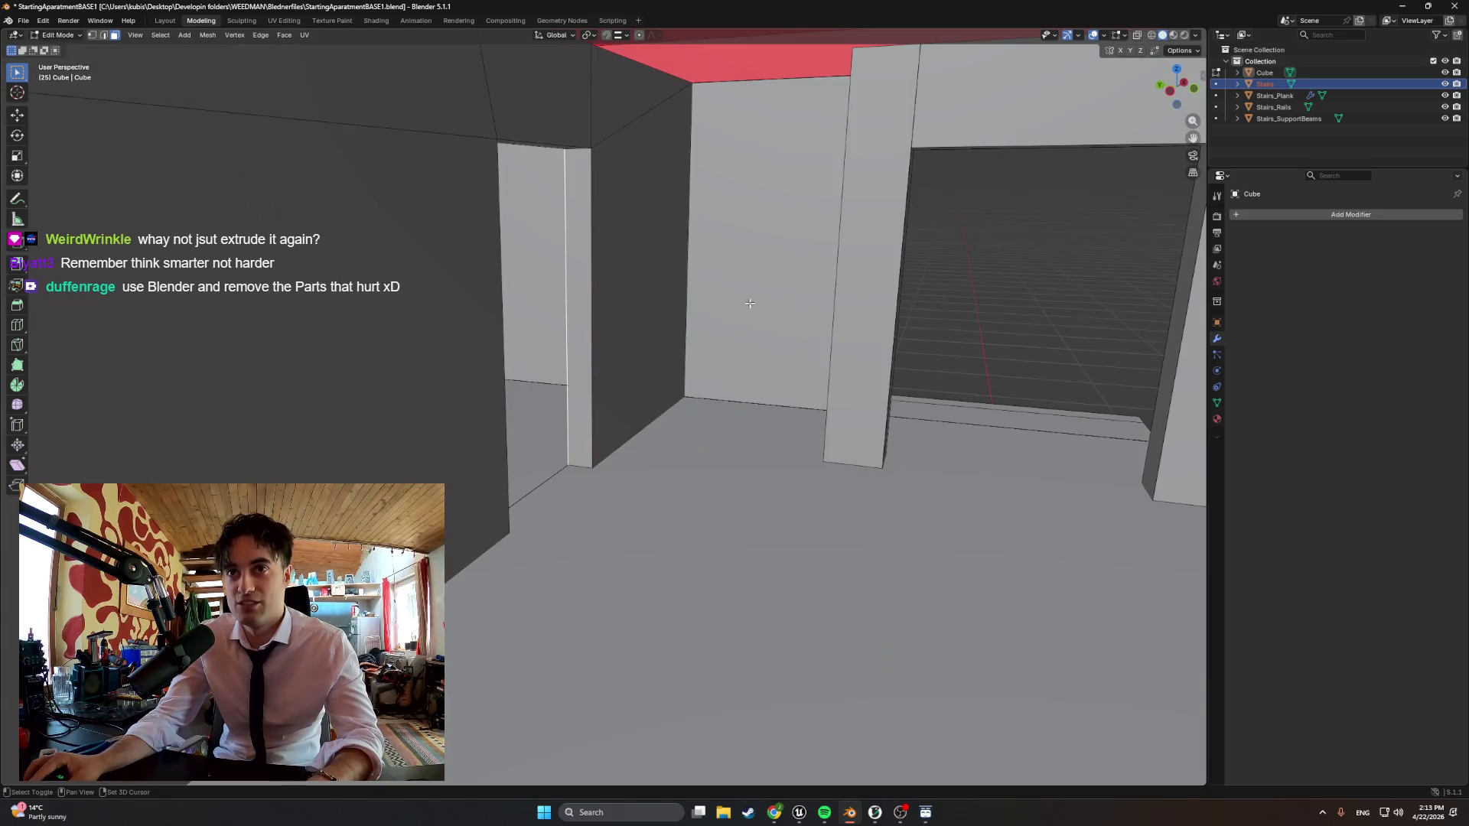
# Select the interior front, left and adjacent wall faces with the top and centre strips
pyautogui.click(749, 303)
pyautogui.keyDown('shift'); pyautogui.click(637, 277); pyautogui.keyUp('shift')
pyautogui.keyDown('shift'); pyautogui.click(642, 138); pyautogui.keyUp('shift')
pyautogui.keyDown('shift'); pyautogui.click(540, 103); pyautogui.keyUp('shift')
pyautogui.keyDown('shift'); pyautogui.click(469, 117); pyautogui.keyUp('shift')
pyautogui.keyDown('shift'); pyautogui.click(437, 189); pyautogui.keyUp('shift')
pyautogui.keyDown('shift'); pyautogui.click(588, 189); pyautogui.keyUp('shift')
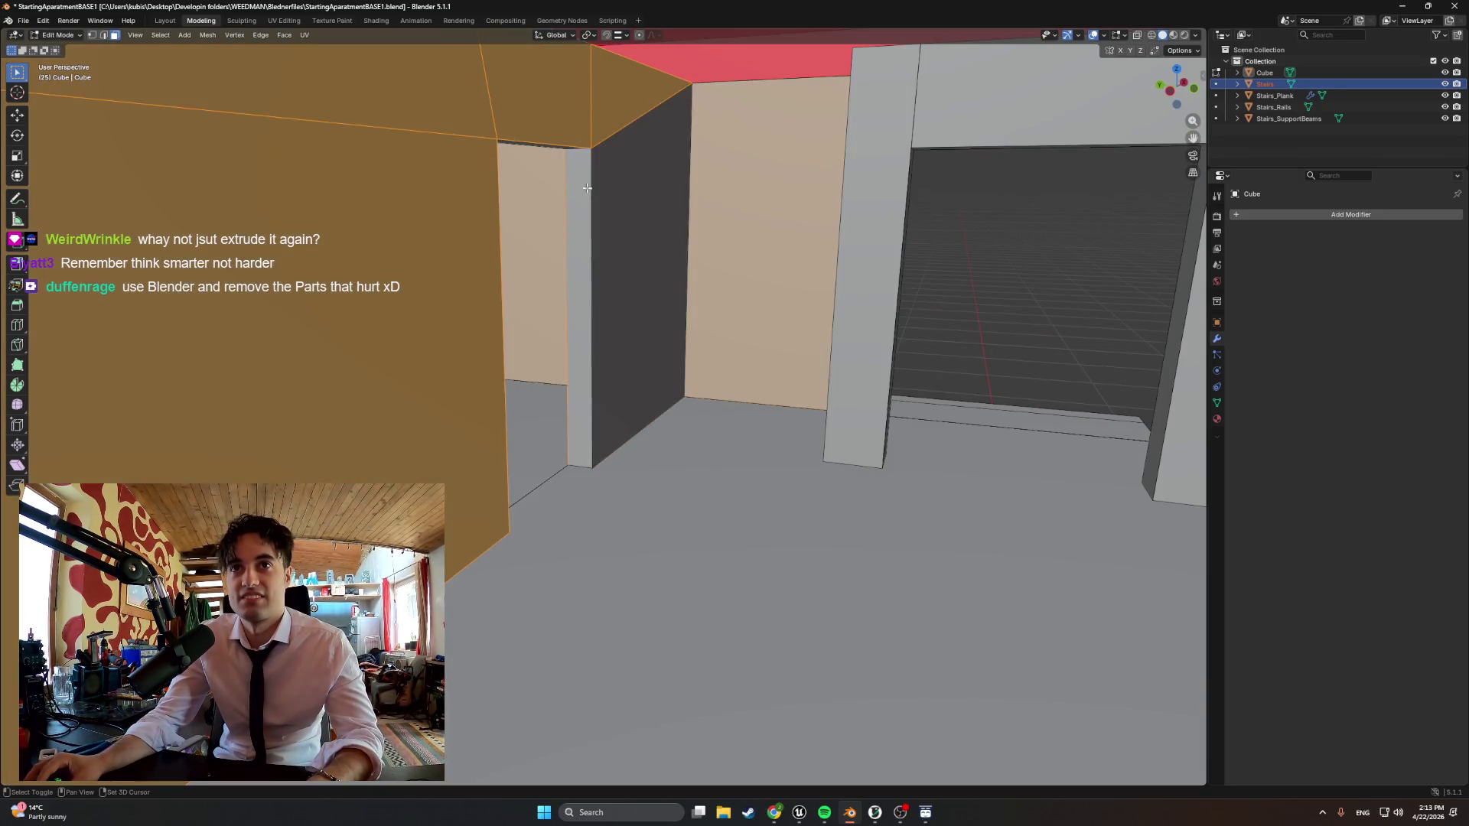
pyautogui.keyDown('shift'); pyautogui.click(581, 184); pyautogui.keyUp('shift')
pyautogui.keyDown('shift'); pyautogui.click(635, 189); pyautogui.keyUp('shift')
# Add the door jamb faces, top door frame and inner jamb strips around the doorway
pyautogui.moveTo(635, 229)
pyautogui.mouseDown(button='middle')
pyautogui.moveTo(585, 170)
pyautogui.moveTo(512, 243)
pyautogui.moveTo(488, 234)
pyautogui.mouseUp(button='middle')
pyautogui.click(540, 281)
pyautogui.keyDown('shift'); pyautogui.click(528, 344); pyautogui.keyUp('shift')
pyautogui.keyDown('shift'); pyautogui.click(563, 298); pyautogui.keyUp('shift')
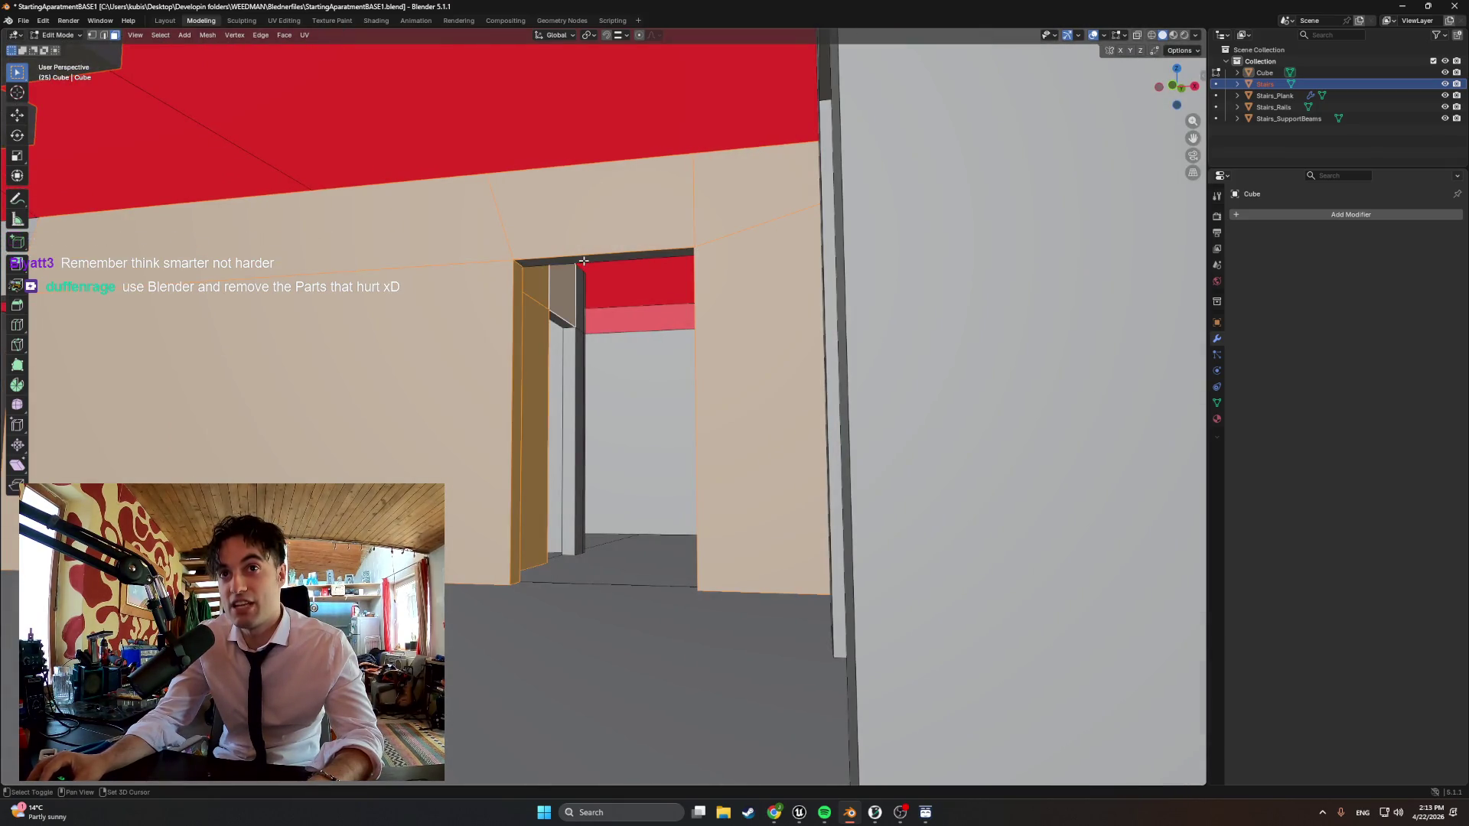
pyautogui.keyDown('shift'); pyautogui.click(583, 263); pyautogui.keyUp('shift')
pyautogui.keyDown('shift'); pyautogui.click(572, 334); pyautogui.keyUp('shift')
pyautogui.keyDown('shift'); pyautogui.click(577, 336); pyautogui.keyUp('shift')
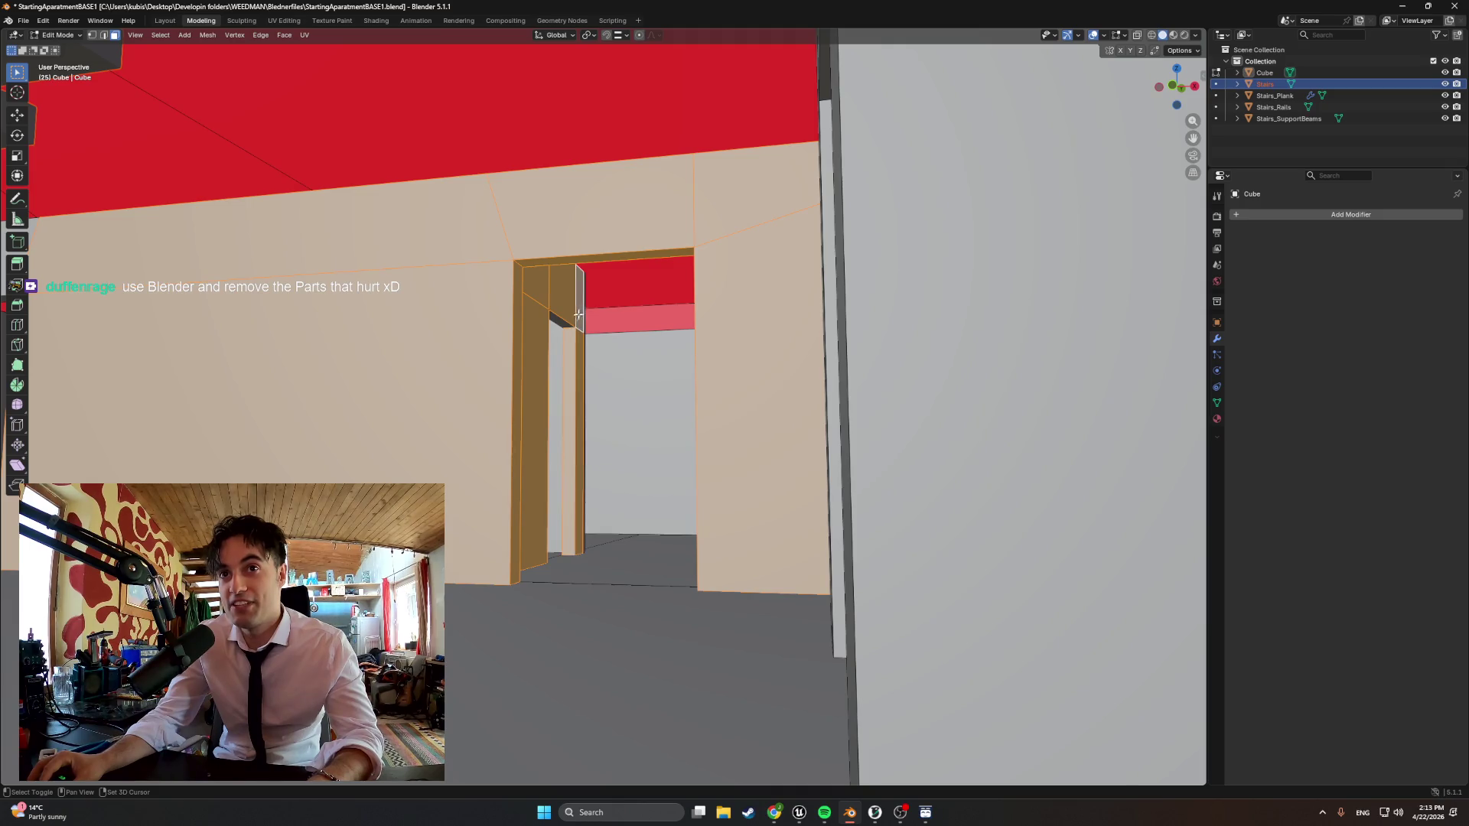
# Add the remaining jamb strips and large grey wall face, then hide the building walls
pyautogui.moveTo(576, 335); pyautogui.dragTo(535, 341, button='middle')
pyautogui.moveTo(662, 417); pyautogui.dragTo(599, 423, button='middle')
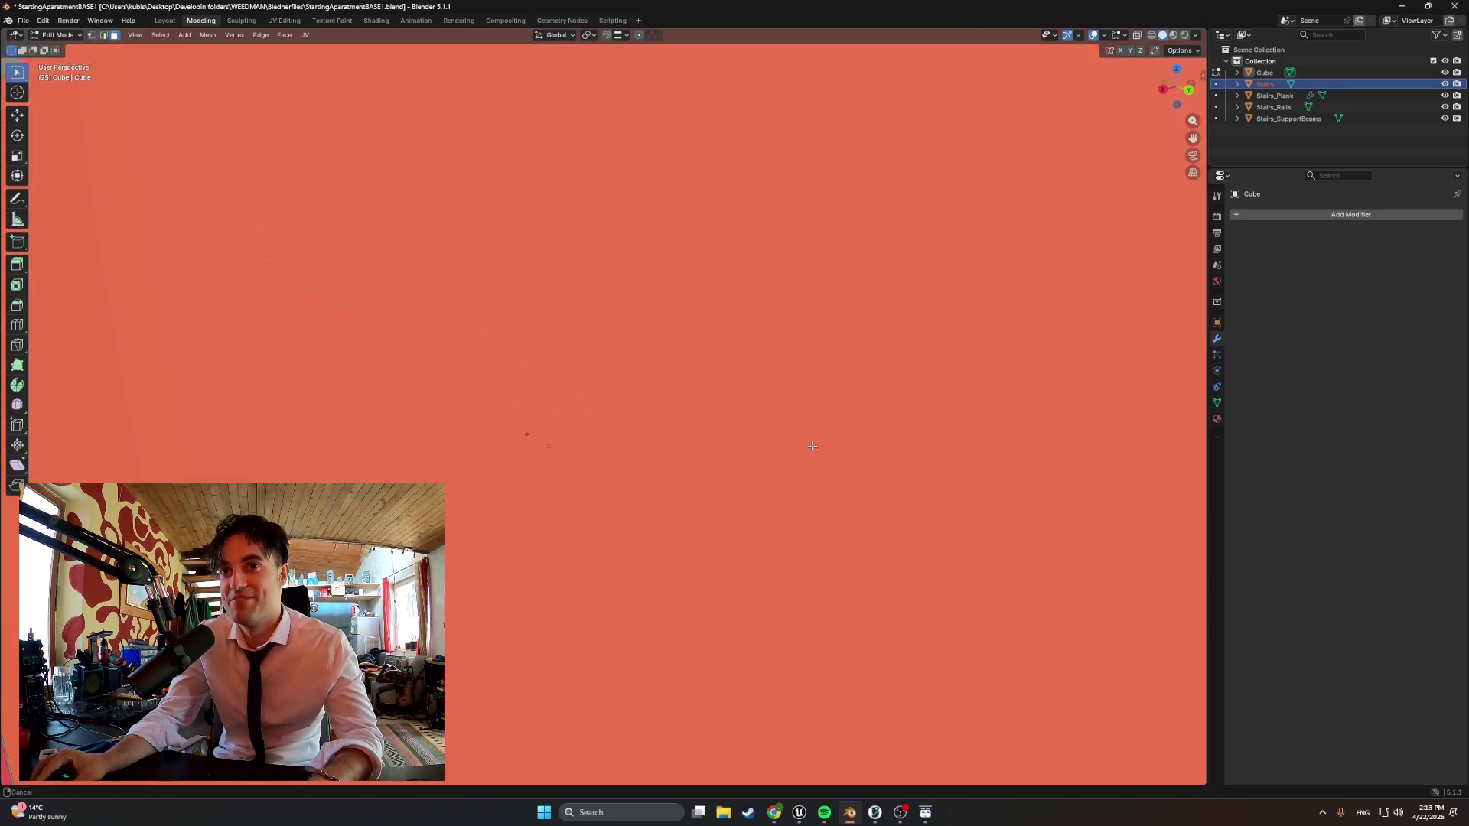
pyautogui.moveTo(690, 445); pyautogui.dragTo(642, 345, button='middle')
pyautogui.keyDown('shift'); pyautogui.click(804, 201); pyautogui.keyUp('shift')
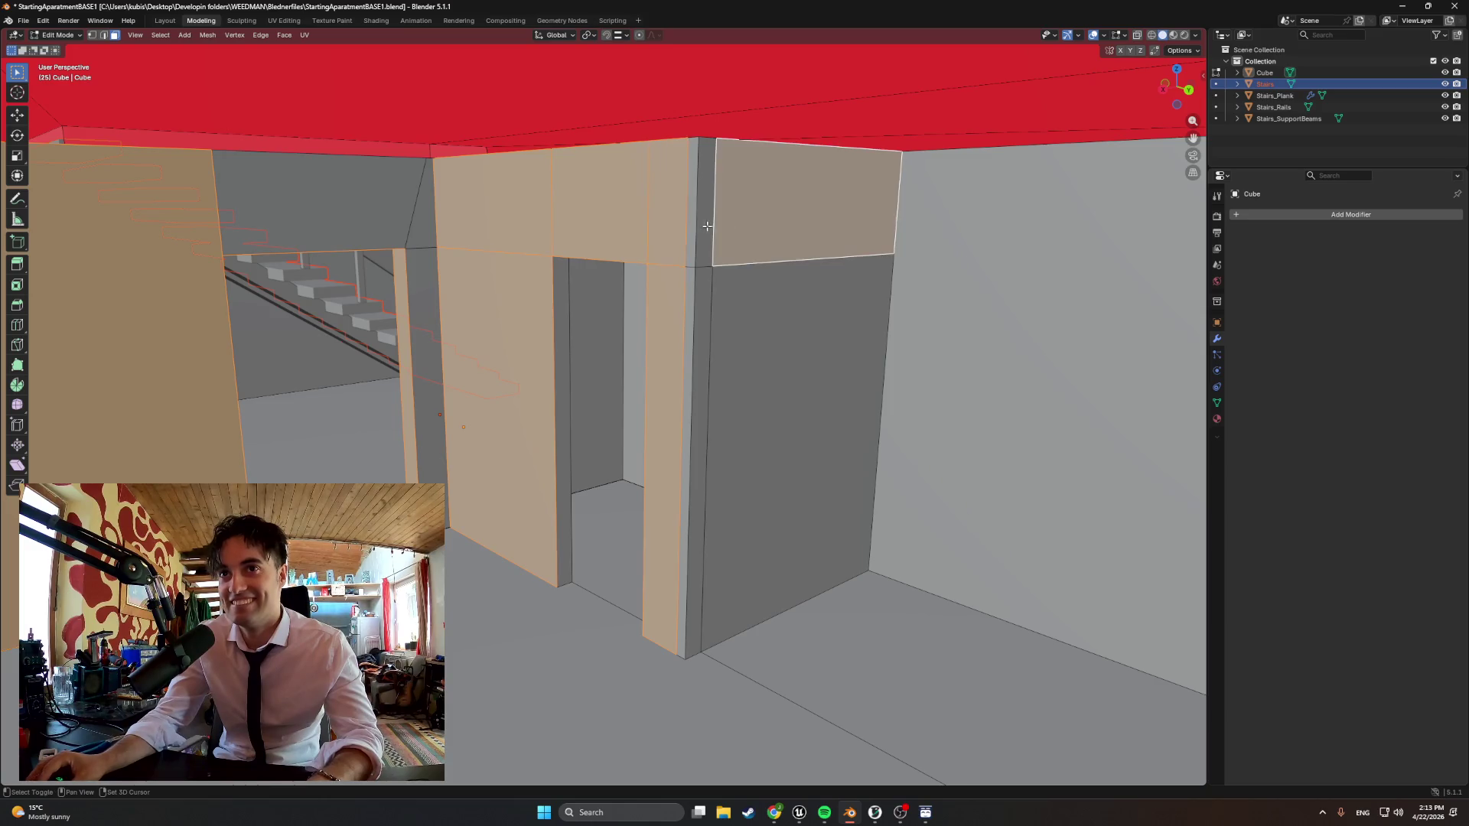
pyautogui.keyDown('shift'); pyautogui.click(683, 230); pyautogui.keyUp('shift')
pyautogui.keyDown('shift'); pyautogui.click(697, 282); pyautogui.keyUp('shift')
pyautogui.keyDown('shift'); pyautogui.click(693, 257); pyautogui.keyUp('shift')
pyautogui.keyDown('shift'); pyautogui.click(677, 229); pyautogui.keyUp('shift')
pyautogui.keyDown('shift'); pyautogui.click(737, 295); pyautogui.keyUp('shift')
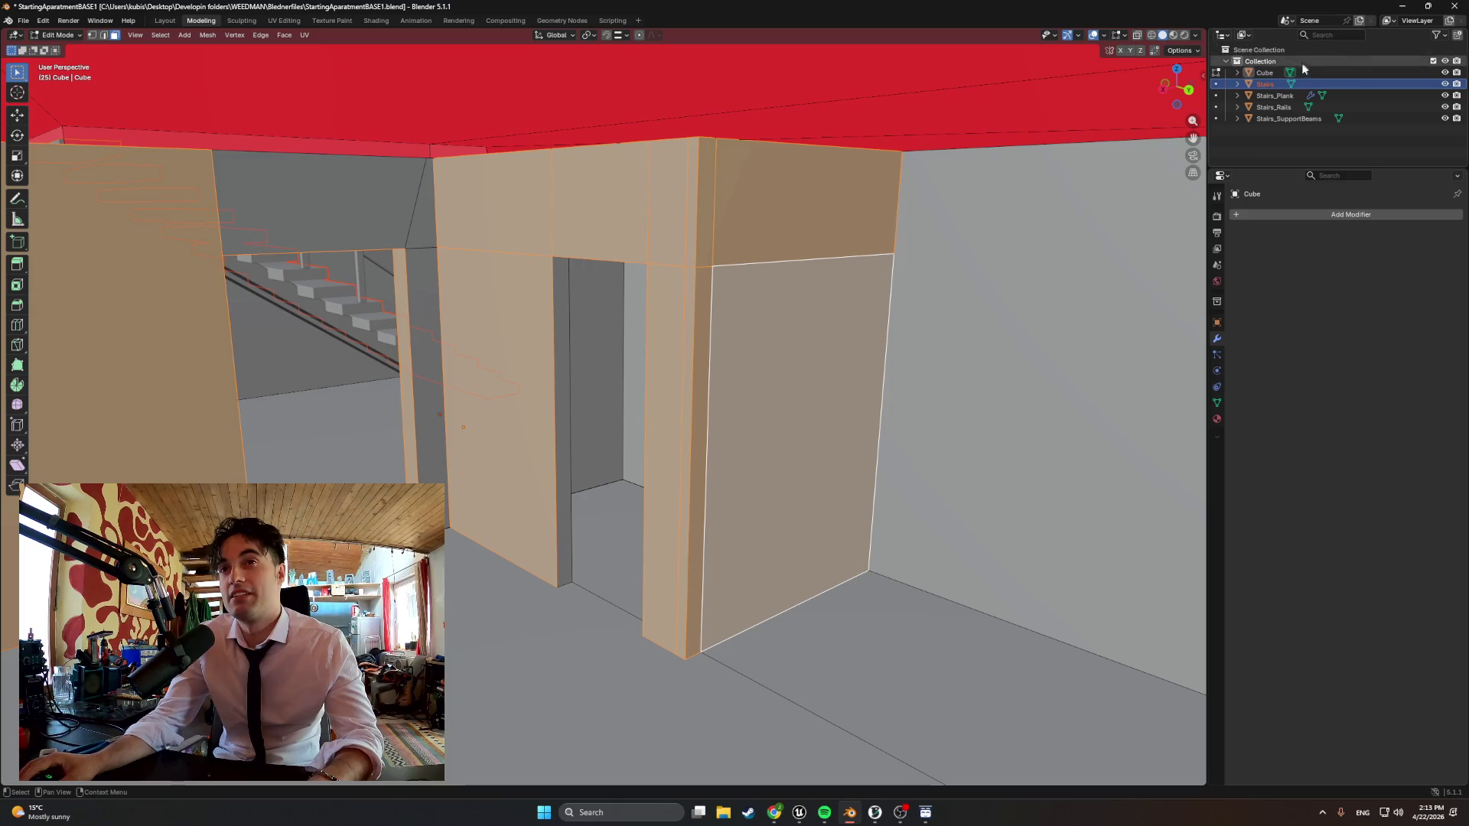
pyautogui.moveTo(1443, 72); pyautogui.dragTo(1444, 83)
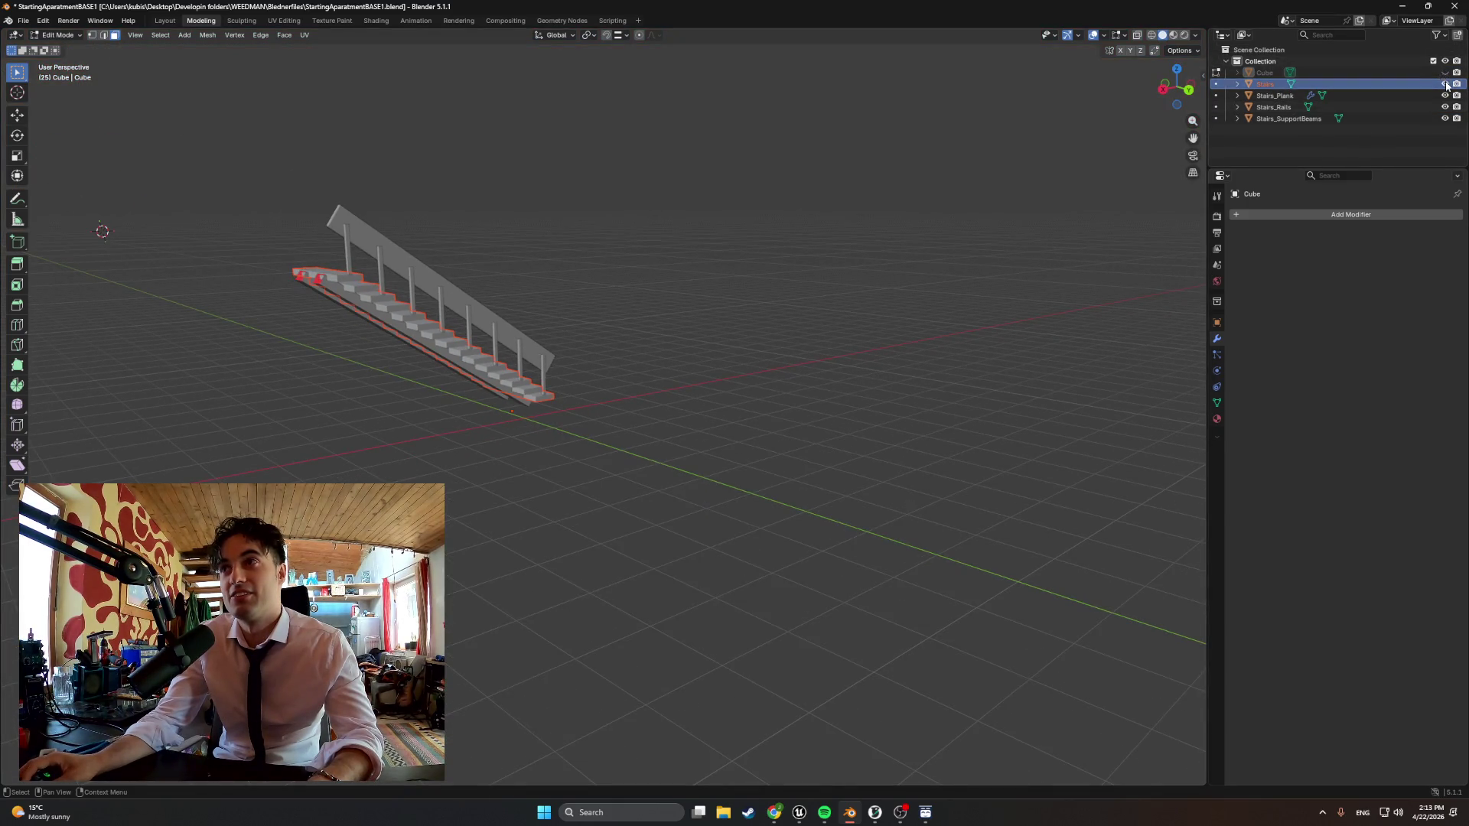
# Hide the Stairs and stair plank/rail objects and show the building shell again
pyautogui.click(1443, 84)
pyautogui.click(1444, 95)
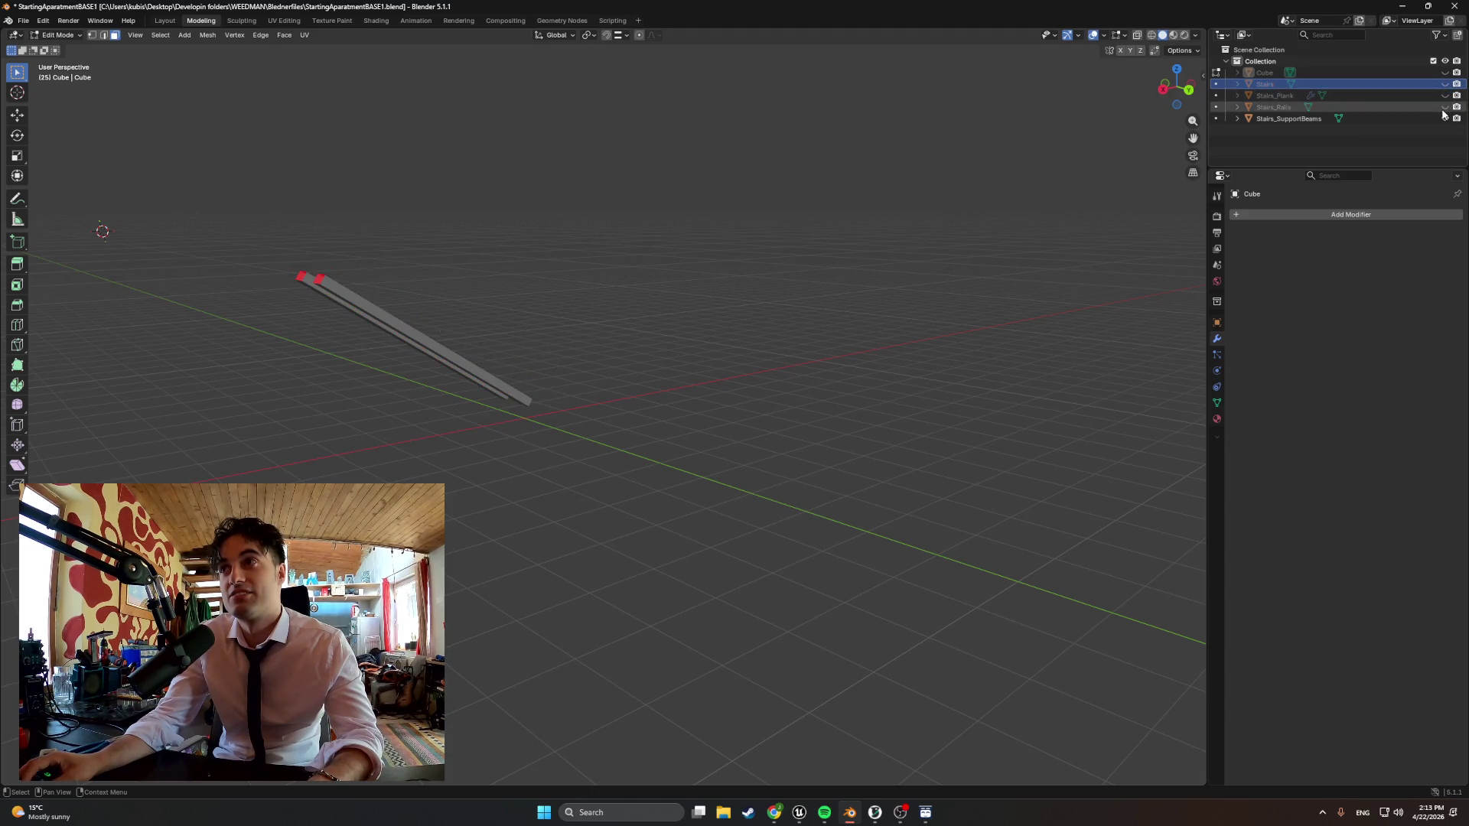
pyautogui.click(1444, 72)
pyautogui.scroll(-5, 786, 335)
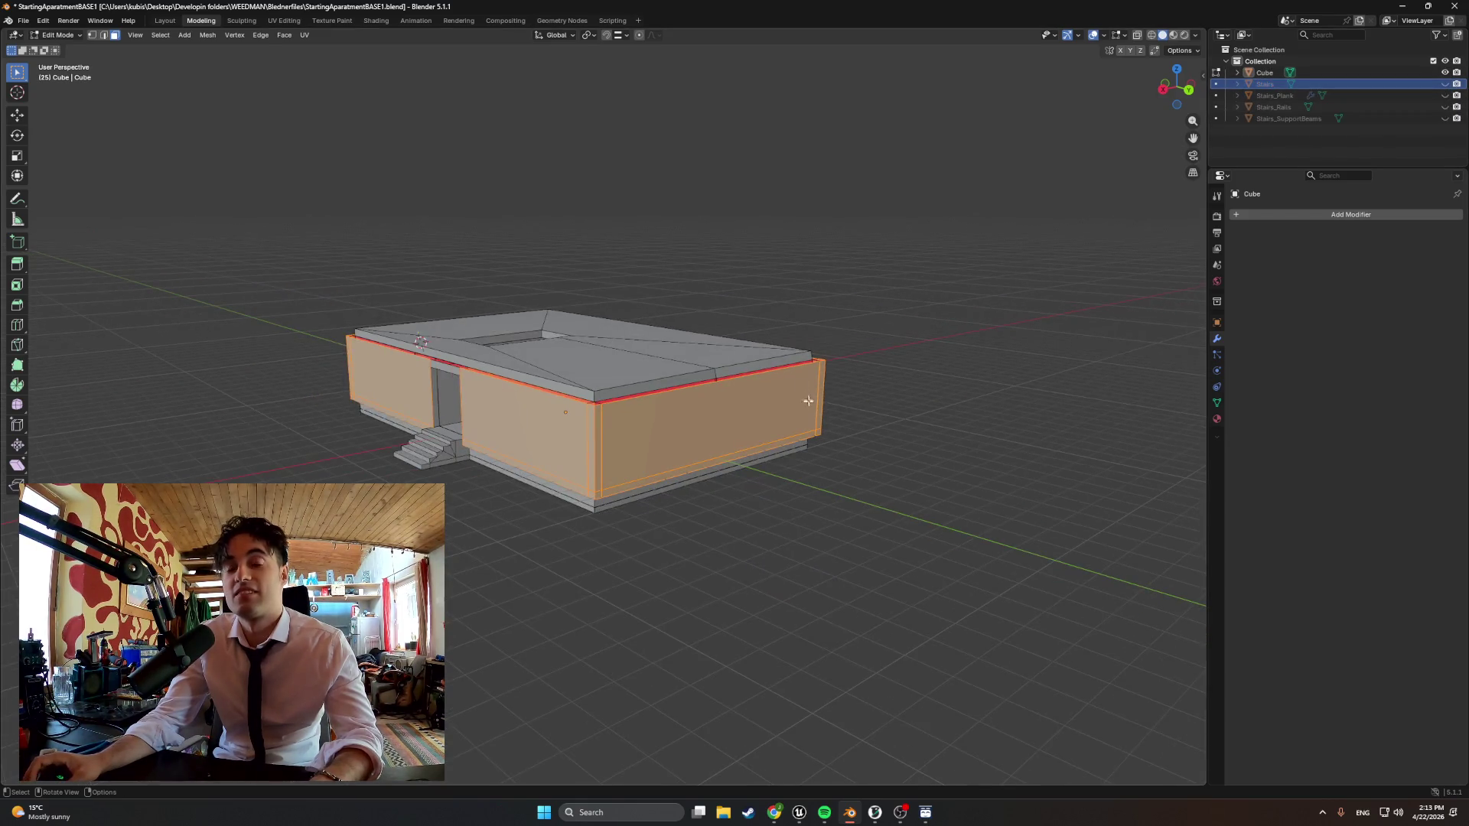
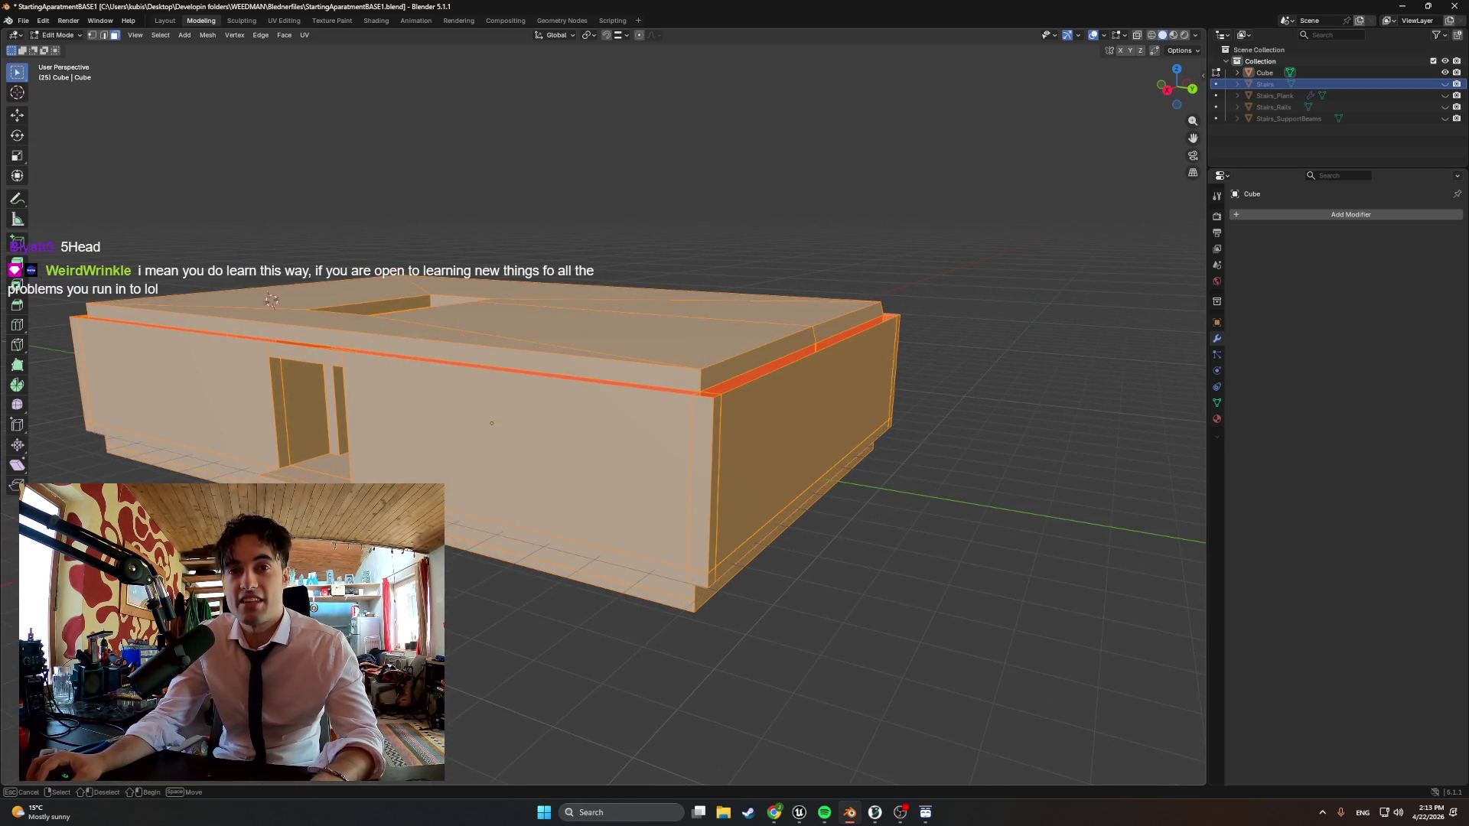
# Turn on X-ray display and select all building geometry from the back orthographic view
pyautogui.moveTo(271, 300); pyautogui.dragTo(287, 254, button='middle')
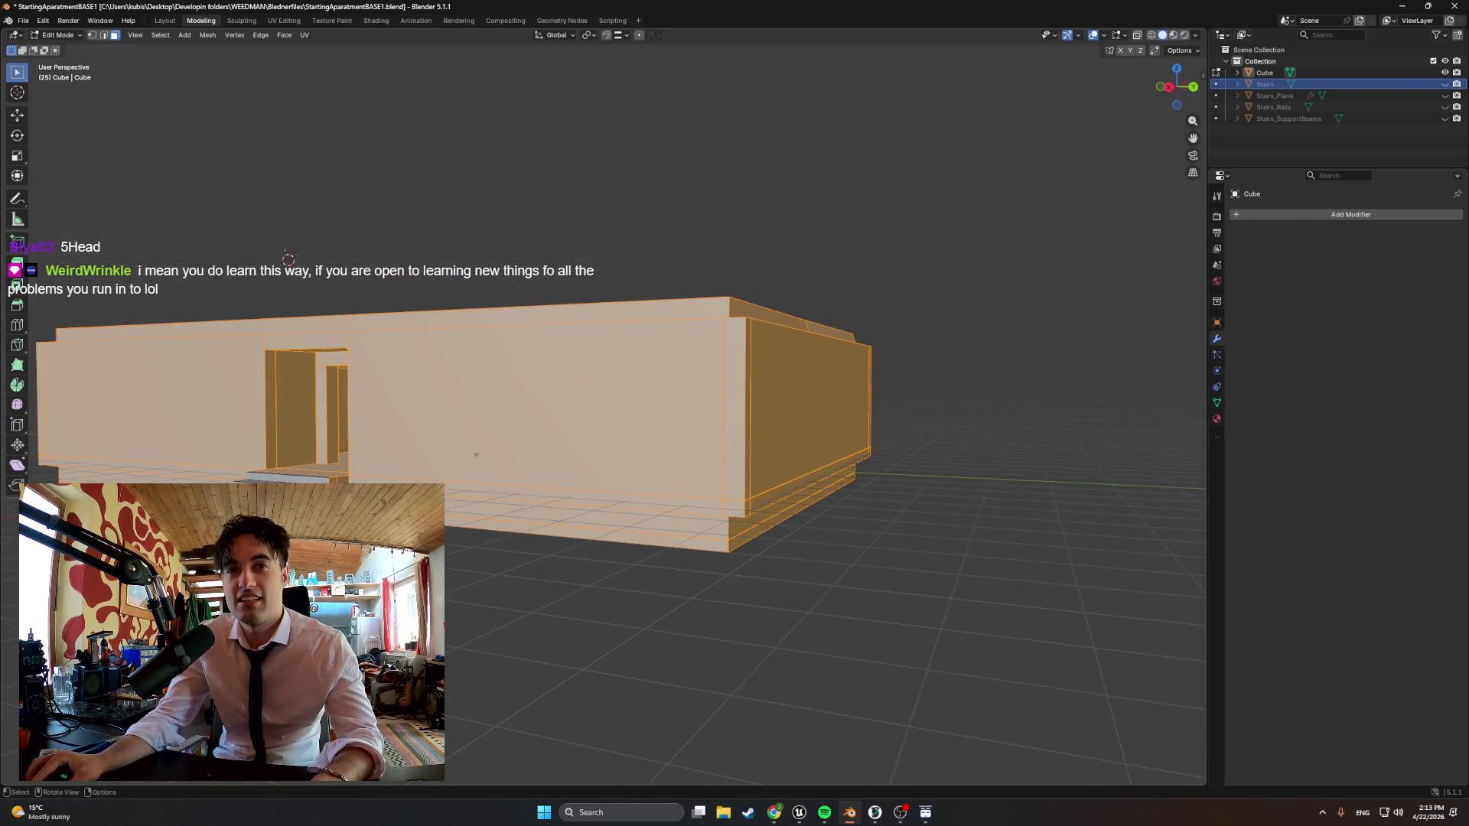
pyautogui.hotkey('alt', 'z')
pyautogui.press('ctrl+KP_1')
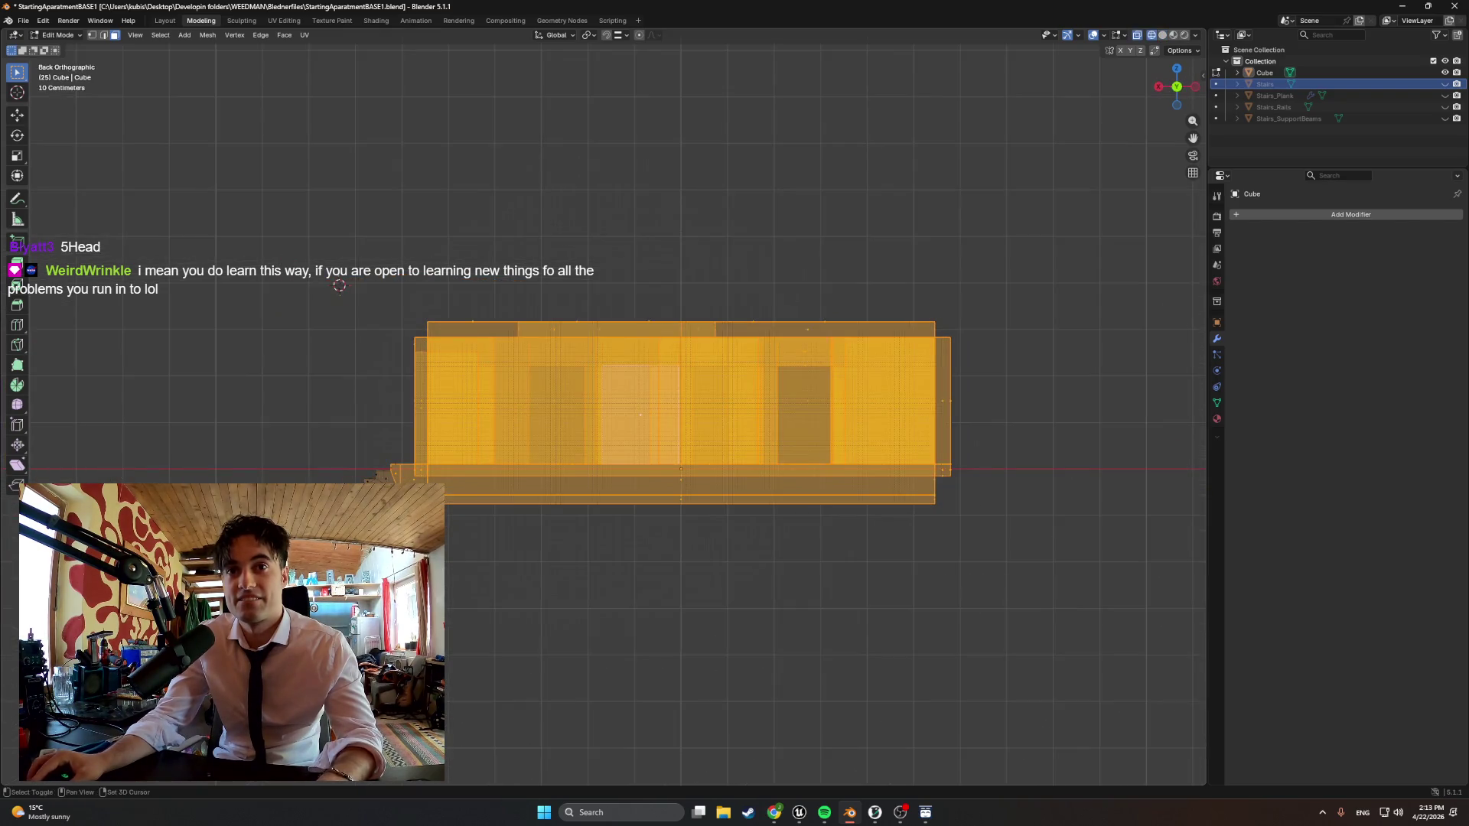
pyautogui.hotkey('alt', 'a')
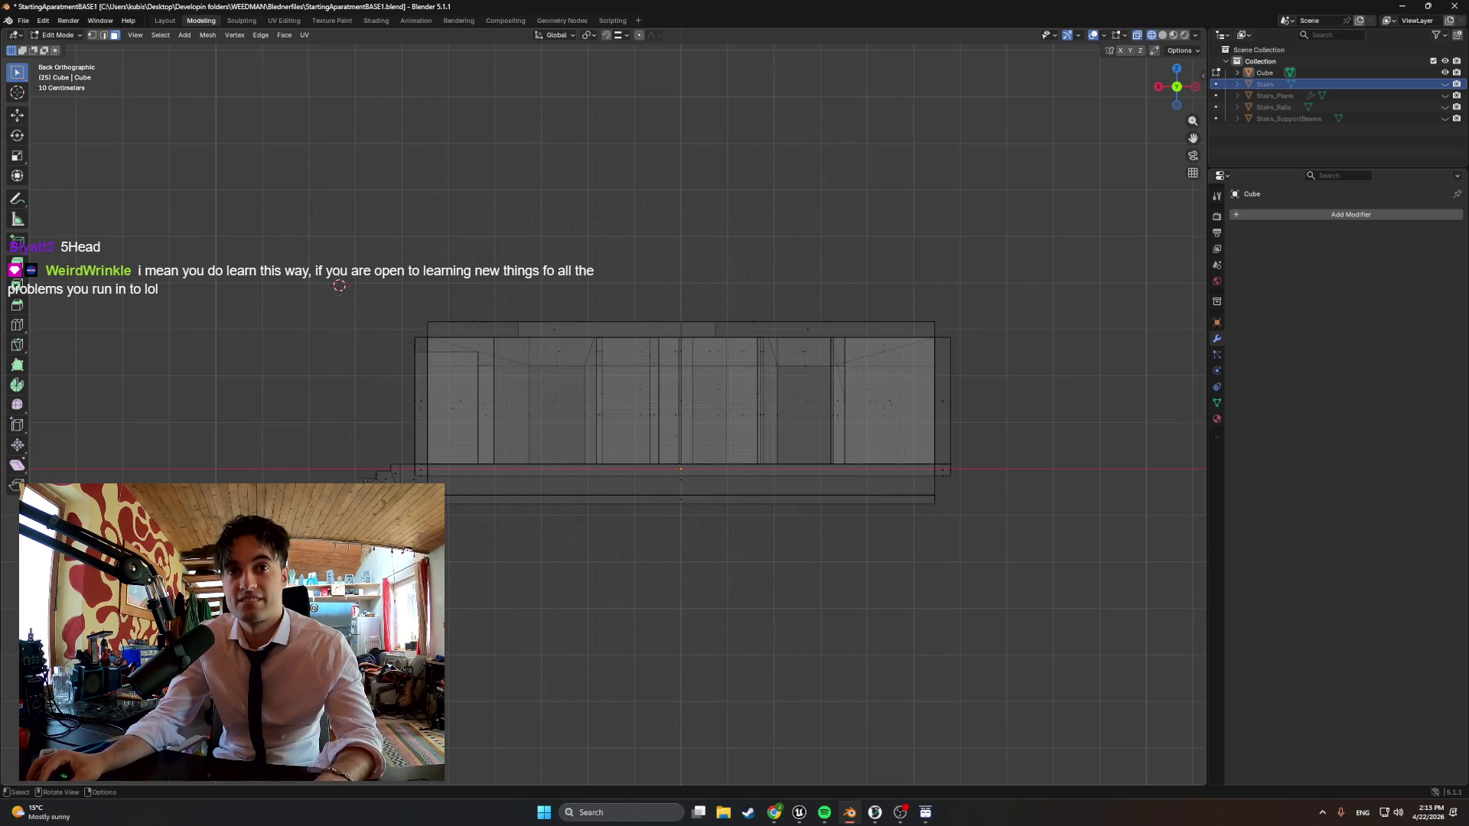
pyautogui.press('a')
pyautogui.moveTo(321, 532)
pyautogui.mouseDown()
pyautogui.moveTo(968, 474)
pyautogui.moveTo(962, 486)
pyautogui.mouseUp()
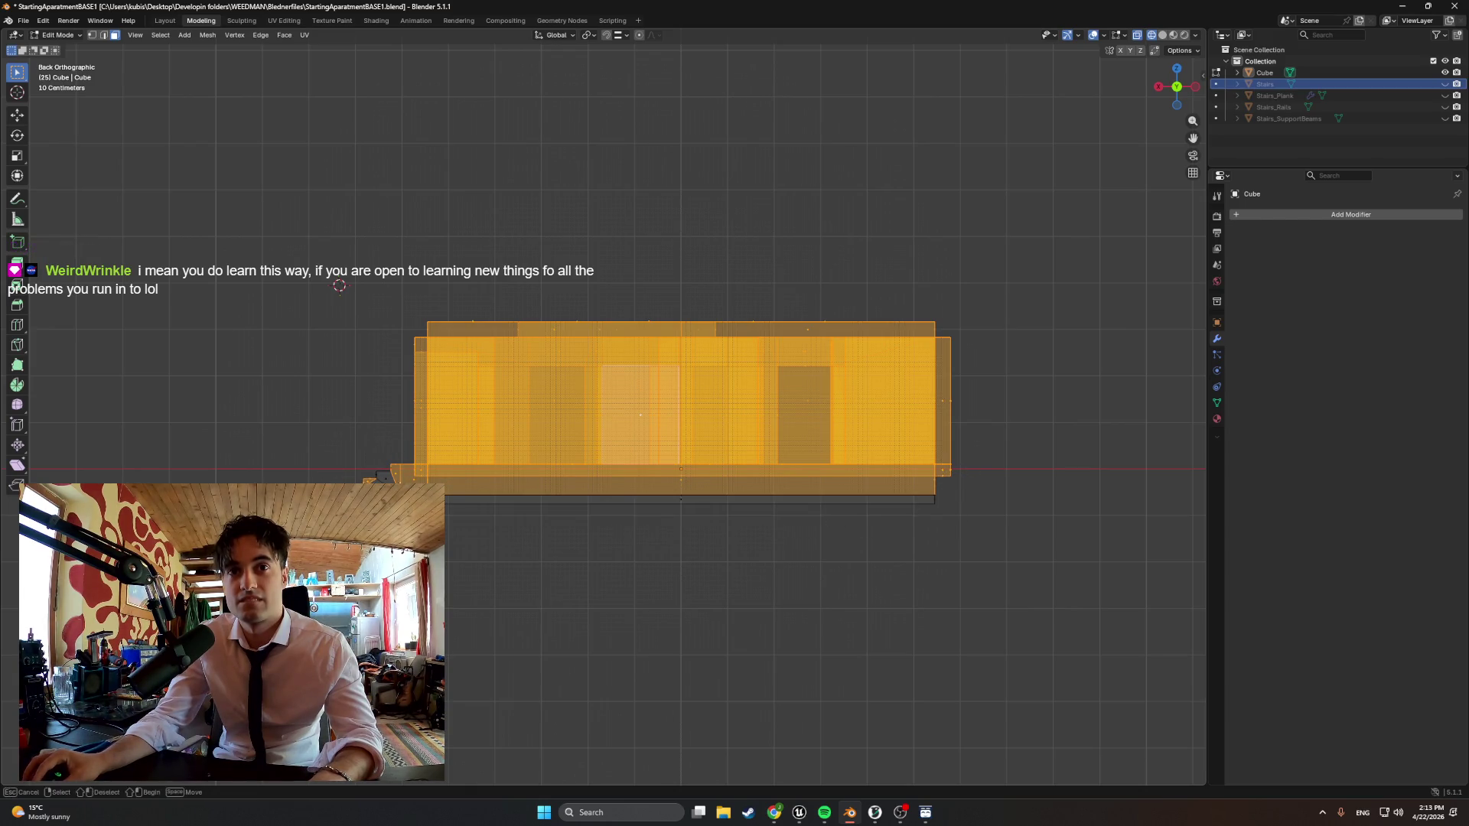
# Orbit around the see-through building to inspect interior walls and stairs, ending in side ortho view
pyautogui.moveTo(338, 285); pyautogui.dragTo(333, 256, button='middle')
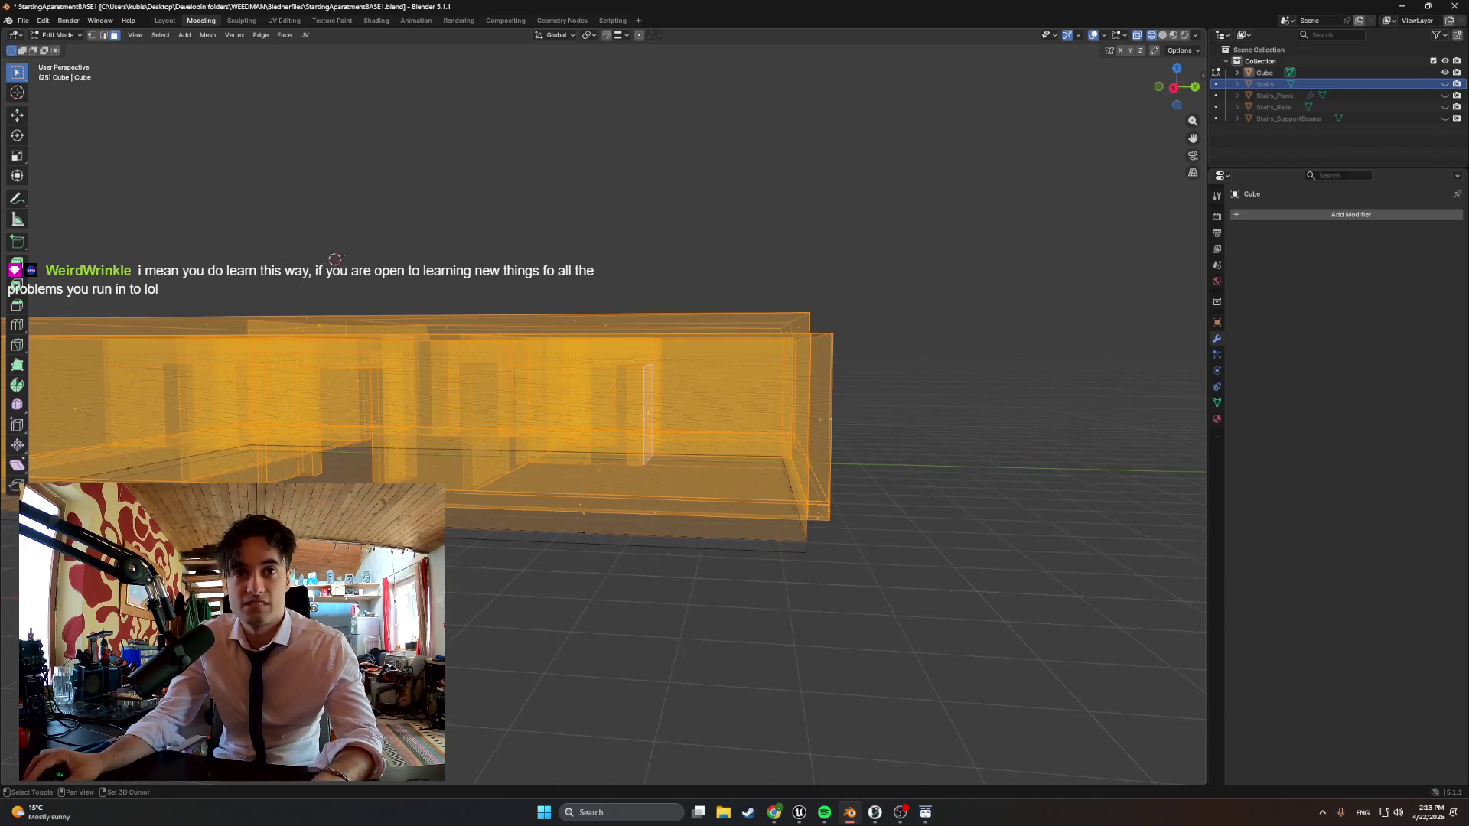
pyautogui.moveTo(333, 256)
pyautogui.mouseDown(button='middle')
pyautogui.moveTo(391, 326)
pyautogui.moveTo(524, 592)
pyautogui.mouseUp(button='middle')
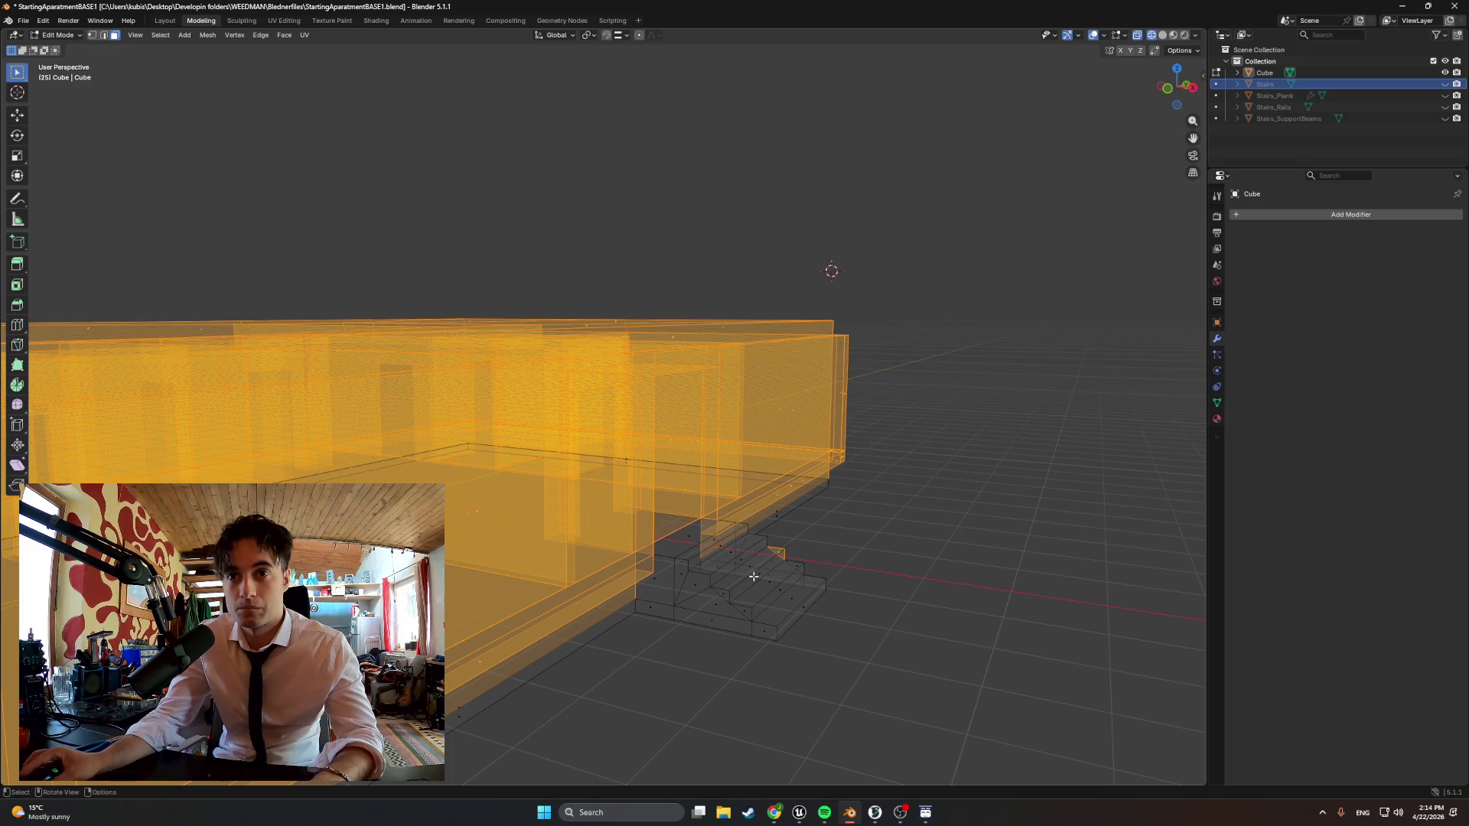
pyautogui.moveTo(754, 576); pyautogui.dragTo(626, 583, button='middle')
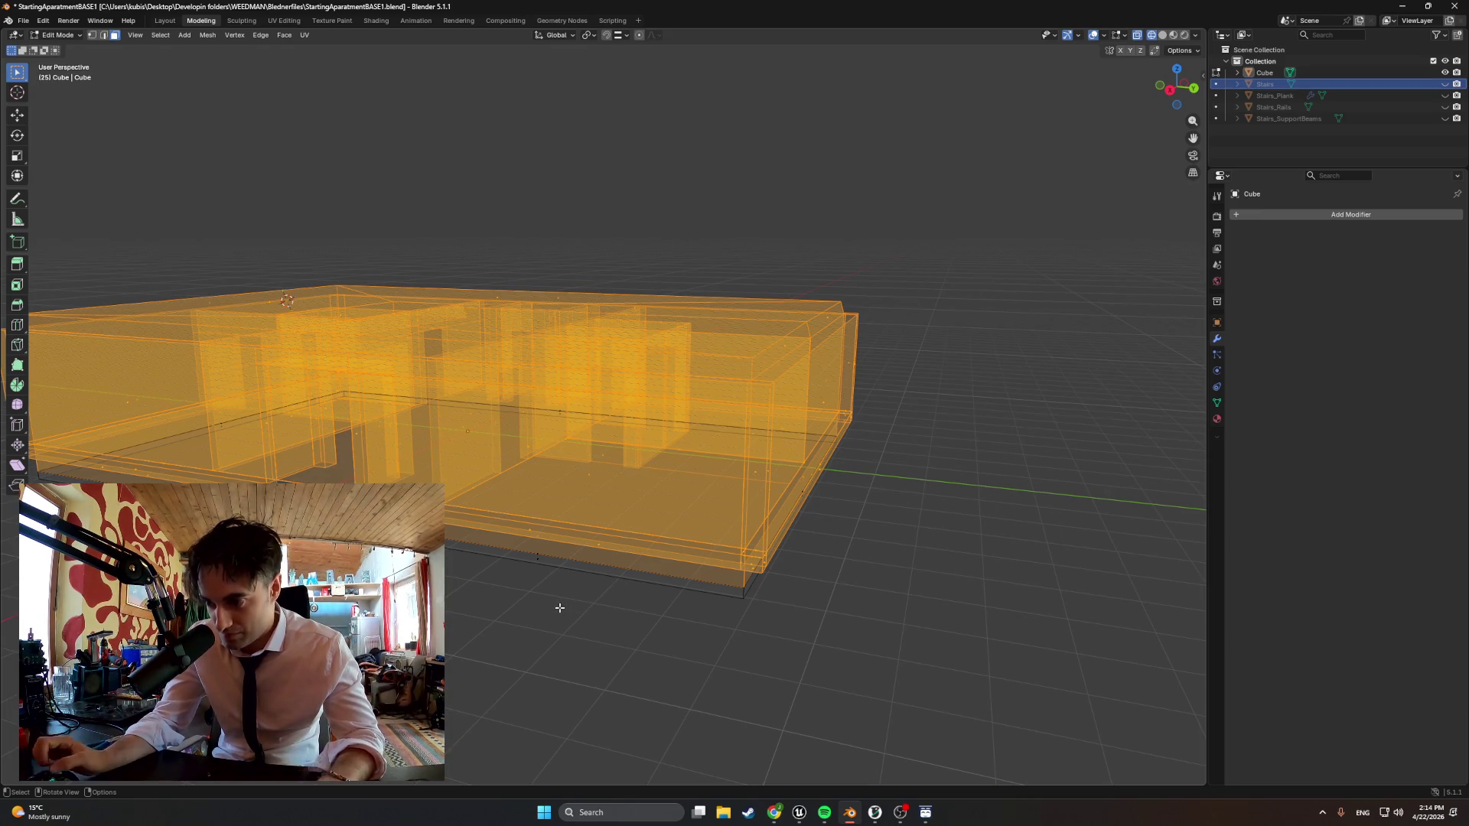
pyautogui.scroll(2, 508, 604)
pyautogui.scroll(4, 508, 605)
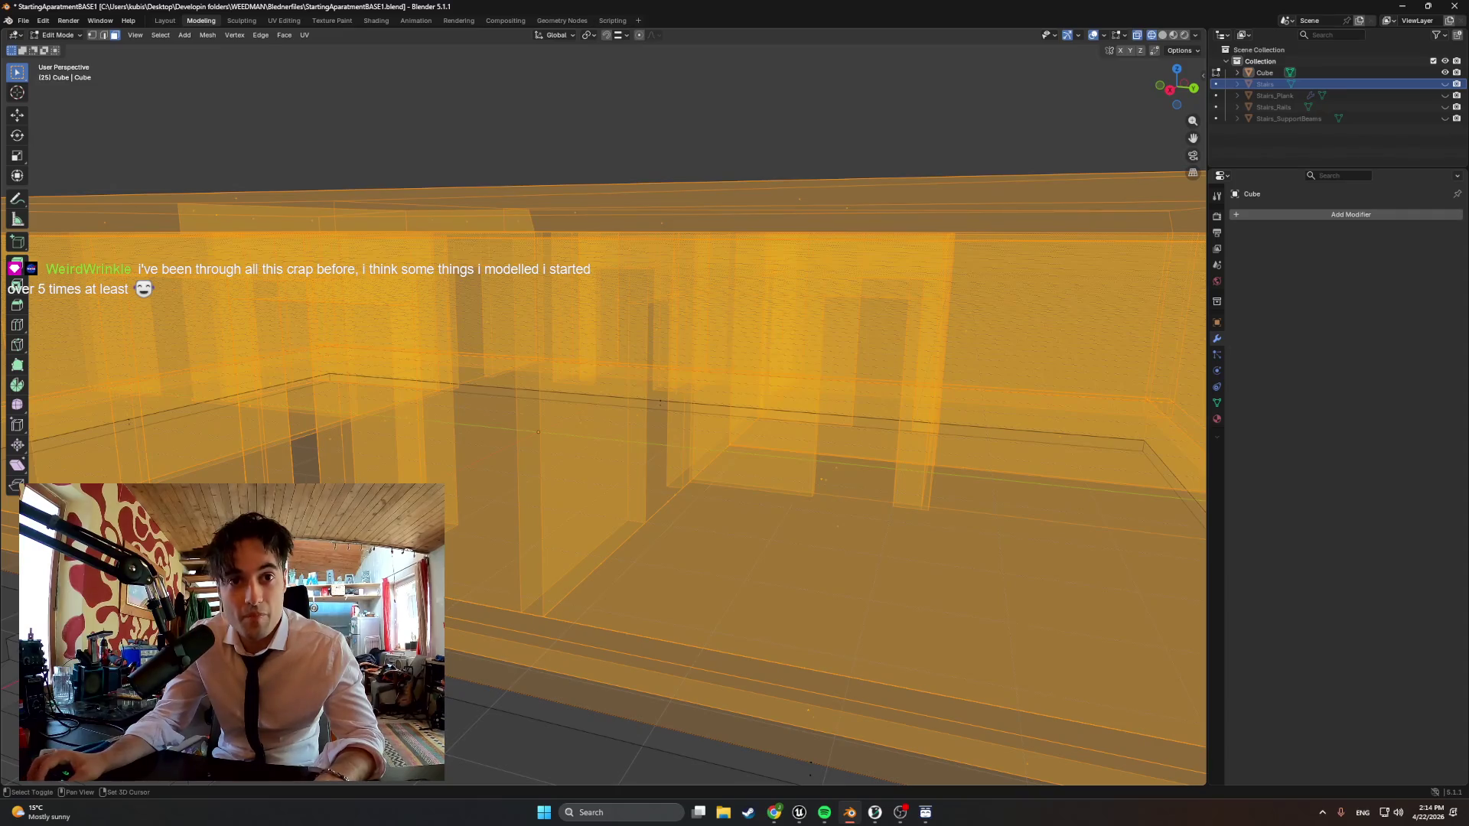
pyautogui.moveTo(574, 460); pyautogui.dragTo(803, 401, button='middle')
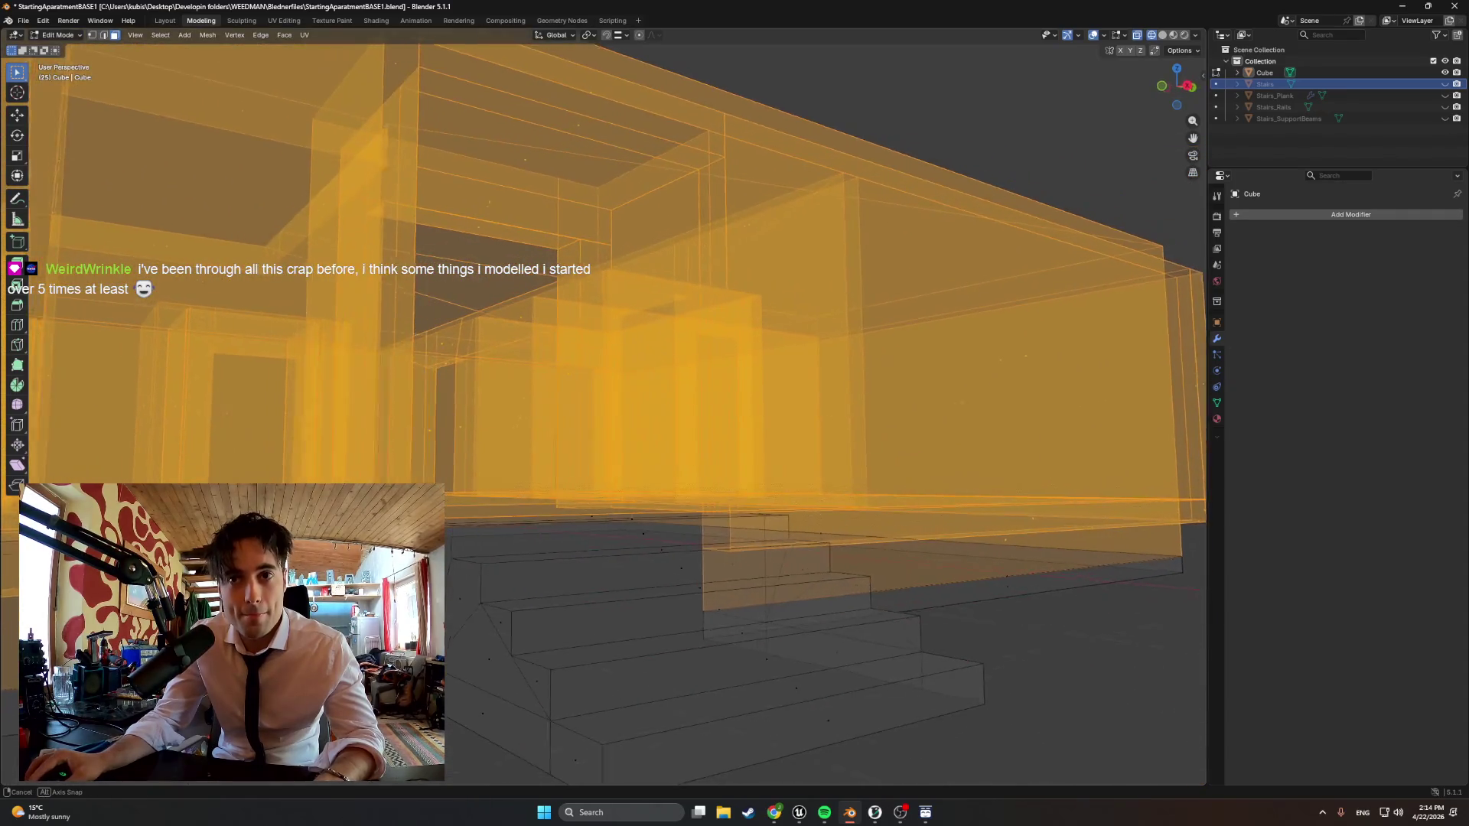
pyautogui.moveTo(574, 460); pyautogui.dragTo(631, 482, button='middle')
pyautogui.scroll(-3, 738, 522)
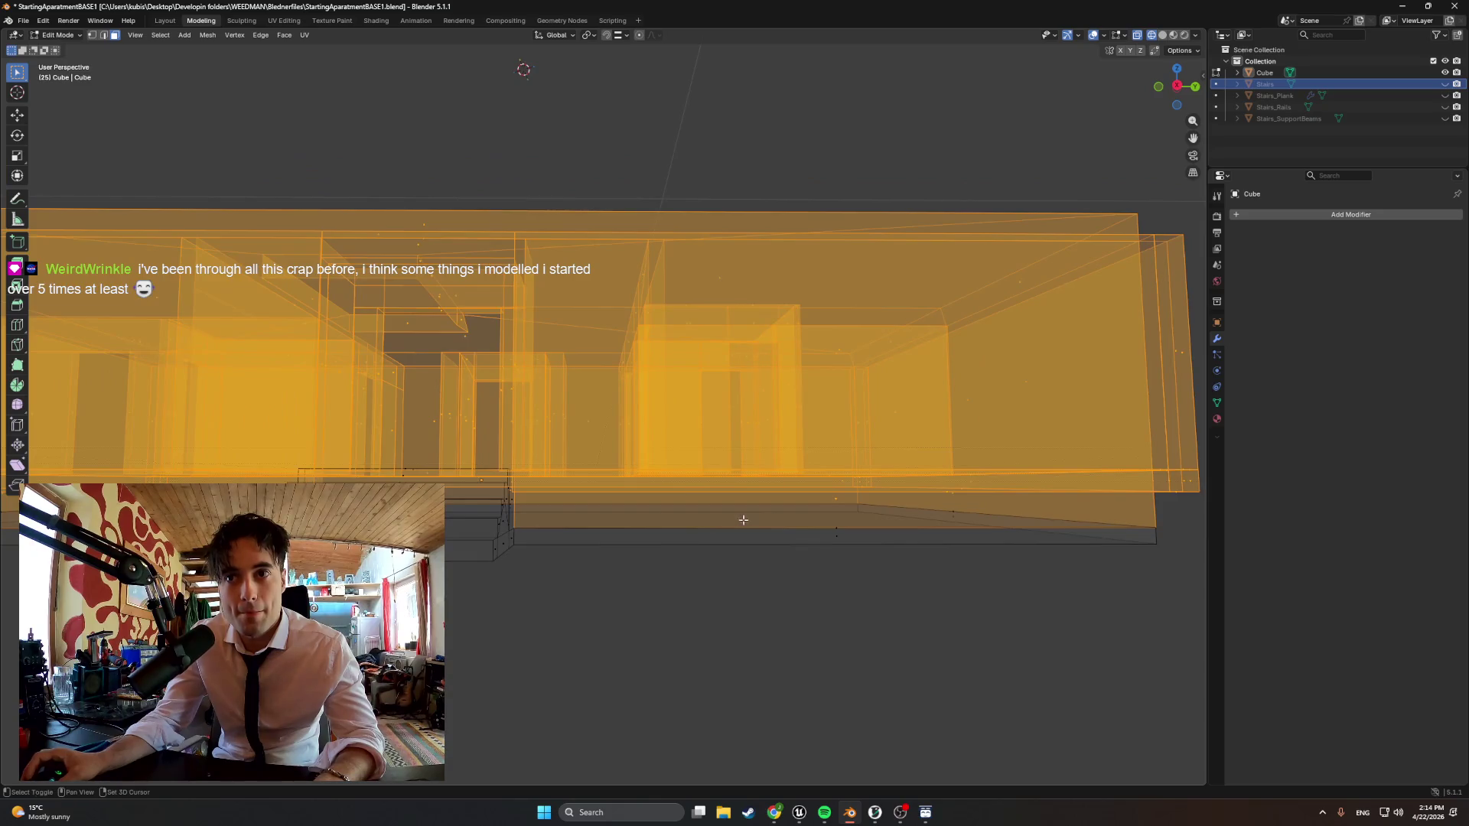
pyautogui.moveTo(809, 524)
pyautogui.mouseDown(button='middle')
pyautogui.moveTo(712, 506)
pyautogui.moveTo(673, 524)
pyautogui.mouseUp(button='middle')
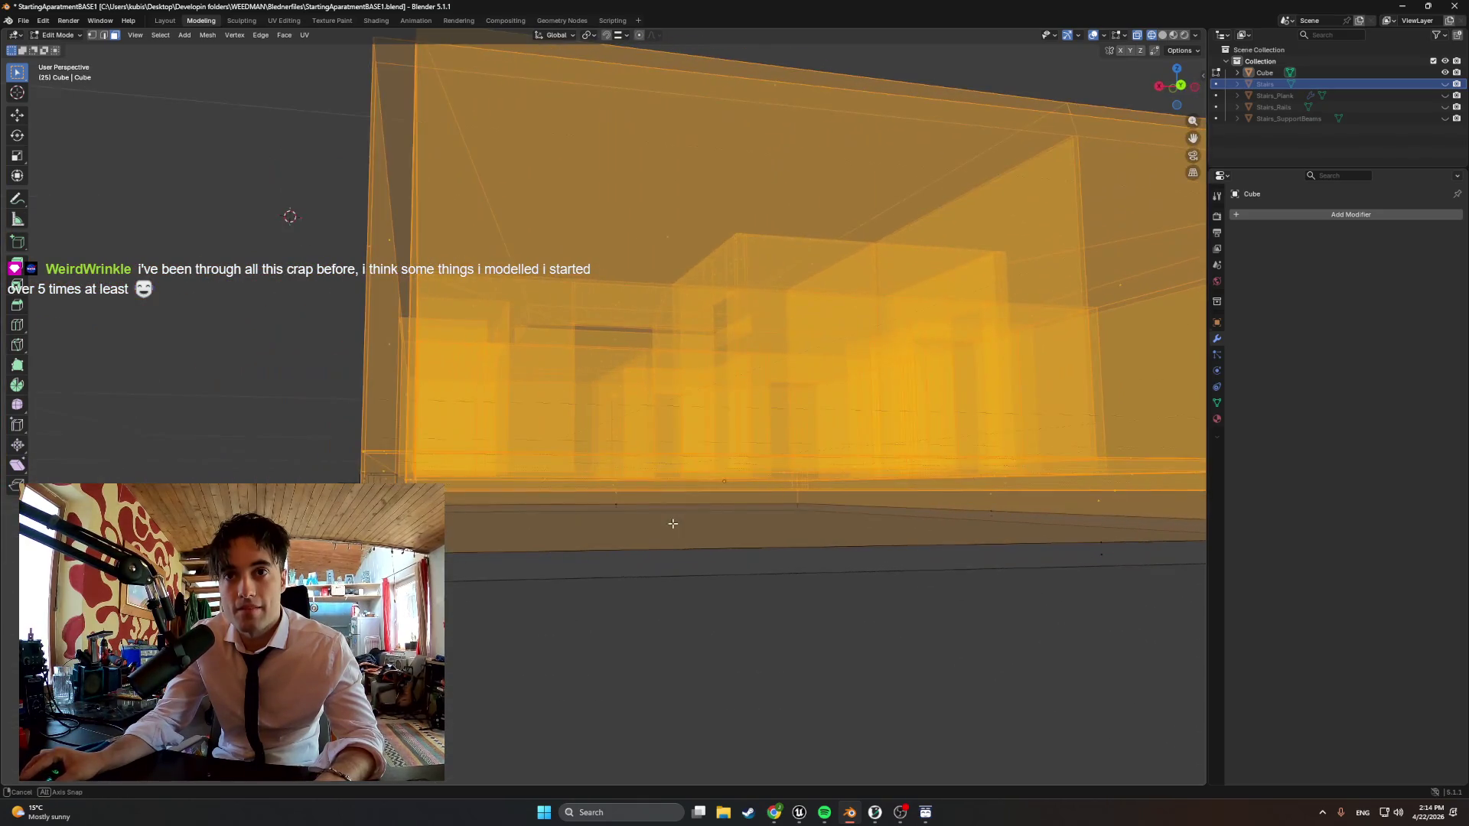
pyautogui.scroll(-3, 672, 524)
pyautogui.press('ctrl+KP_1')
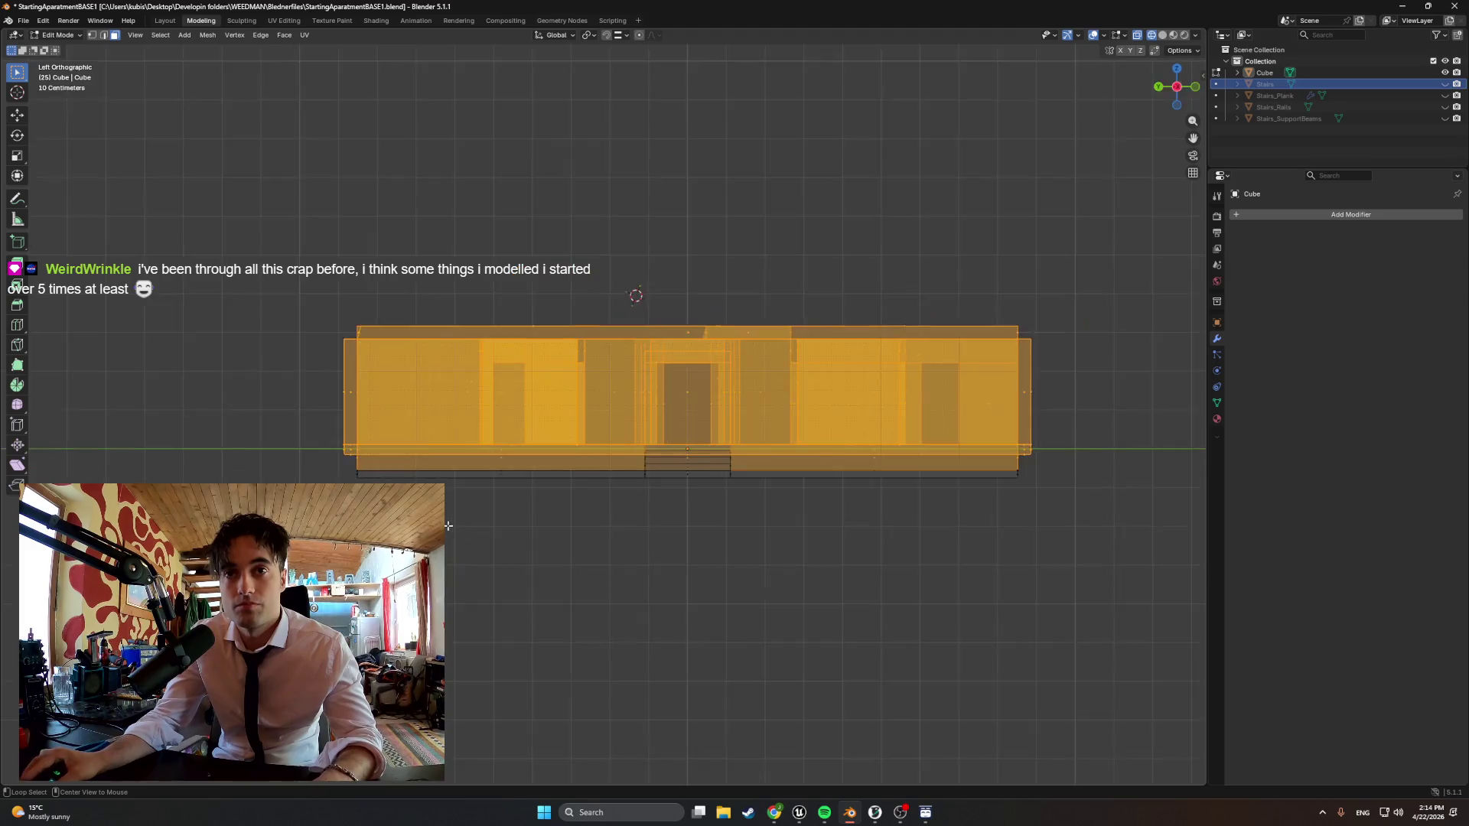
# Deselect the bottom strip and stairs from the selection and return to Solid shading
pyautogui.keyDown('ctrl'); pyautogui.moveTo(764, 482); pyautogui.dragTo(650, 452); pyautogui.keyUp('ctrl')
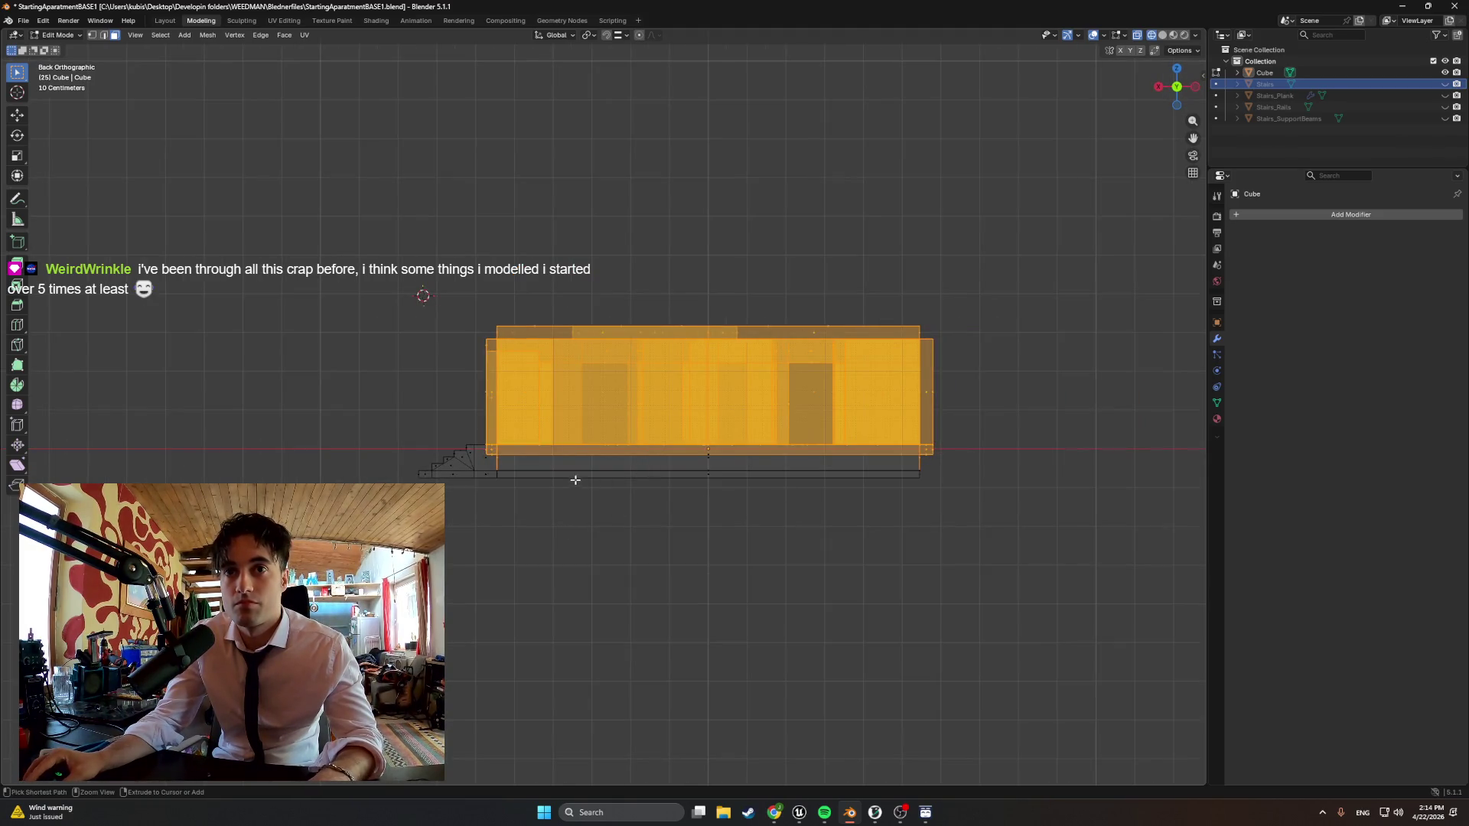
pyautogui.keyDown('ctrl'); pyautogui.moveTo(924, 453); pyautogui.dragTo(985, 519); pyautogui.keyUp('ctrl')
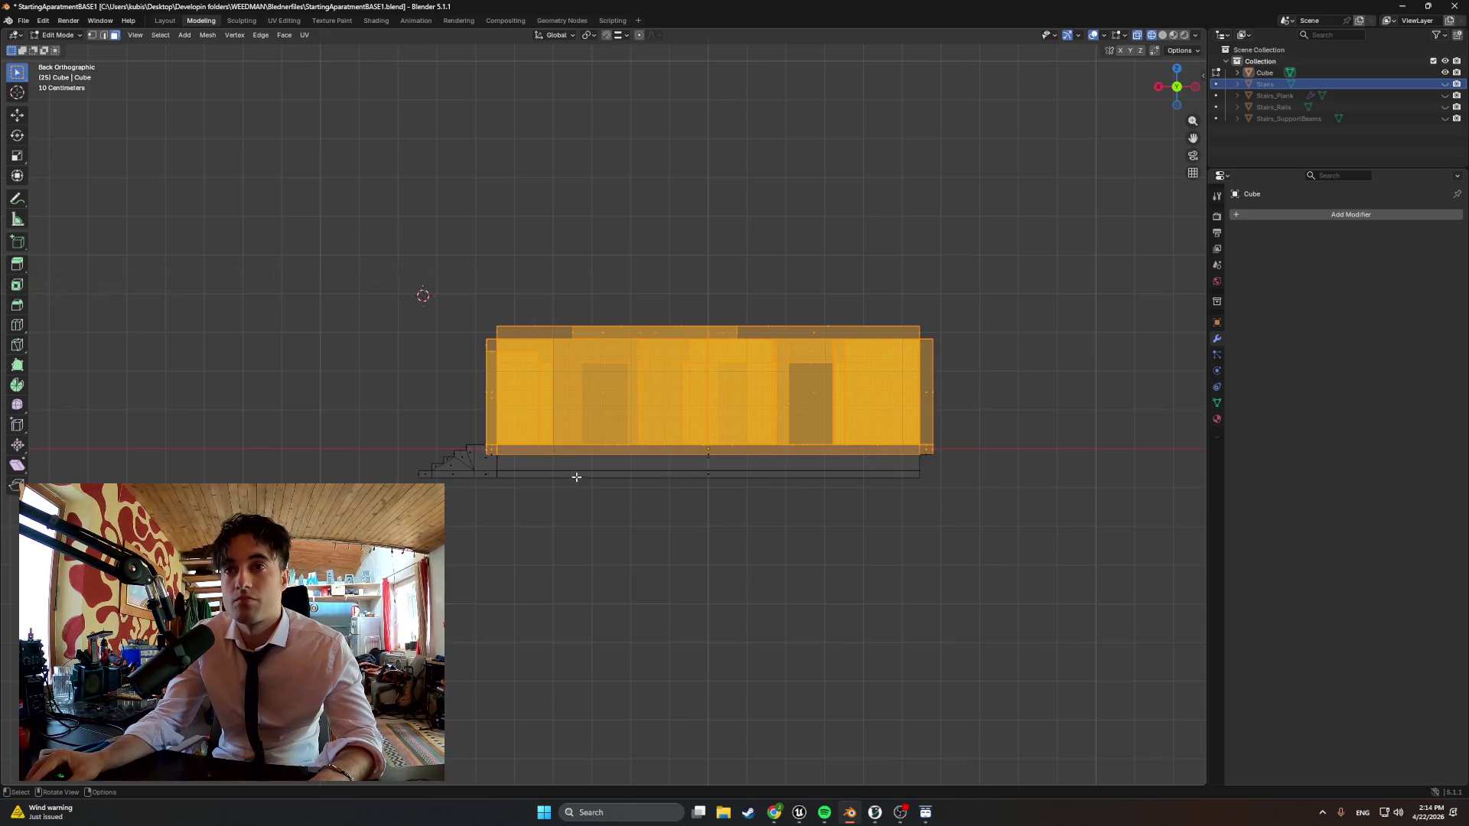
pyautogui.moveTo(984, 492)
pyautogui.mouseDown(button='middle')
pyautogui.moveTo(804, 459)
pyautogui.moveTo(1036, 458)
pyautogui.moveTo(739, 511)
pyautogui.moveTo(620, 465)
pyautogui.moveTo(625, 420)
pyautogui.mouseUp(button='middle')
pyautogui.press('z')
pyautogui.click(1033, 478)
pyautogui.scroll(4, 955, 430)
pyautogui.scroll(-4, 956, 431)
pyautogui.scroll(4, 620, 464)
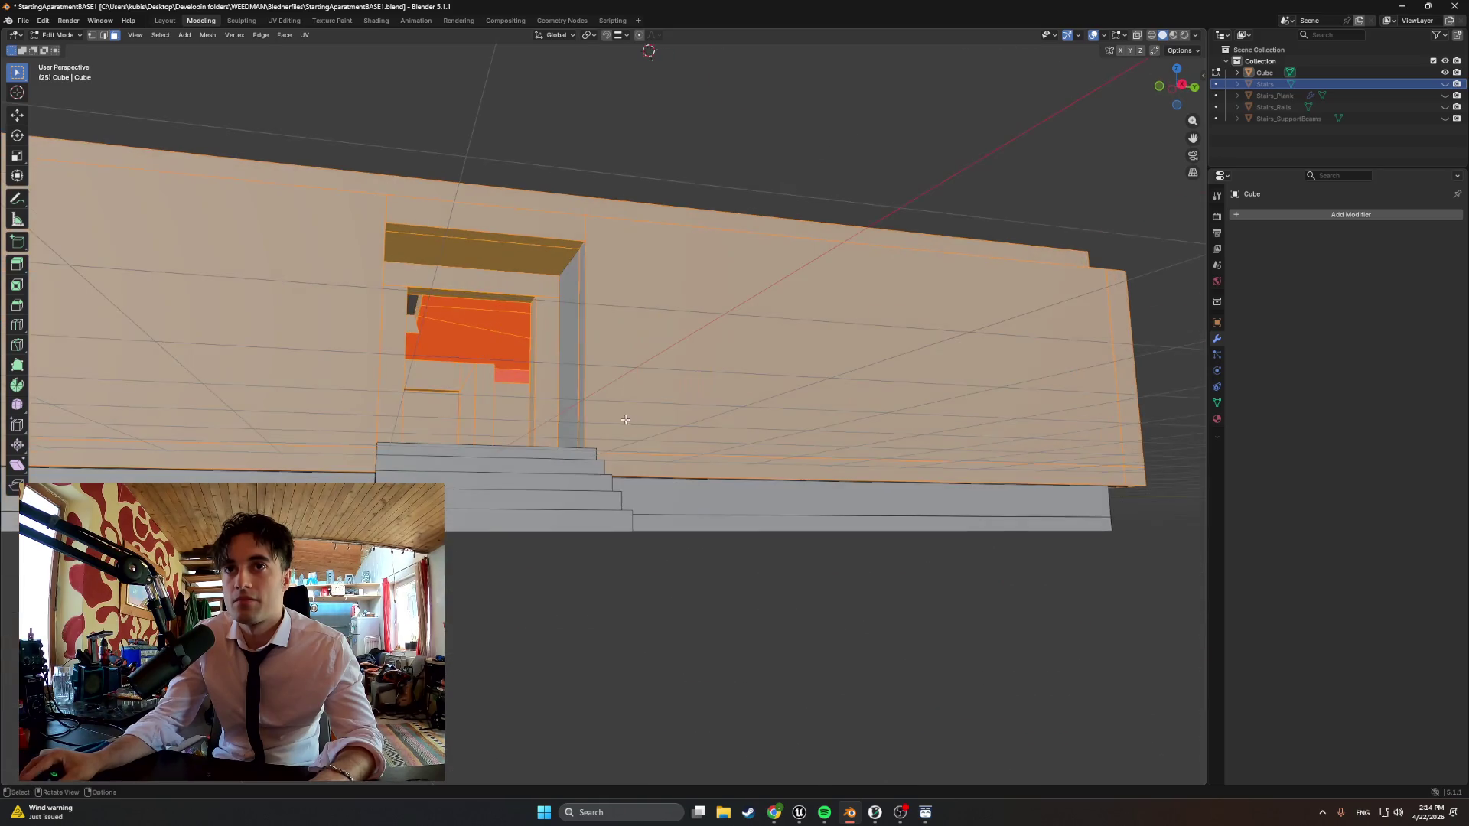
# Delete the leftover face inside the doorway and deselect the surrounding wall faces
pyautogui.press('e')
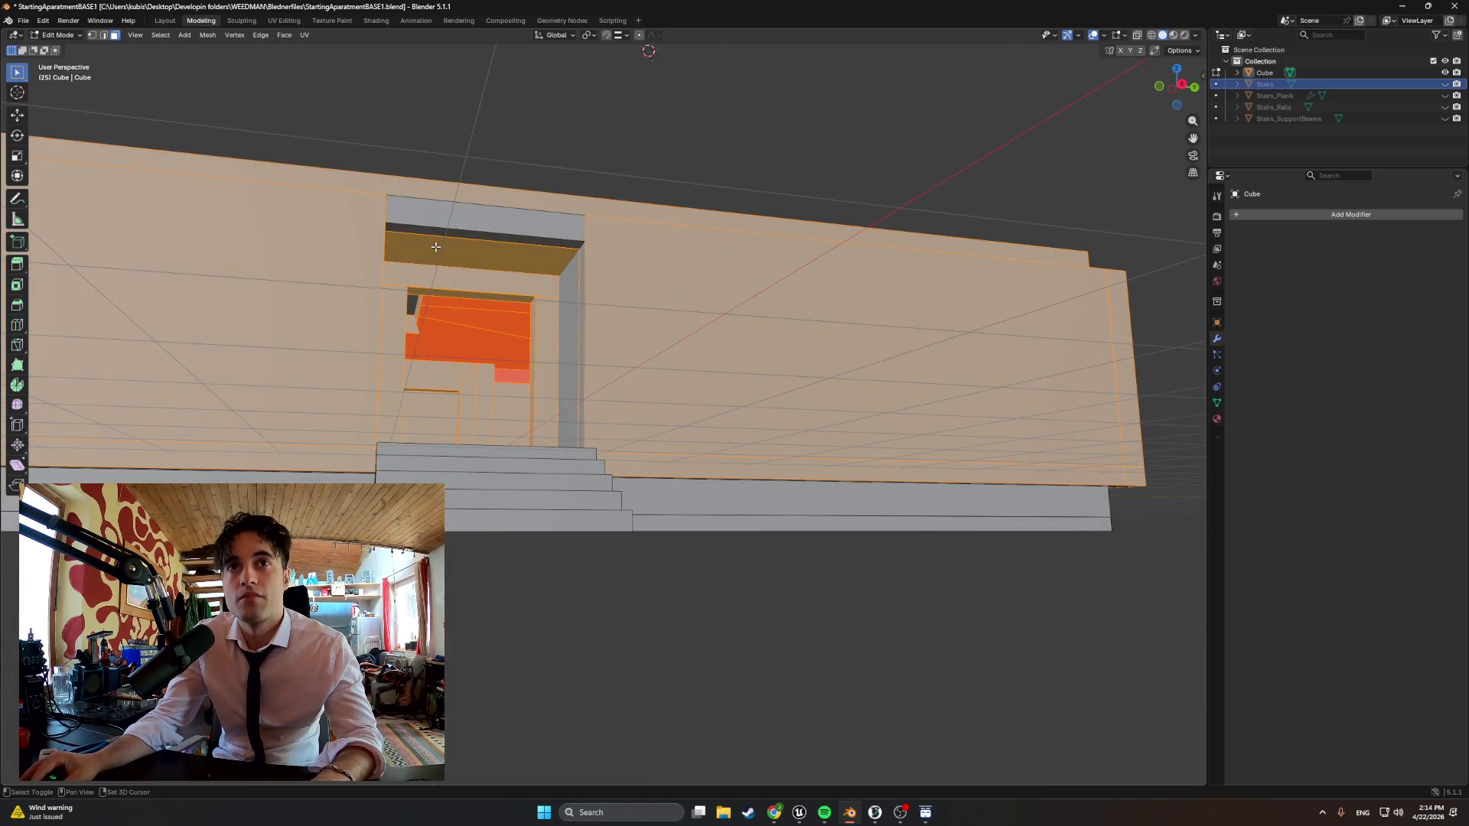
pyautogui.moveTo(521, 330); pyautogui.dragTo(643, 379, button='middle')
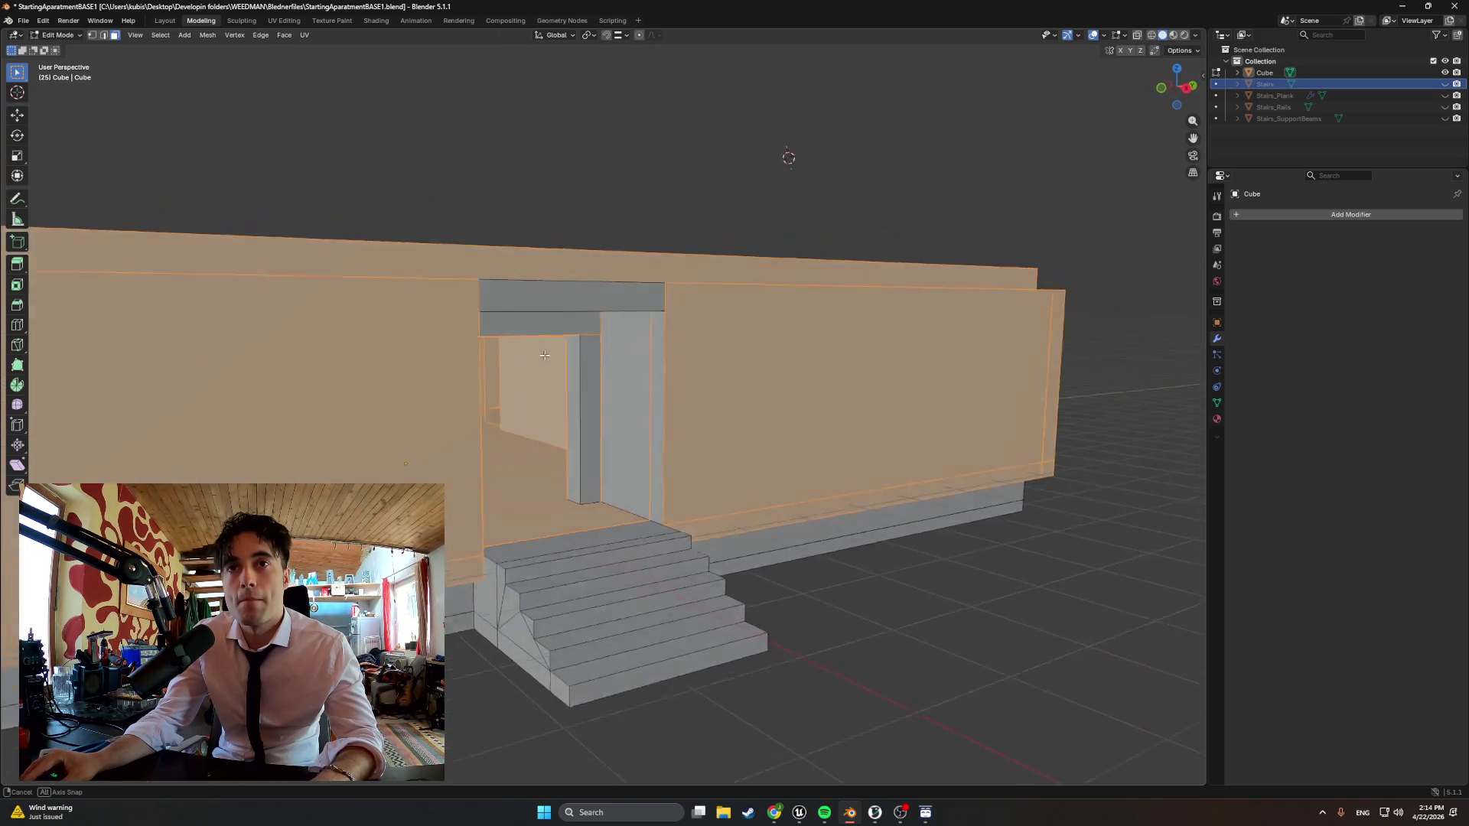
pyautogui.click(670, 427)
pyautogui.press('x')
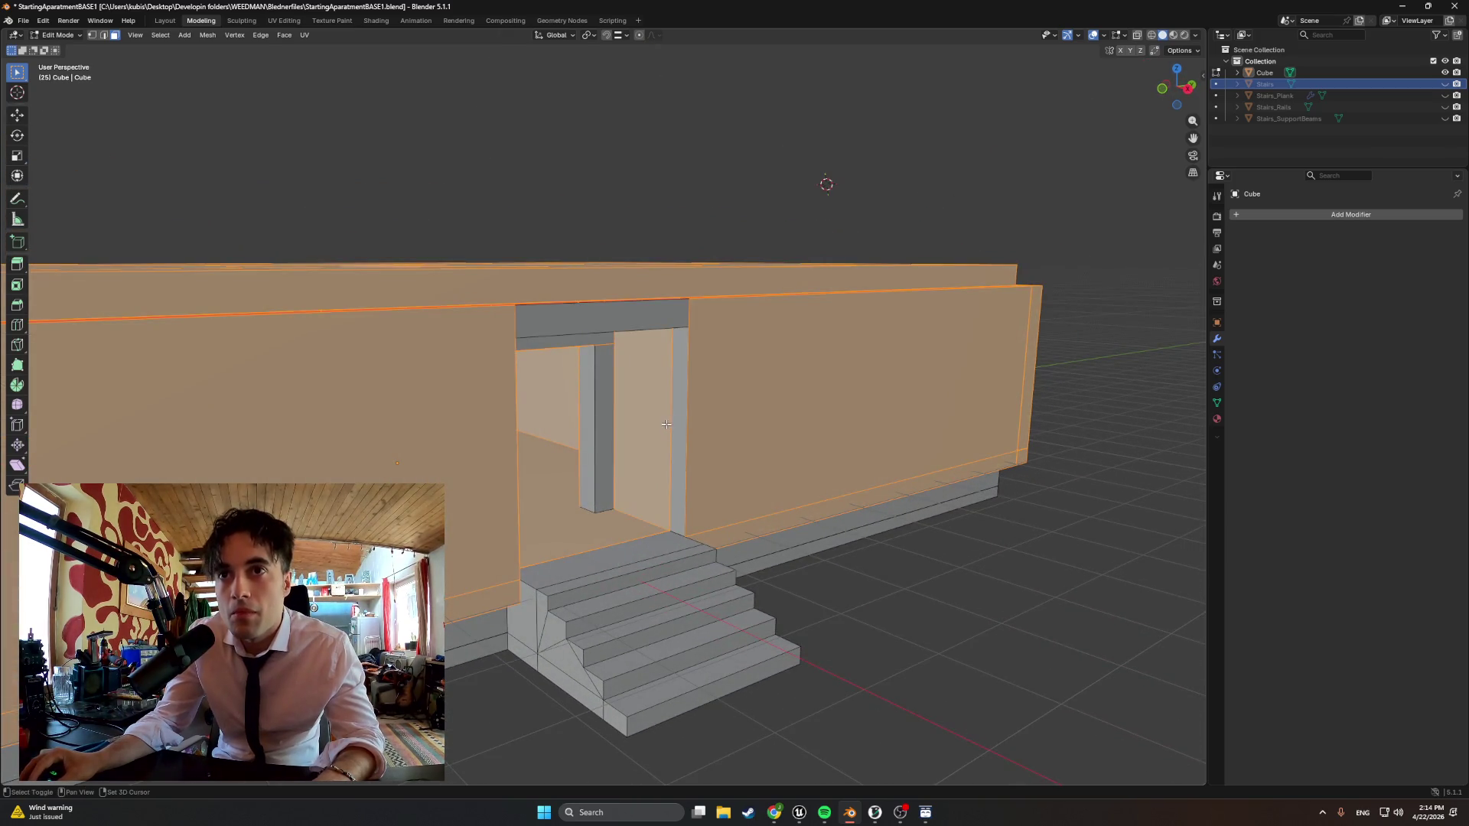
pyautogui.moveTo(669, 427); pyautogui.dragTo(588, 442, button='middle')
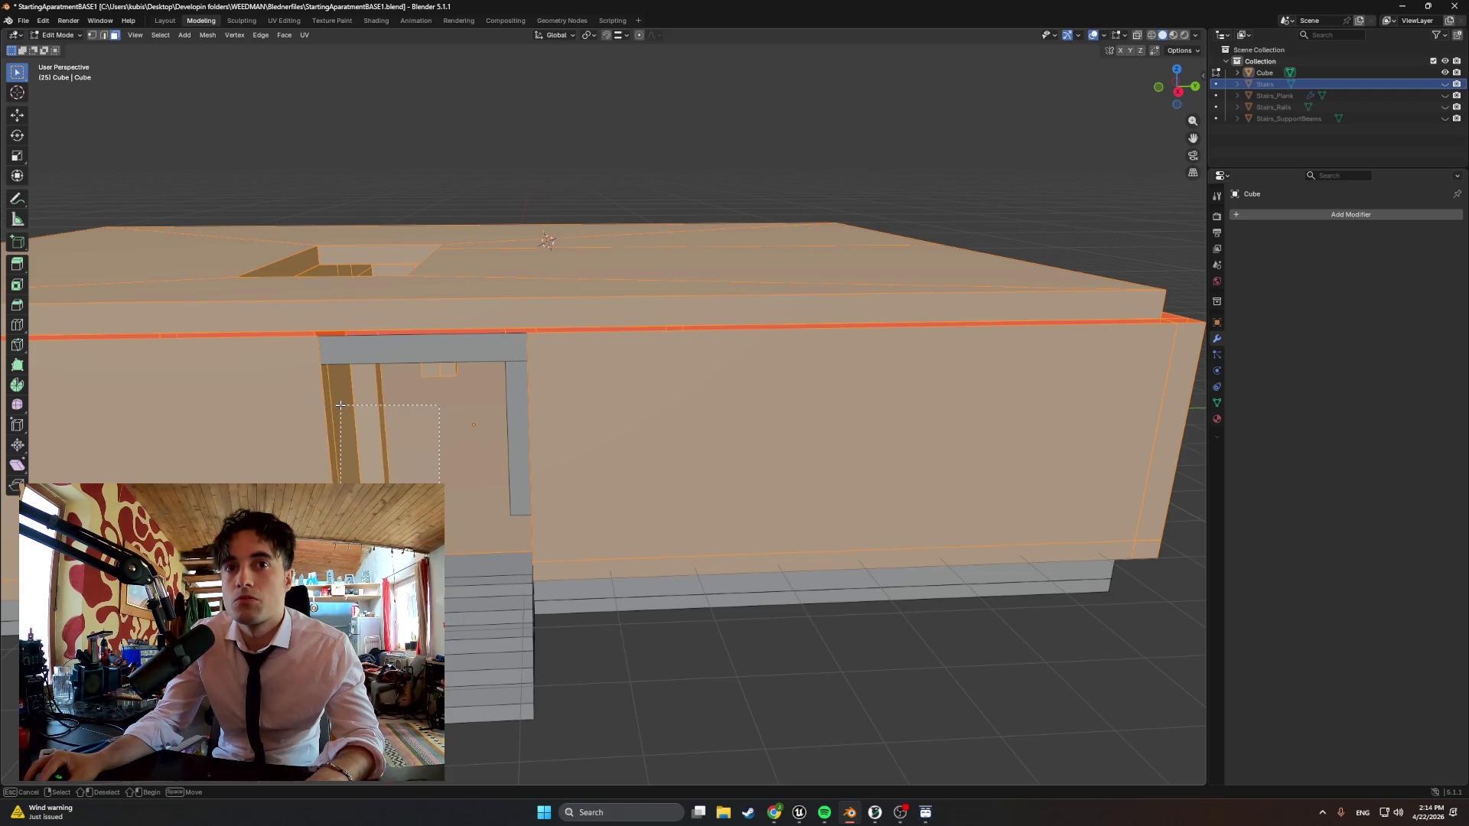
pyautogui.moveTo(440, 482); pyautogui.dragTo(342, 405)
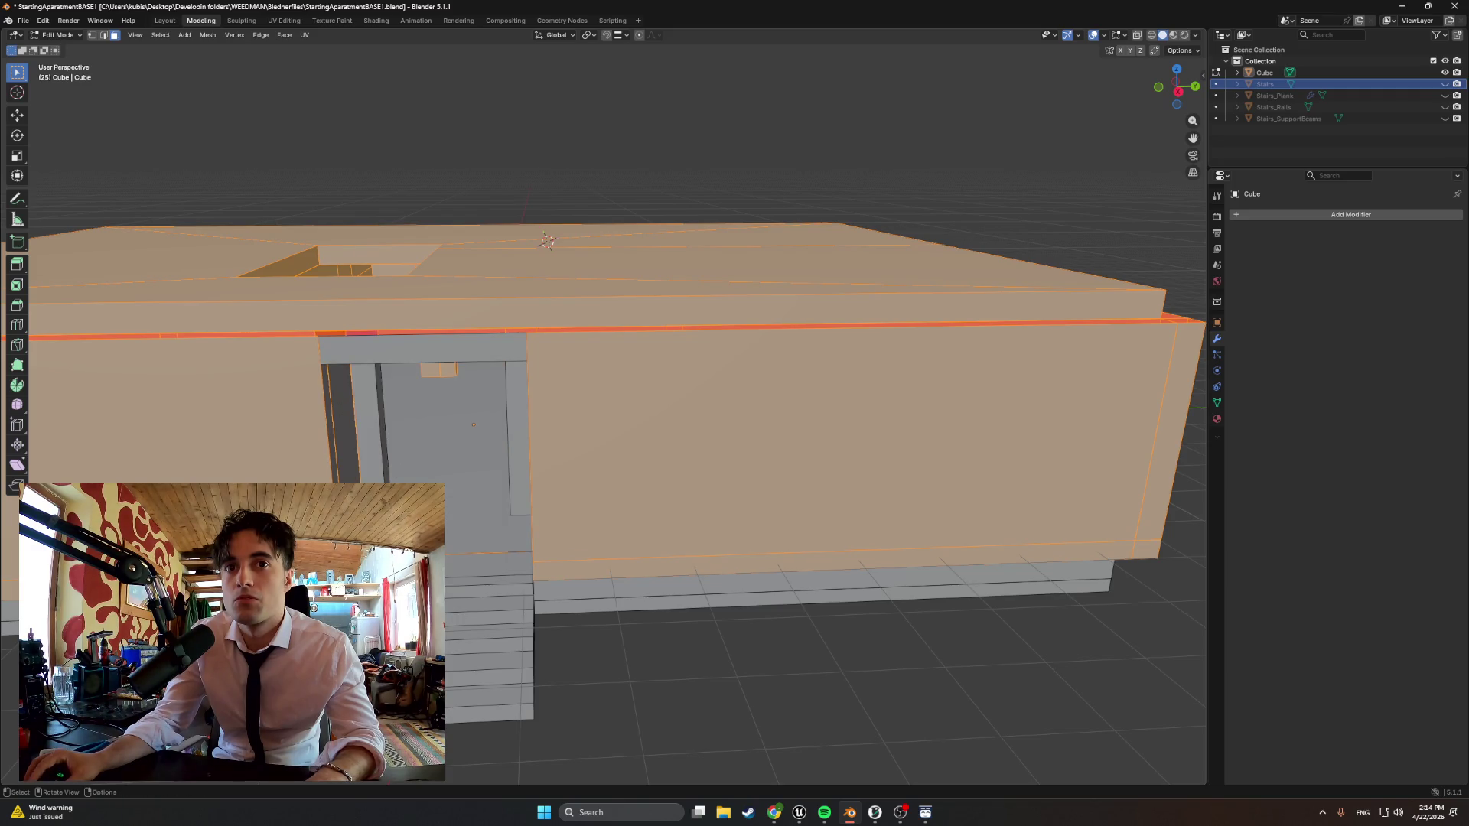
pyautogui.keyDown('ctrl'); pyautogui.click(467, 560); pyautogui.keyUp('ctrl')
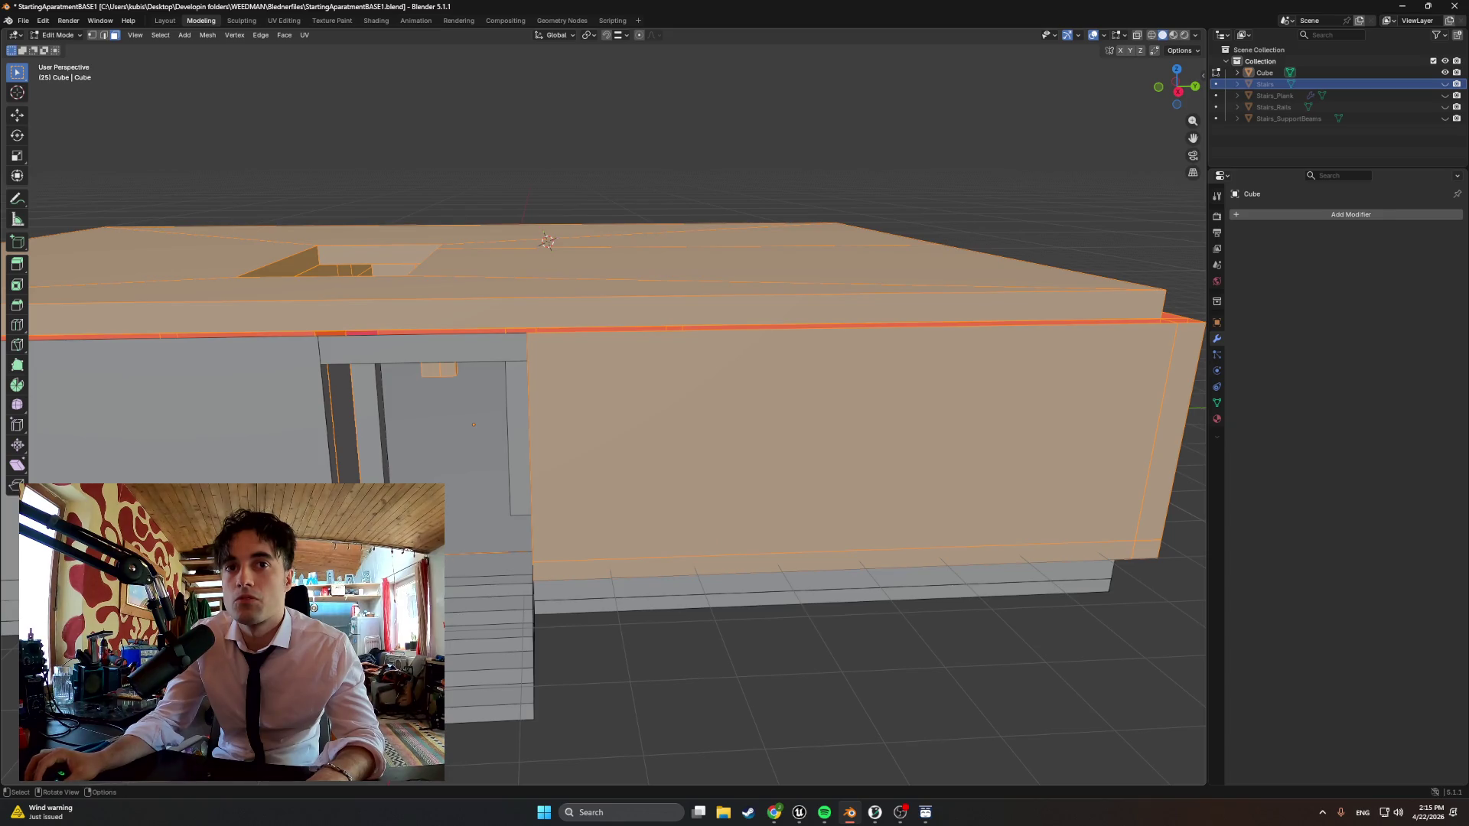
# Switch to Wireframe shading and orbit to inspect the interior partitions and stairs
pyautogui.moveTo(473, 424); pyautogui.dragTo(487, 533, button='middle')
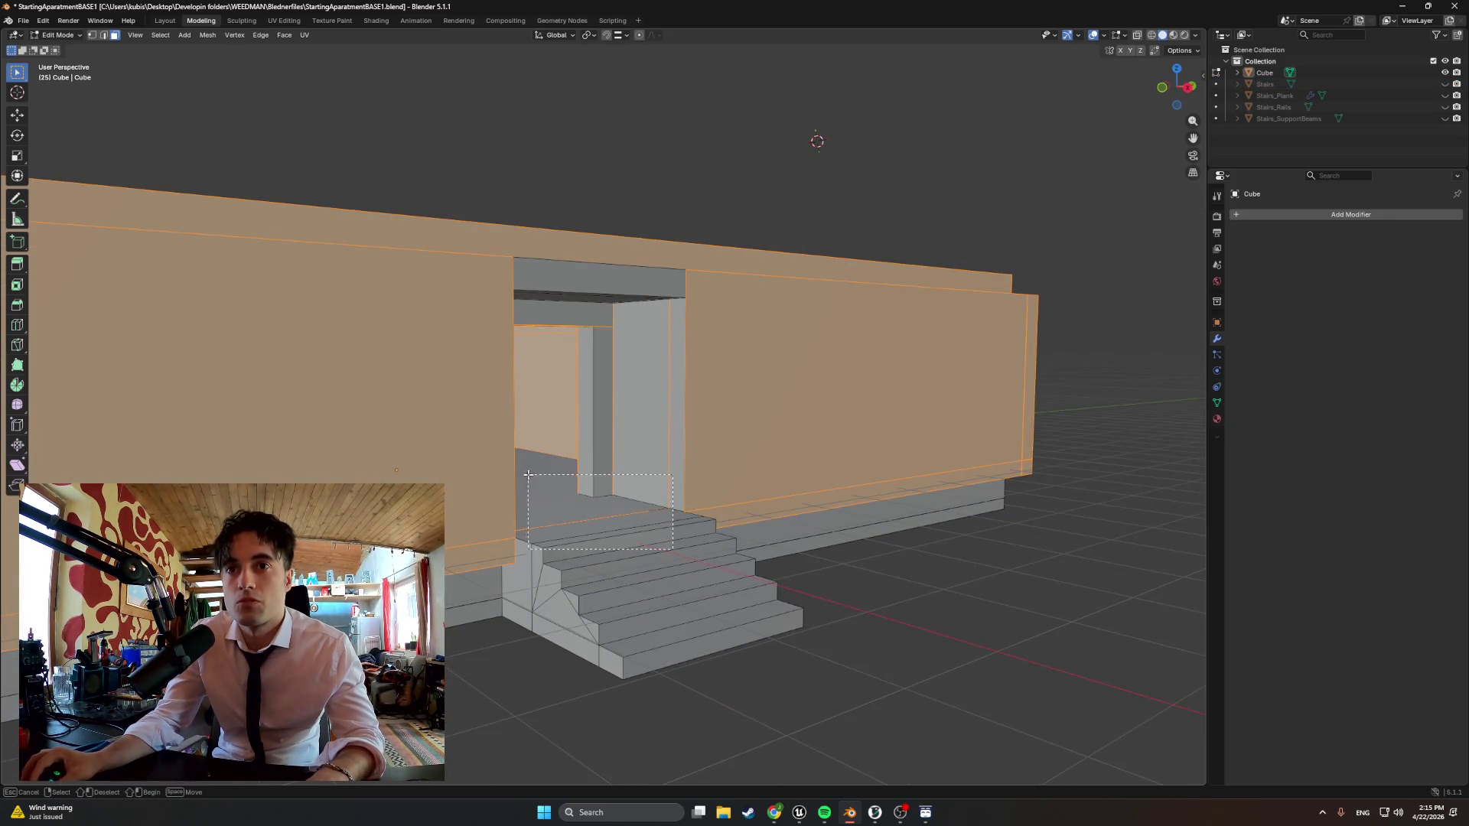
pyautogui.press('z')
pyautogui.click(488, 520)
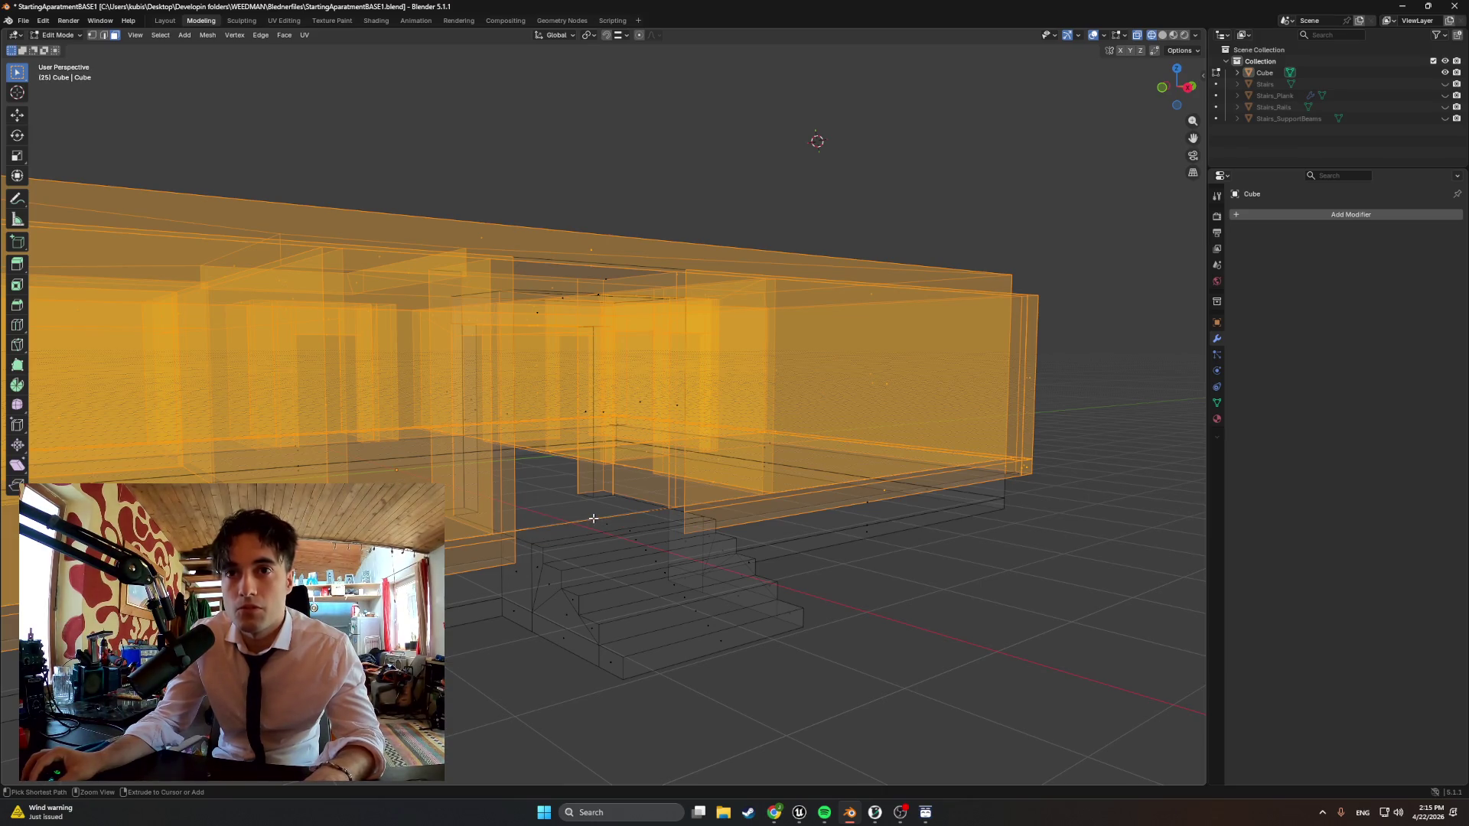
pyautogui.scroll(5, 593, 520)
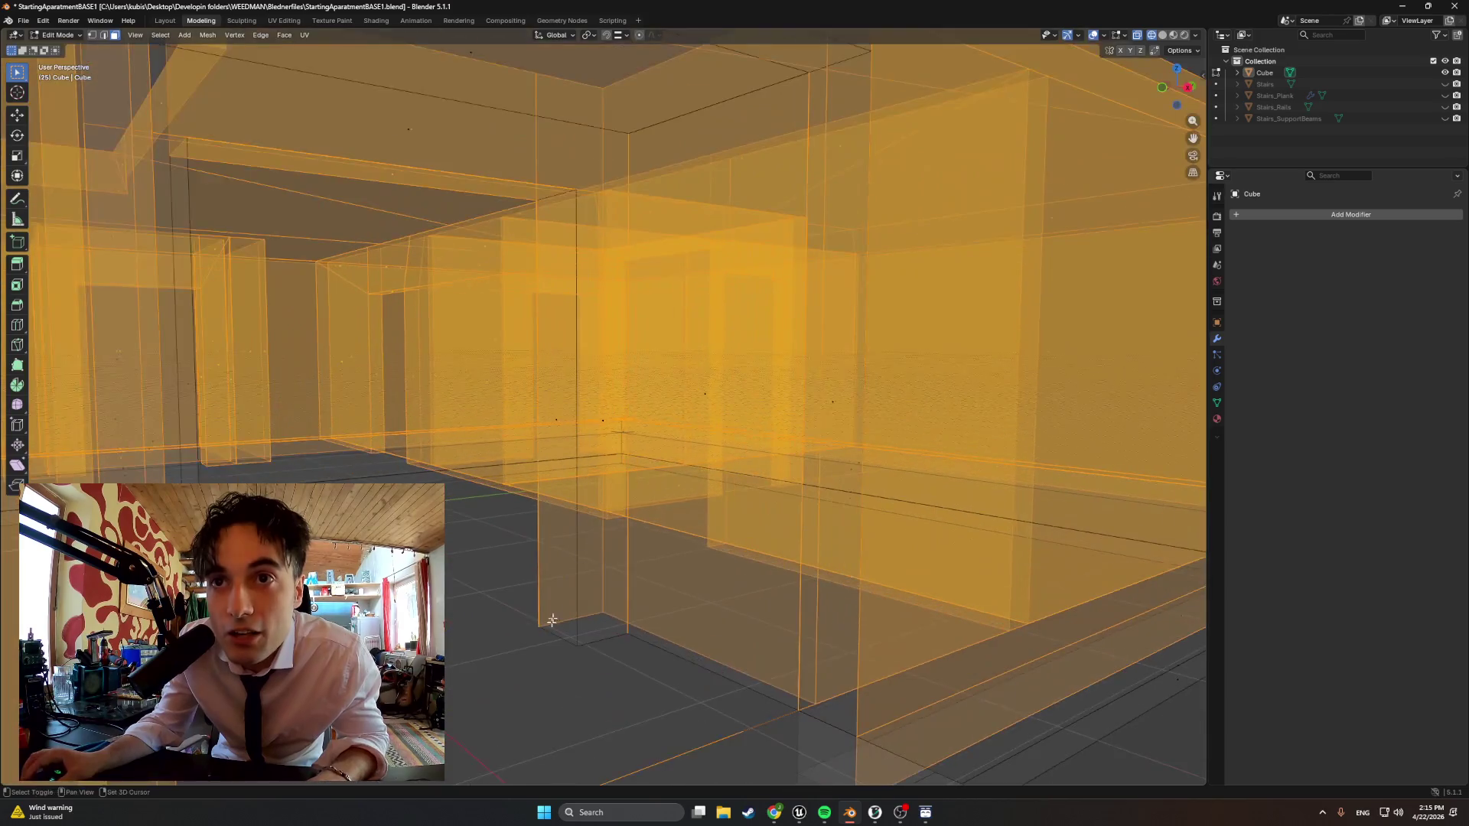
pyautogui.moveTo(553, 610); pyautogui.dragTo(512, 622, button='middle')
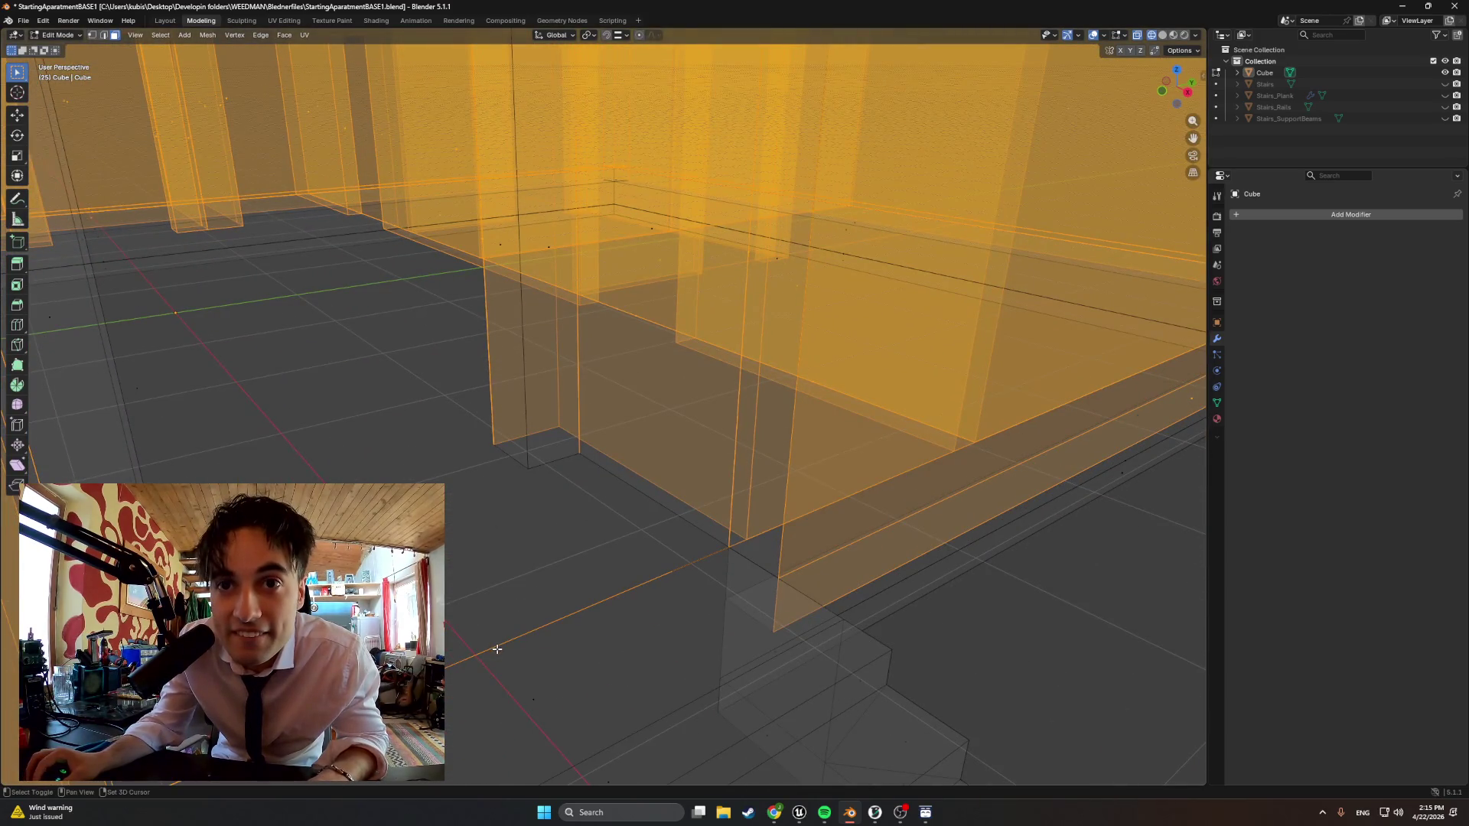
pyautogui.moveTo(502, 544)
pyautogui.mouseDown(button='middle')
pyautogui.moveTo(497, 473)
pyautogui.moveTo(461, 463)
pyautogui.moveTo(455, 475)
pyautogui.moveTo(518, 443)
pyautogui.moveTo(483, 448)
pyautogui.mouseUp(button='middle')
pyautogui.scroll(-5, 378, 332)
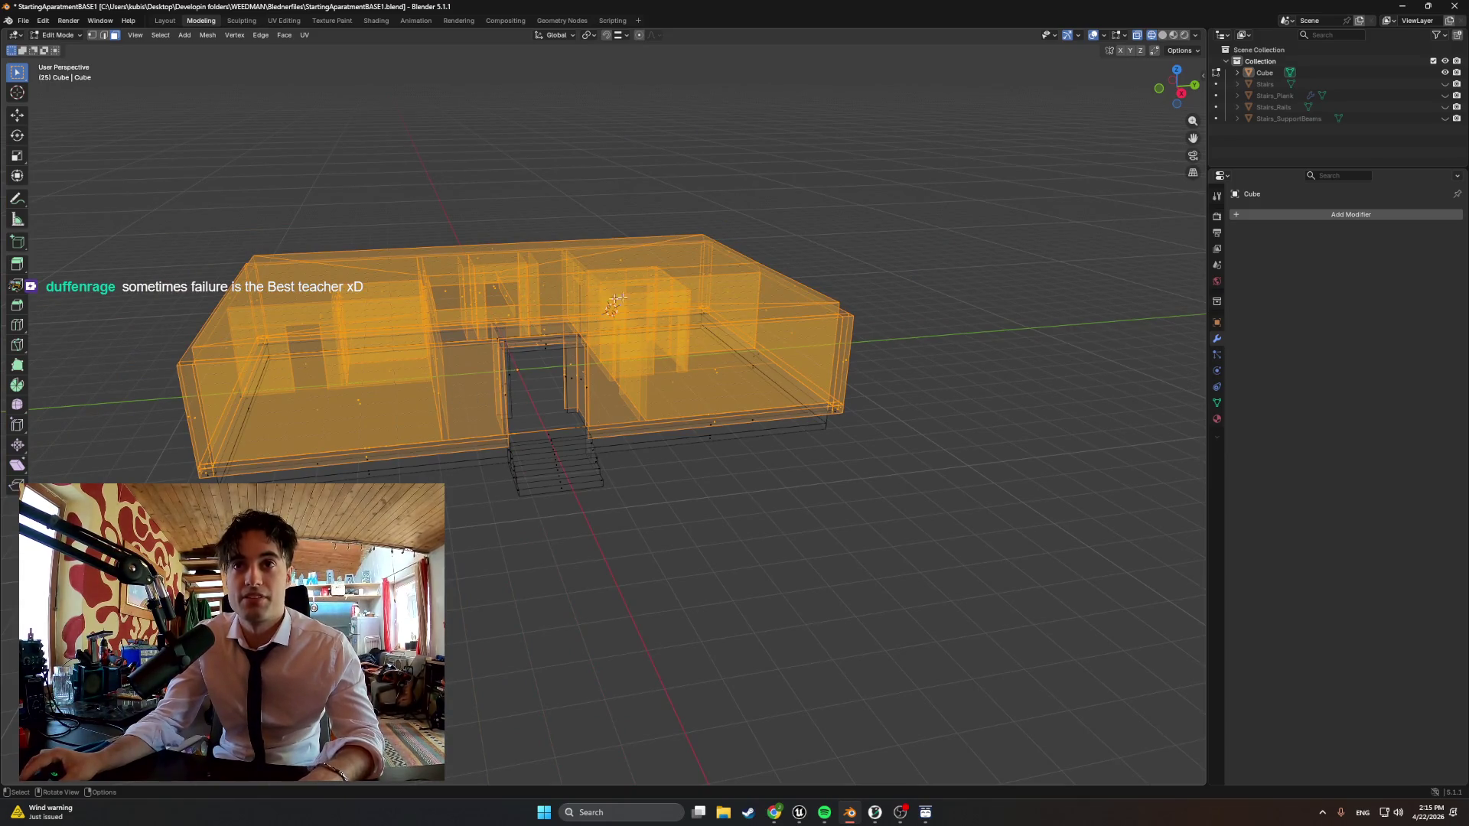
# Select all geometry except the stairs and floor, then return to Solid shading
pyautogui.moveTo(686, 474); pyautogui.dragTo(674, 470, button='middle')
pyautogui.hotkey('shift', 'z')
pyautogui.hotkey('shift', 'z')
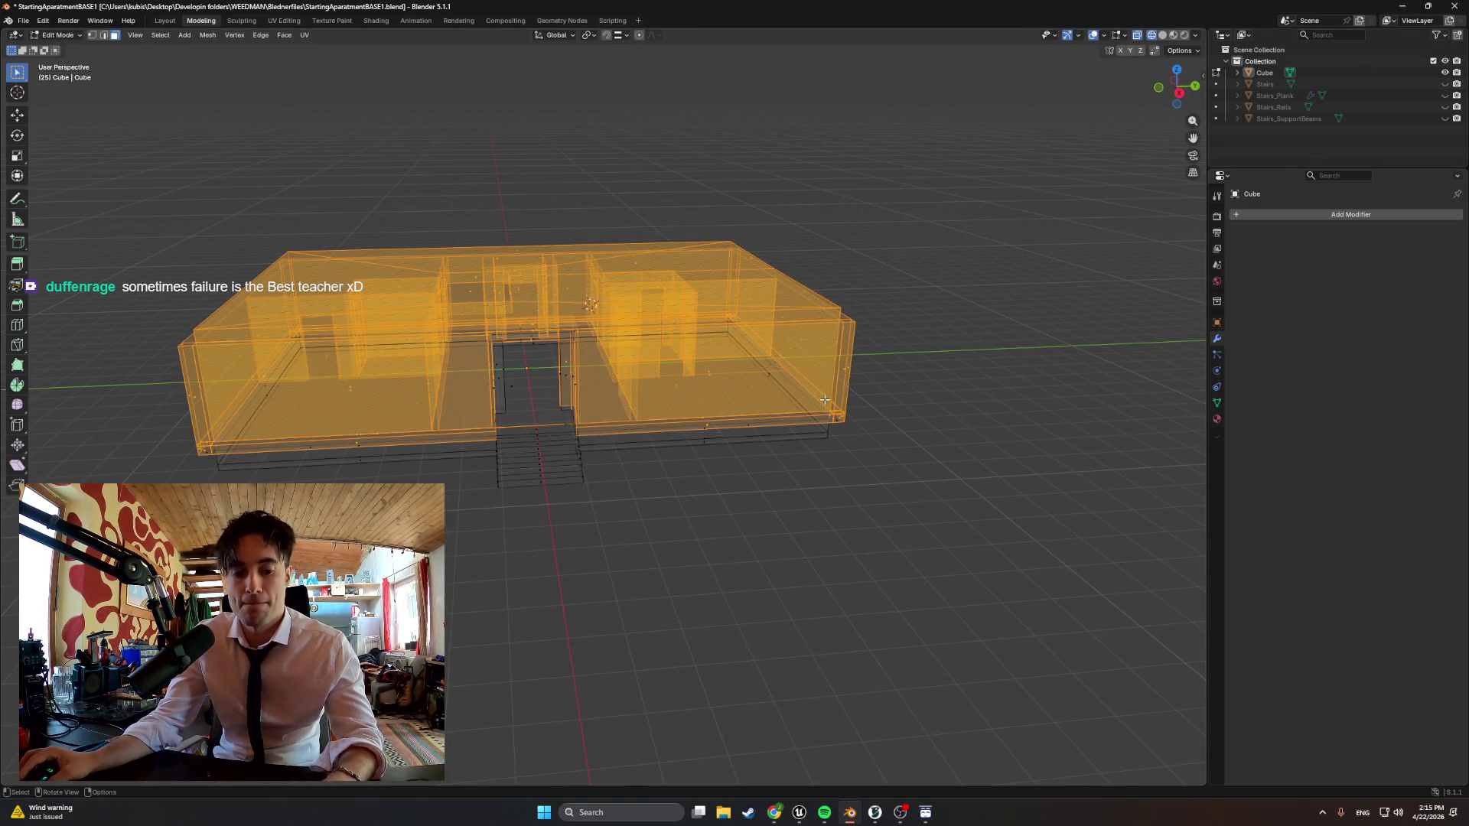
pyautogui.press('a')
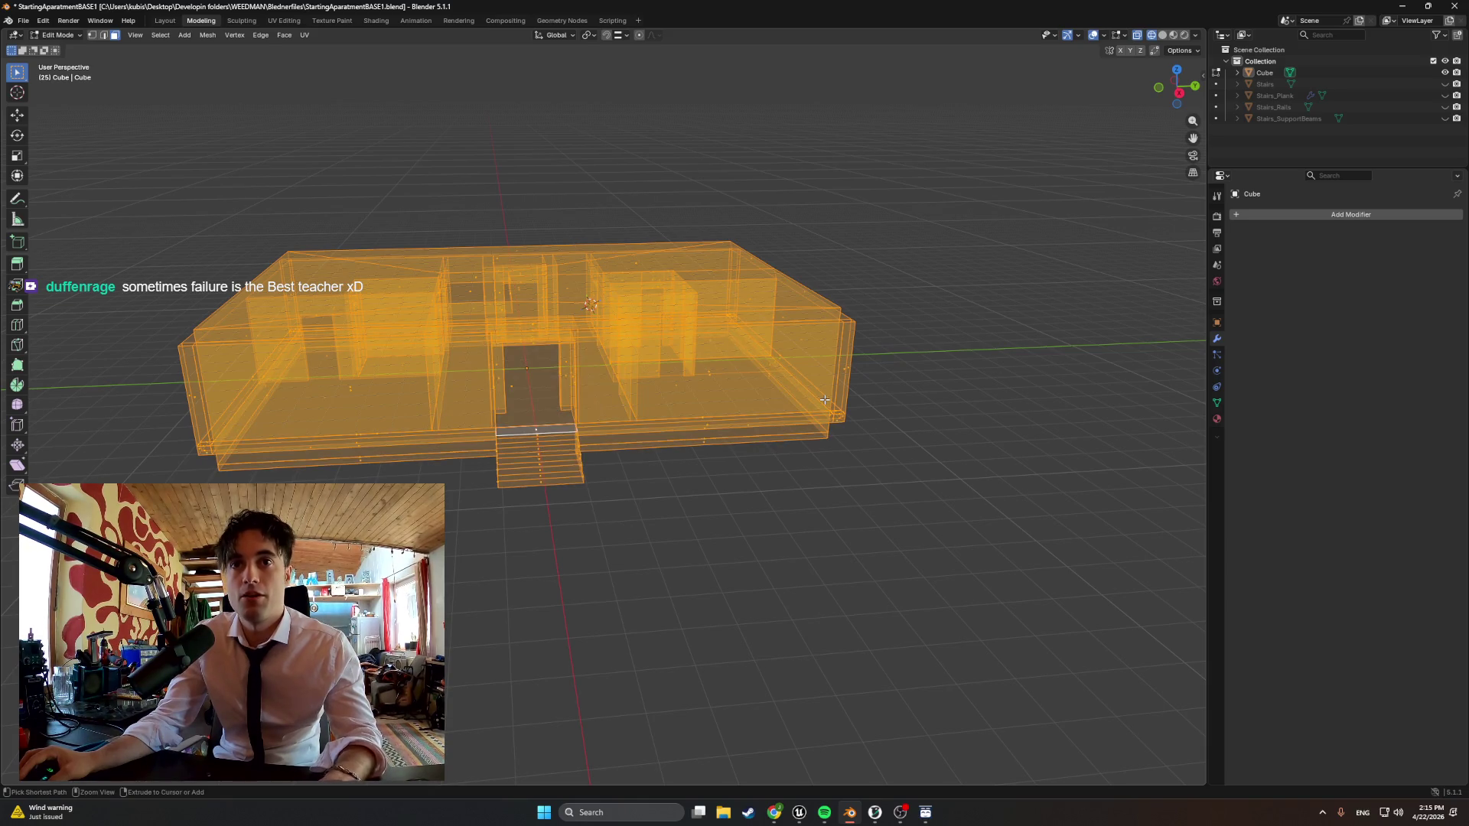
pyautogui.hotkey('ctrl', '-')
pyautogui.press('z')
pyautogui.click(688, 469)
# Undo an accidental doorway fill, then start moving the ground-floor walls straight up along Z
pyautogui.moveTo(758, 459); pyautogui.dragTo(647, 457, button='middle')
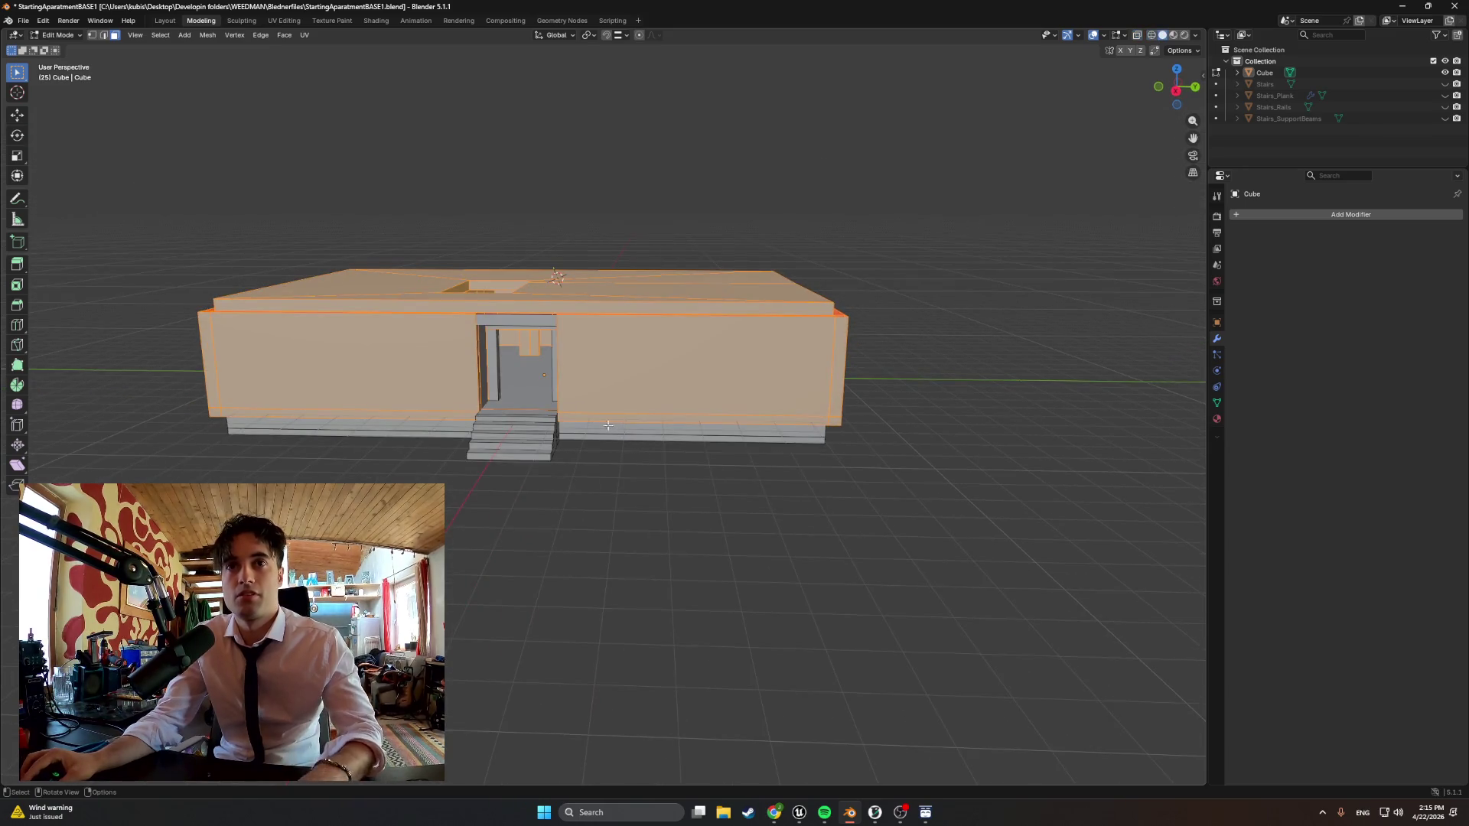
pyautogui.press('f')
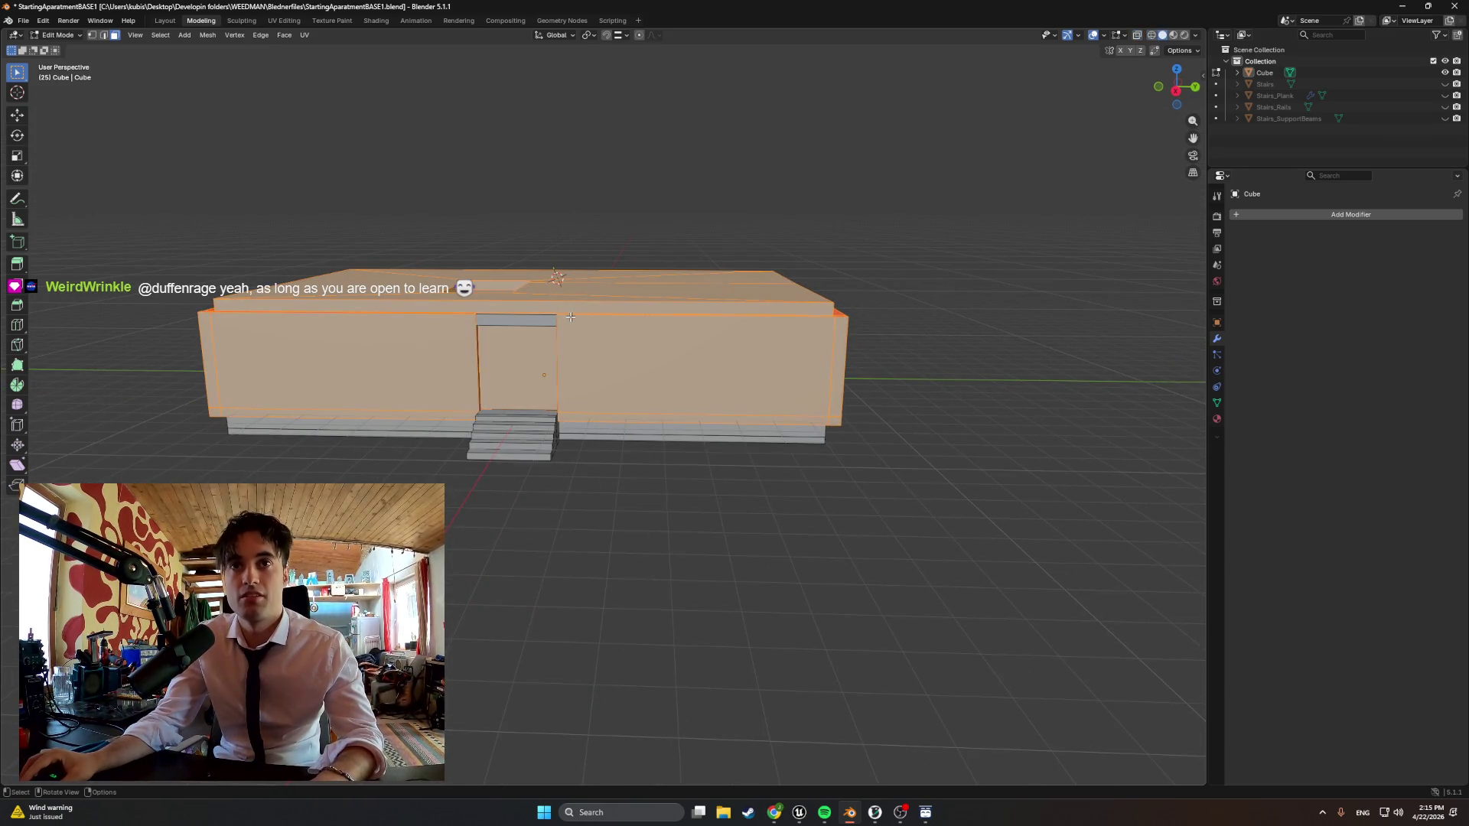
pyautogui.hotkey('ctrl', 'z')
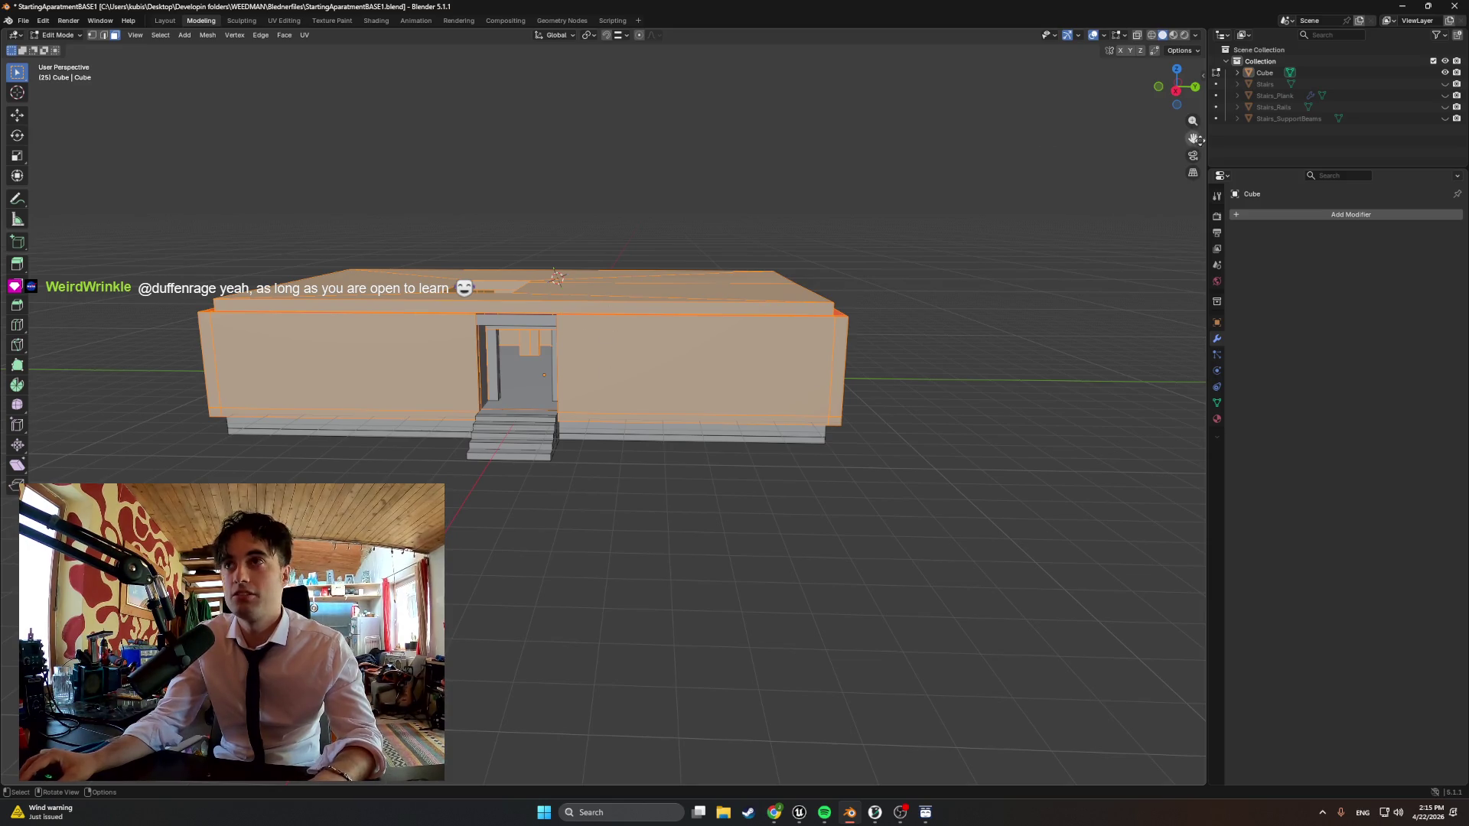
pyautogui.moveTo(863, 445); pyautogui.dragTo(854, 459, button='middle')
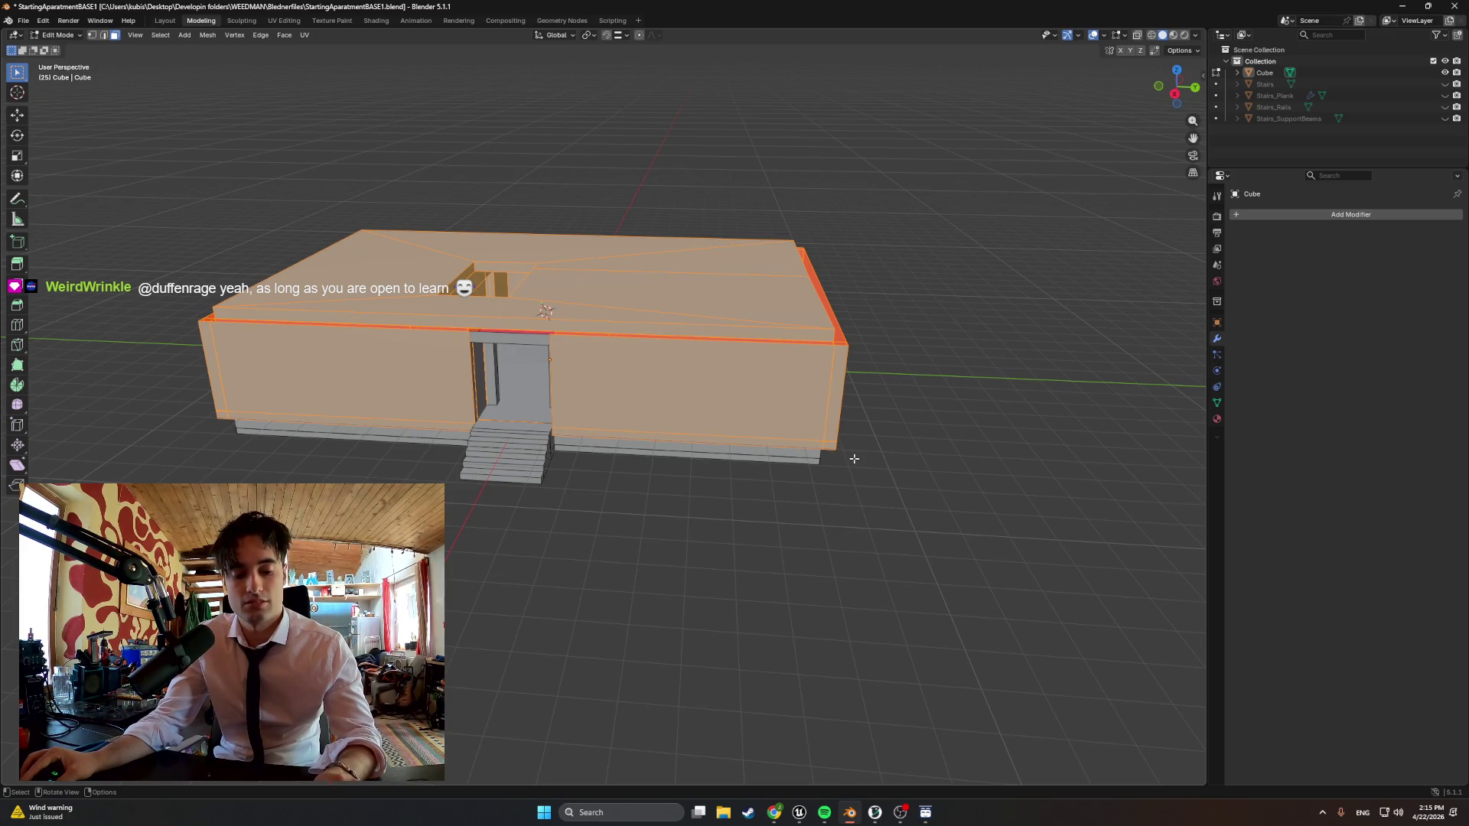
pyautogui.press('g')
pyautogui.press('z')
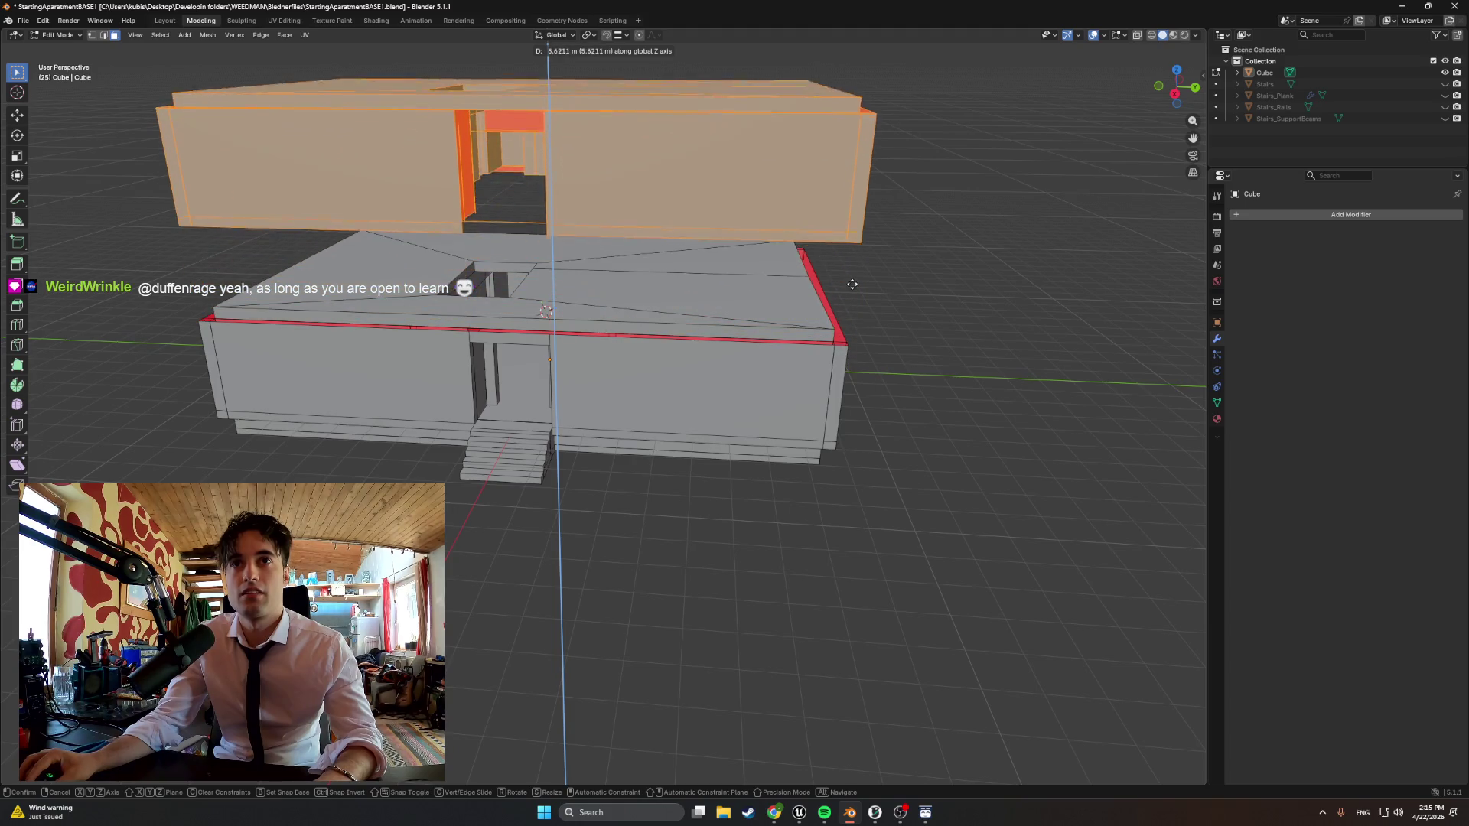
# Raise the copied floor vertically so it floats above the ground floor
pyautogui.rightClick(846, 351)
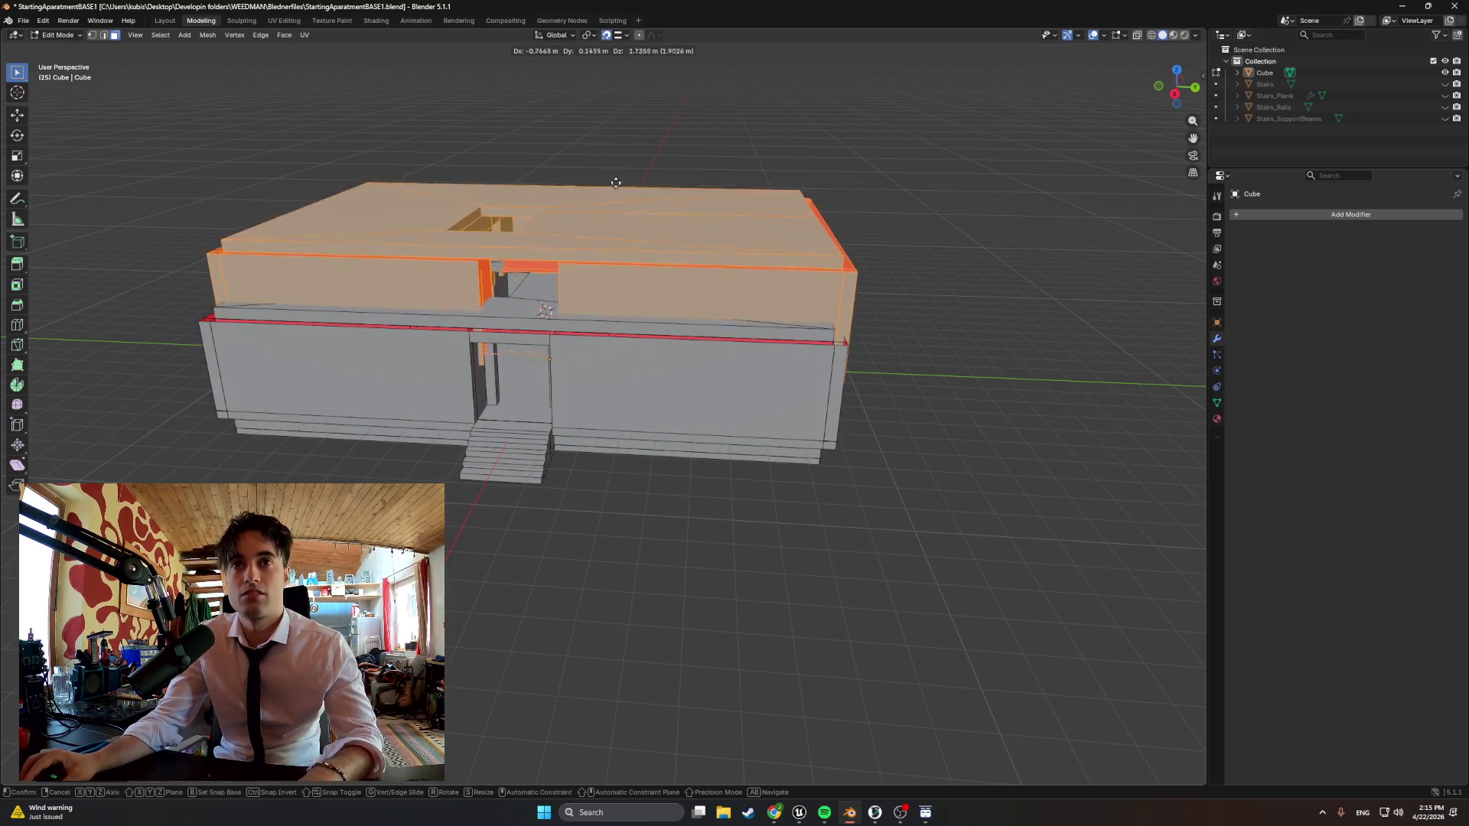
pyautogui.press('e')
pyautogui.press('z')
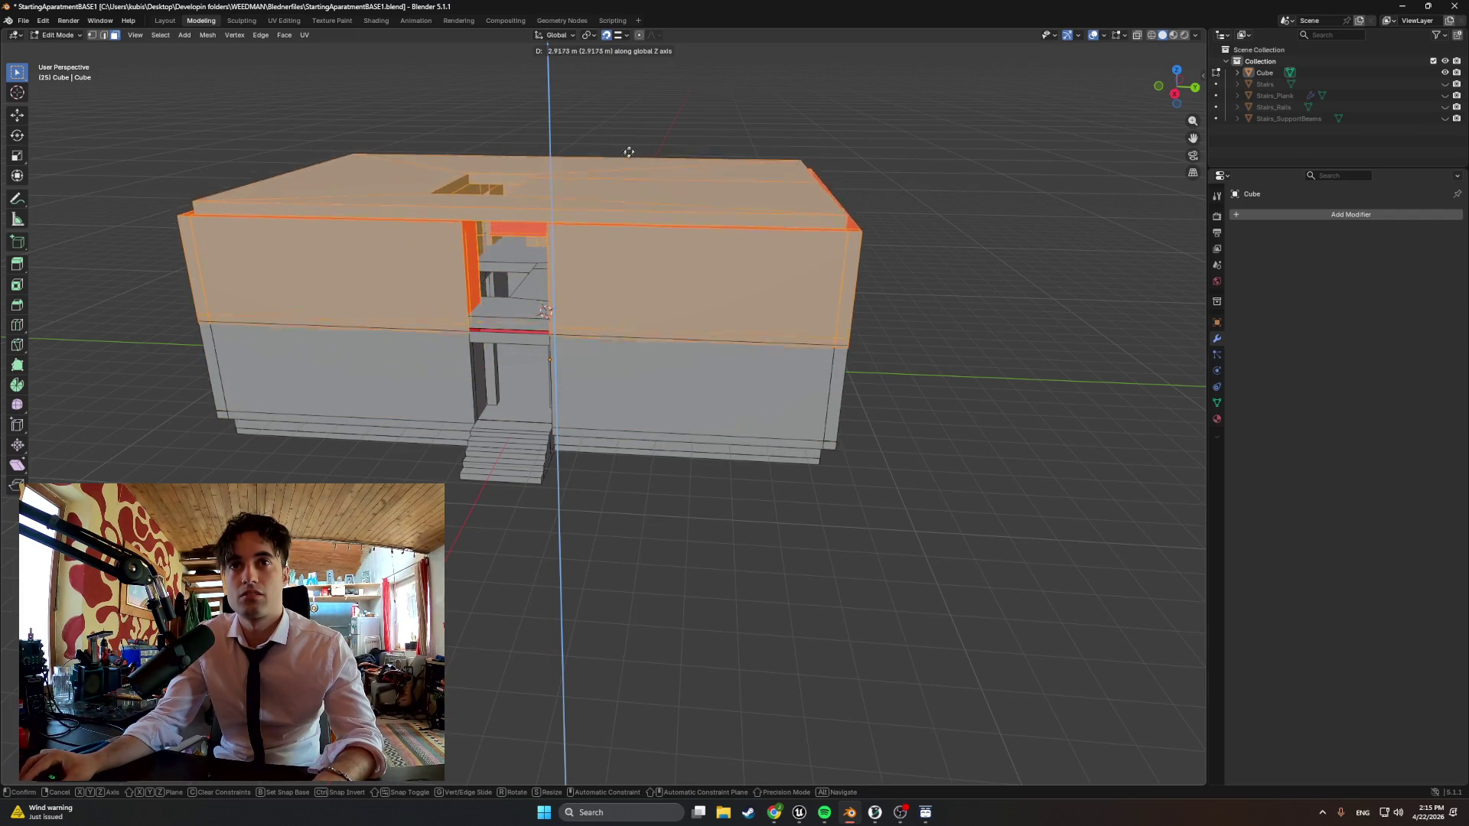
pyautogui.click(716, 132)
pyautogui.press('g')
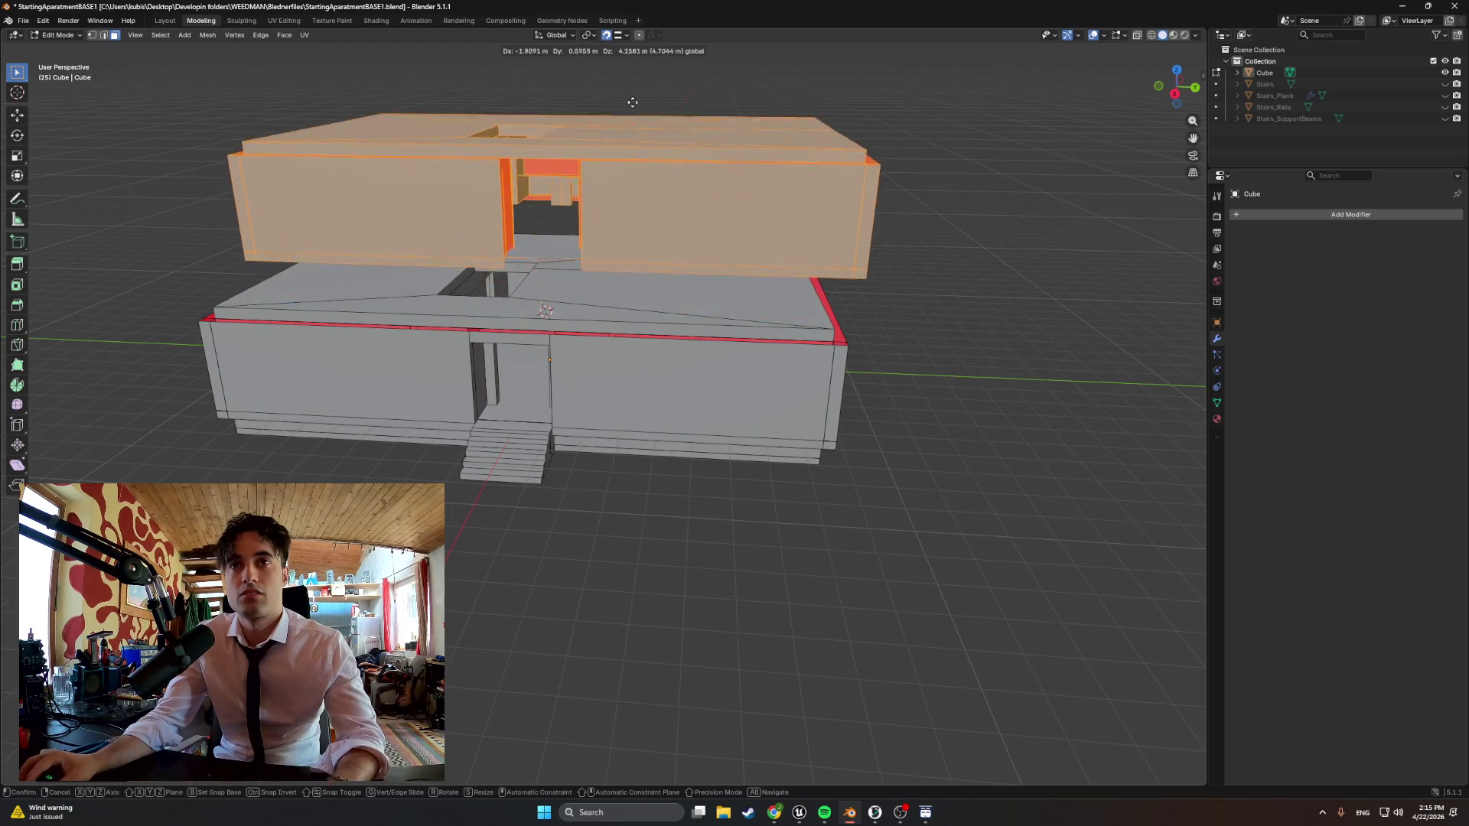
pyautogui.press('z')
pyautogui.click(512, 240)
pyautogui.moveTo(539, 254)
pyautogui.mouseDown(button='middle')
pyautogui.moveTo(513, 241)
pyautogui.moveTo(557, 200)
pyautogui.moveTo(502, 379)
pyautogui.moveTo(450, 375)
pyautogui.moveTo(483, 401)
pyautogui.moveTo(696, 406)
pyautogui.moveTo(654, 424)
pyautogui.mouseUp(button='middle')
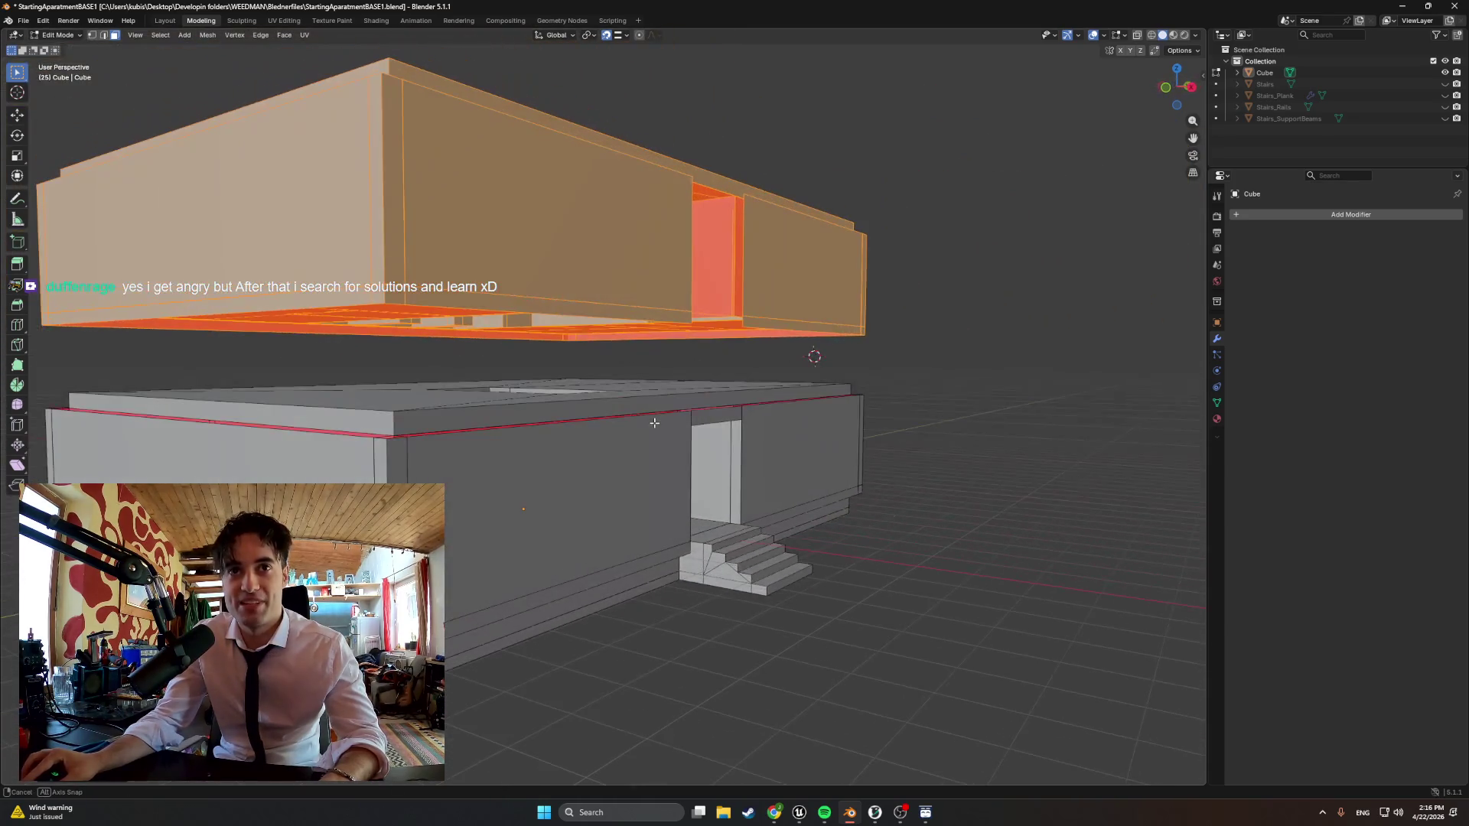
# Lower the upper storey onto the ground floor, undo the moves, and return to Object Mode
pyautogui.press('g')
pyautogui.press('z')
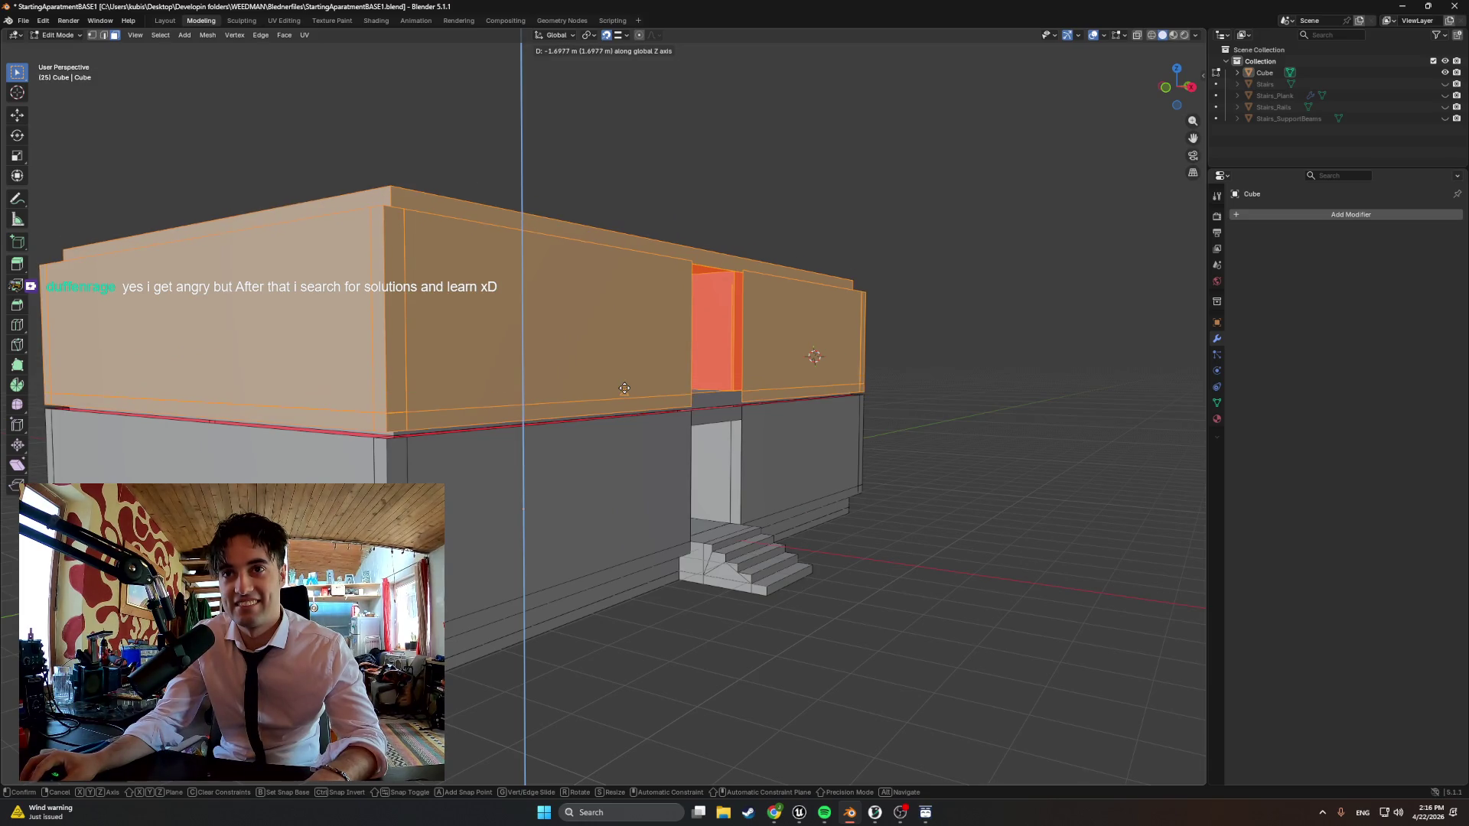
pyautogui.click(624, 388)
pyautogui.scroll(5, 624, 389)
pyautogui.moveTo(625, 387)
pyautogui.mouseDown(button='middle')
pyautogui.moveTo(613, 420)
pyautogui.moveTo(459, 344)
pyautogui.moveTo(671, 410)
pyautogui.moveTo(620, 395)
pyautogui.moveTo(644, 413)
pyautogui.moveTo(665, 390)
pyautogui.moveTo(614, 425)
pyautogui.moveTo(632, 394)
pyautogui.moveTo(571, 397)
pyautogui.mouseUp(button='middle')
pyautogui.scroll(4, 562, 395)
pyautogui.scroll(-5, 625, 413)
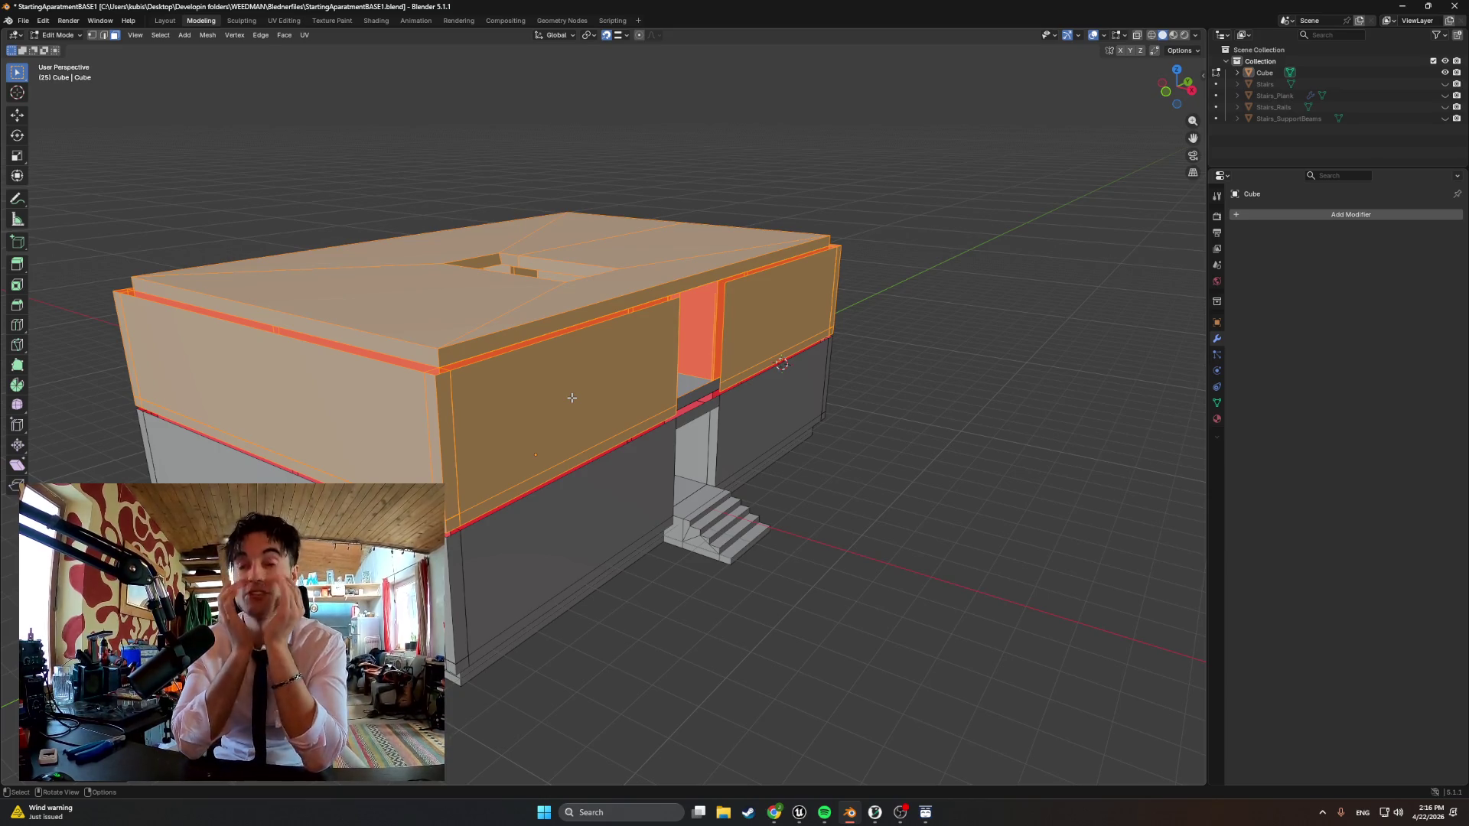
pyautogui.hotkey('ctrl', 'z')
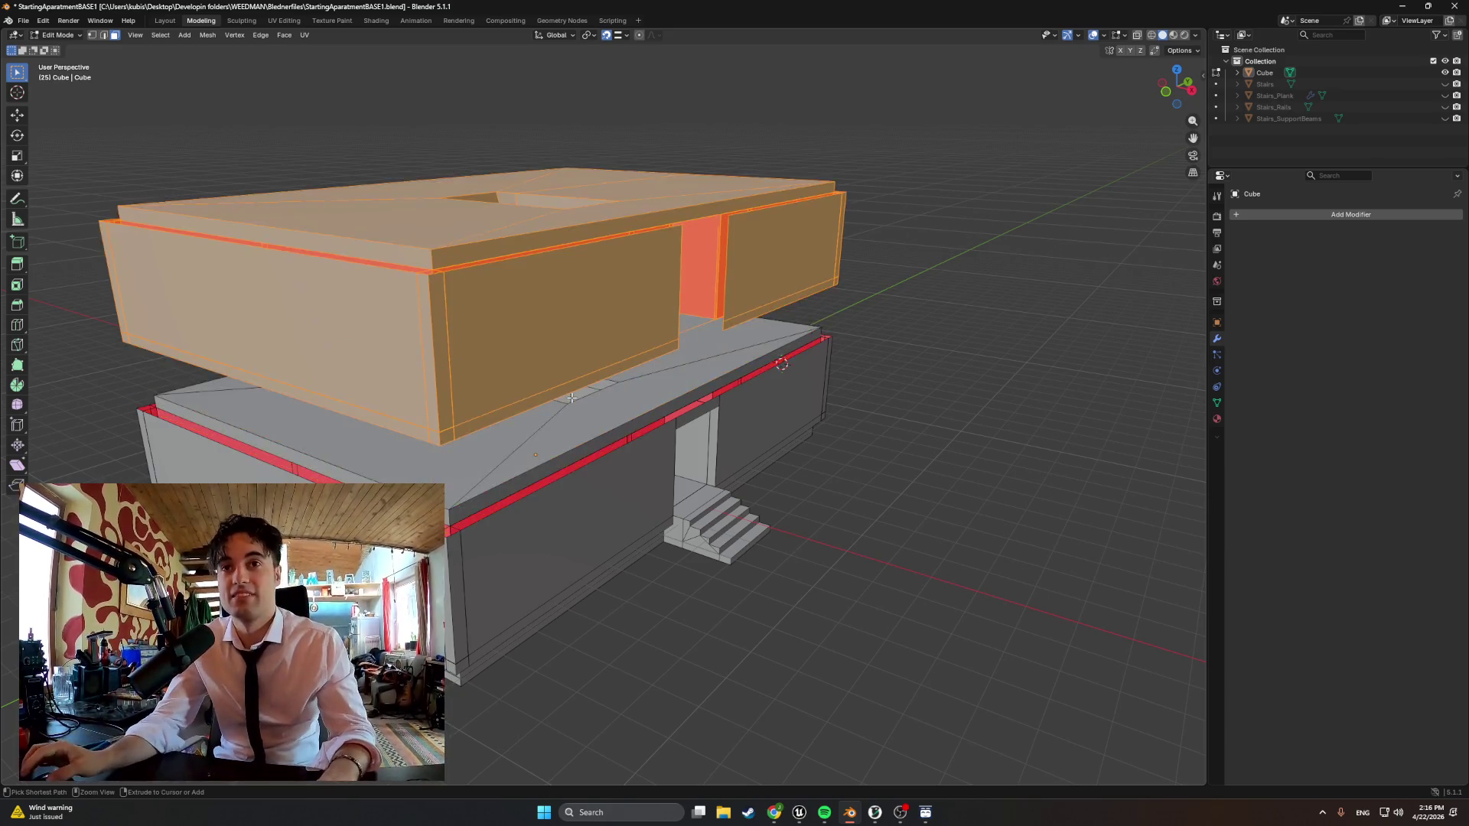
pyautogui.hotkey('ctrl', 'z')
pyautogui.press('Tab')
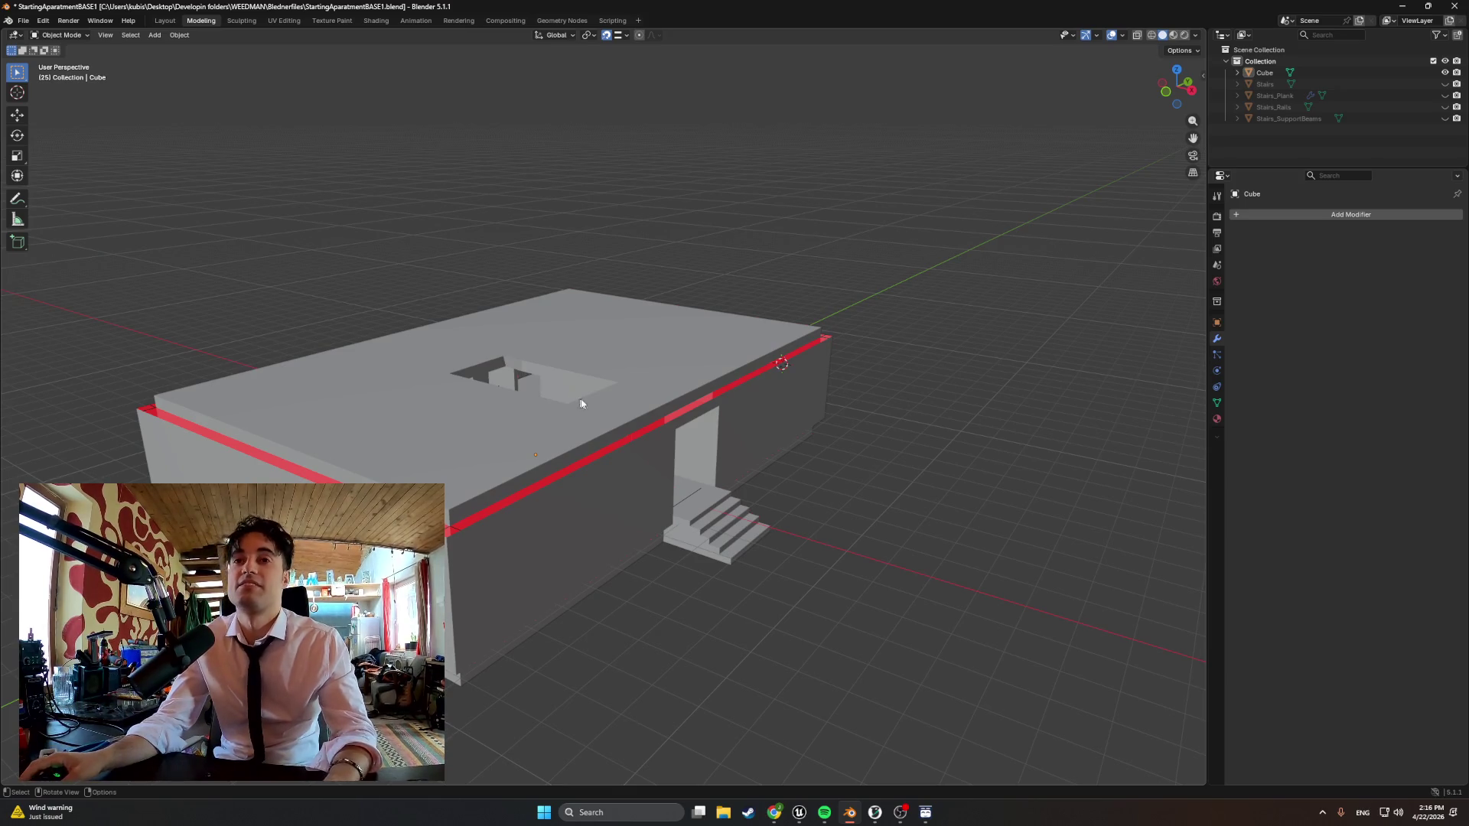
pyautogui.press('Tab')
pyautogui.moveTo(575, 402); pyautogui.dragTo(594, 452, button='middle')
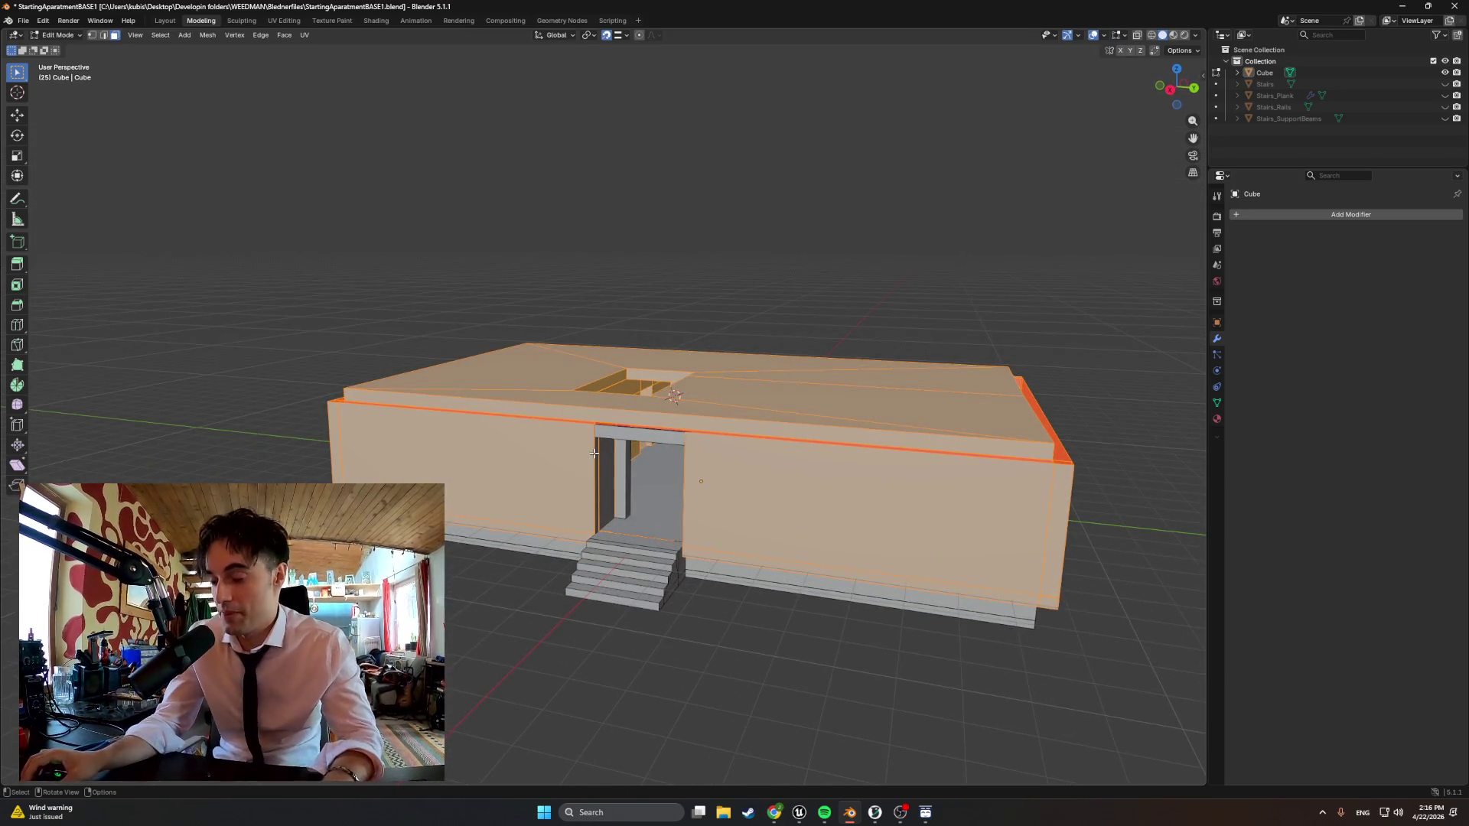
pyautogui.press('z')
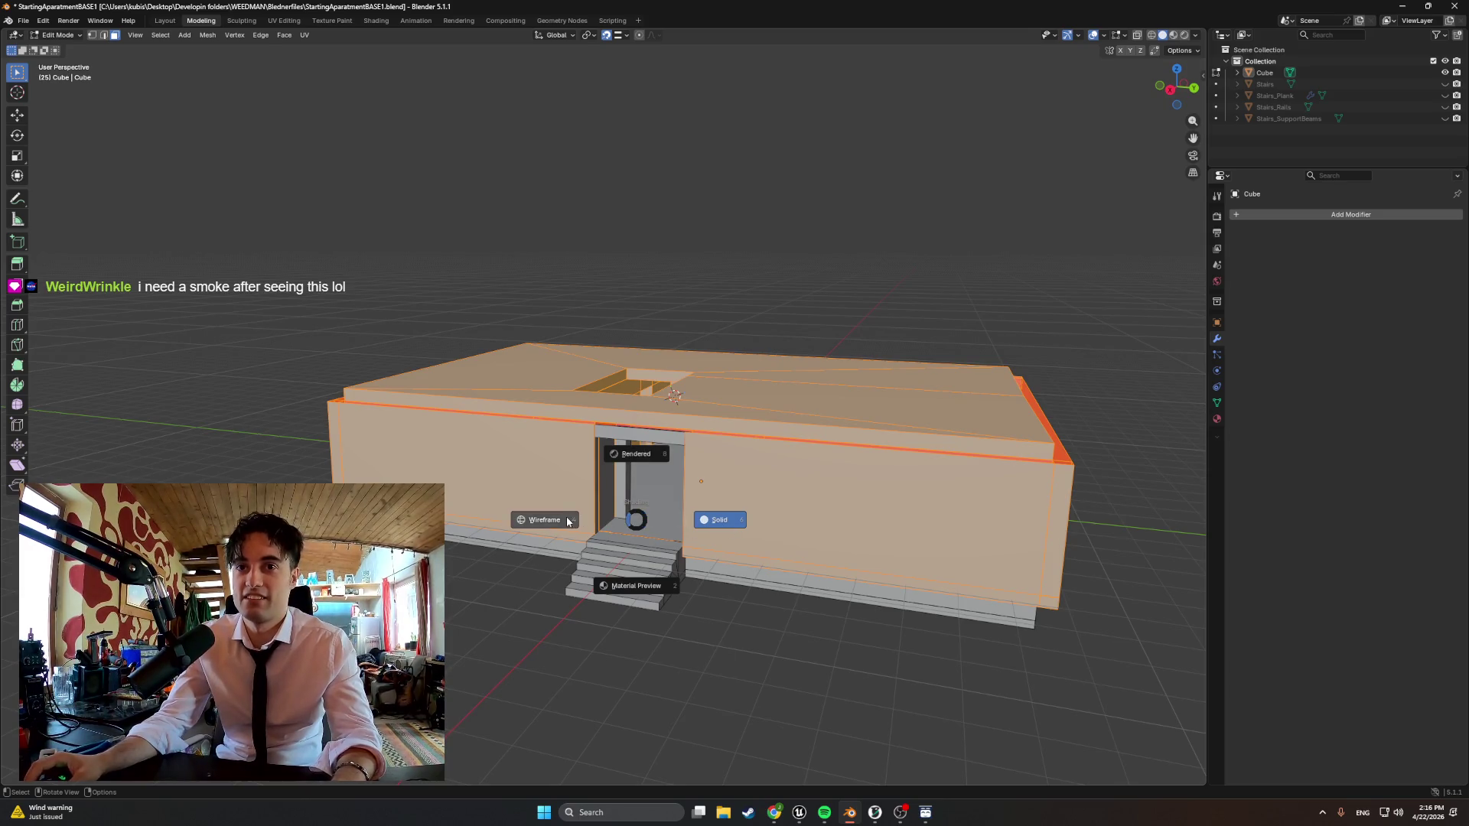
pyautogui.click(545, 521)
pyautogui.moveTo(643, 493)
pyautogui.mouseDown(button='middle')
pyautogui.moveTo(742, 535)
pyautogui.moveTo(847, 544)
pyautogui.mouseUp(button='middle')
pyautogui.hotkey('alt', 'a')
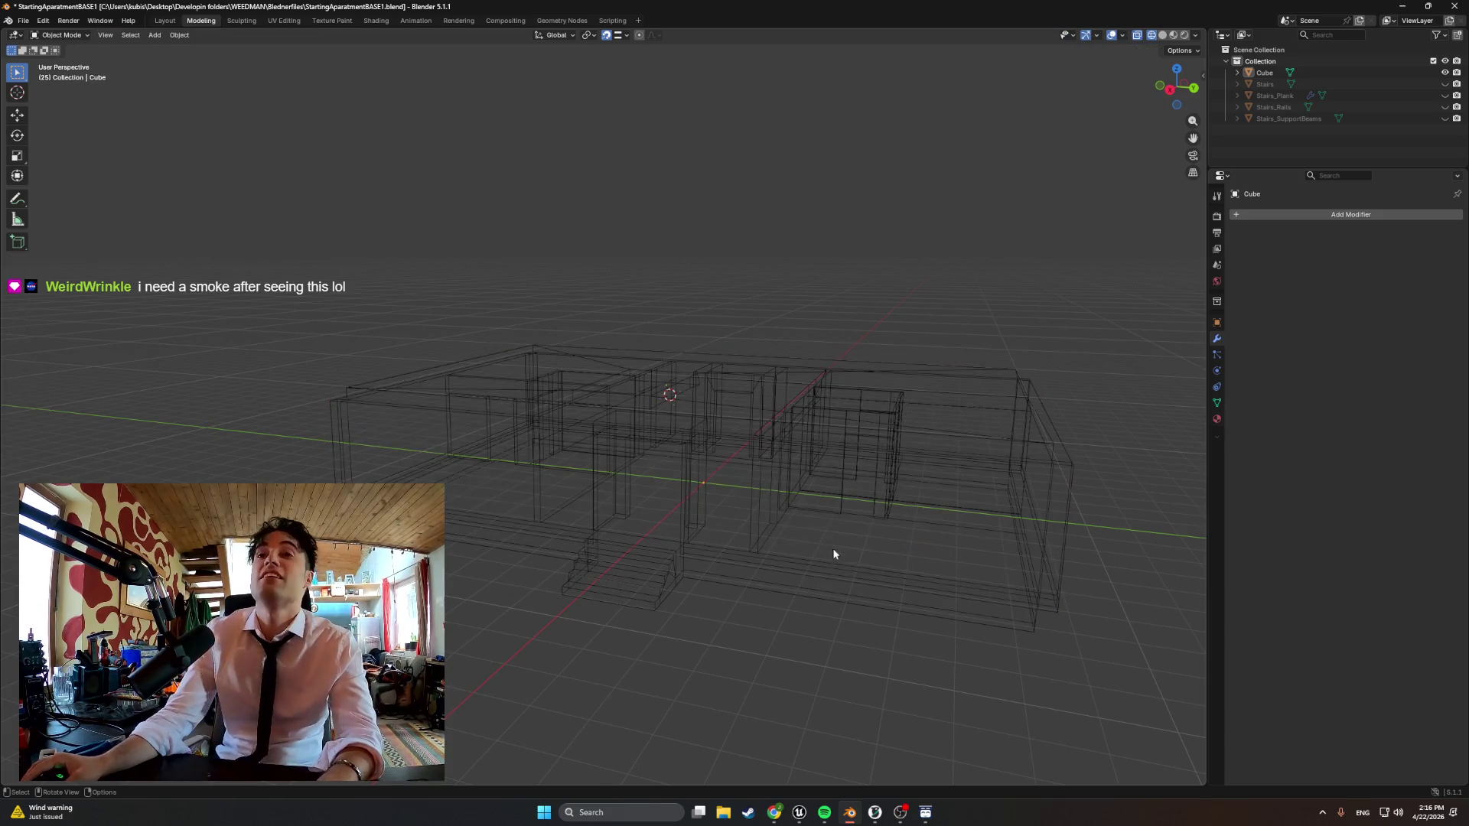
pyautogui.press('a')
pyautogui.press('z')
pyautogui.click(871, 540)
pyautogui.moveTo(866, 539)
pyautogui.mouseDown(button='middle')
pyautogui.moveTo(680, 535)
pyautogui.moveTo(766, 526)
pyautogui.moveTo(598, 499)
pyautogui.moveTo(550, 522)
pyautogui.moveTo(653, 524)
pyautogui.moveTo(589, 525)
pyautogui.moveTo(581, 574)
pyautogui.mouseUp(button='middle')
pyautogui.press('Tab')
pyautogui.press('Tab')
pyautogui.scroll(6, 642, 516)
pyautogui.hotkey('alt', 'a')
pyautogui.scroll(-6, 651, 523)
pyautogui.scroll(4, 591, 538)
pyautogui.scroll(2, 591, 551)
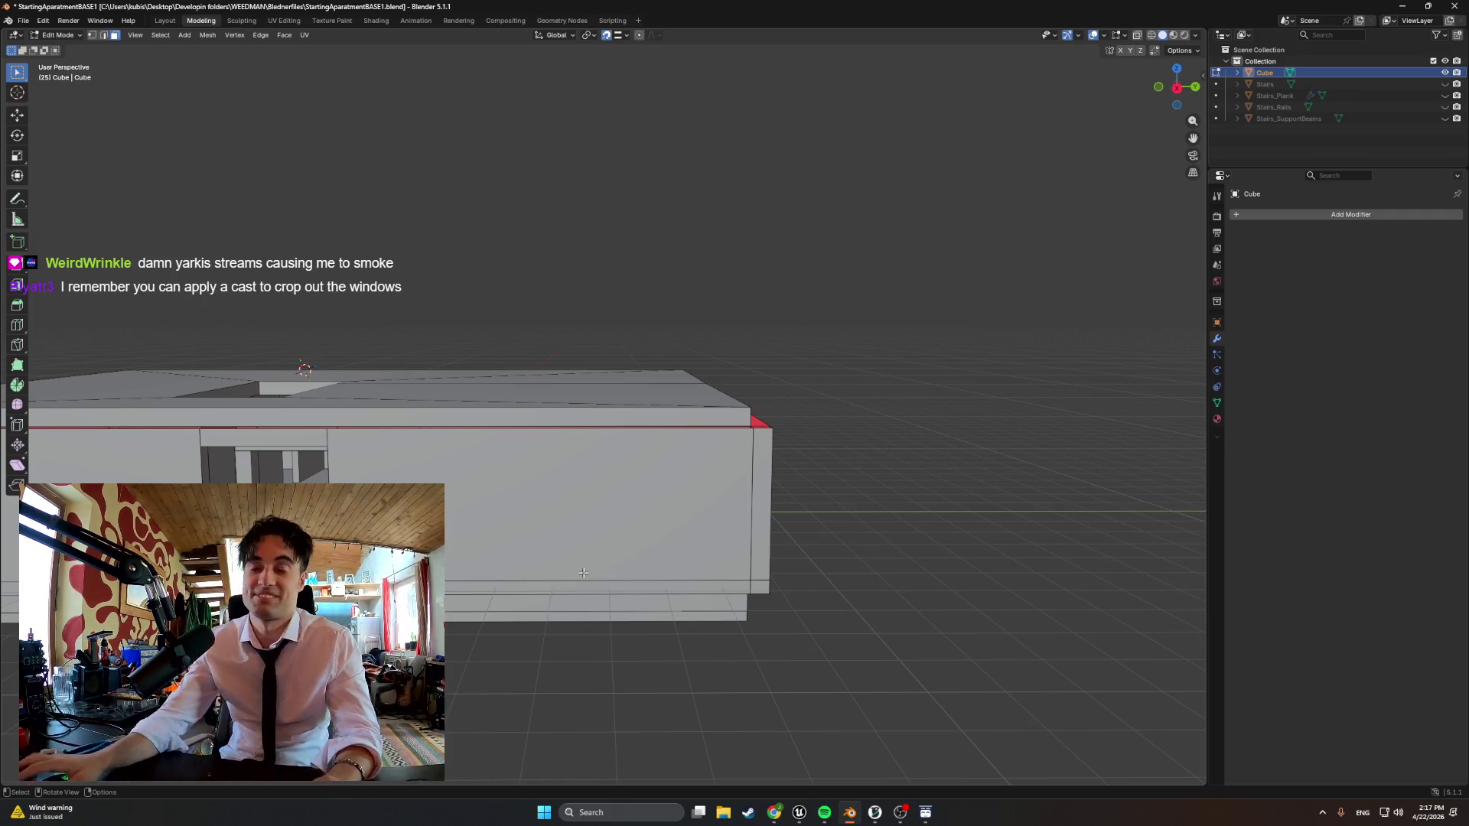
pyautogui.moveTo(582, 572)
pyautogui.mouseDown(button='middle')
pyautogui.moveTo(560, 505)
pyautogui.moveTo(579, 505)
pyautogui.mouseUp(button='middle')
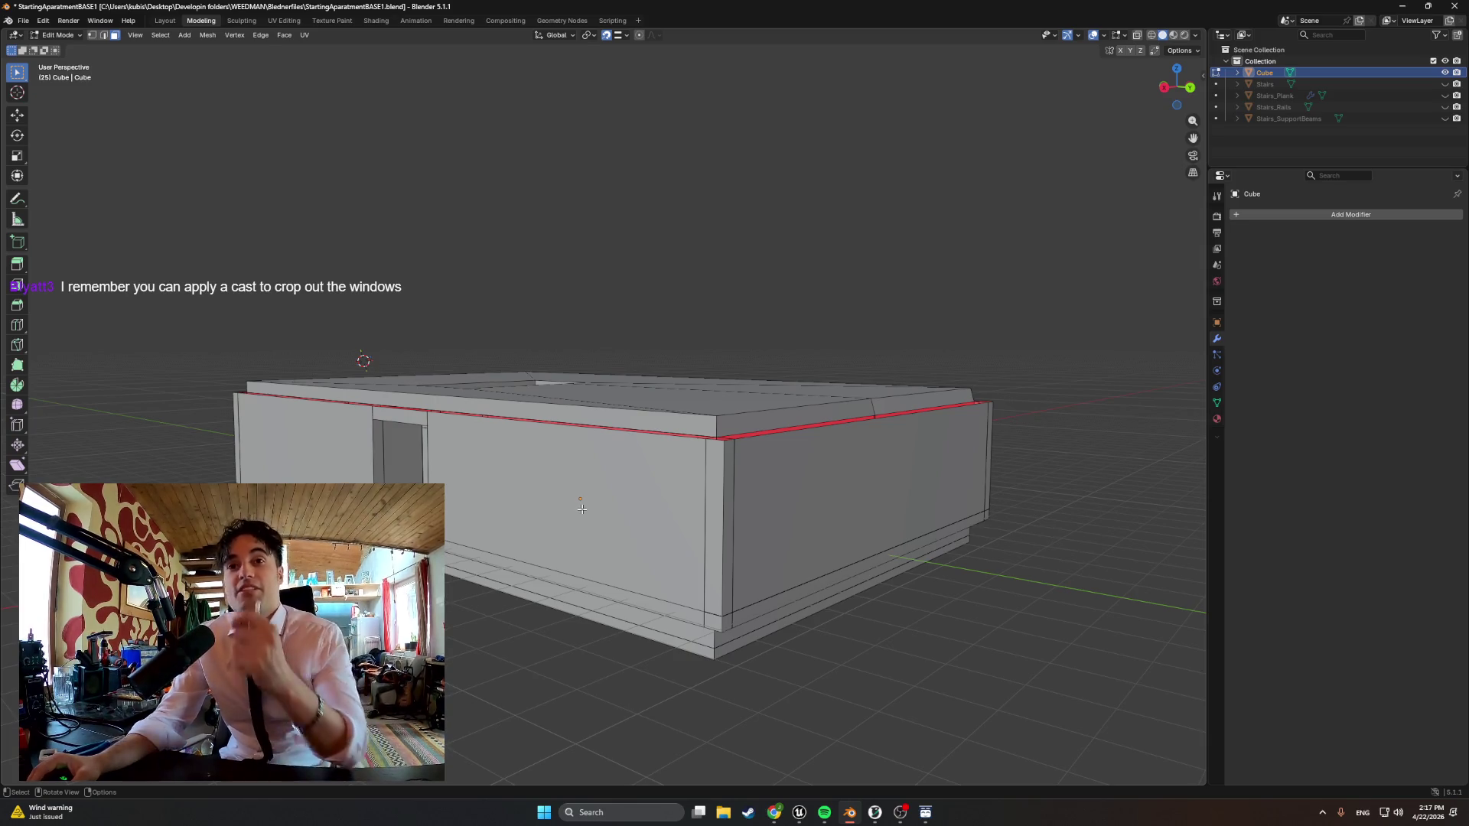
pyautogui.moveTo(578, 505); pyautogui.dragTo(591, 508, button='middle')
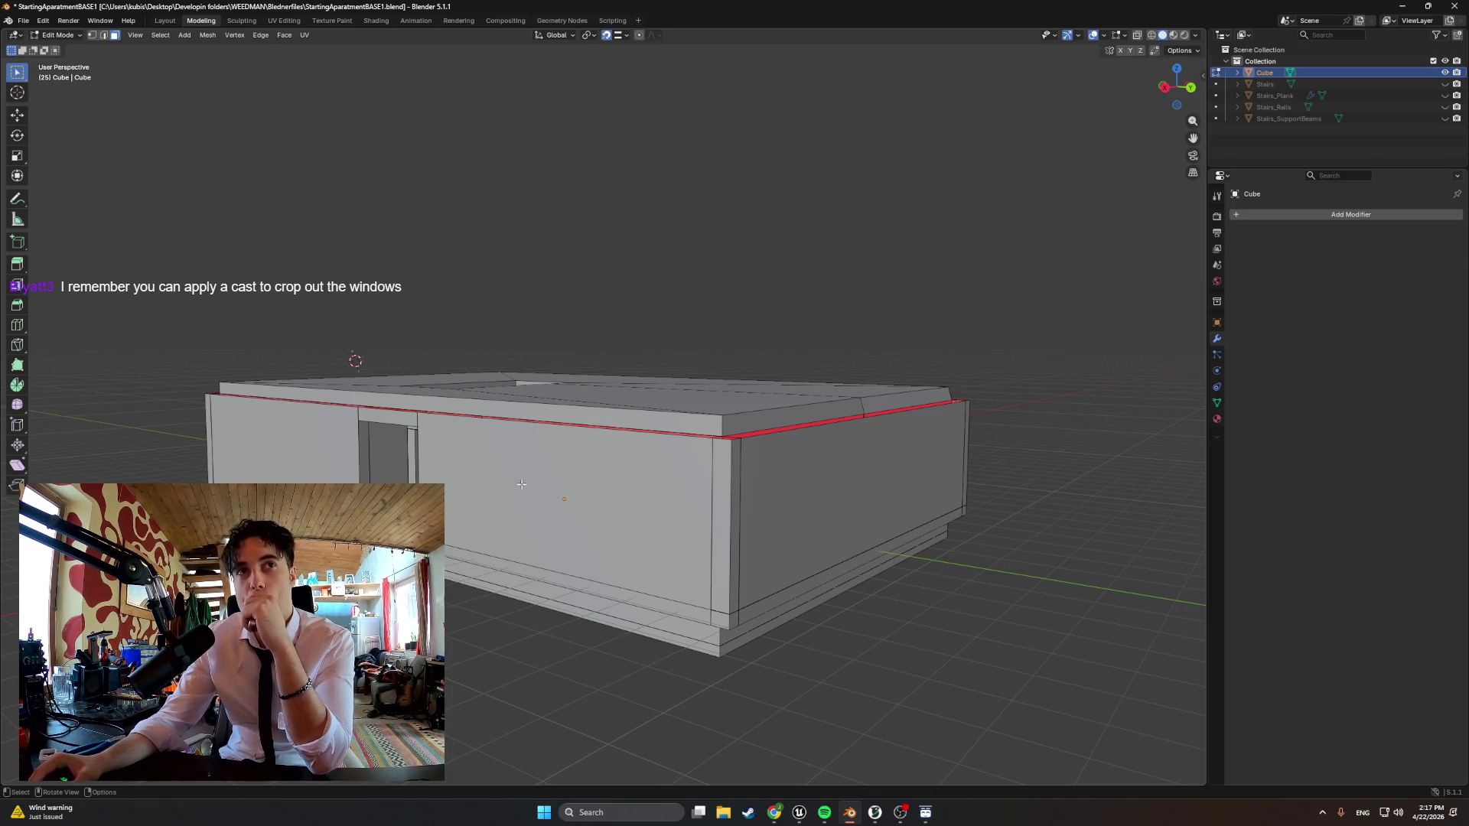
pyautogui.click(515, 482)
pyautogui.moveTo(516, 483)
pyautogui.mouseDown(button='middle')
pyautogui.moveTo(605, 508)
pyautogui.moveTo(564, 508)
pyautogui.mouseUp(button='middle')
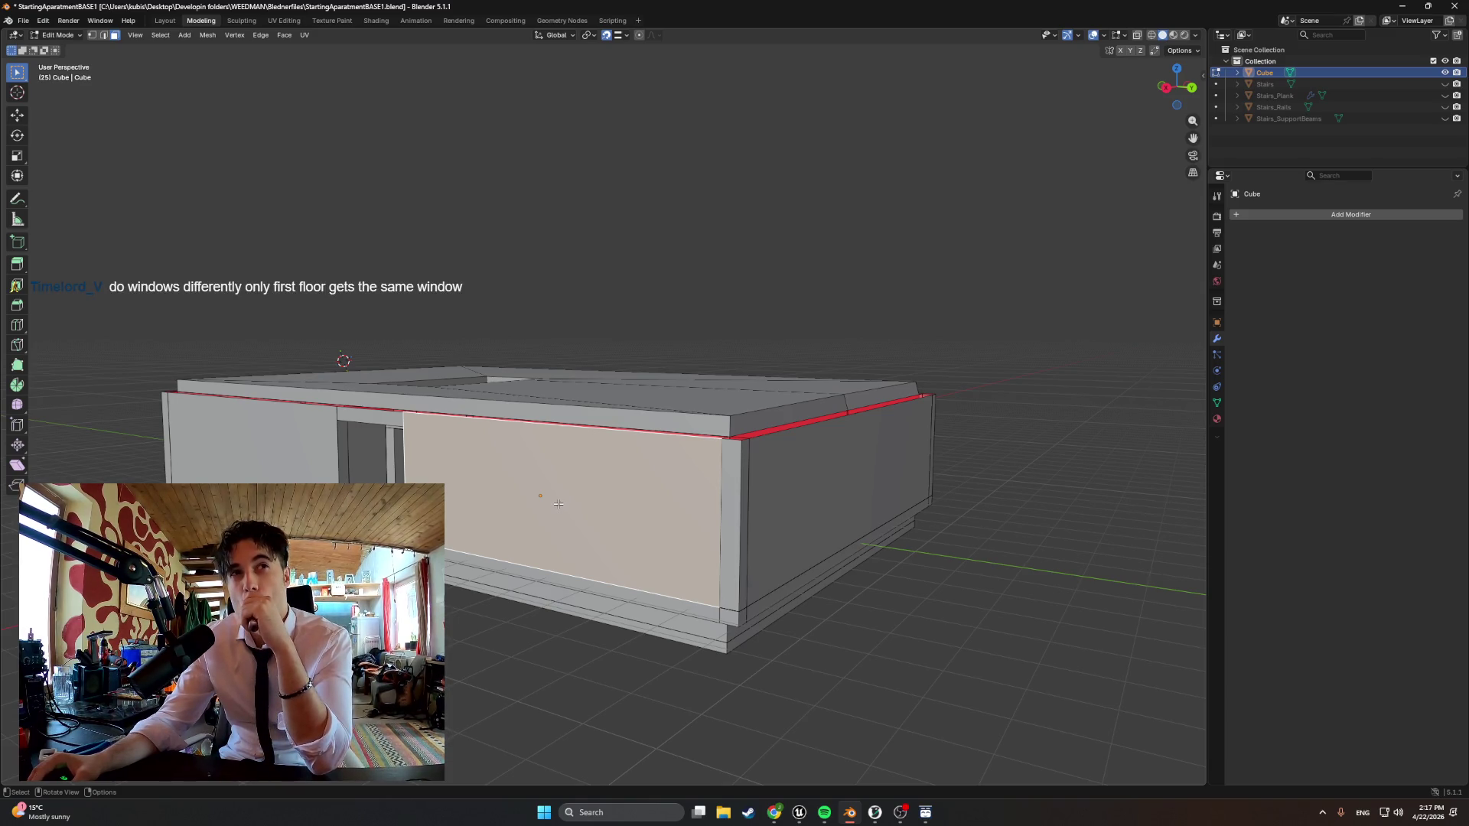
pyautogui.press('Tab')
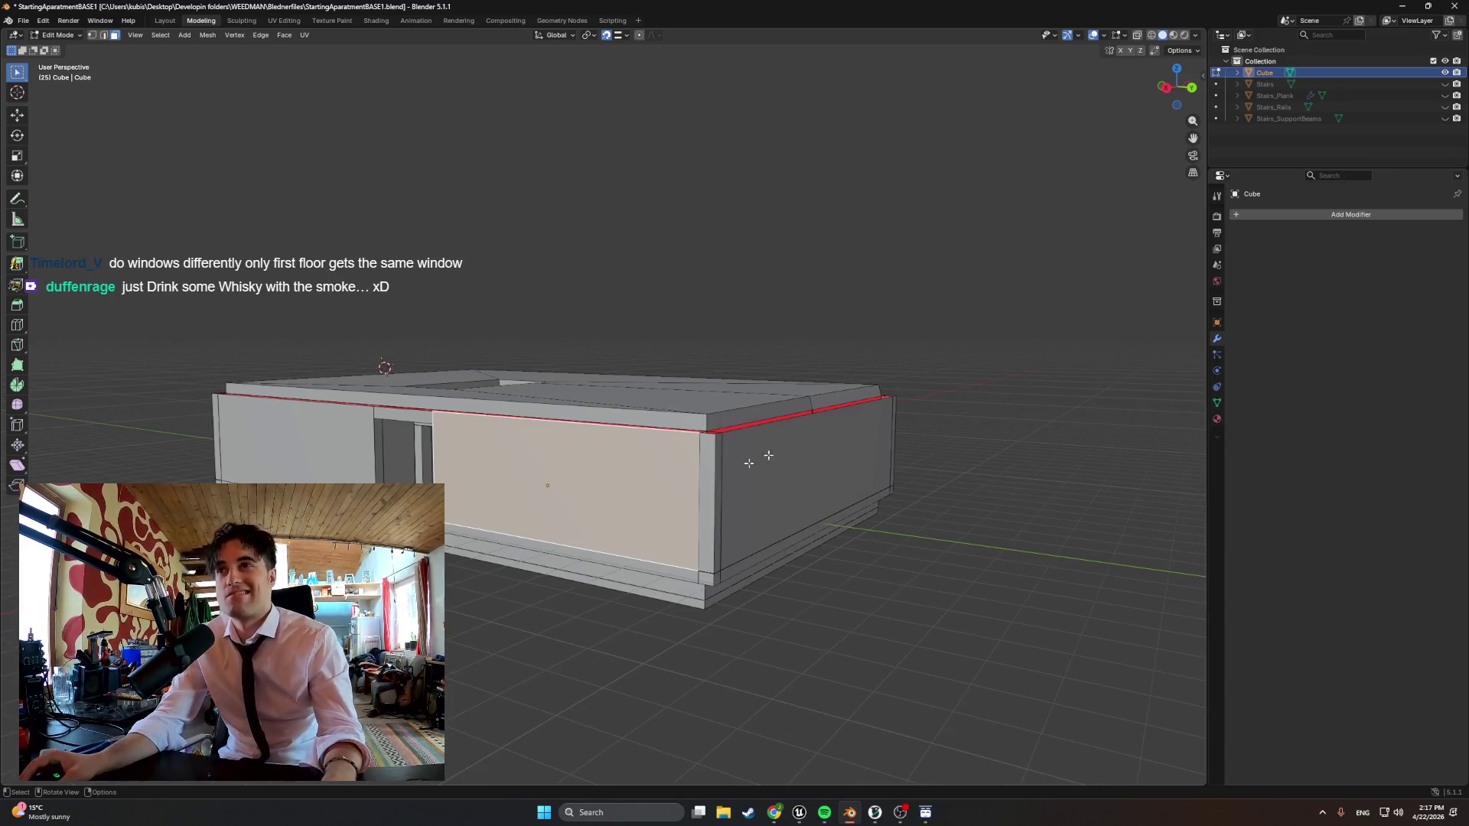
pyautogui.moveTo(540, 505); pyautogui.dragTo(548, 537, button='middle')
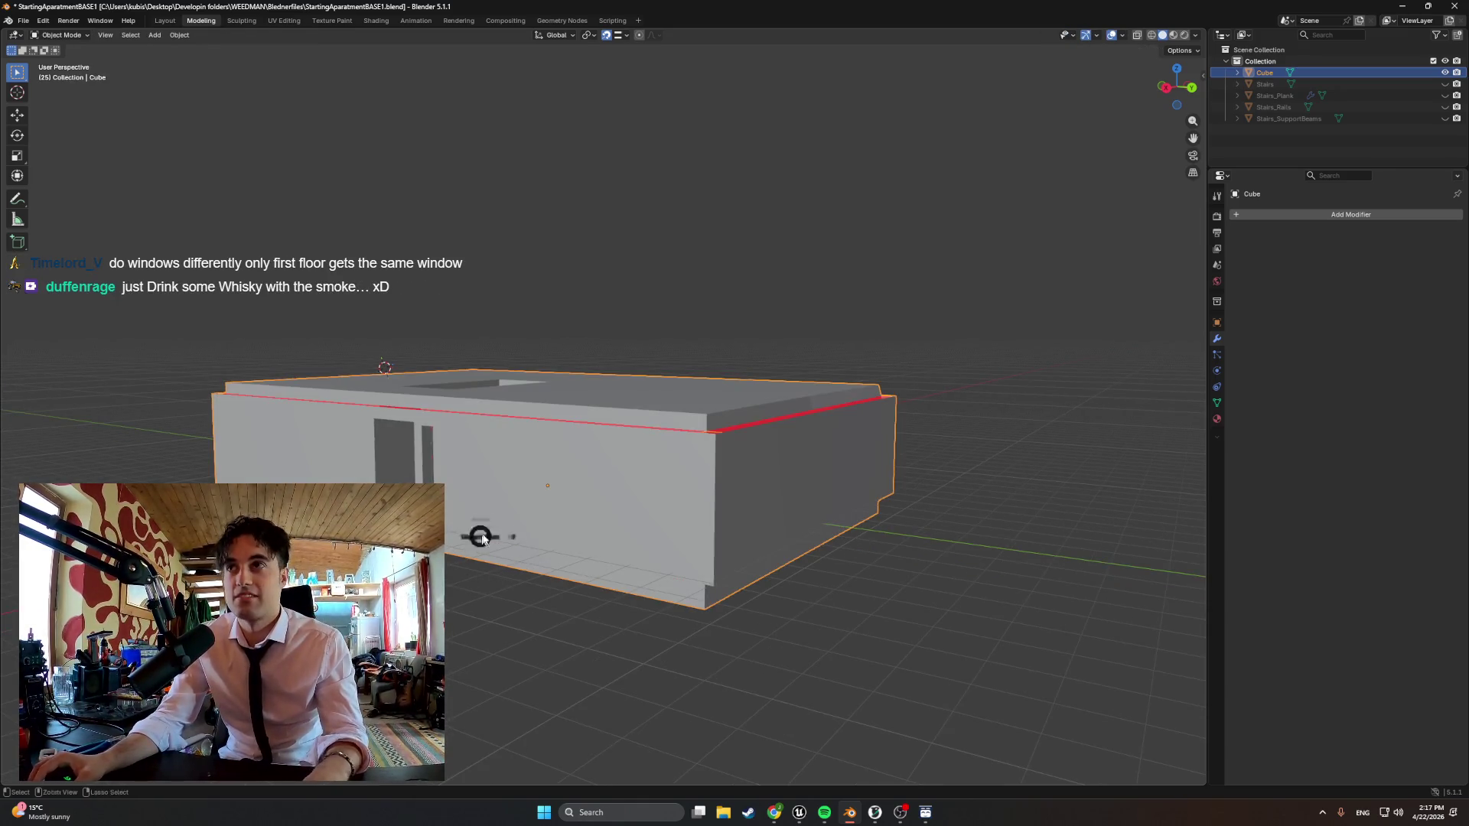
# Toggle the mesh selection in Edit Mode, return to Object Mode and bring up the Add menu
pyautogui.press('Tab')
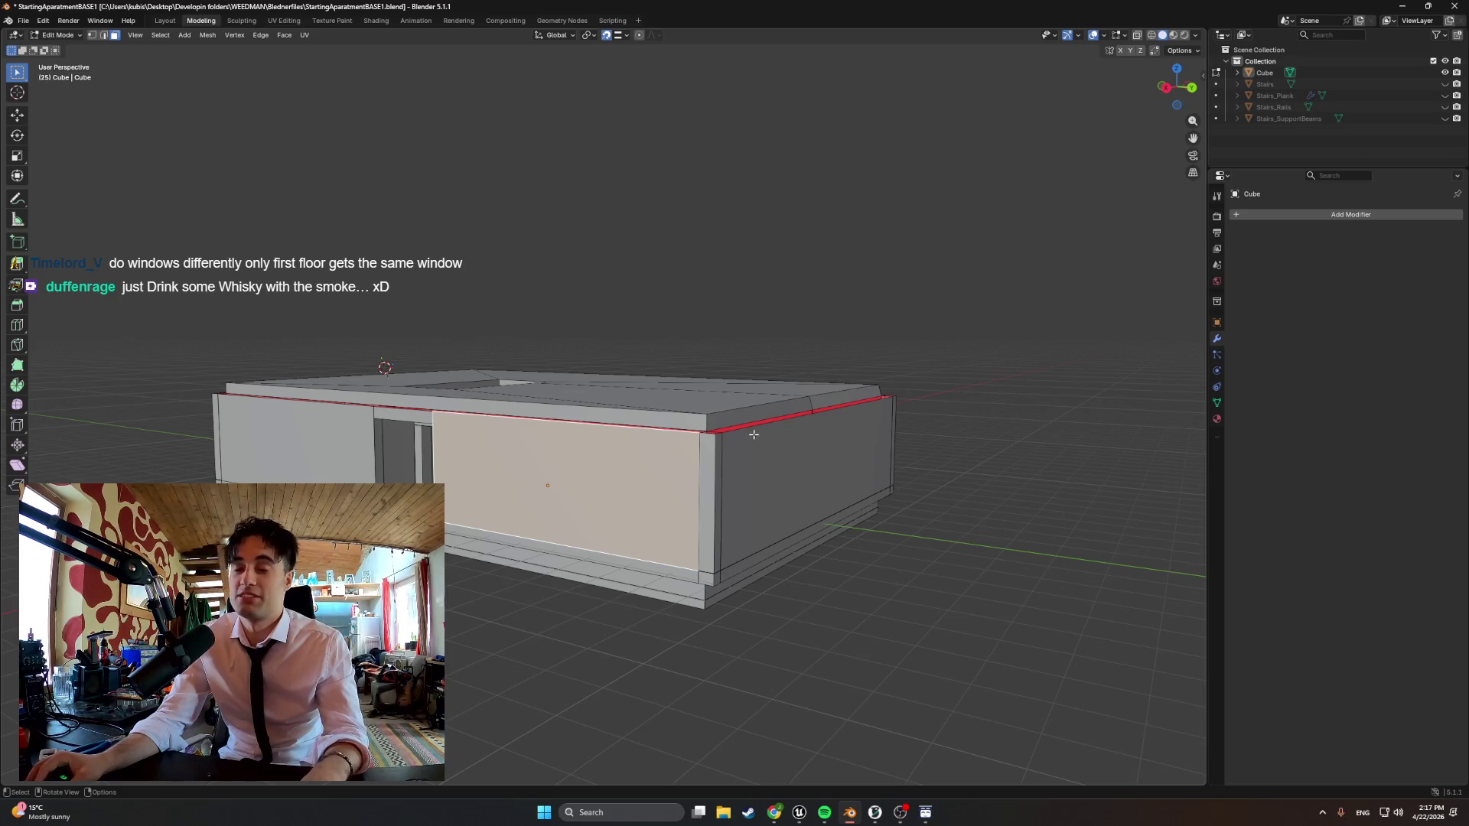
pyautogui.rightClick(963, 488)
pyautogui.click(1026, 372)
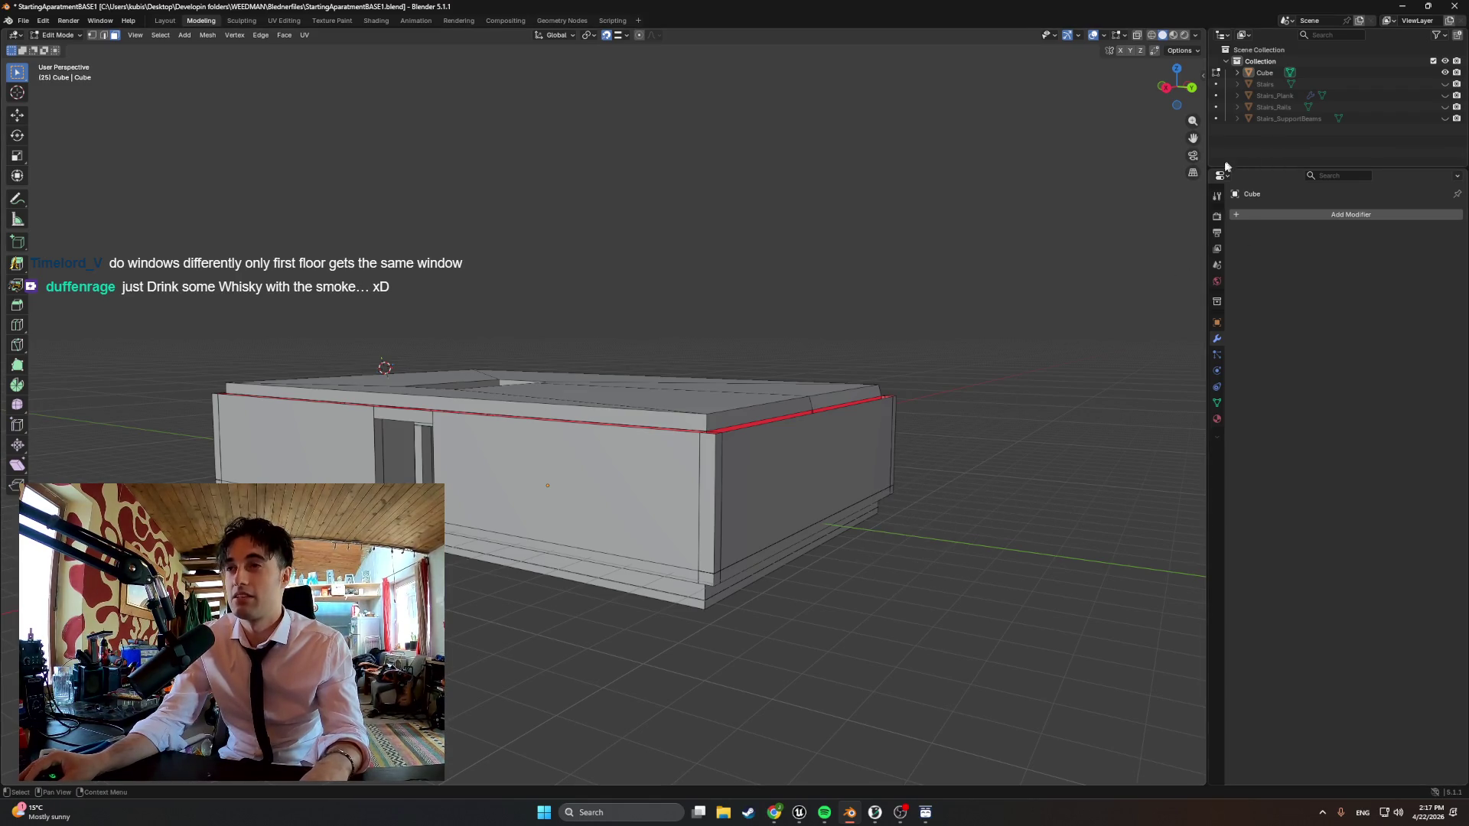
pyautogui.rightClick(984, 379)
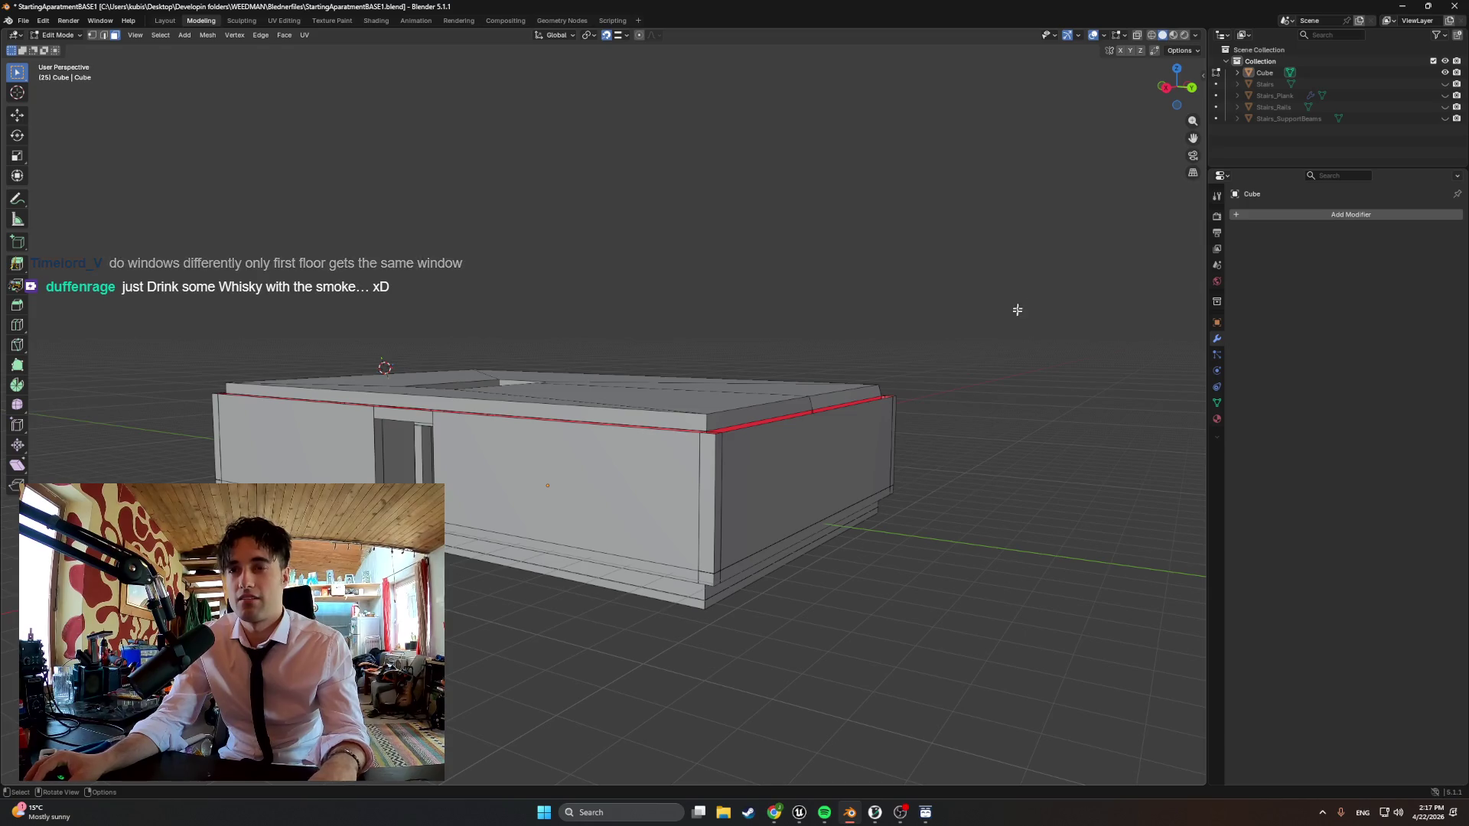
pyautogui.click(985, 369)
pyautogui.press('a')
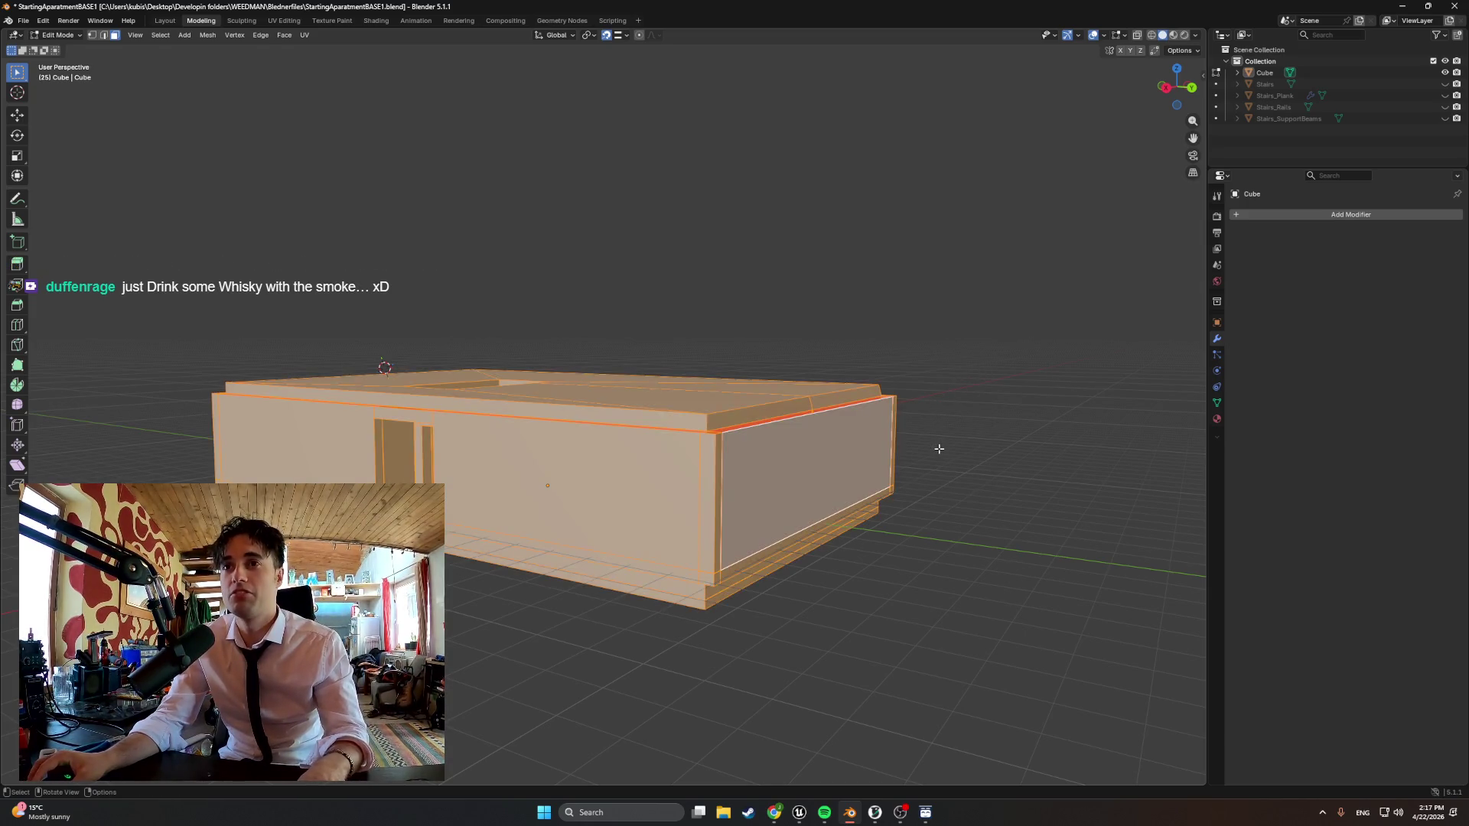
pyautogui.hotkey('alt', 'a')
pyautogui.press('a')
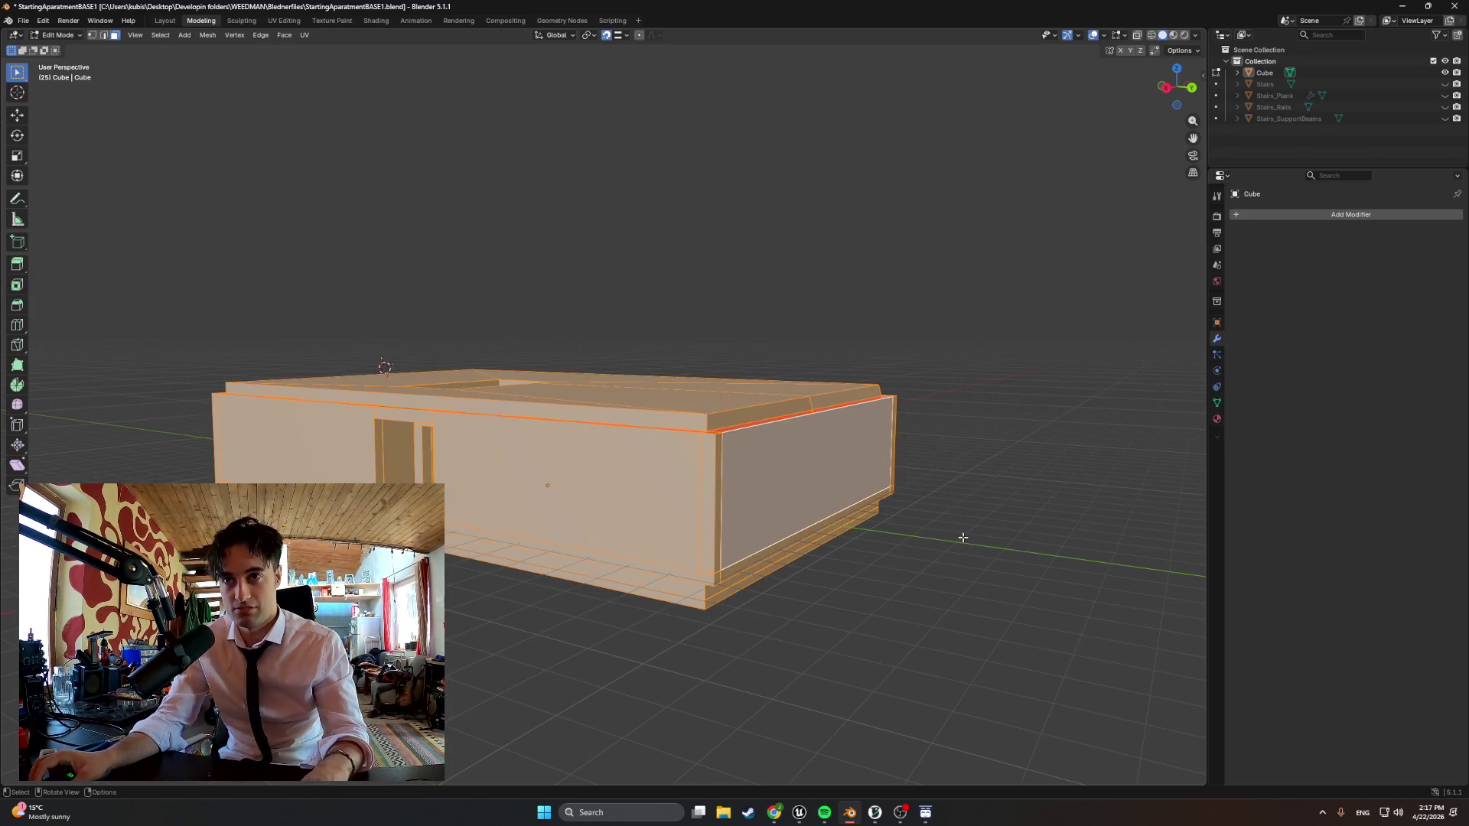
pyautogui.hotkey('alt', 'a')
pyautogui.press('Tab')
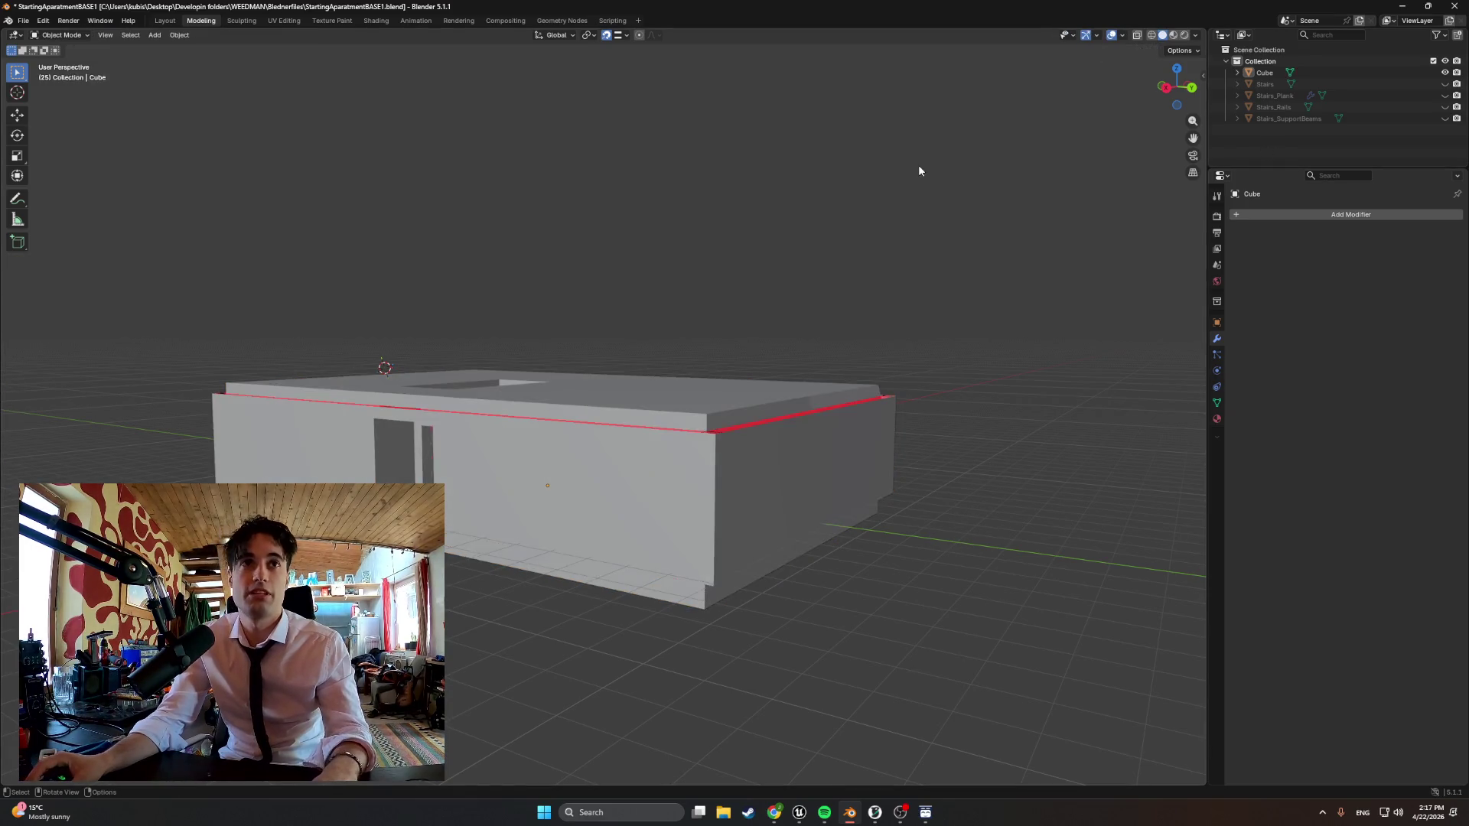
pyautogui.hotkey('shift', 'a')
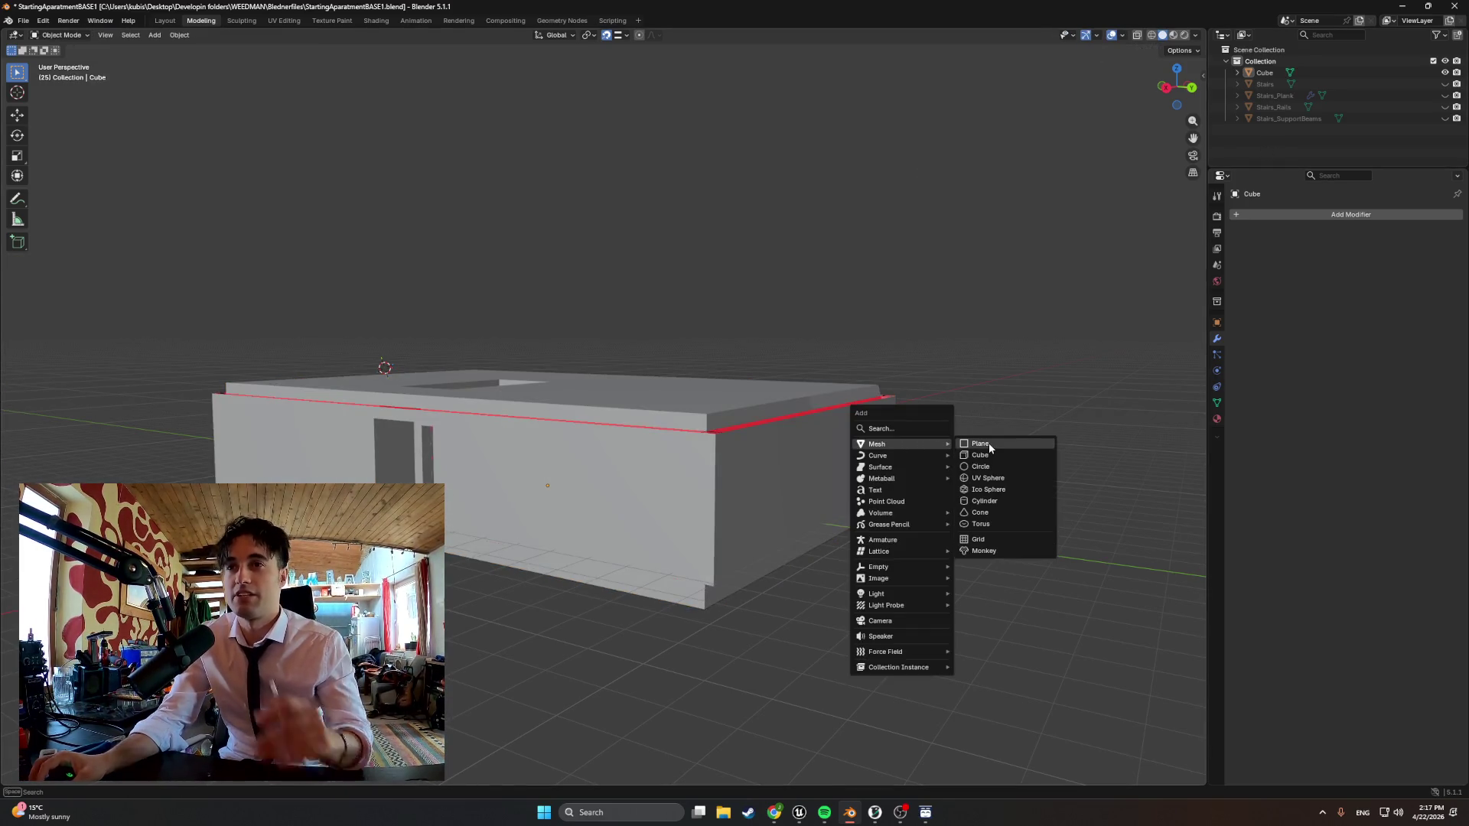
# Add a new cube, sink it vertically into the building and switch to Wireframe shading
pyautogui.click(987, 454)
pyautogui.moveTo(804, 429)
pyautogui.mouseDown(button='middle')
pyautogui.moveTo(705, 407)
pyautogui.moveTo(738, 386)
pyautogui.mouseUp(button='middle')
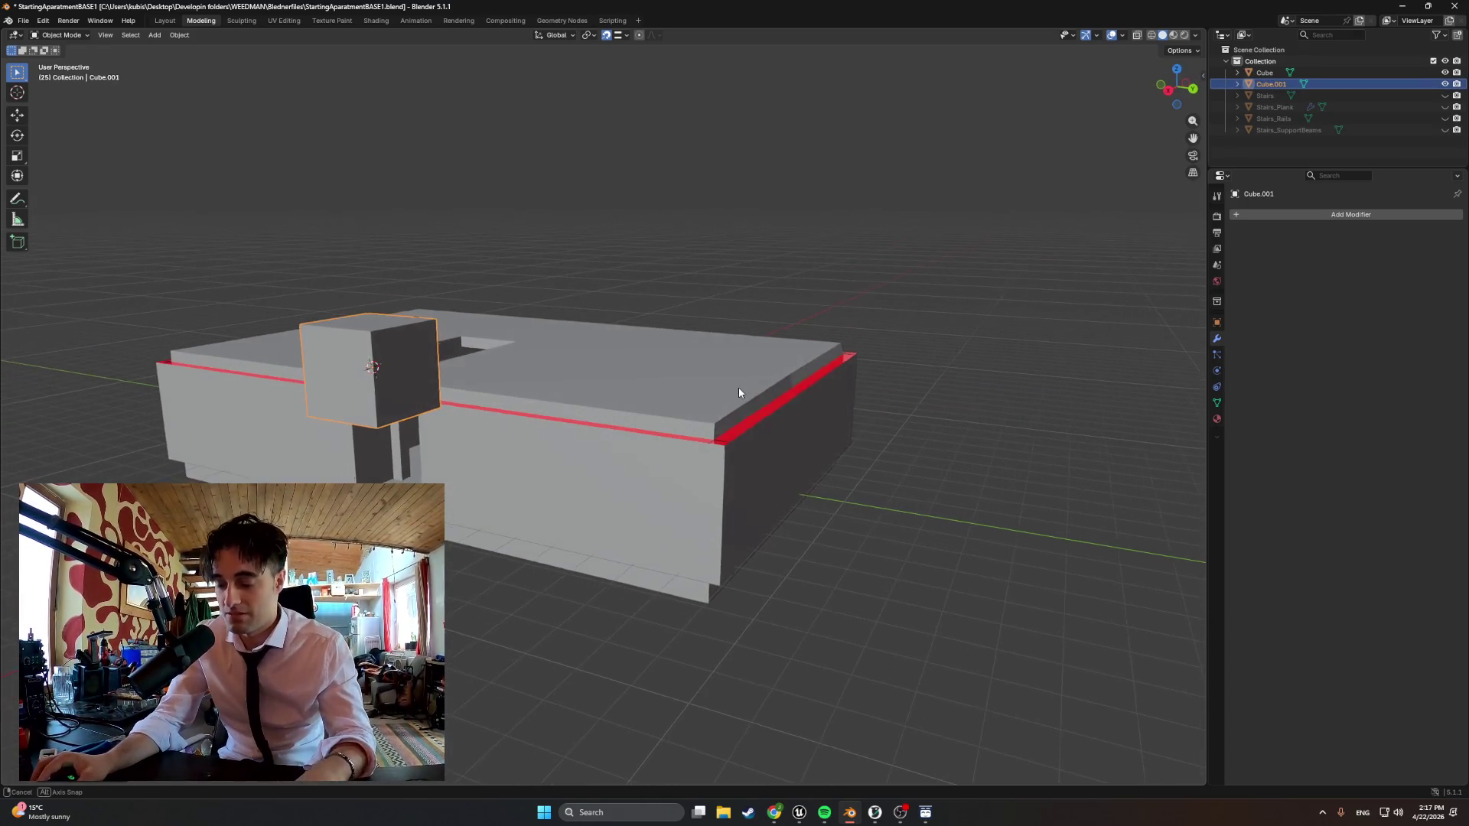
pyautogui.press('g')
pyautogui.press('z')
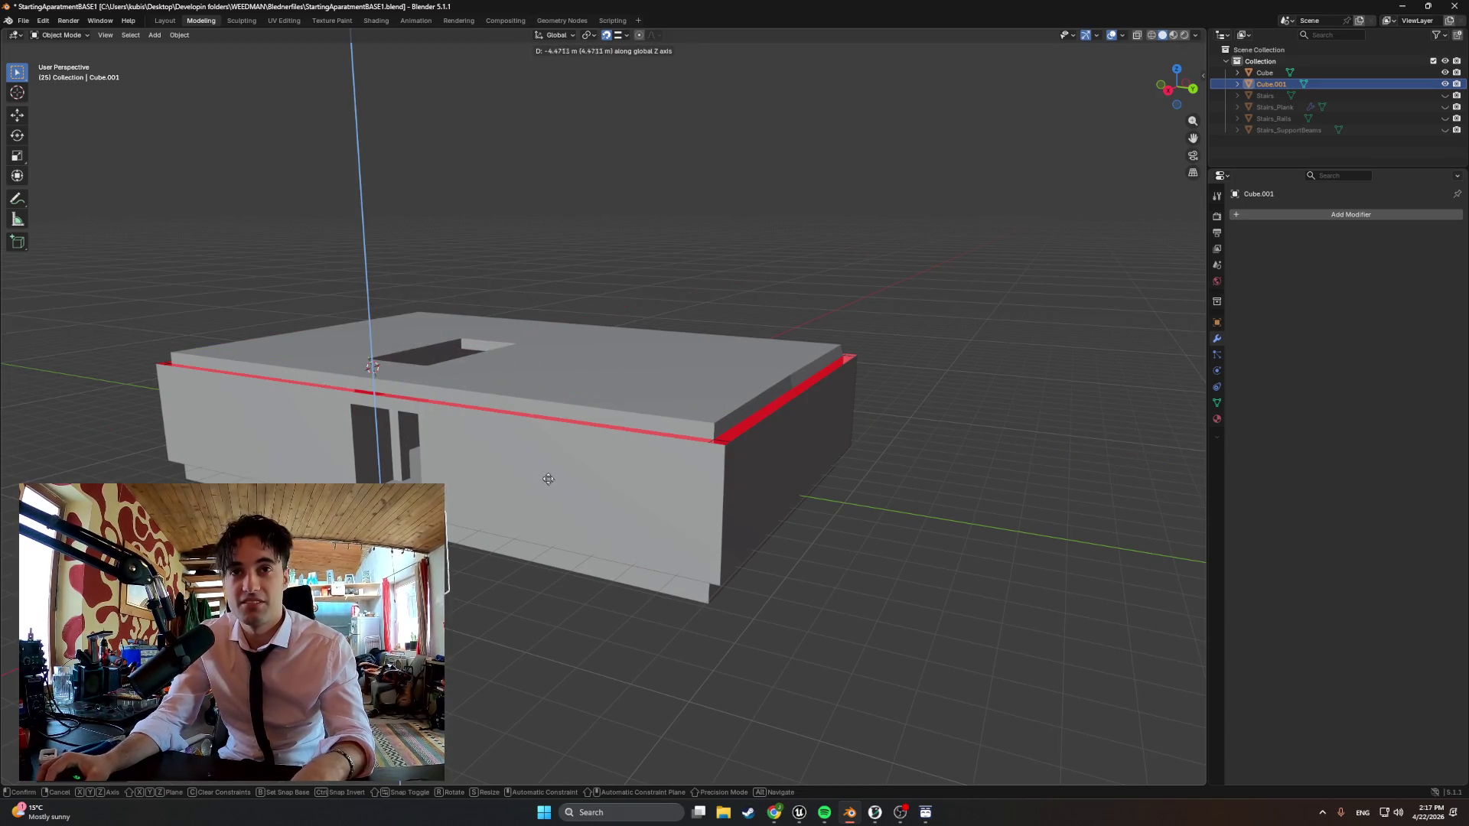
pyautogui.click(616, 485)
pyautogui.press('z')
pyautogui.click(529, 483)
# From the Right view, box-select the new cube and move it toward the building wall
pyautogui.press('KP_3')
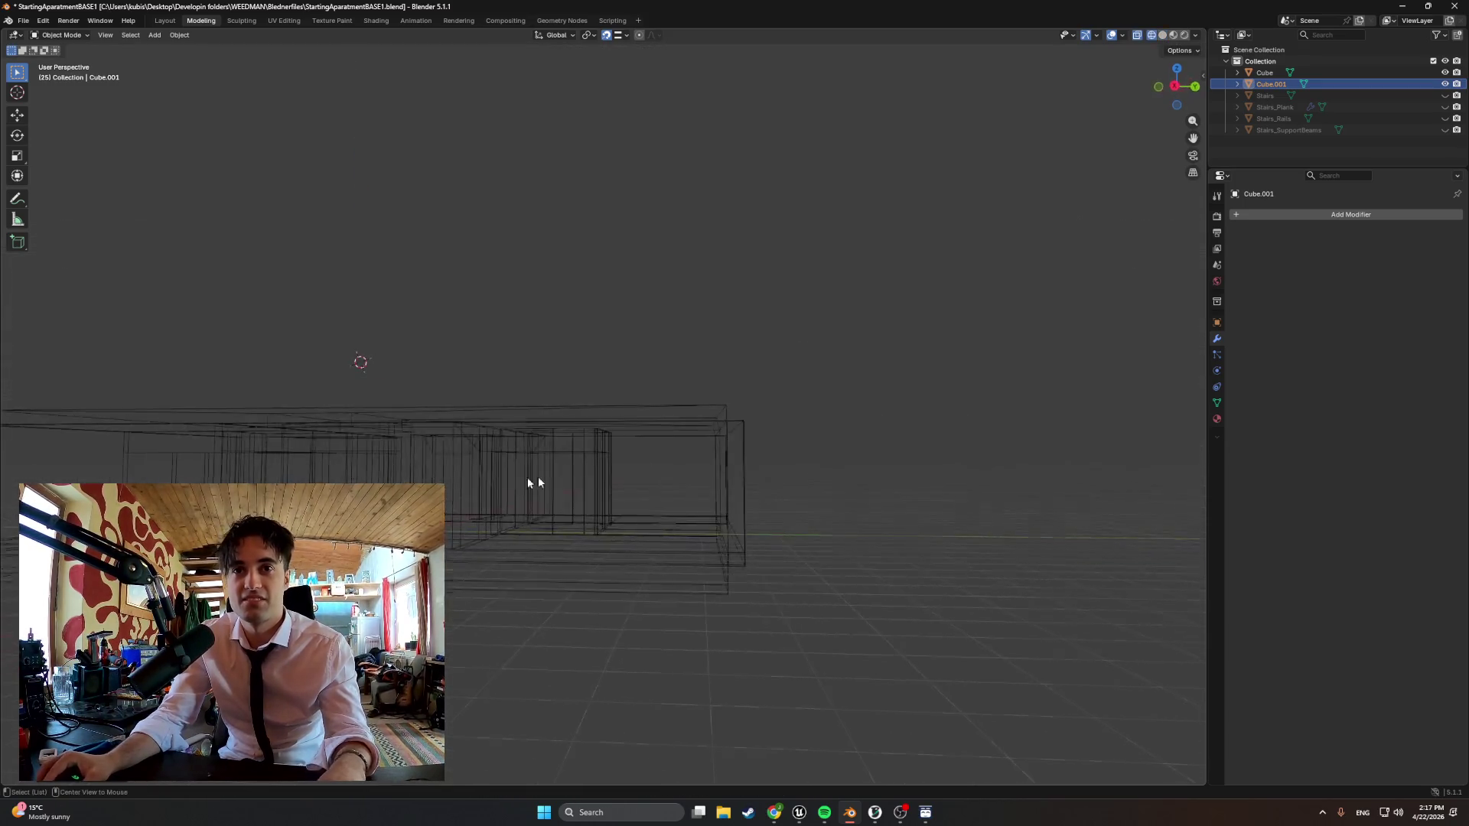
pyautogui.press('b')
pyautogui.moveTo(540, 511); pyautogui.dragTo(571, 505)
pyautogui.press('g')
pyautogui.press('z')
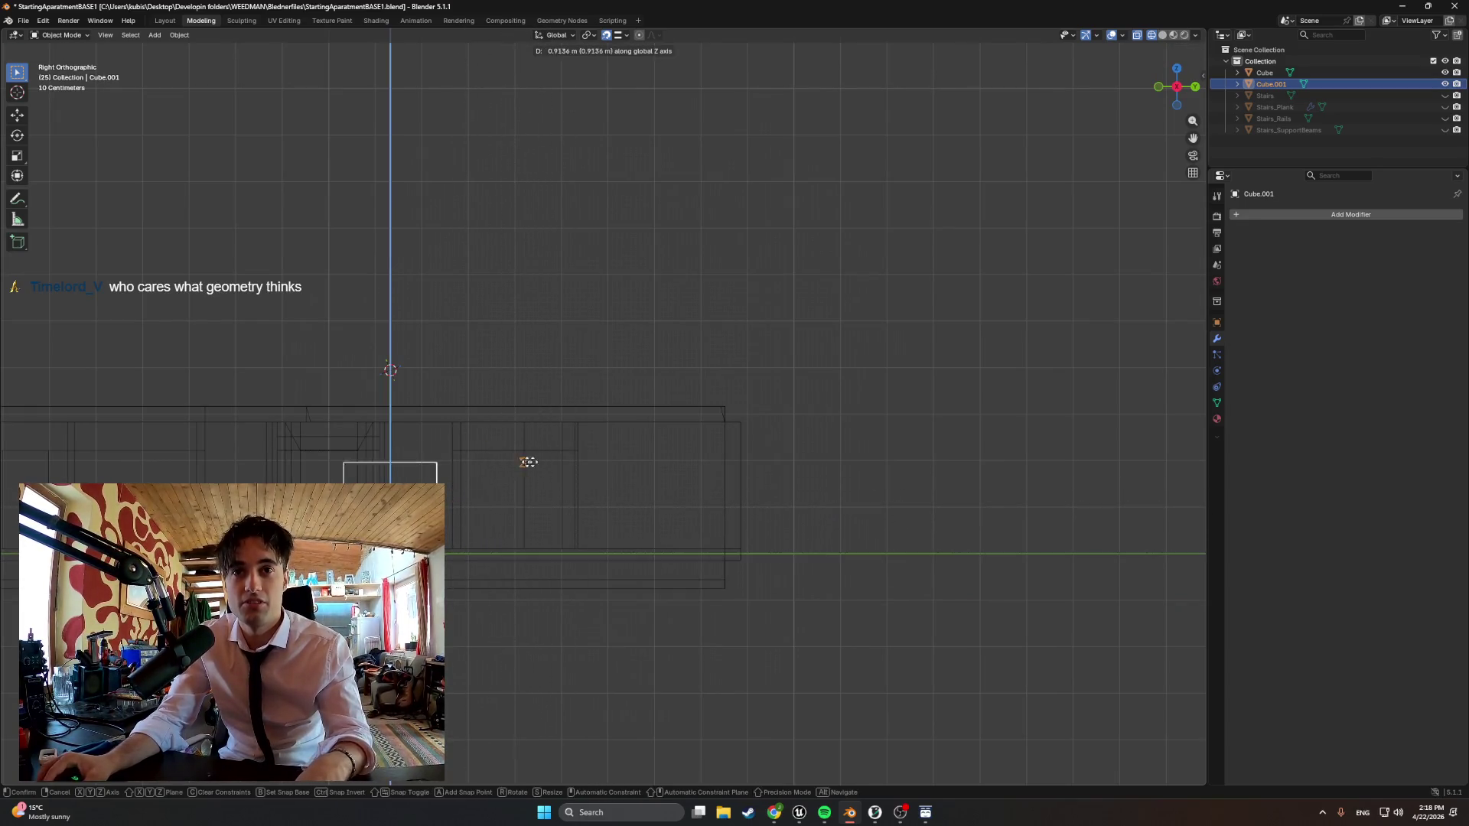
pyautogui.rightClick(516, 459)
pyautogui.press('g')
pyautogui.press('y')
pyautogui.rightClick(528, 400)
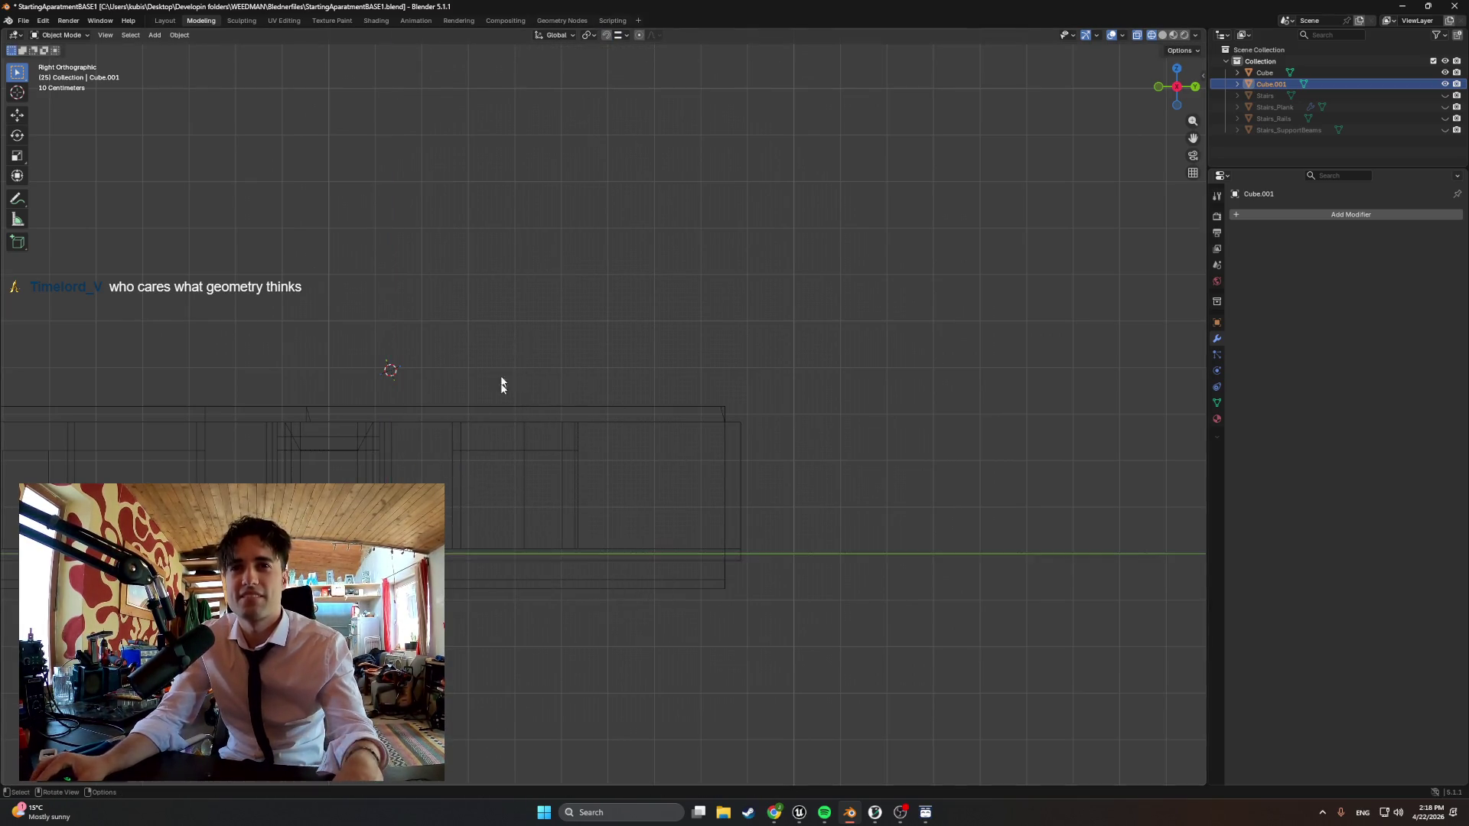
pyautogui.press('g')
pyautogui.click(637, 482)
# Scale the box down, return to Solid shading and push it along X into the wall
pyautogui.moveTo(638, 482)
pyautogui.mouseDown(button='middle')
pyautogui.moveTo(519, 494)
pyautogui.moveTo(596, 482)
pyautogui.mouseUp(button='middle')
pyautogui.press('s')
pyautogui.click(723, 453)
pyautogui.moveTo(722, 453)
pyautogui.mouseDown(button='middle')
pyautogui.moveTo(628, 479)
pyautogui.moveTo(672, 490)
pyautogui.moveTo(594, 506)
pyautogui.moveTo(669, 500)
pyautogui.mouseUp(button='middle')
pyautogui.press('z')
pyautogui.click(642, 476)
pyautogui.press('g')
pyautogui.press('x')
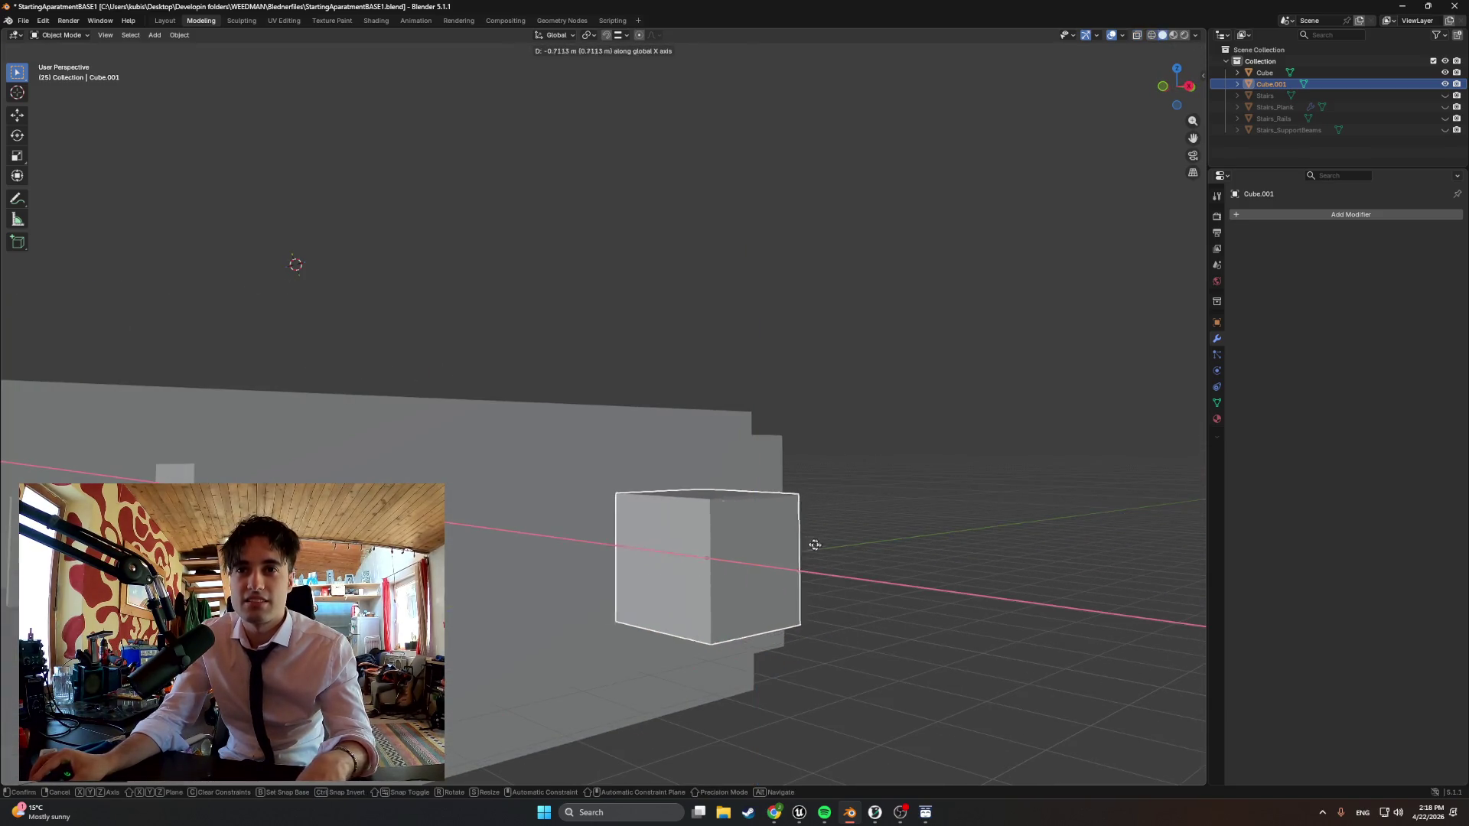
pyautogui.click(759, 538)
pyautogui.moveTo(742, 545)
pyautogui.mouseDown(button='middle')
pyautogui.moveTo(551, 493)
pyautogui.moveTo(993, 349)
pyautogui.moveTo(895, 344)
pyautogui.moveTo(804, 368)
pyautogui.moveTo(564, 616)
pyautogui.moveTo(544, 403)
pyautogui.moveTo(540, 427)
pyautogui.moveTo(494, 416)
pyautogui.moveTo(792, 419)
pyautogui.moveTo(675, 419)
pyautogui.moveTo(699, 406)
pyautogui.moveTo(695, 422)
pyautogui.moveTo(477, 422)
pyautogui.moveTo(588, 471)
pyautogui.moveTo(568, 481)
pyautogui.moveTo(539, 458)
pyautogui.mouseUp(button='middle')
pyautogui.scroll(4, 459, 413)
# Move the box vertically along Z until it sits at window height
pyautogui.press('g')
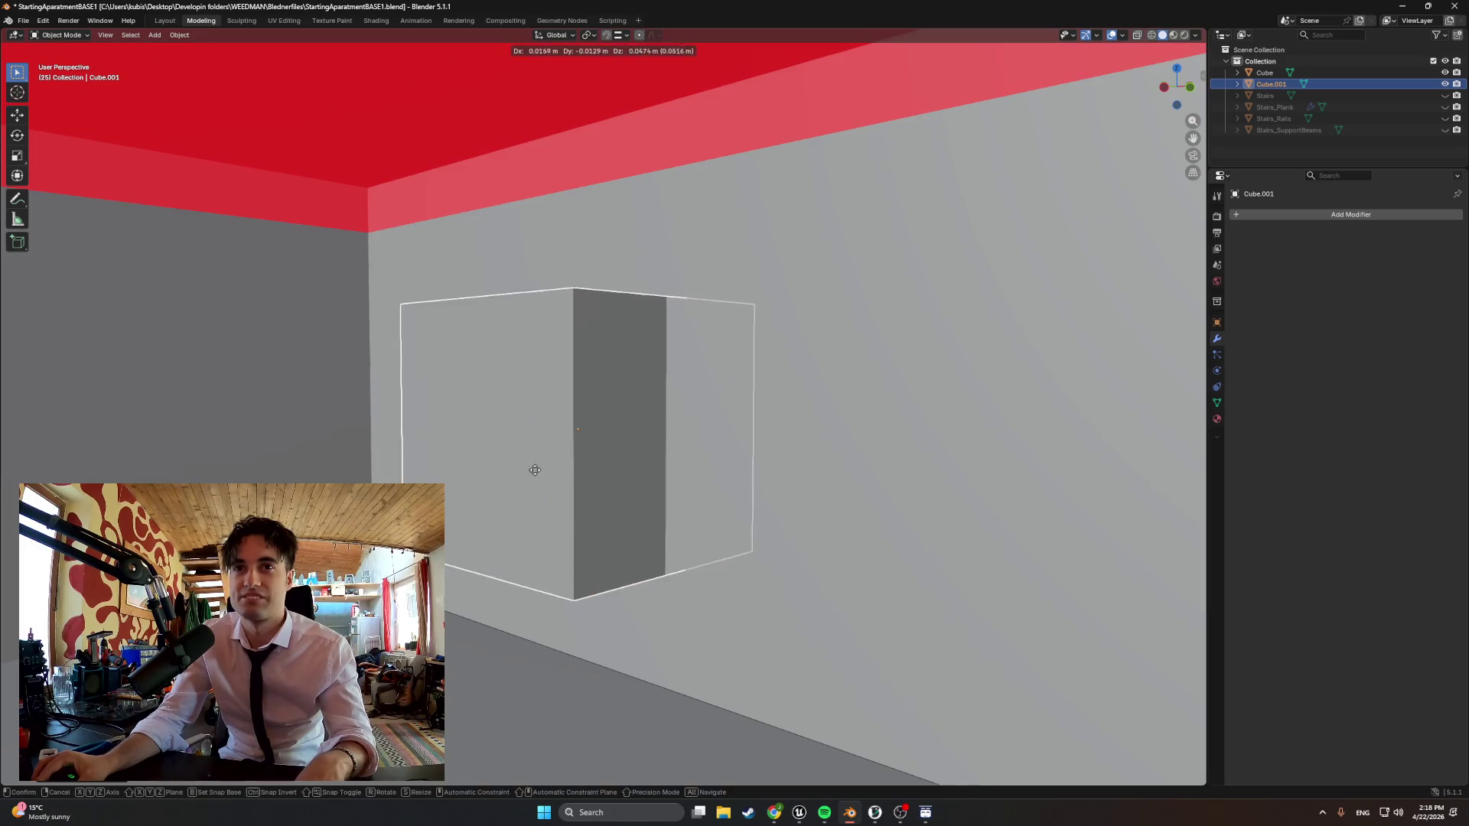
pyautogui.press('z')
pyautogui.click(524, 450)
pyautogui.moveTo(525, 449)
pyautogui.mouseDown(button='middle')
pyautogui.moveTo(566, 453)
pyautogui.moveTo(522, 457)
pyautogui.moveTo(556, 425)
pyautogui.moveTo(580, 456)
pyautogui.moveTo(700, 456)
pyautogui.moveTo(527, 461)
pyautogui.moveTo(542, 465)
pyautogui.moveTo(581, 454)
pyautogui.moveTo(500, 444)
pyautogui.moveTo(574, 436)
pyautogui.mouseUp(button='middle')
pyautogui.press('g')
pyautogui.press('z')
pyautogui.click(539, 453)
# Thin the box by sliding its side face along Y, return to Object Mode and start renaming Cube.001
pyautogui.press('Tab')
pyautogui.click(625, 417)
pyautogui.press('g')
pyautogui.press('y')
pyautogui.click(596, 417)
pyautogui.moveTo(597, 417)
pyautogui.mouseDown(button='middle')
pyautogui.moveTo(561, 432)
pyautogui.moveTo(574, 431)
pyautogui.mouseUp(button='middle')
pyautogui.press('Tab')
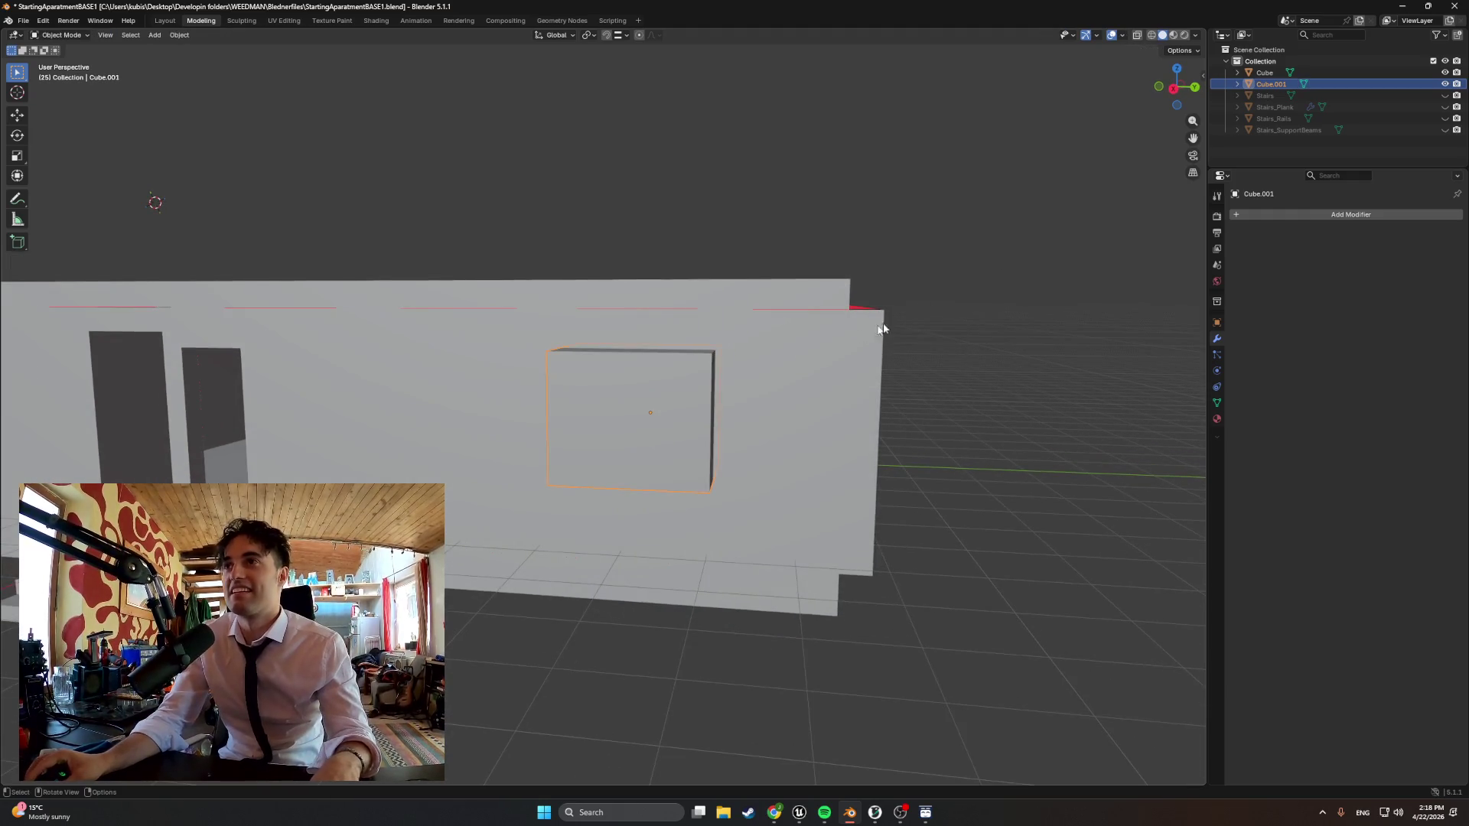
pyautogui.doubleClick(1268, 84)
pyautogui.write('WindowMaker')
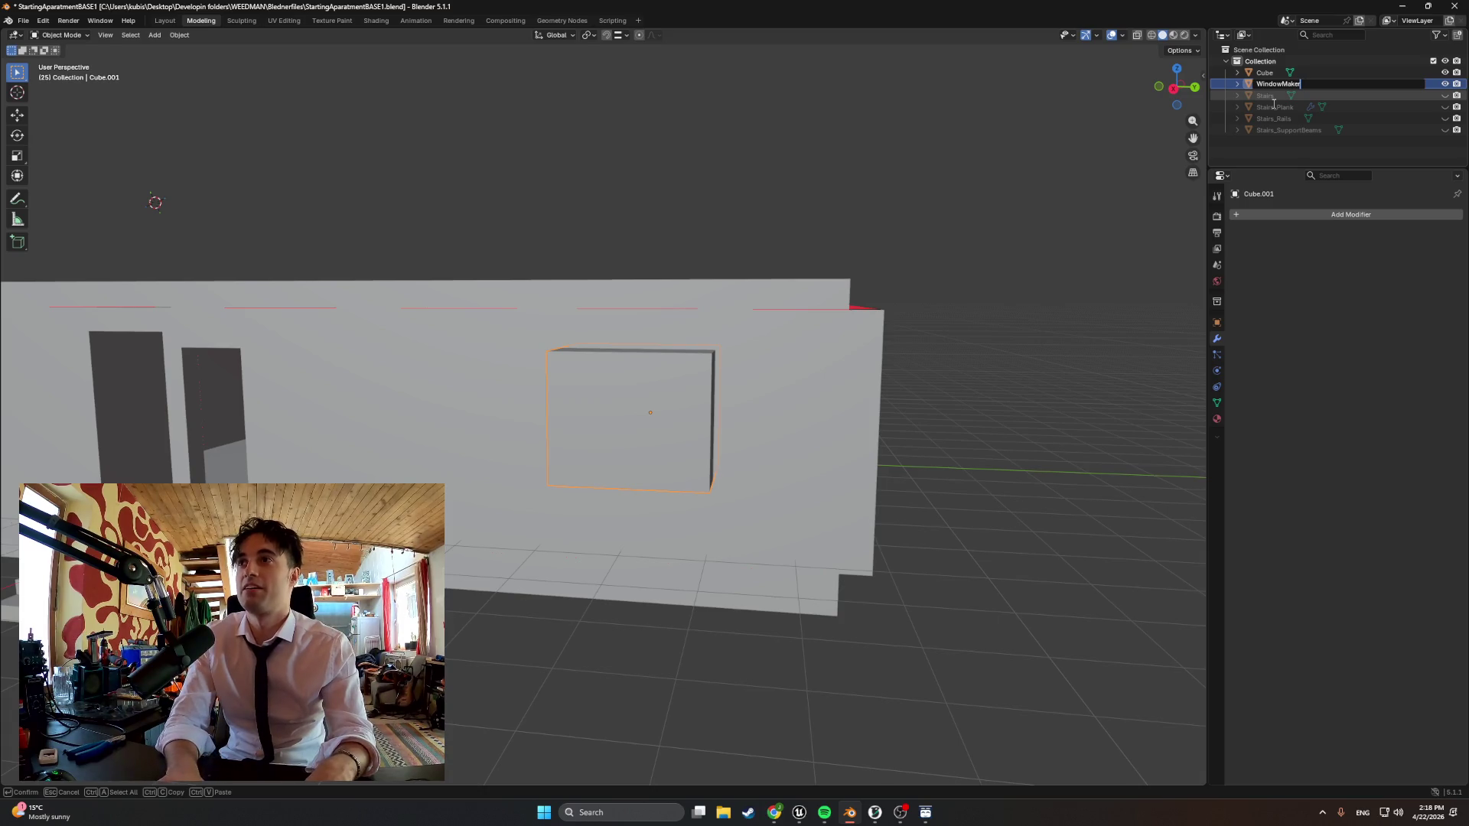
# Confirm the name WindowMaker and select the building Cube
pyautogui.press('Return')
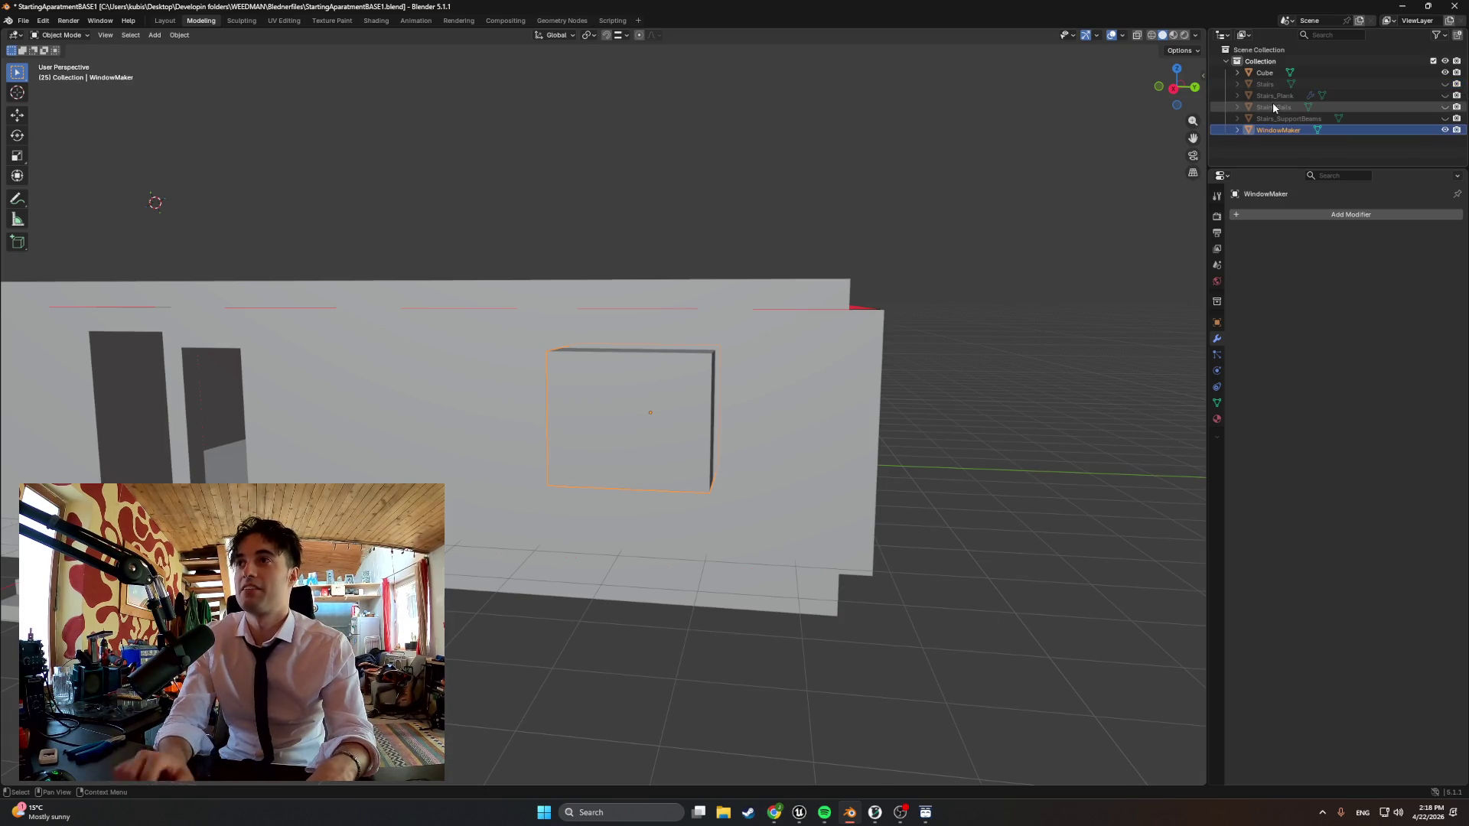
pyautogui.moveTo(1012, 283); pyautogui.dragTo(897, 322, button='middle')
pyautogui.click(805, 352)
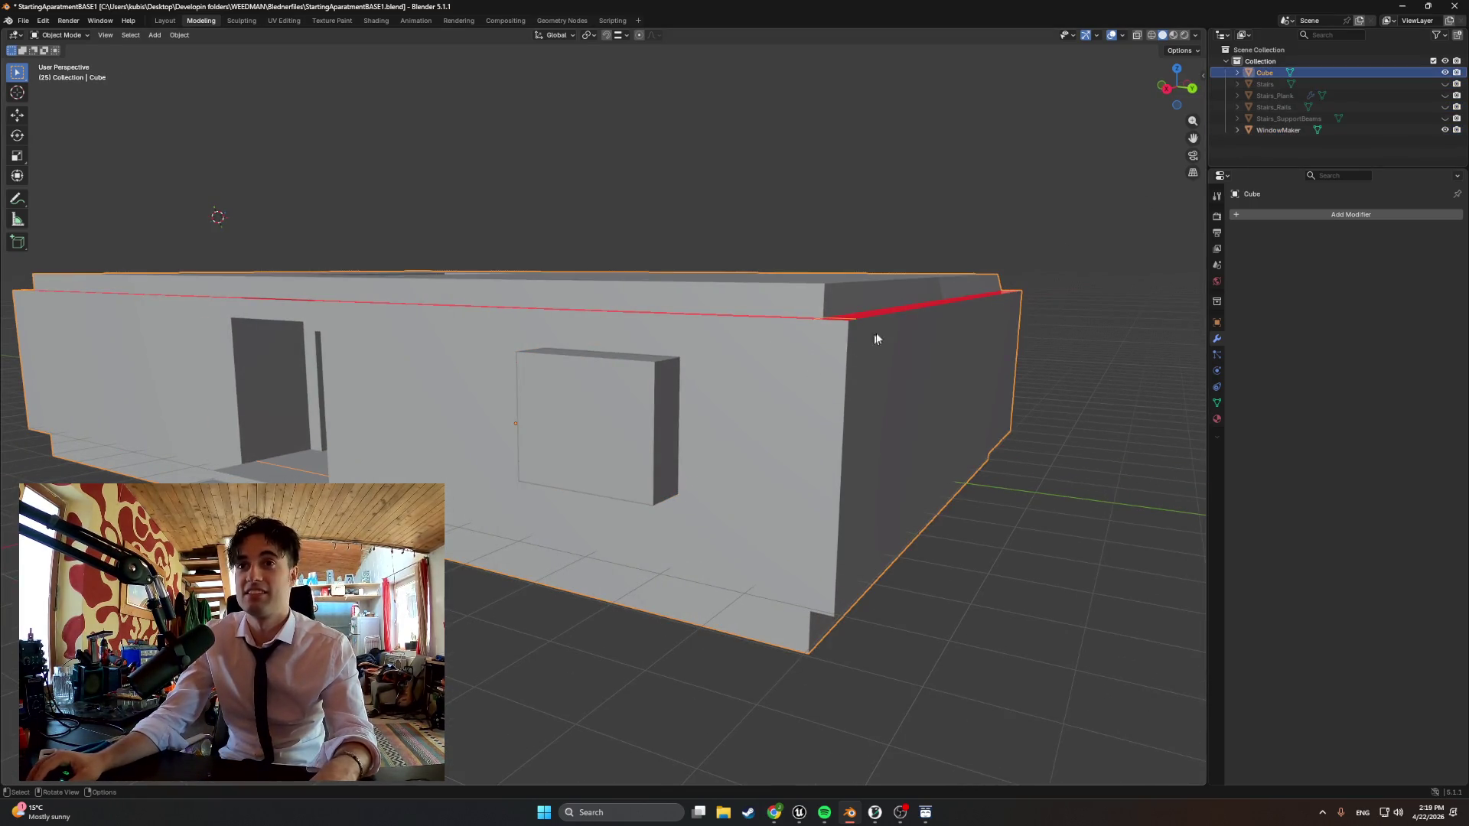
# Apply a Boolean Difference with WindowMaker to cut the window opening, then hide the cutter
pyautogui.click(1303, 215)
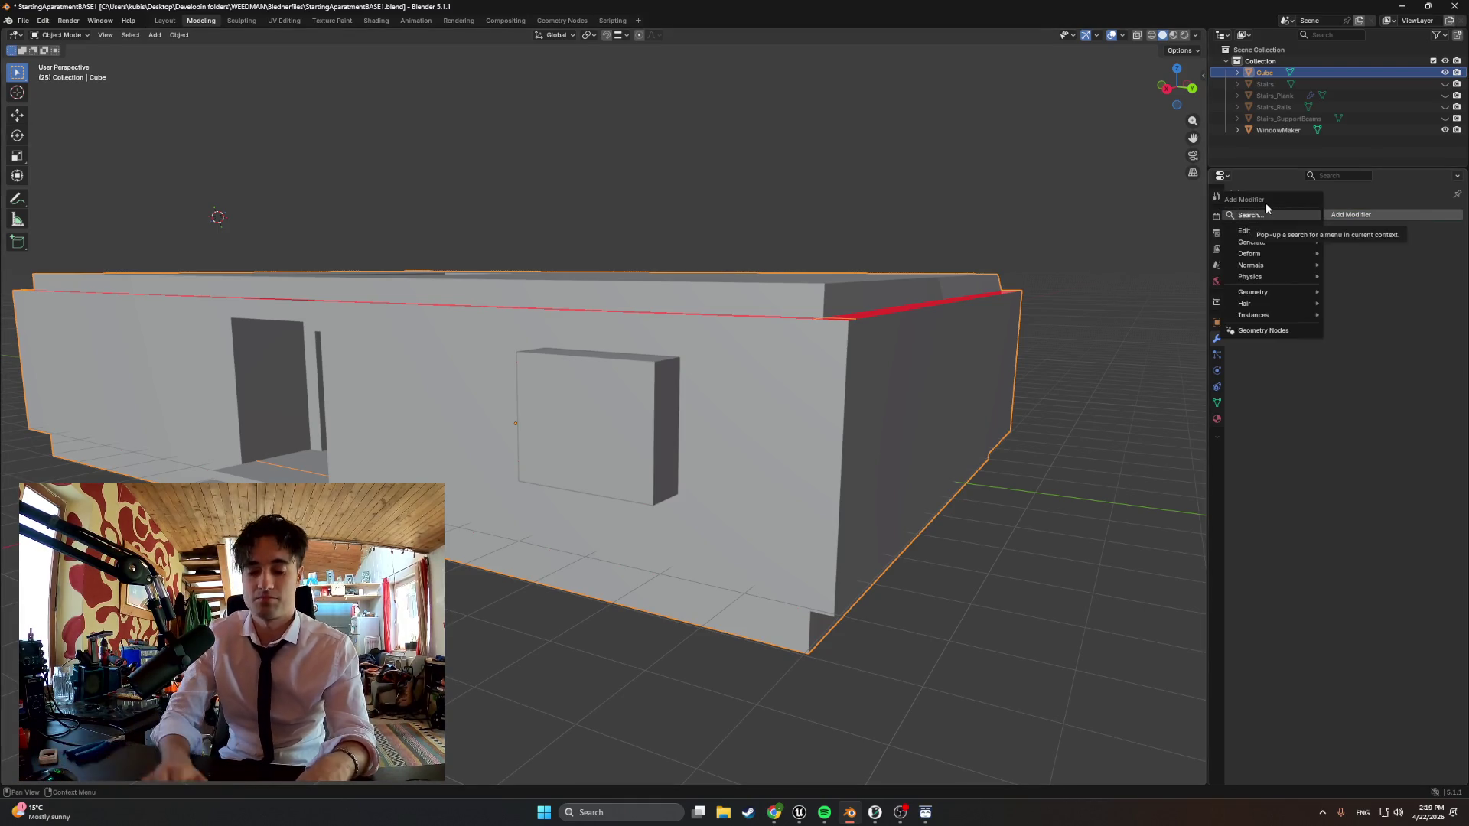
pyautogui.write('bo')
pyautogui.press('Return')
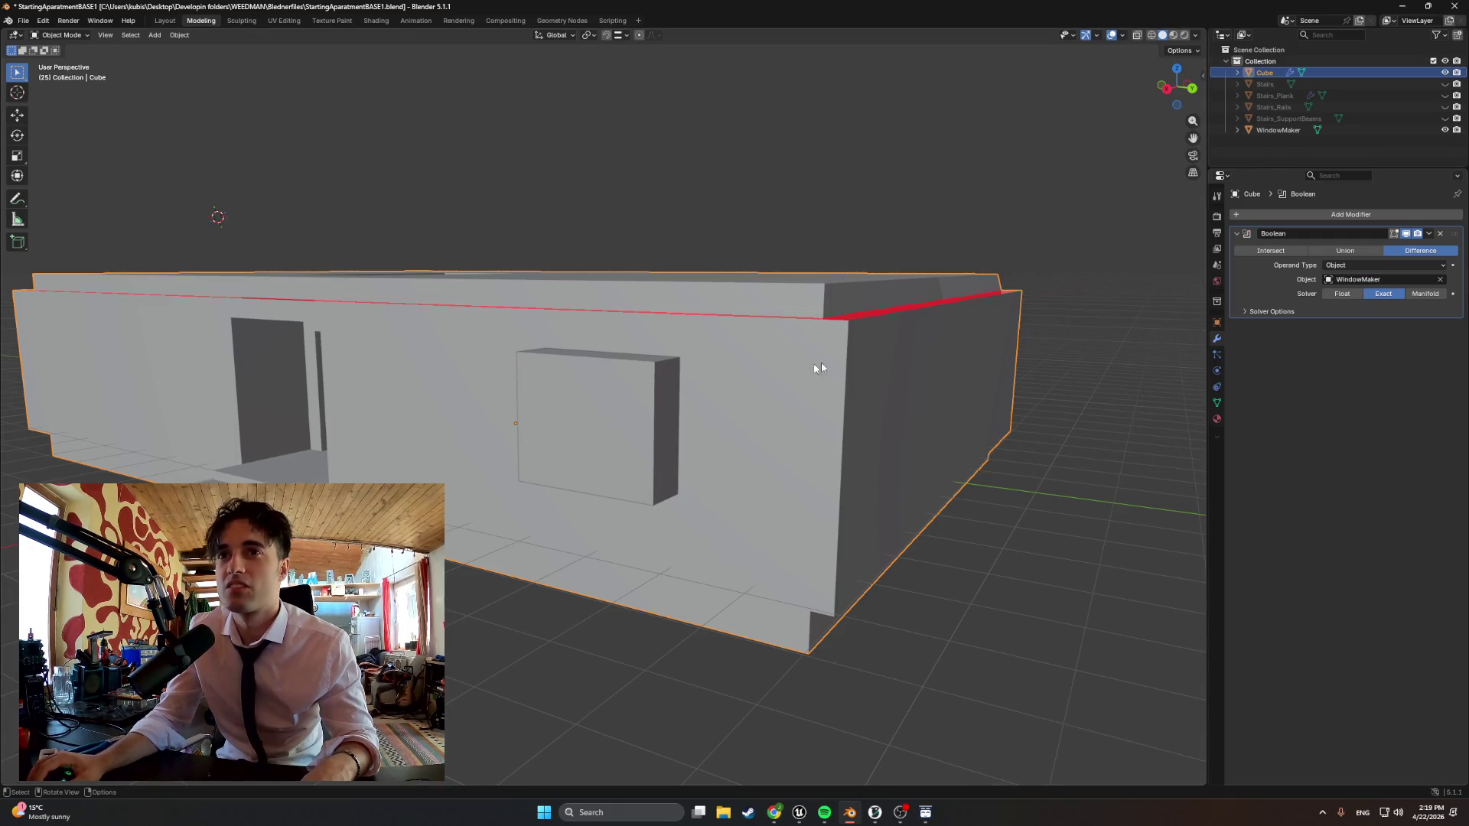
pyautogui.click(1429, 234)
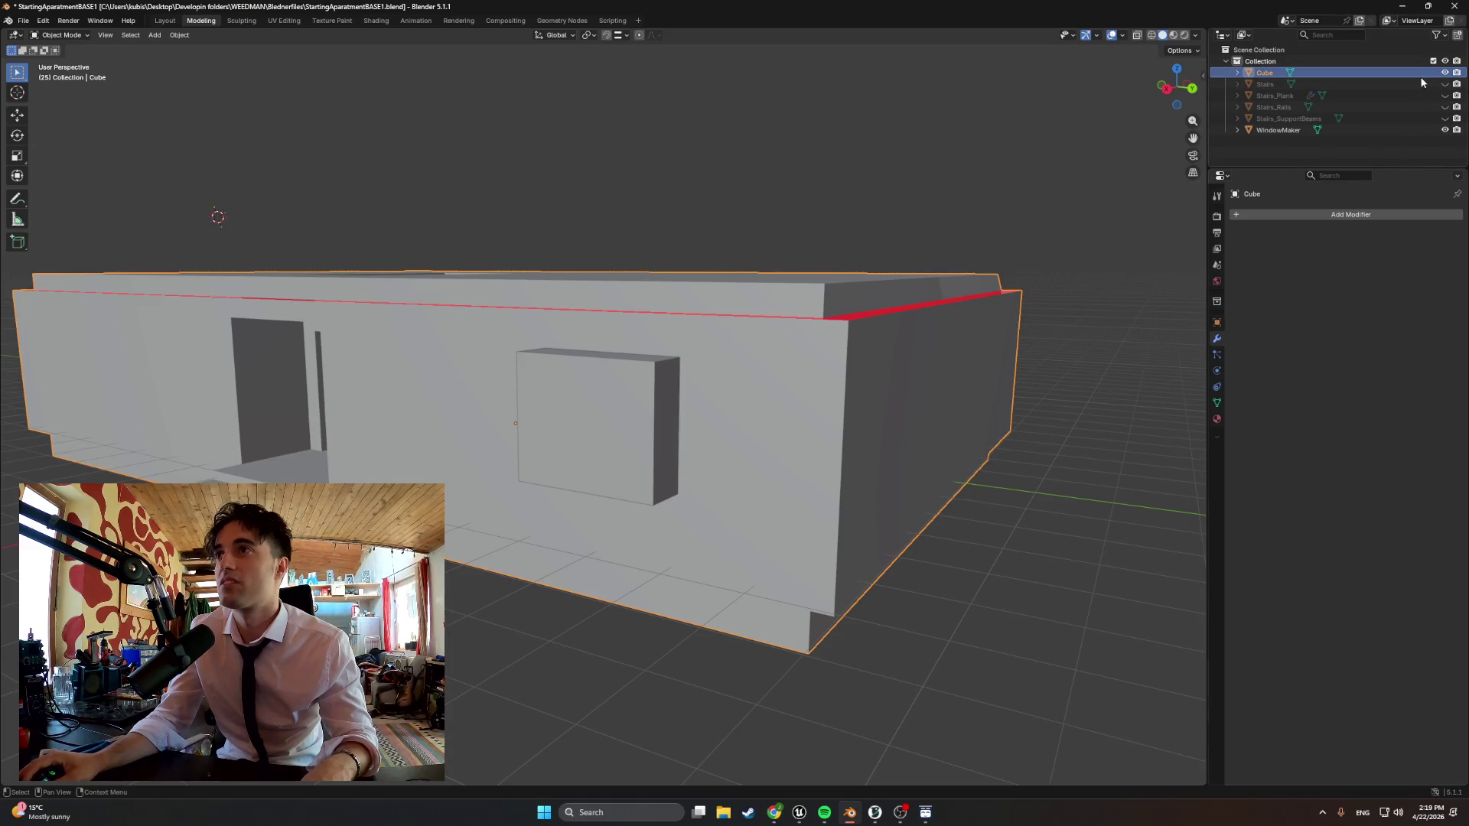
pyautogui.click(1443, 129)
pyautogui.moveTo(803, 345)
pyautogui.mouseDown(button='middle')
pyautogui.moveTo(913, 259)
pyautogui.moveTo(979, 263)
pyautogui.moveTo(952, 242)
pyautogui.moveTo(850, 253)
pyautogui.moveTo(903, 231)
pyautogui.moveTo(969, 273)
pyautogui.moveTo(889, 282)
pyautogui.moveTo(817, 262)
pyautogui.moveTo(839, 267)
pyautogui.moveTo(834, 284)
pyautogui.moveTo(964, 259)
pyautogui.moveTo(953, 241)
pyautogui.moveTo(852, 233)
pyautogui.moveTo(900, 244)
pyautogui.mouseUp(button='middle')
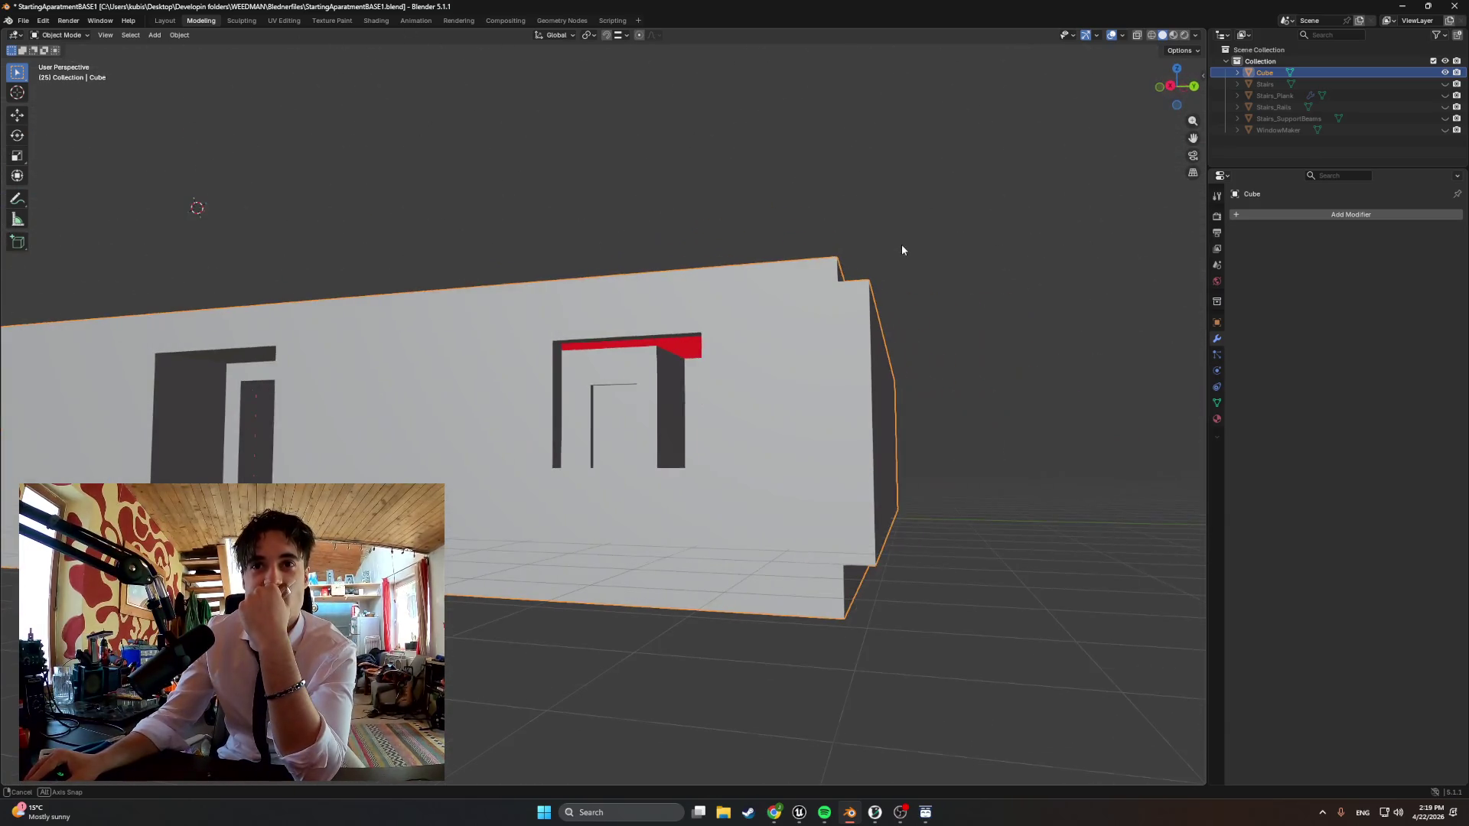
pyautogui.click(46, 21)
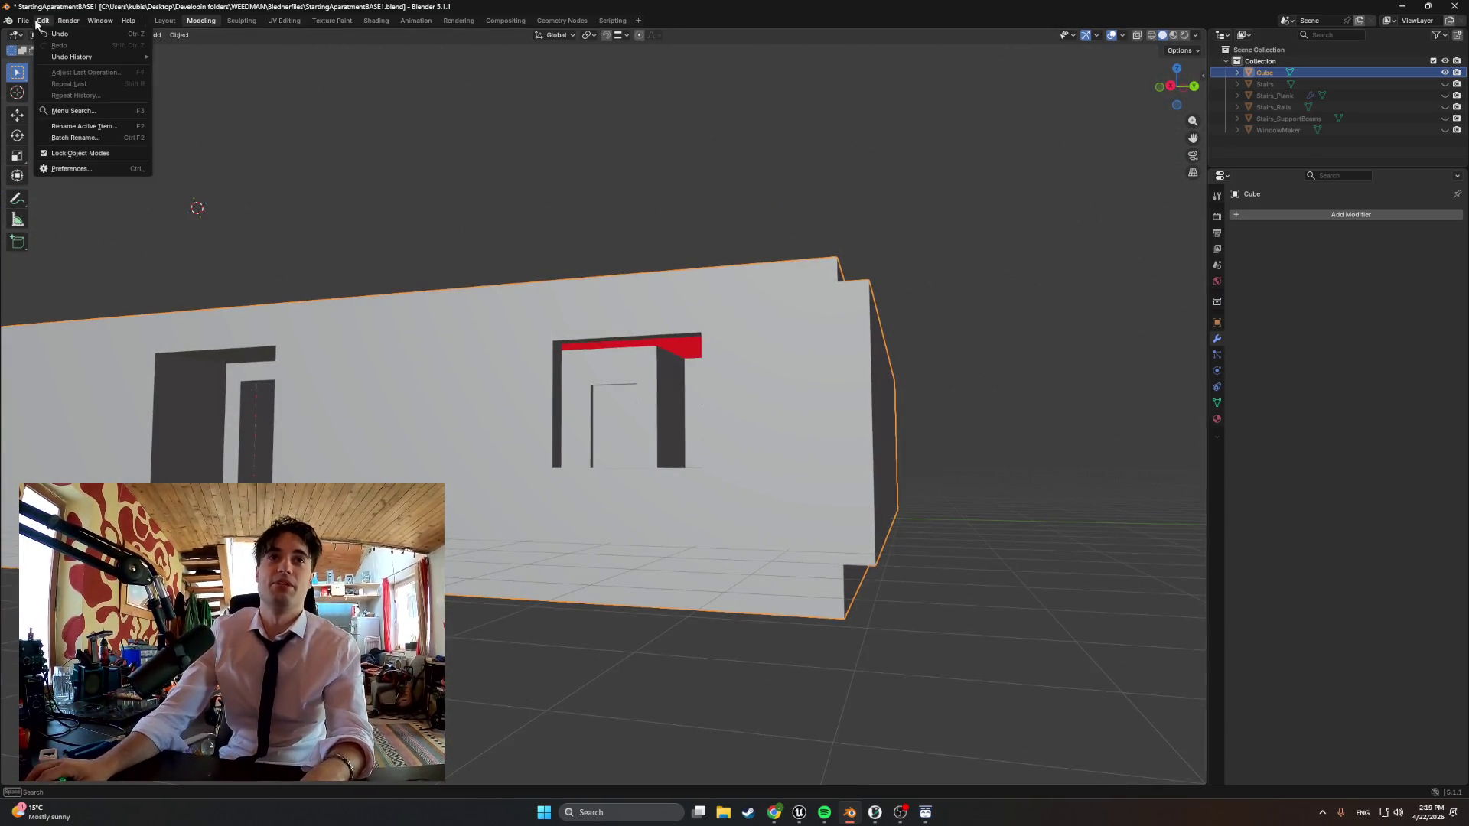
pyautogui.moveTo(42, 195)
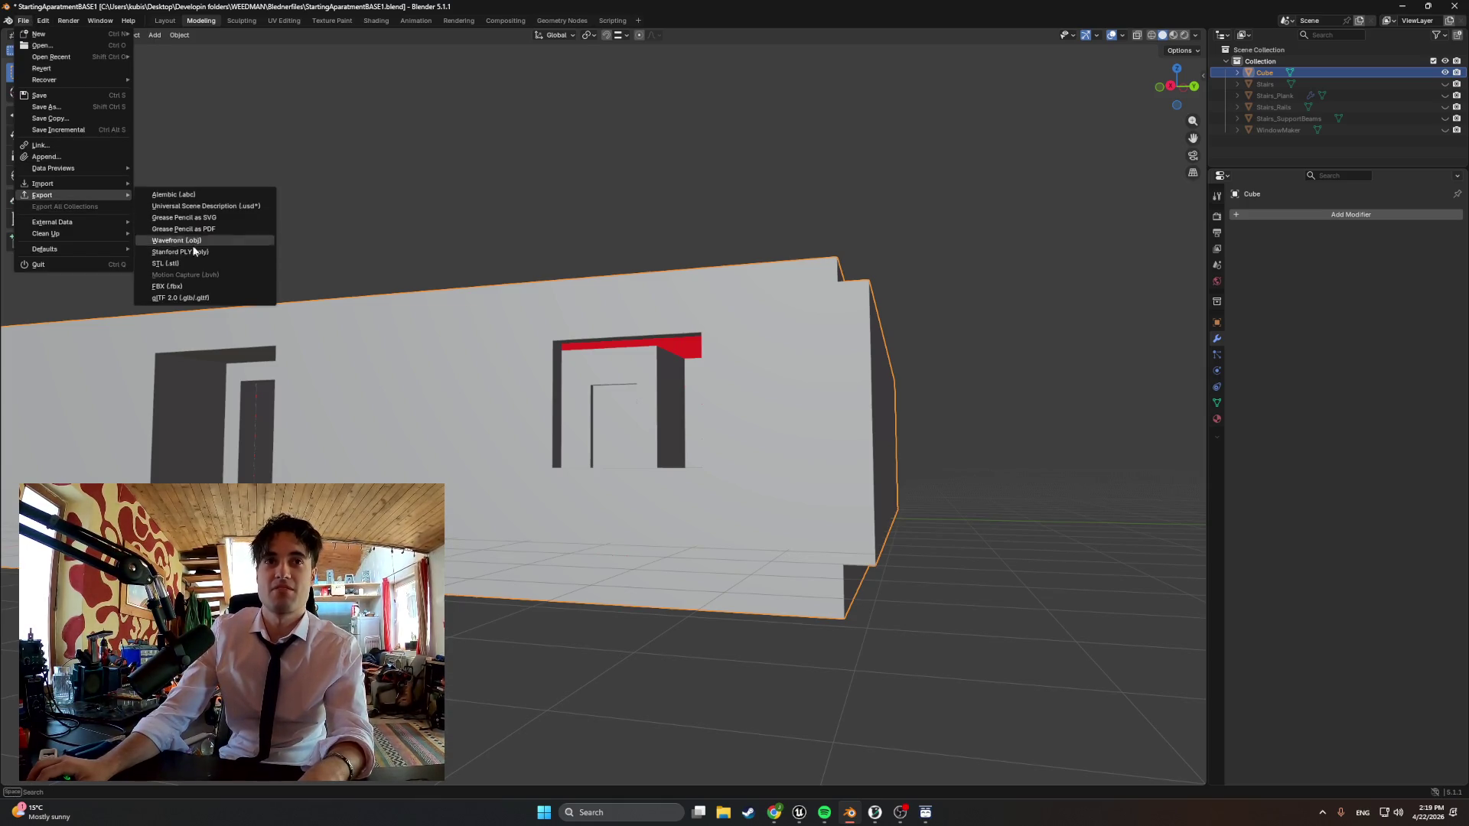
# Export the building as FBX over the existing apartment file, then move to Unreal
pyautogui.click(201, 281)
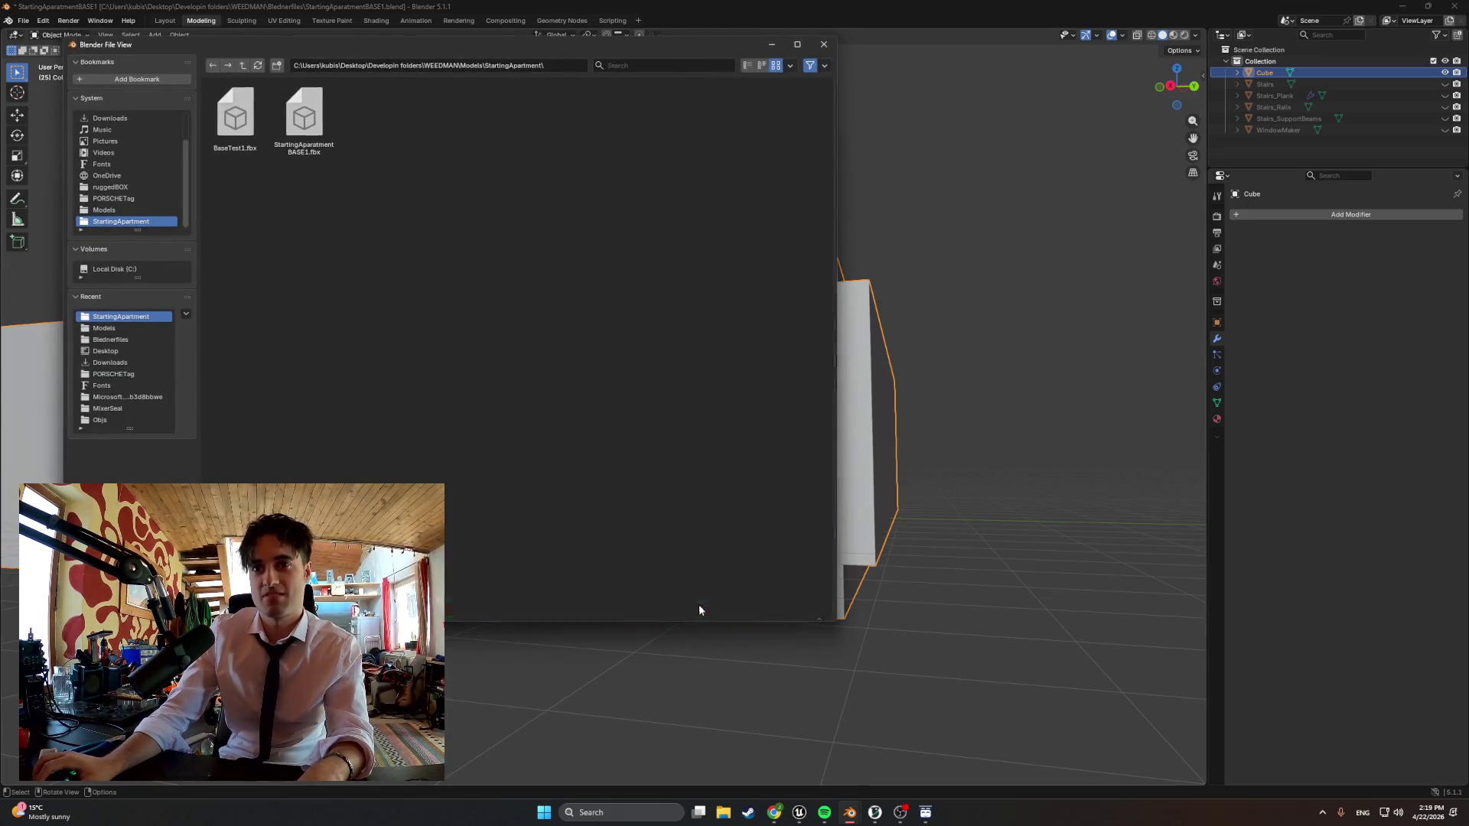
pyautogui.click(711, 608)
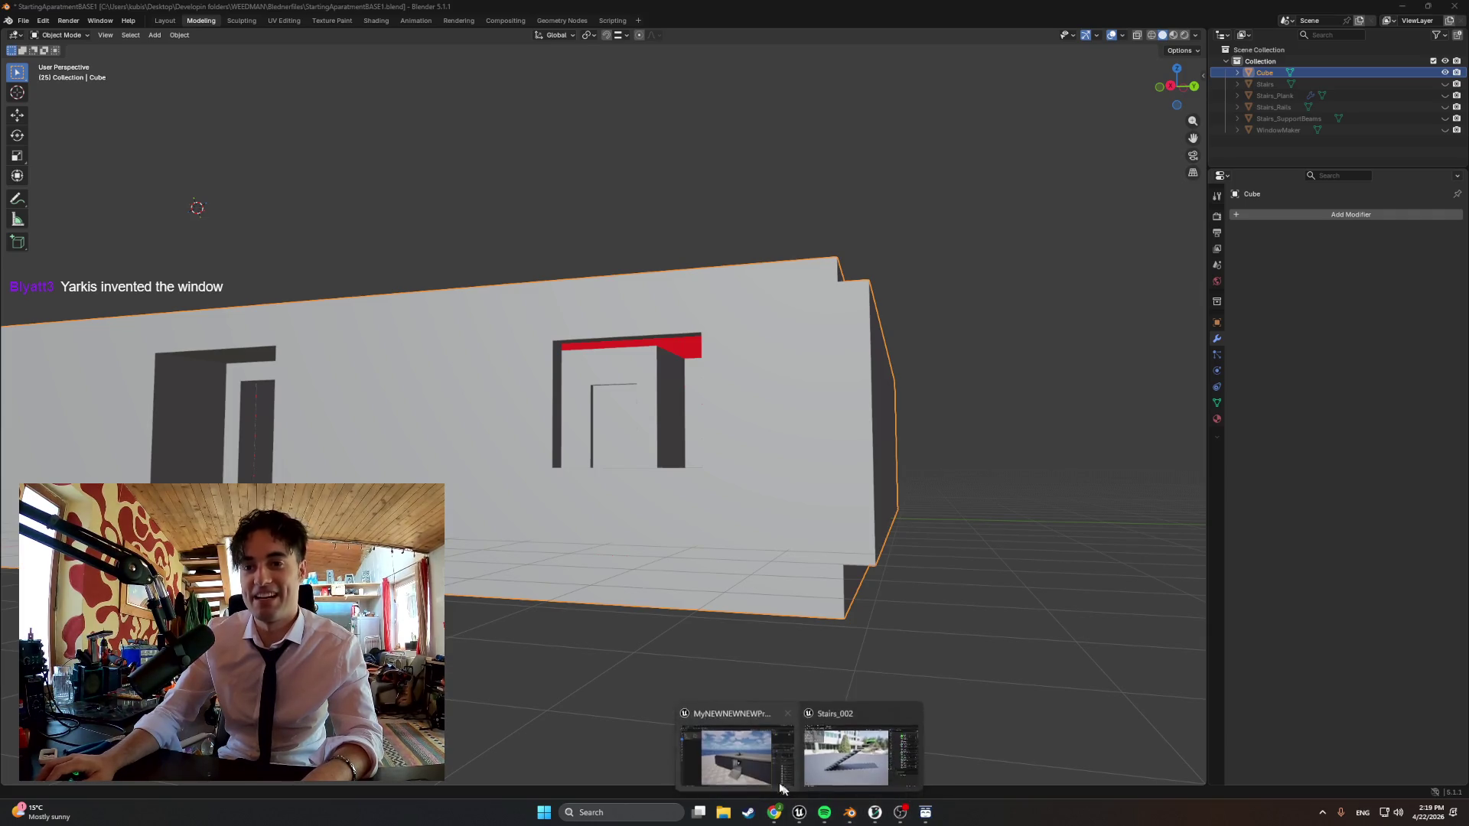
pyautogui.moveTo(798, 813)
pyautogui.click(826, 813)
# Force-delete the old Cube asset and import the new apartment FBX into the Content Drawer
pyautogui.hotkey('ctrl', 'space')
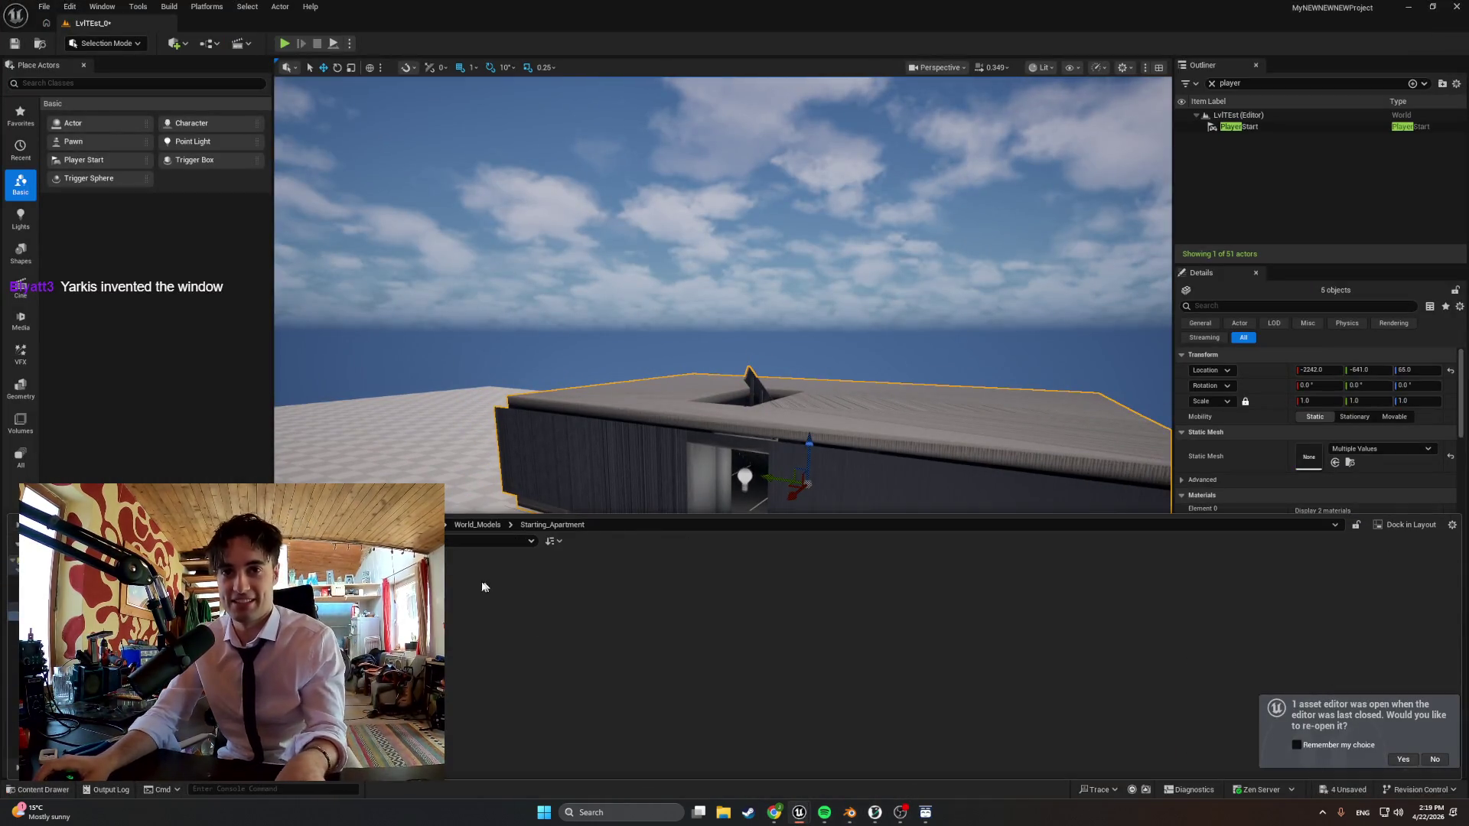
pyautogui.press('Delete')
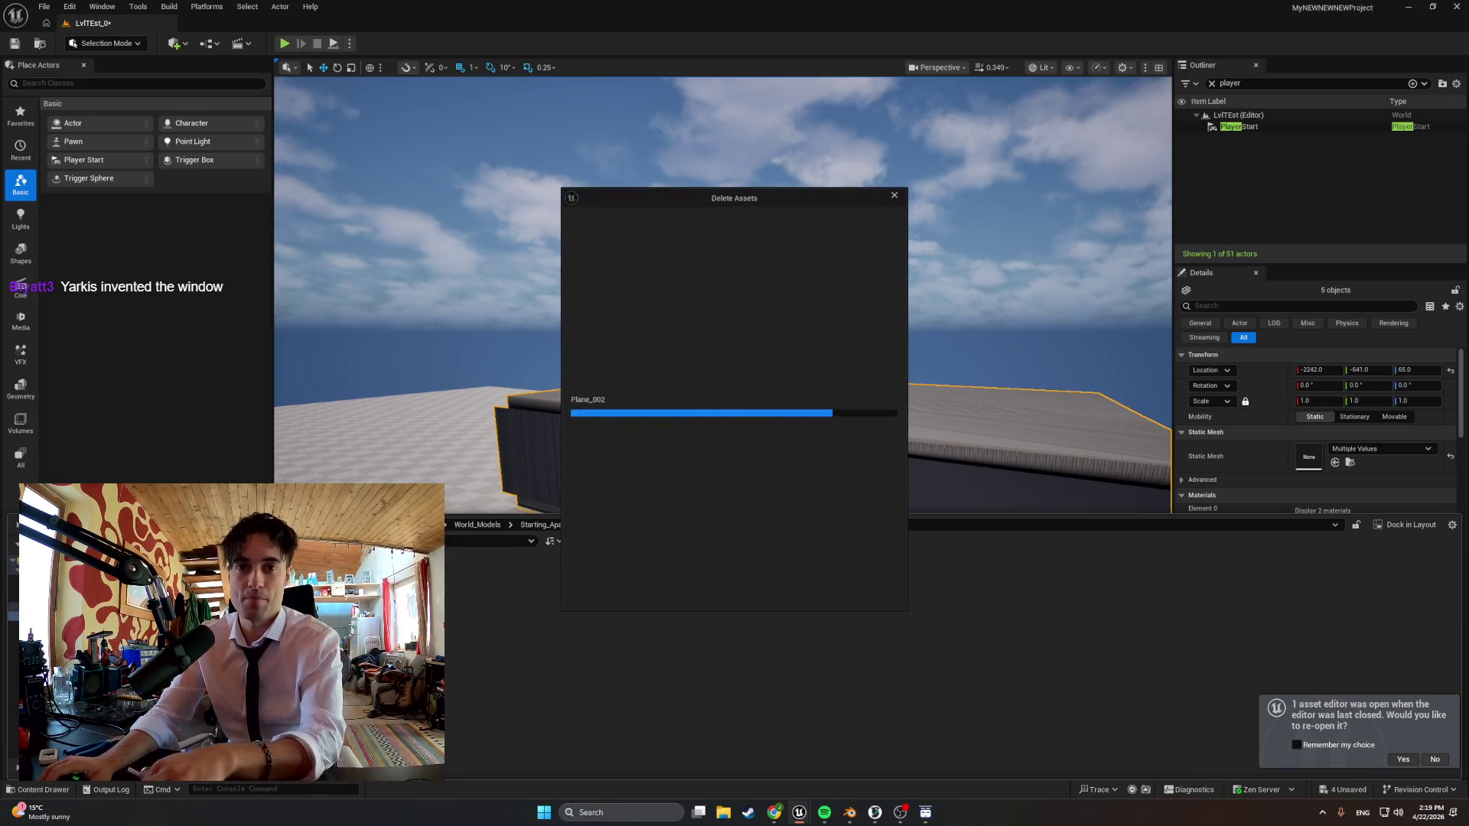
pyautogui.click(643, 592)
pyautogui.hotkey('ctrl', 'space')
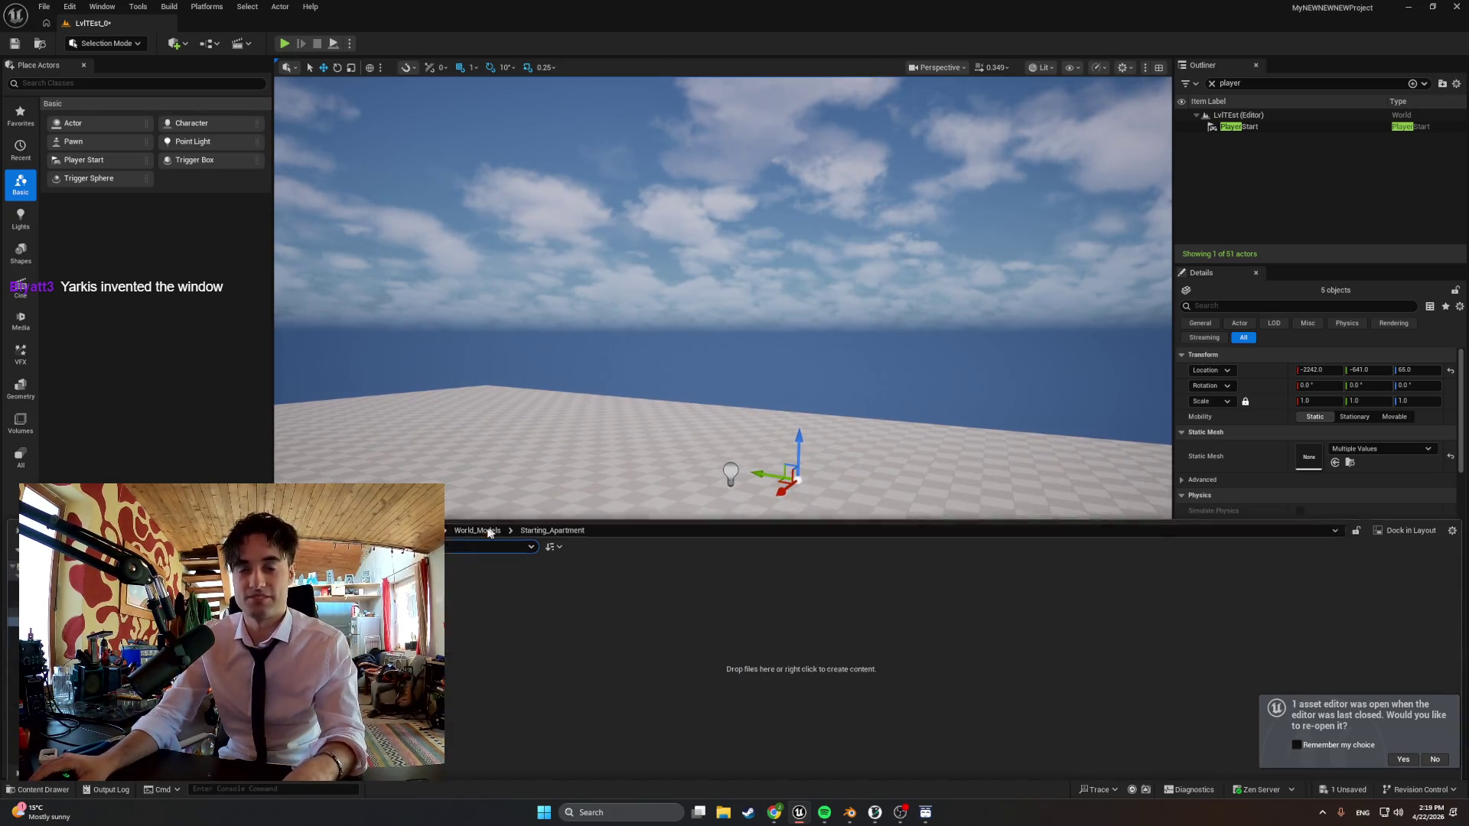
pyautogui.hotkey('ctrl', 'shift', 'i')
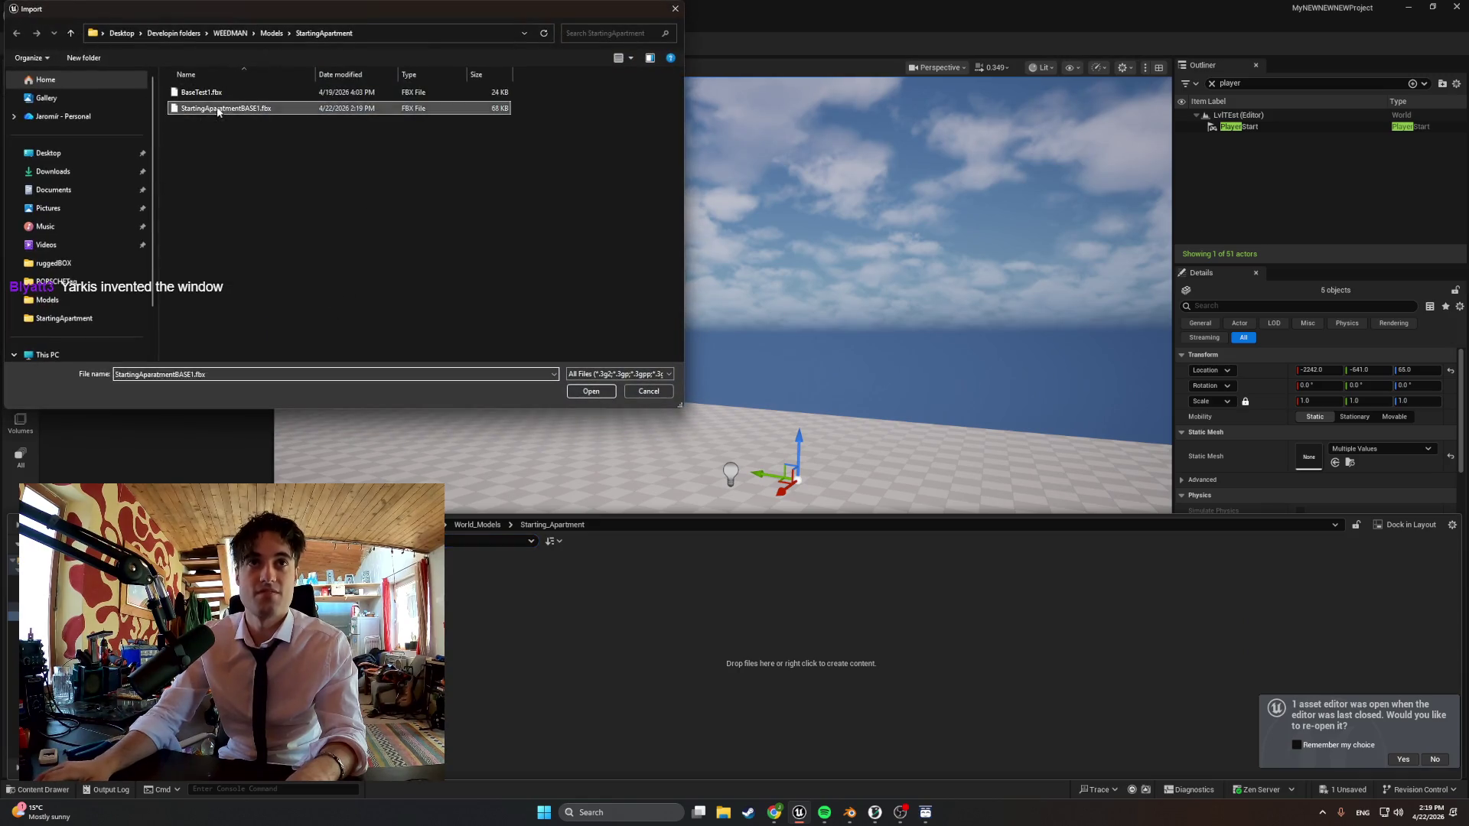
pyautogui.doubleClick(380, 109)
pyautogui.click(891, 751)
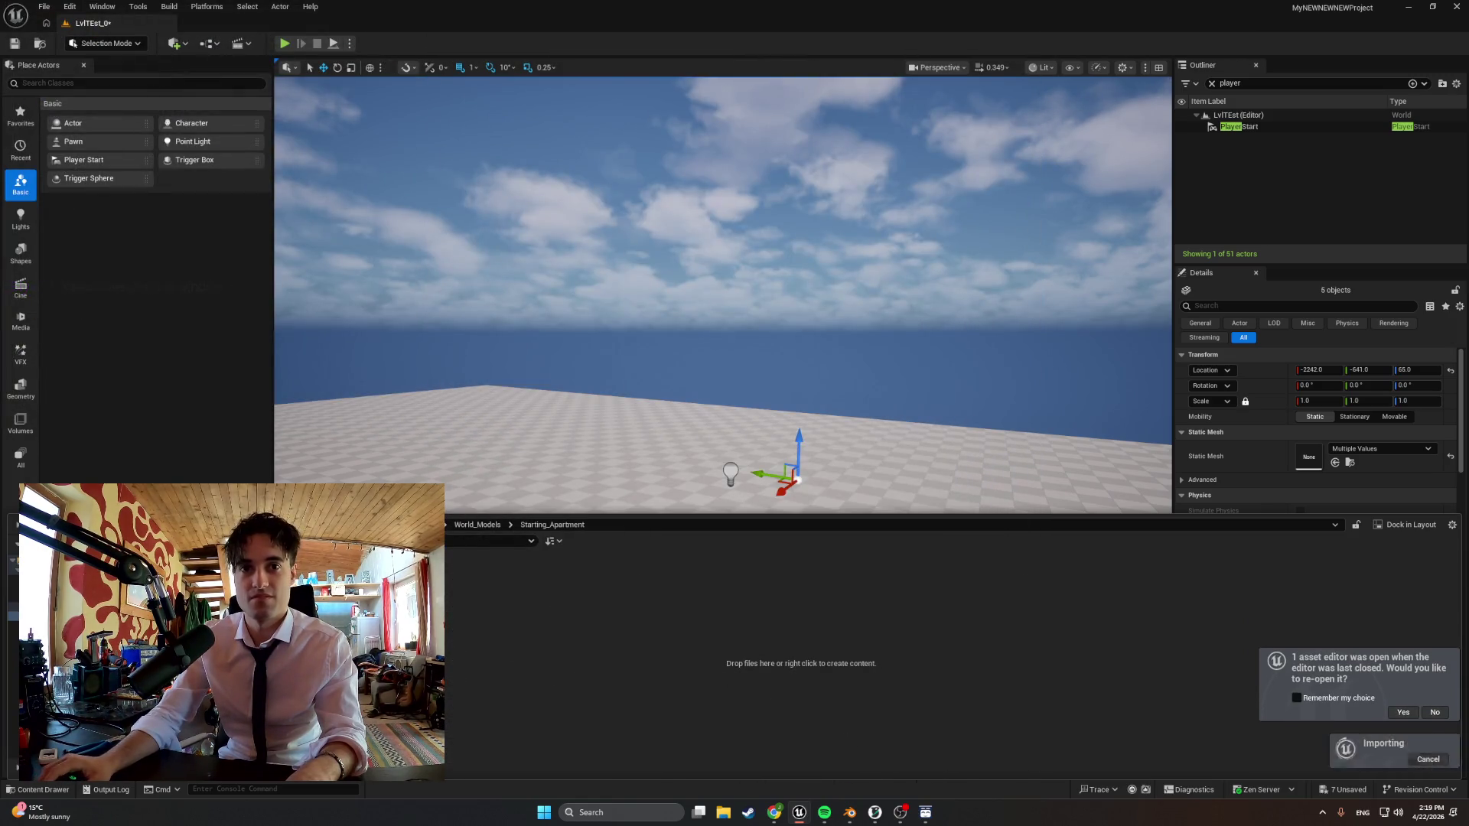
pyautogui.moveTo(714, 471); pyautogui.dragTo(717, 436)
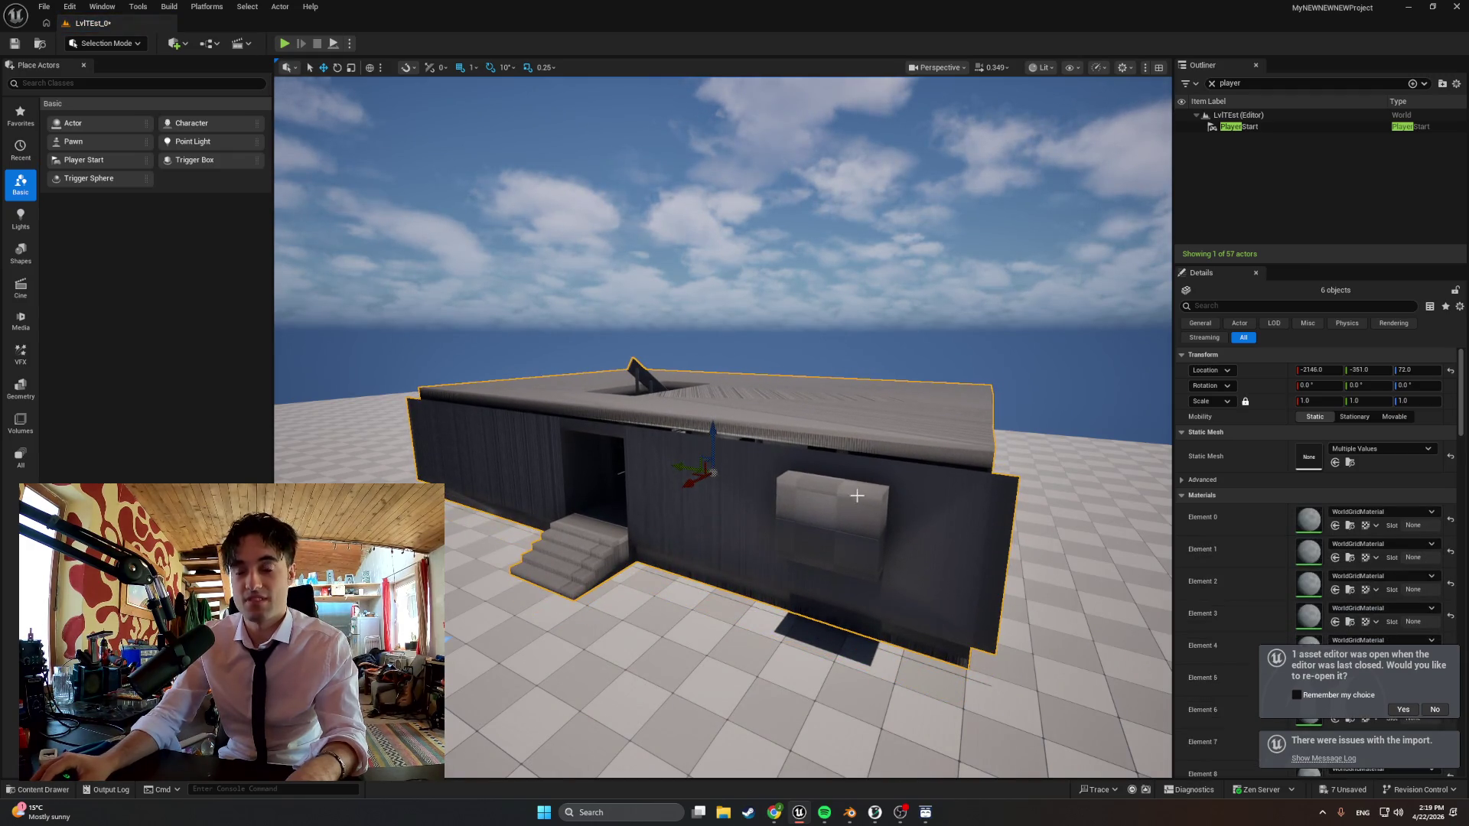
# Force-delete the imported Cube, stair and window meshes and return to Blender
pyautogui.hotkey('ctrl', 'space')
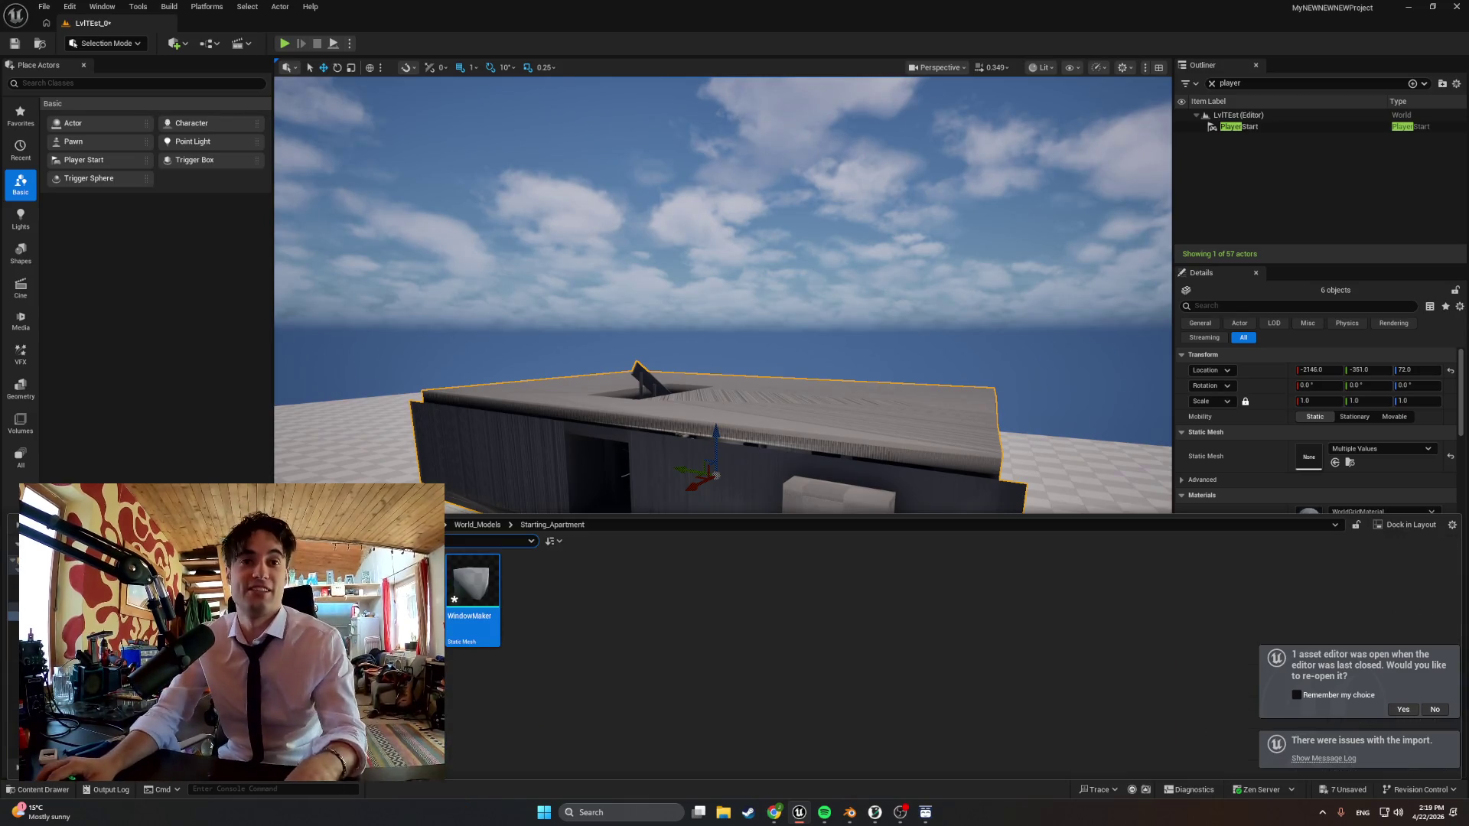
pyautogui.press('Delete')
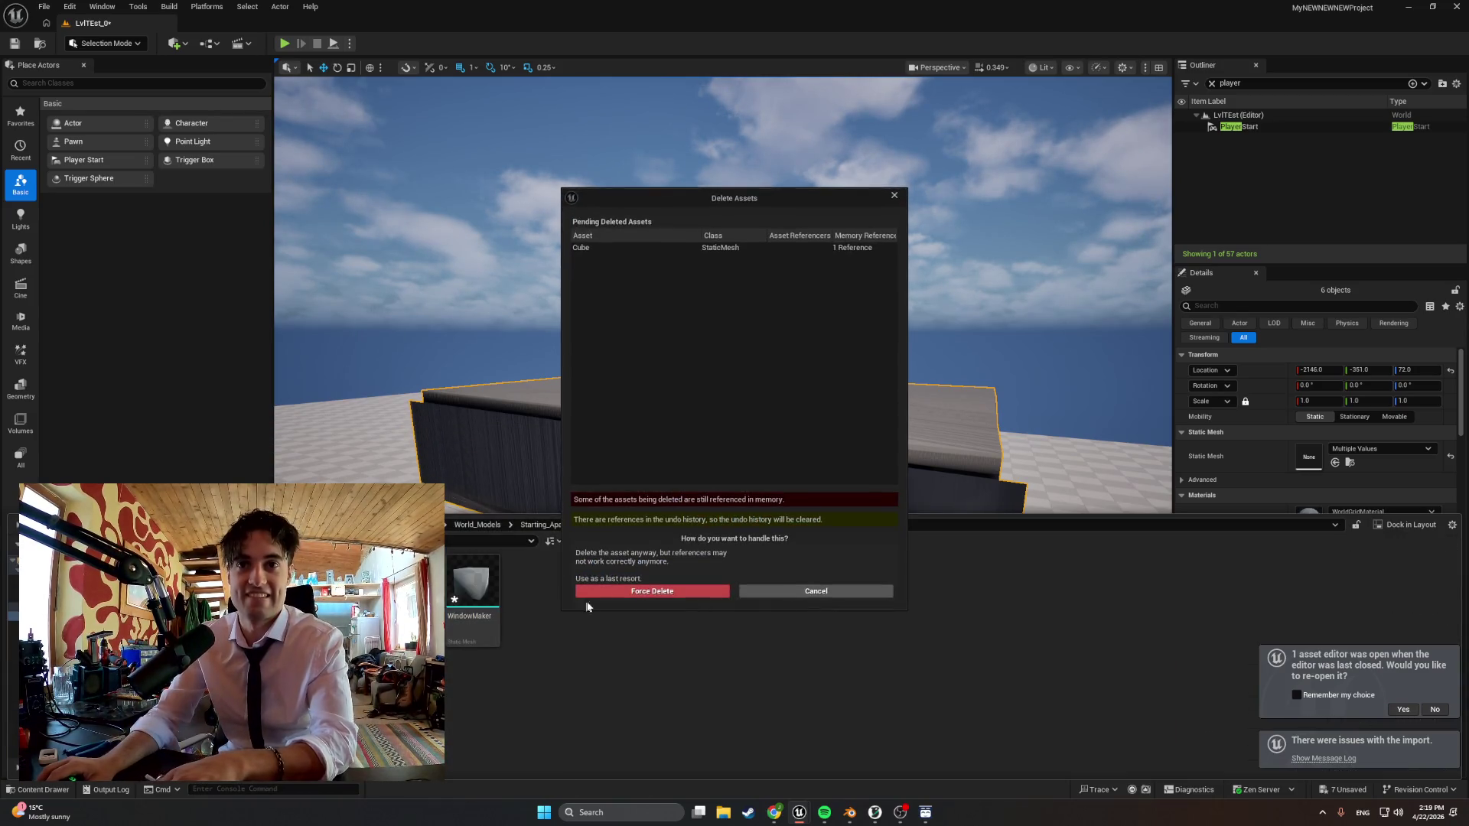
pyautogui.click(651, 591)
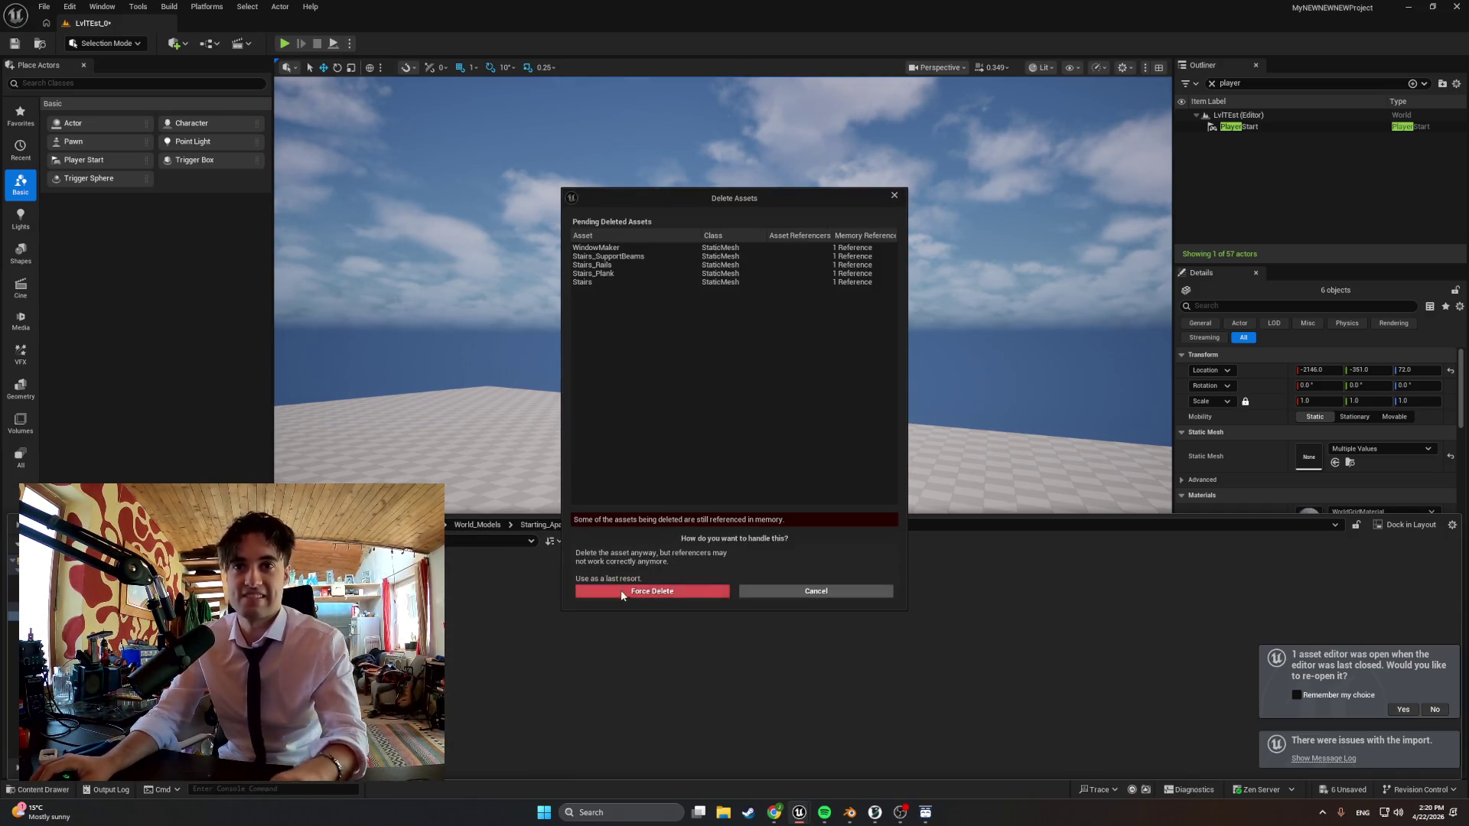
pyautogui.click(642, 591)
pyautogui.hotkey('alt', 'Tab')
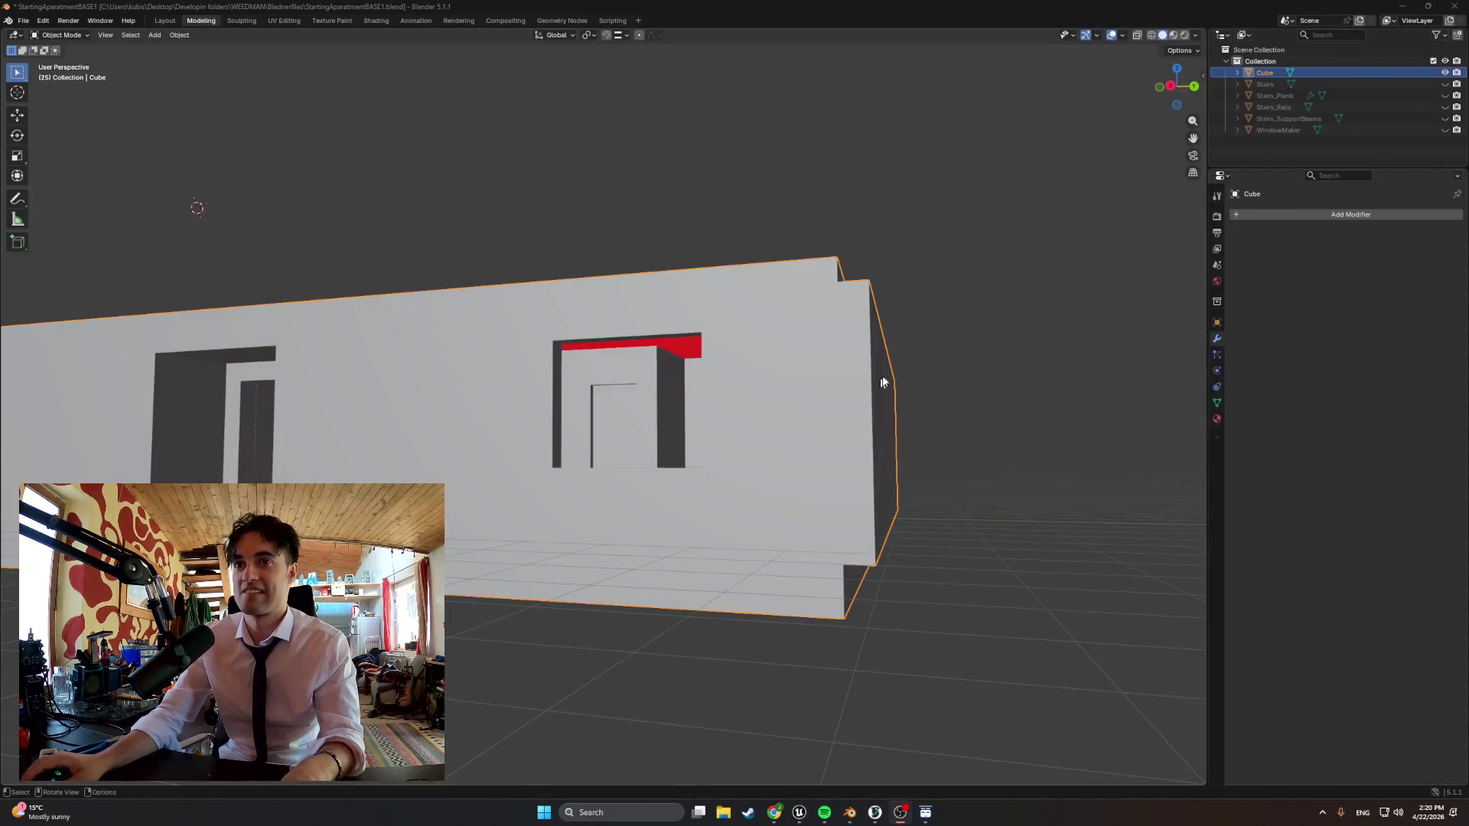
# Start a new FBX export with Limit to Selected Objects enabled
pyautogui.click(1317, 130)
pyautogui.moveTo(697, 378); pyautogui.dragTo(706, 404, button='middle')
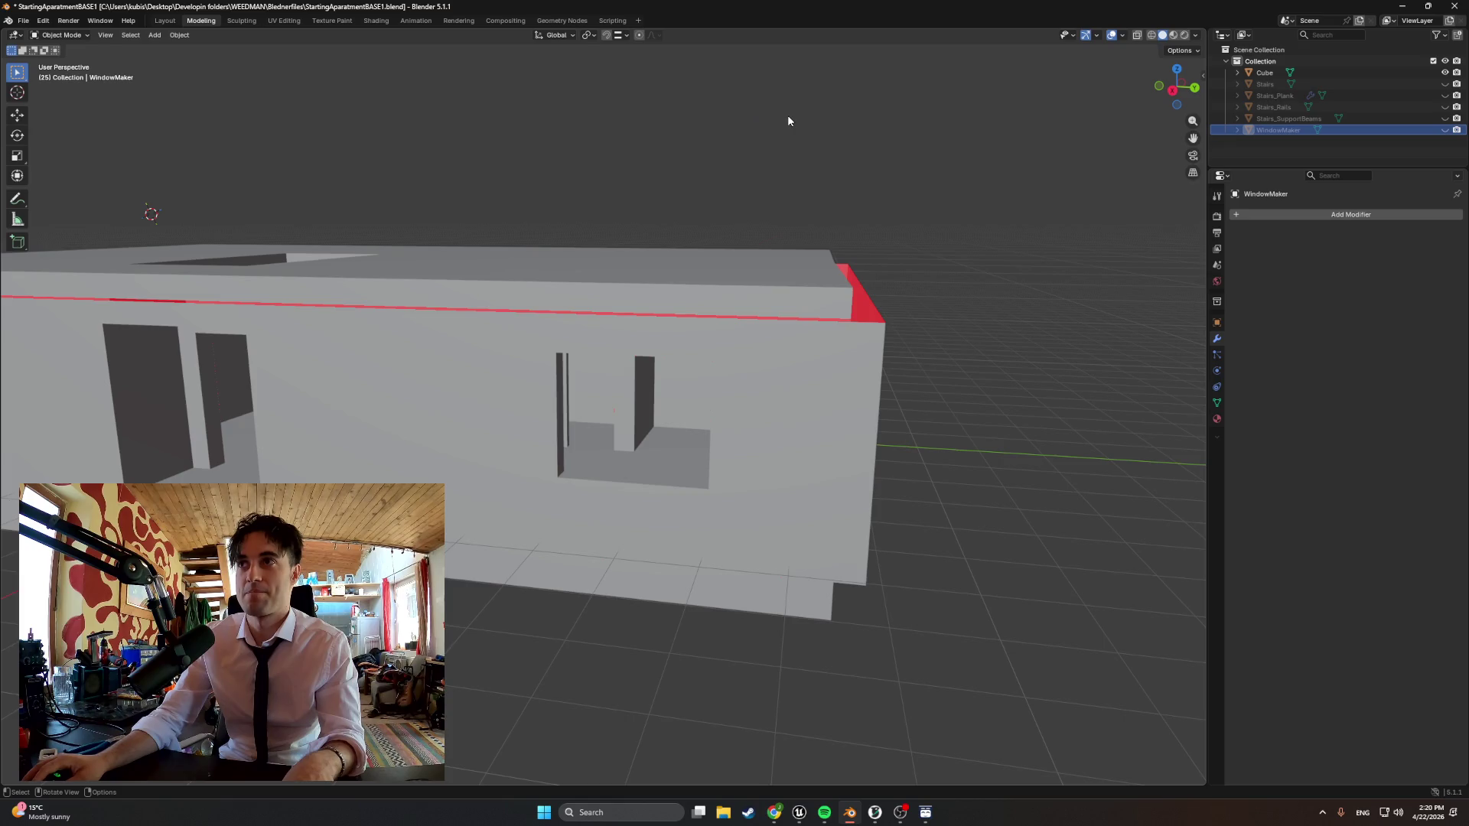
pyautogui.click(23, 21)
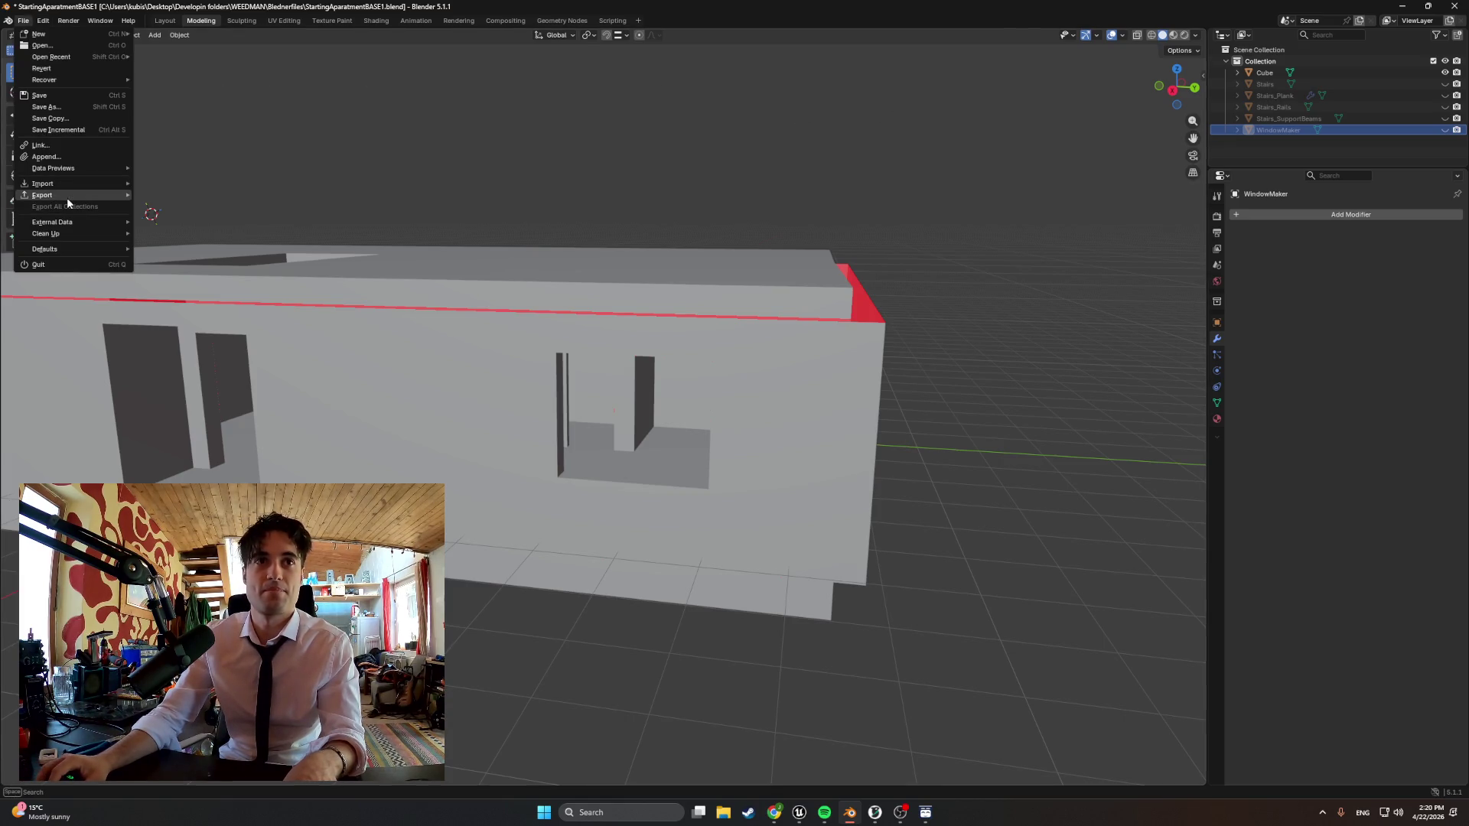
pyautogui.moveTo(43, 196)
pyautogui.click(184, 281)
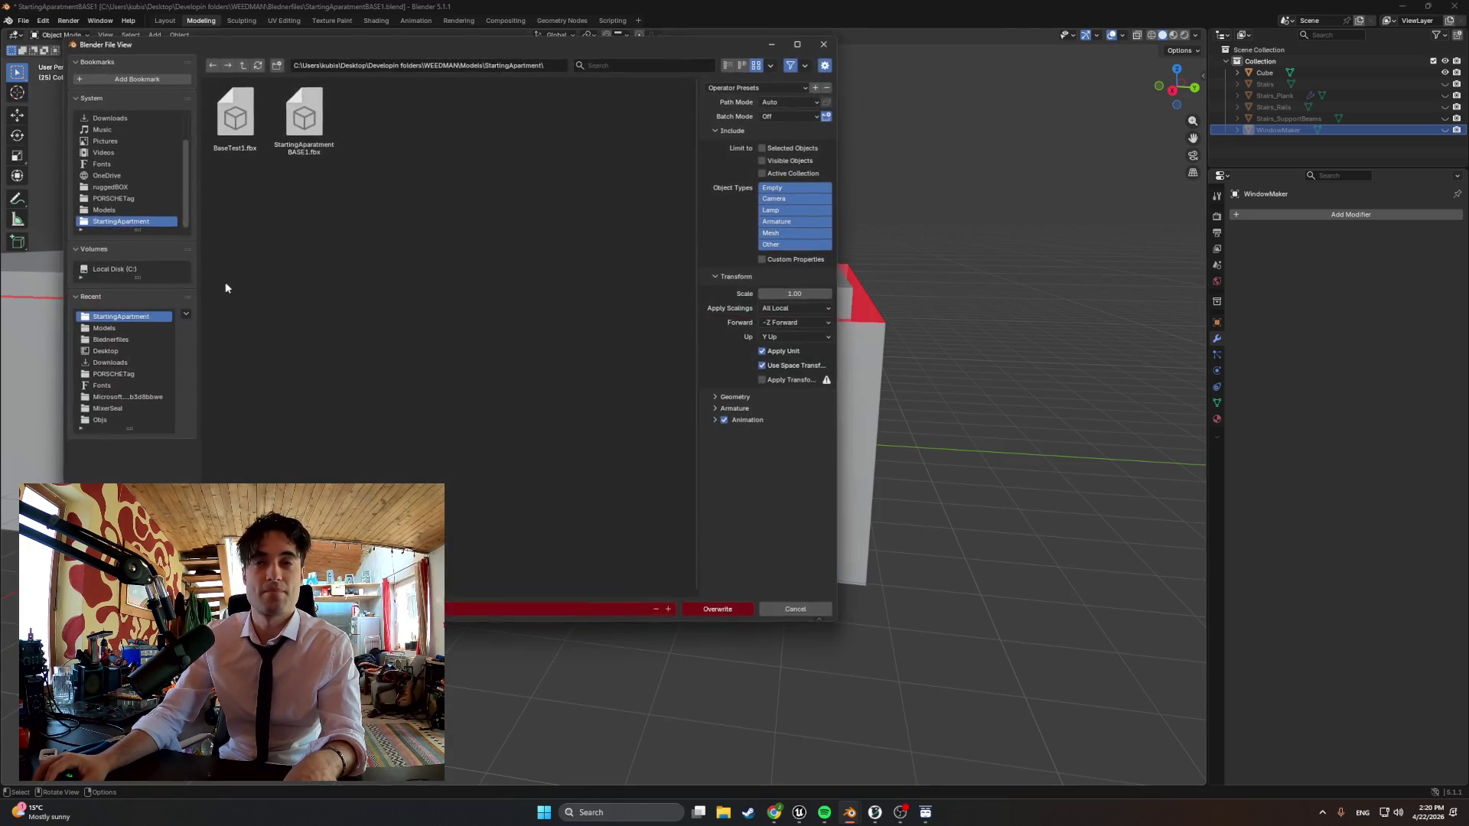
pyautogui.click(761, 148)
# Select Cube through Stairs_SupportBeams in the Outliner and unhide the stairs pieces
pyautogui.click(1265, 72)
pyautogui.keyDown('shift'); pyautogui.click(1275, 109); pyautogui.keyUp('shift')
pyautogui.moveTo(1445, 83); pyautogui.dragTo(1444, 119)
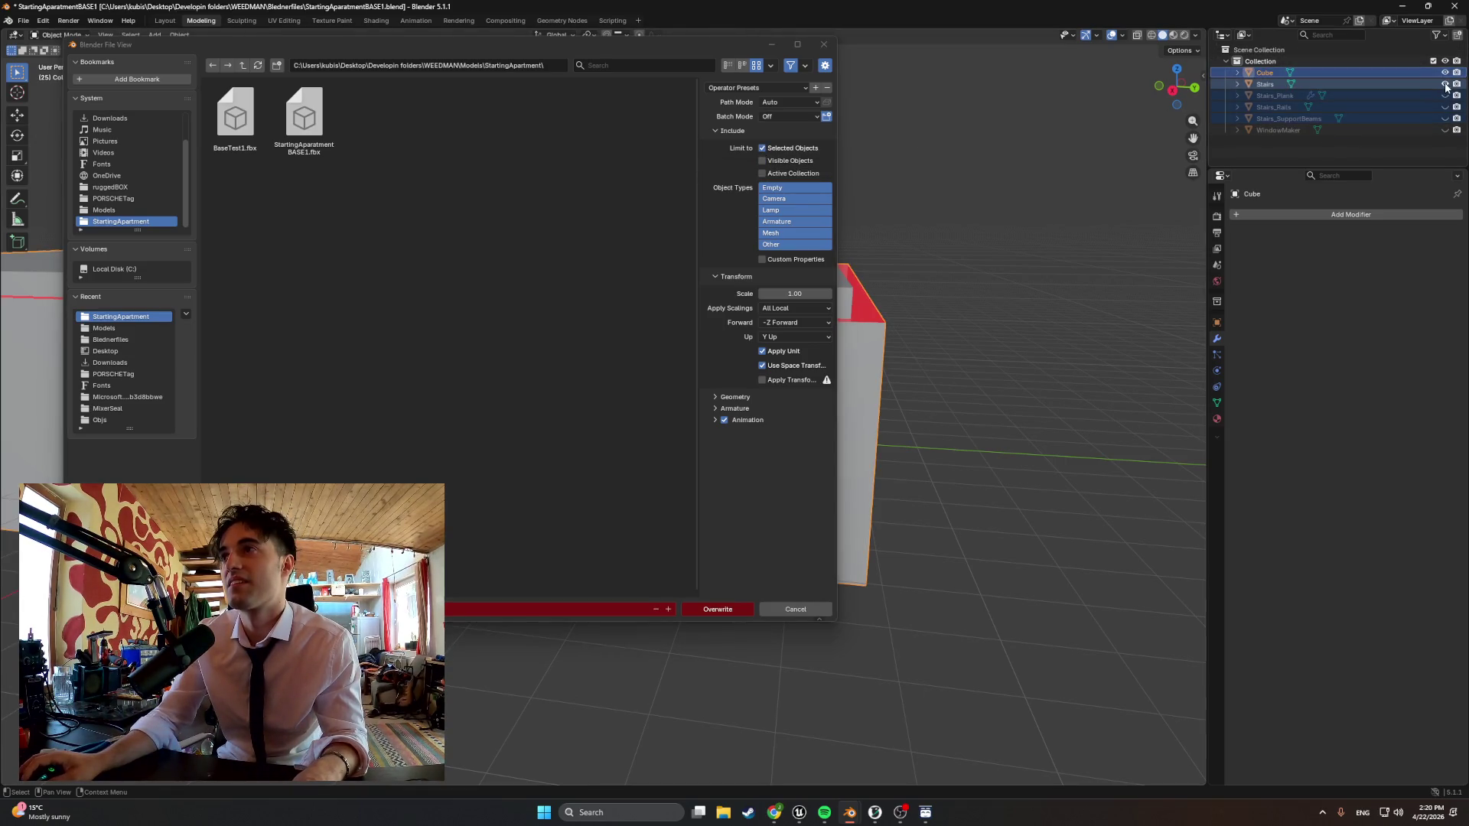
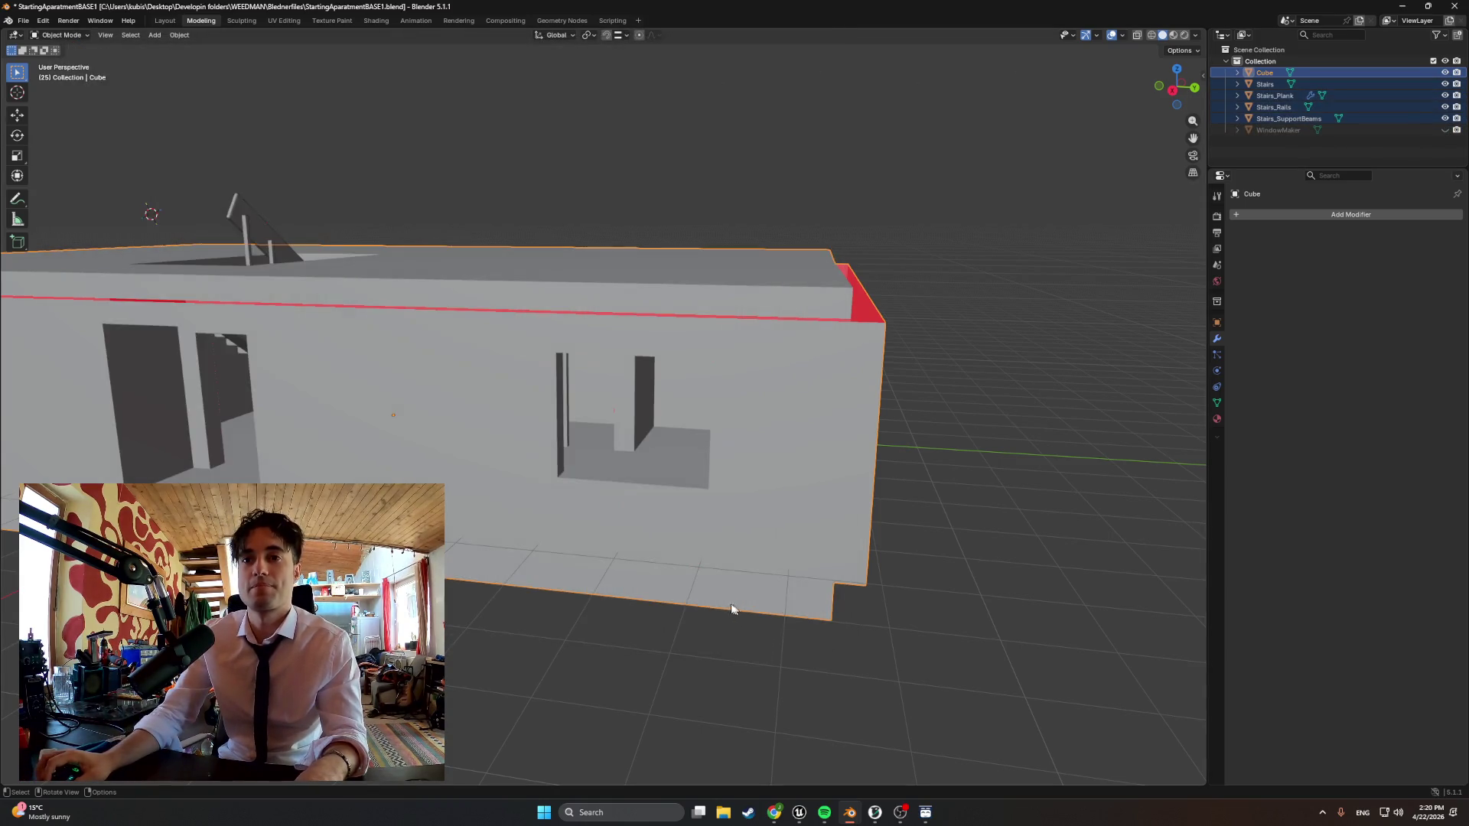
# Bring the Unreal Engine editor to the front from the Windows taskbar
pyautogui.click(823, 813)
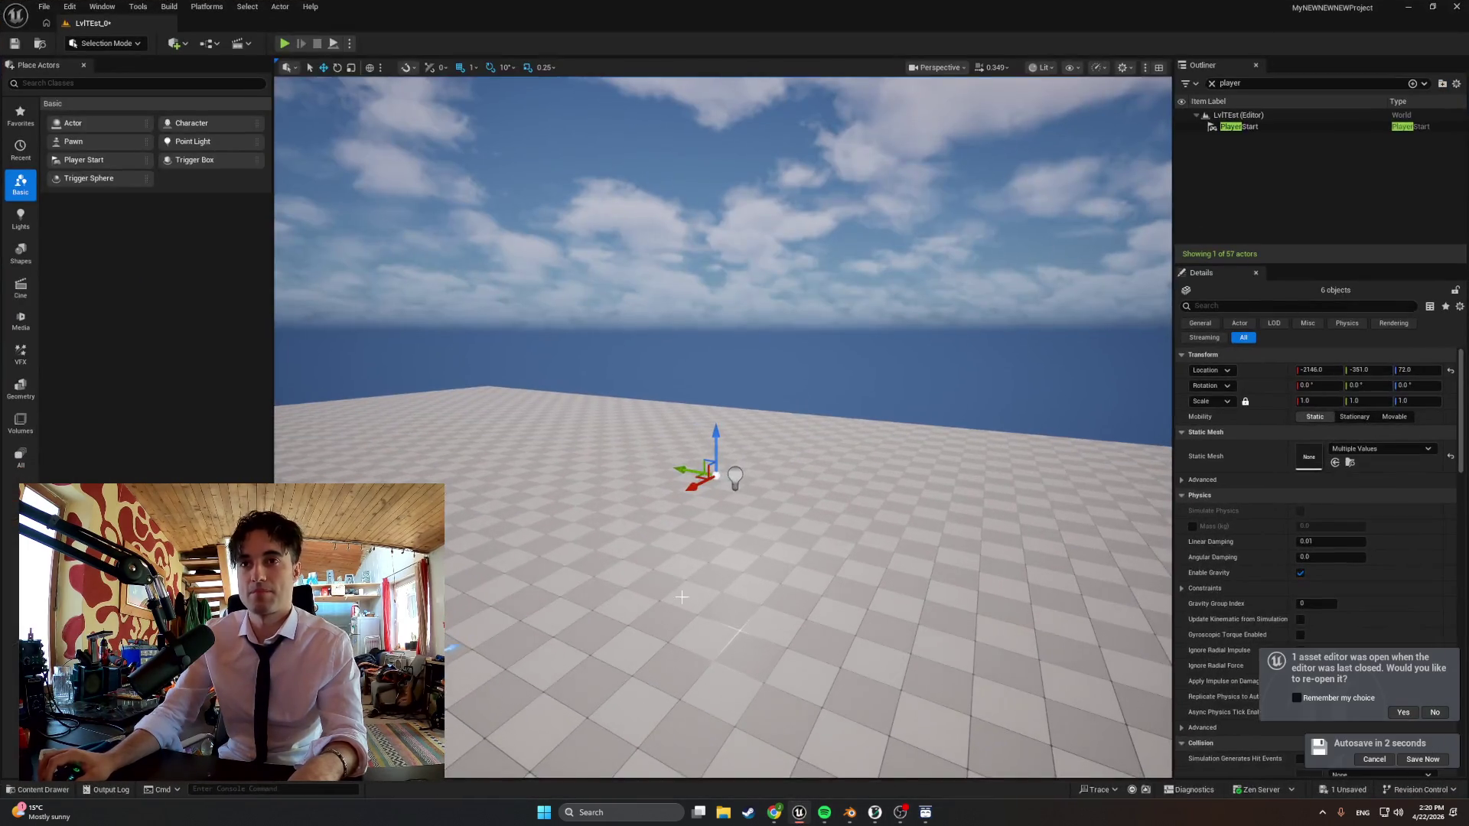
# Import the exported apartment FBX into the level and select the placed building mesh
pyautogui.doubleClick(299, 108)
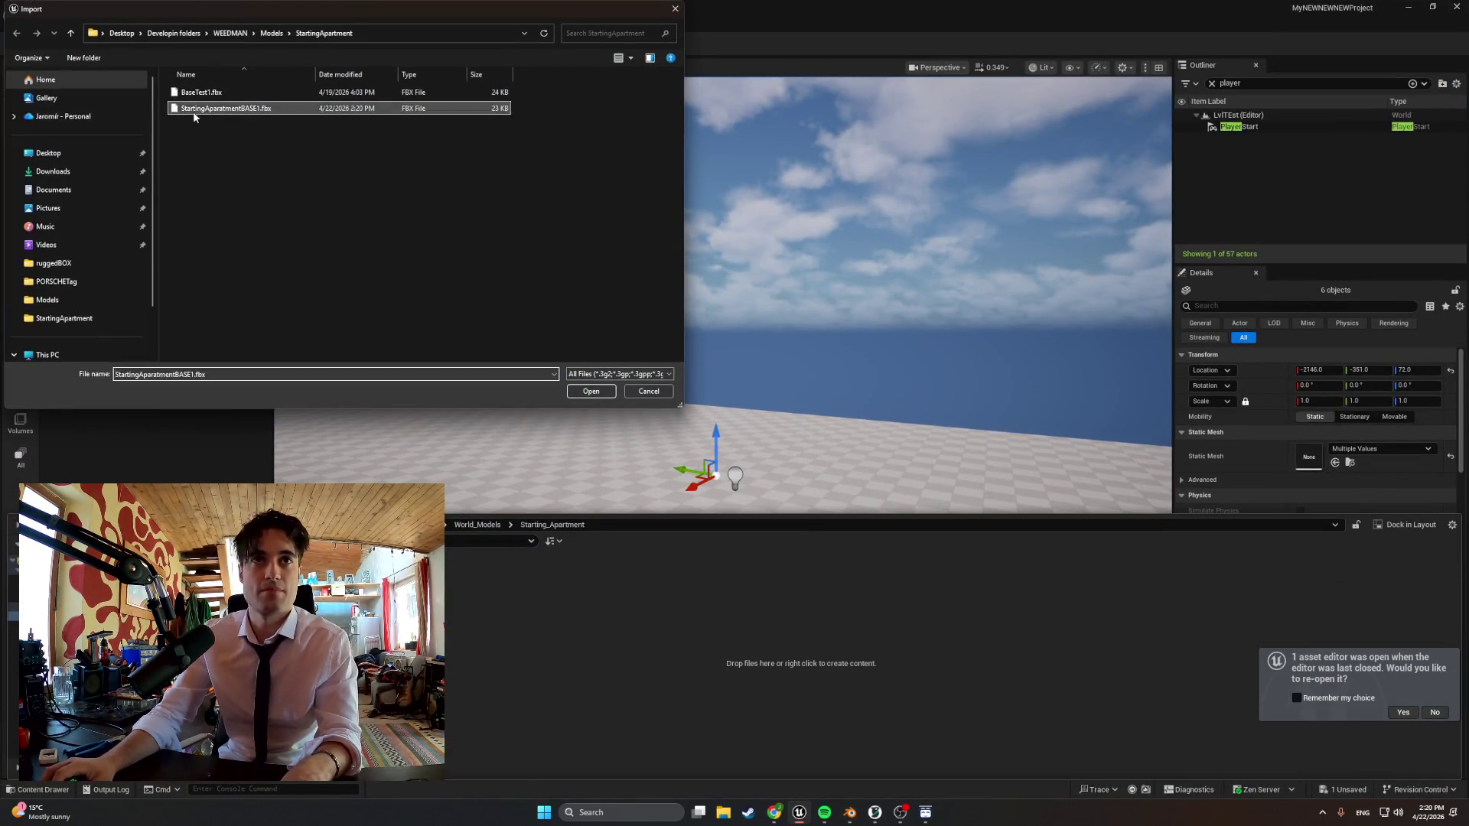
pyautogui.click(892, 752)
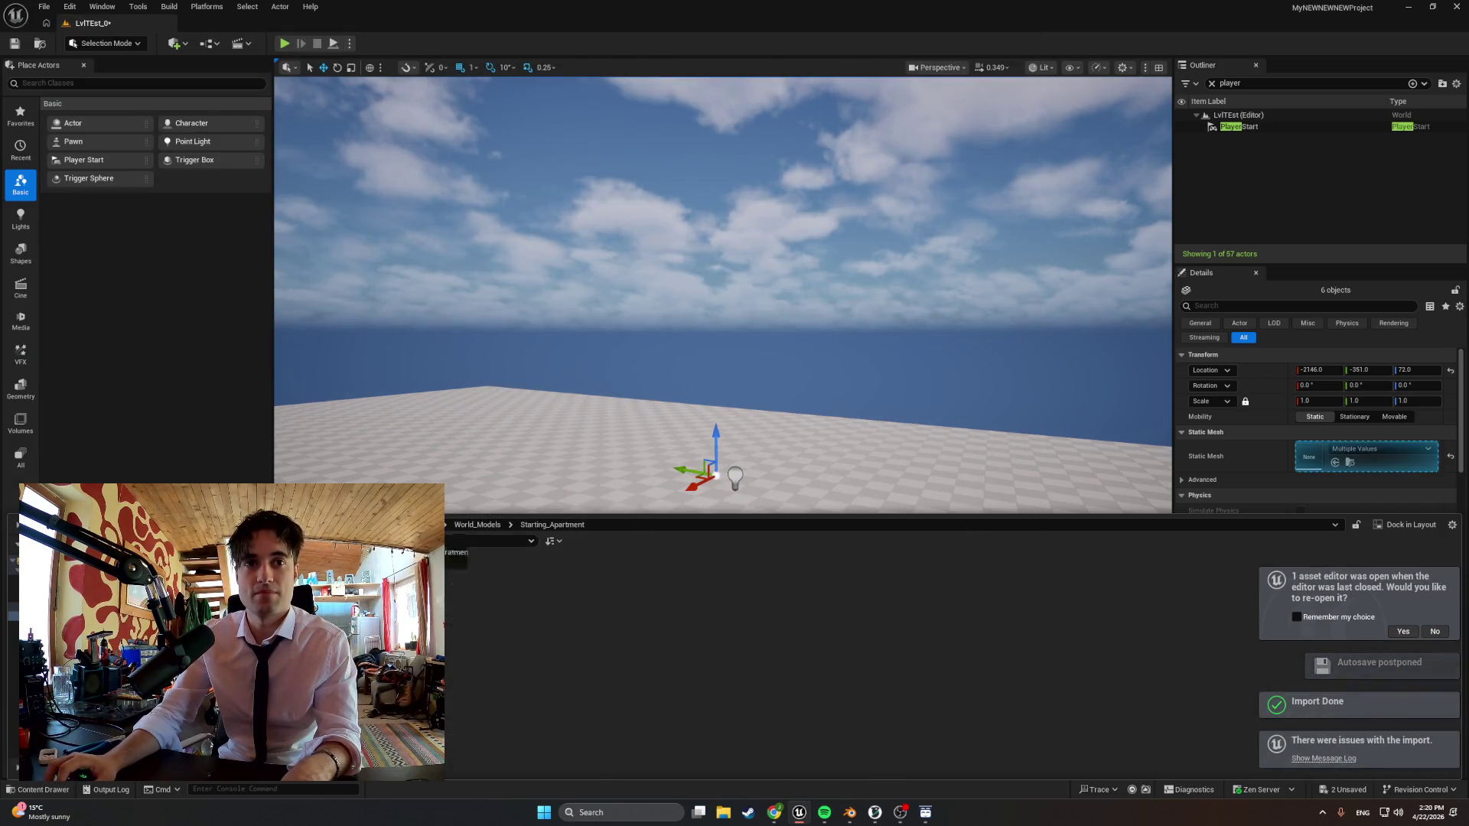
pyautogui.click(693, 486)
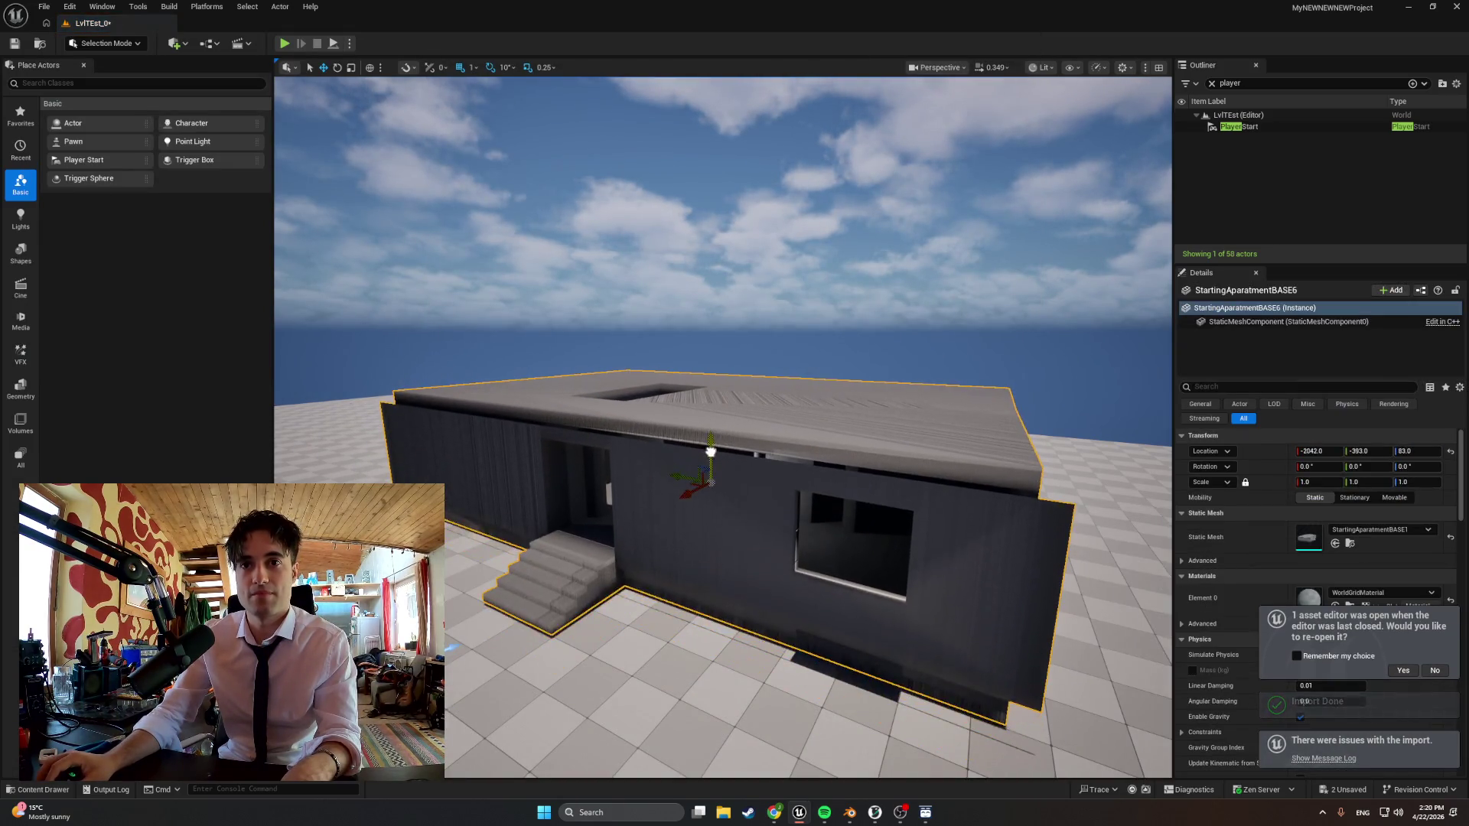
# Play the level in first person, look around the apartment walls, stop and bring up the Content Drawer
pyautogui.click(286, 44)
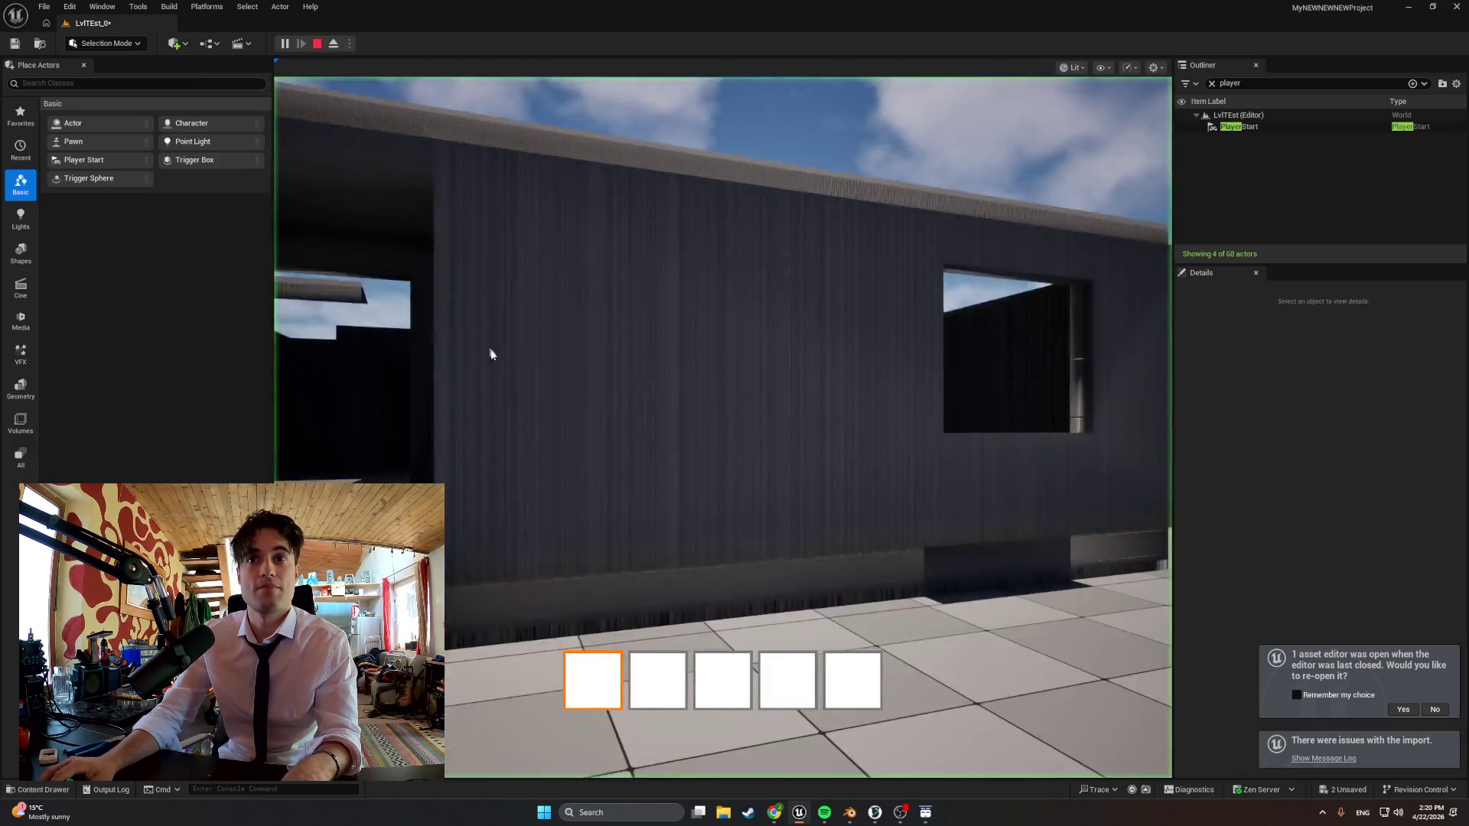
pyautogui.moveTo(734, 413); pyautogui.dragTo(689, 437)
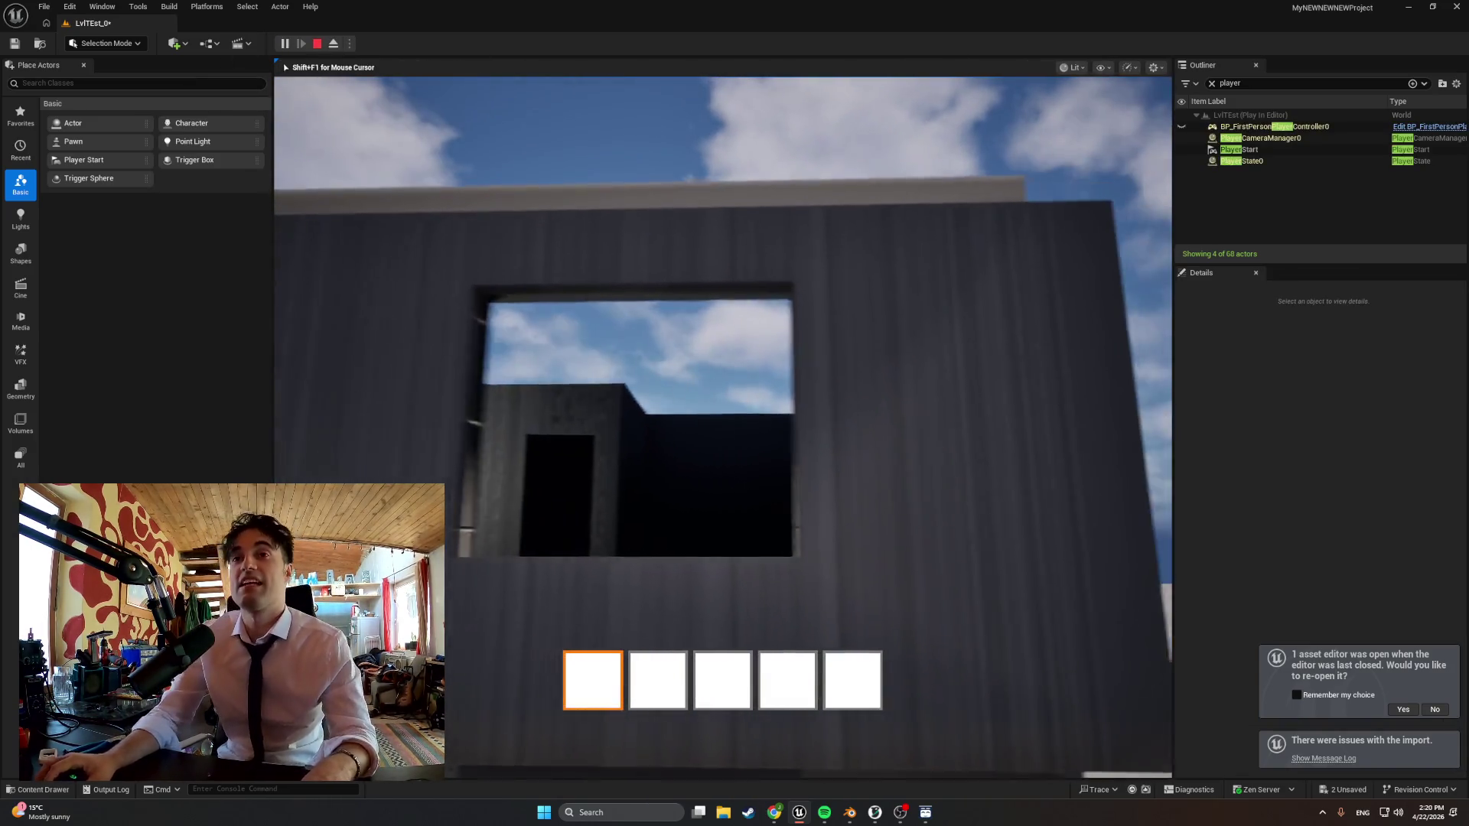
pyautogui.press('Escape')
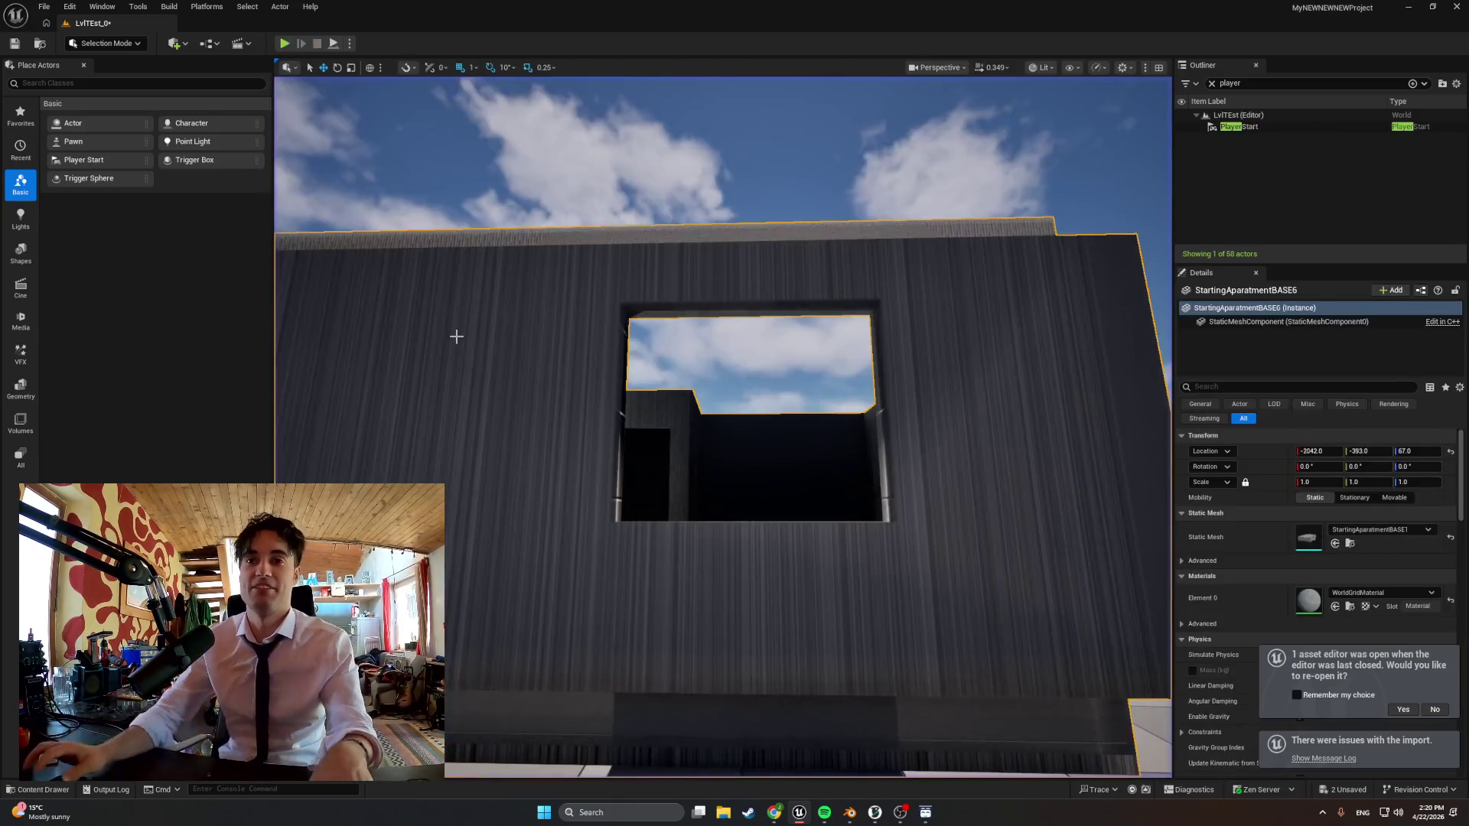
pyautogui.hotkey('ctrl', 'space')
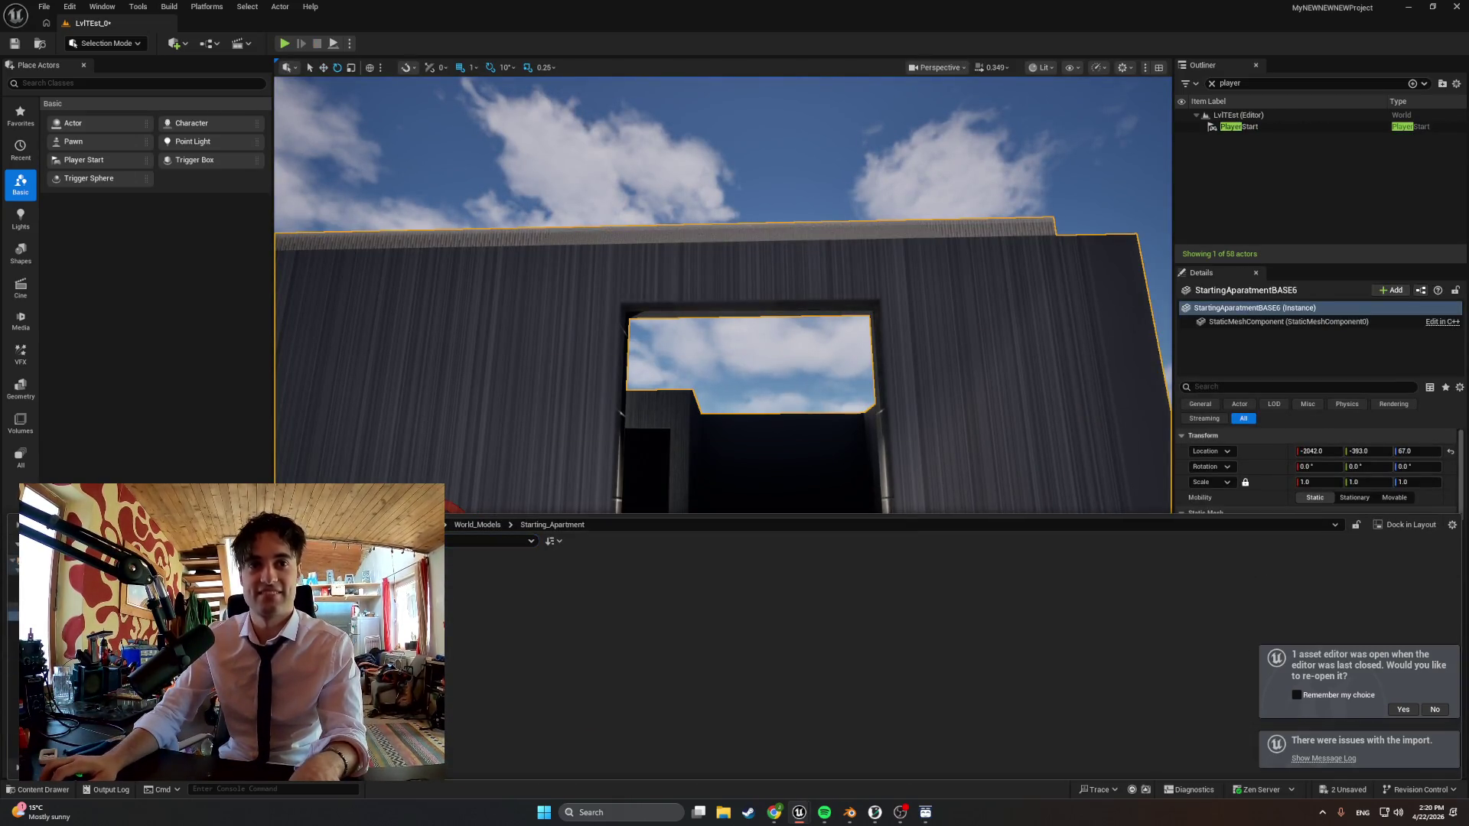
# In the apartment's static mesh editor, set Collision Complexity to Use Complex Collision As Simple and return to the level
pyautogui.click(992, 9)
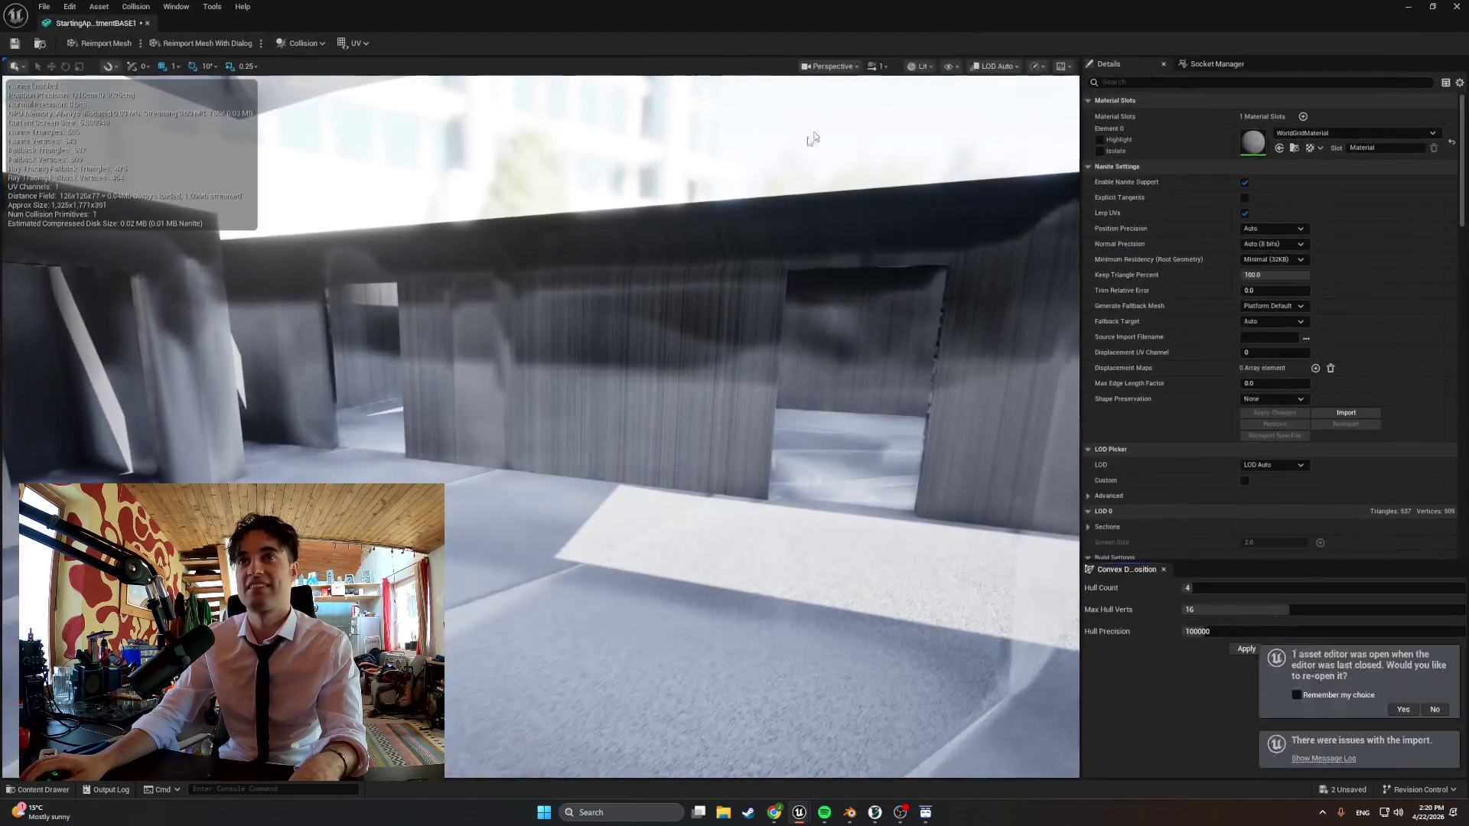
pyautogui.moveTo(1162, 465); pyautogui.dragTo(698, 401, button='right')
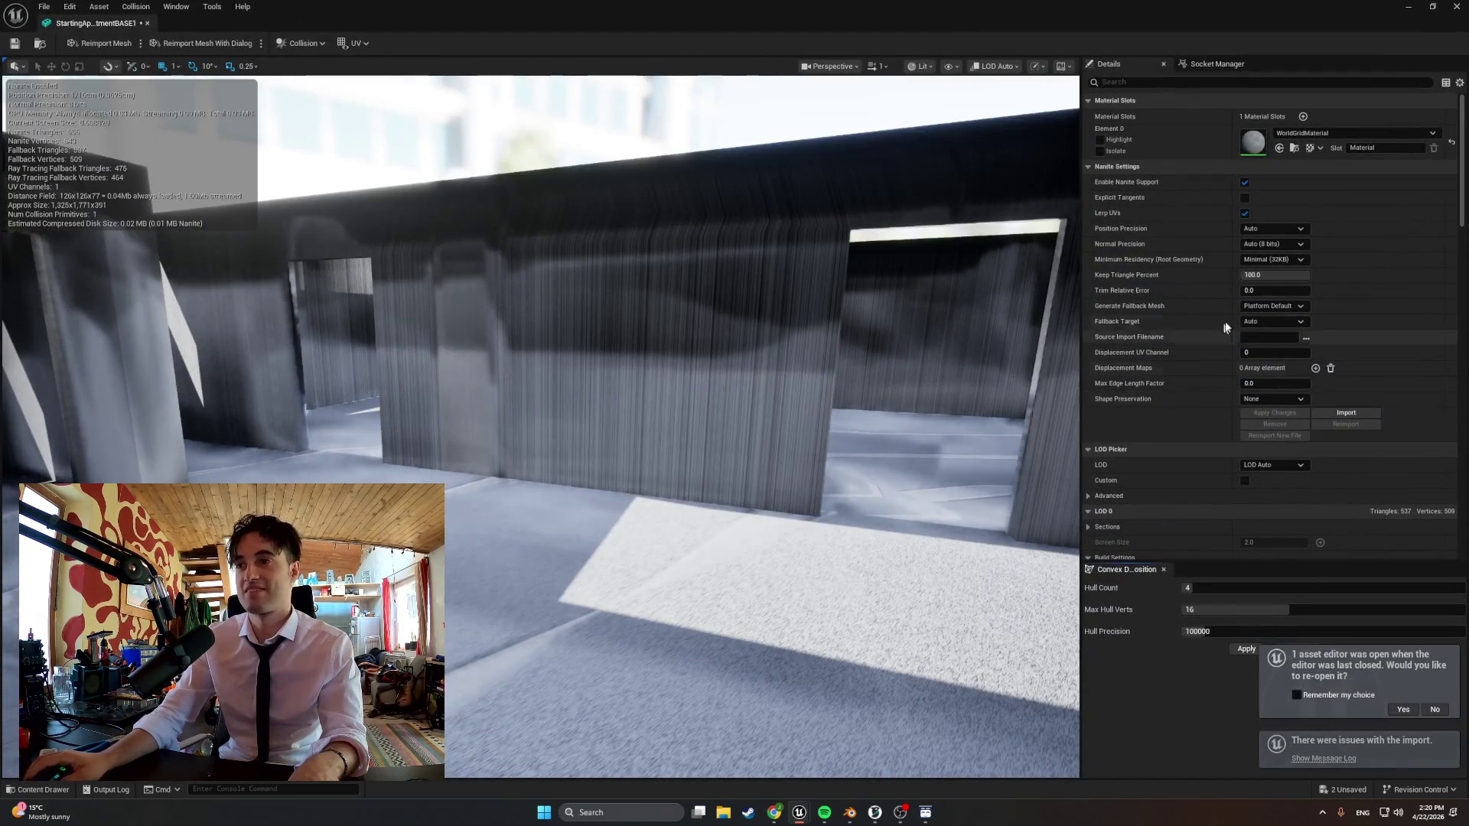
pyautogui.scroll(-10, 1262, 288)
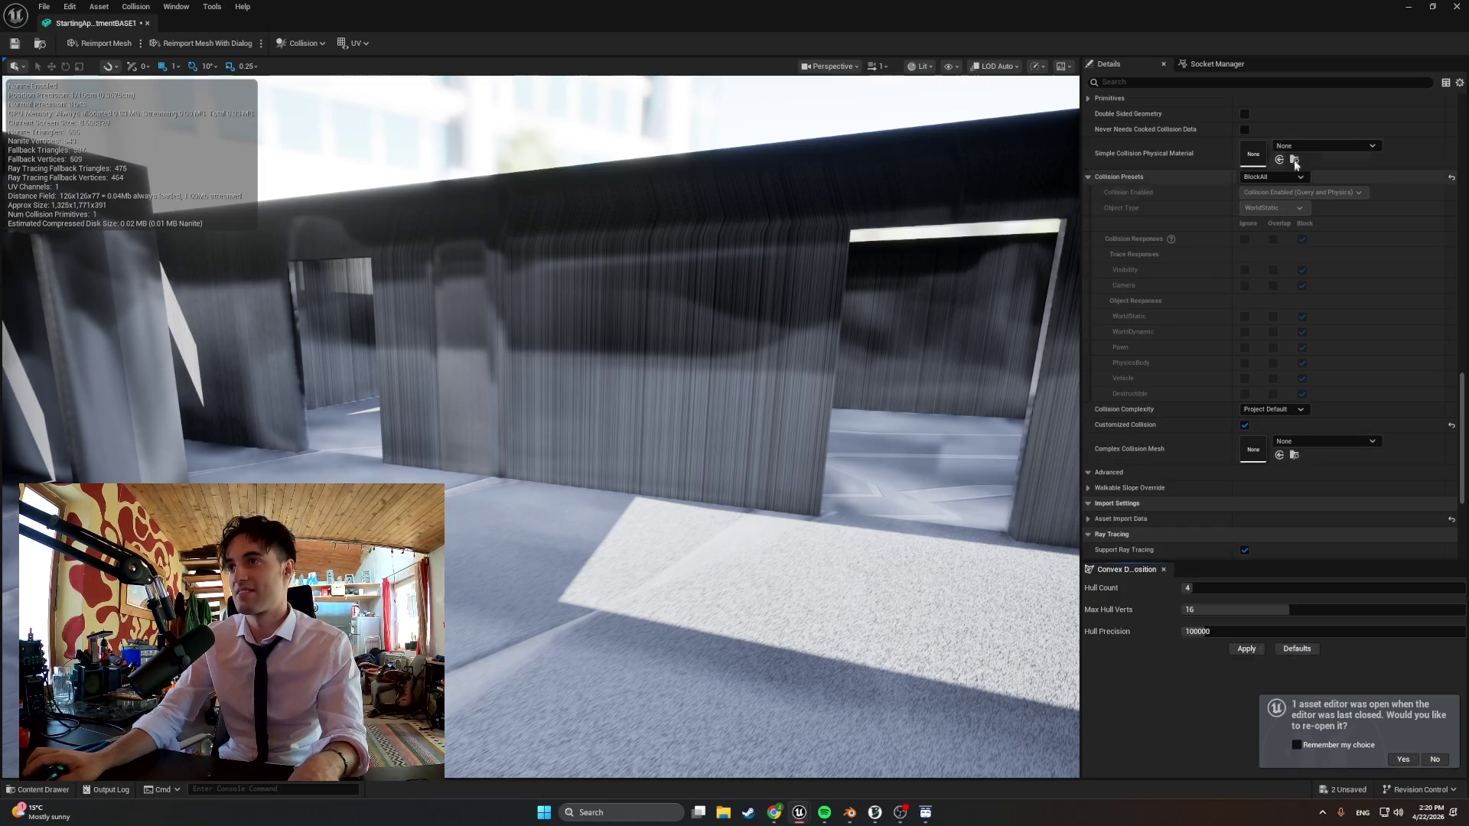
pyautogui.scroll(-5, 1277, 312)
pyautogui.scroll(-1, 1276, 312)
pyautogui.click(1273, 194)
pyautogui.click(1270, 238)
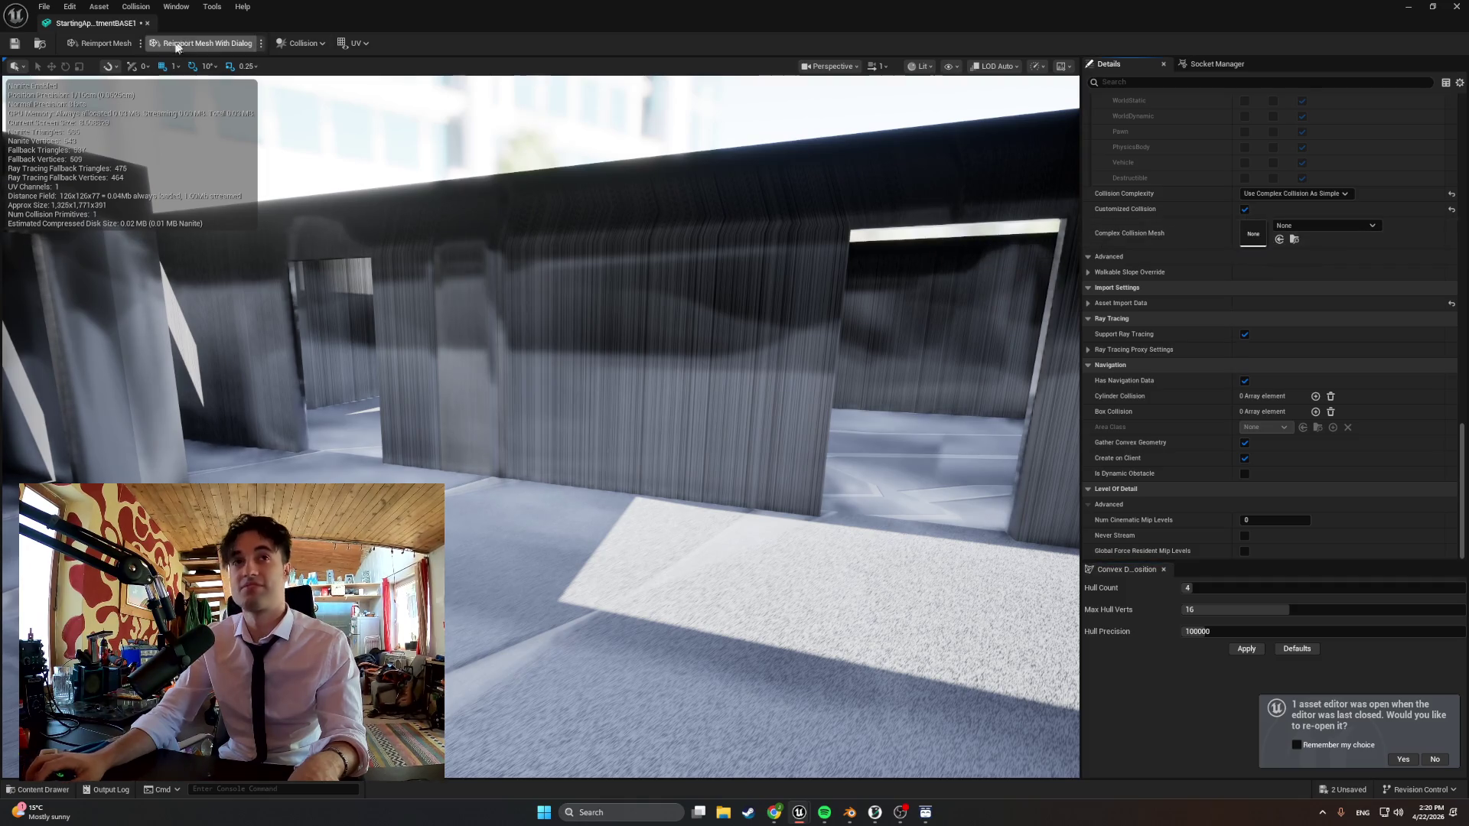
pyautogui.click(1404, 10)
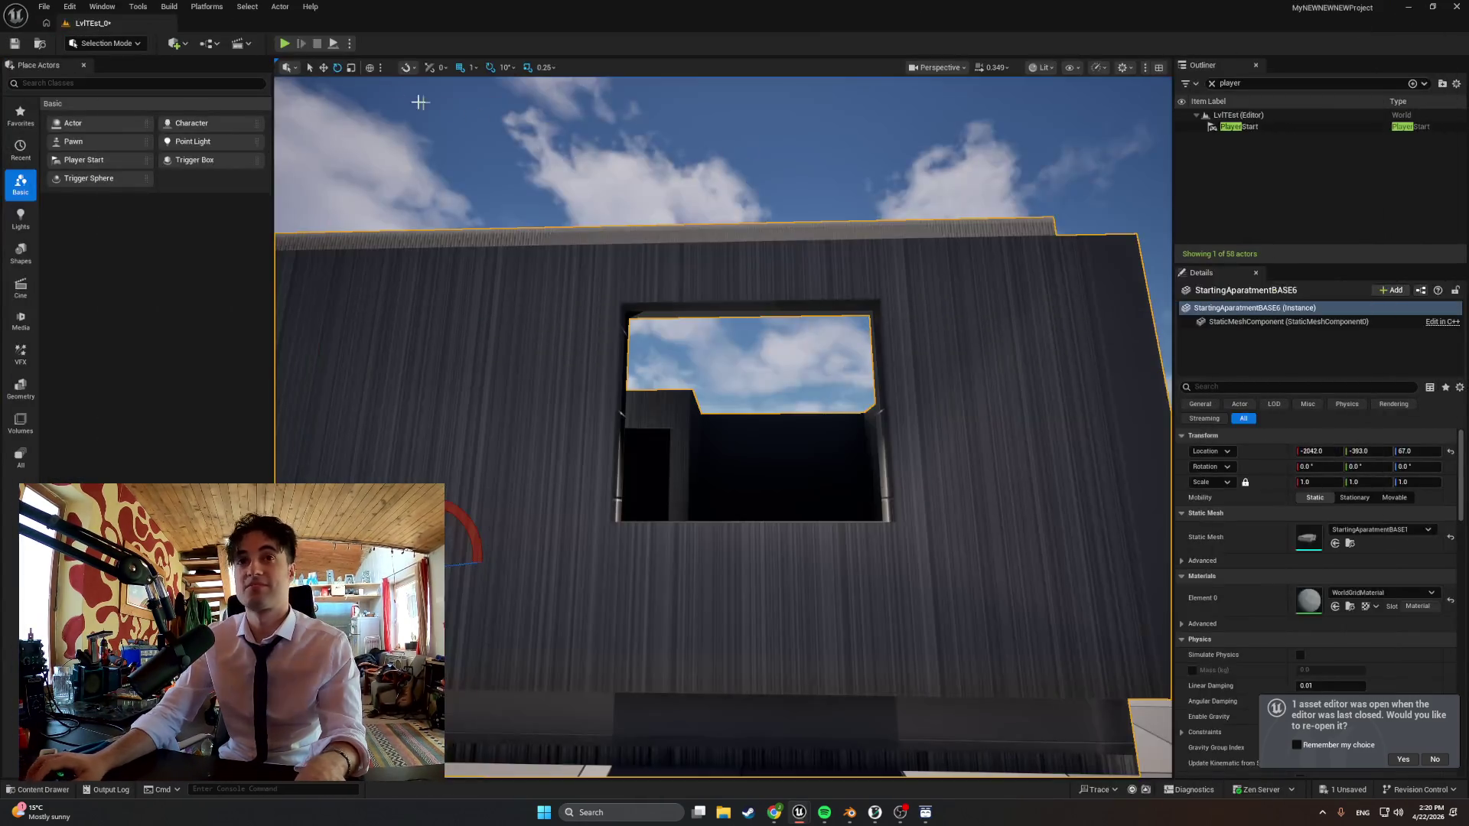
# Play-test the level, walking inside the apartment through its openings, then stop the session
pyautogui.click(283, 44)
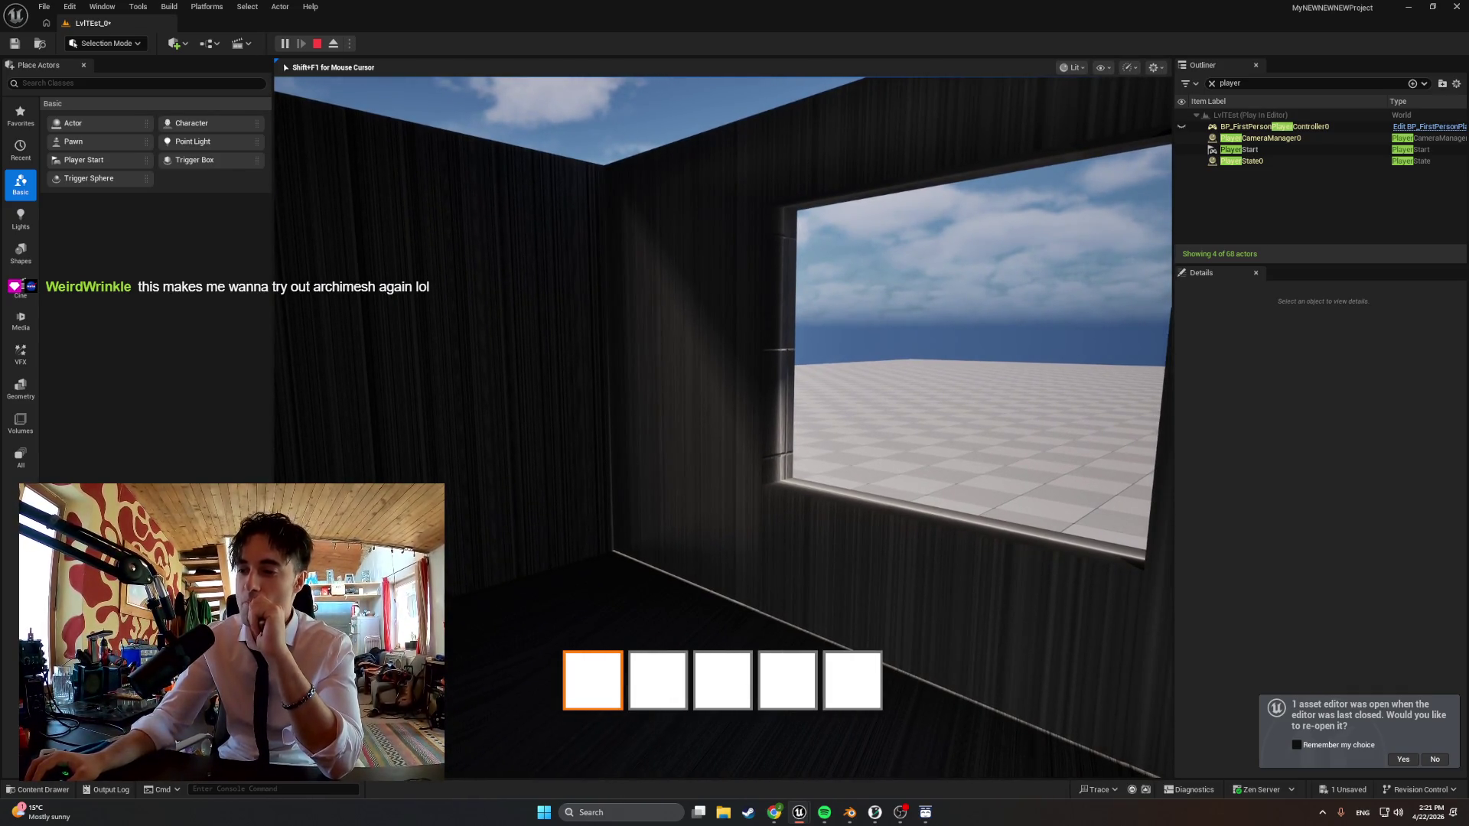
pyautogui.press('Escape')
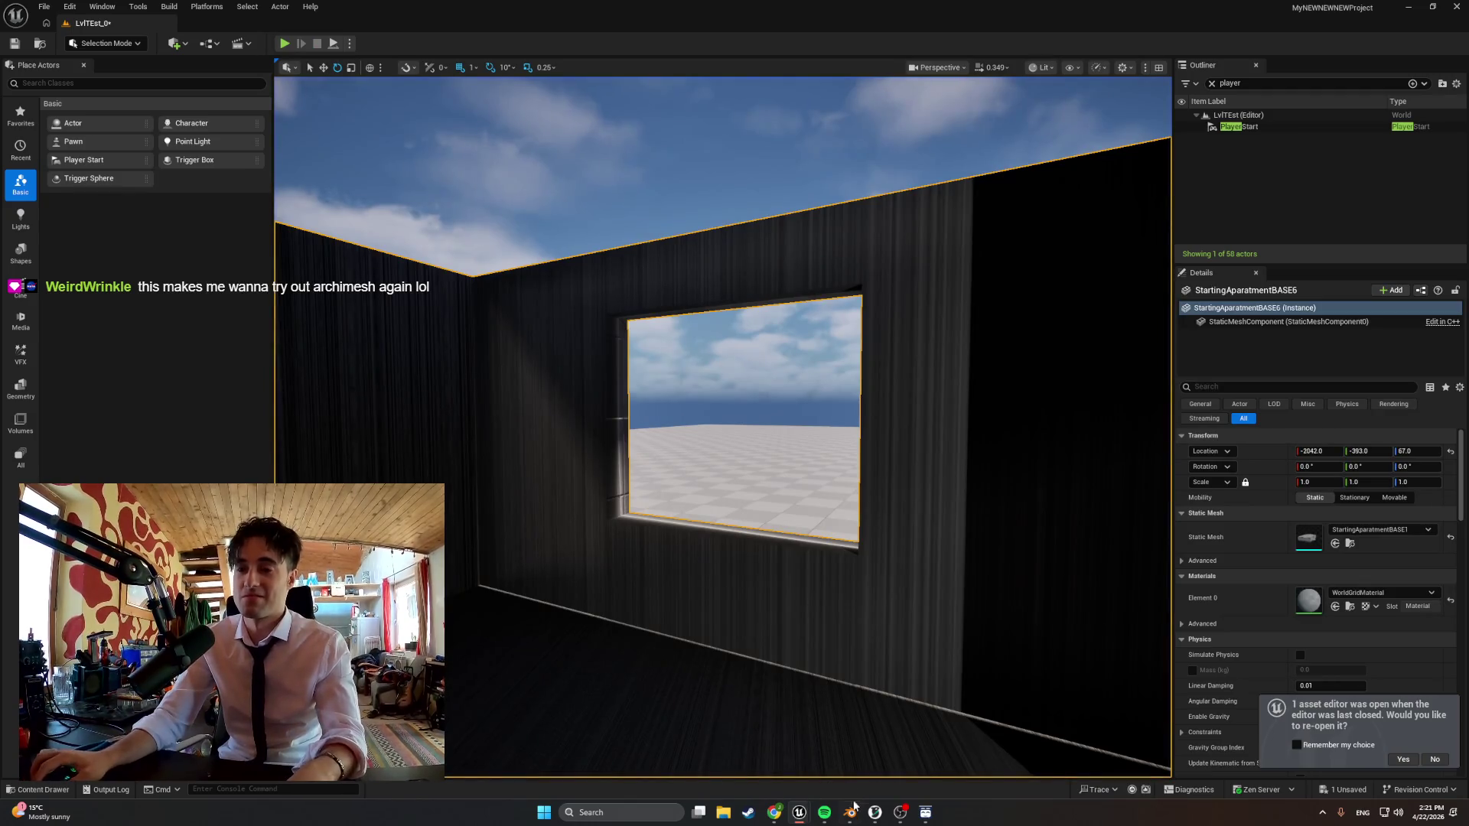
# Switch back to Blender, unhide the WindowMaker box and orbit around the building
pyautogui.click(850, 811)
pyautogui.click(1443, 130)
pyautogui.moveTo(643, 333); pyautogui.dragTo(767, 351, button='middle')
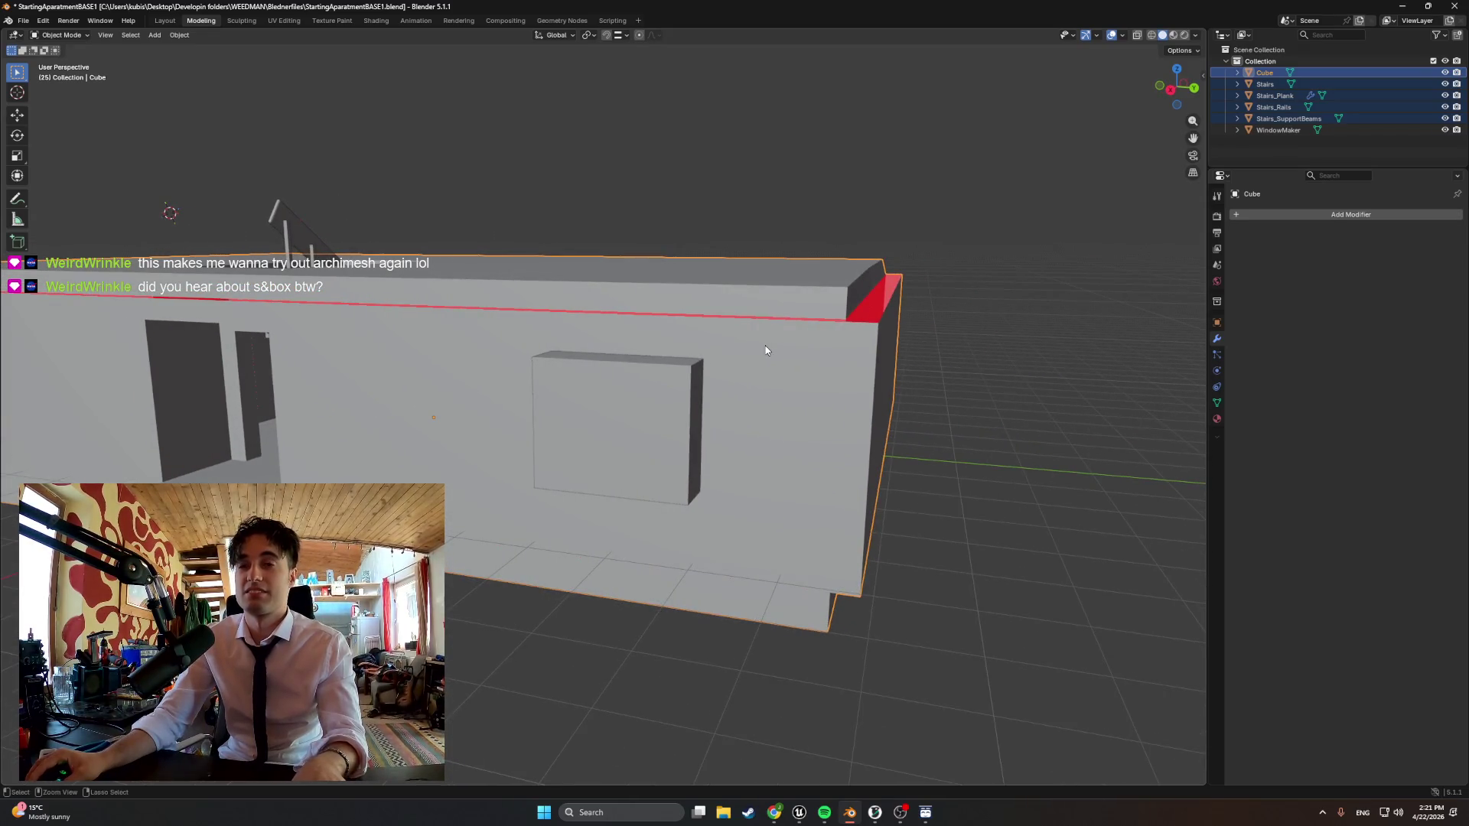
# Toggle the WindowMaker box to check the cut, then move it vertically and resize it on the wall
pyautogui.hotkey('ctrl', 'z')
pyautogui.hotkey('ctrl', 'z')
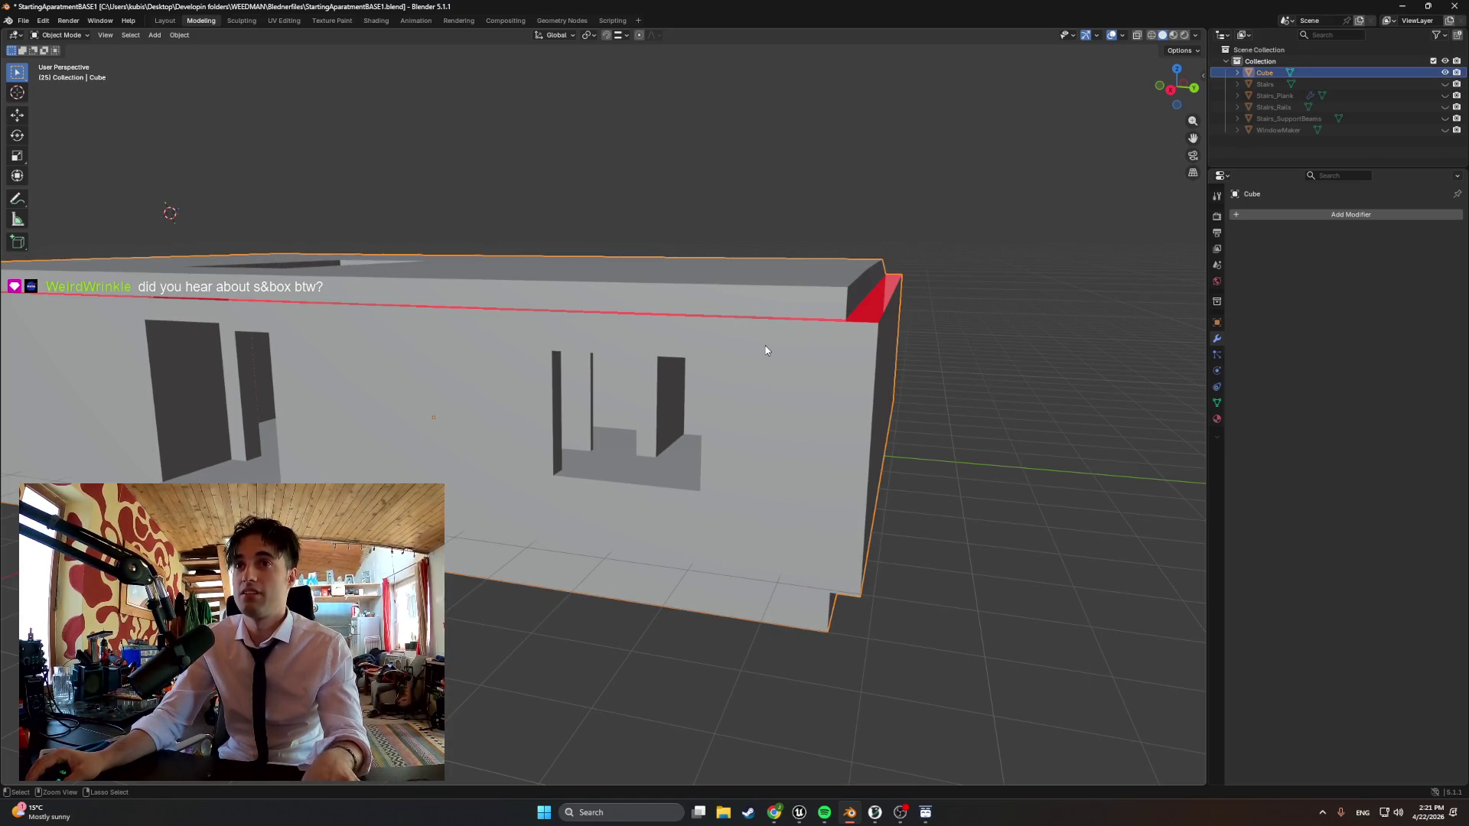
pyautogui.hotkey('ctrl', 'shift', 'z')
pyautogui.hotkey('ctrl', 'shift', 'z')
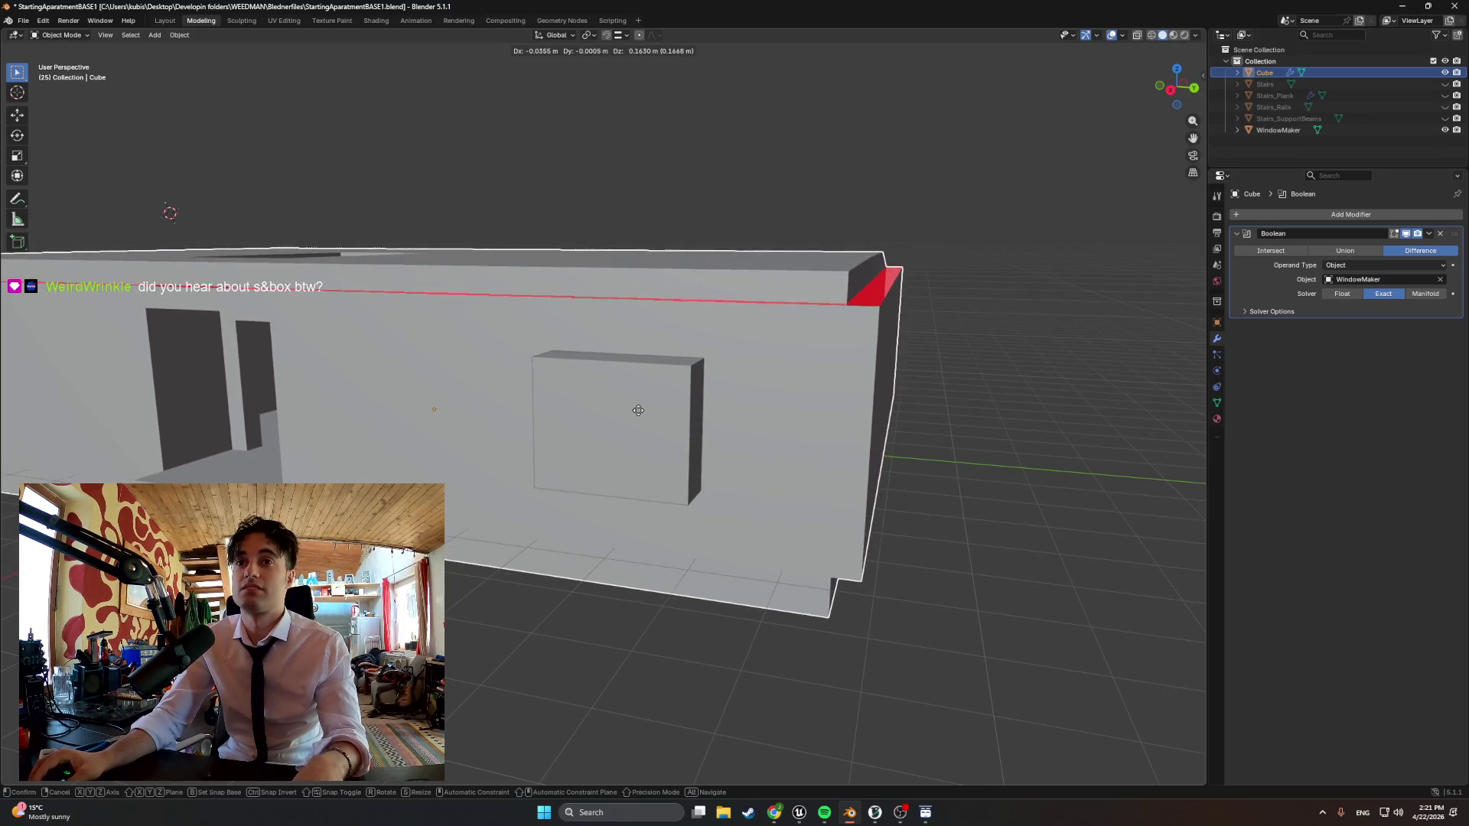
pyautogui.click(1276, 130)
pyautogui.press('s')
pyautogui.press('z')
pyautogui.click(669, 405)
pyautogui.press('s')
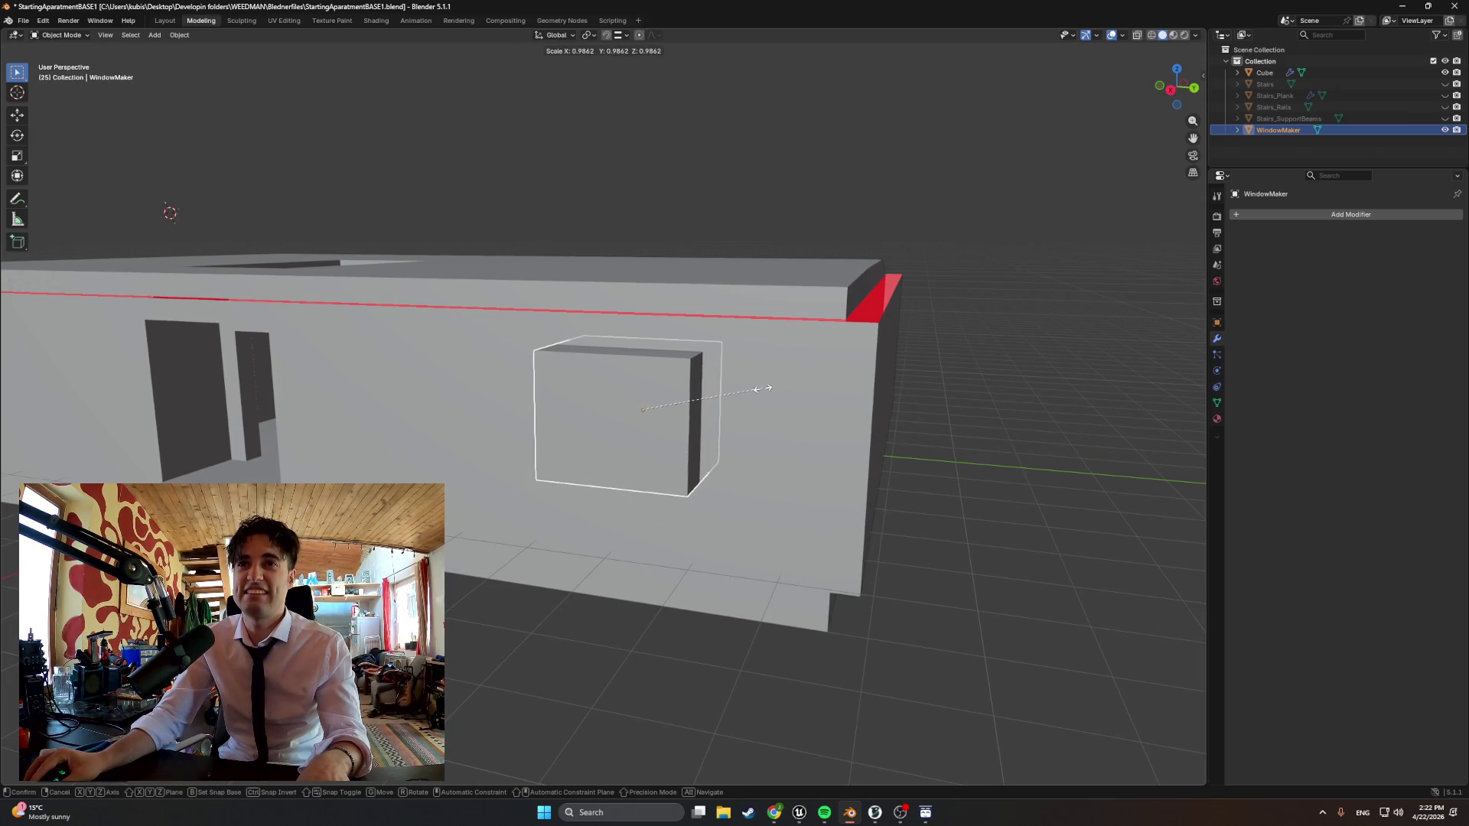
pyautogui.click(763, 389)
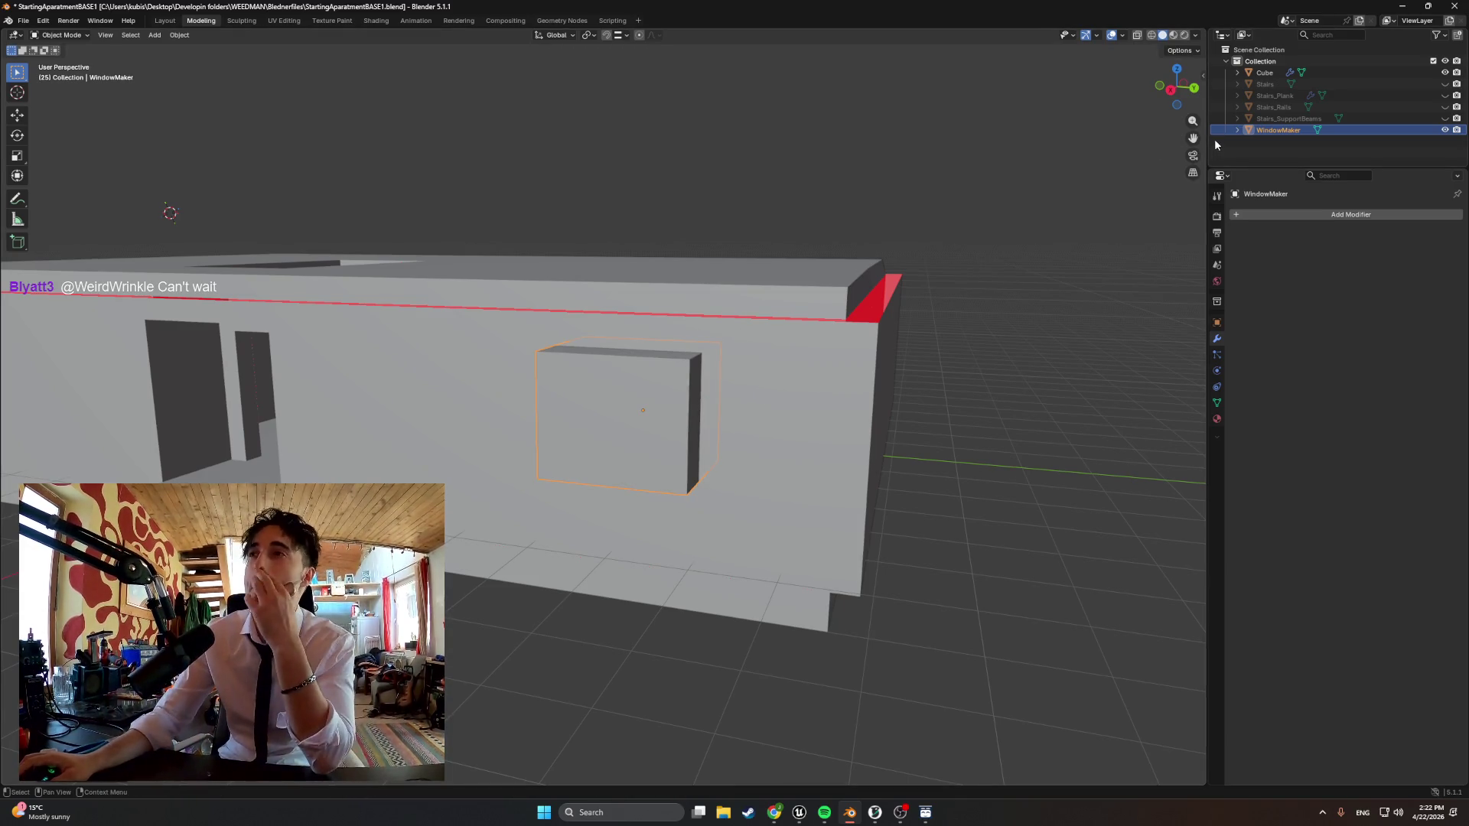
# Apply the Cube's Boolean modifier for a permanent window opening, hide WindowMaker and inspect the cuts
pyautogui.click(1264, 73)
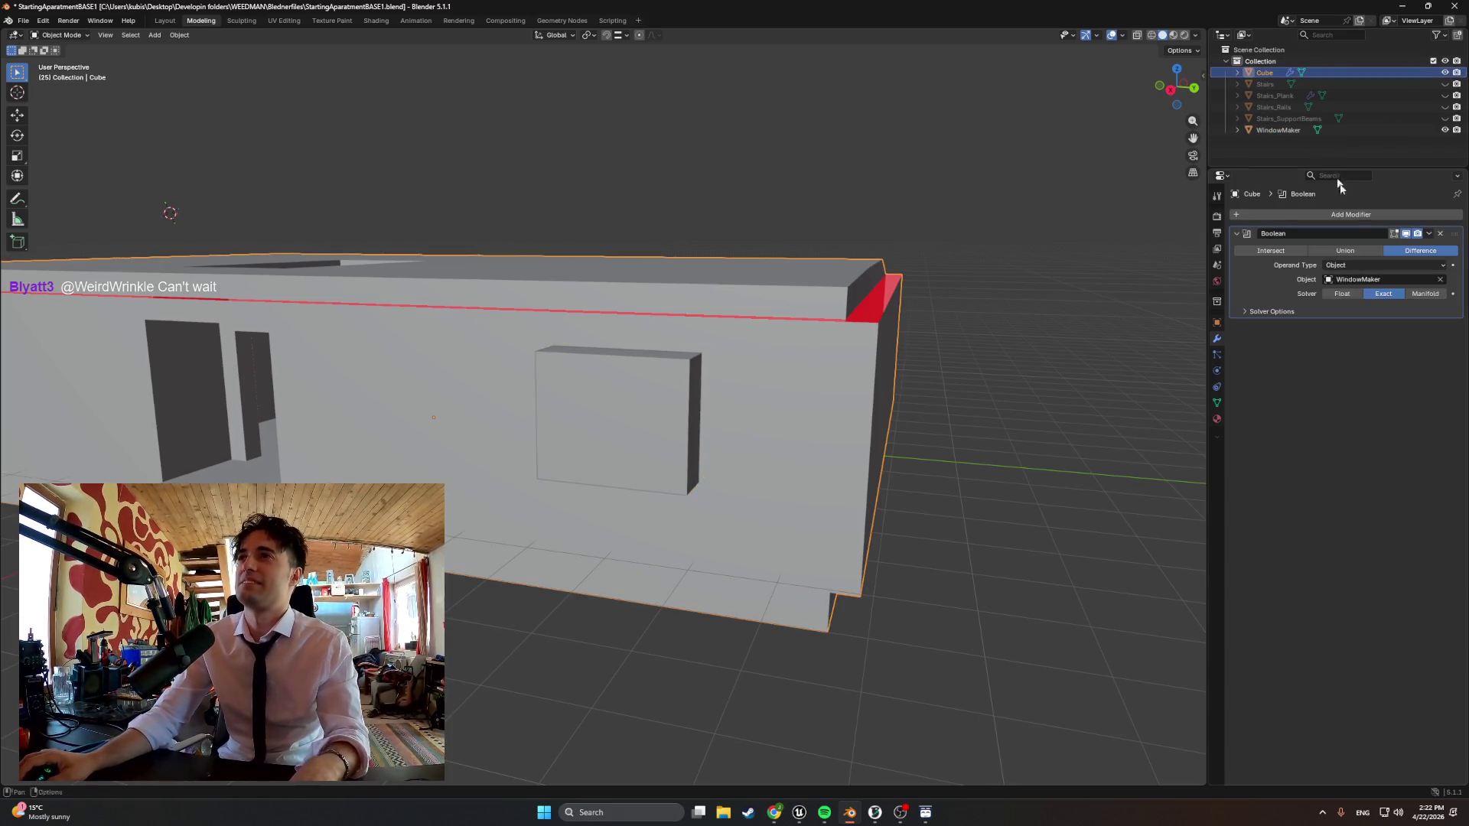
pyautogui.click(1428, 234)
pyautogui.click(1388, 261)
pyautogui.click(1445, 130)
pyautogui.moveTo(834, 296)
pyautogui.mouseDown(button='middle')
pyautogui.moveTo(930, 278)
pyautogui.moveTo(800, 270)
pyautogui.moveTo(885, 270)
pyautogui.moveTo(843, 291)
pyautogui.moveTo(760, 294)
pyautogui.moveTo(761, 282)
pyautogui.moveTo(847, 276)
pyautogui.mouseUp(button='middle')
pyautogui.moveTo(765, 322)
pyautogui.mouseDown(button='middle')
pyautogui.moveTo(689, 324)
pyautogui.moveTo(697, 315)
pyautogui.mouseUp(button='middle')
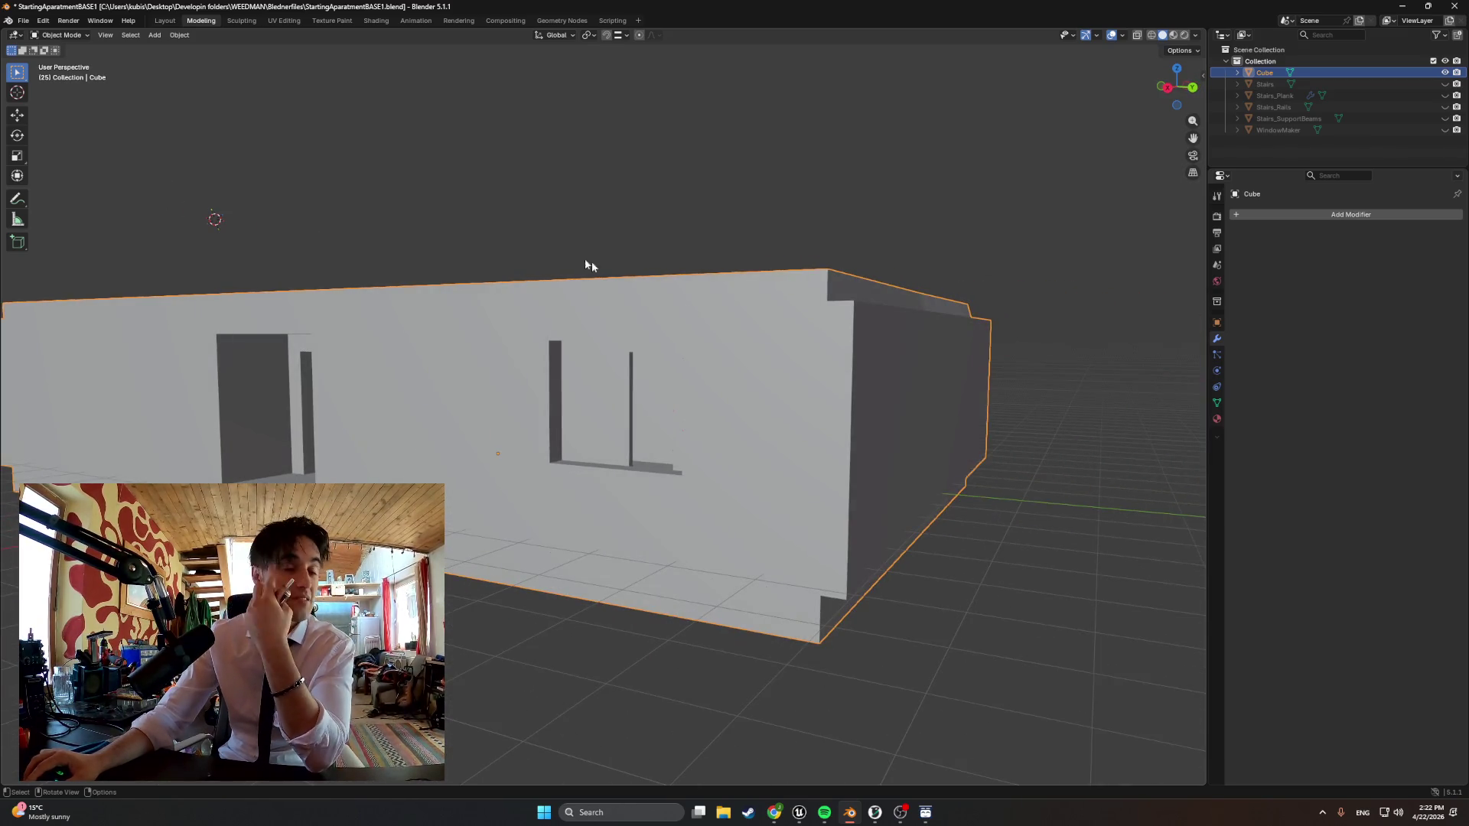
pyautogui.click(24, 21)
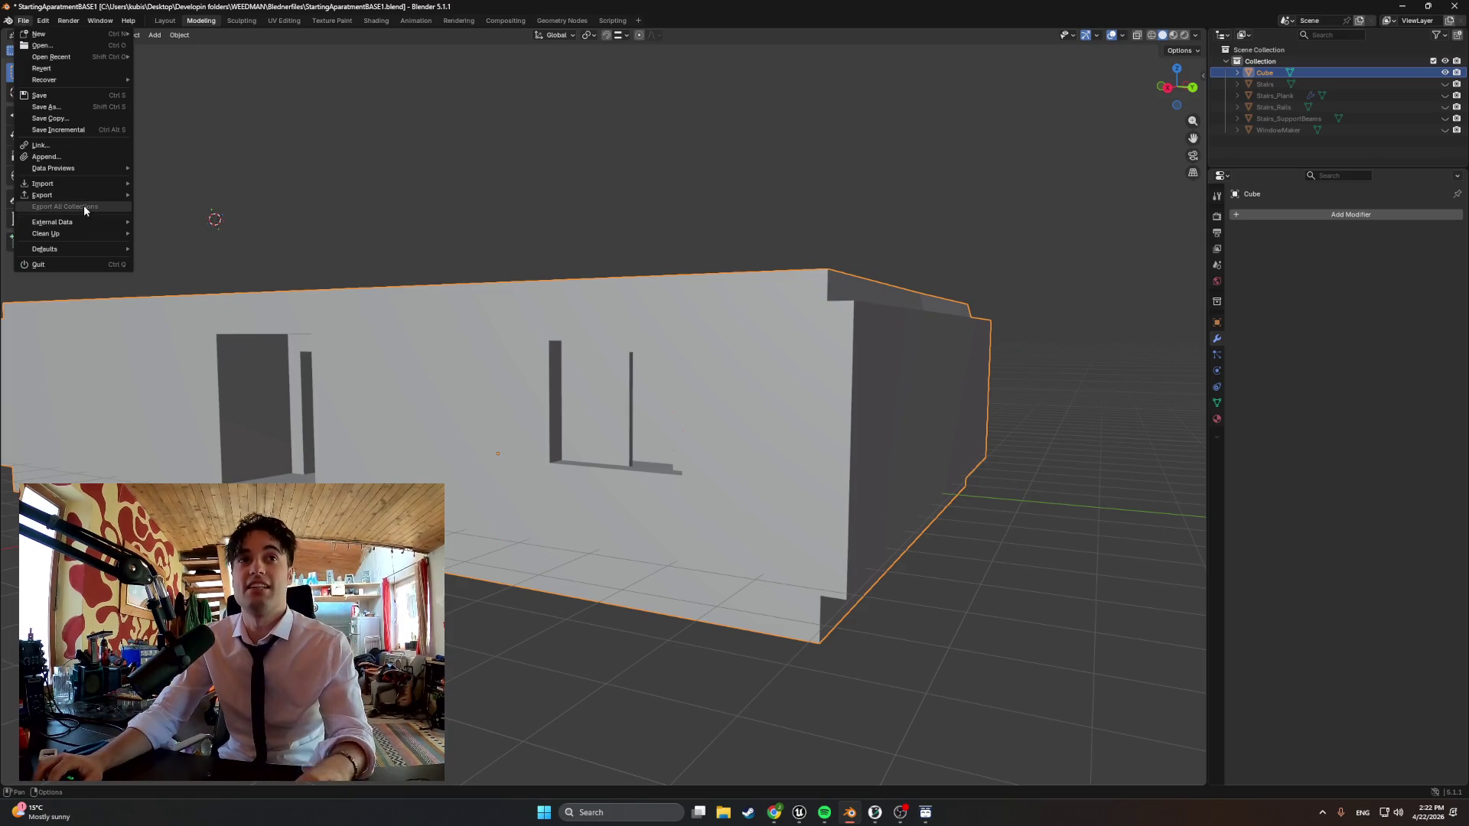
pyautogui.moveTo(43, 194)
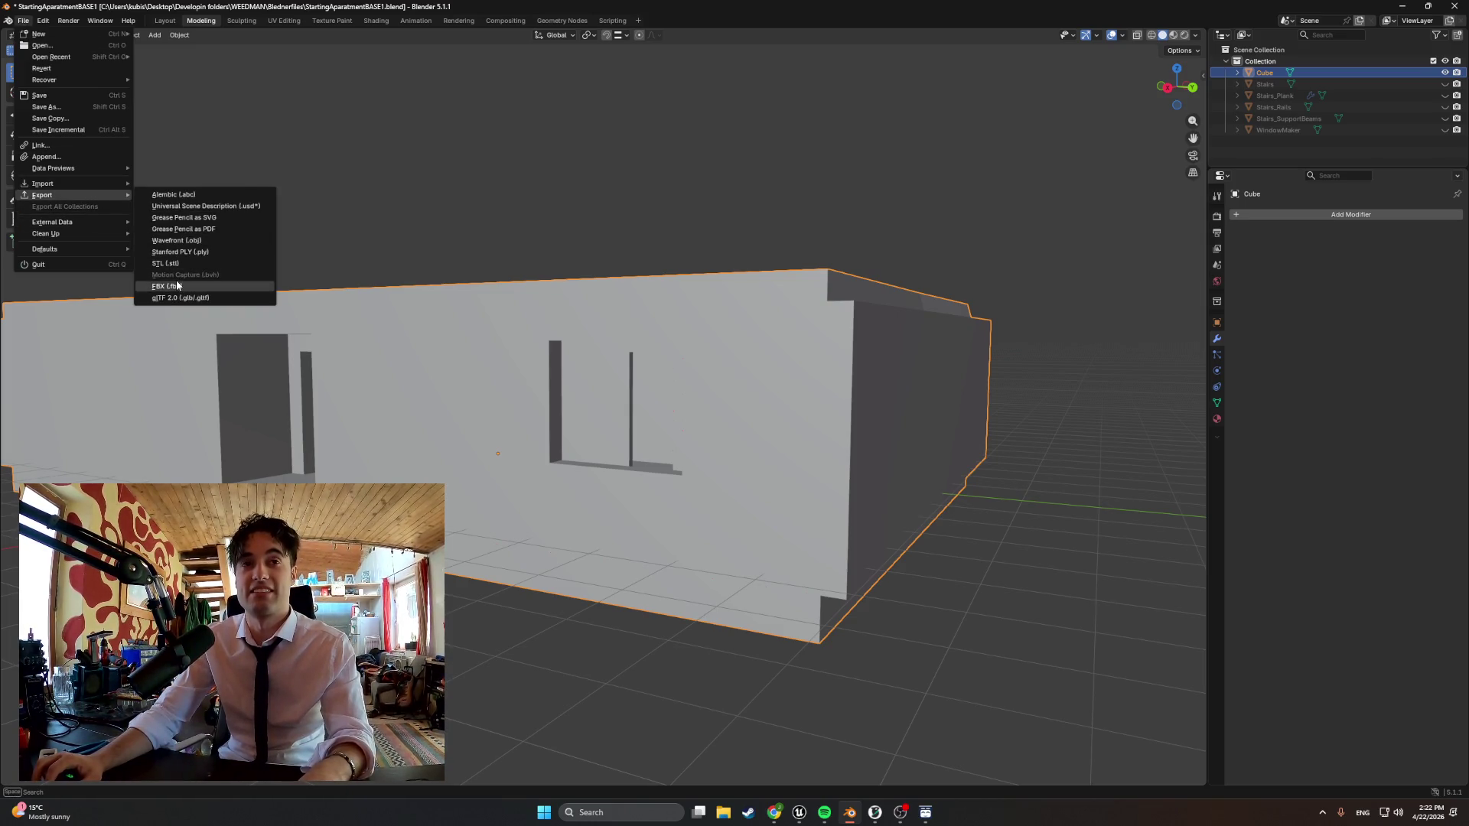
# Export the model as FBX over the existing file and switch to Unreal's mesh editor to view the exterior
pyautogui.click(172, 285)
pyautogui.click(716, 610)
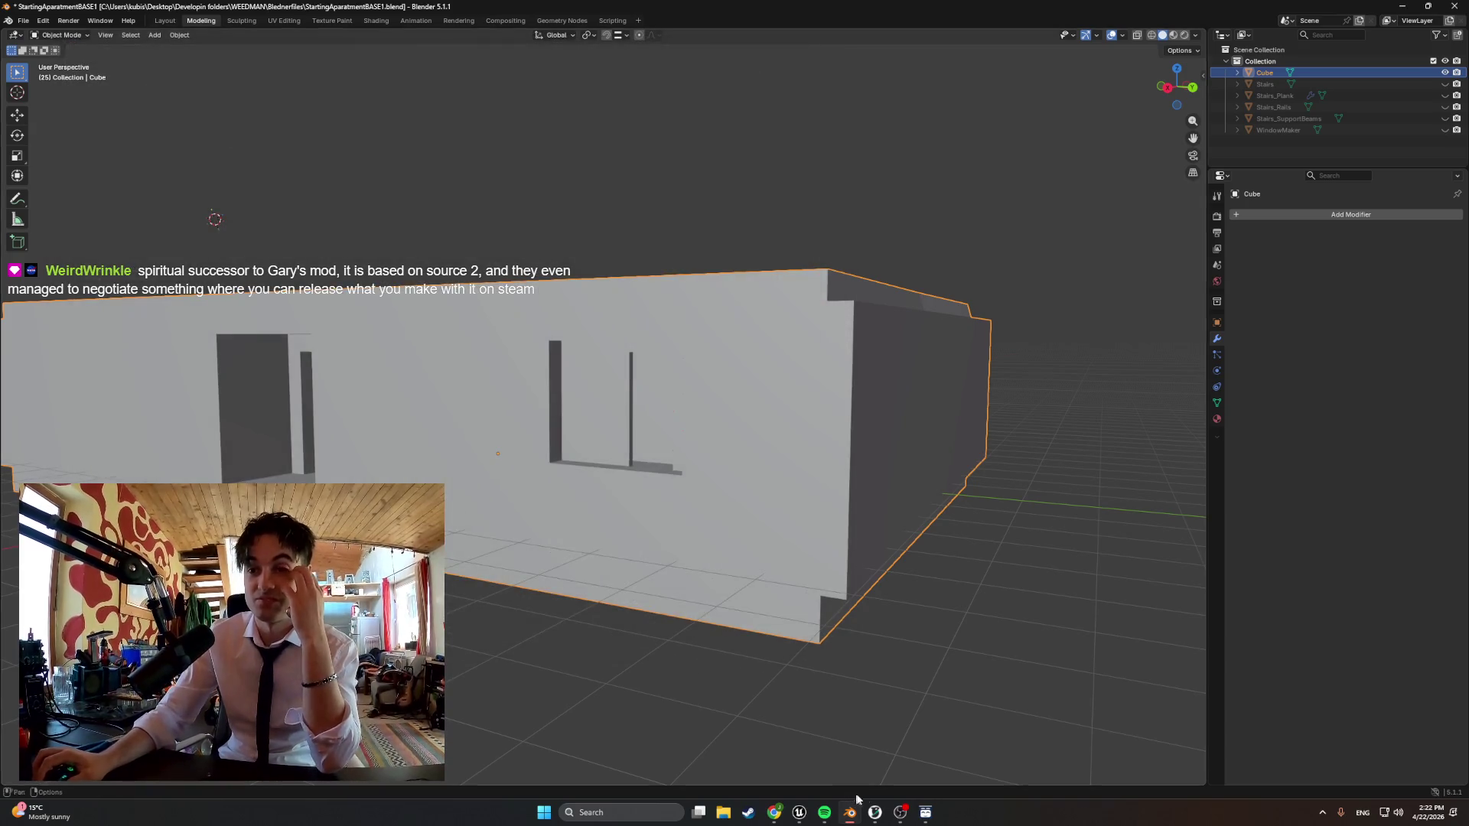
pyautogui.click(898, 813)
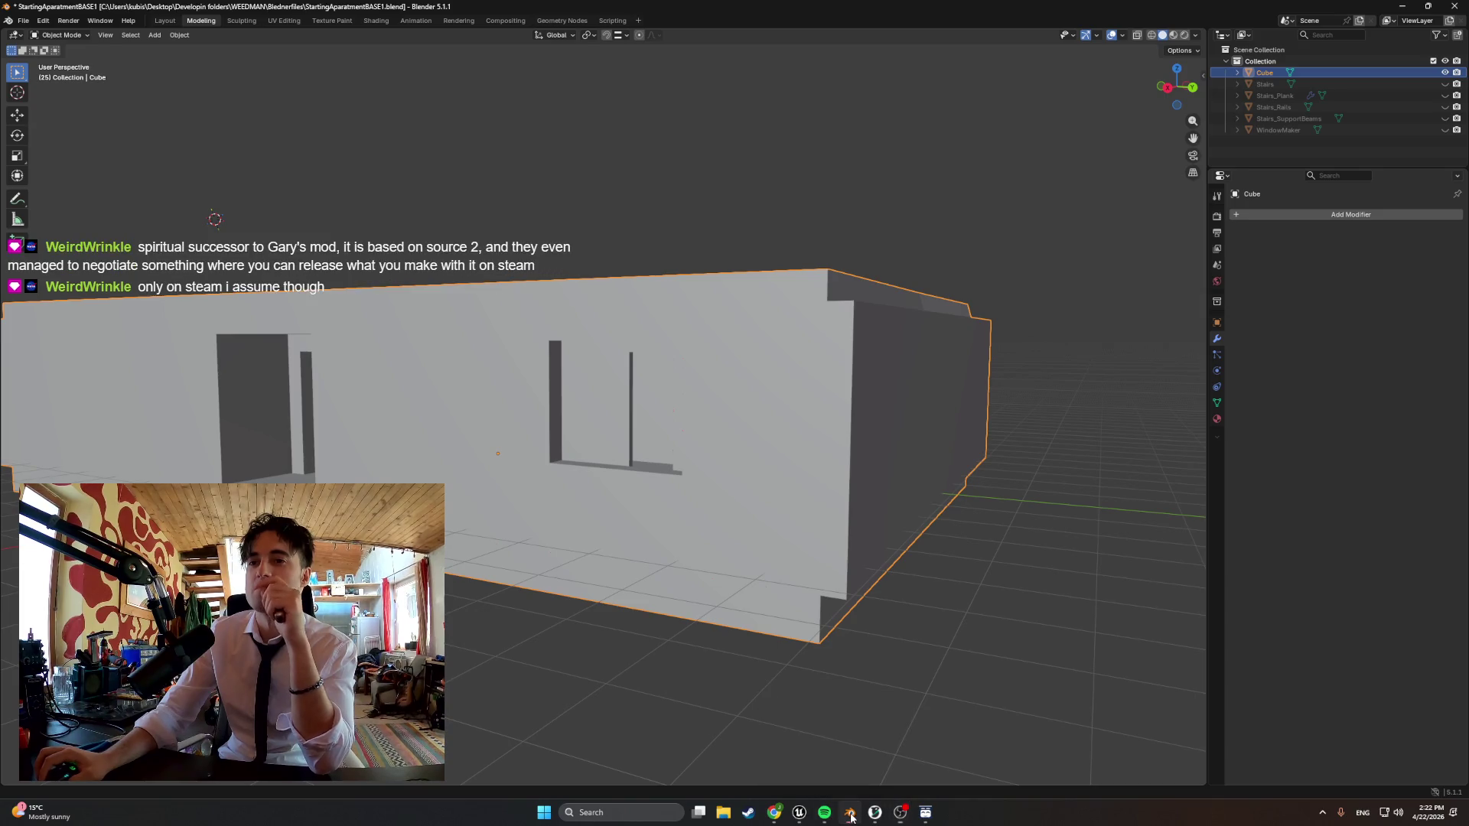
pyautogui.moveTo(799, 812)
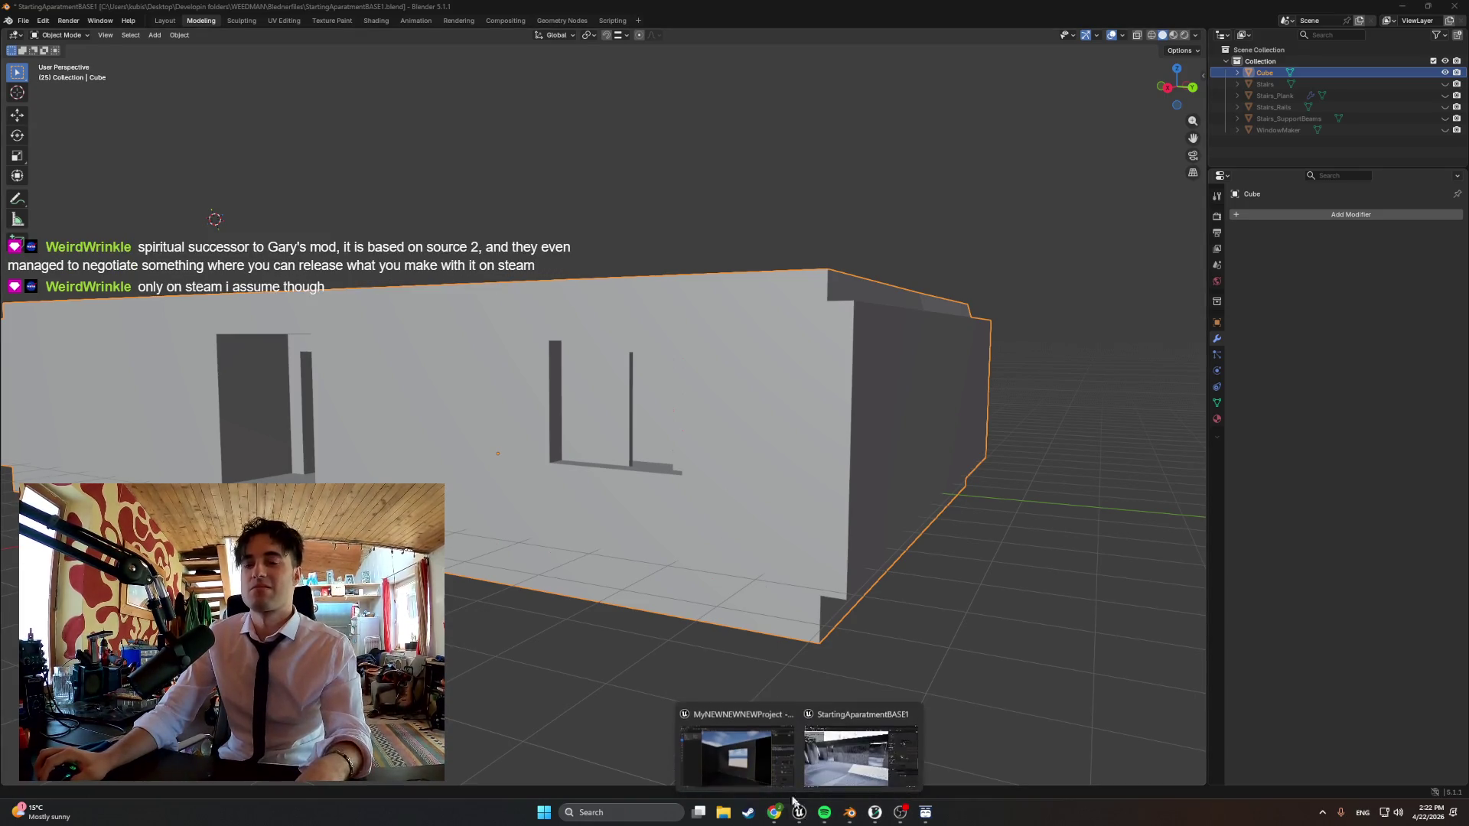
pyautogui.click(841, 747)
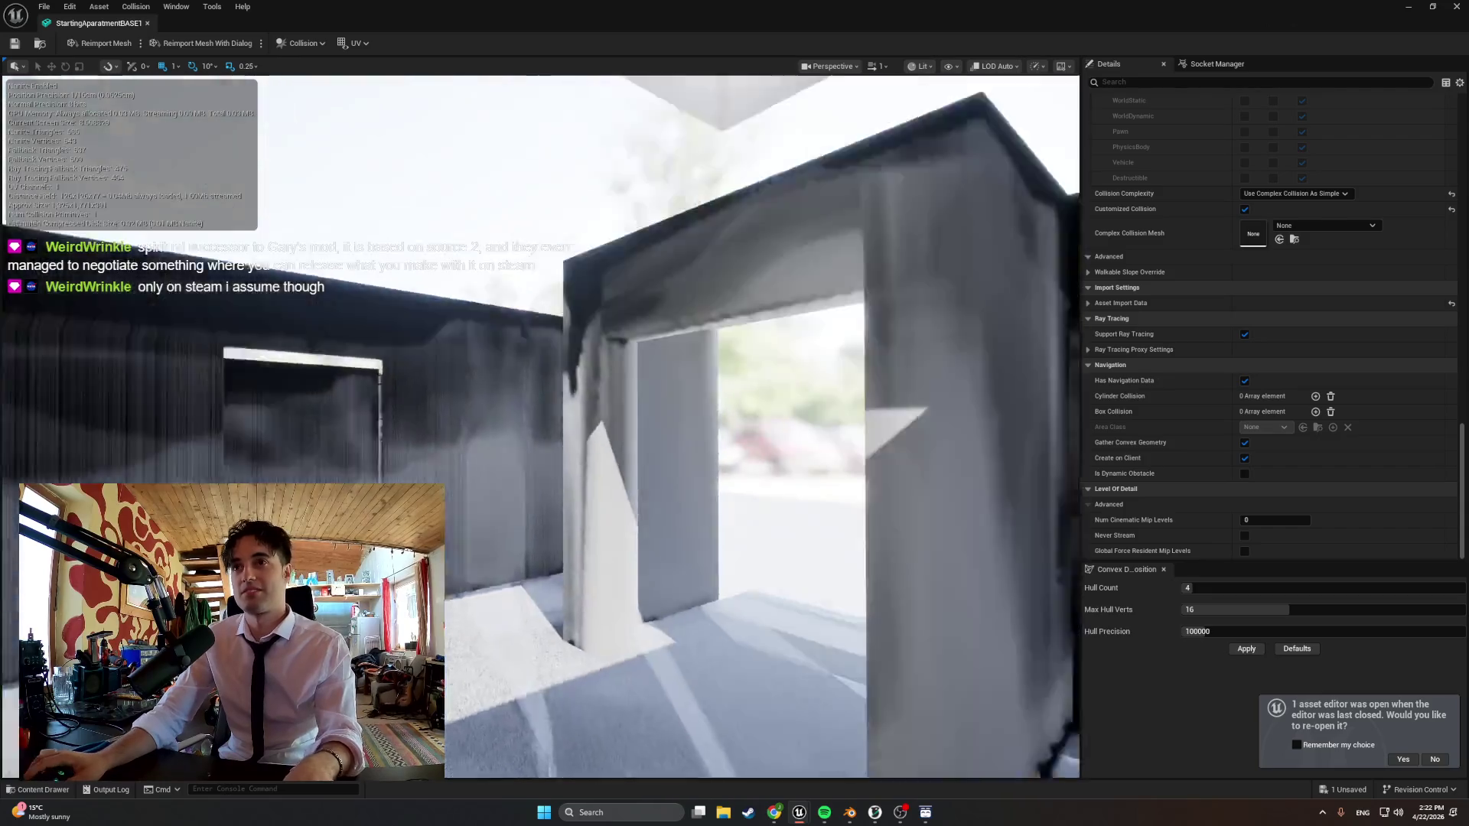
pyautogui.moveTo(831, 307)
pyautogui.mouseDown(button='right')
pyautogui.moveTo(575, 345)
pyautogui.moveTo(804, 344)
pyautogui.mouseUp(button='right')
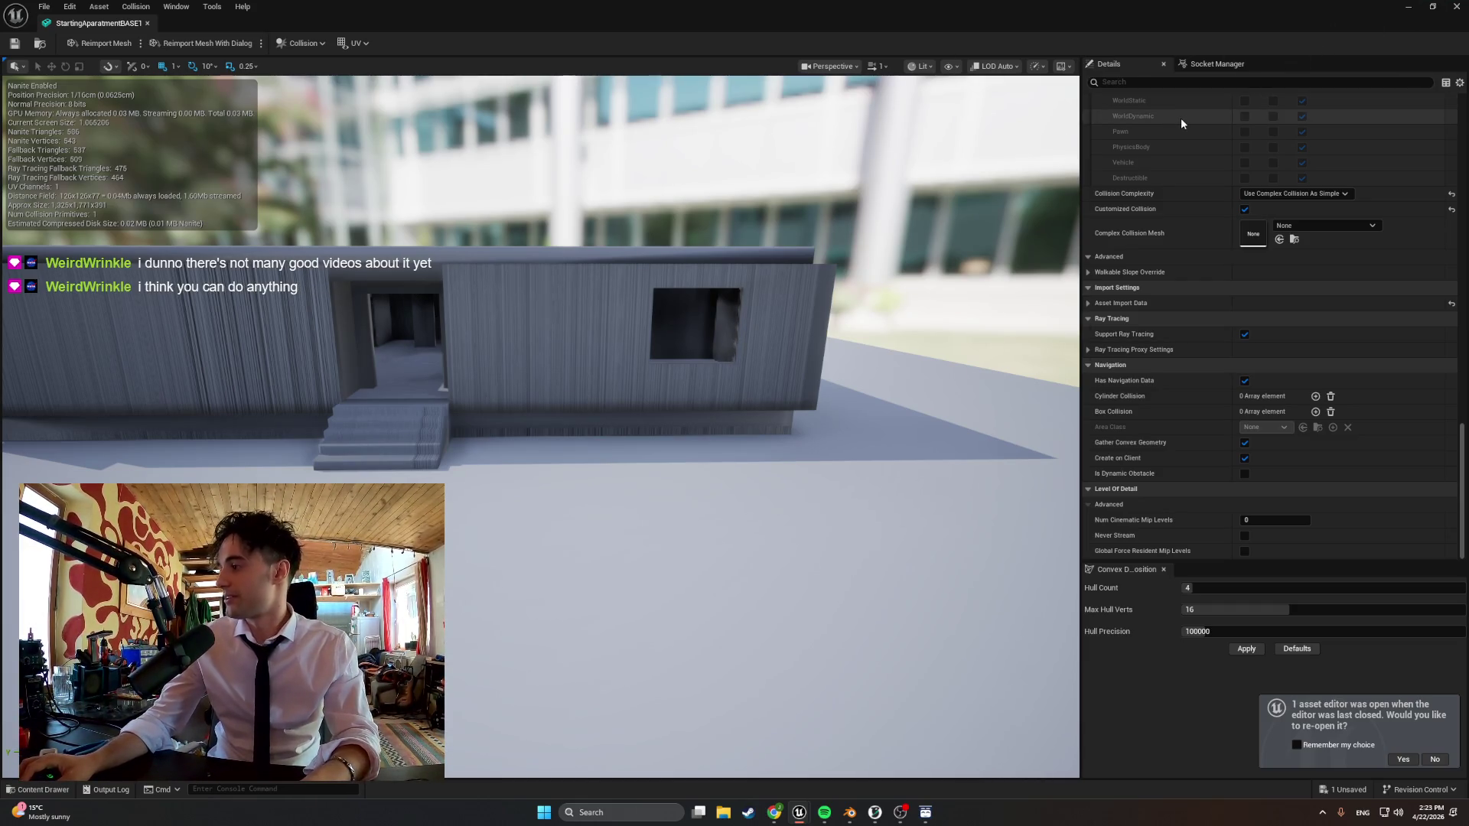
# Bring up the Content Drawer at the project's Starting_Apartment folder
pyautogui.hotkey('ctrl', 'space')
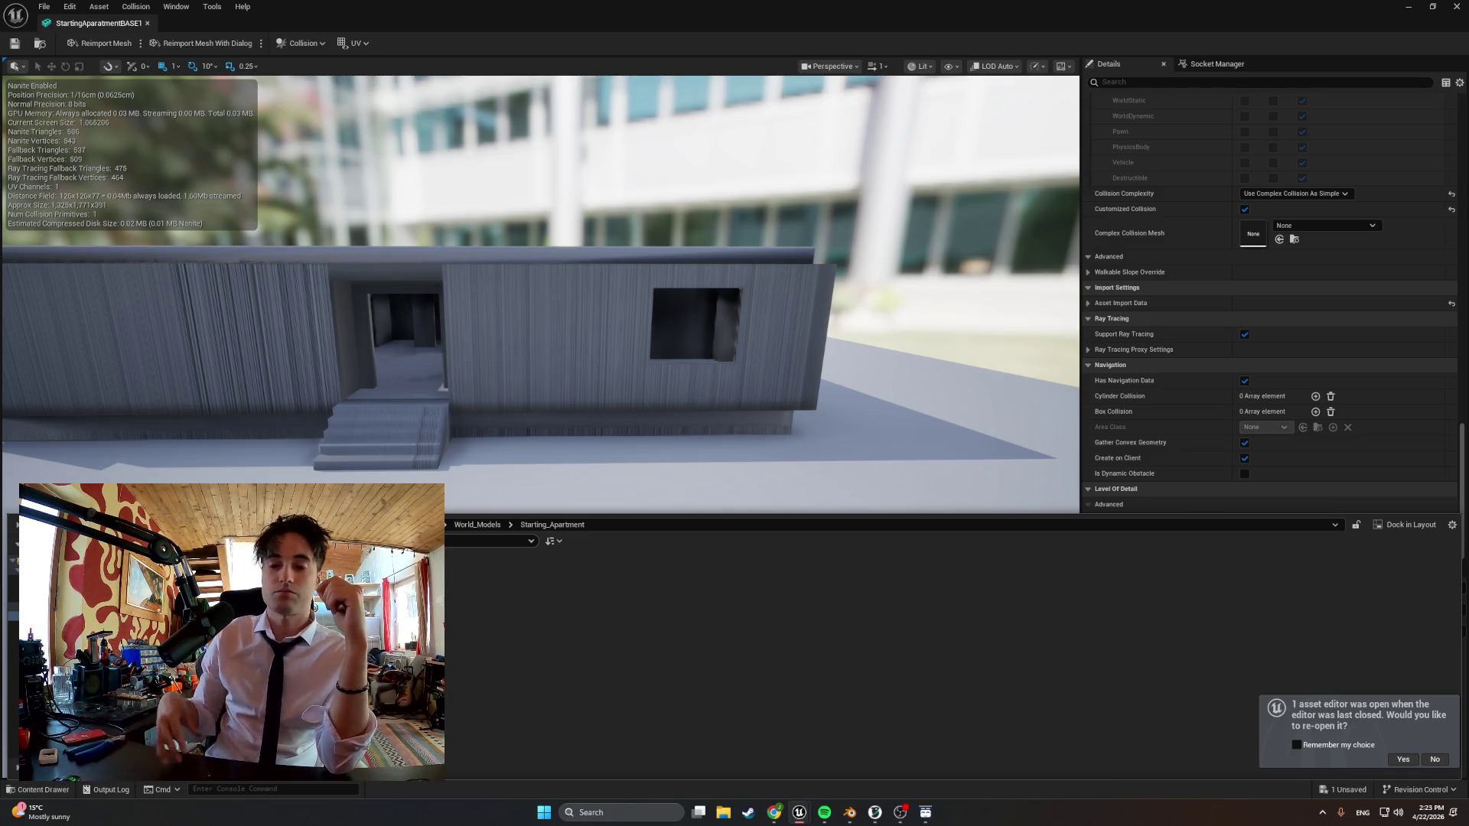
# In OrcaSlicer's Device tab check the print's console, webcam, dashboard and the model in Prepare
pyautogui.click(872, 812)
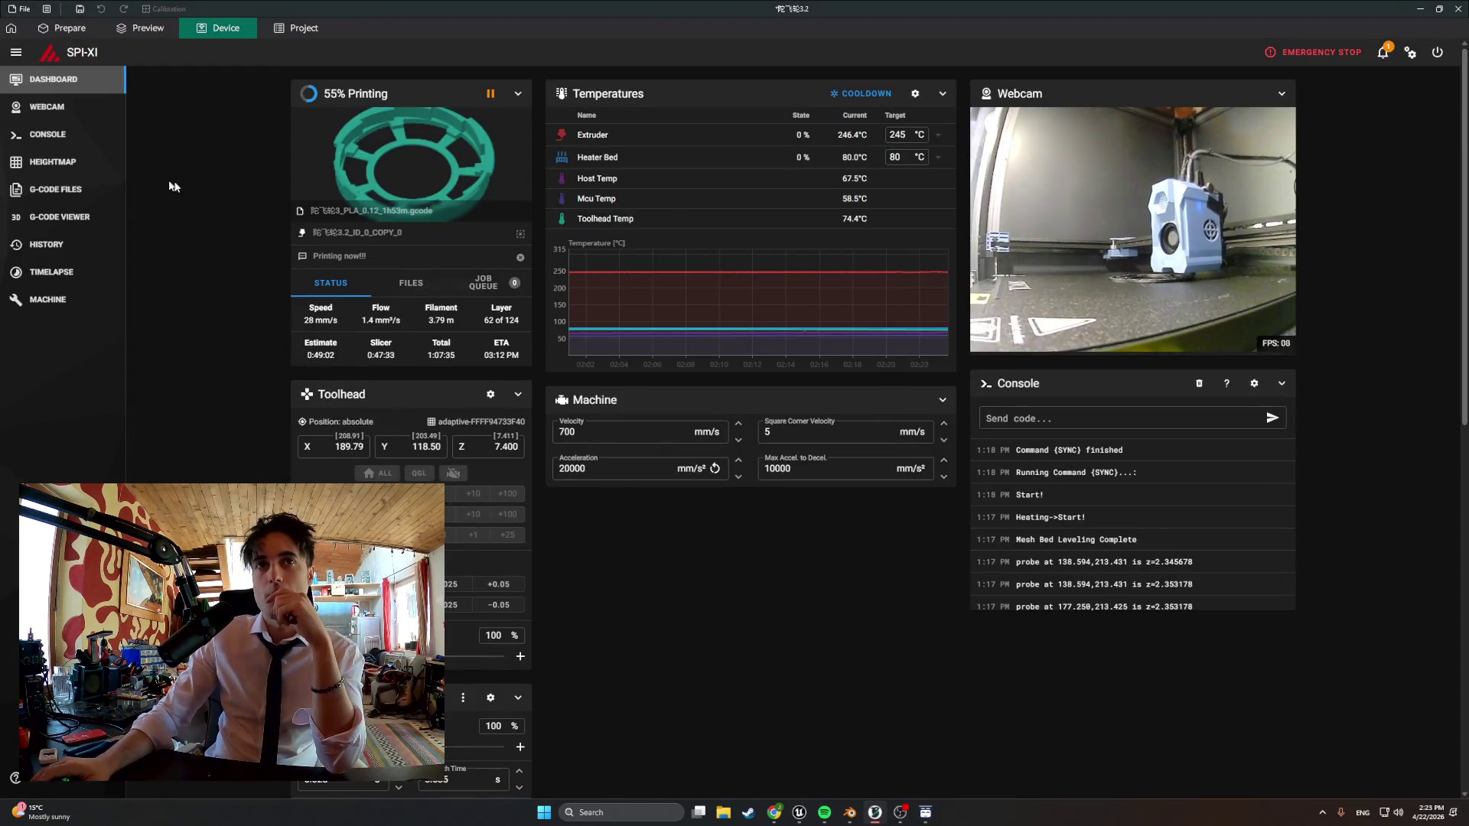
pyautogui.click(47, 134)
pyautogui.click(48, 106)
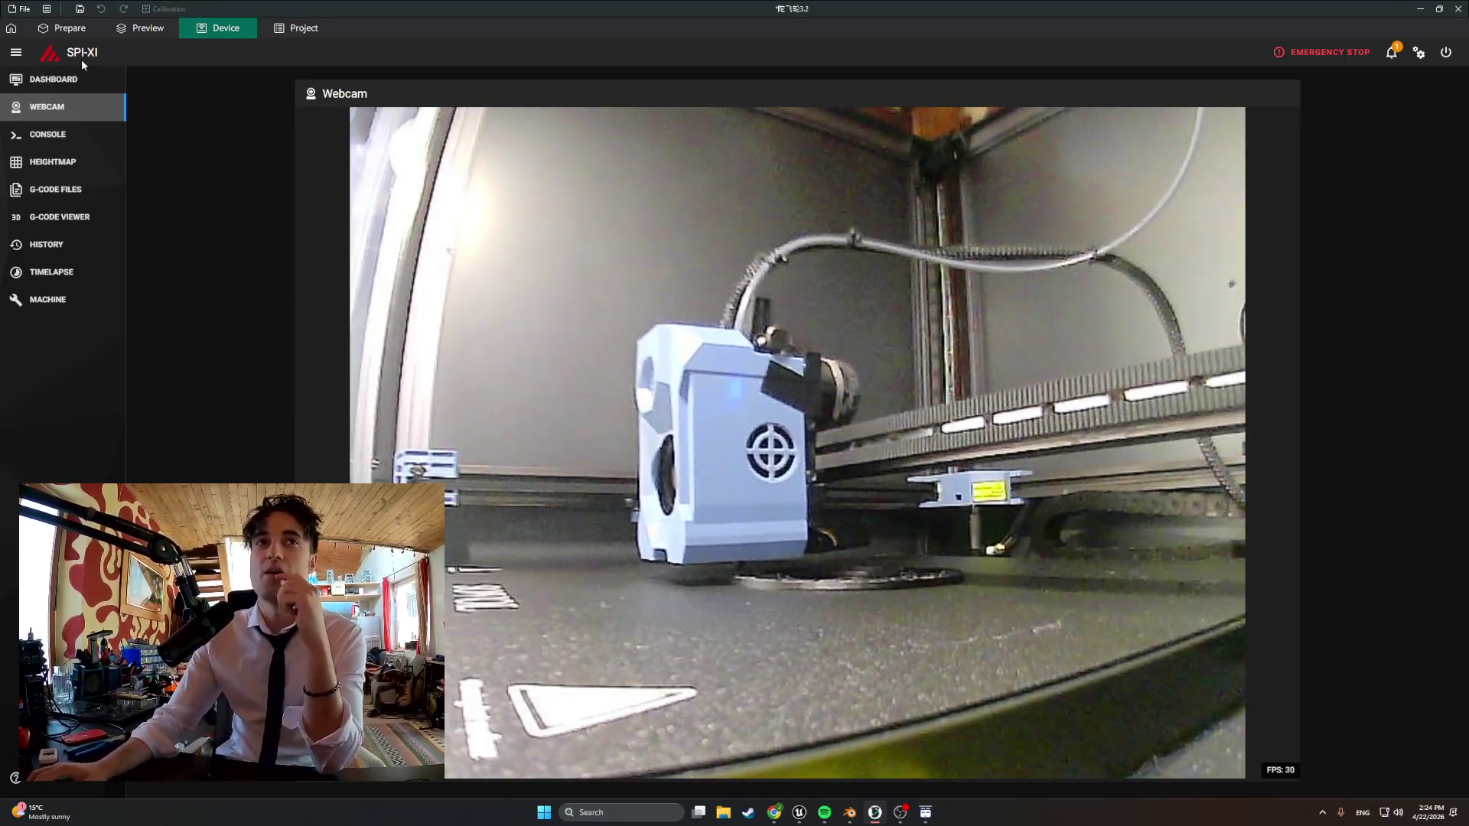
pyautogui.click(57, 79)
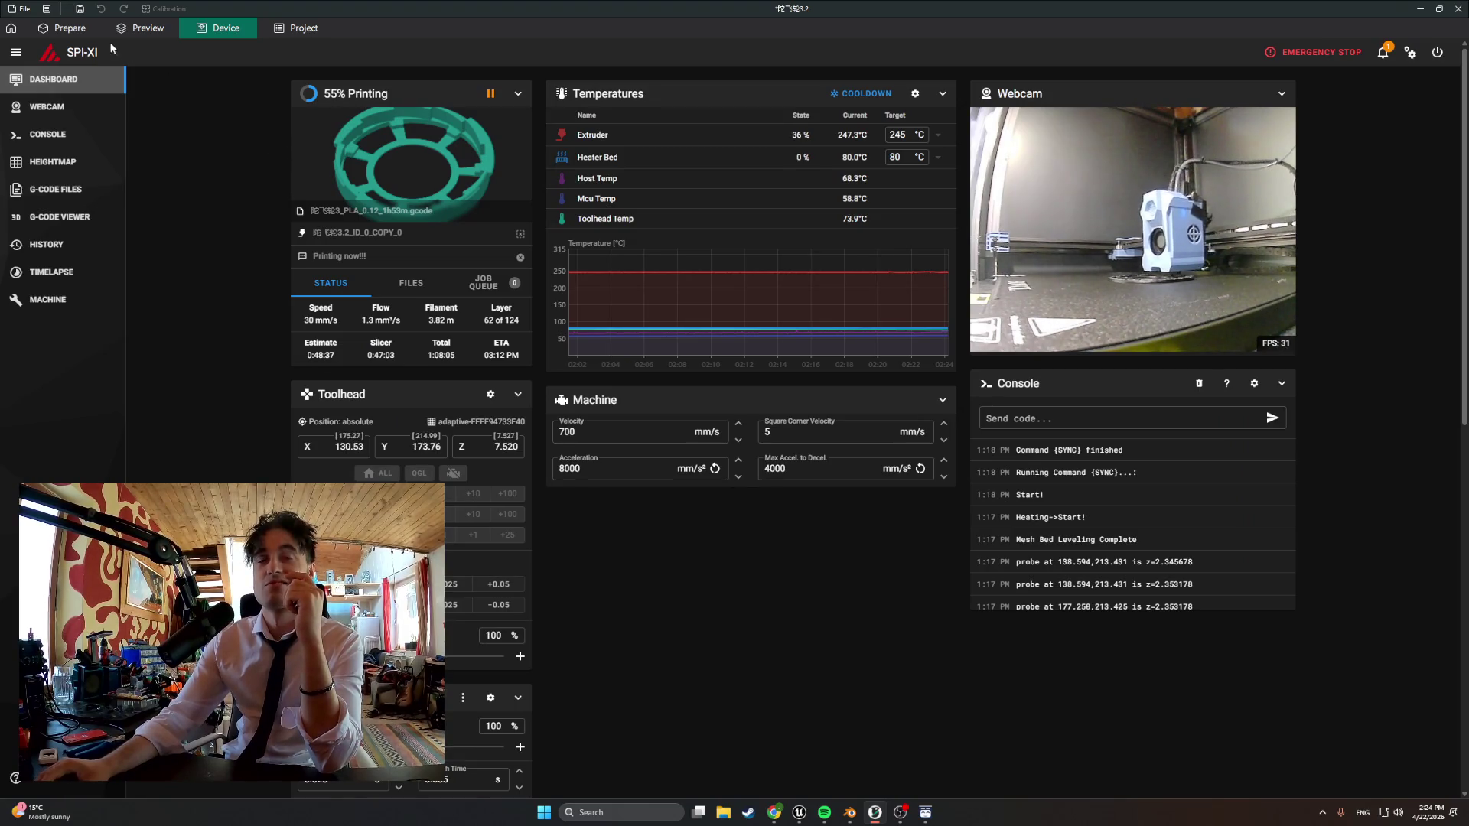
pyautogui.click(68, 28)
pyautogui.moveTo(524, 247); pyautogui.dragTo(553, 233)
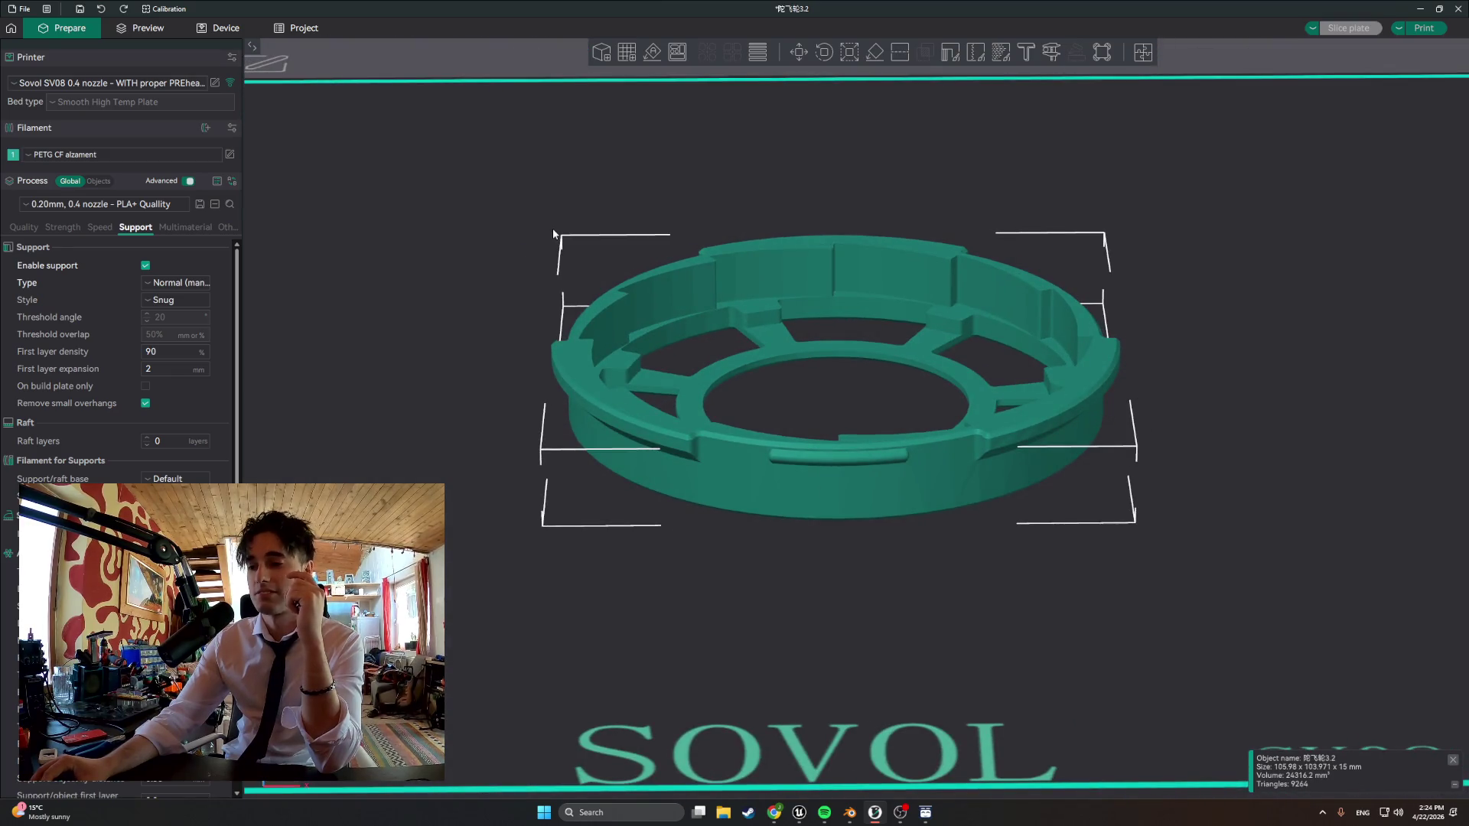
pyautogui.click(225, 28)
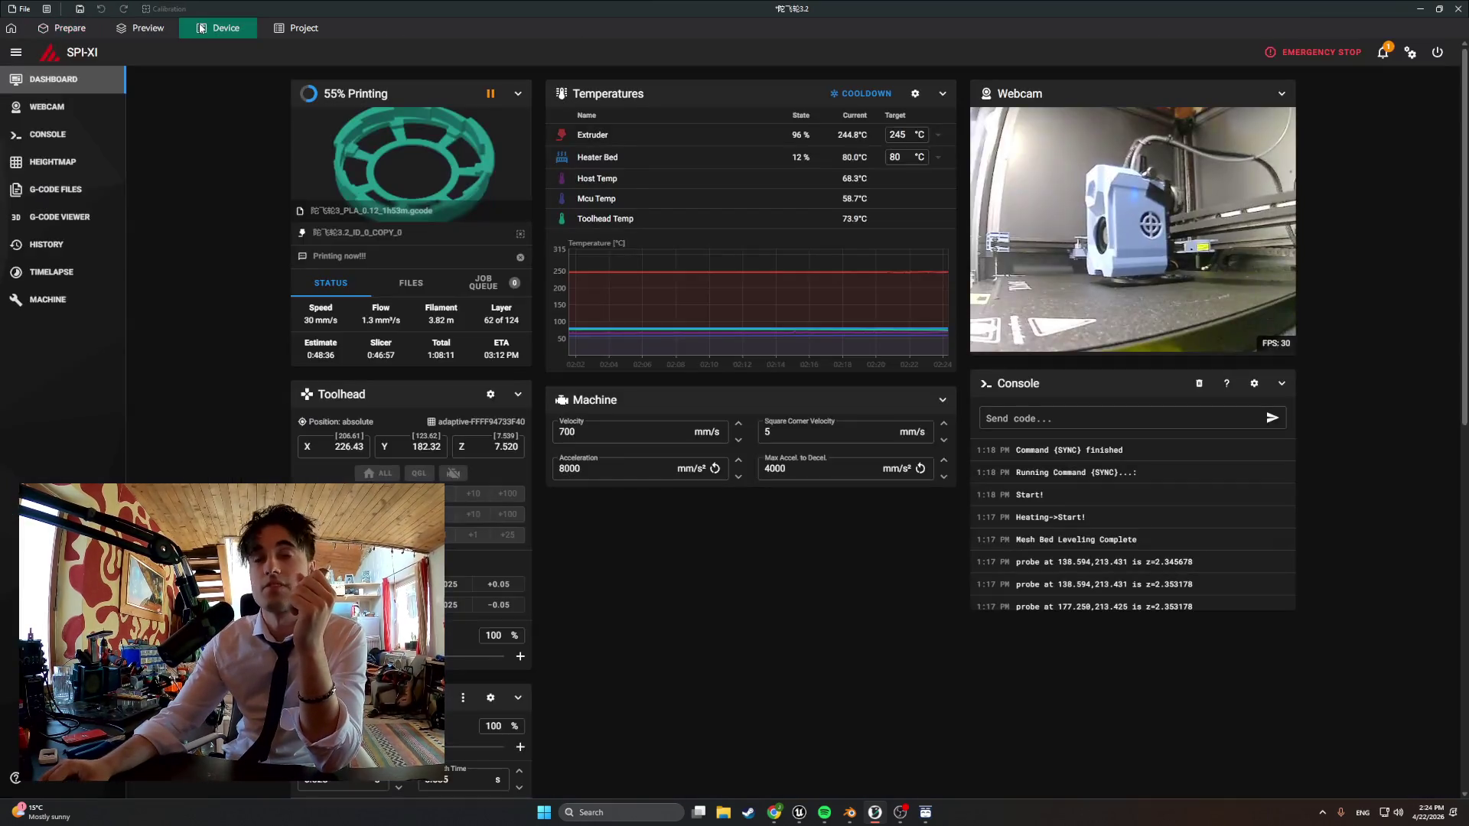
# Return to Unreal, glance at the Blender building model, and bring Unreal back to the front
pyautogui.hotkey('alt', 'Tab')
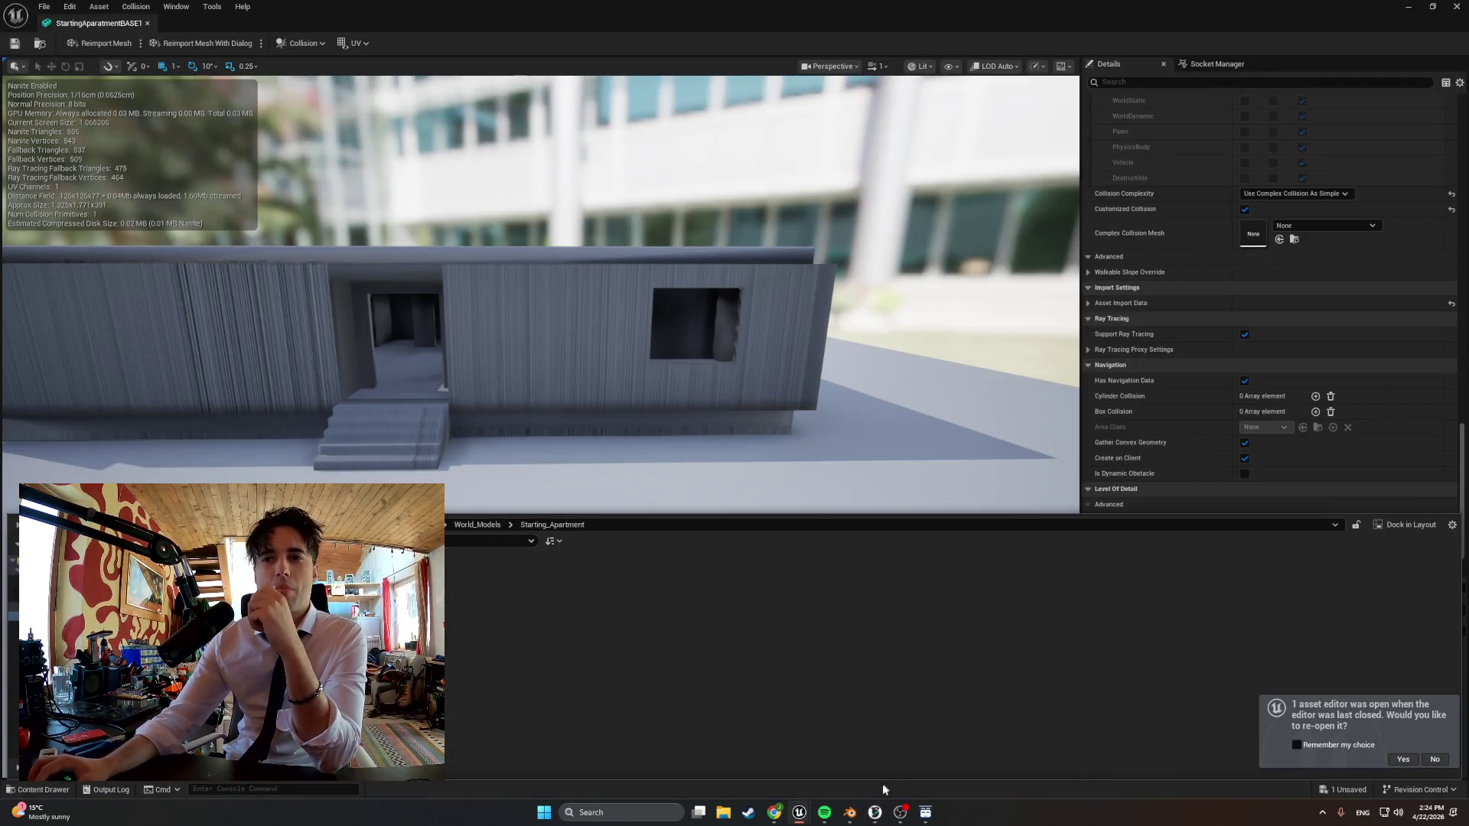
pyautogui.click(850, 813)
pyautogui.moveTo(636, 589); pyautogui.dragTo(579, 598, button='middle')
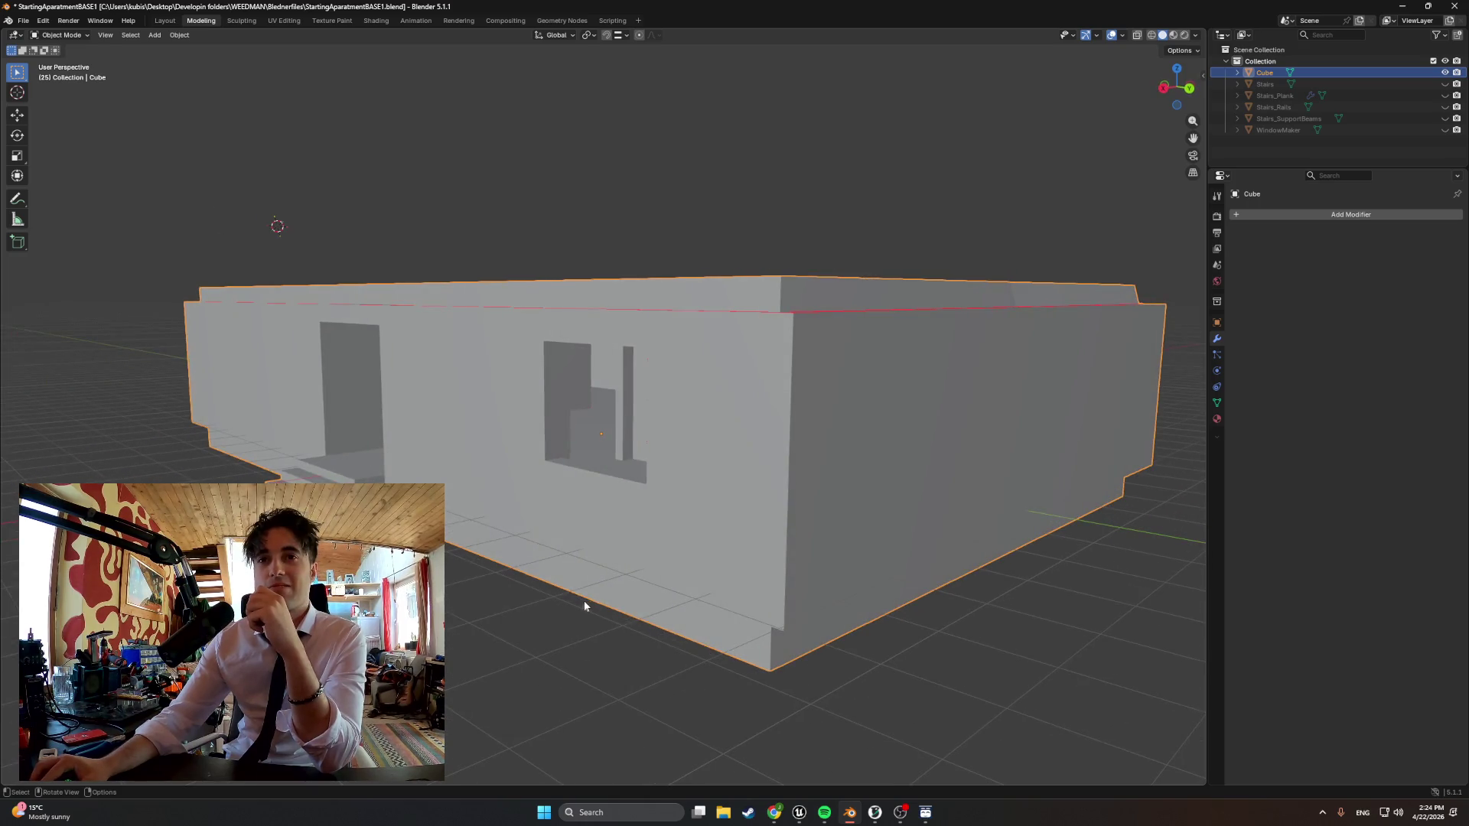
pyautogui.moveTo(874, 813)
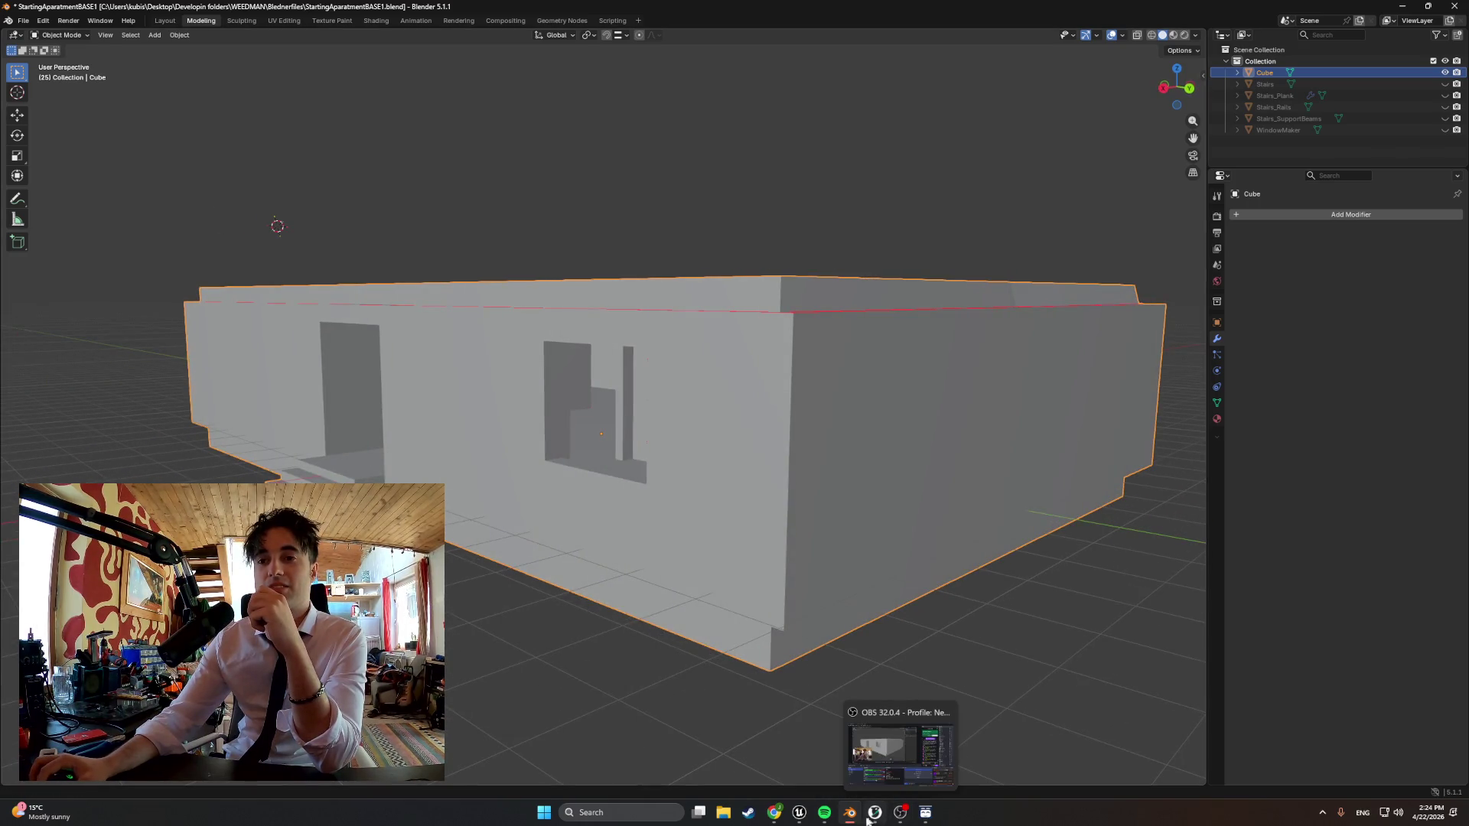
pyautogui.click(798, 813)
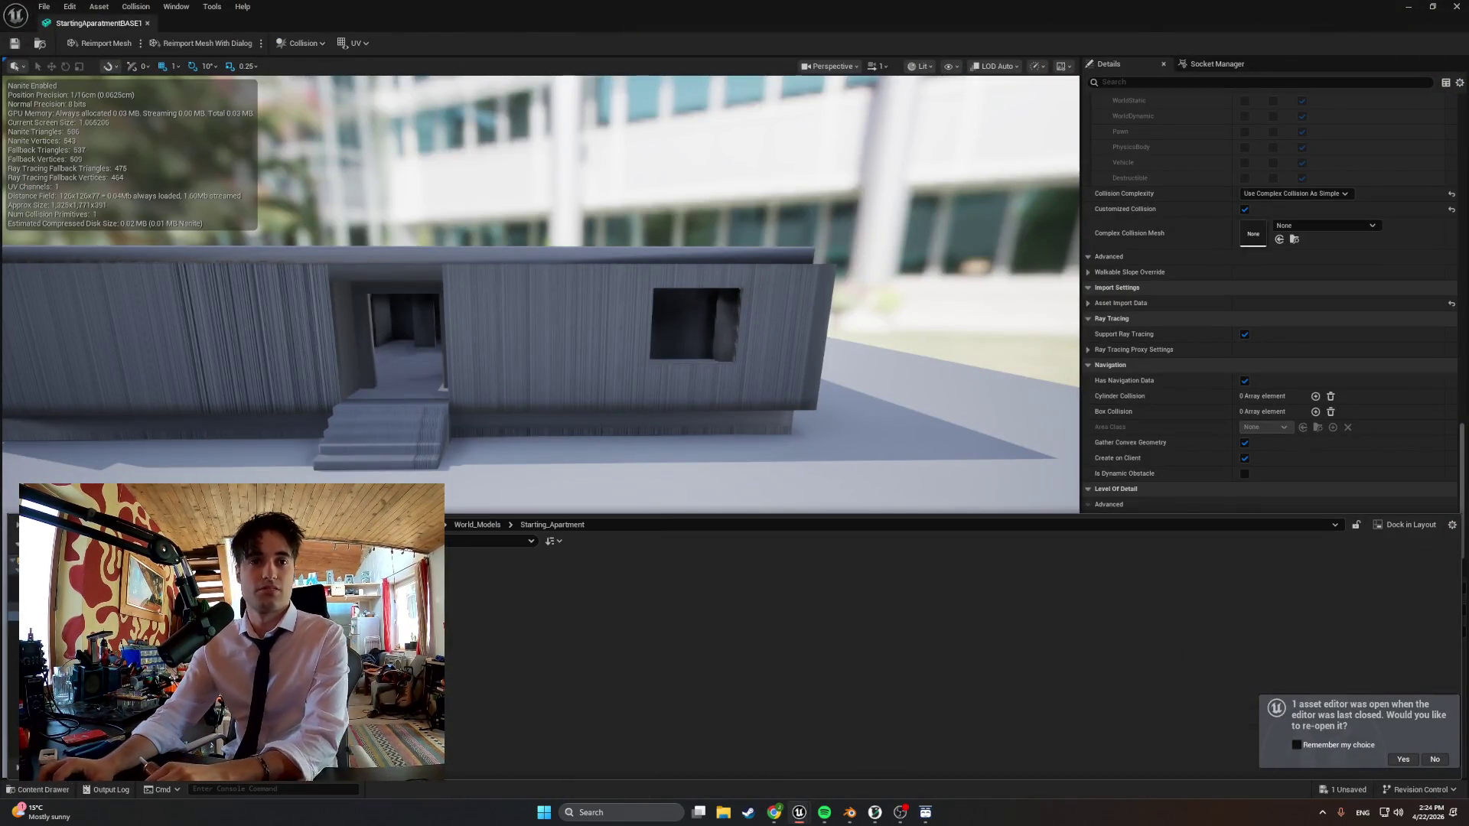
# Force-delete the old apartment mesh asset and import the updated apartment FBX
pyautogui.click(1431, 13)
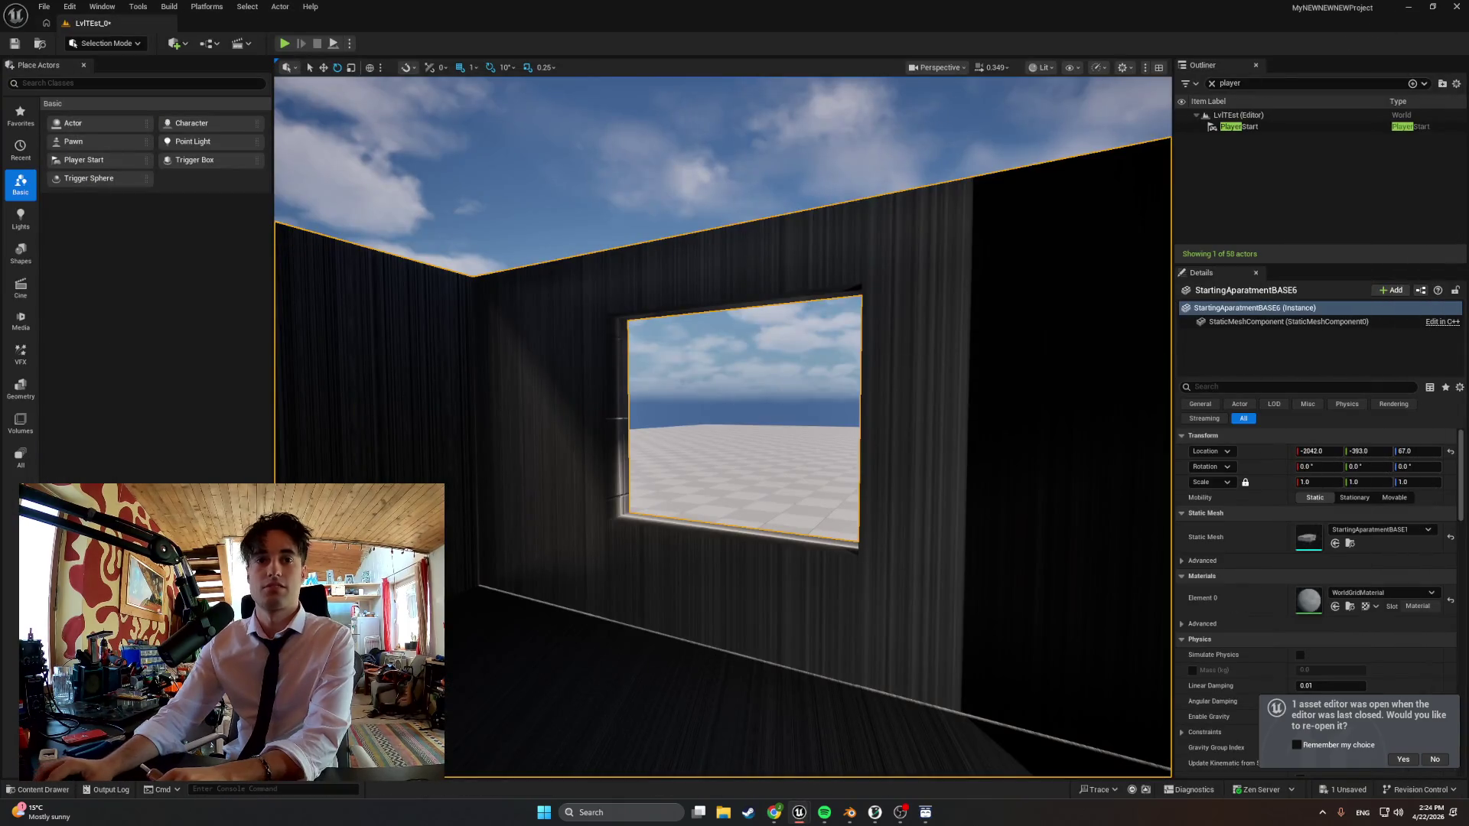
pyautogui.click(38, 790)
pyautogui.press('Delete')
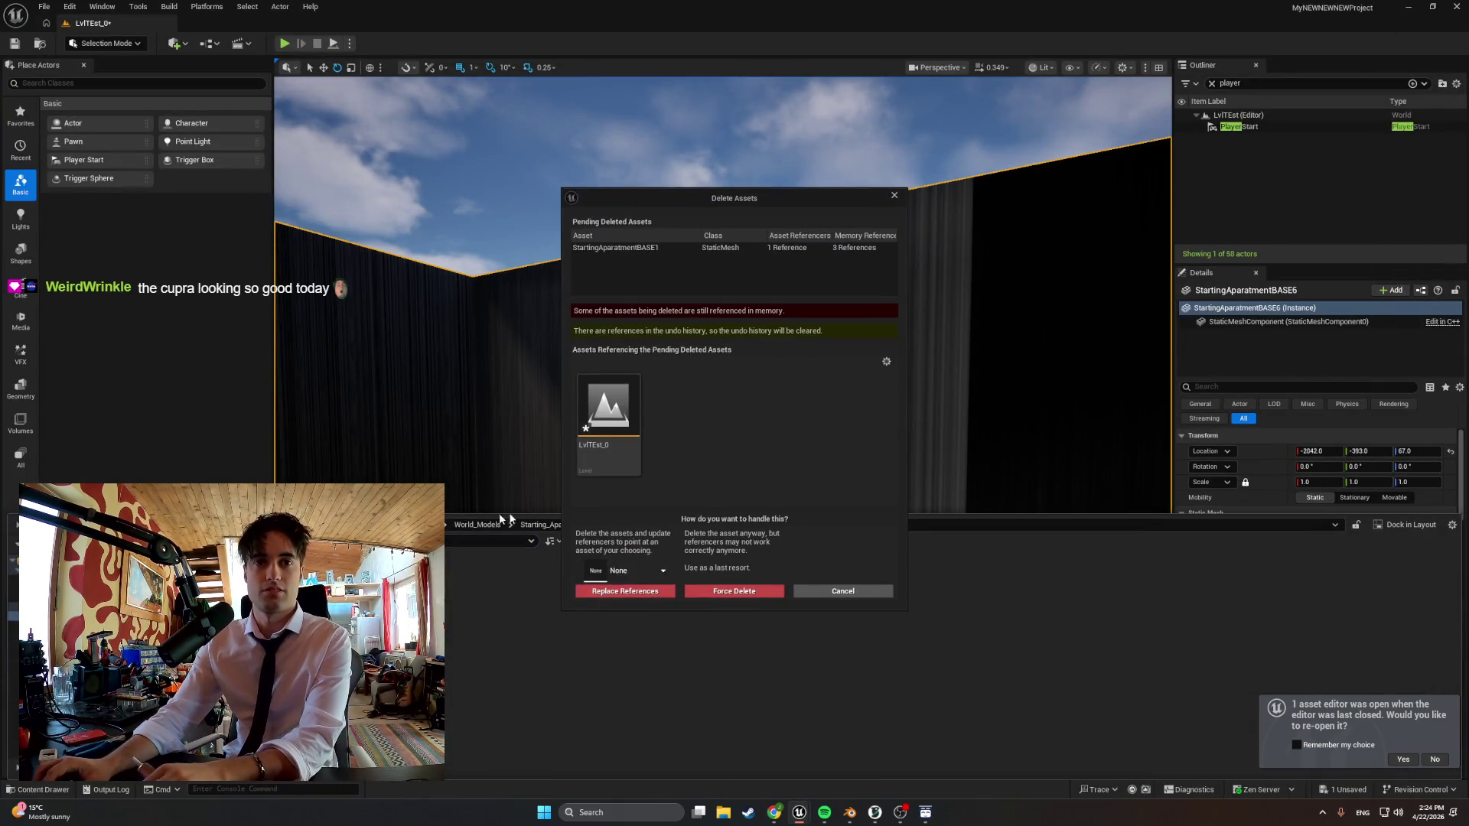
pyautogui.click(733, 591)
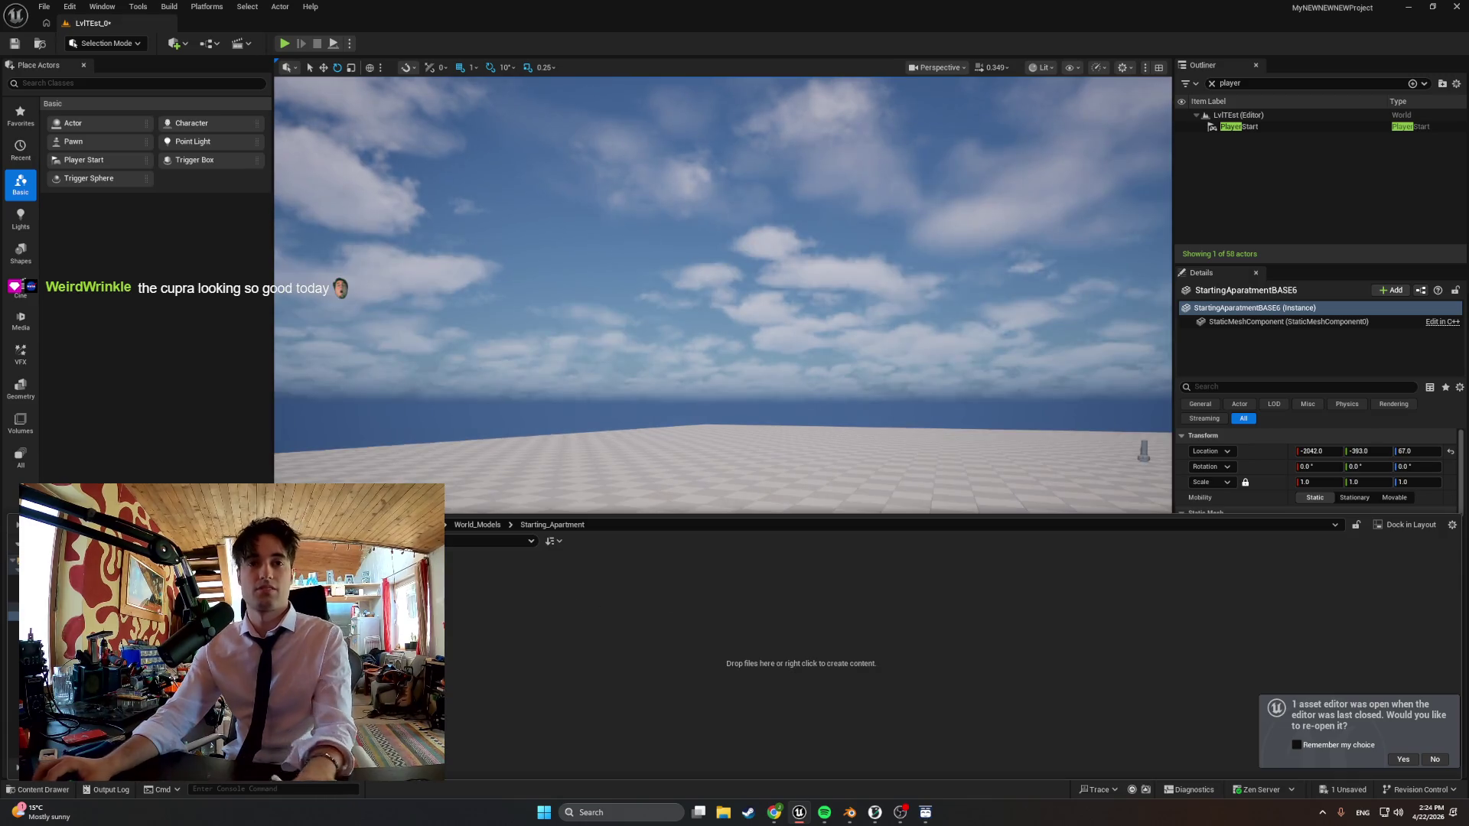
pyautogui.doubleClick(245, 112)
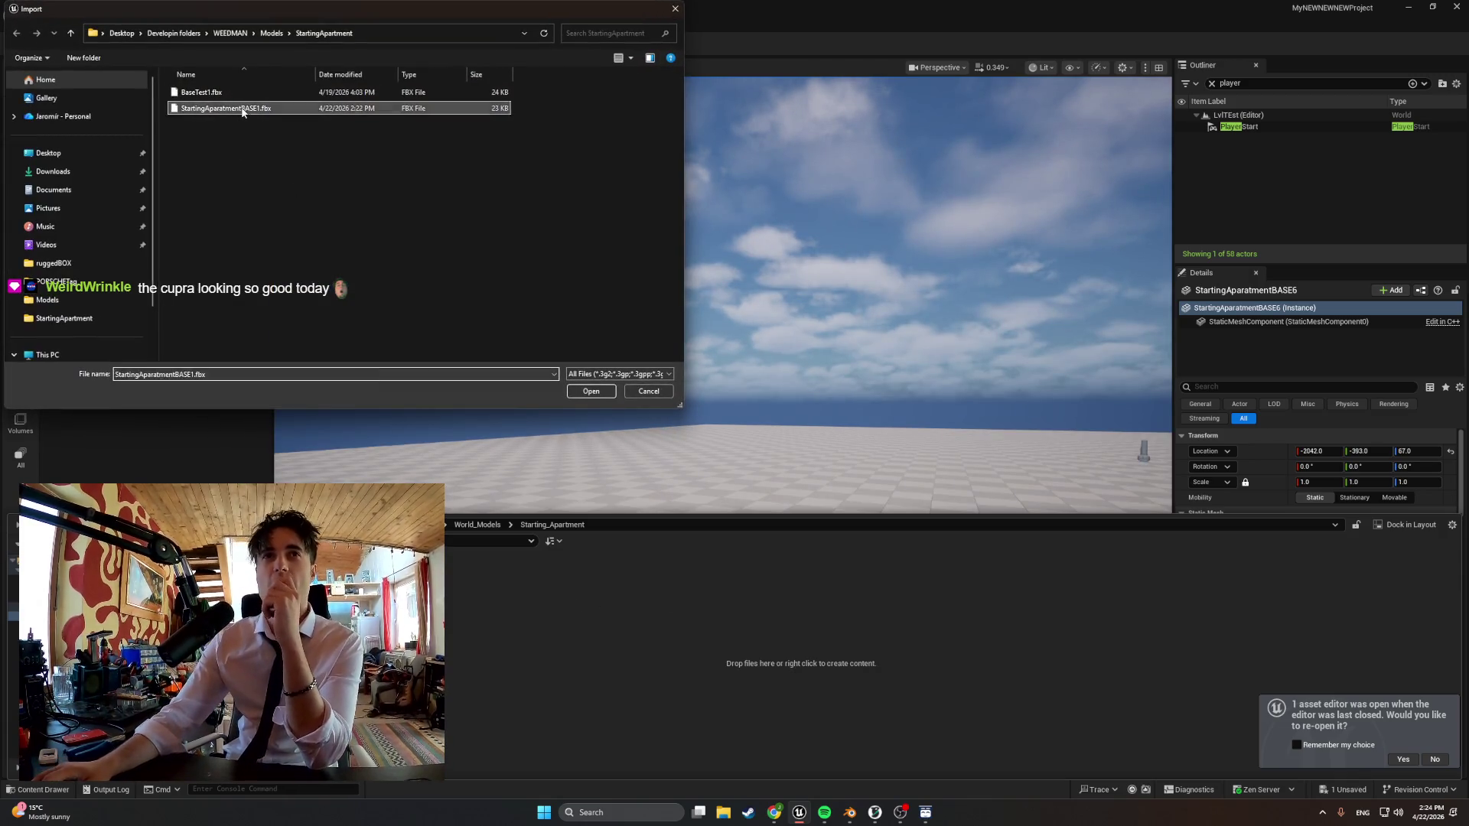
pyautogui.click(892, 751)
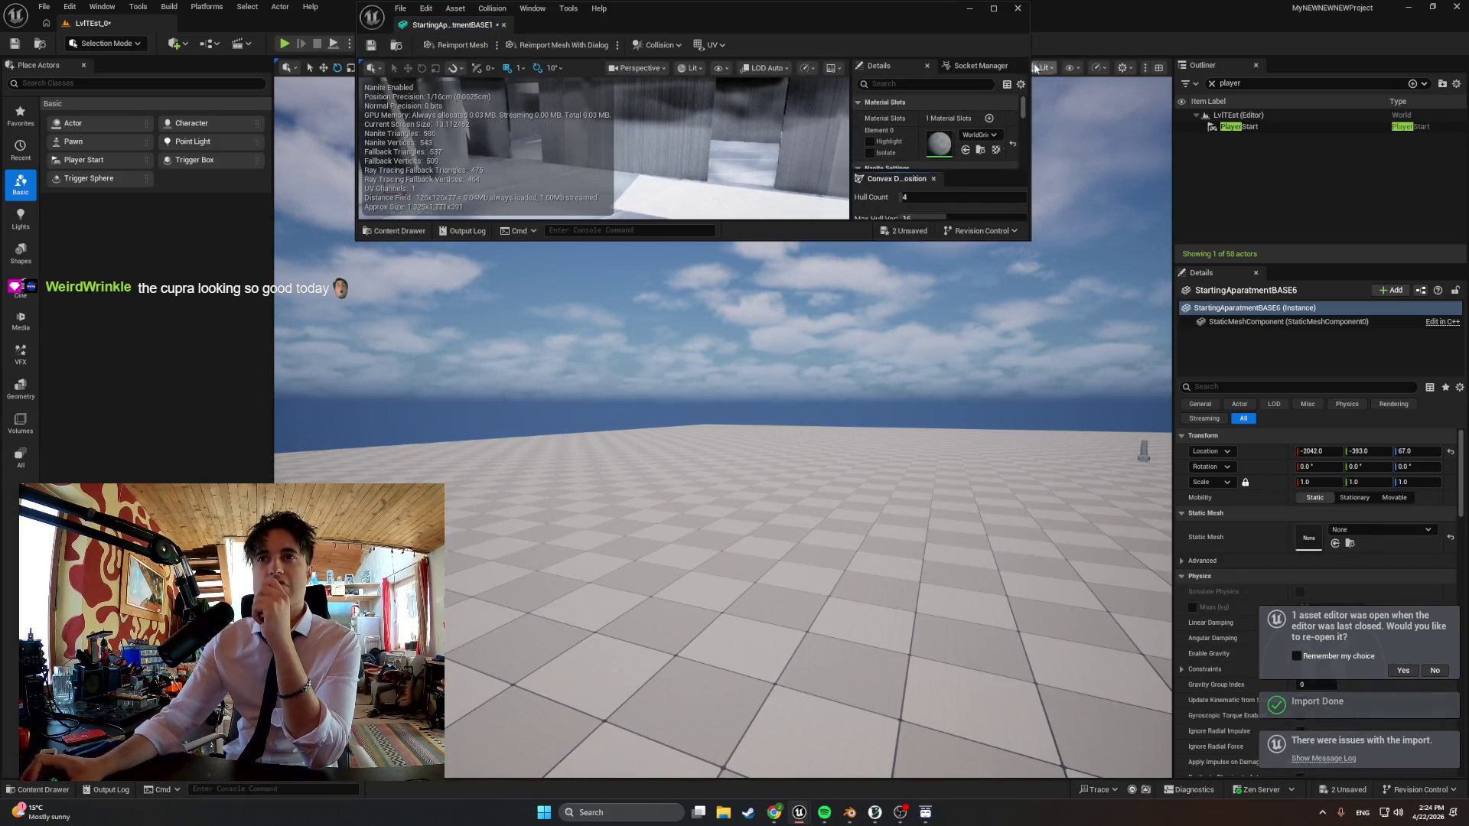
# Set the new mesh to Use Complex Collision As Simple, save the asset and return to the level
pyautogui.click(994, 9)
pyautogui.scroll(-5, 1172, 346)
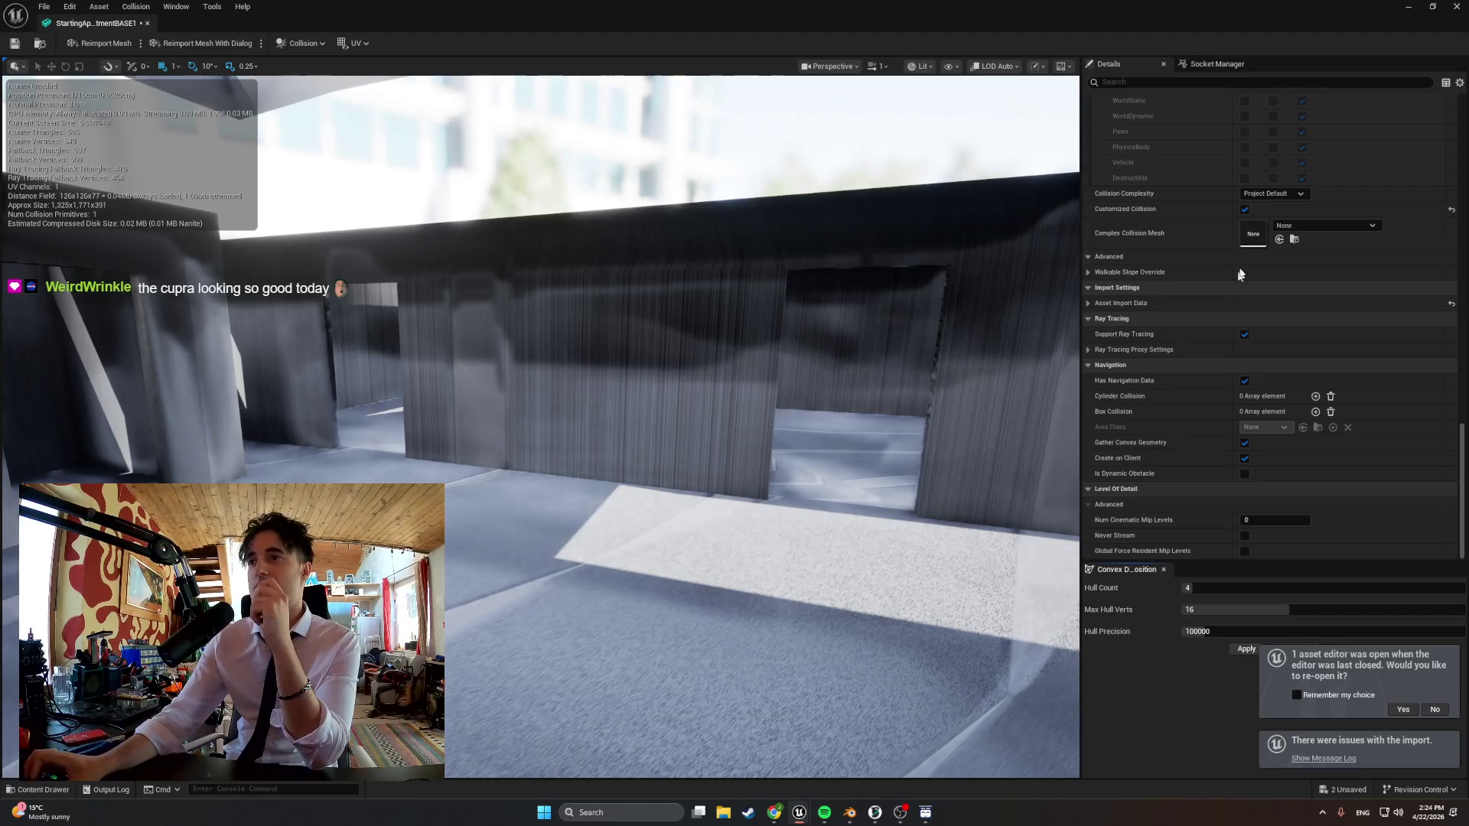
pyautogui.click(1287, 194)
pyautogui.click(1270, 241)
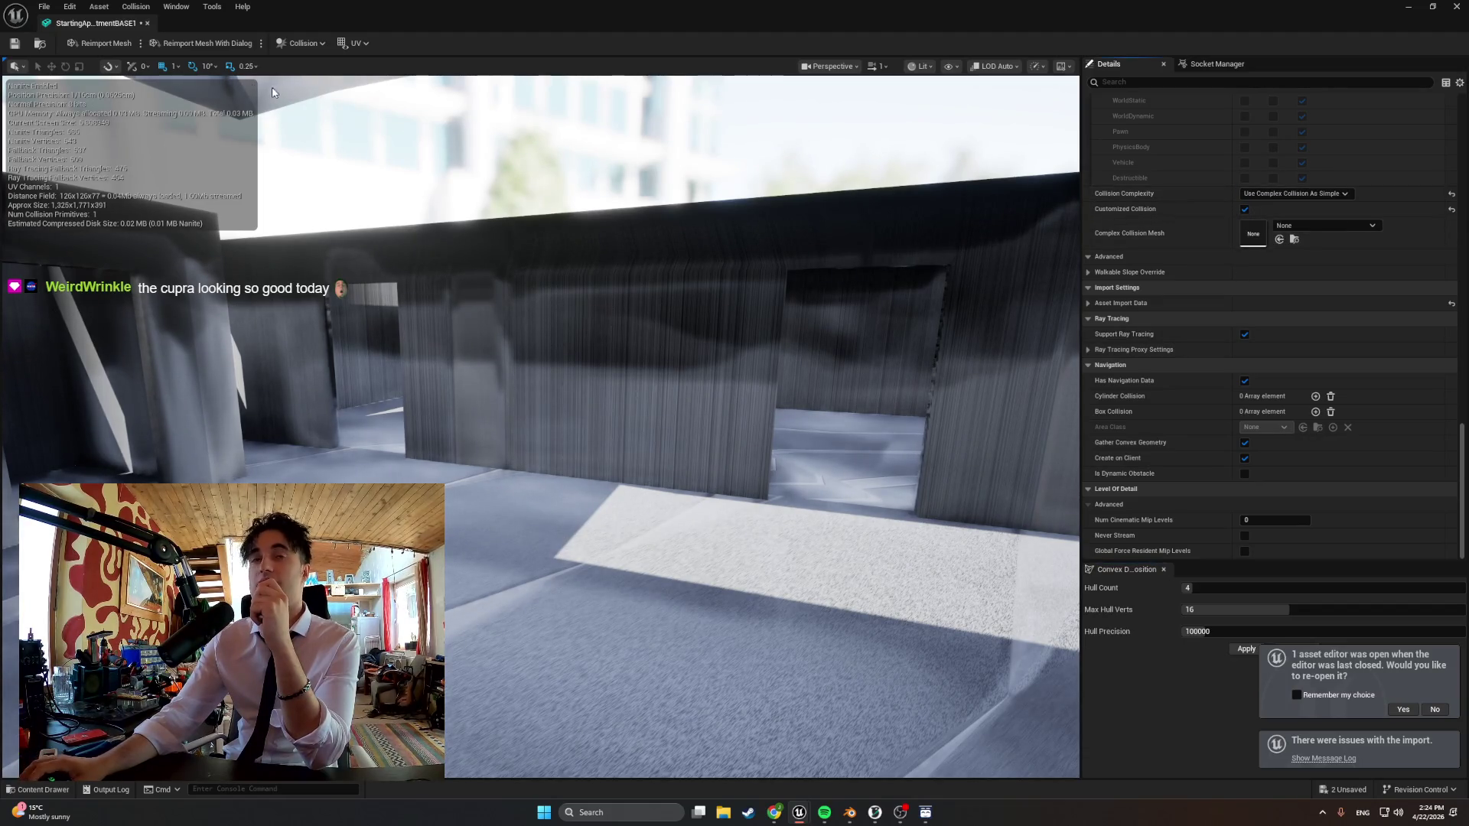
pyautogui.click(39, 44)
pyautogui.click(1409, 8)
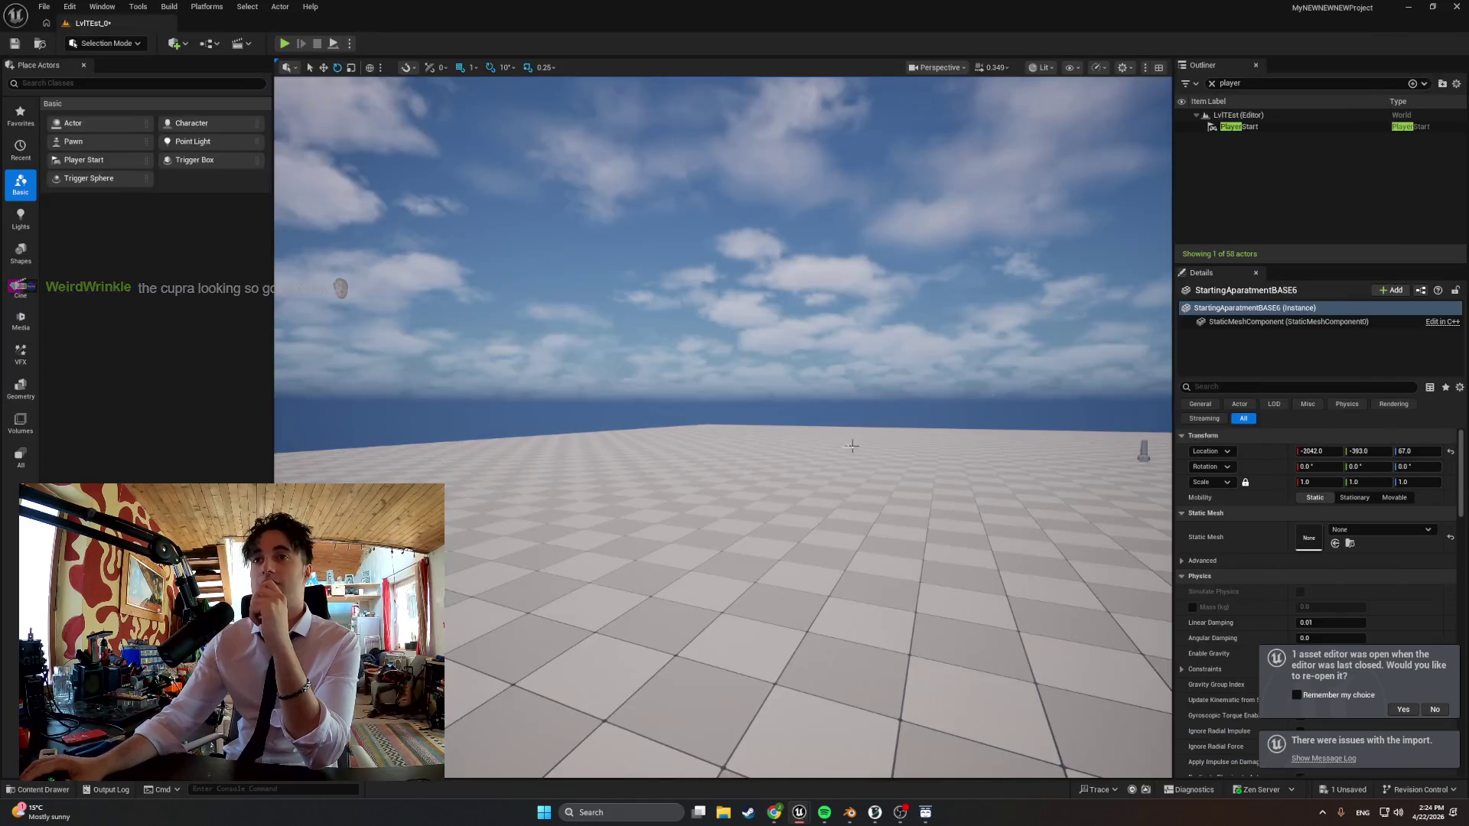
# Drag the new apartment mesh into the level, raise it above the floor and start playing
pyautogui.moveTo(688, 403); pyautogui.dragTo(803, 402, button='right')
pyautogui.moveTo(689, 459); pyautogui.dragTo(598, 344, button='right')
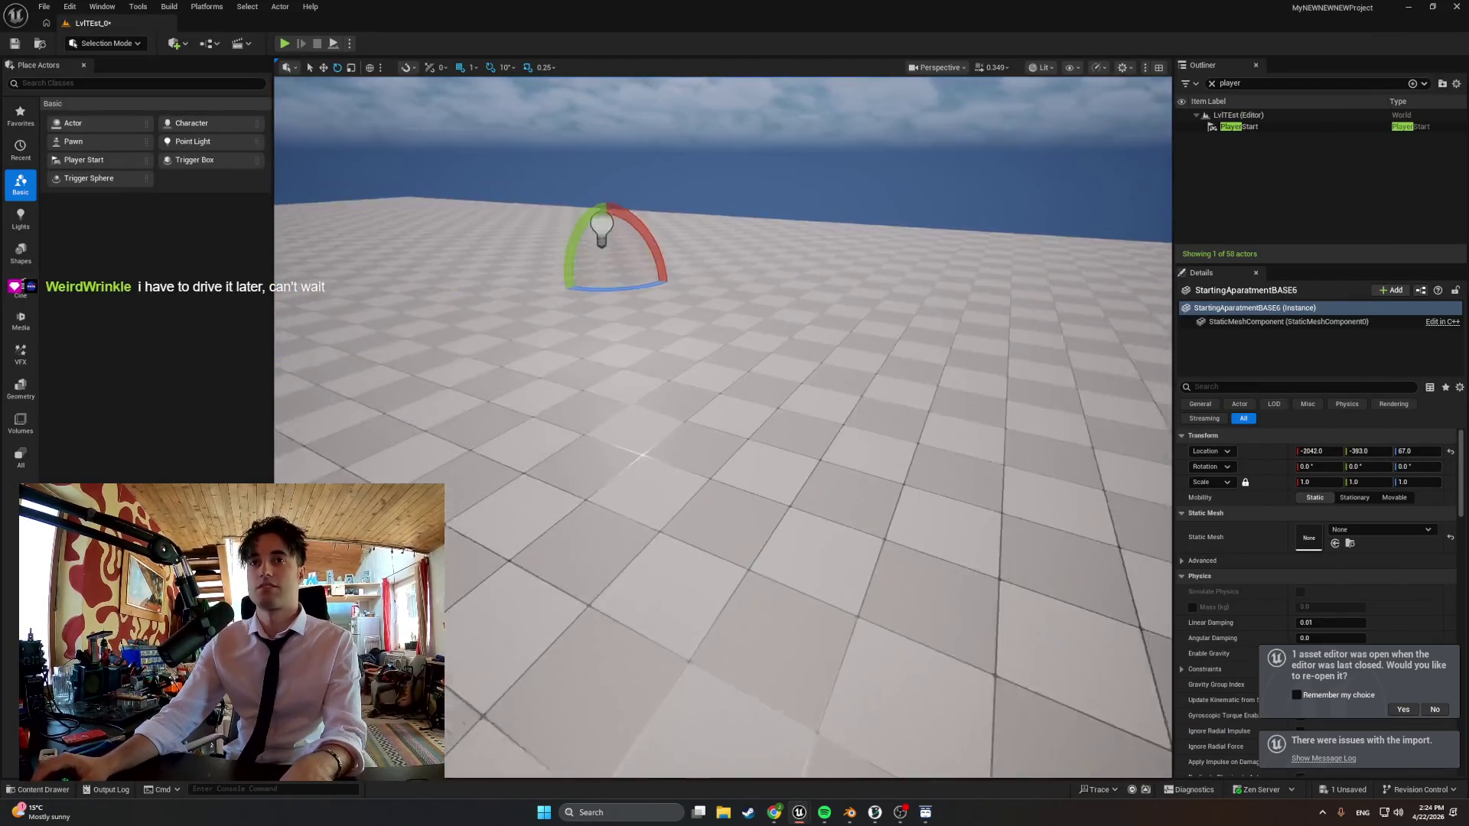
pyautogui.hotkey('ctrl', 'space')
pyautogui.moveTo(552, 596); pyautogui.dragTo(688, 344)
pyautogui.moveTo(688, 344); pyautogui.dragTo(754, 309, button='right')
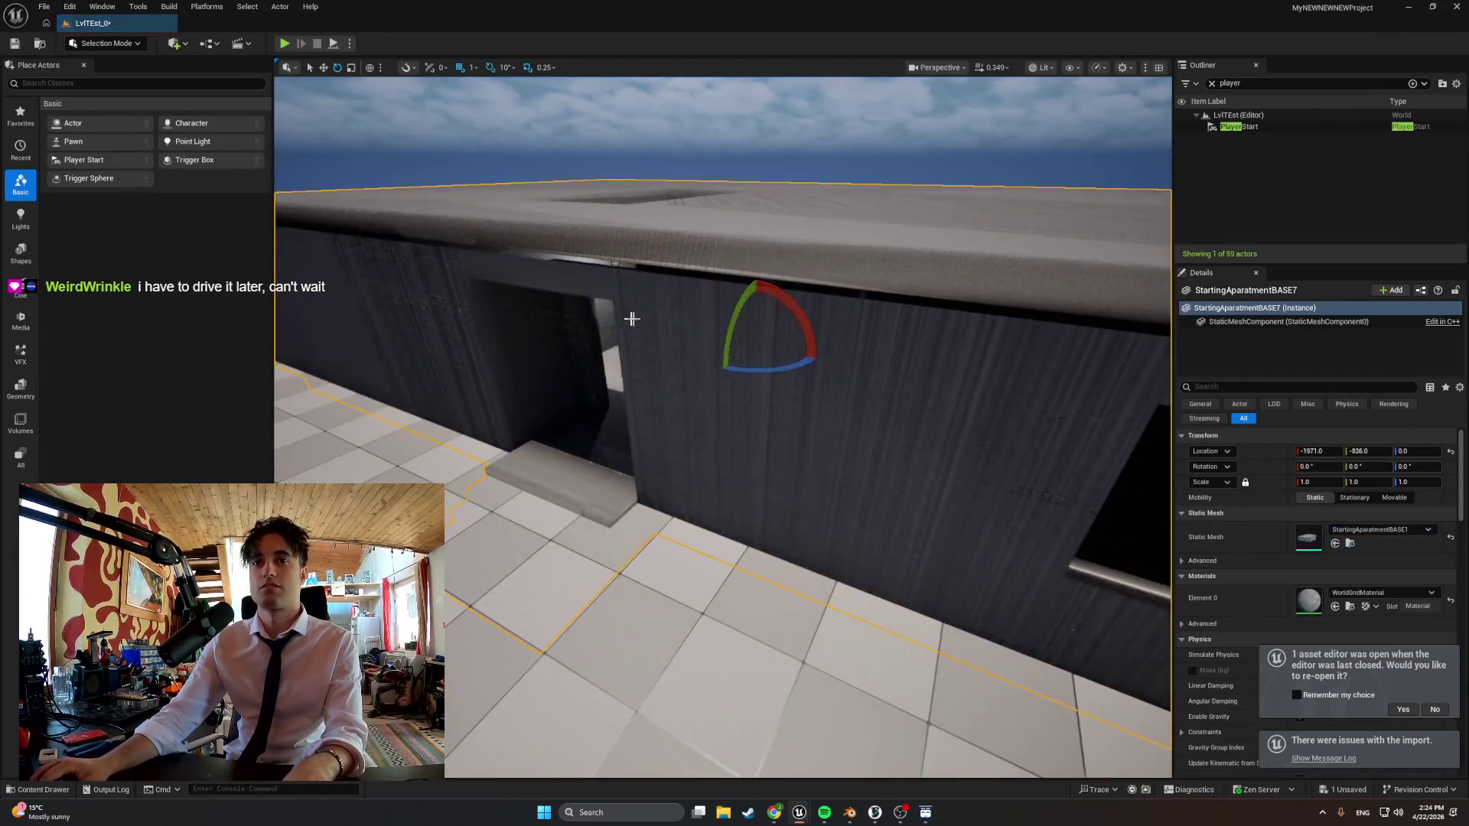
pyautogui.moveTo(754, 309); pyautogui.dragTo(754, 270)
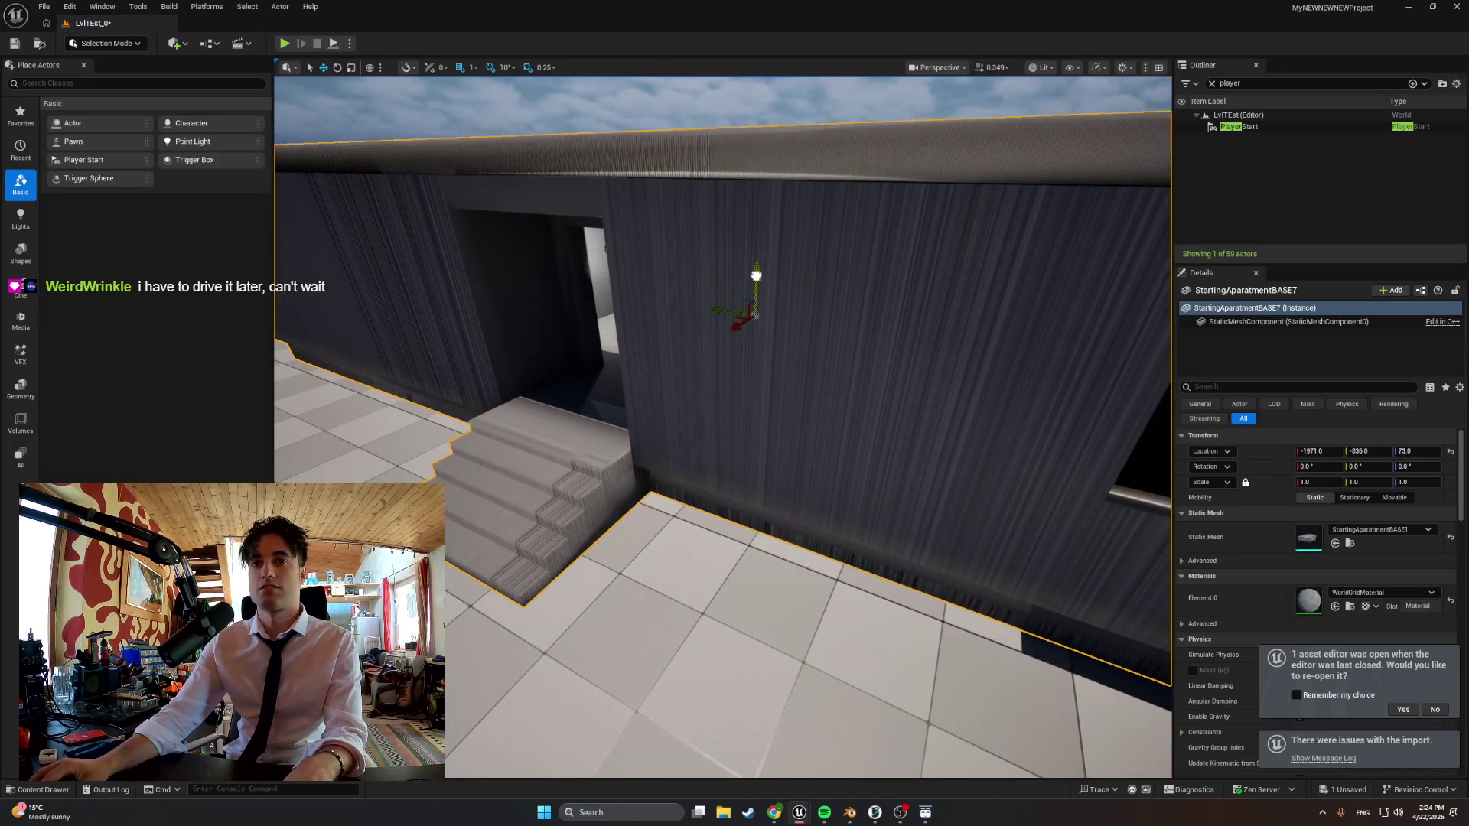
pyautogui.click(284, 43)
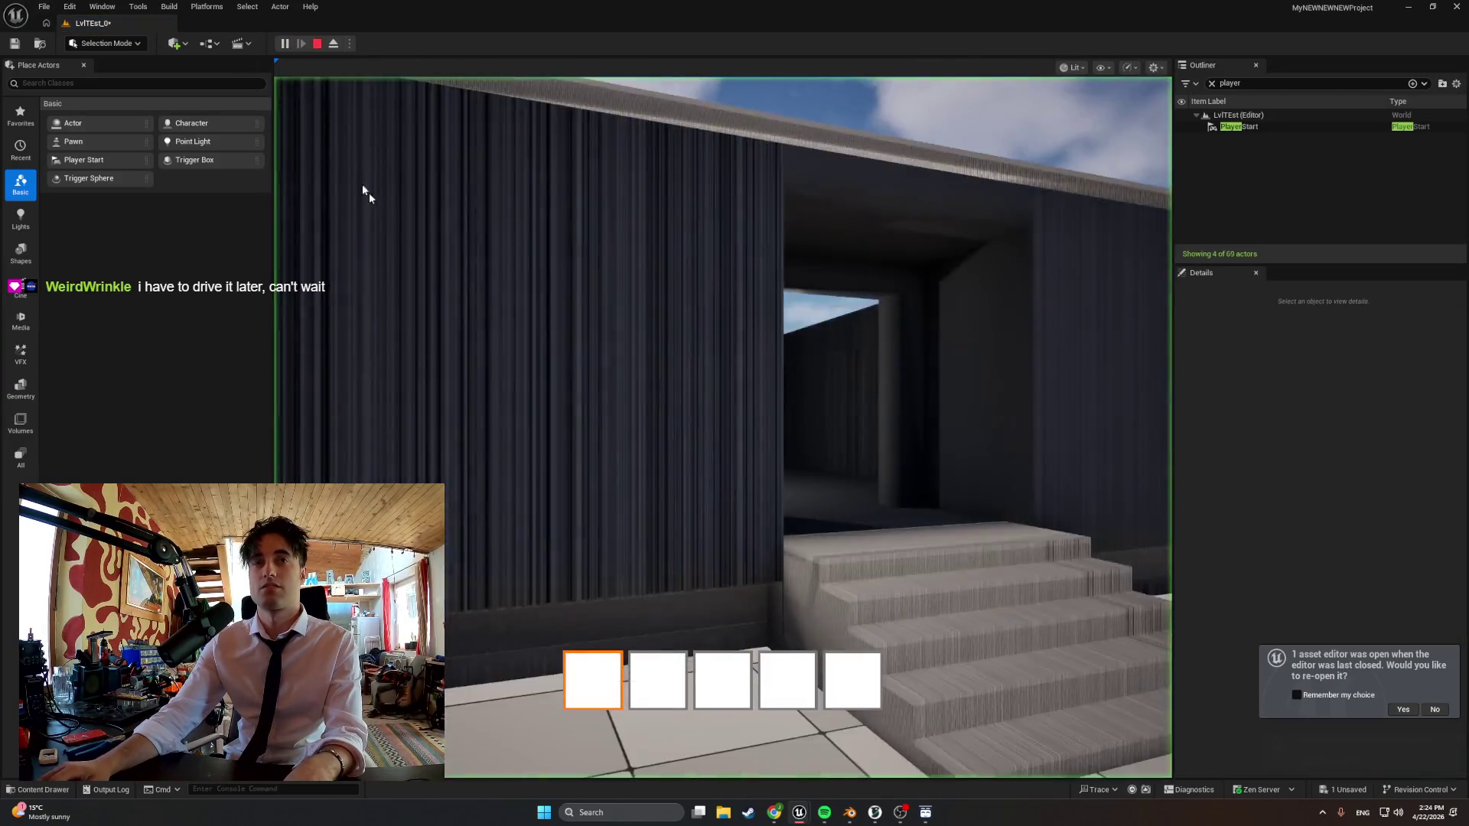
# Walk in first person through the apartment rooms, outside and back in, facing the window openings
pyautogui.press('w')
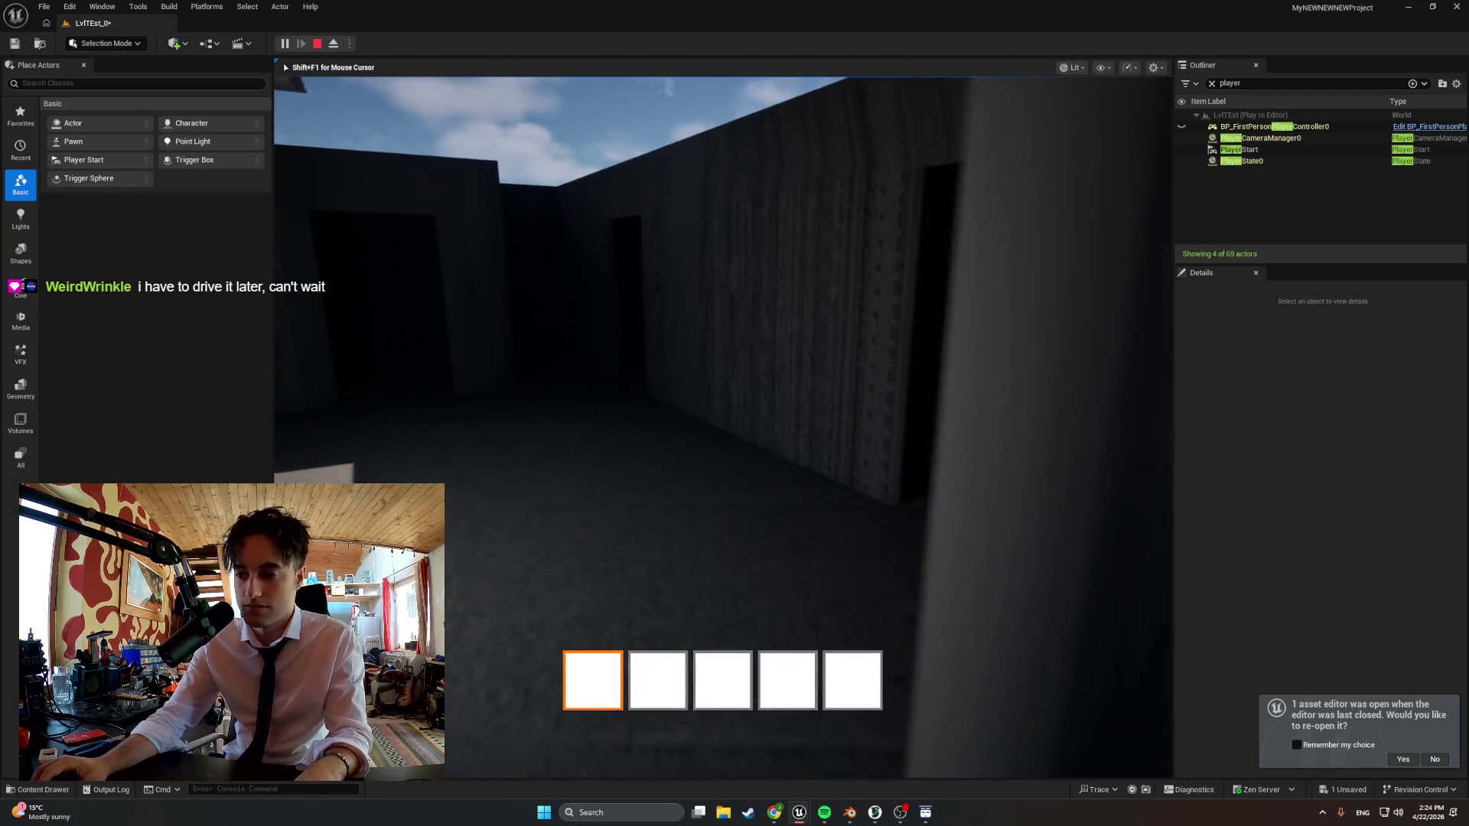
pyautogui.press('w')
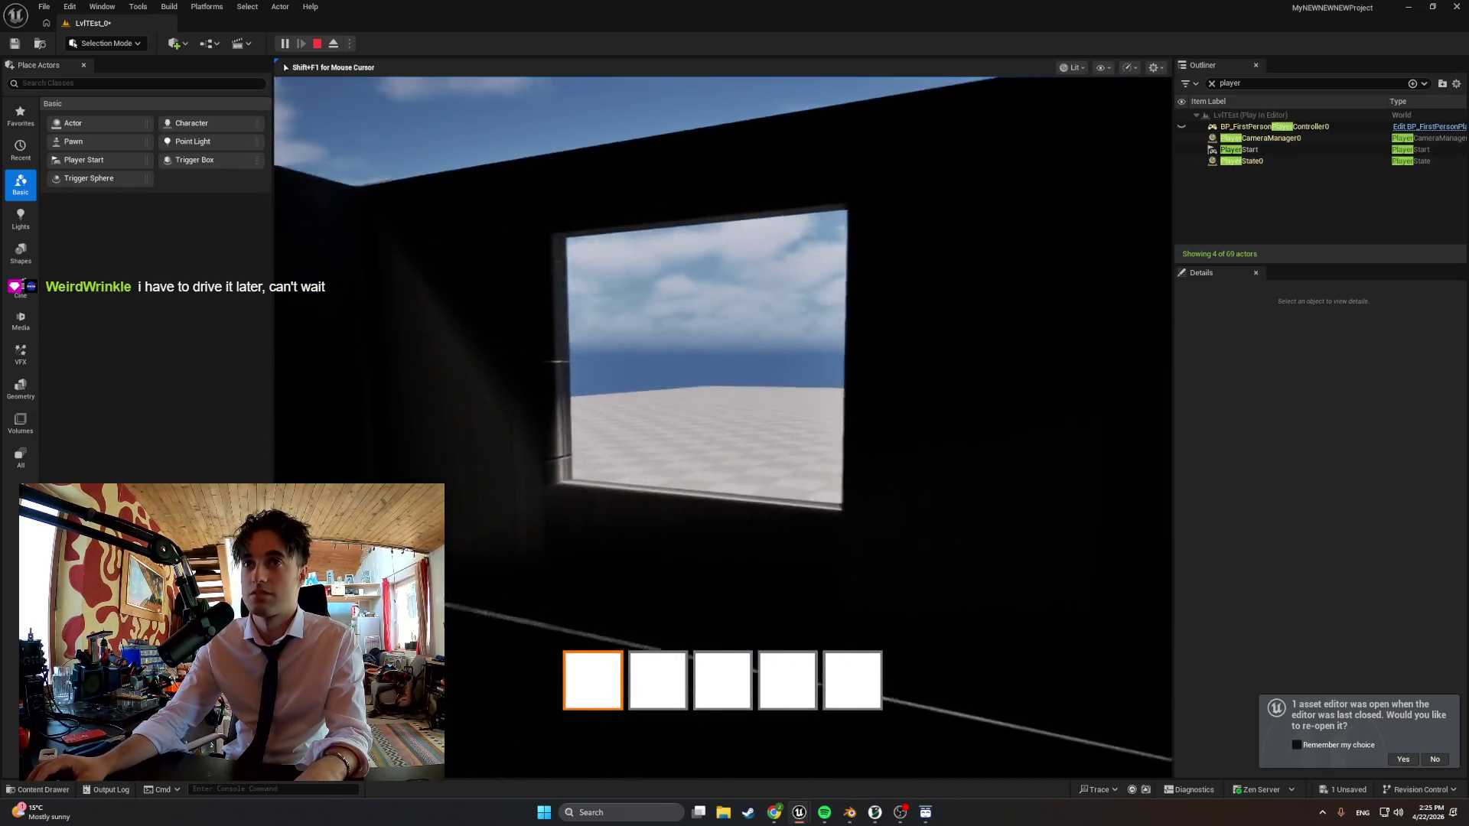
pyautogui.press('s')
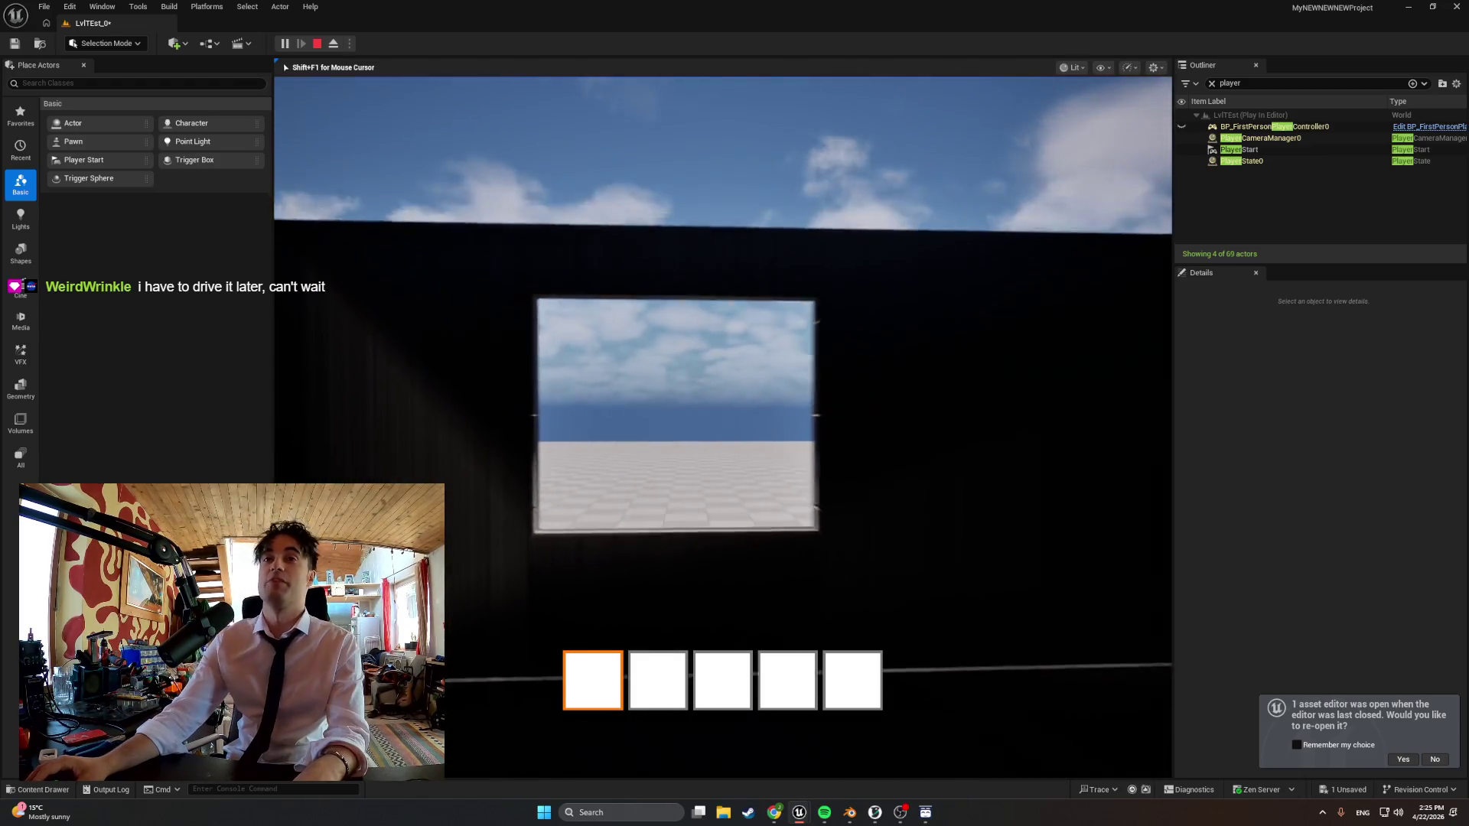
pyautogui.press('a')
pyautogui.press('a')
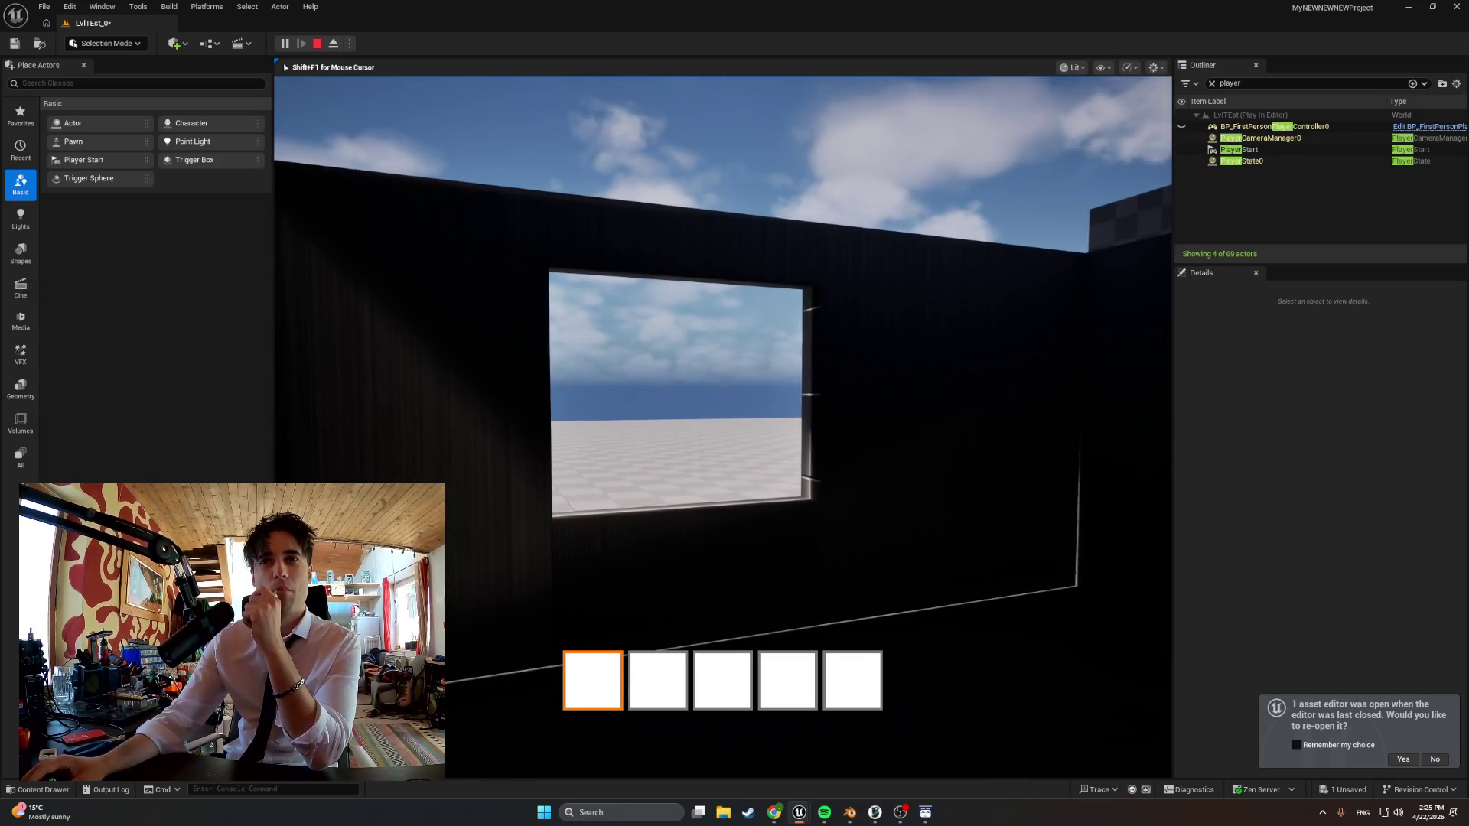
pyautogui.press('d')
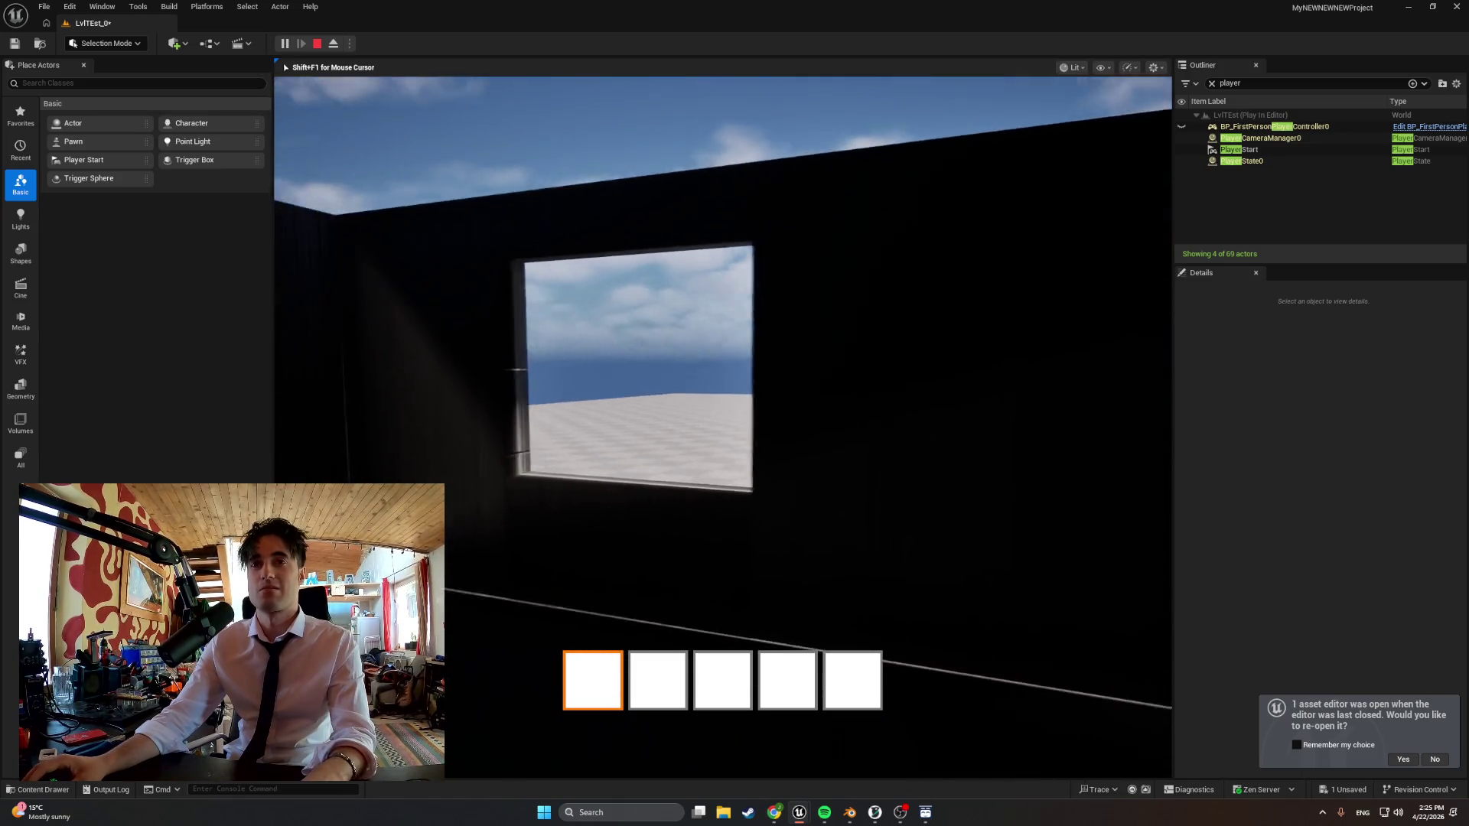
pyautogui.press('w')
pyautogui.press('s')
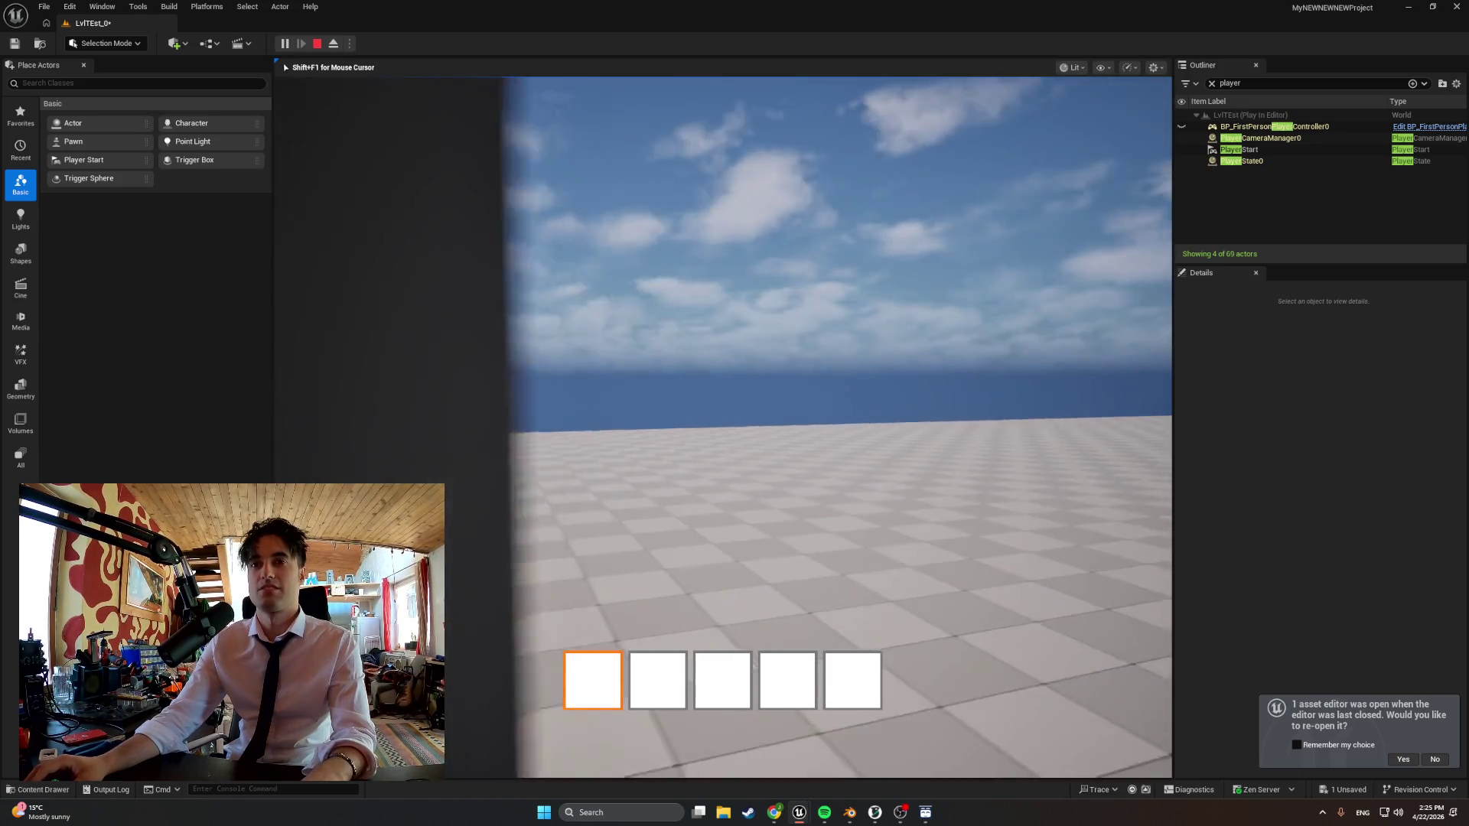
pyautogui.press('s')
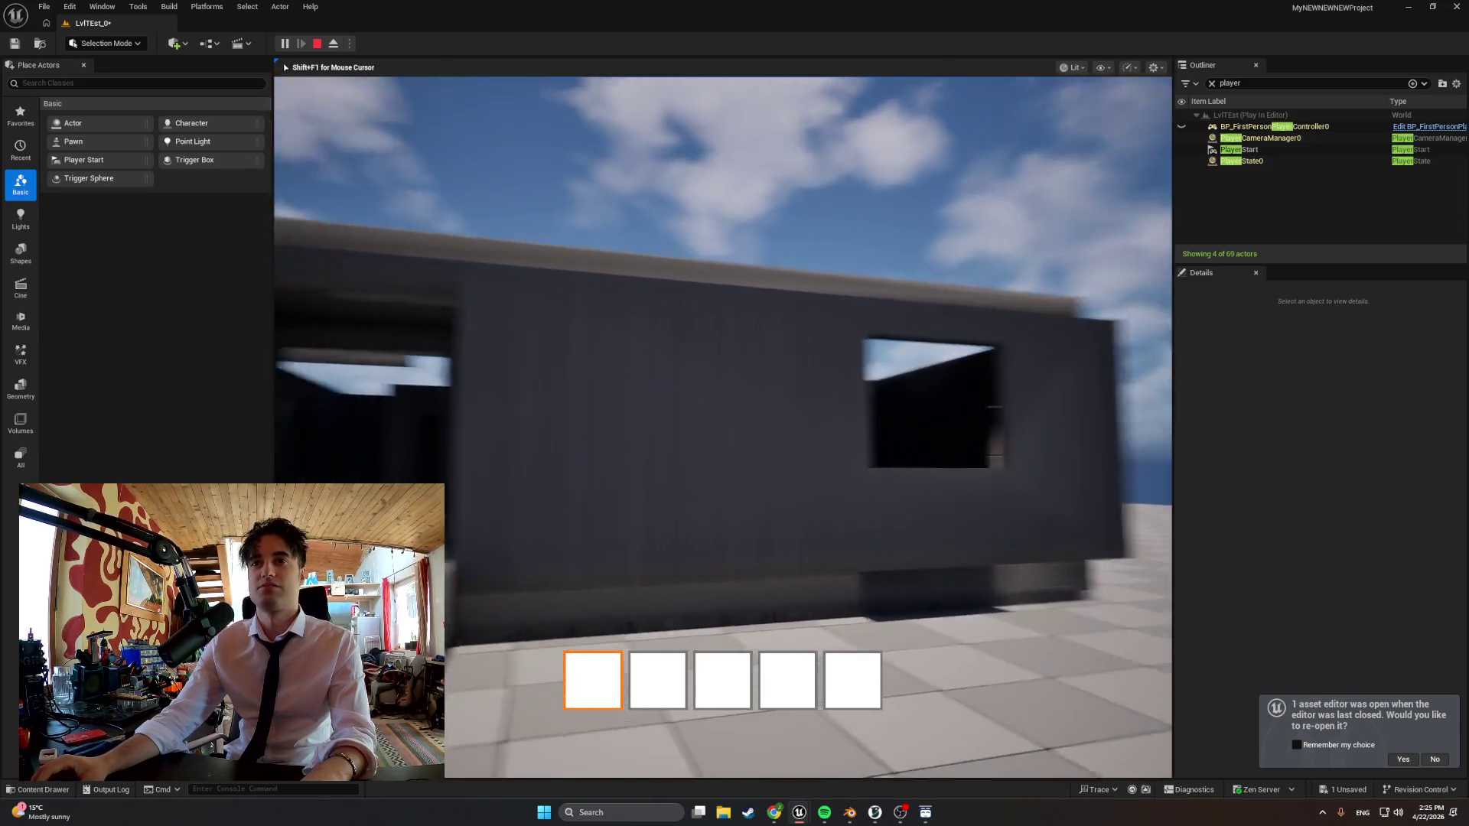
pyautogui.press('w')
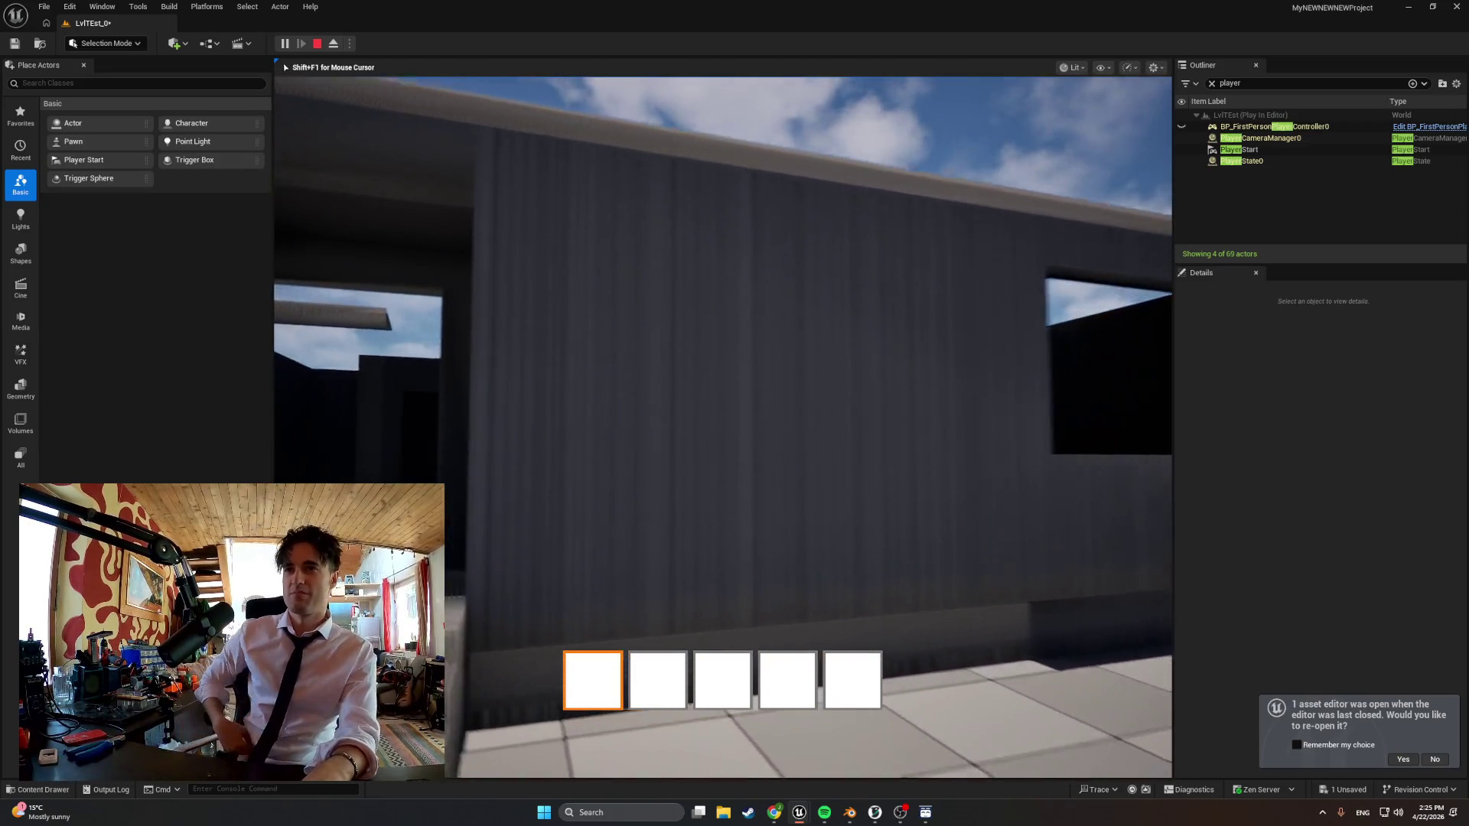
pyautogui.press('w')
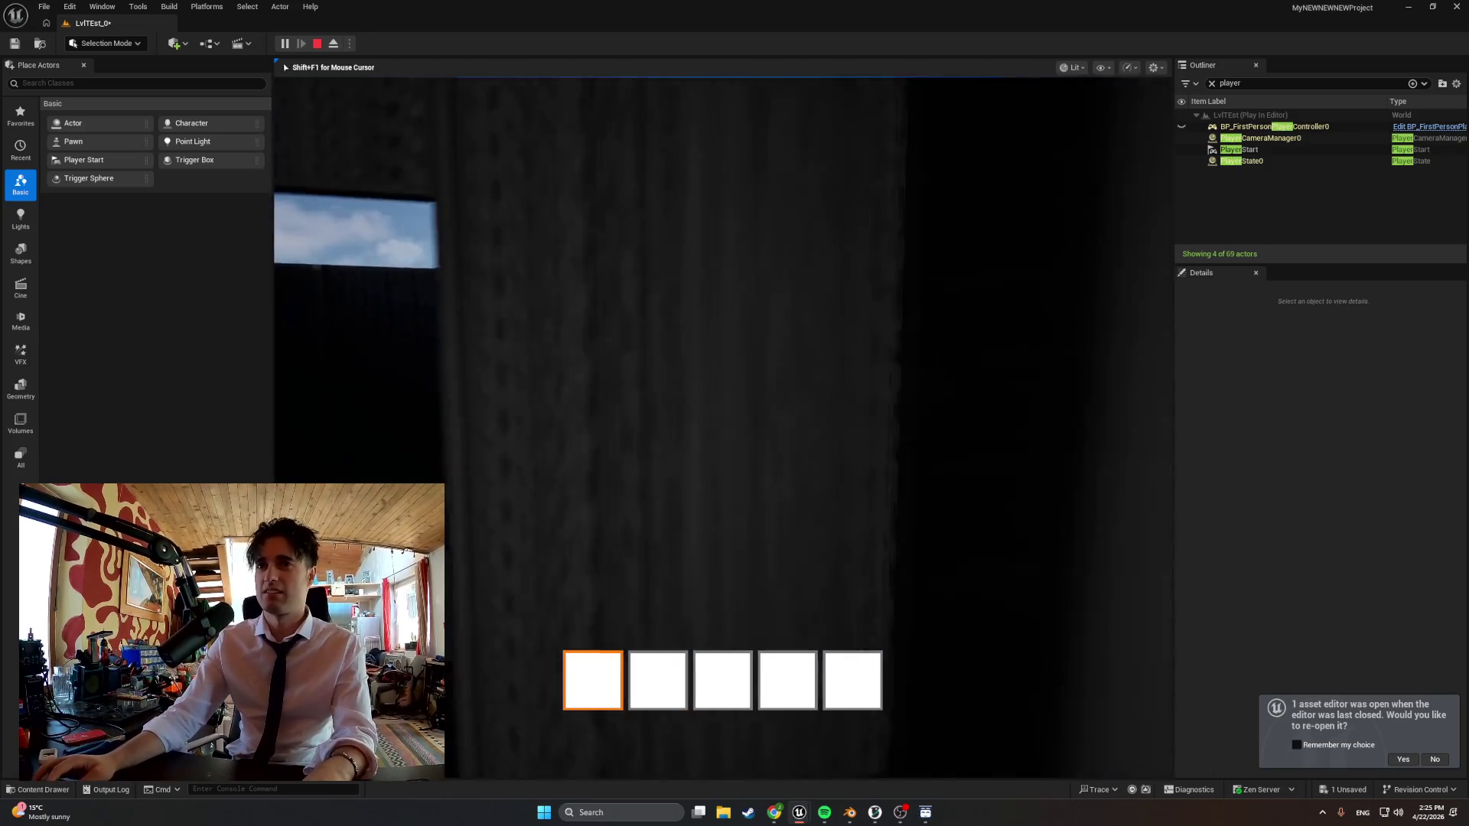
pyautogui.press('w')
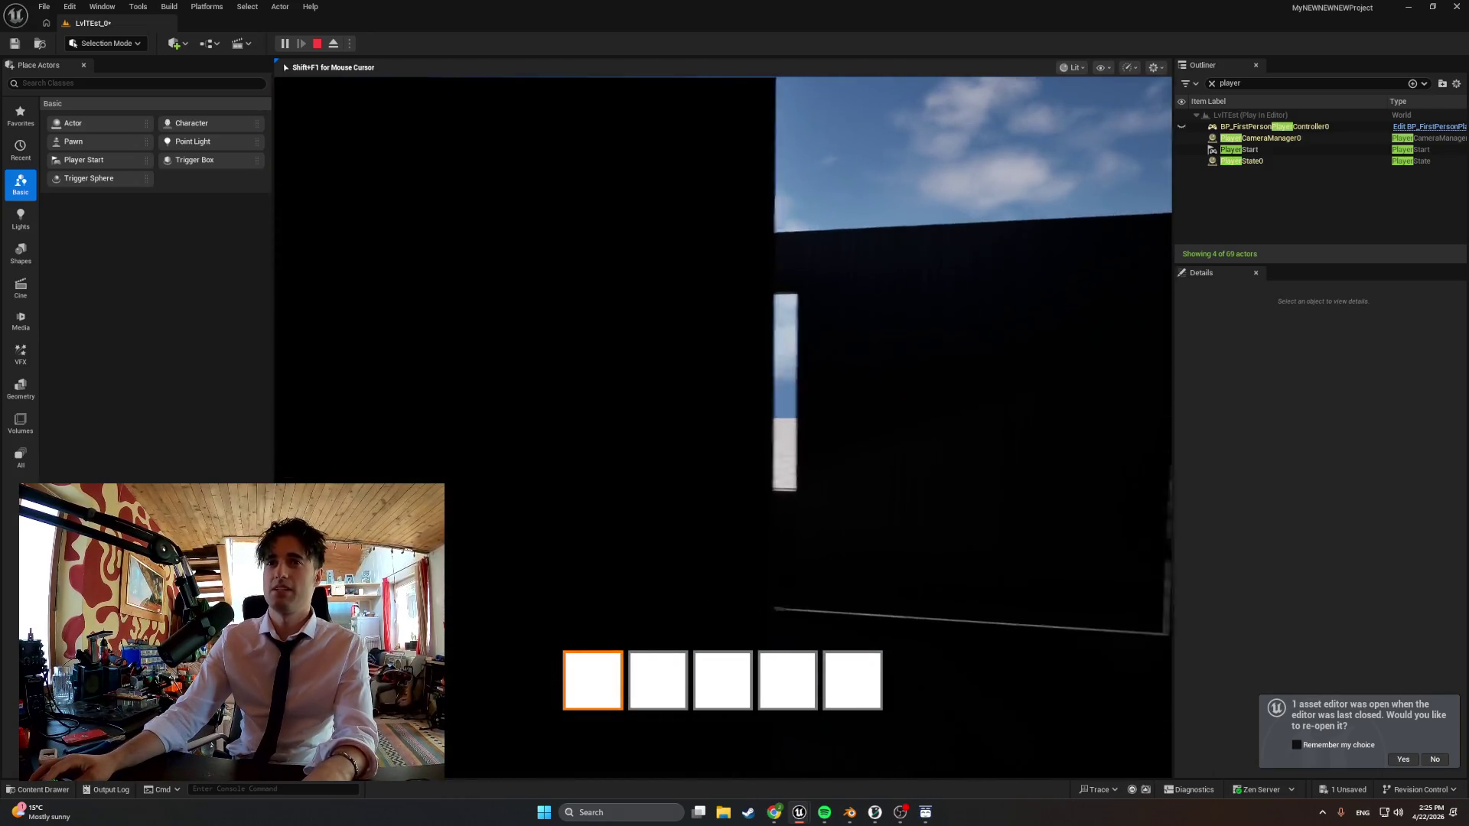
pyautogui.press('w')
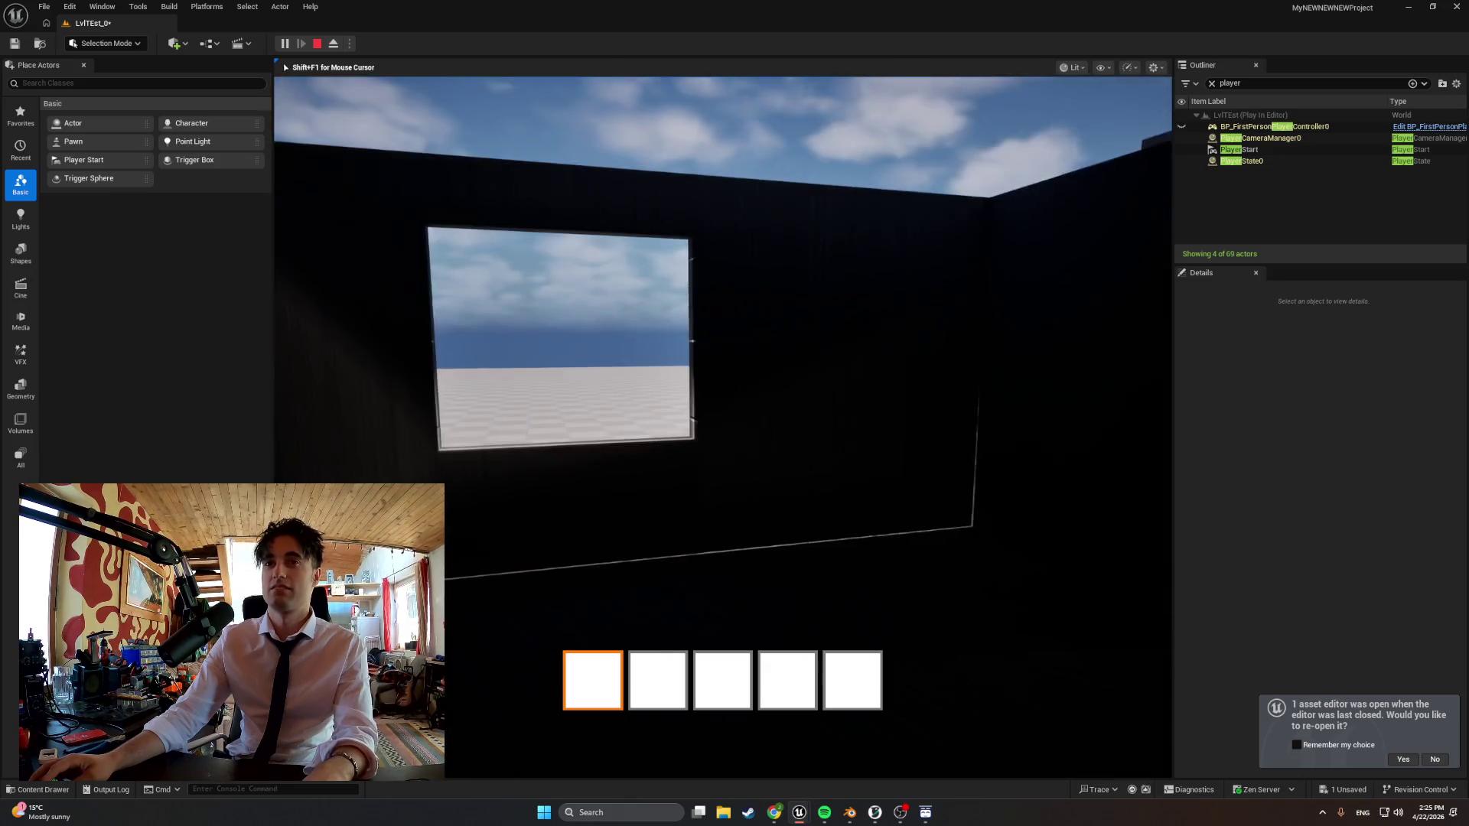
pyautogui.press('w')
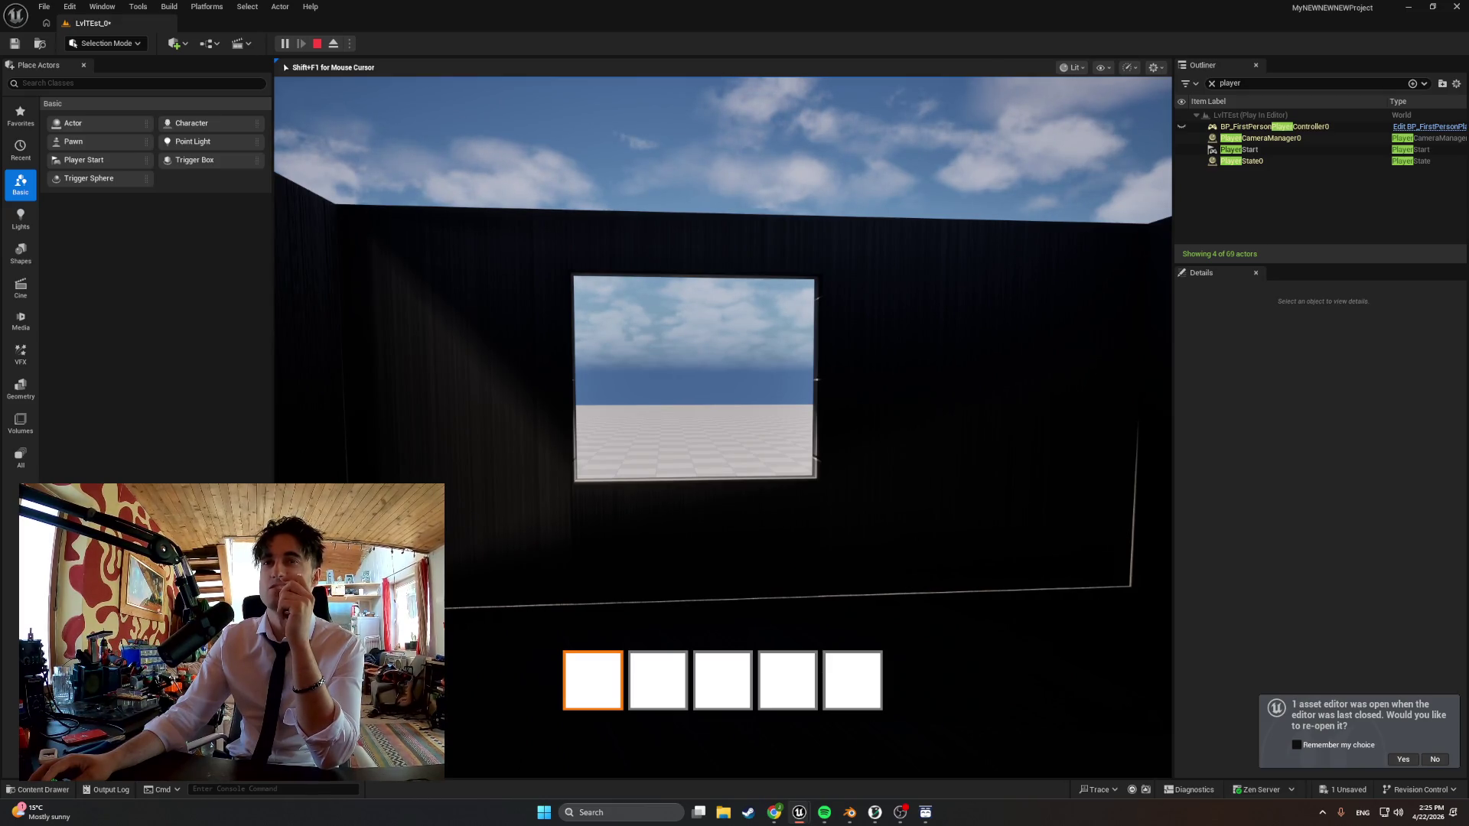
# Stop playing, fly the viewport outside to see the building front, then switch to Blender
pyautogui.press('Escape')
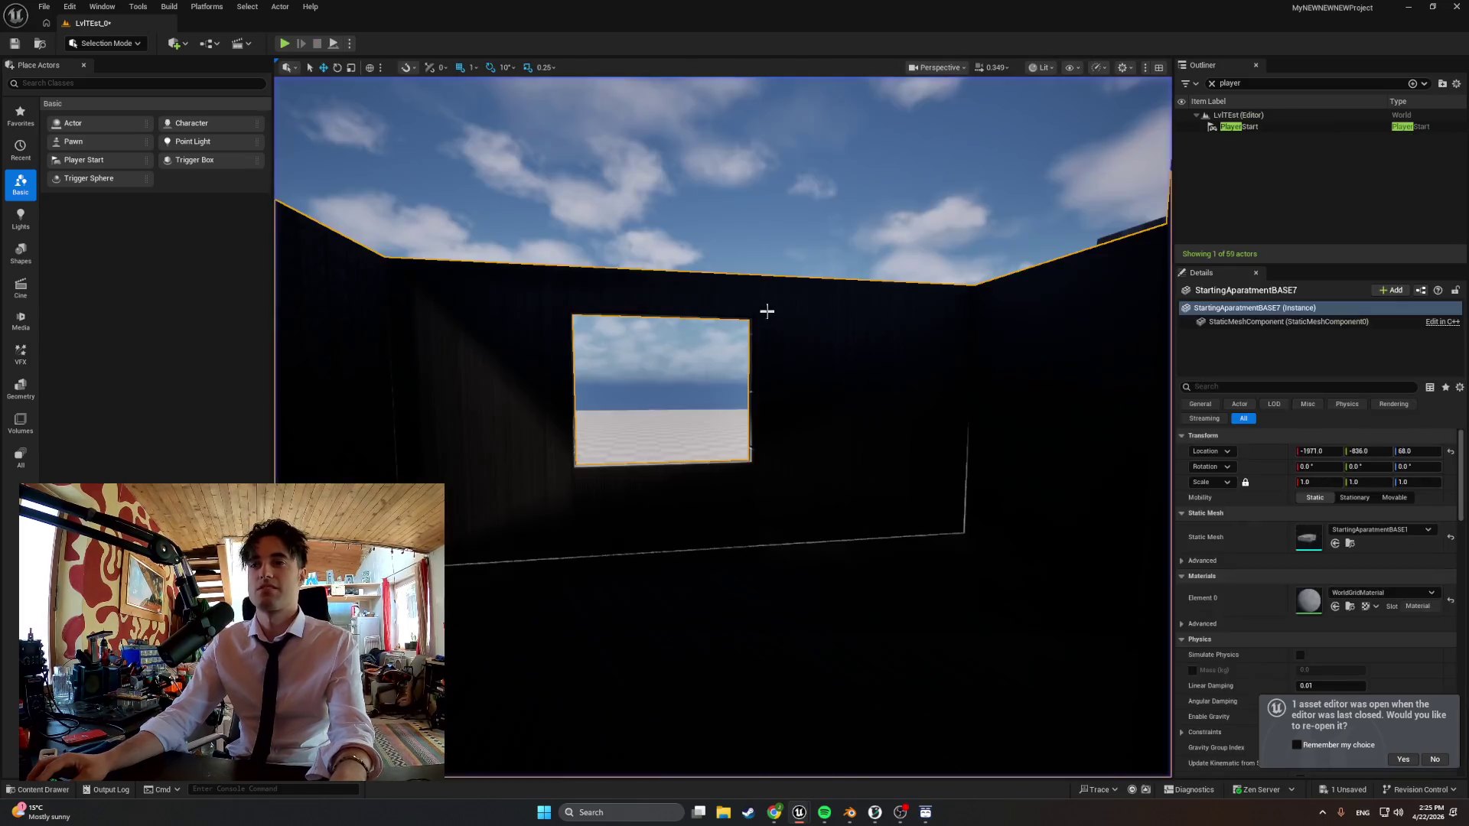
pyautogui.moveTo(768, 308); pyautogui.dragTo(734, 344, button='right')
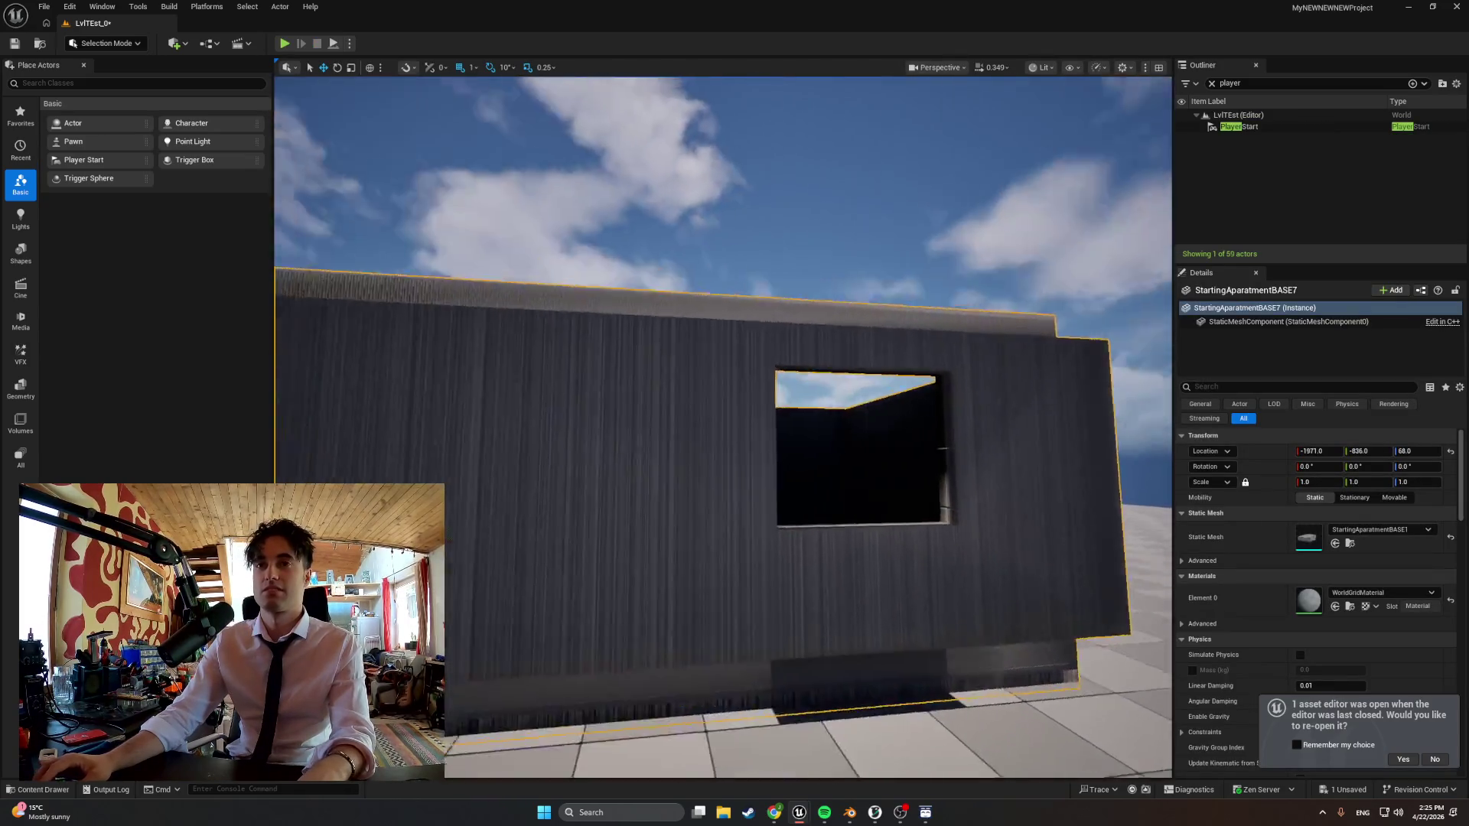
pyautogui.moveTo(804, 517); pyautogui.dragTo(832, 605, button='right')
pyautogui.click(849, 813)
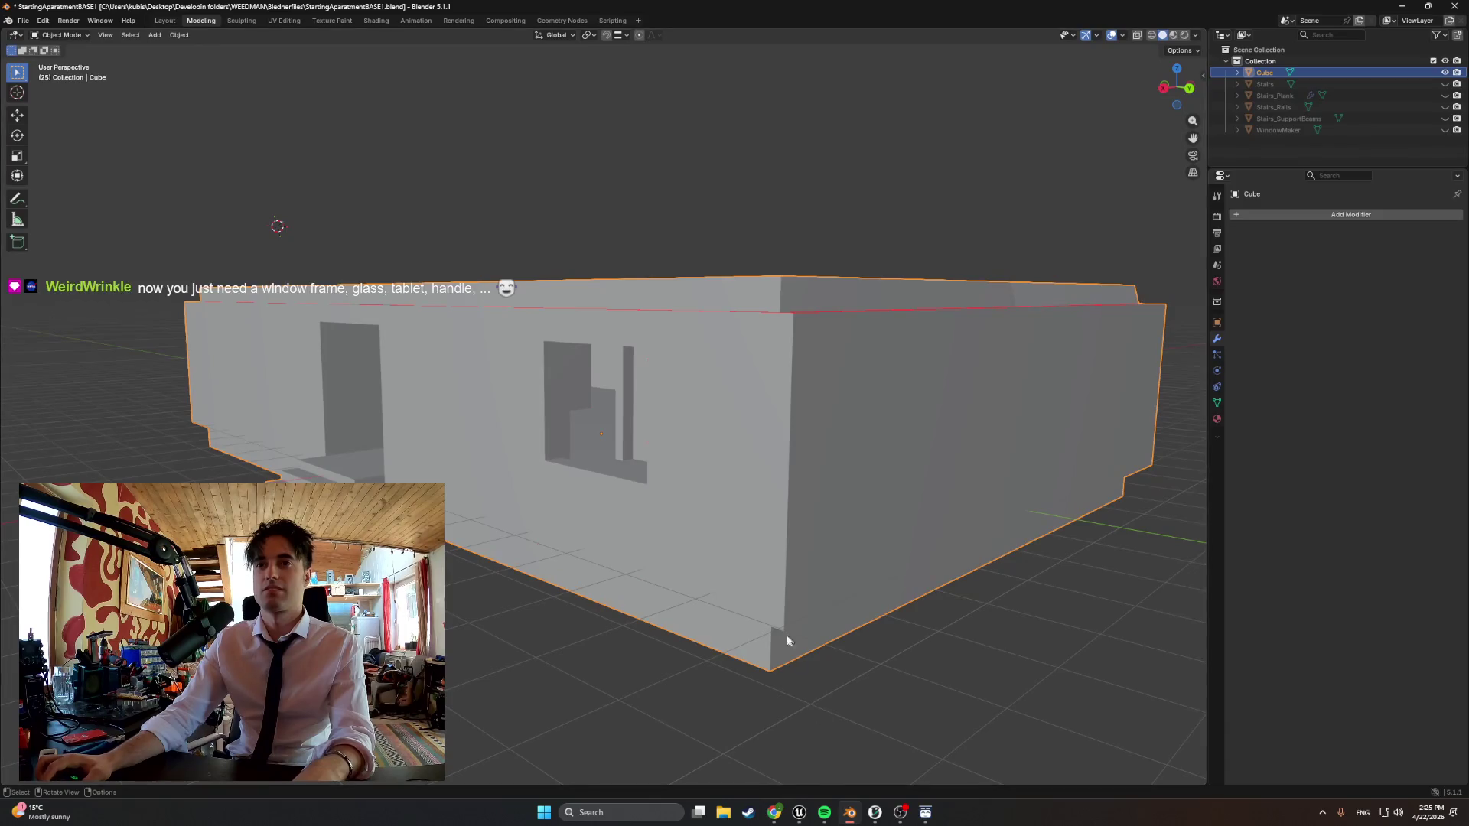
pyautogui.scroll(2, 672, 552)
# Move the WindowMaker cutter box along the Y axis to a new spot on the wall
pyautogui.moveTo(673, 551); pyautogui.dragTo(697, 548, button='middle')
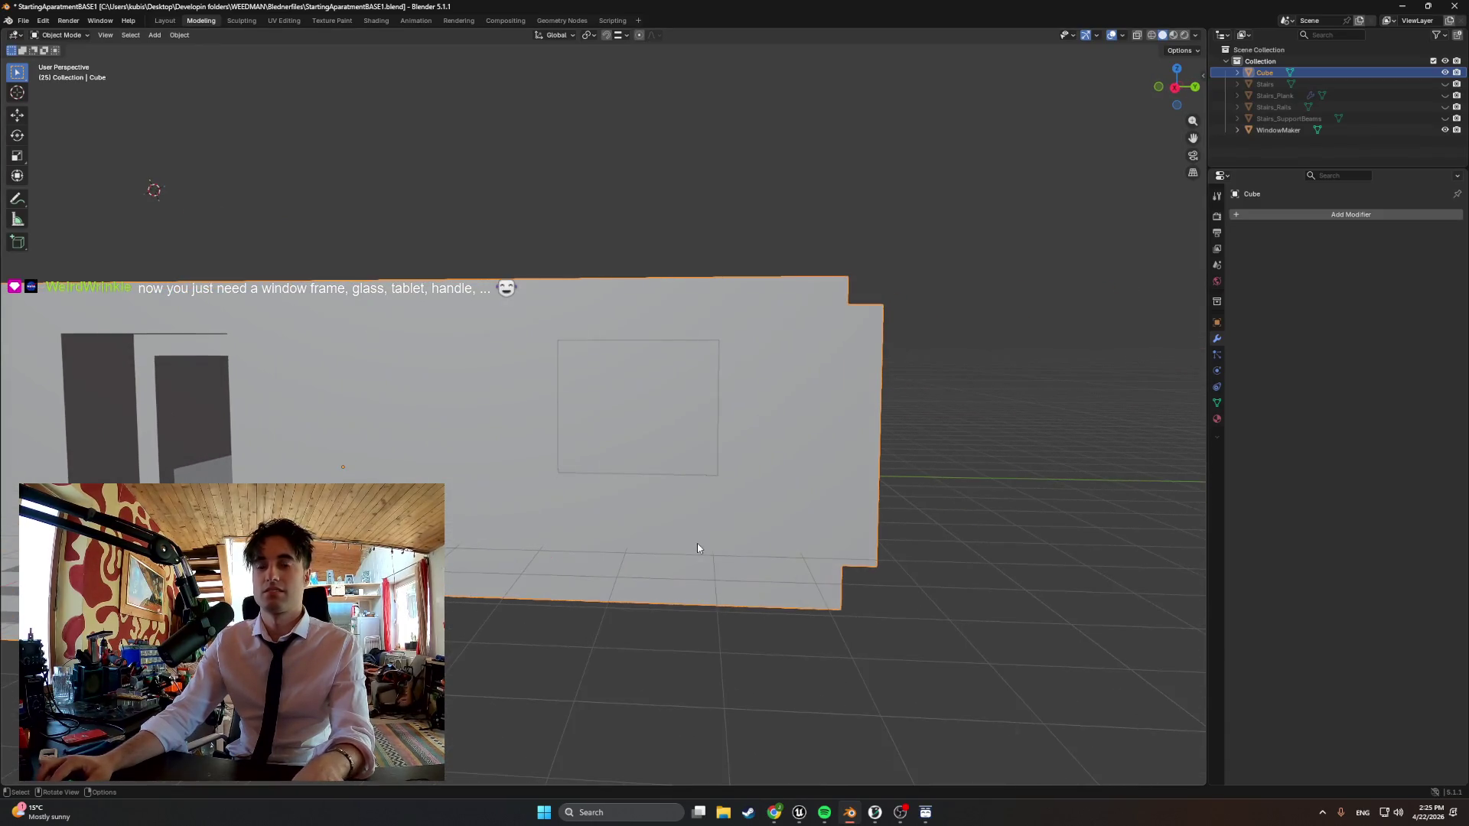
pyautogui.click(711, 446)
pyautogui.press('g')
pyautogui.press('y')
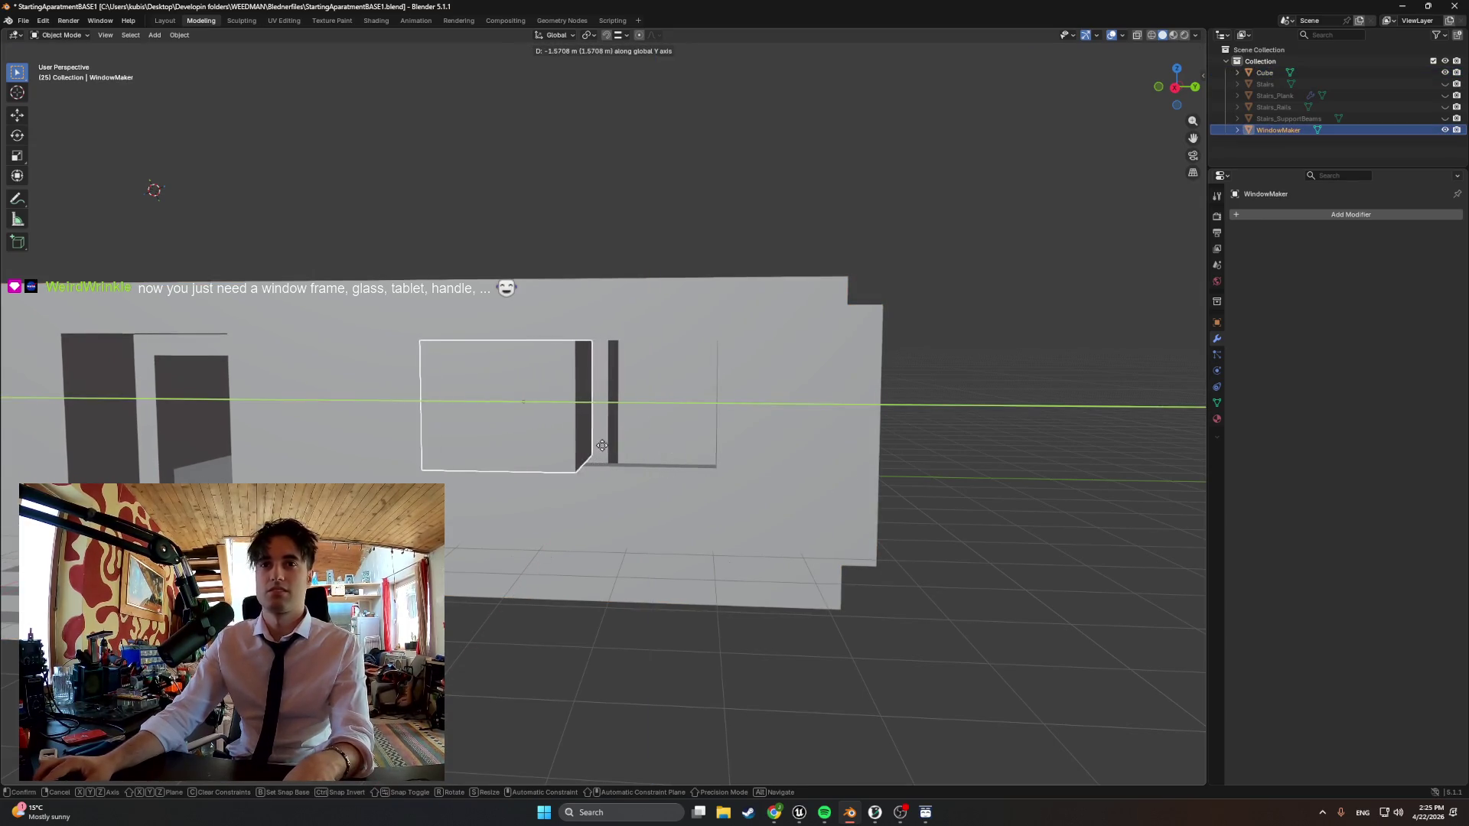
pyautogui.click(505, 446)
# Orbit and fly inside the building to inspect the cutter box from the room interior
pyautogui.moveTo(505, 454)
pyautogui.mouseDown(button='middle')
pyautogui.moveTo(422, 468)
pyautogui.moveTo(325, 216)
pyautogui.mouseUp(button='middle')
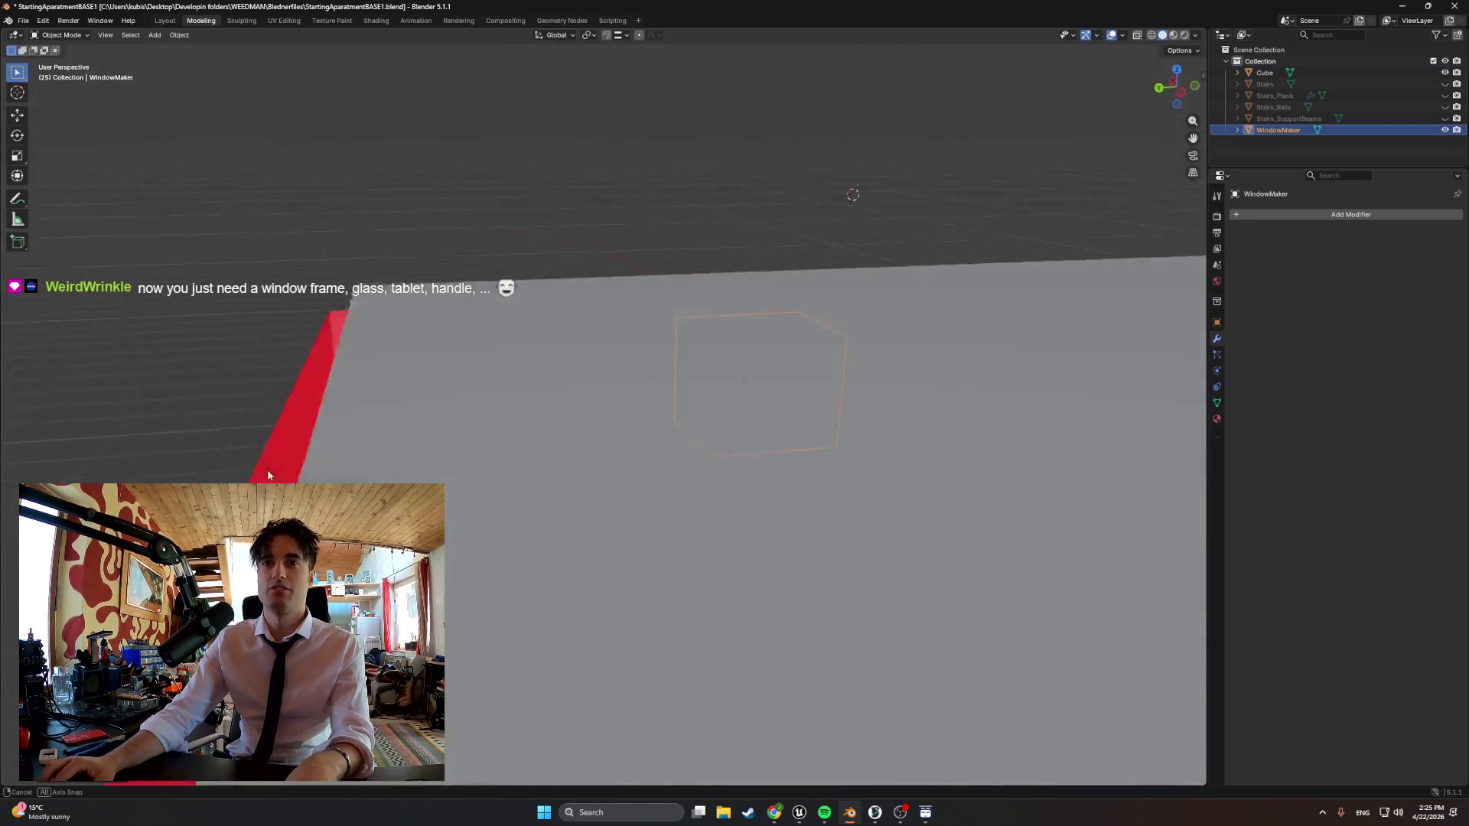
pyautogui.scroll(5, 423, 469)
pyautogui.moveTo(220, 439); pyautogui.dragTo(250, 443, button='middle')
pyautogui.moveTo(459, 459); pyautogui.dragTo(373, 480, button='middle')
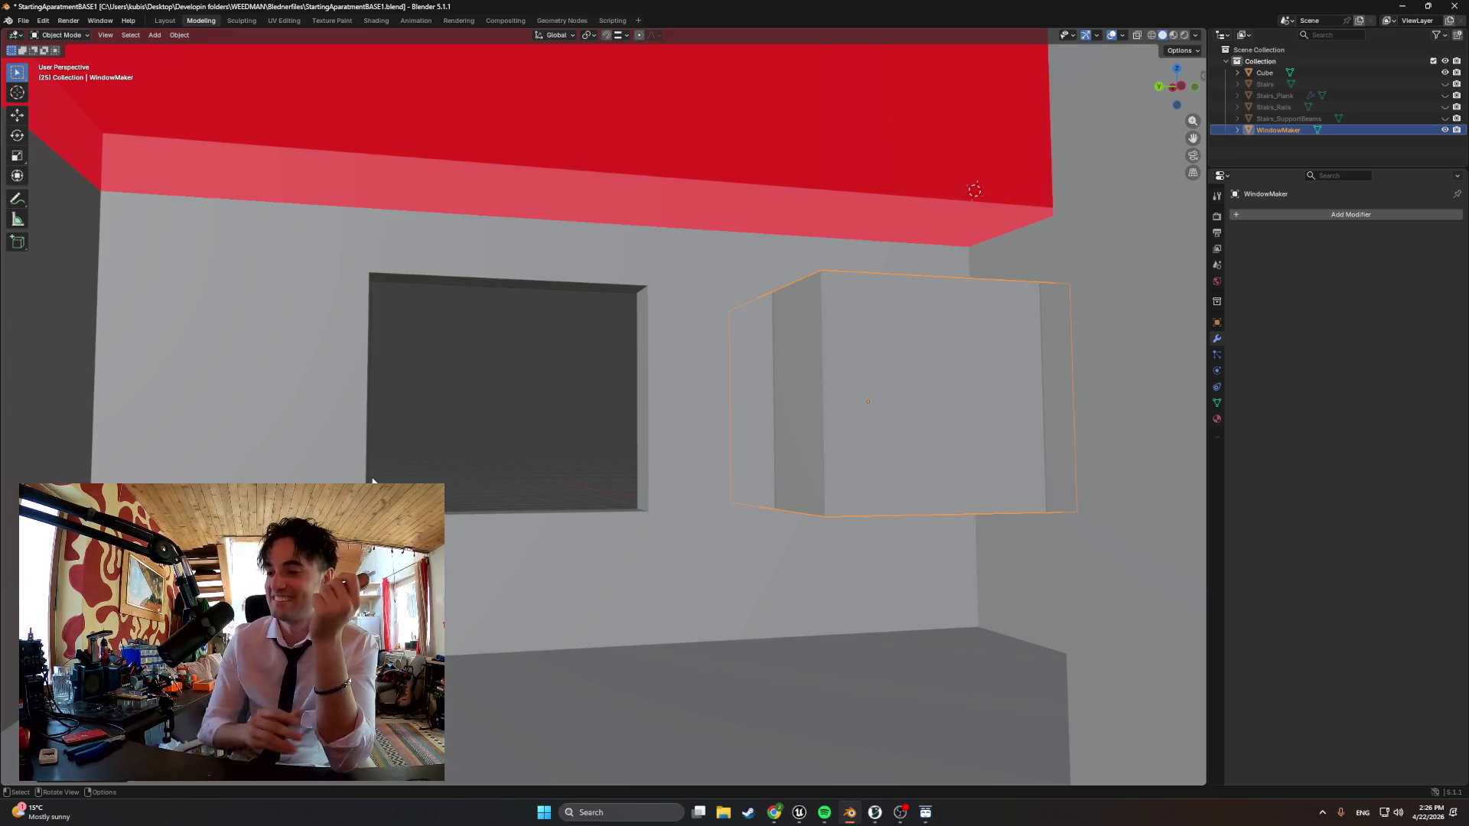
pyautogui.moveTo(529, 523)
pyautogui.mouseDown(button='middle')
pyautogui.moveTo(754, 611)
pyautogui.moveTo(771, 792)
pyautogui.mouseUp(button='middle')
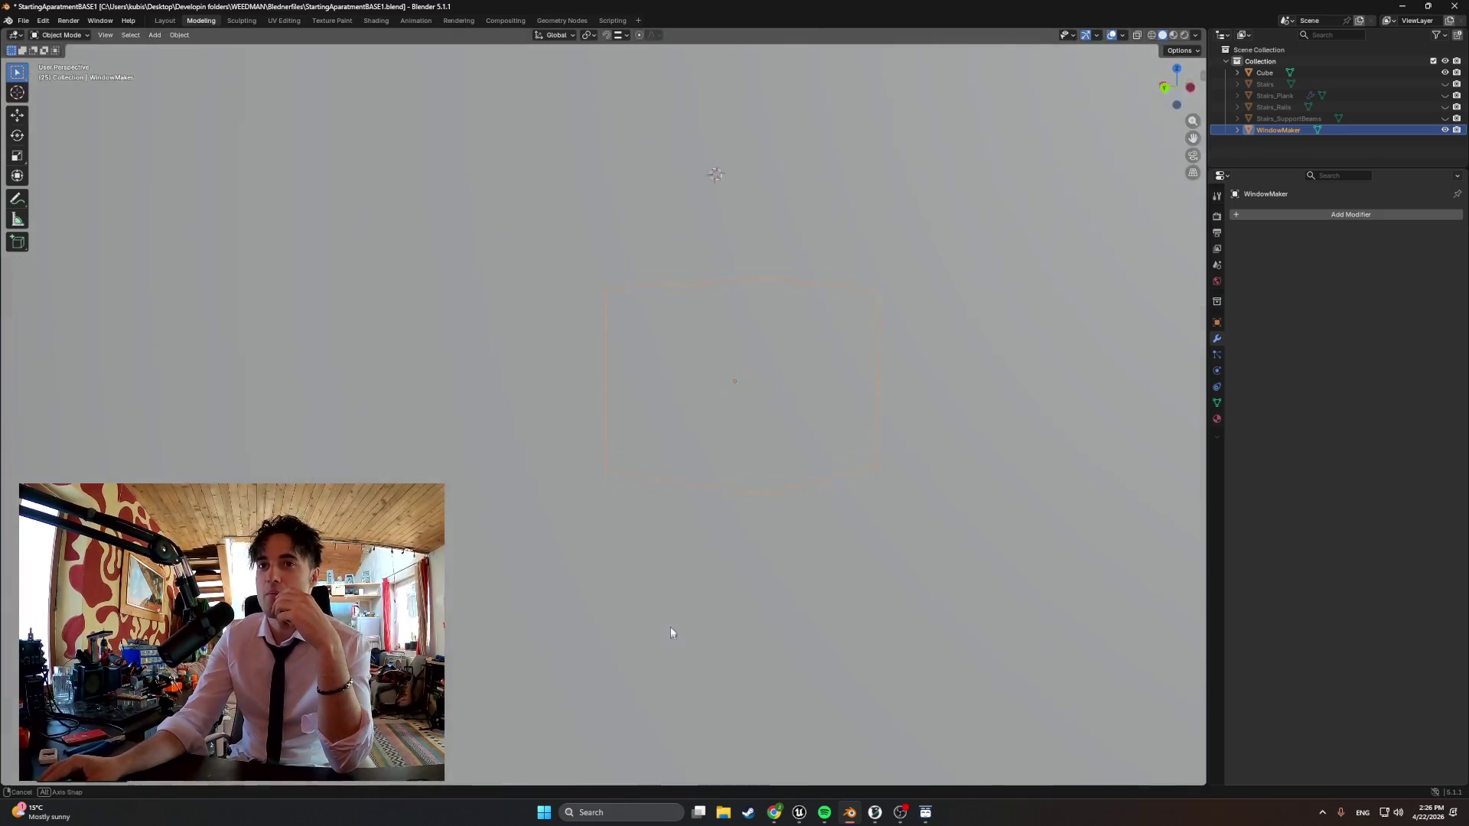
# From front orthographic view, move the WindowMaker cutter to the centre of the outer wall
pyautogui.moveTo(782, 766); pyautogui.dragTo(625, 605, button='middle')
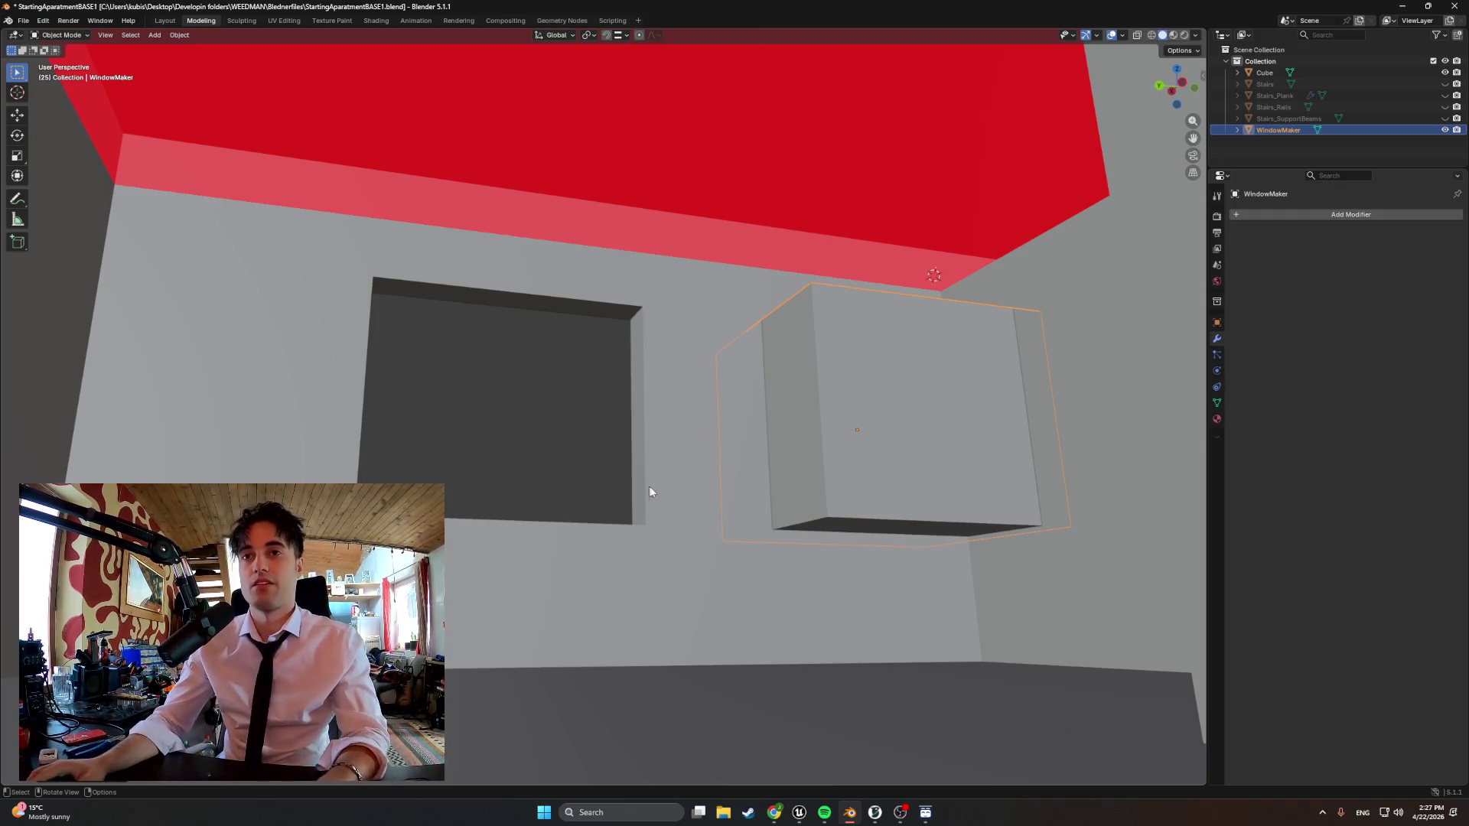
pyautogui.moveTo(626, 605); pyautogui.dragTo(805, 517, button='middle')
pyautogui.press('KP_1')
pyautogui.press('g')
pyautogui.click(773, 504)
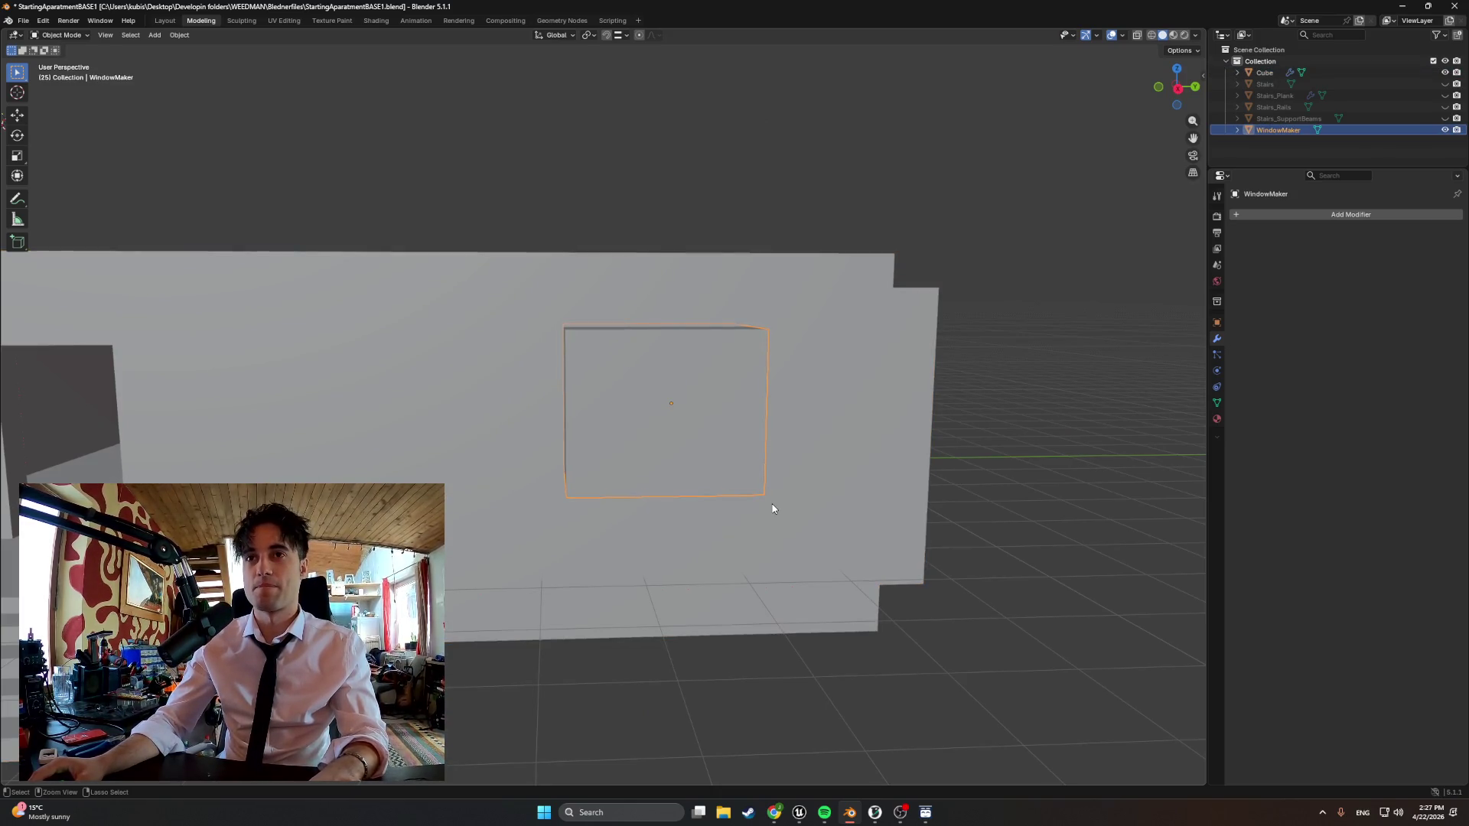
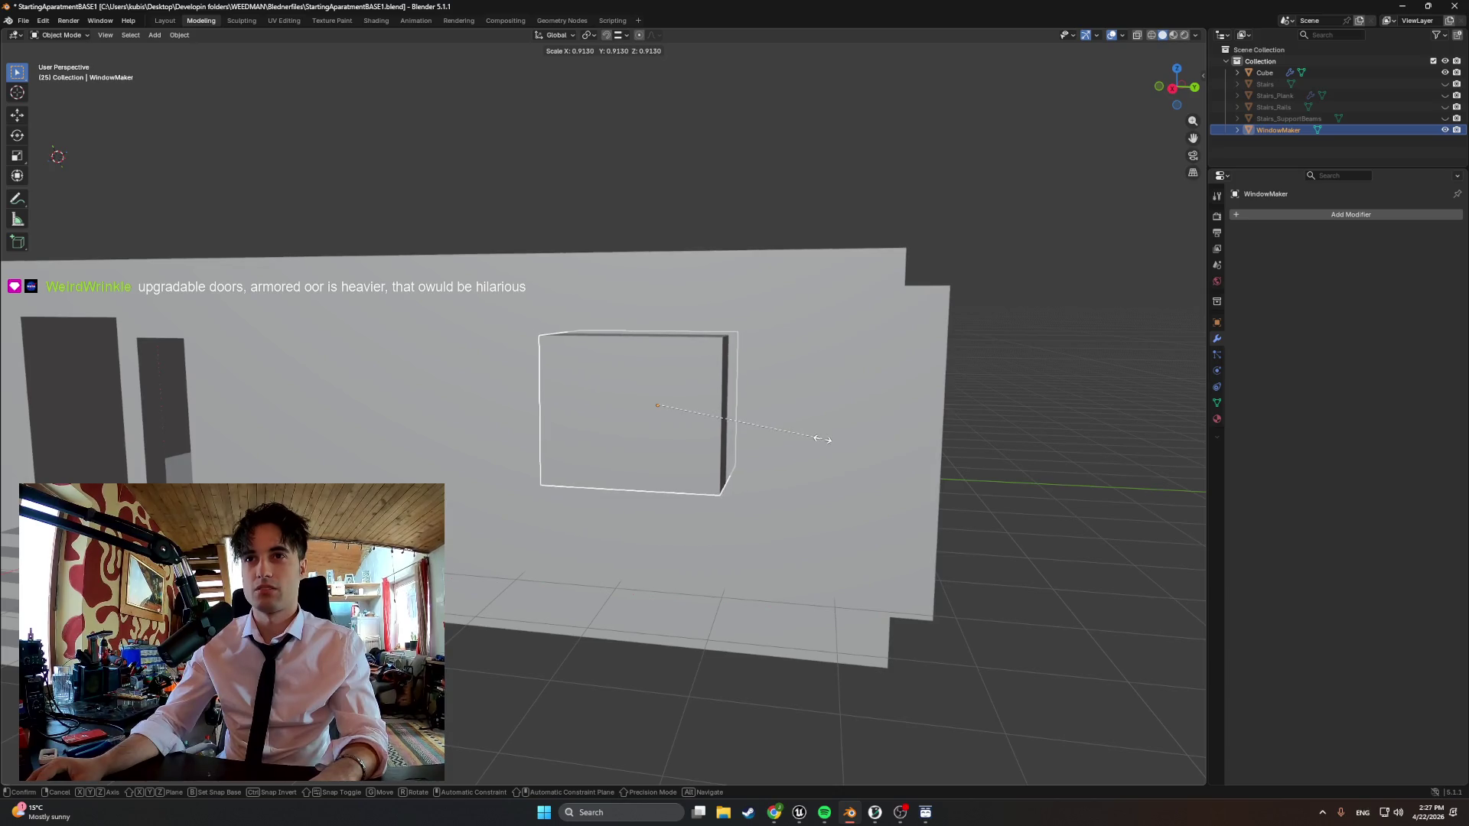
# Scale the WindowMaker box slightly smaller and slide it along Y toward the wall
pyautogui.press('s')
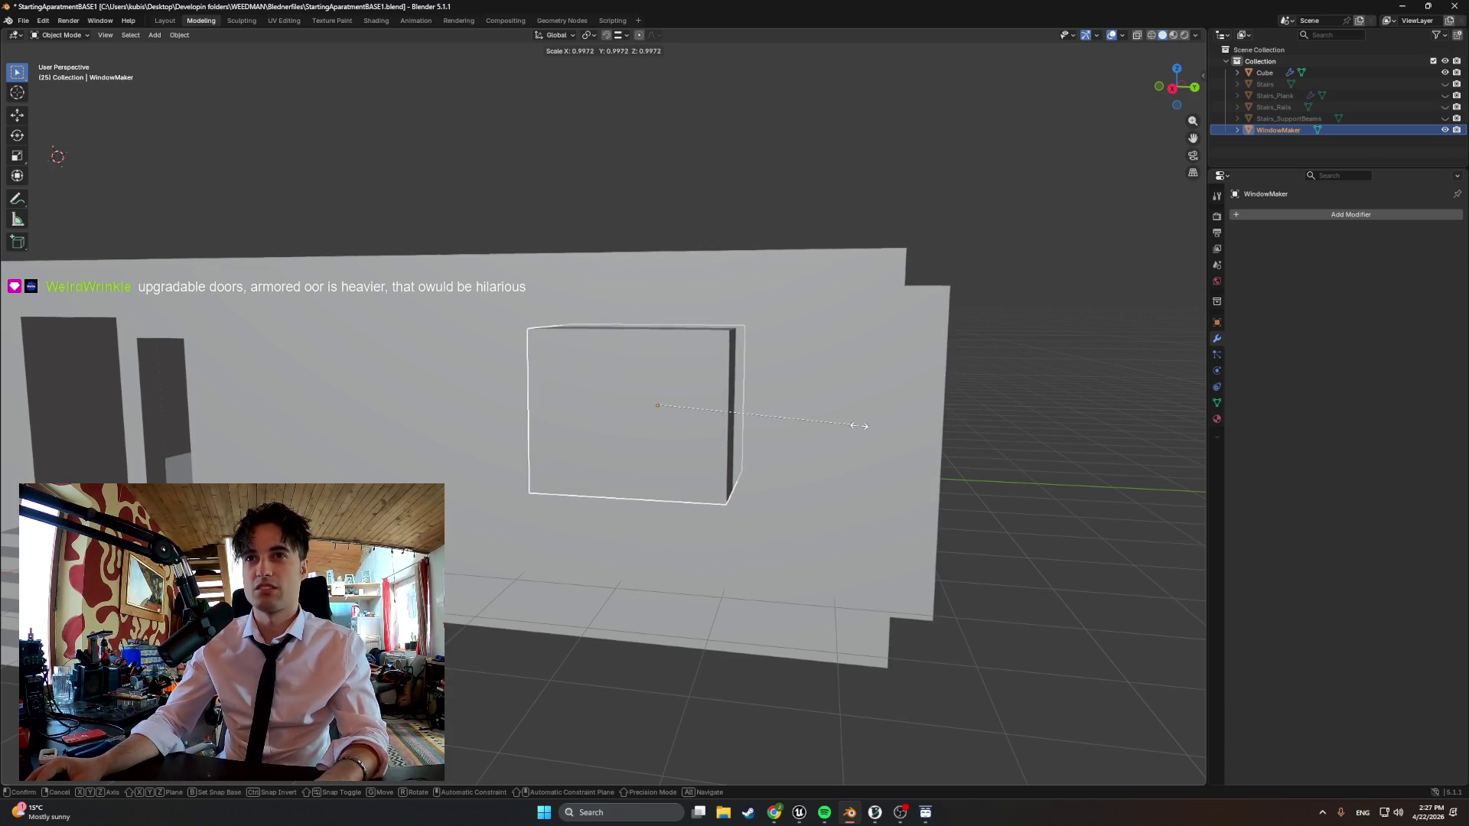
pyautogui.click(851, 426)
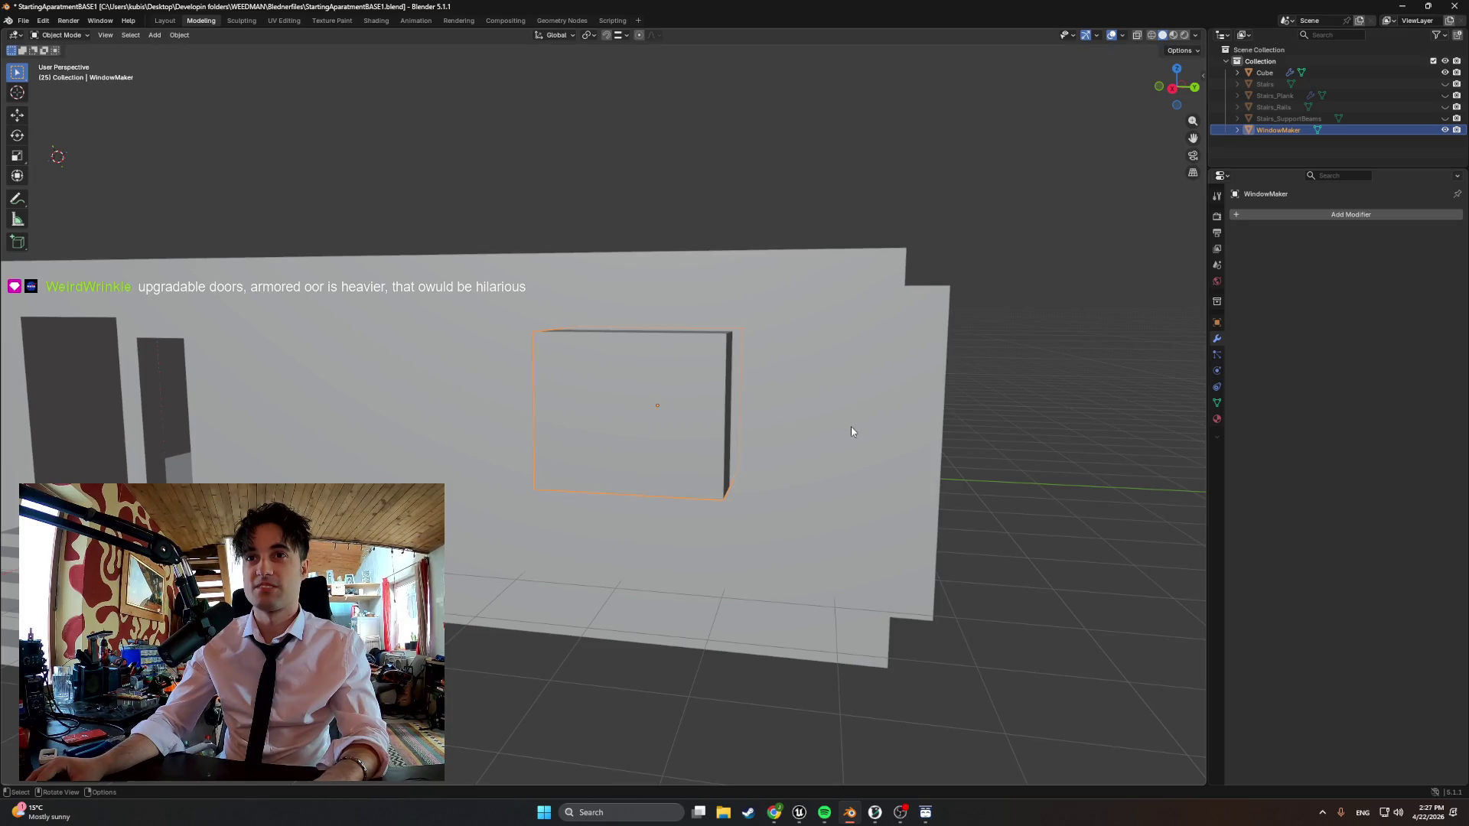
pyautogui.moveTo(852, 426); pyautogui.dragTo(786, 445, button='middle')
pyautogui.press('g')
pyautogui.press('y')
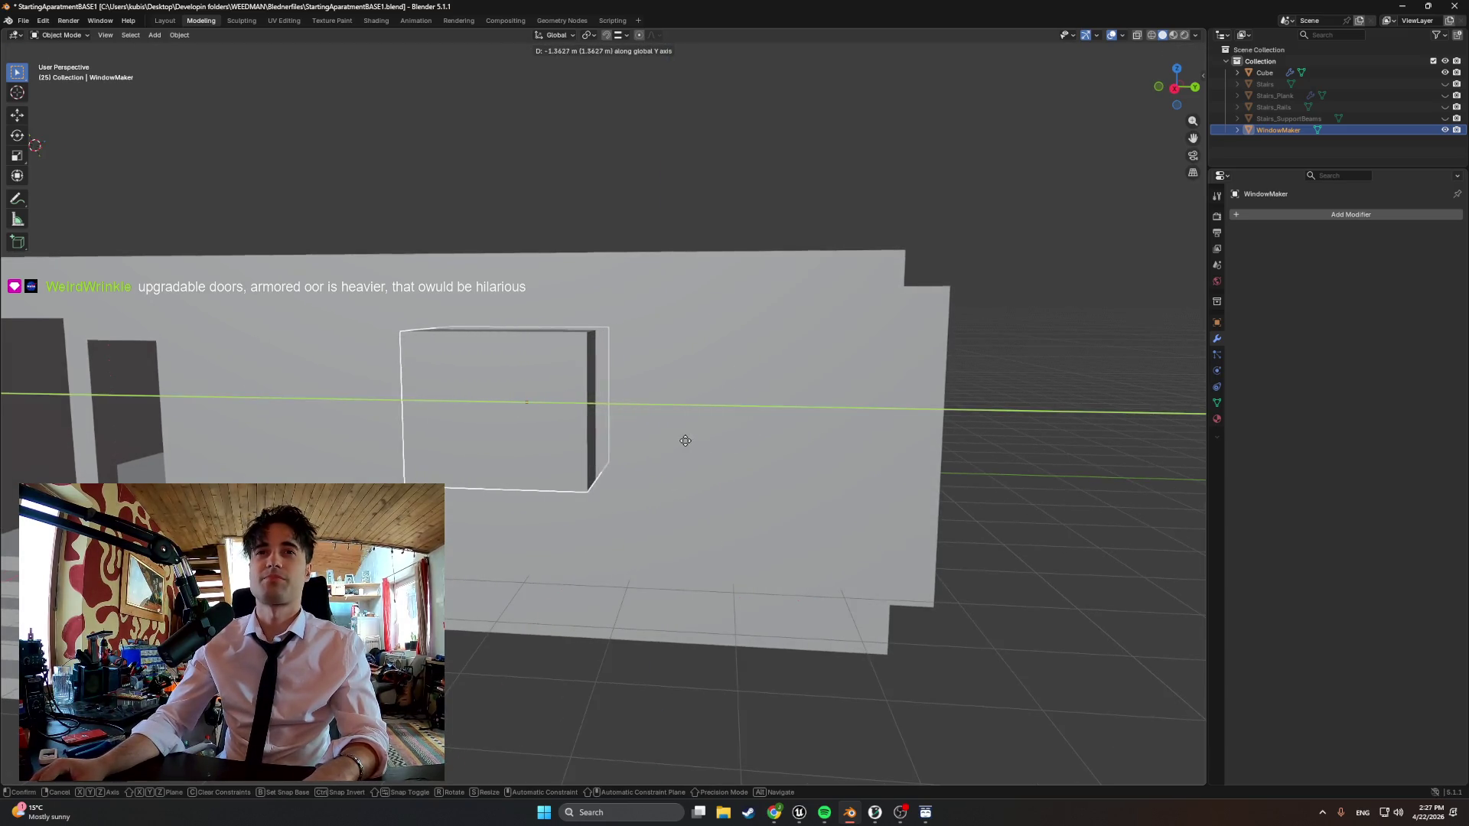
pyautogui.click(711, 440)
# Push the WindowMaker box along Y so it sits embedded in the outer wall
pyautogui.press('Tab')
pyautogui.press('KP_Decimal')
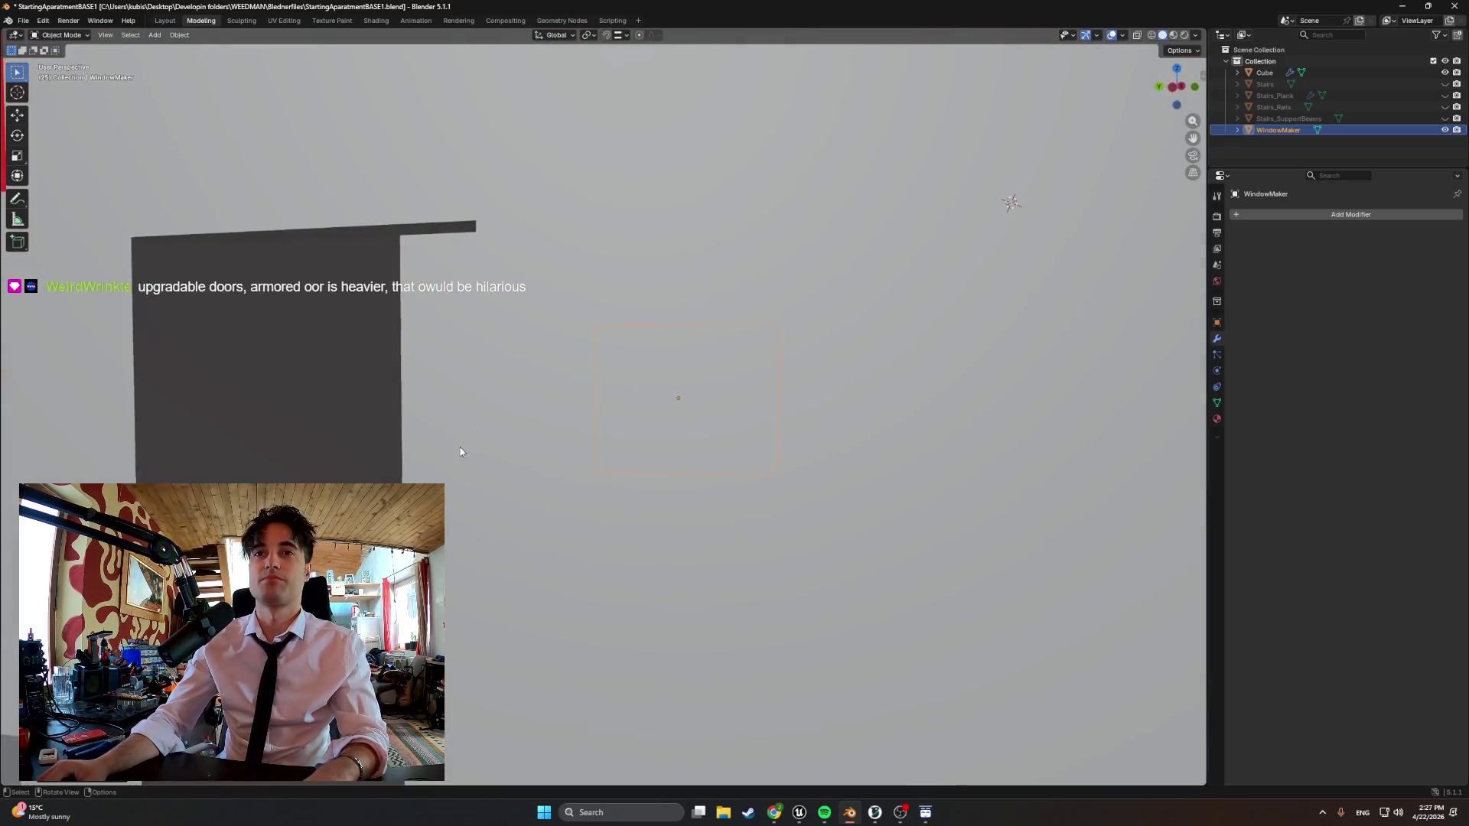
pyautogui.moveTo(461, 451)
pyautogui.mouseDown(button='middle')
pyautogui.moveTo(597, 514)
pyautogui.moveTo(804, 491)
pyautogui.moveTo(681, 499)
pyautogui.moveTo(689, 459)
pyautogui.moveTo(662, 469)
pyautogui.mouseUp(button='middle')
pyautogui.press('g')
pyautogui.press('y')
pyautogui.click(623, 496)
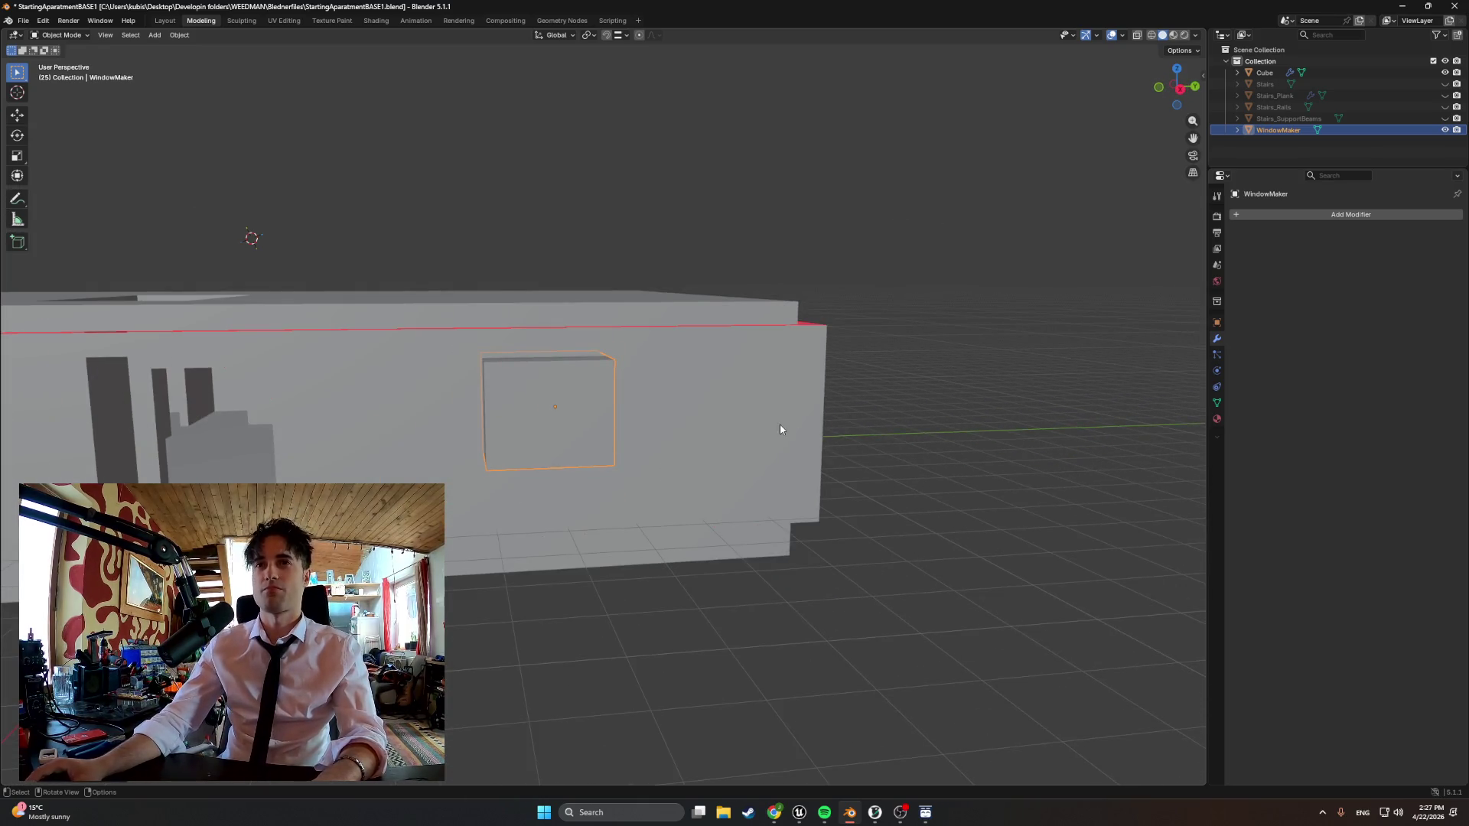
# Apply the Boolean modifier on the building Cube so the window opening becomes real geometry
pyautogui.click(1266, 72)
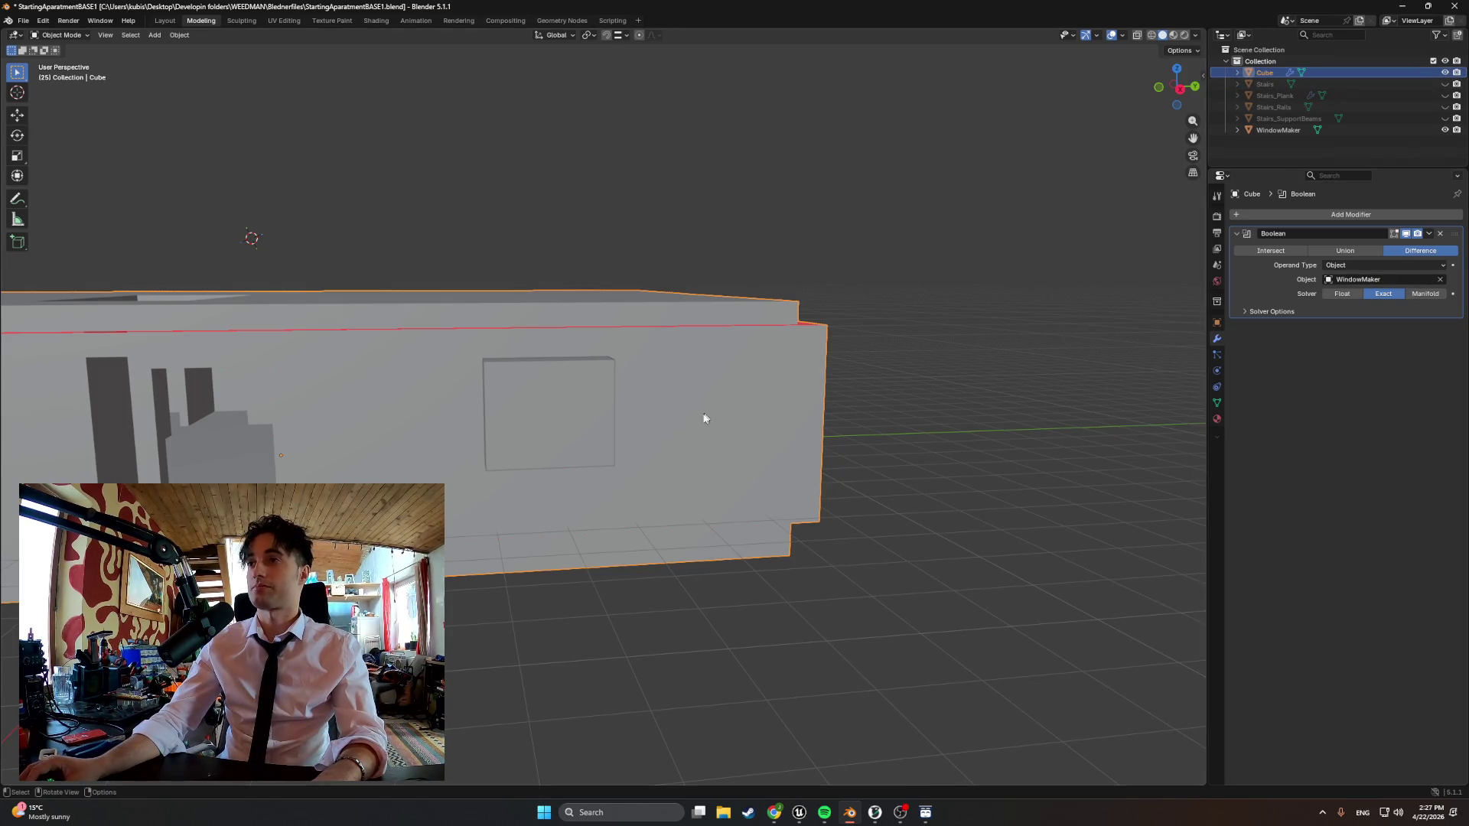
pyautogui.click(1428, 235)
pyautogui.click(1377, 248)
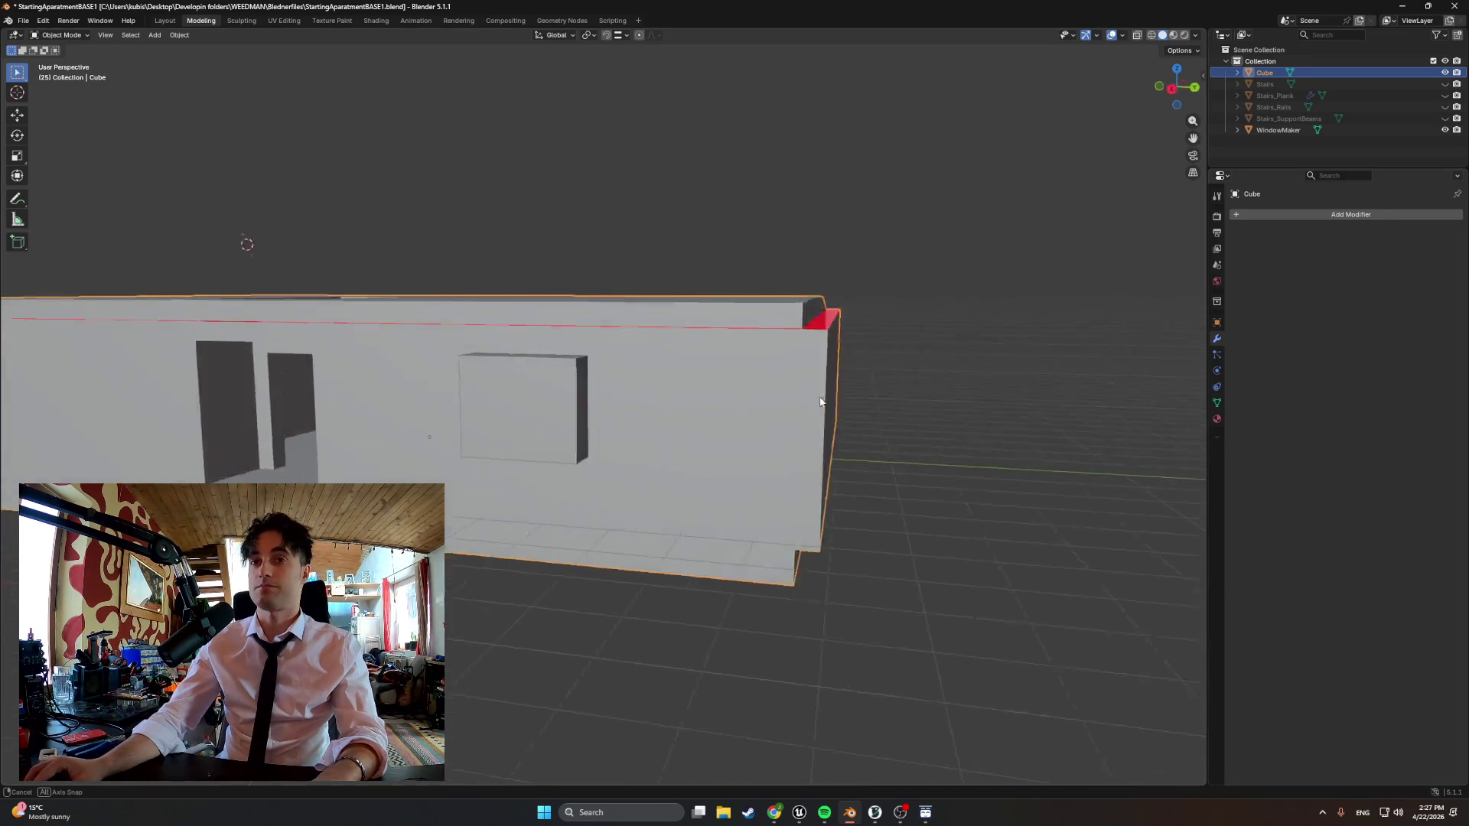
# Select the WindowMaker box and start moving it aside along the X axis
pyautogui.moveTo(643, 379); pyautogui.dragTo(551, 398, button='middle')
pyautogui.click(550, 399)
pyautogui.press('g')
pyautogui.press('x')
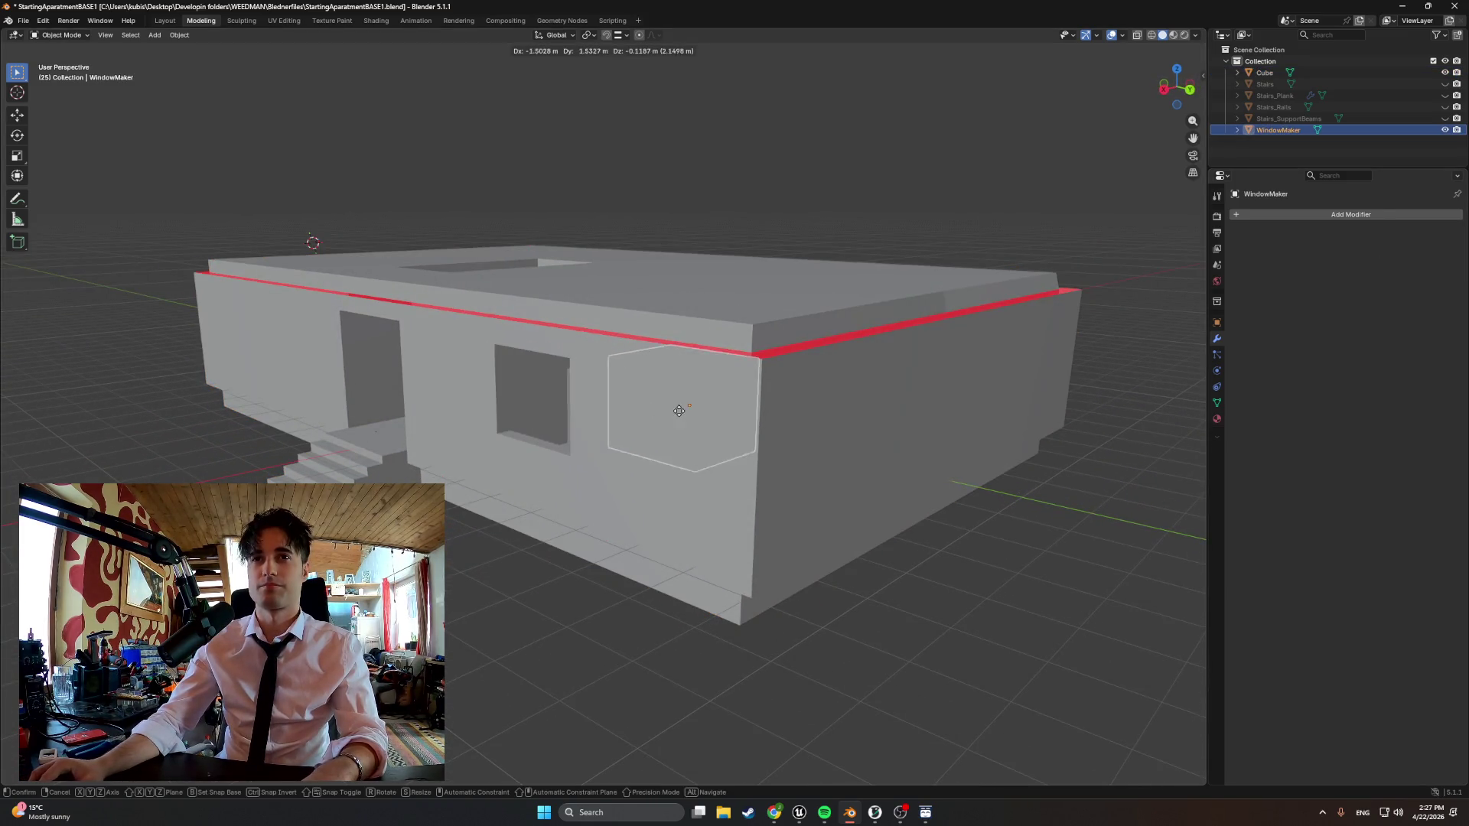
# Move the WindowMaker box along the wall to a second window spot
pyautogui.press('z')
pyautogui.press('y')
pyautogui.click(849, 447)
pyautogui.moveTo(850, 447)
pyautogui.mouseDown(button='middle')
pyautogui.moveTo(867, 452)
pyautogui.moveTo(803, 448)
pyautogui.moveTo(931, 429)
pyautogui.moveTo(758, 442)
pyautogui.moveTo(965, 431)
pyautogui.moveTo(821, 453)
pyautogui.moveTo(415, 438)
pyautogui.moveTo(468, 456)
pyautogui.moveTo(387, 454)
pyautogui.moveTo(483, 448)
pyautogui.moveTo(426, 445)
pyautogui.moveTo(442, 439)
pyautogui.moveTo(690, 445)
pyautogui.mouseUp(button='middle')
pyautogui.press('g')
pyautogui.press('x')
pyautogui.click(761, 446)
# Nudge the box further along X, check it, and select the building Cube again
pyautogui.press('g')
pyautogui.press('x')
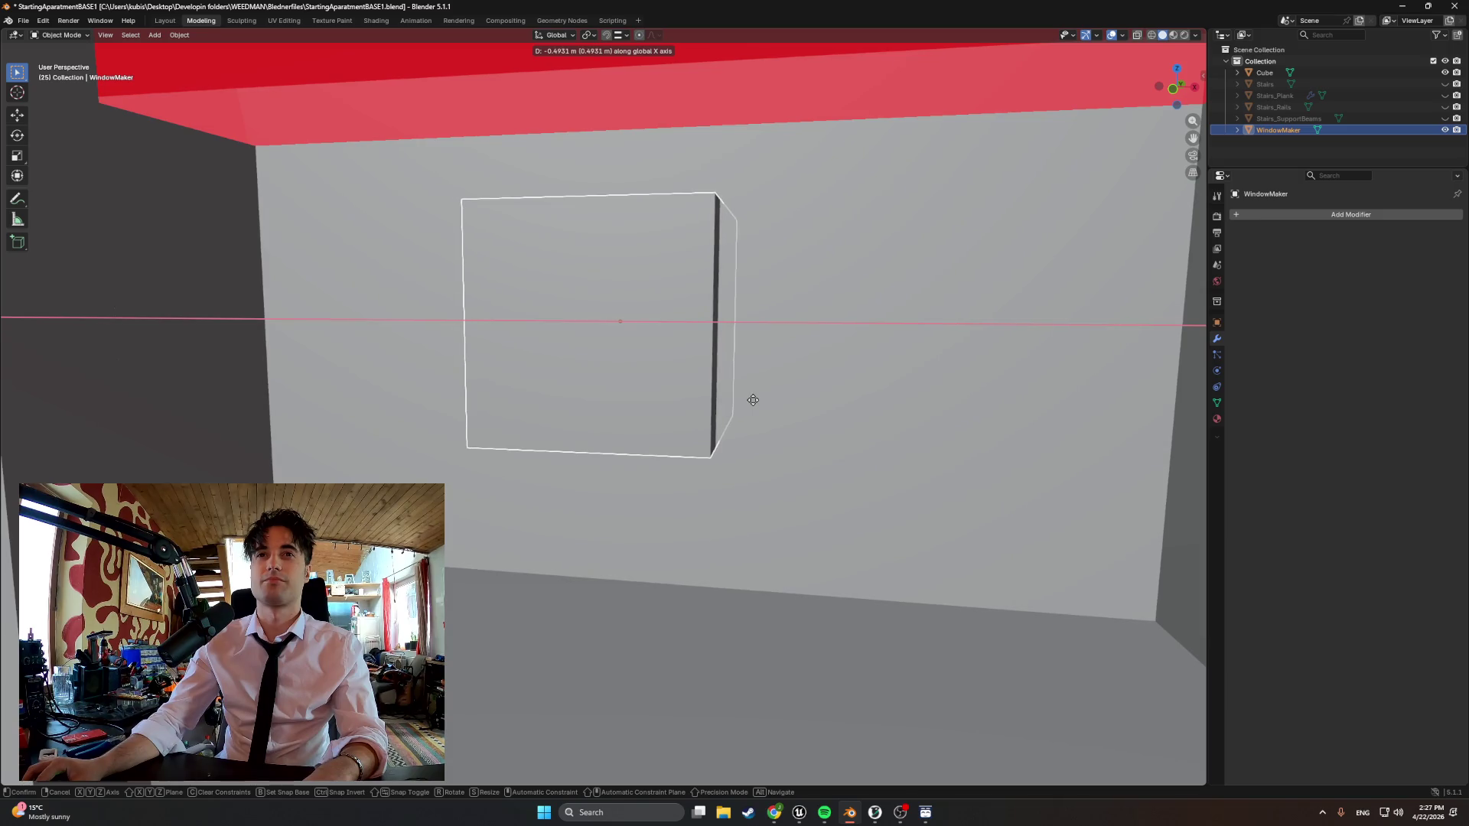
pyautogui.click(753, 399)
pyautogui.moveTo(734, 402)
pyautogui.mouseDown(button='middle')
pyautogui.moveTo(664, 421)
pyautogui.moveTo(688, 430)
pyautogui.mouseUp(button='middle')
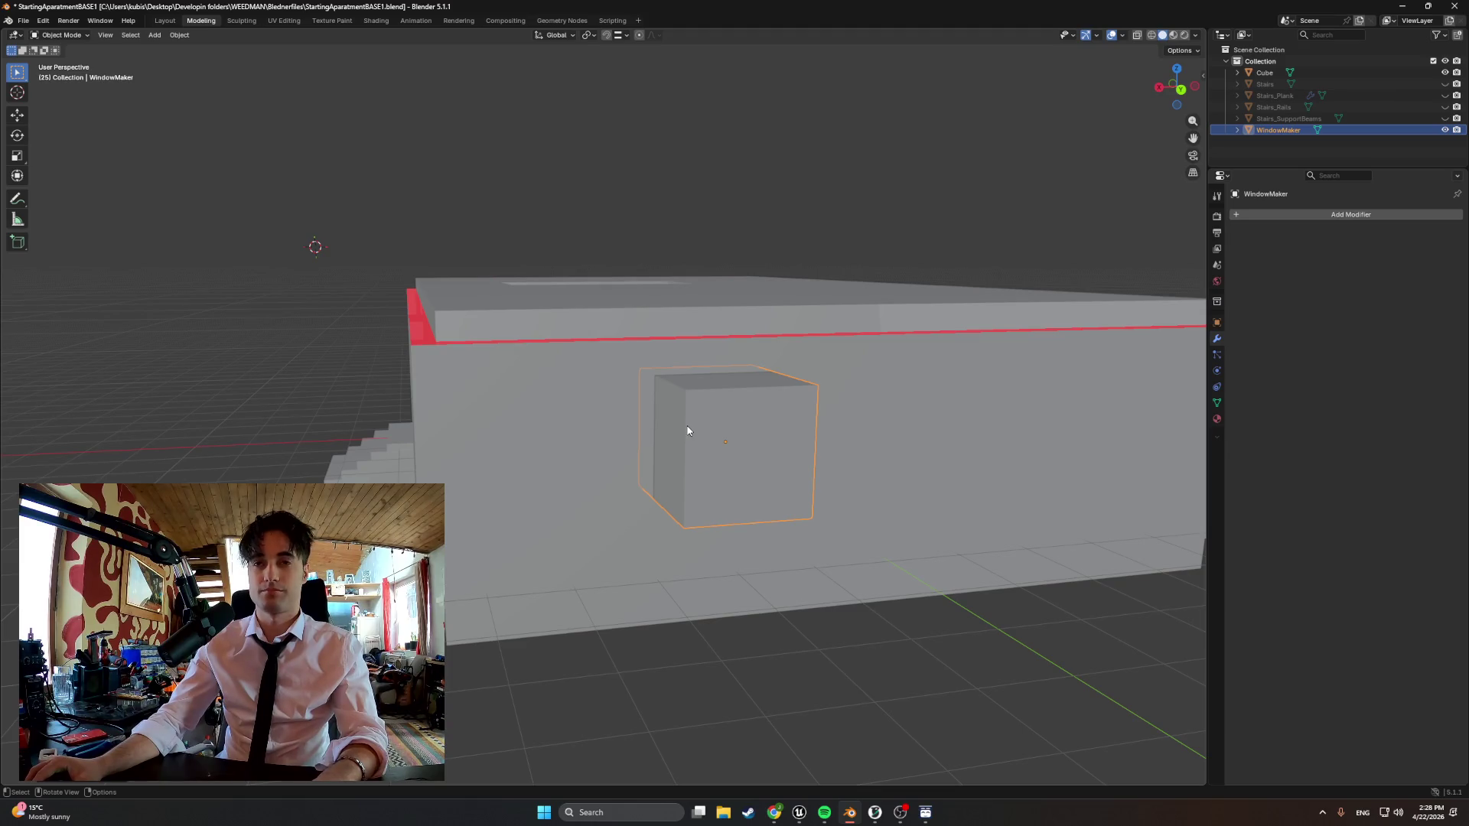
pyautogui.click(1268, 73)
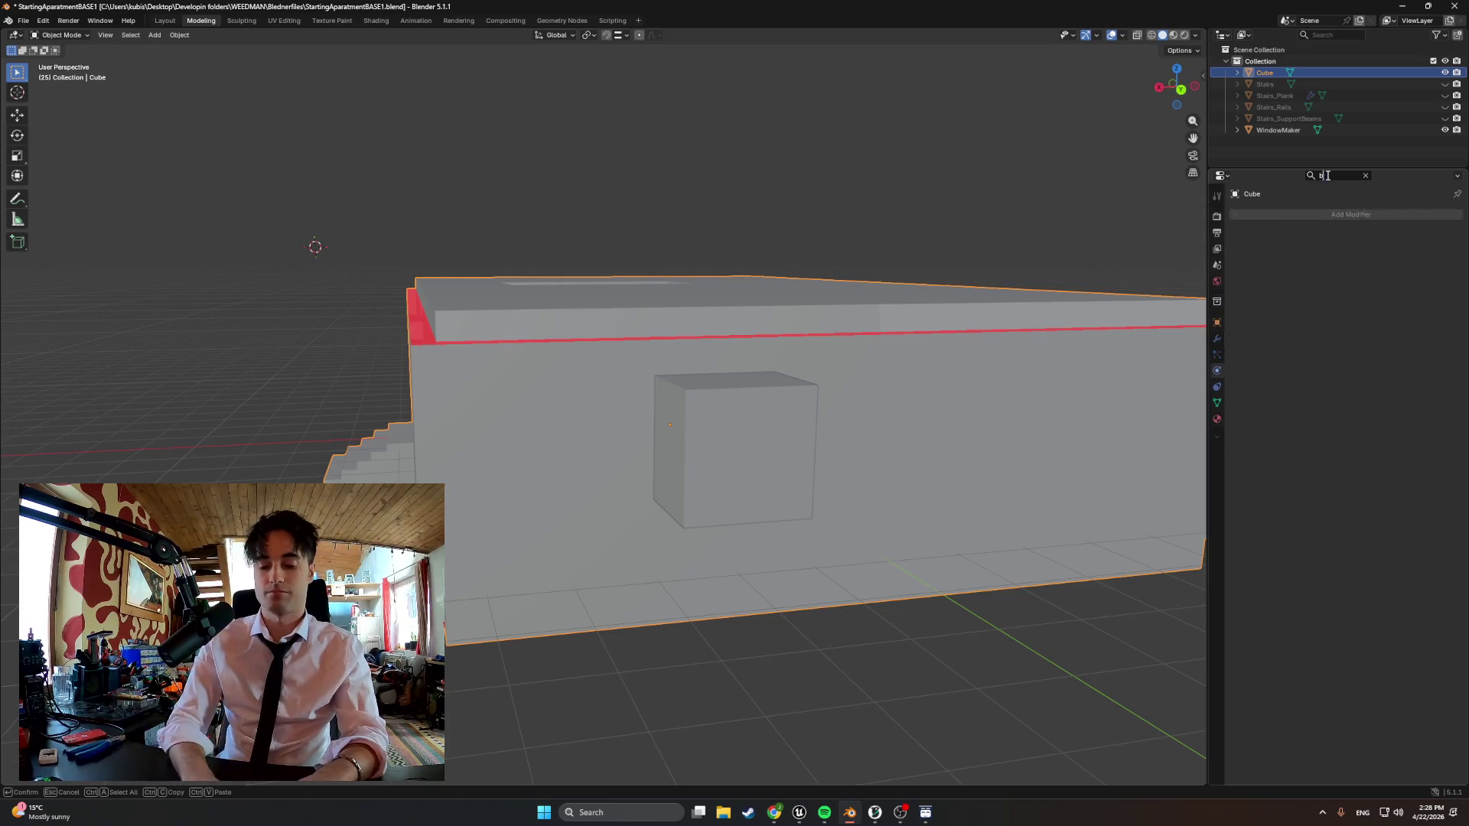
pyautogui.write('bo')
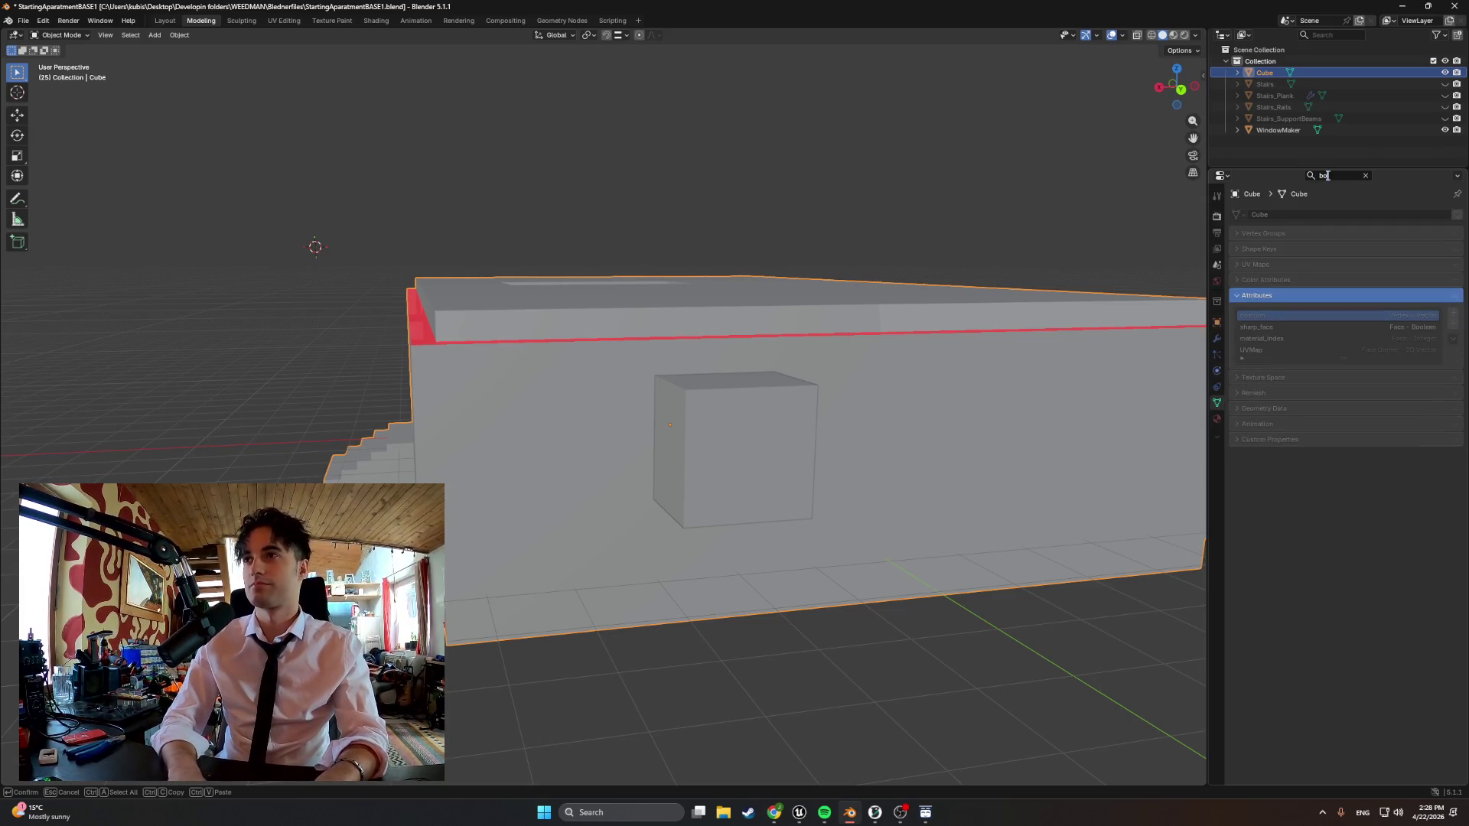
pyautogui.press('BackSpace')
pyautogui.press('BackSpace')
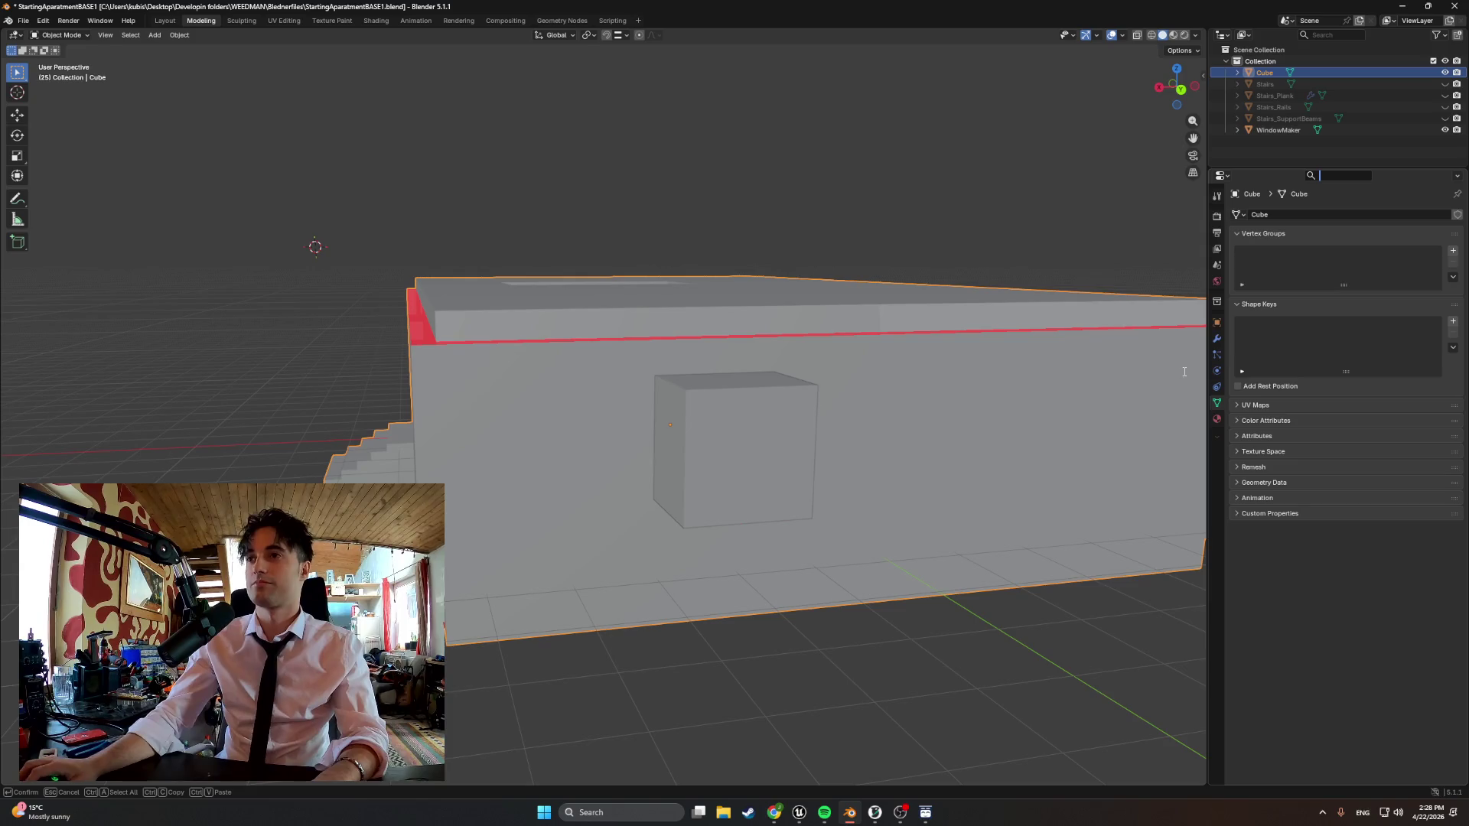
pyautogui.click(1217, 338)
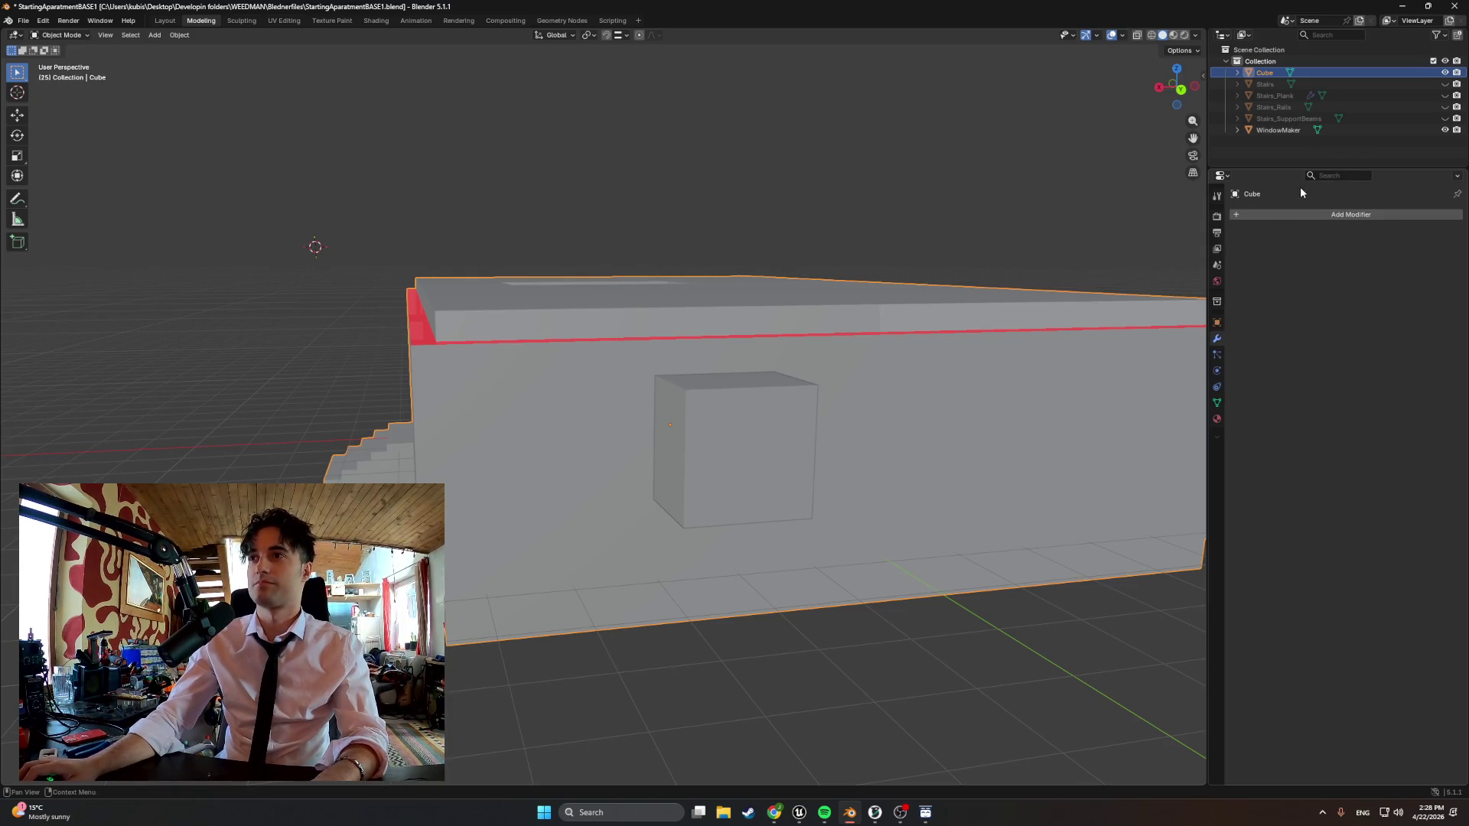
pyautogui.click(1294, 212)
pyautogui.write('boo')
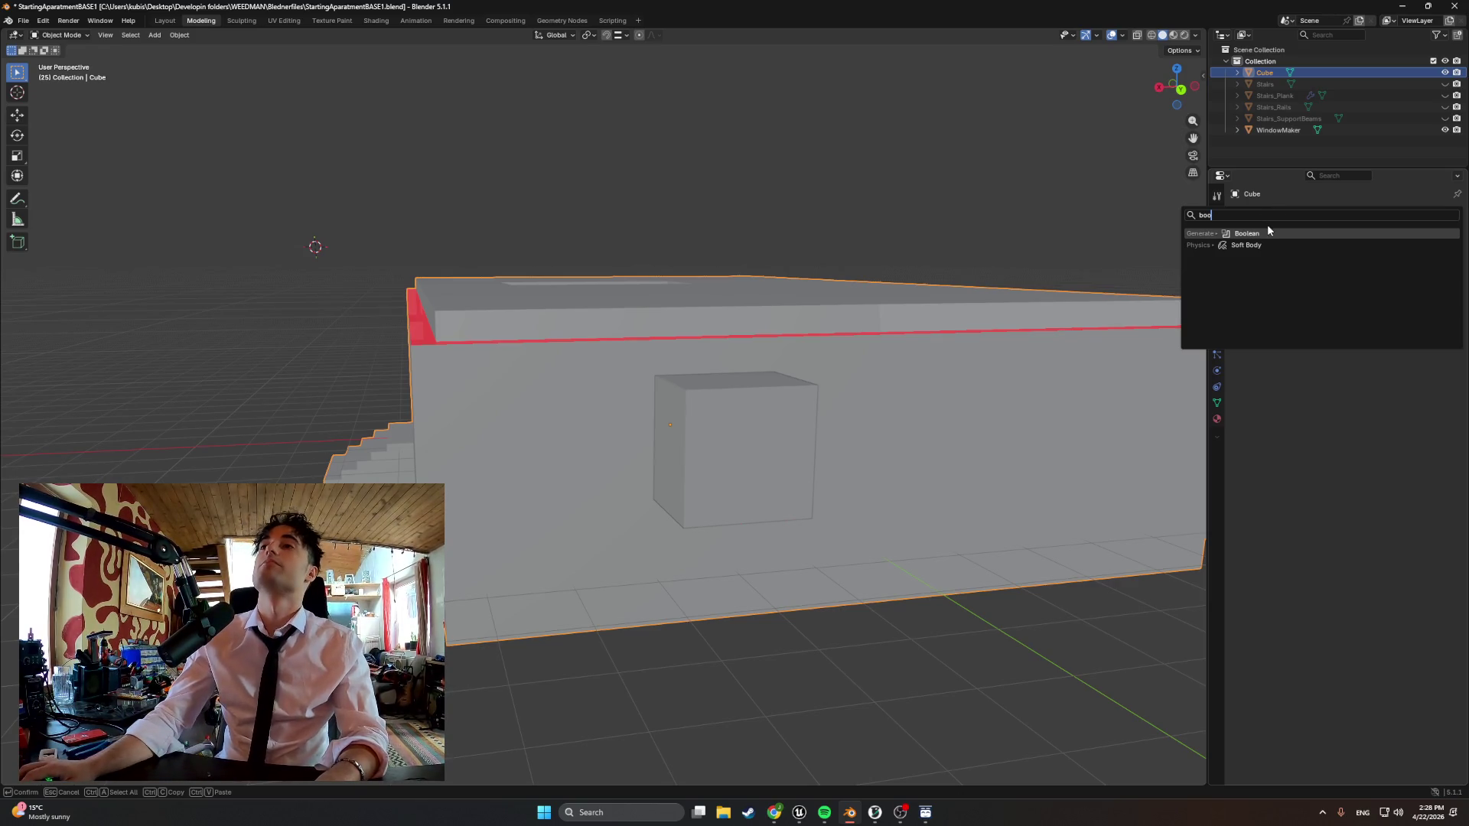
pyautogui.click(1268, 233)
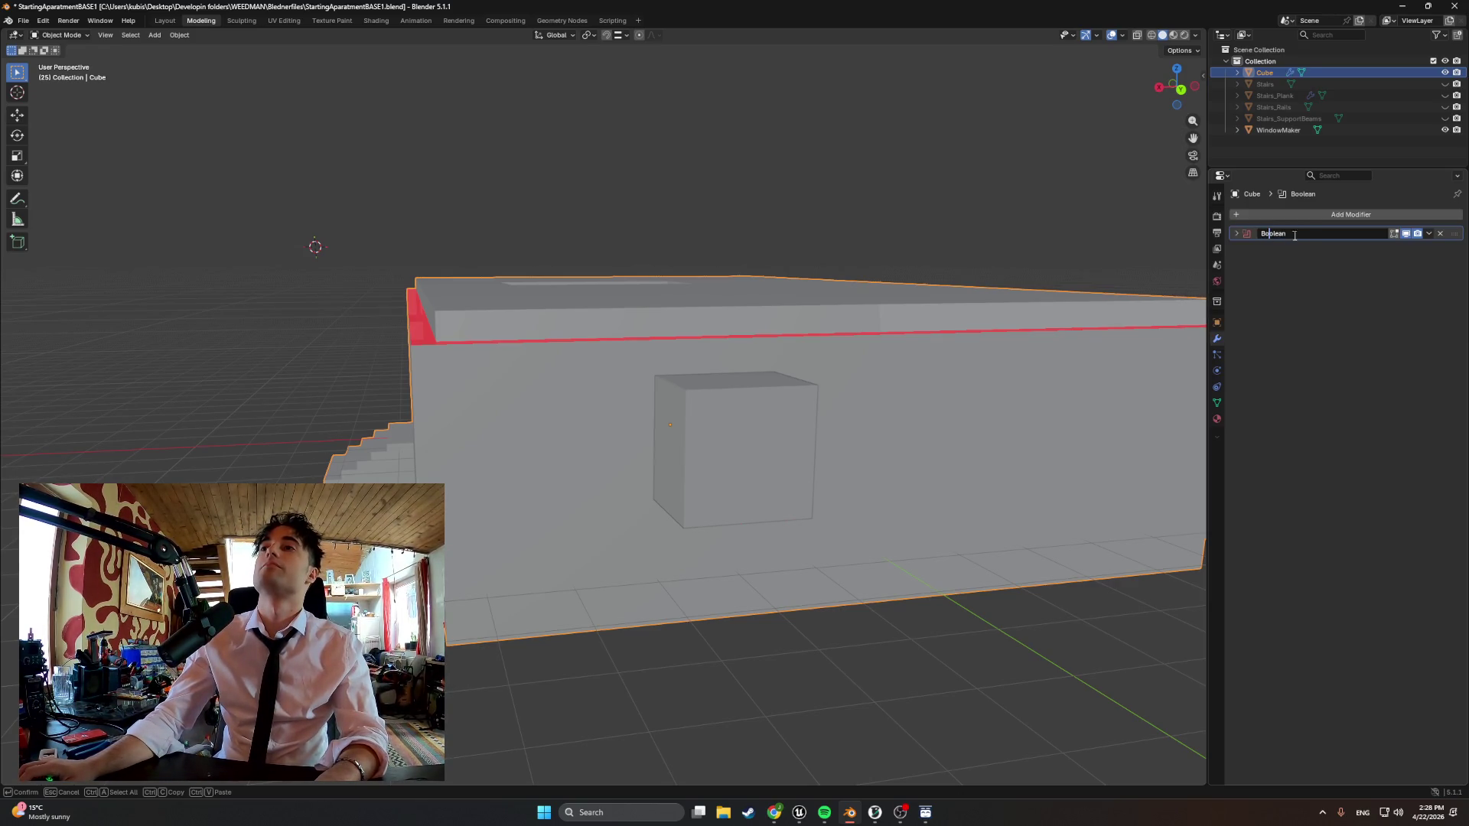
pyautogui.click(1431, 234)
pyautogui.click(1309, 262)
pyautogui.click(1235, 235)
pyautogui.click(1411, 279)
pyautogui.press('Escape')
pyautogui.click(783, 427)
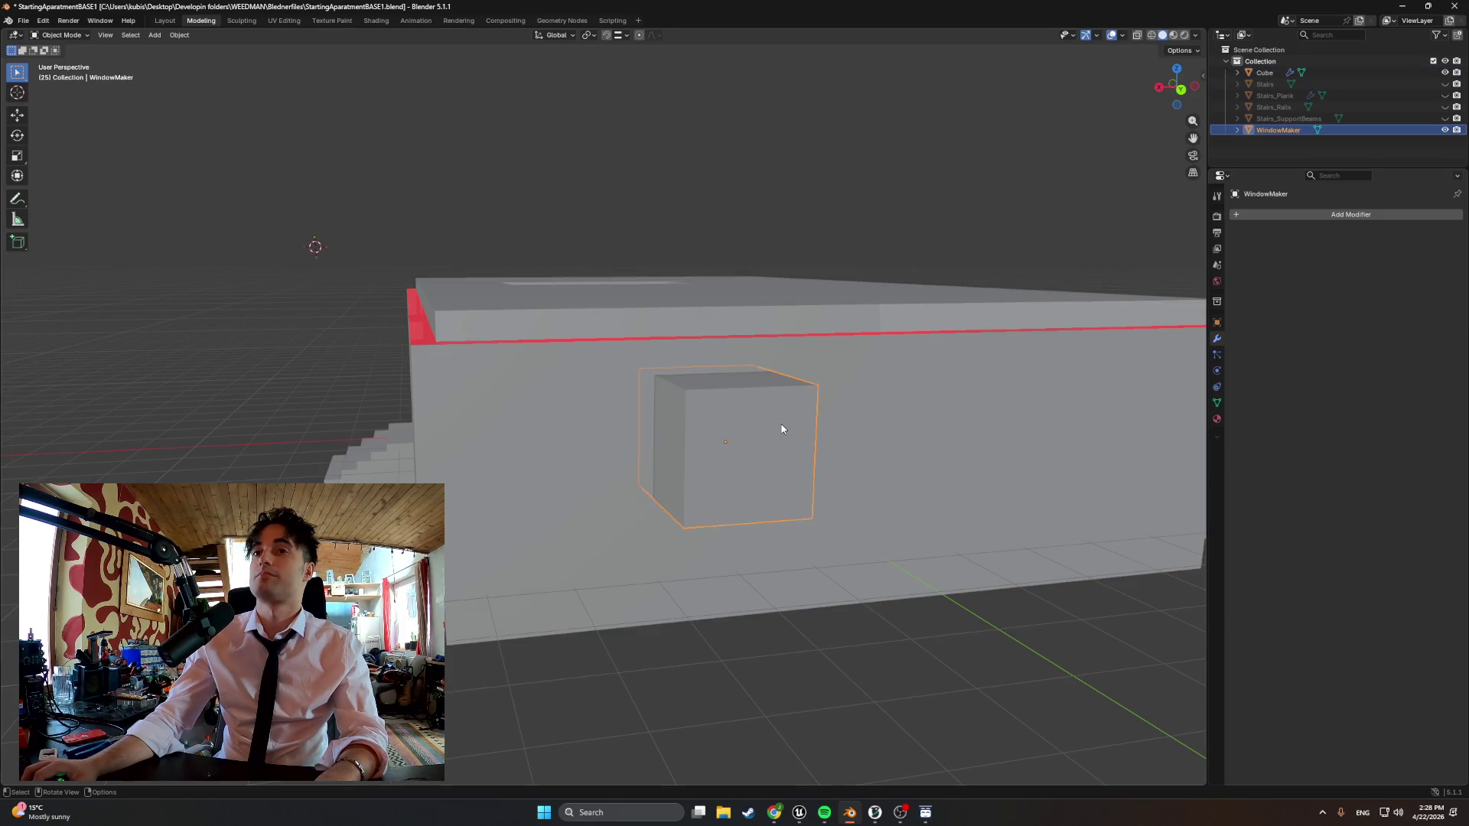
pyautogui.click(954, 373)
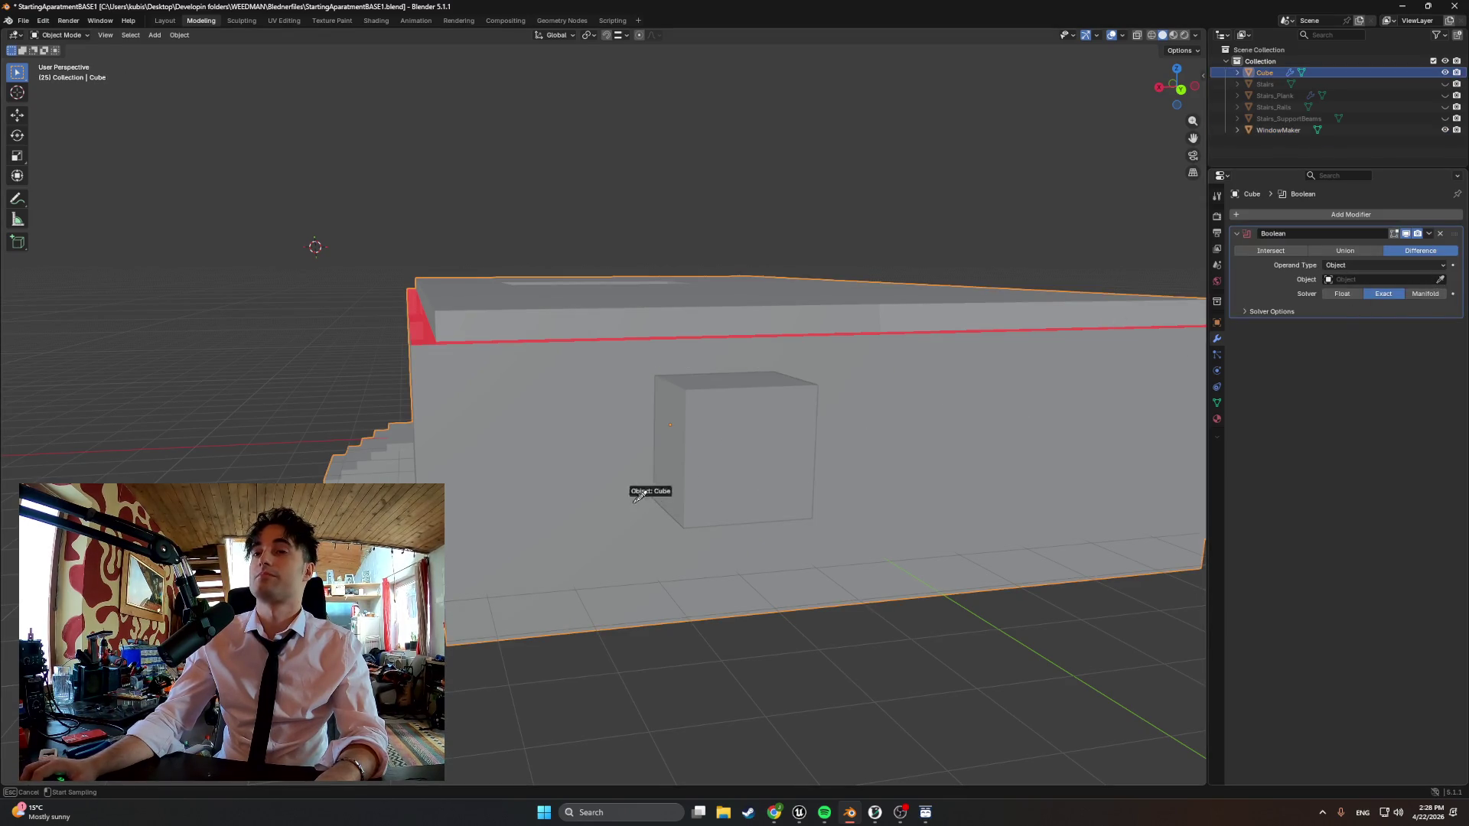
pyautogui.click(1427, 234)
pyautogui.click(1388, 301)
pyautogui.scroll(-4, 796, 449)
pyautogui.click(668, 427)
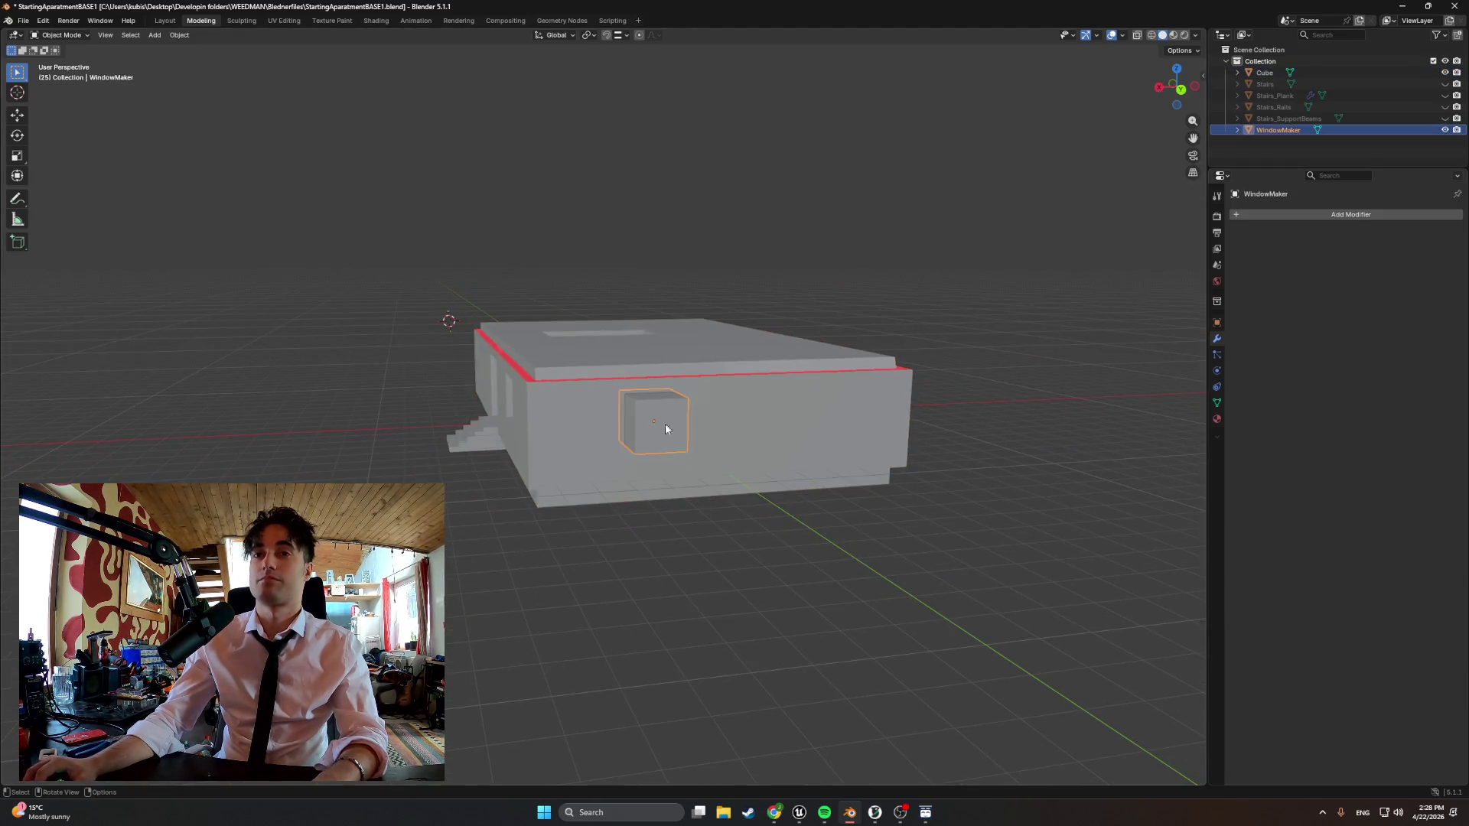
# Move the WindowMaker box to the building's right end and view it in wireframe from behind
pyautogui.press('g')
pyautogui.click(895, 423)
pyautogui.moveTo(895, 424)
pyautogui.mouseDown(button='middle')
pyautogui.moveTo(726, 439)
pyautogui.moveTo(775, 429)
pyautogui.mouseUp(button='middle')
pyautogui.press('z')
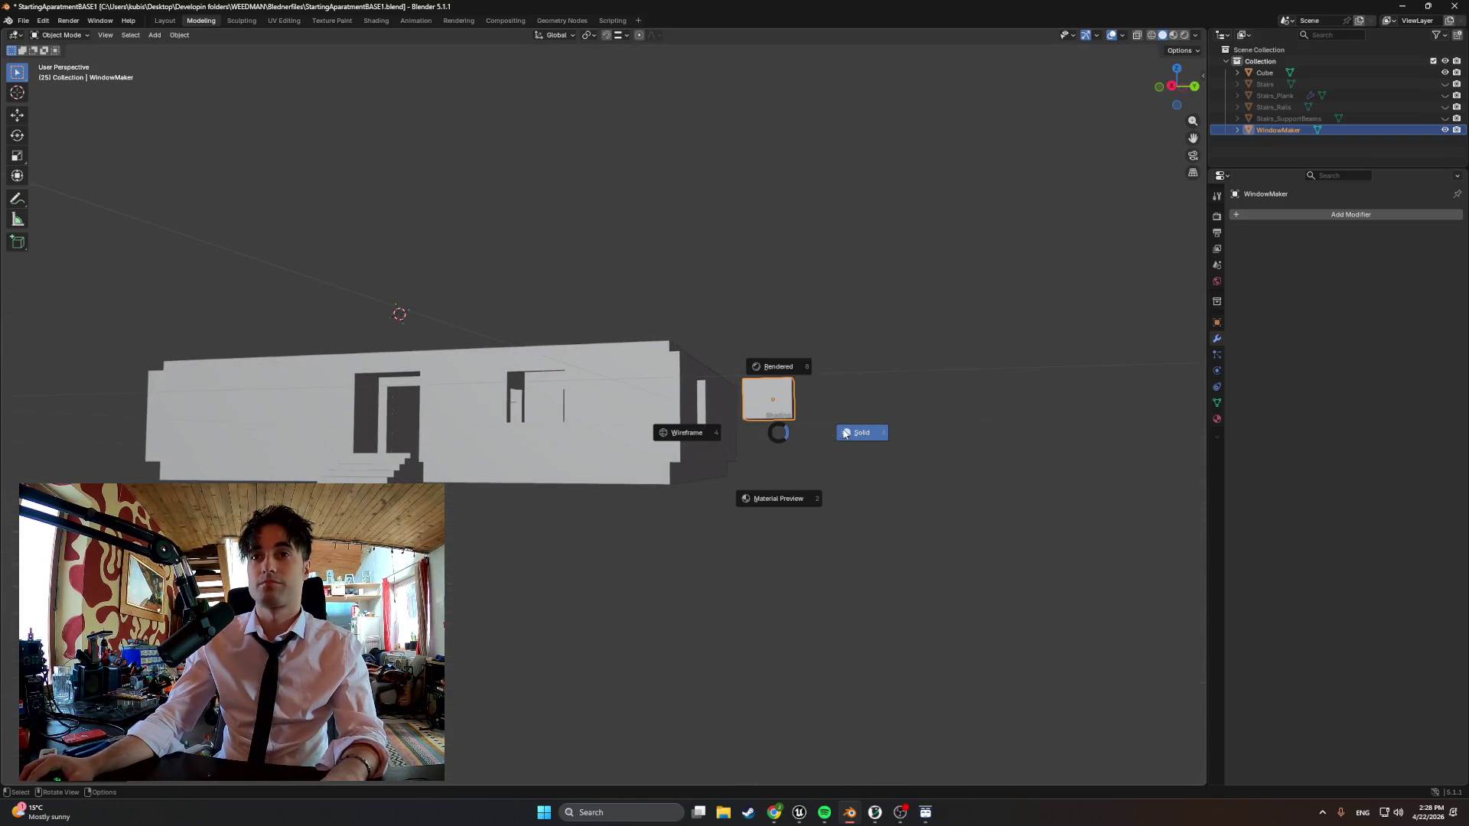
pyautogui.click(686, 433)
pyautogui.press('ctrl+KP_1')
pyautogui.scroll(3, 608, 435)
pyautogui.scroll(2, 586, 428)
# Check the box's placement from the left orthographic and perspective views
pyautogui.press('z')
pyautogui.click(734, 434)
pyautogui.press('ctrl+KP_3')
pyautogui.keyDown('shift'); pyautogui.moveTo(505, 407); pyautogui.dragTo(605, 435, button='middle'); pyautogui.keyUp('shift')
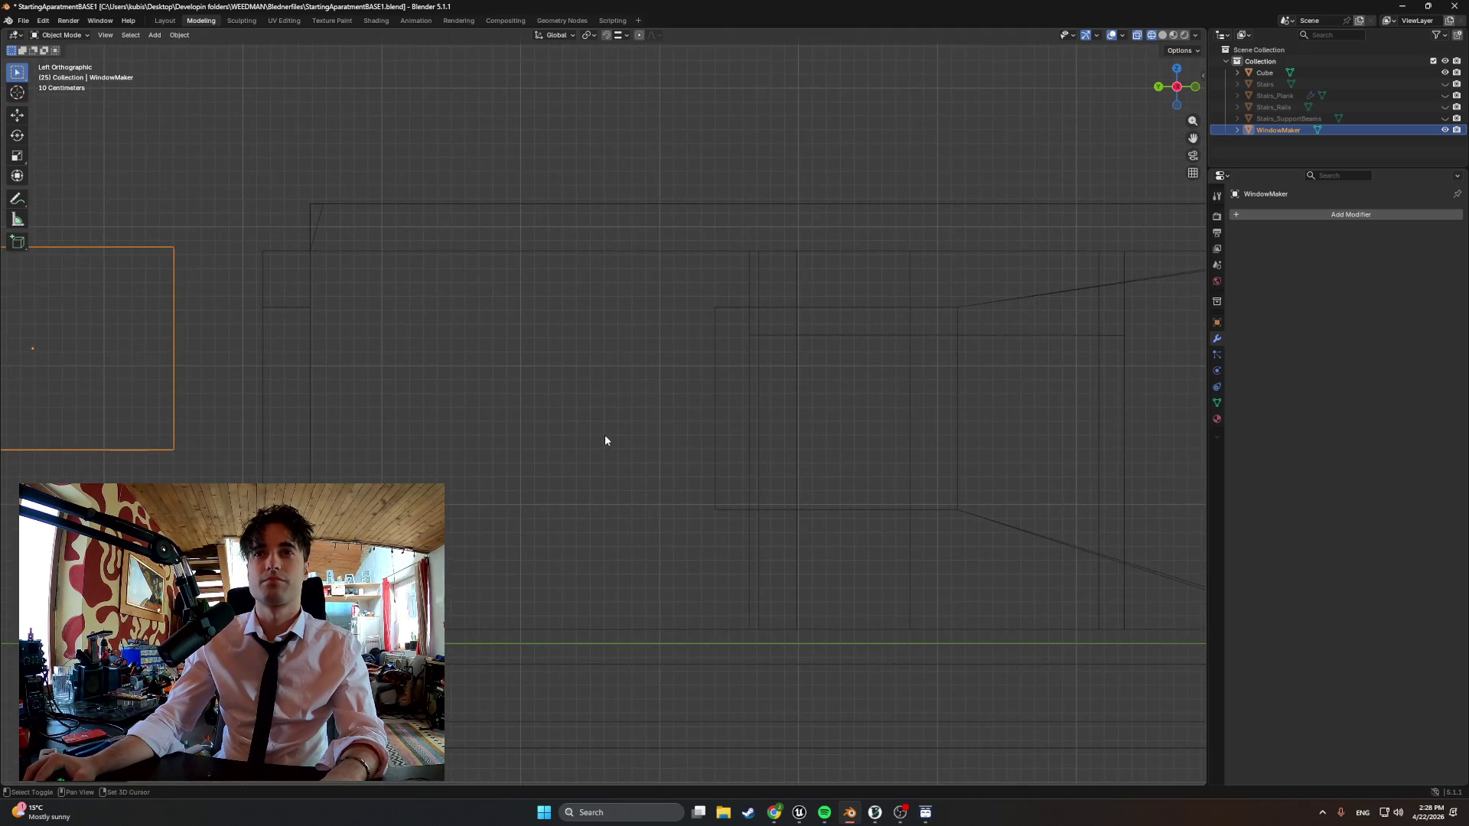
pyautogui.moveTo(316, 327)
pyautogui.mouseDown(button='middle')
pyautogui.moveTo(625, 340)
pyautogui.moveTo(695, 490)
pyautogui.moveTo(790, 479)
pyautogui.mouseUp(button='middle')
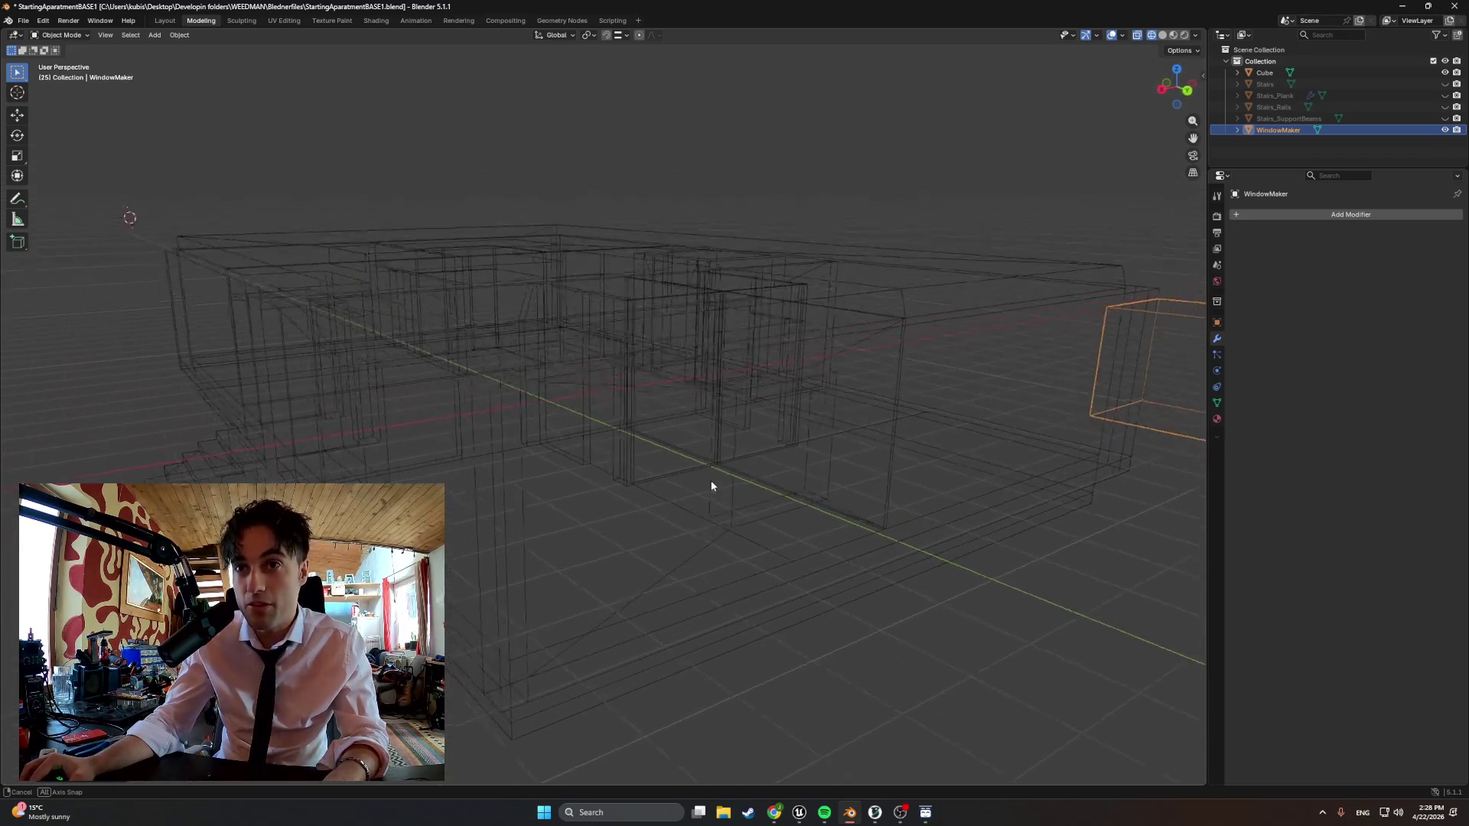
pyautogui.scroll(3, 791, 478)
pyautogui.press('Tab')
pyautogui.press('Tab')
pyautogui.press('Tab')
pyautogui.press('z')
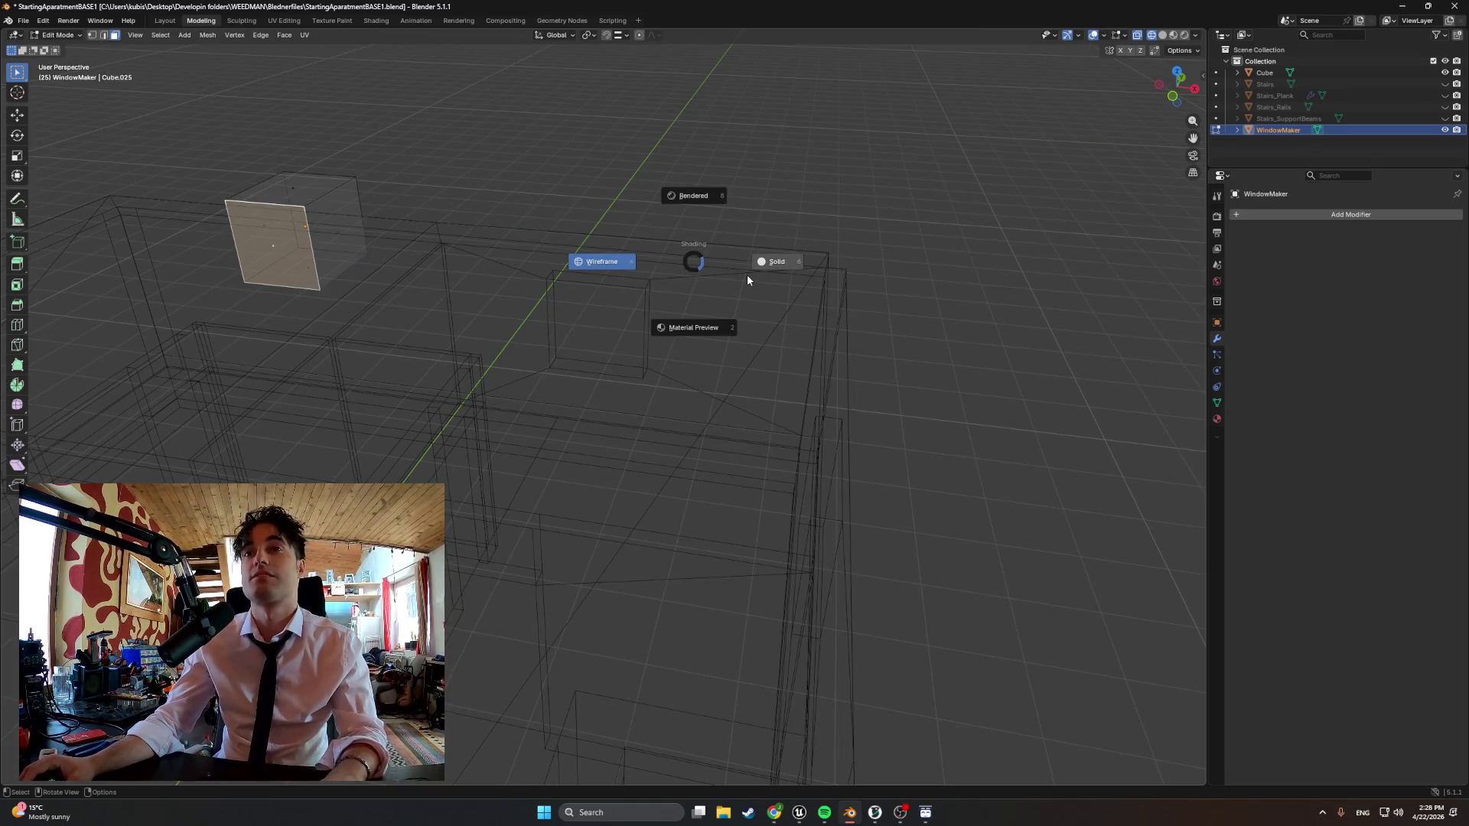
# Return to solid shading, select the building Cube and enter Edit Mode on its mesh
pyautogui.click(585, 262)
pyautogui.moveTo(688, 311)
pyautogui.mouseDown(button='middle')
pyautogui.moveTo(667, 325)
pyautogui.moveTo(684, 387)
pyautogui.mouseUp(button='middle')
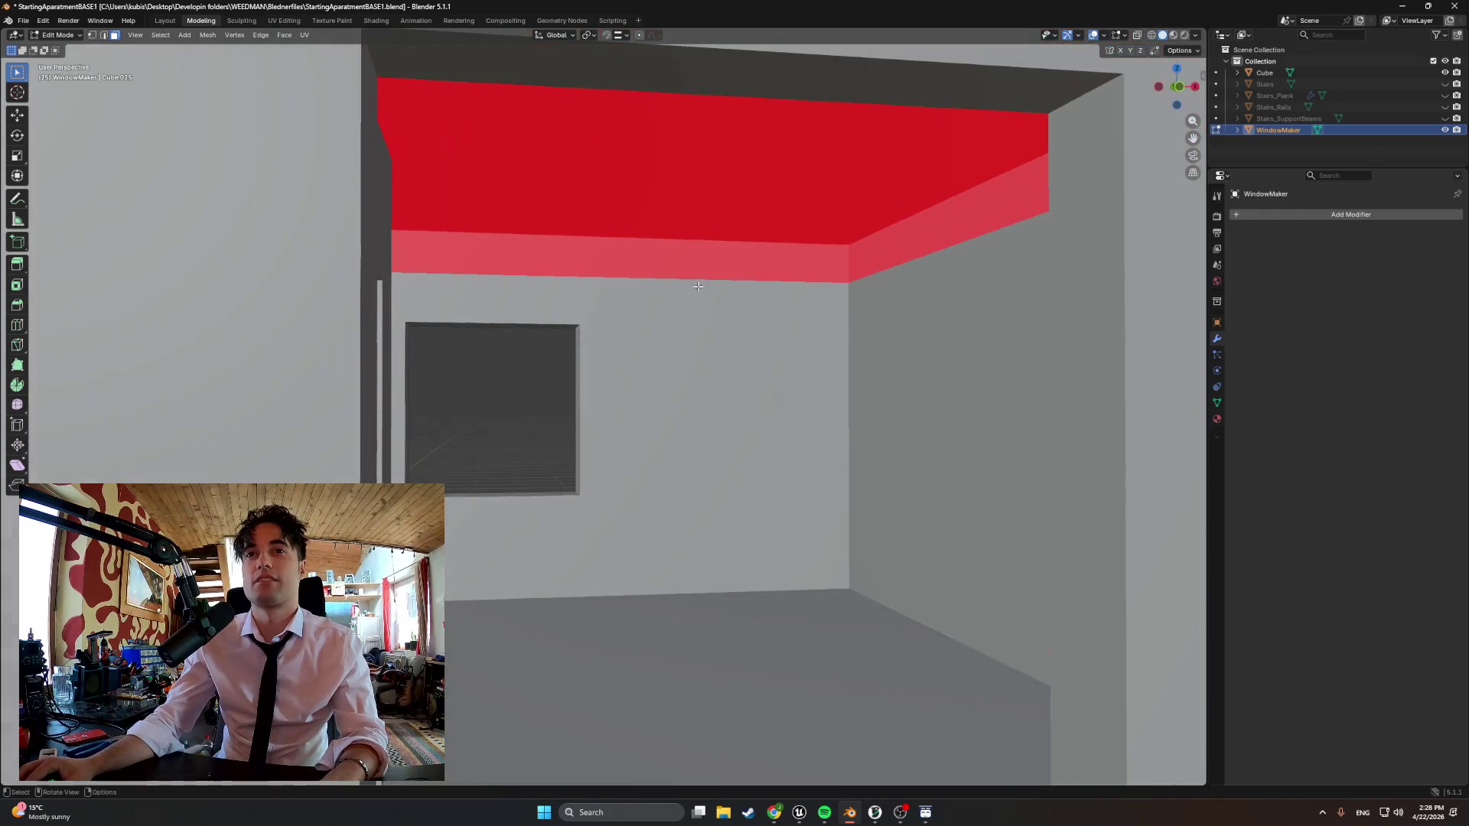
pyautogui.press('Tab')
pyautogui.click(673, 399)
pyautogui.press('Tab')
pyautogui.press('Tab')
pyautogui.press('Tab')
# Select the wall face around the cut window and inspect it from inside and outside
pyautogui.moveTo(673, 399); pyautogui.dragTo(434, 418, button='middle')
pyautogui.click(575, 269)
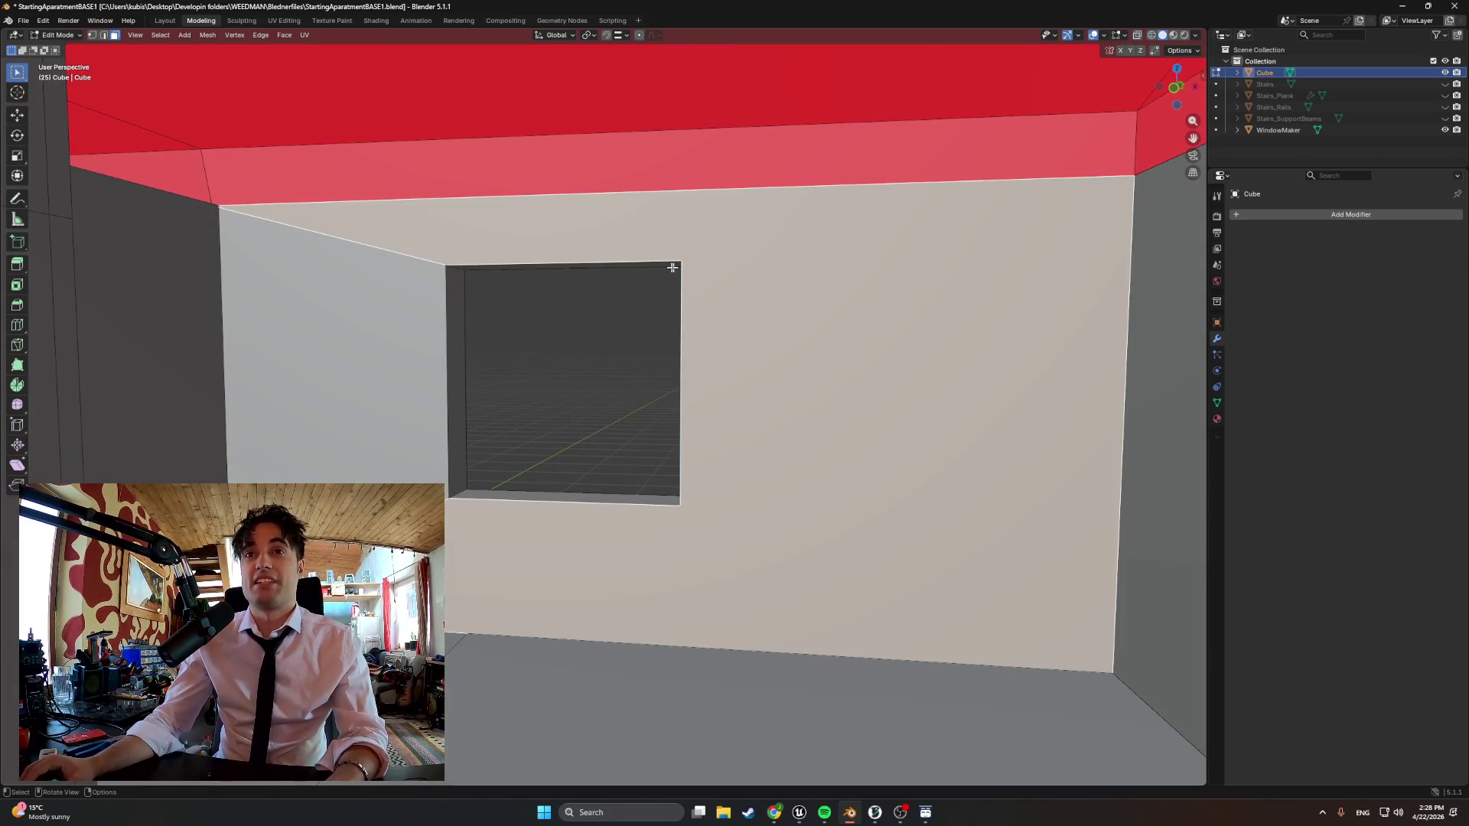
pyautogui.moveTo(666, 270); pyautogui.dragTo(644, 296, button='middle')
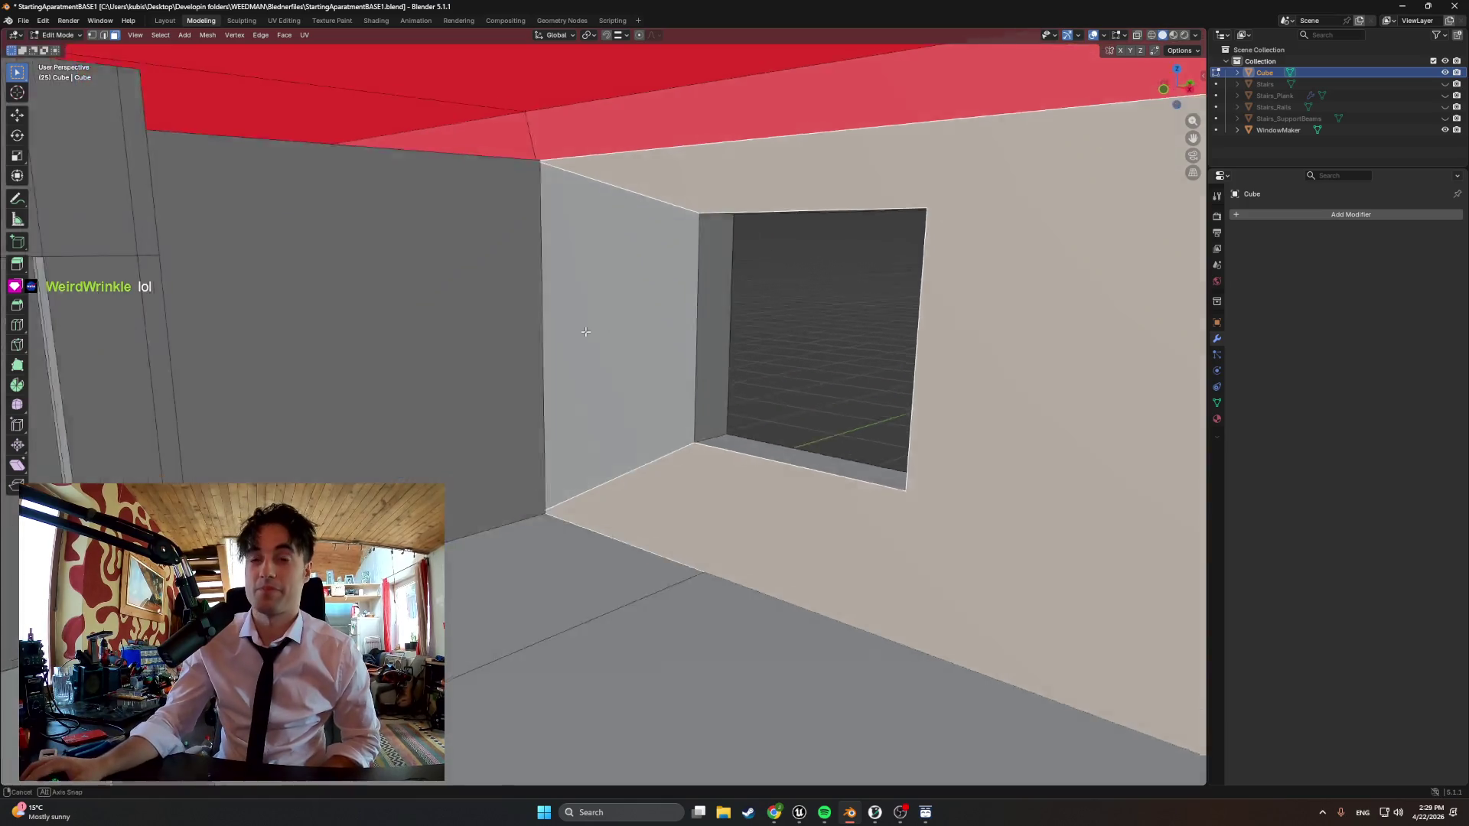
pyautogui.scroll(-10, 652, 299)
pyautogui.moveTo(323, 350)
pyautogui.mouseDown(button='middle')
pyautogui.moveTo(482, 344)
pyautogui.moveTo(537, 433)
pyautogui.mouseUp(button='middle')
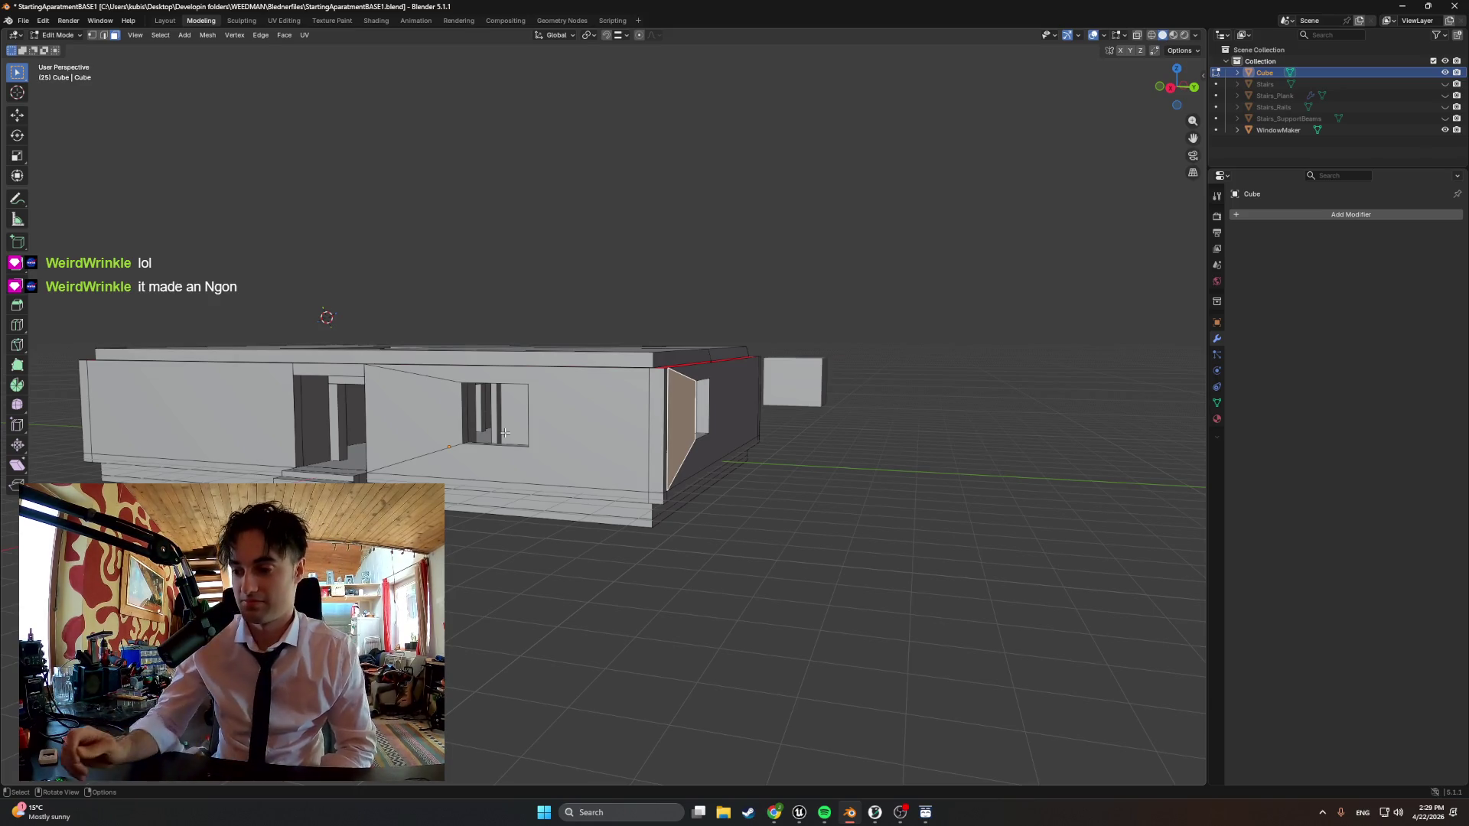
pyautogui.scroll(3, 489, 443)
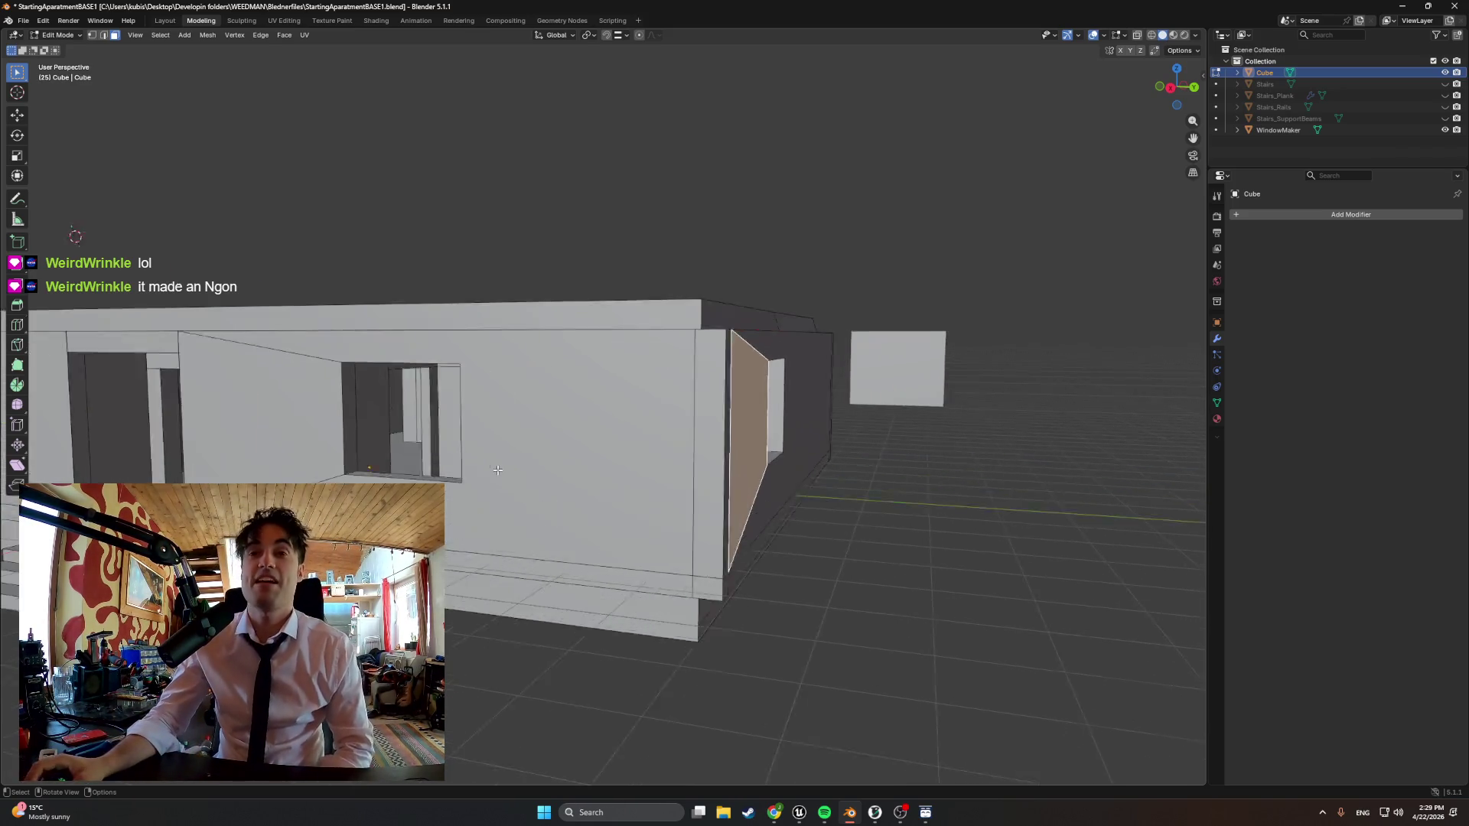
pyautogui.scroll(2, 489, 443)
pyautogui.scroll(2, 494, 497)
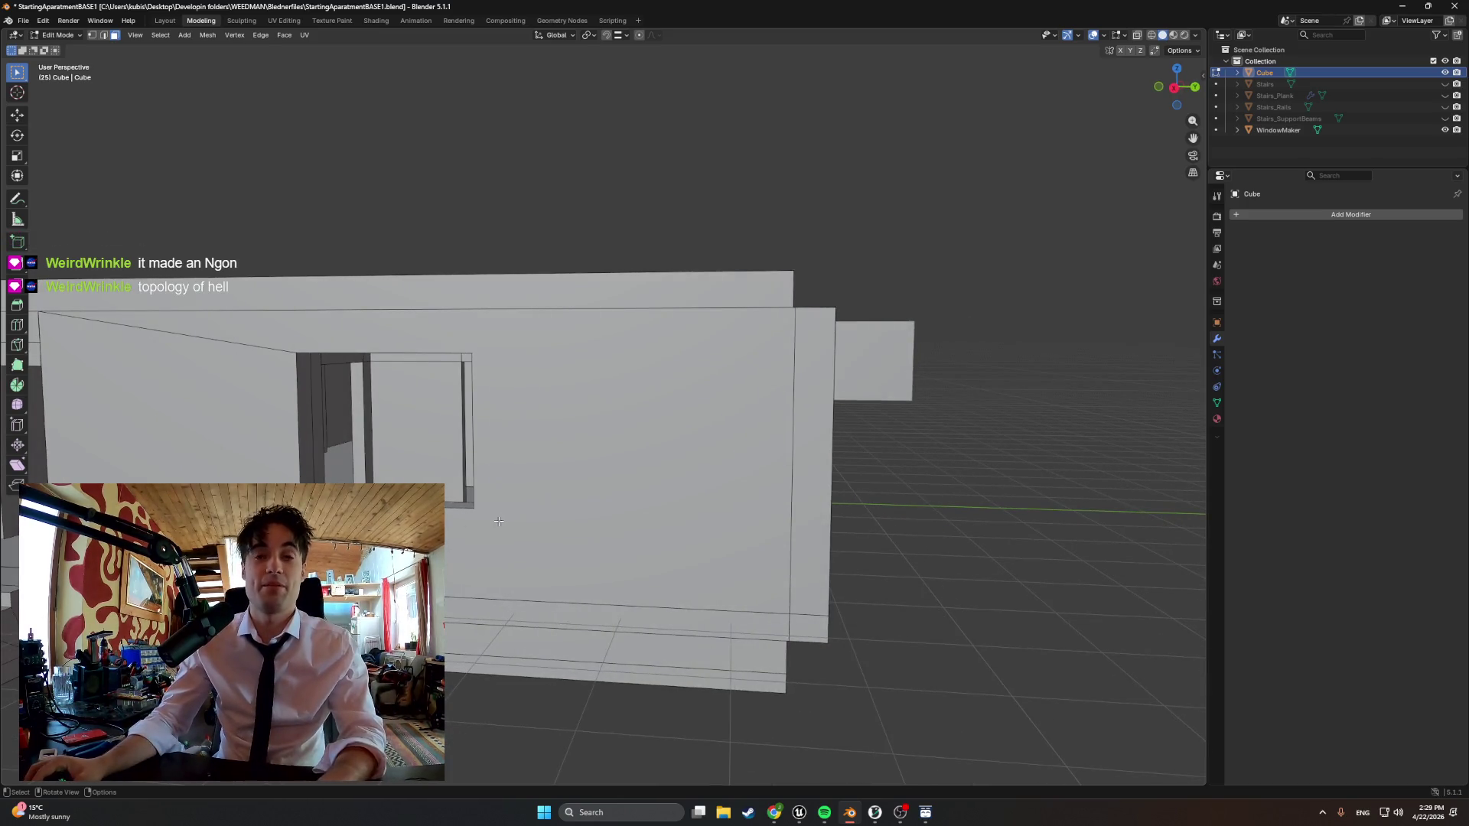
# Knife-cut new edges across the building's large wall face
pyautogui.click(501, 520)
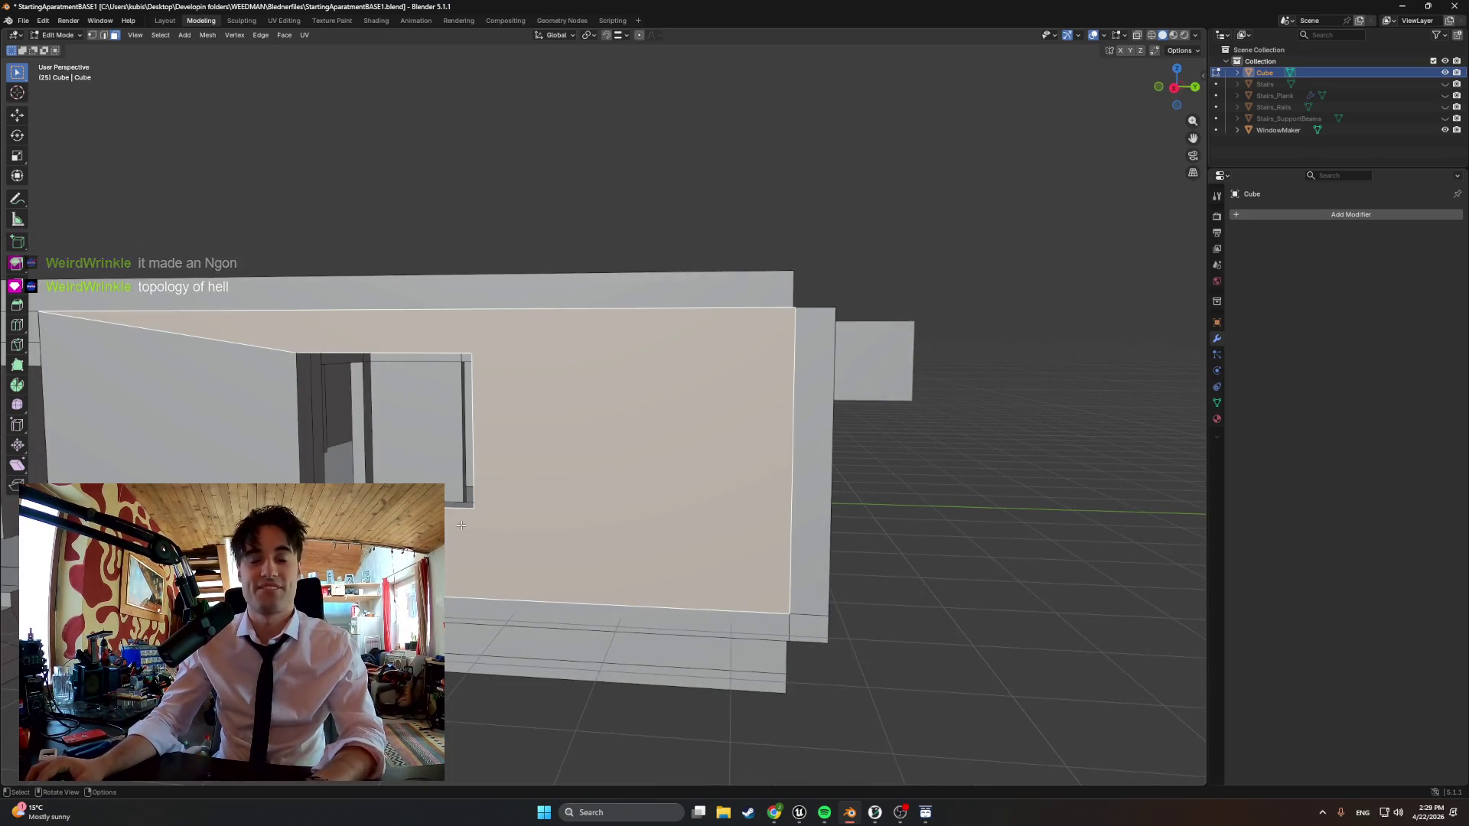
pyautogui.press('k')
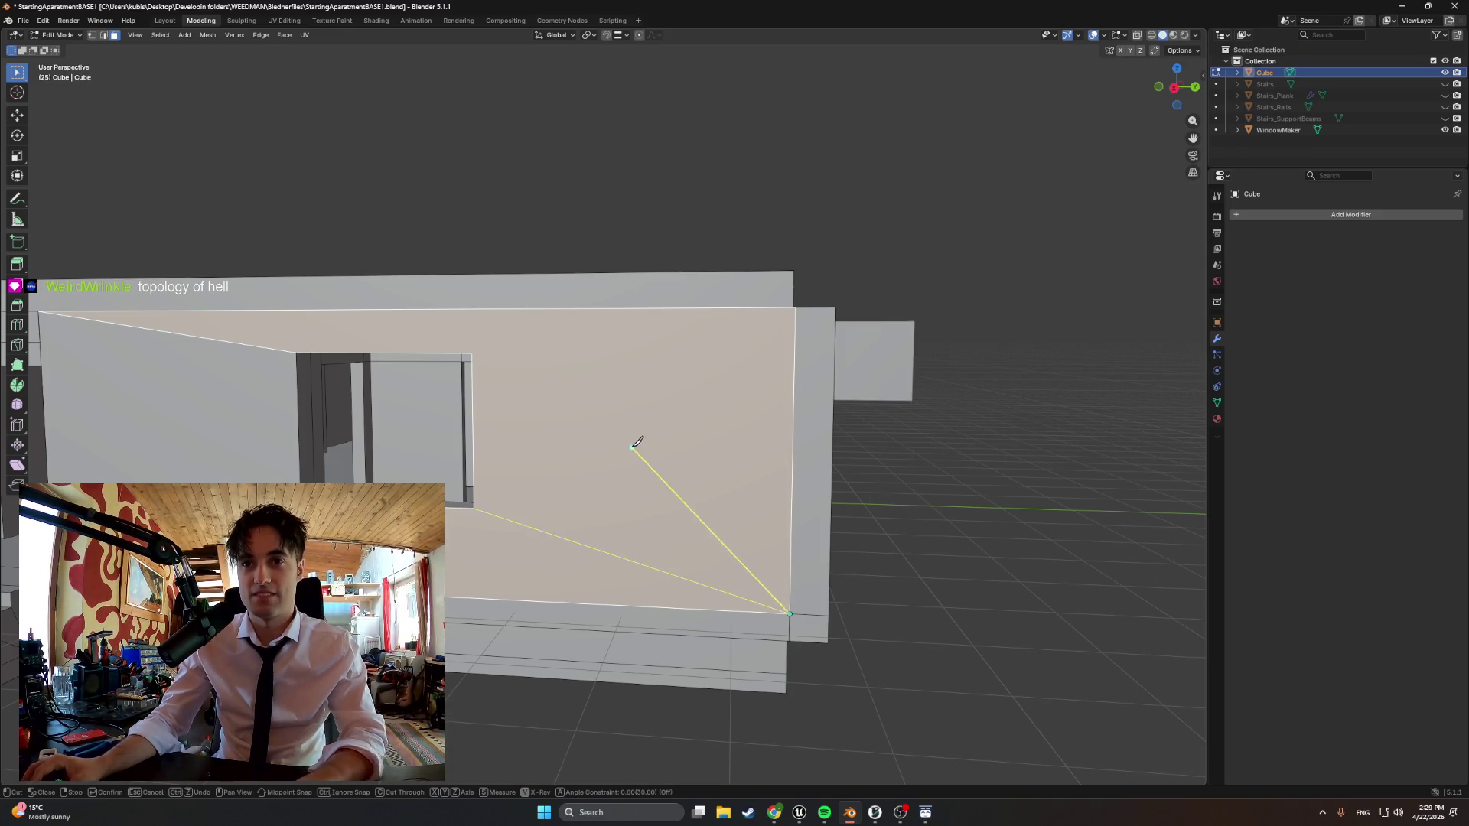
pyautogui.press('Escape')
pyautogui.press('k')
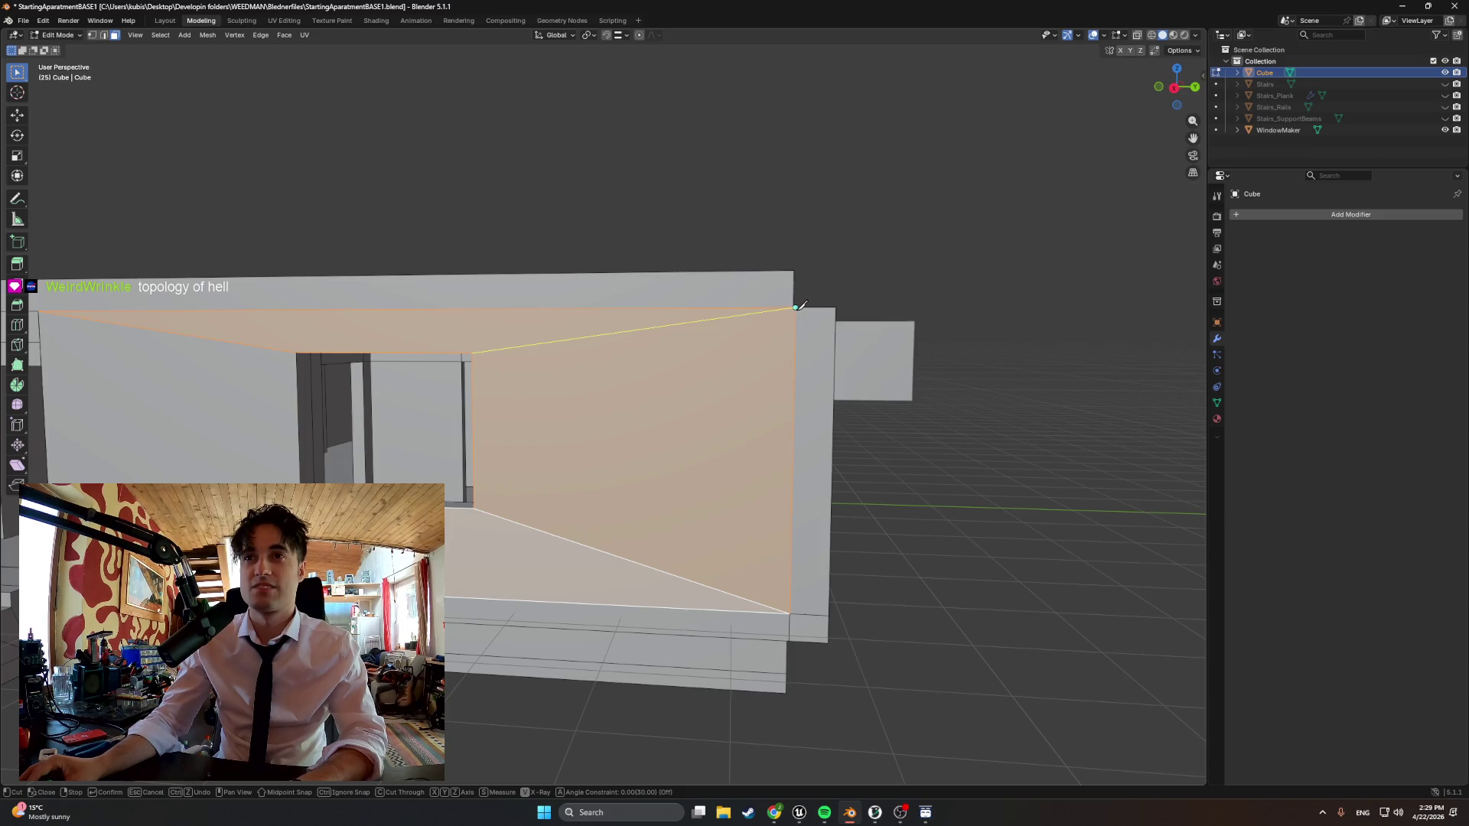
pyautogui.press('Escape')
# Select the front wall face, leave Edit Mode and select the WindowMaker box
pyautogui.moveTo(675, 419)
pyautogui.mouseDown(button='middle')
pyautogui.moveTo(628, 440)
pyautogui.moveTo(769, 462)
pyautogui.mouseUp(button='middle')
pyautogui.scroll(-3, 642, 448)
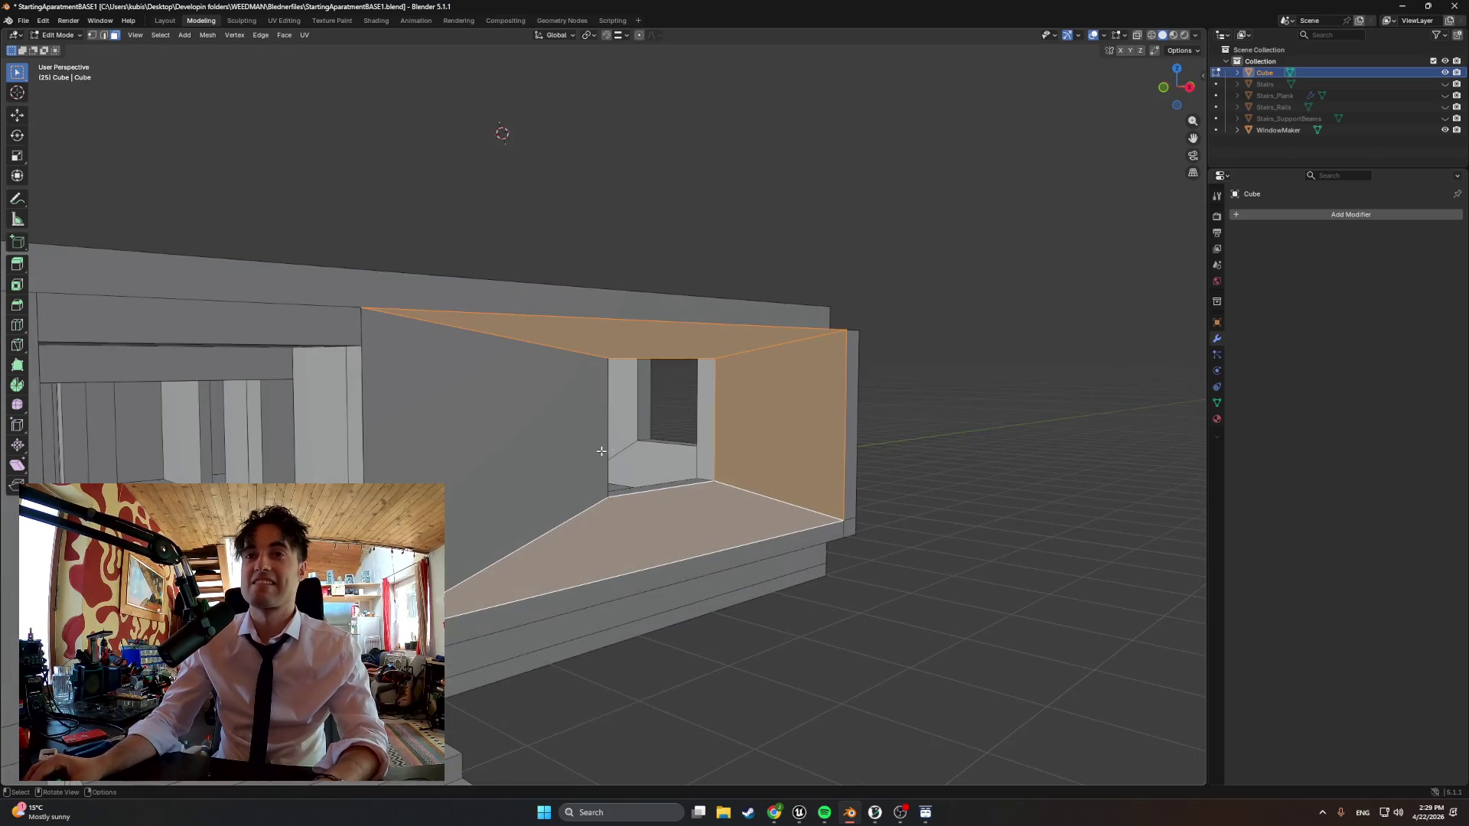
pyautogui.scroll(5, 597, 452)
pyautogui.moveTo(598, 453)
pyautogui.mouseDown(button='middle')
pyautogui.moveTo(752, 472)
pyautogui.moveTo(792, 457)
pyautogui.mouseUp(button='middle')
pyautogui.scroll(-5, 718, 466)
pyautogui.click(1012, 423)
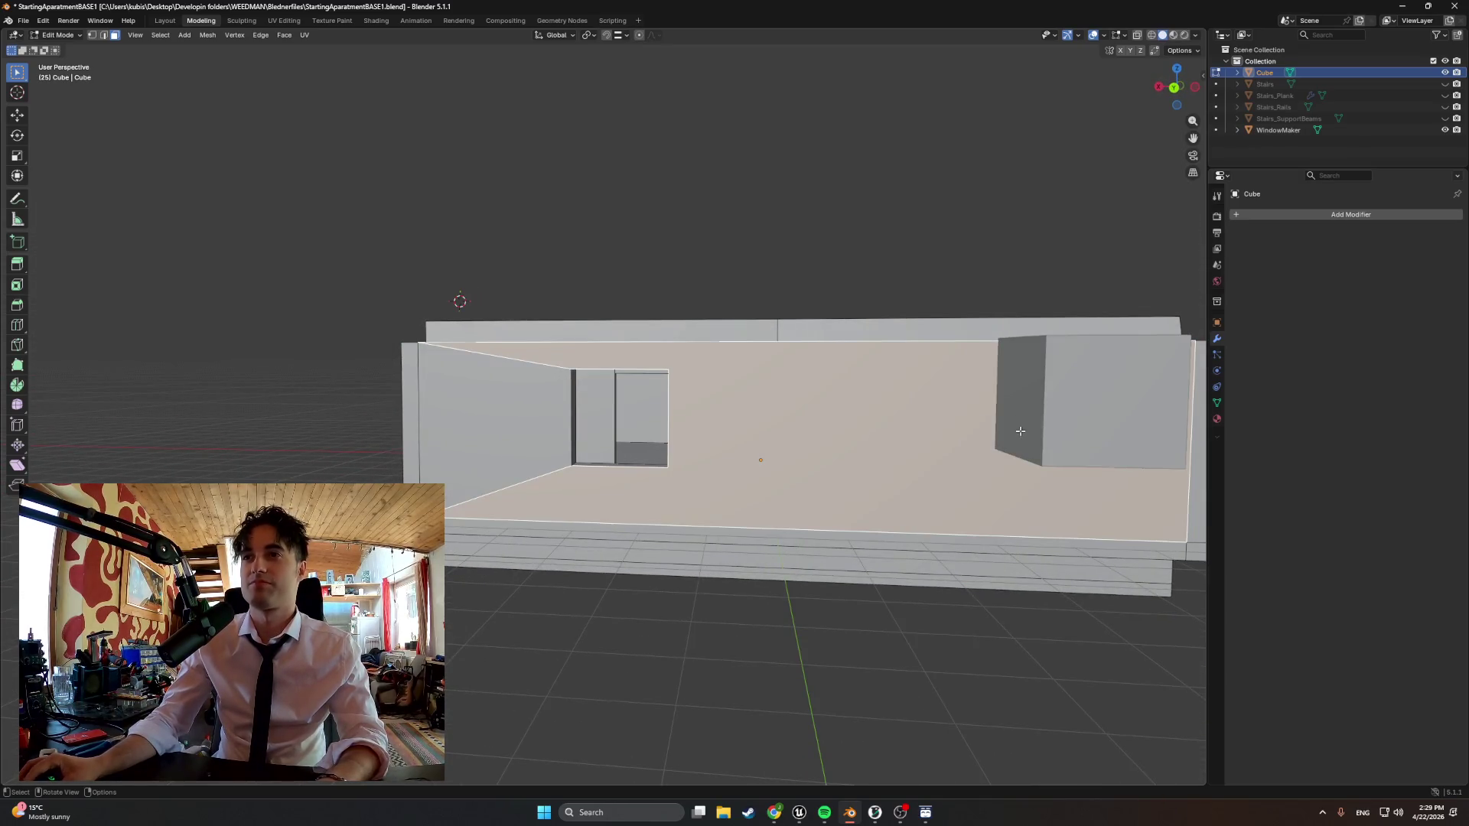
pyautogui.press('Tab')
pyautogui.click(1055, 427)
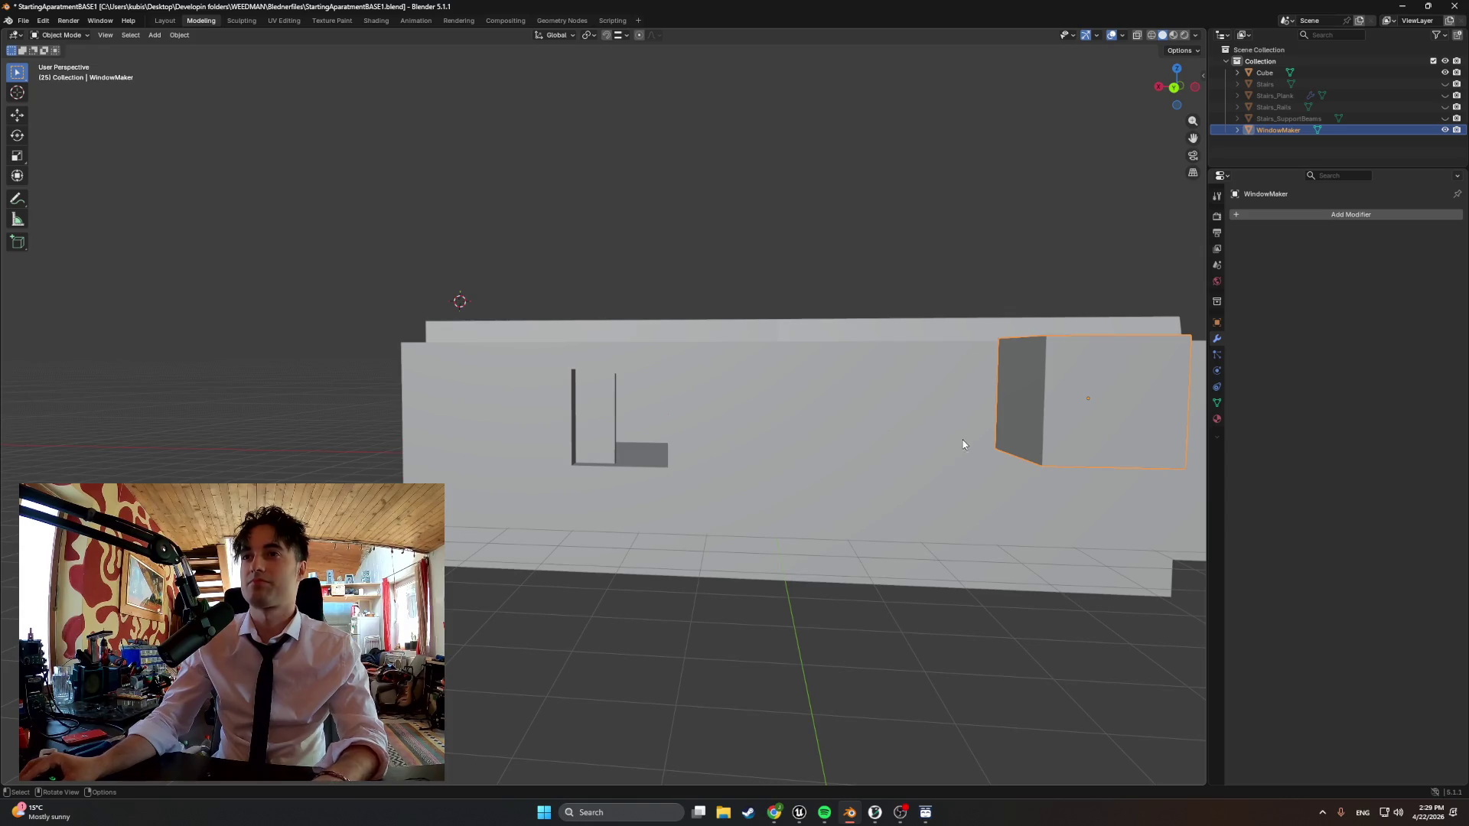
# Move the WindowMaker box vertically then along X into the front wall's window opening
pyautogui.moveTo(950, 430); pyautogui.dragTo(833, 439, button='middle')
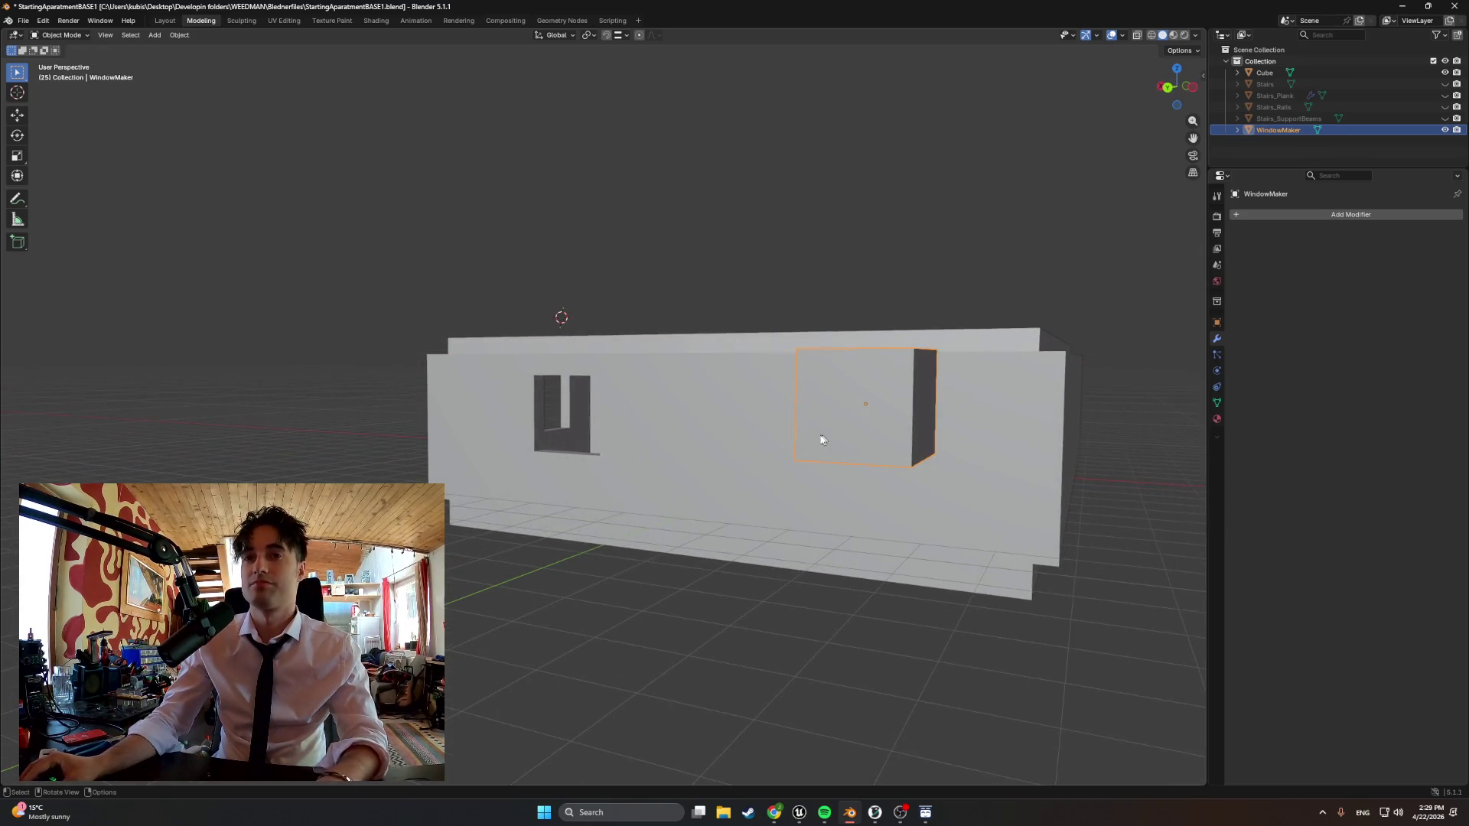
pyautogui.moveTo(708, 435); pyautogui.dragTo(780, 410, button='middle')
pyautogui.press('g')
pyautogui.press('z')
pyautogui.click(801, 412)
pyautogui.press('g')
pyautogui.press('x')
pyautogui.click(608, 411)
pyautogui.moveTo(609, 412)
pyautogui.mouseDown(button='middle')
pyautogui.moveTo(470, 399)
pyautogui.moveTo(485, 411)
pyautogui.mouseUp(button='middle')
# In wireframe front view, snap the cutter box into place and shift it right along X
pyautogui.press('z')
pyautogui.click(620, 409)
pyautogui.press('KP_1')
pyautogui.scroll(2, 480, 416)
pyautogui.scroll(2, 493, 379)
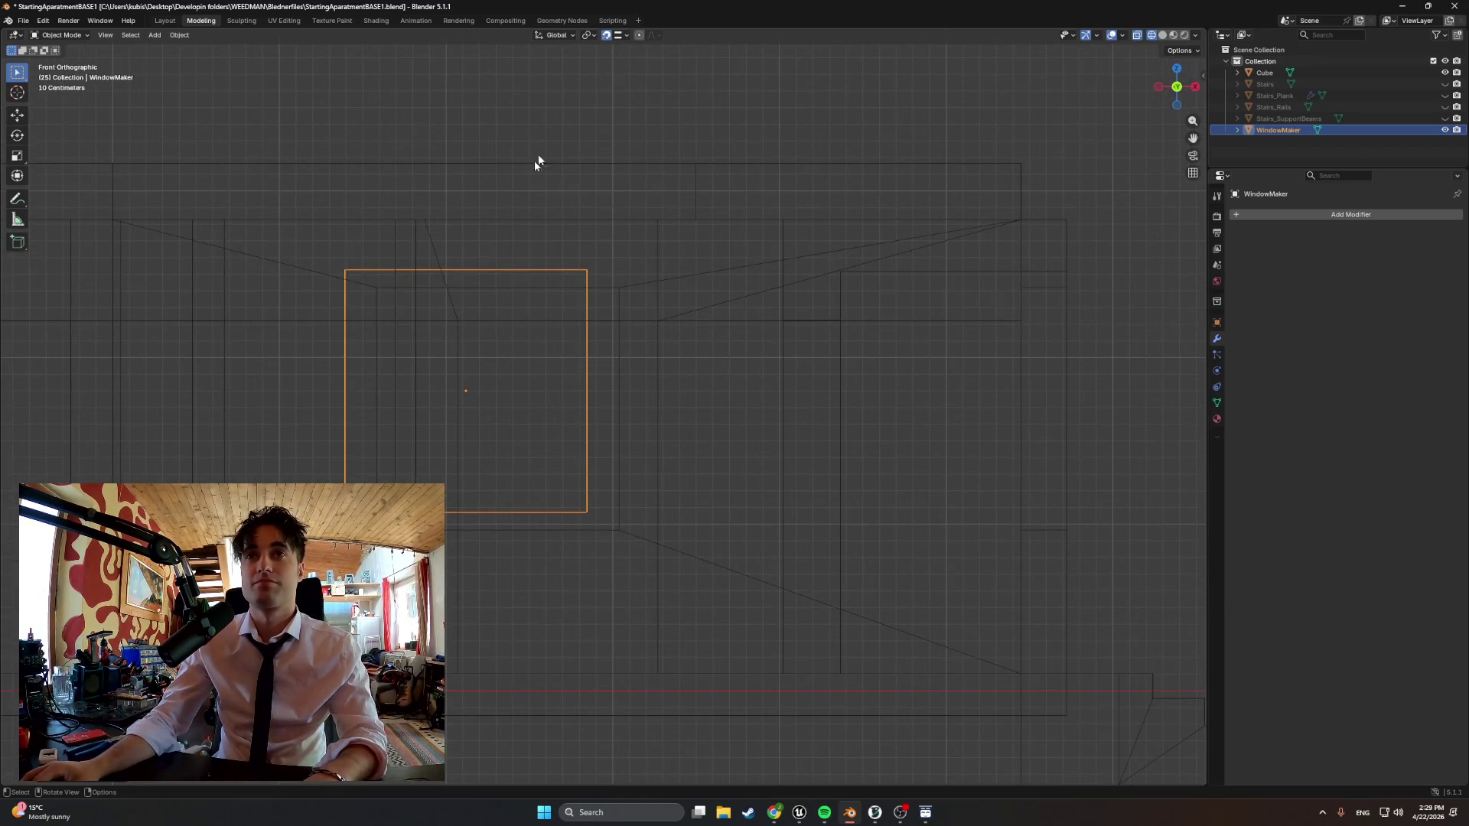
pyautogui.press('g')
pyautogui.click(433, 286)
pyautogui.moveTo(437, 310)
pyautogui.mouseDown(button='middle')
pyautogui.moveTo(524, 397)
pyautogui.moveTo(567, 413)
pyautogui.mouseUp(button='middle')
pyautogui.press('g')
pyautogui.press('x')
pyautogui.click(895, 424)
# Check the box from back and top views, trying Y moves but leaving it in place
pyautogui.moveTo(900, 427); pyautogui.dragTo(915, 437, button='middle')
pyautogui.scroll(4, 914, 438)
pyautogui.moveTo(804, 449)
pyautogui.mouseDown(button='middle')
pyautogui.moveTo(701, 459)
pyautogui.moveTo(738, 487)
pyautogui.moveTo(505, 522)
pyautogui.moveTo(539, 435)
pyautogui.mouseUp(button='middle')
pyautogui.press('ctrl+KP_1')
pyautogui.keyDown('alt'); pyautogui.moveTo(588, 519); pyautogui.dragTo(586, 667, button='middle'); pyautogui.keyUp('alt')
pyautogui.scroll(-2, 663, 514)
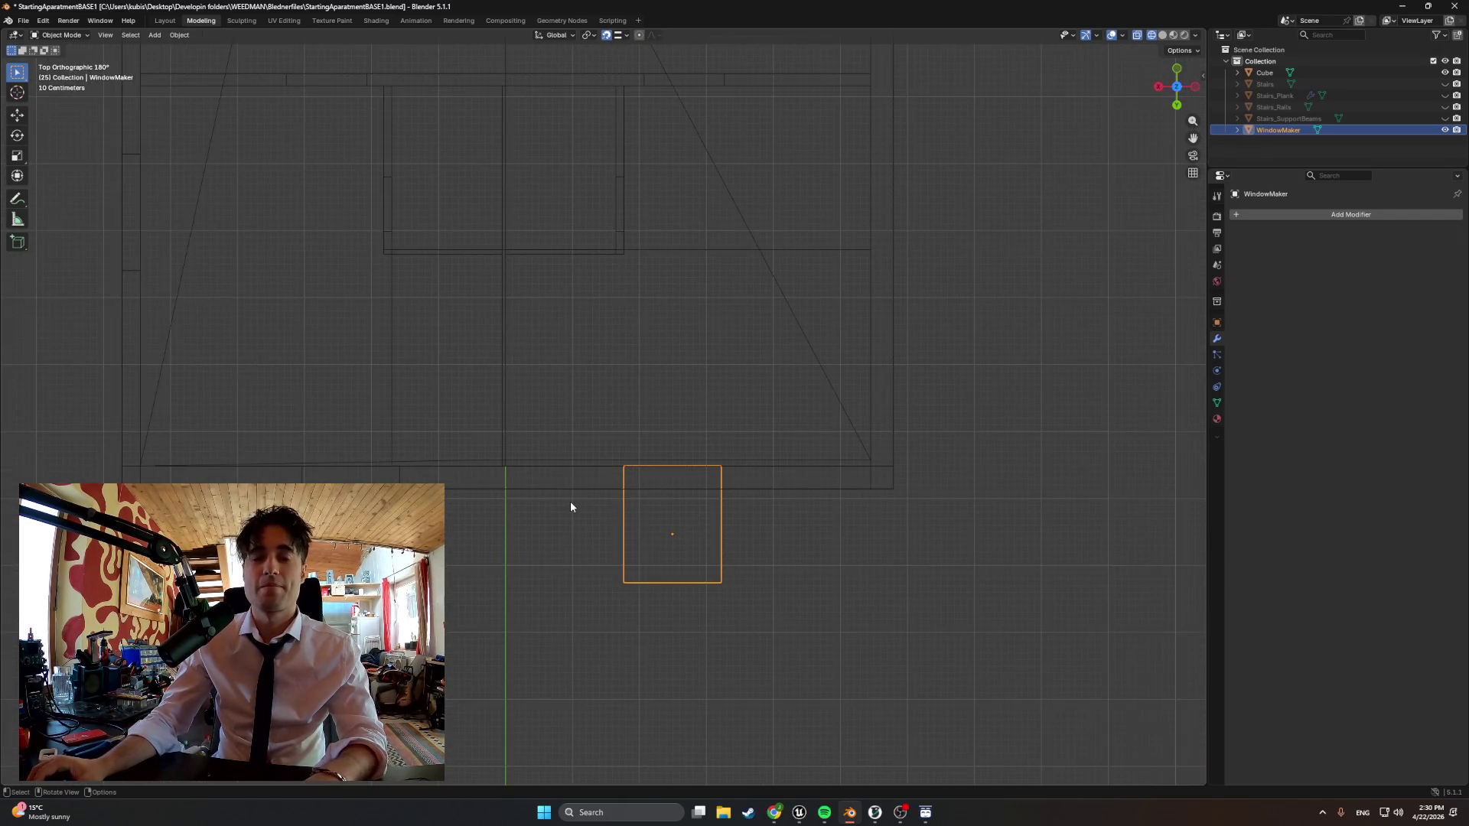
pyautogui.press('g')
pyautogui.press('y')
pyautogui.press('Escape')
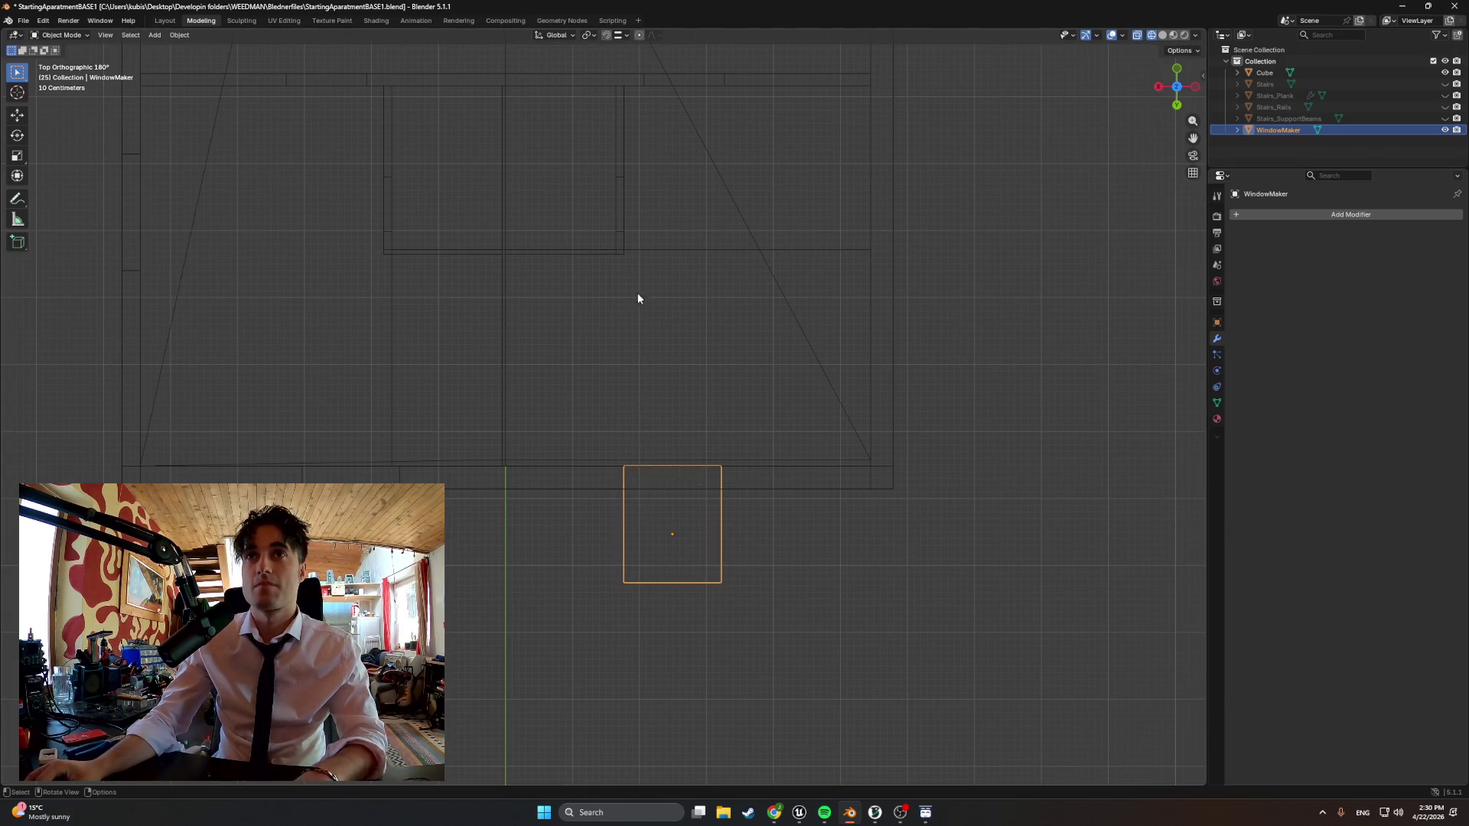
pyautogui.press('g')
pyautogui.press('y')
pyautogui.rightClick(638, 270)
# Enter Edit Mode on the cutter box and return to solid shading
pyautogui.moveTo(619, 321)
pyautogui.mouseDown(button='middle')
pyautogui.moveTo(610, 351)
pyautogui.moveTo(662, 315)
pyautogui.moveTo(591, 419)
pyautogui.mouseUp(button='middle')
pyautogui.press('KP_7')
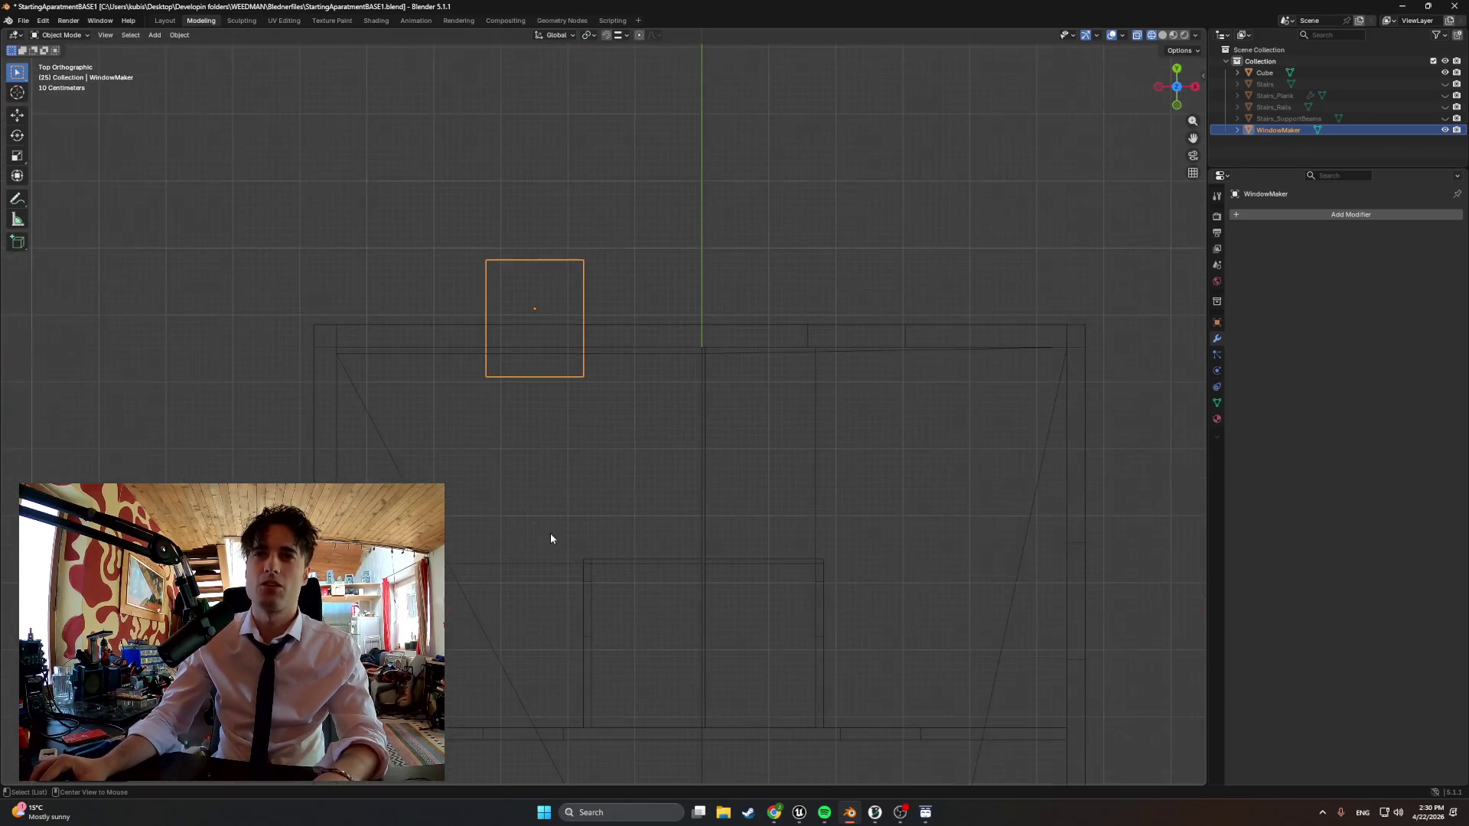
pyautogui.scroll(1, 951, 344)
pyautogui.scroll(1, 804, 298)
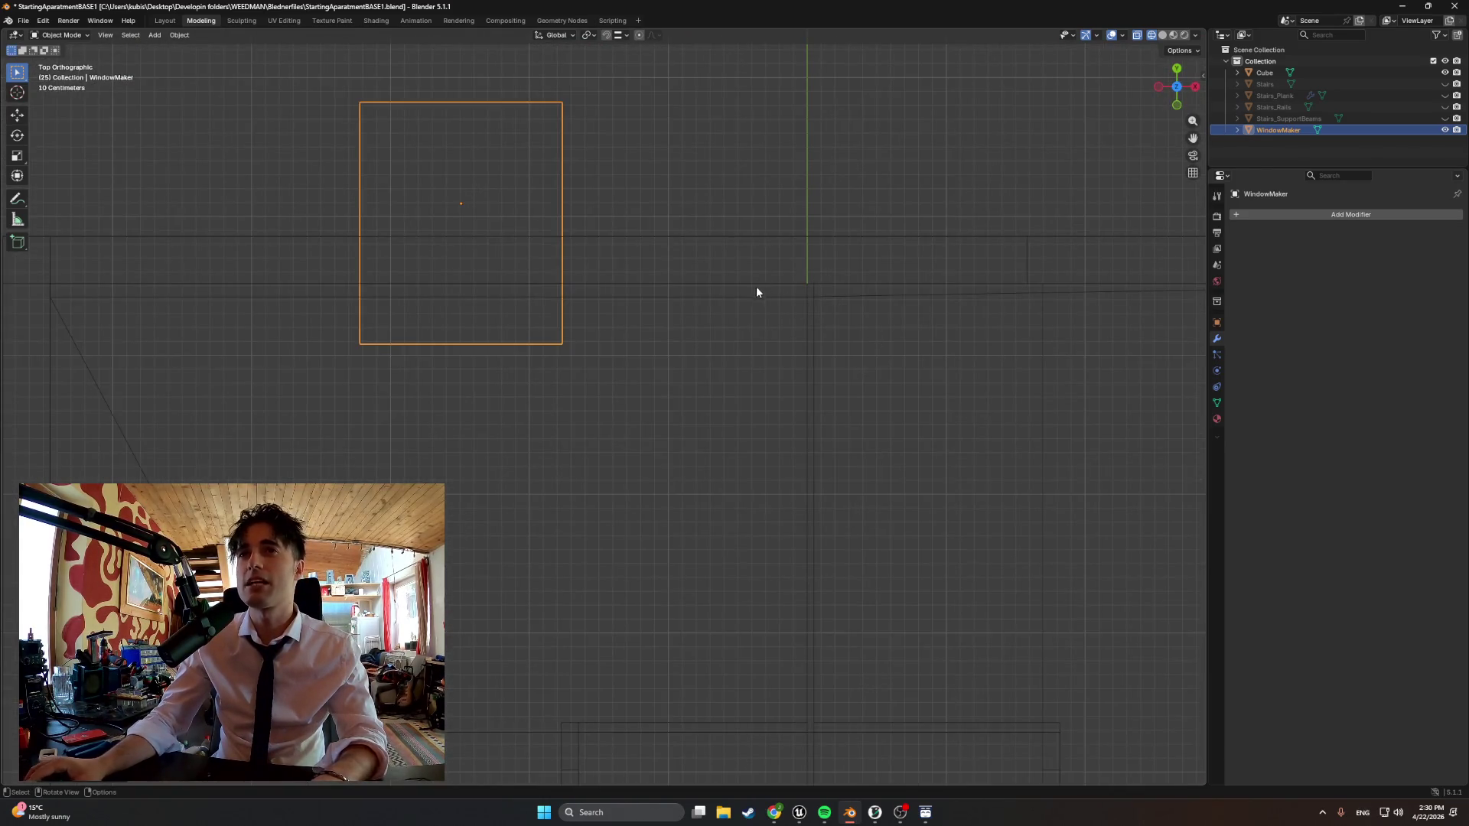
pyautogui.press('Tab')
pyautogui.hotkey('shift', 'z')
pyautogui.moveTo(786, 326)
pyautogui.mouseDown(button='middle')
pyautogui.moveTo(666, 327)
pyautogui.moveTo(388, 234)
pyautogui.mouseUp(button='middle')
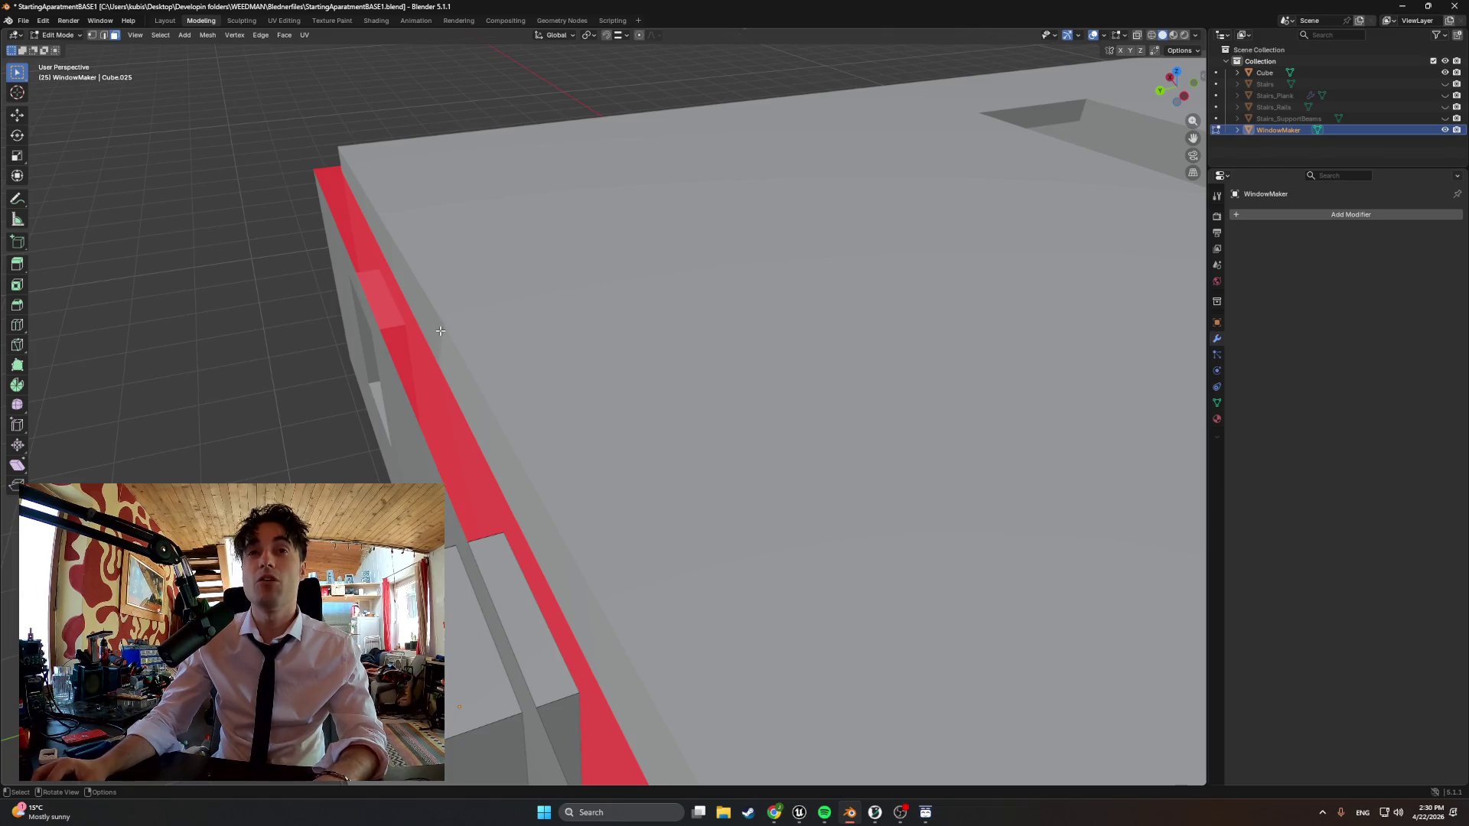
# Switch mesh editing to the building Cube and select its top edge
pyautogui.click(1262, 72)
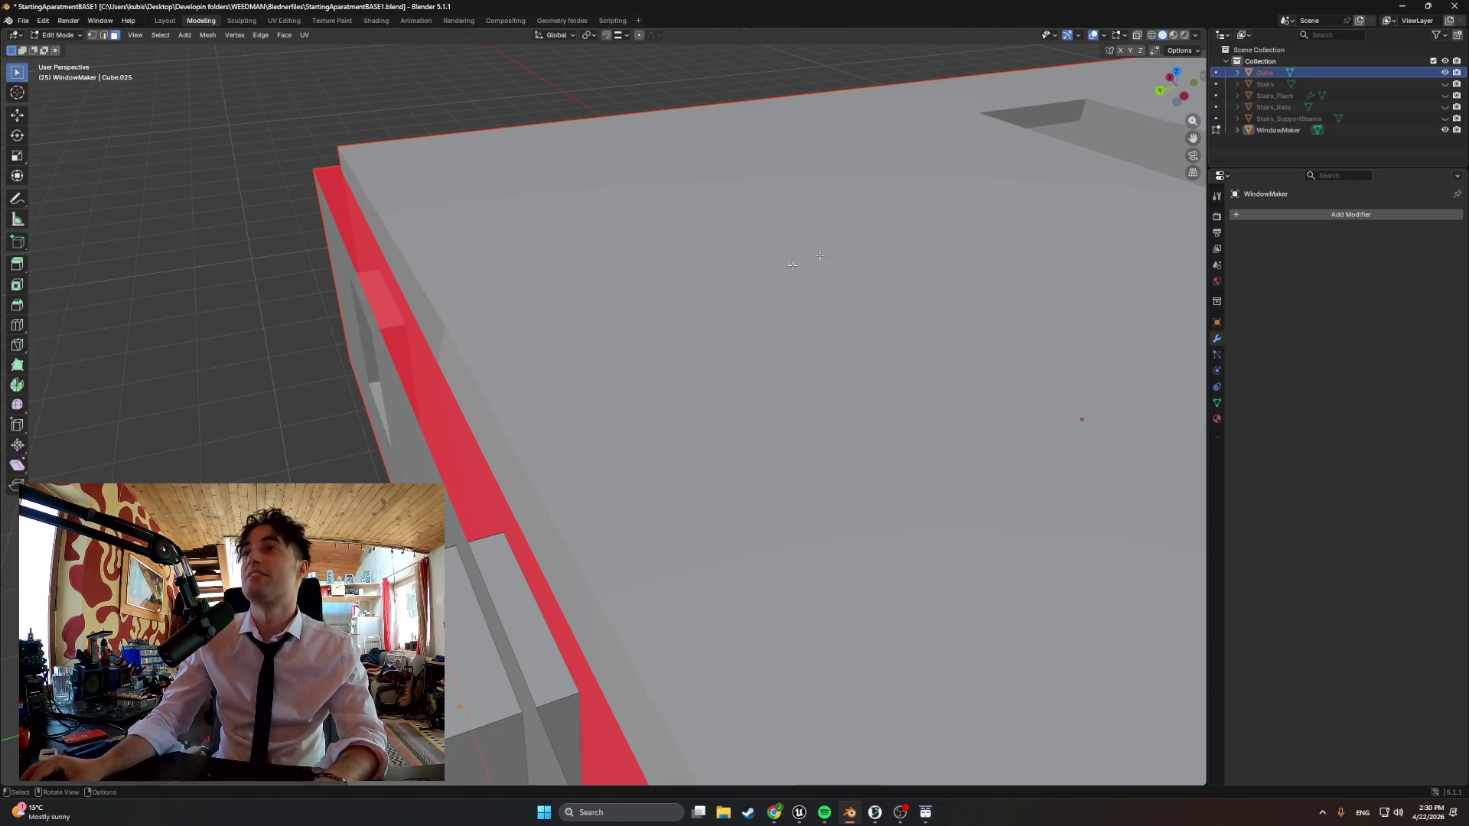
pyautogui.click(476, 377)
pyautogui.click(451, 356)
pyautogui.moveTo(453, 354)
pyautogui.mouseDown(button='middle')
pyautogui.moveTo(459, 272)
pyautogui.moveTo(488, 262)
pyautogui.moveTo(804, 319)
pyautogui.moveTo(723, 327)
pyautogui.moveTo(757, 334)
pyautogui.mouseUp(button='middle')
pyautogui.scroll(2, 524, 359)
pyautogui.moveTo(524, 359)
pyautogui.mouseDown(button='middle')
pyautogui.moveTo(565, 387)
pyautogui.moveTo(768, 392)
pyautogui.moveTo(758, 395)
pyautogui.mouseUp(button='middle')
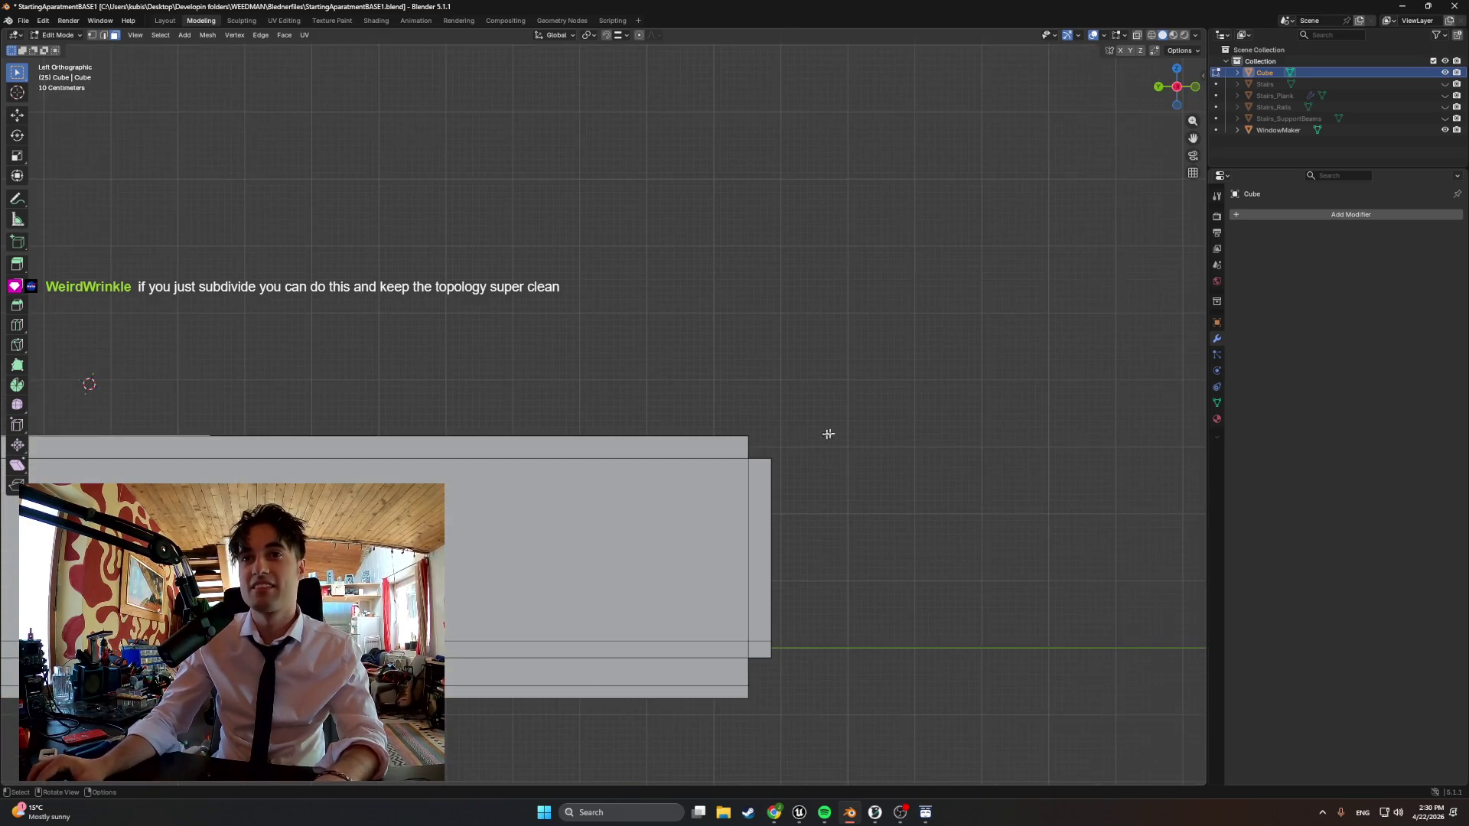
pyautogui.scroll(2, 840, 407)
pyautogui.scroll(2, 840, 407)
pyautogui.moveTo(712, 414); pyautogui.dragTo(688, 439, button='middle')
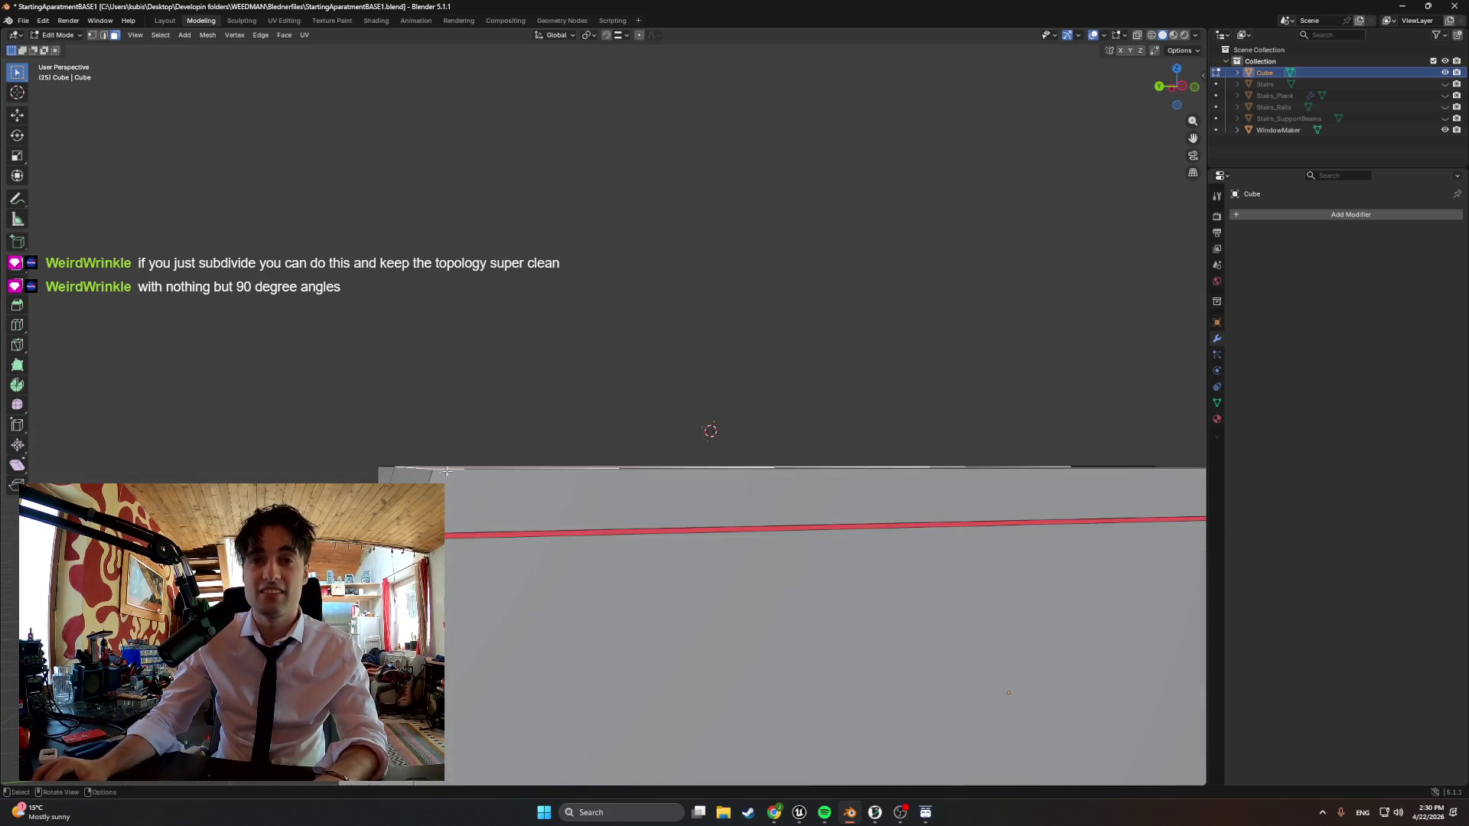
pyautogui.click(436, 469)
# Move the top edge along X and nudge it into line with the wall
pyautogui.press('g')
pyautogui.press('x')
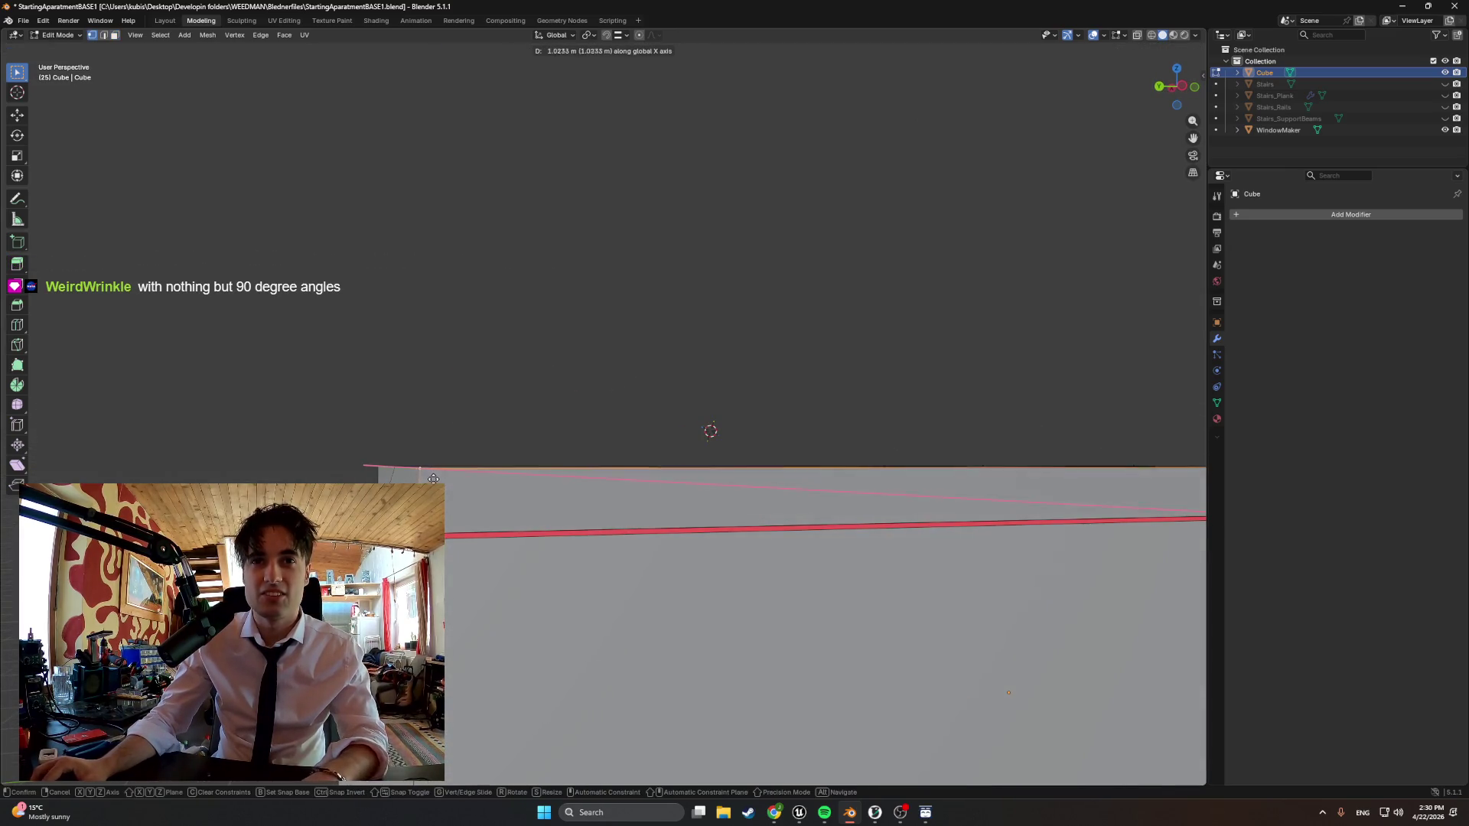
pyautogui.click(428, 478)
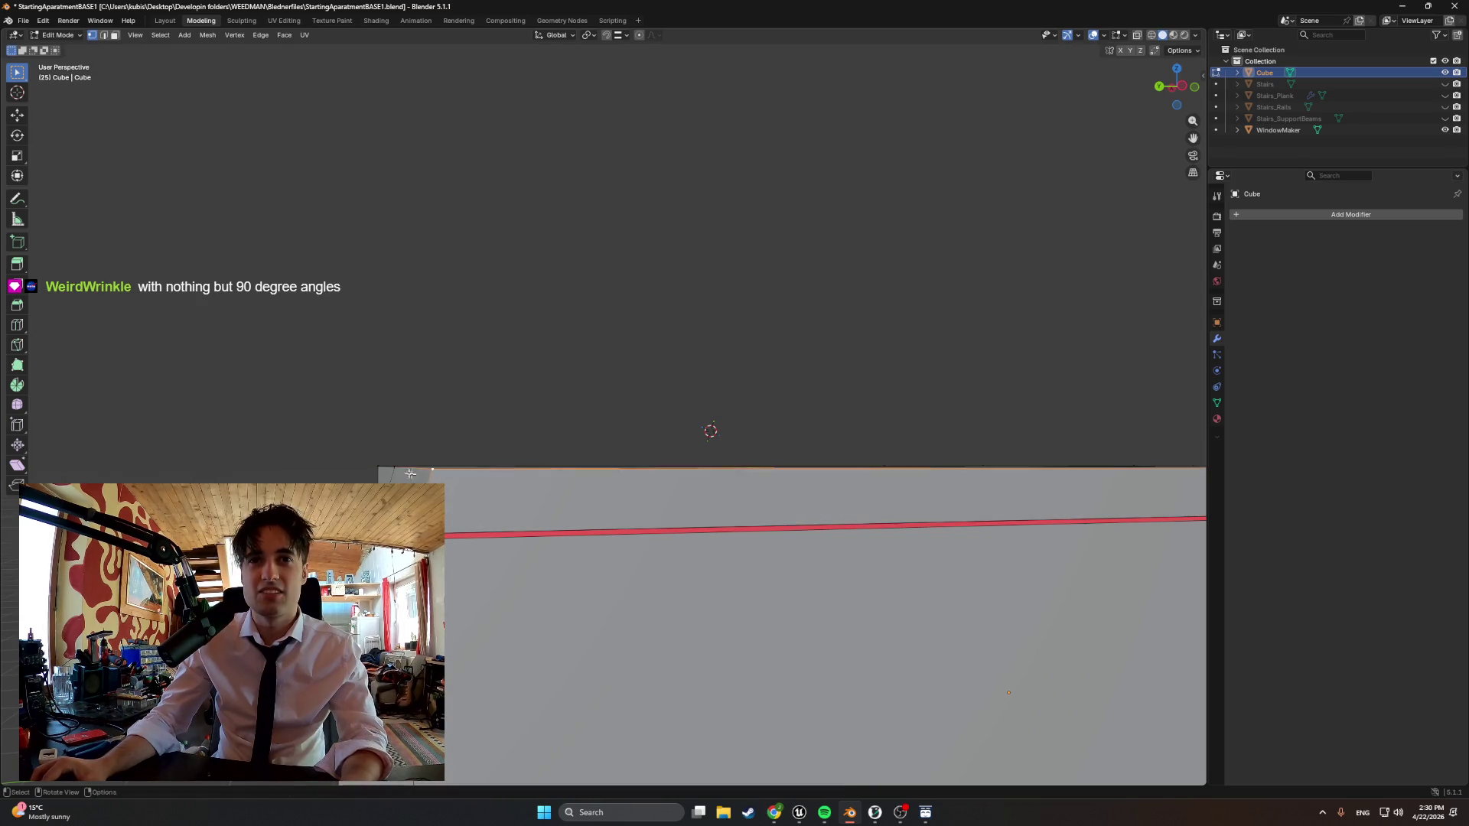
pyautogui.moveTo(427, 477); pyautogui.dragTo(392, 468, button='middle')
pyautogui.press('g')
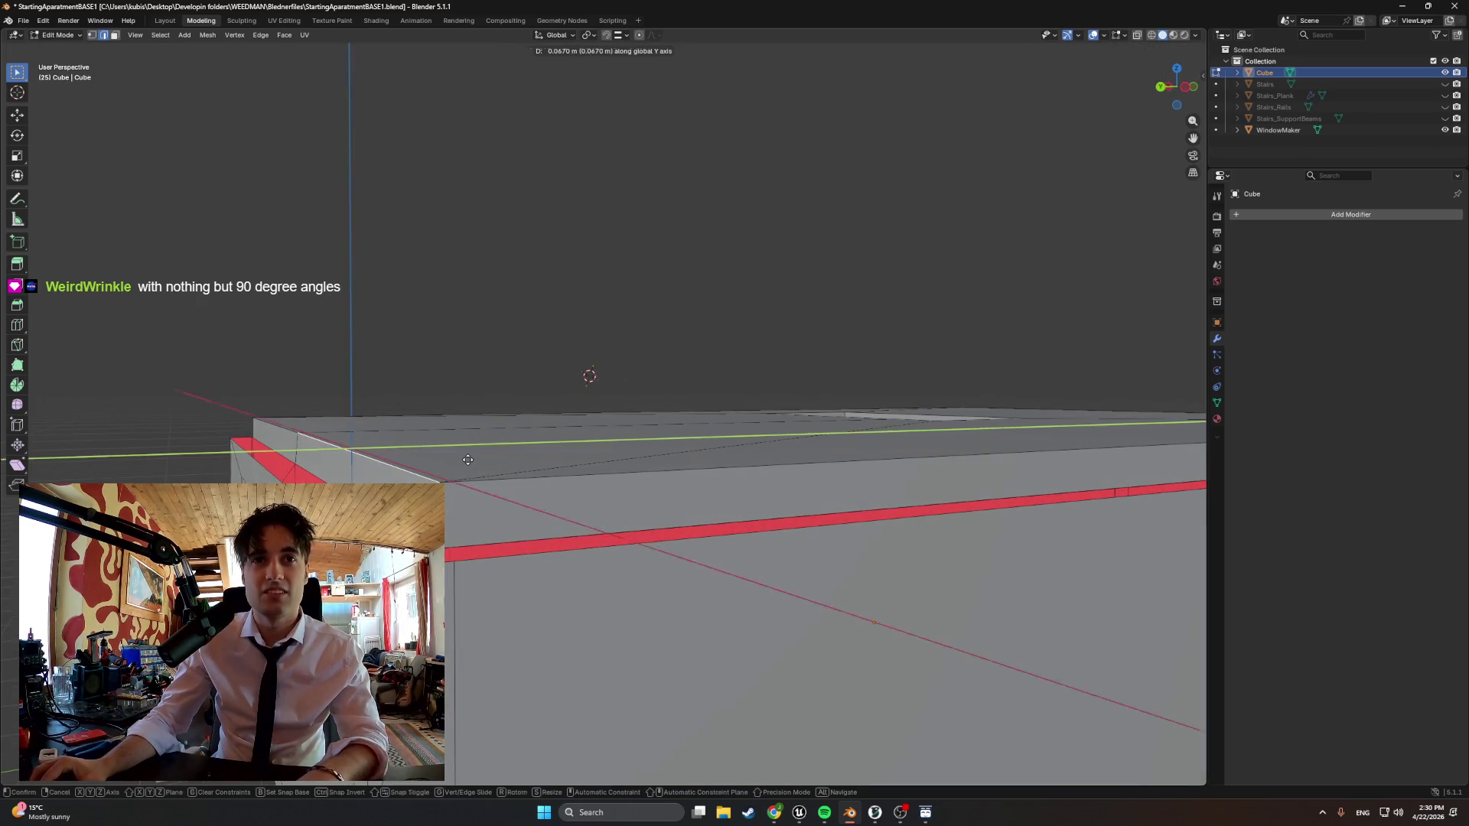
pyautogui.click(469, 466)
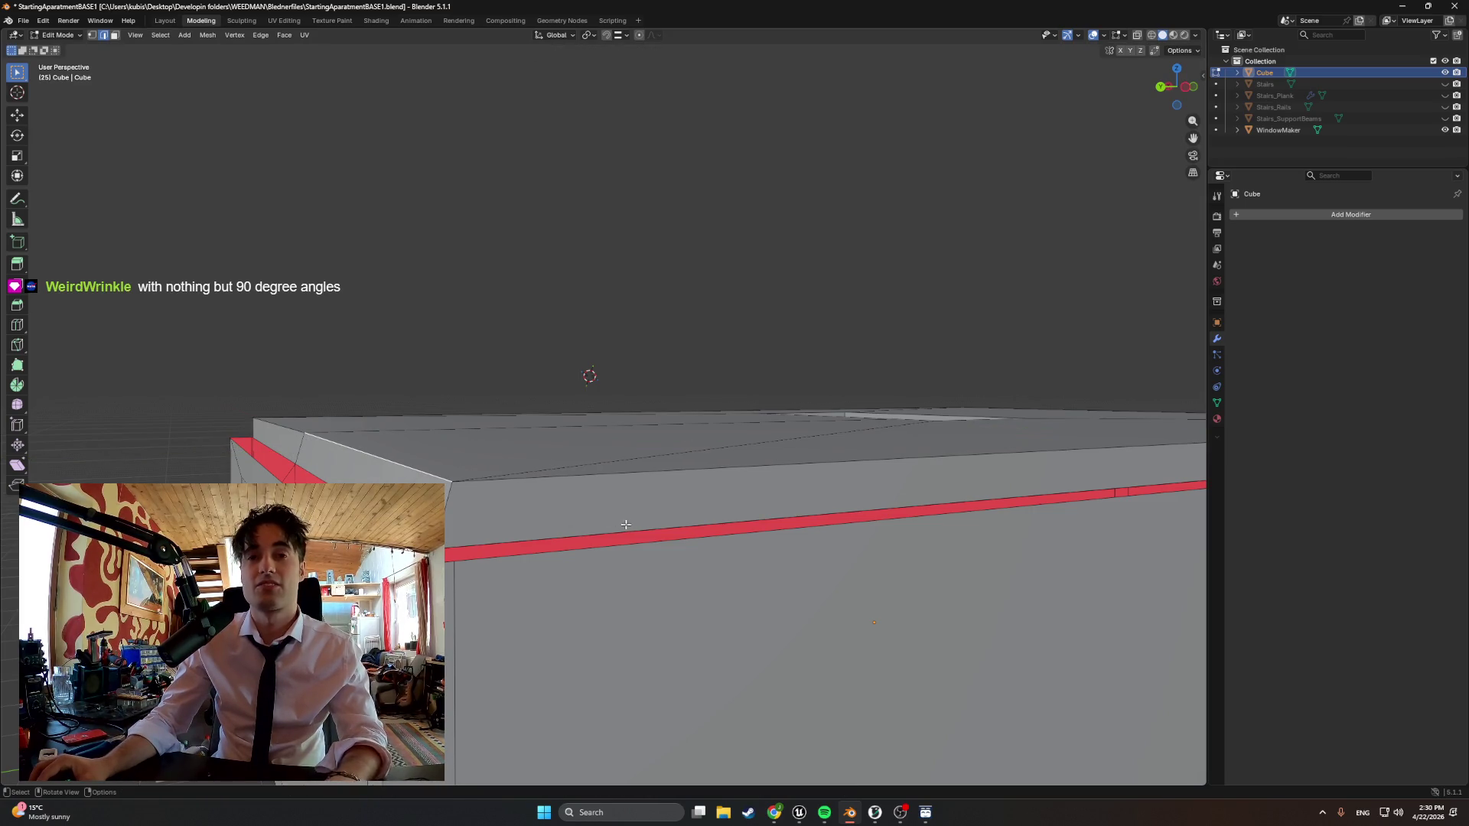
# In wireframe side view, move the slanted roof edge along Y toward vertical
pyautogui.press('z')
pyautogui.click(562, 506)
pyautogui.press('ctrl+KP_3')
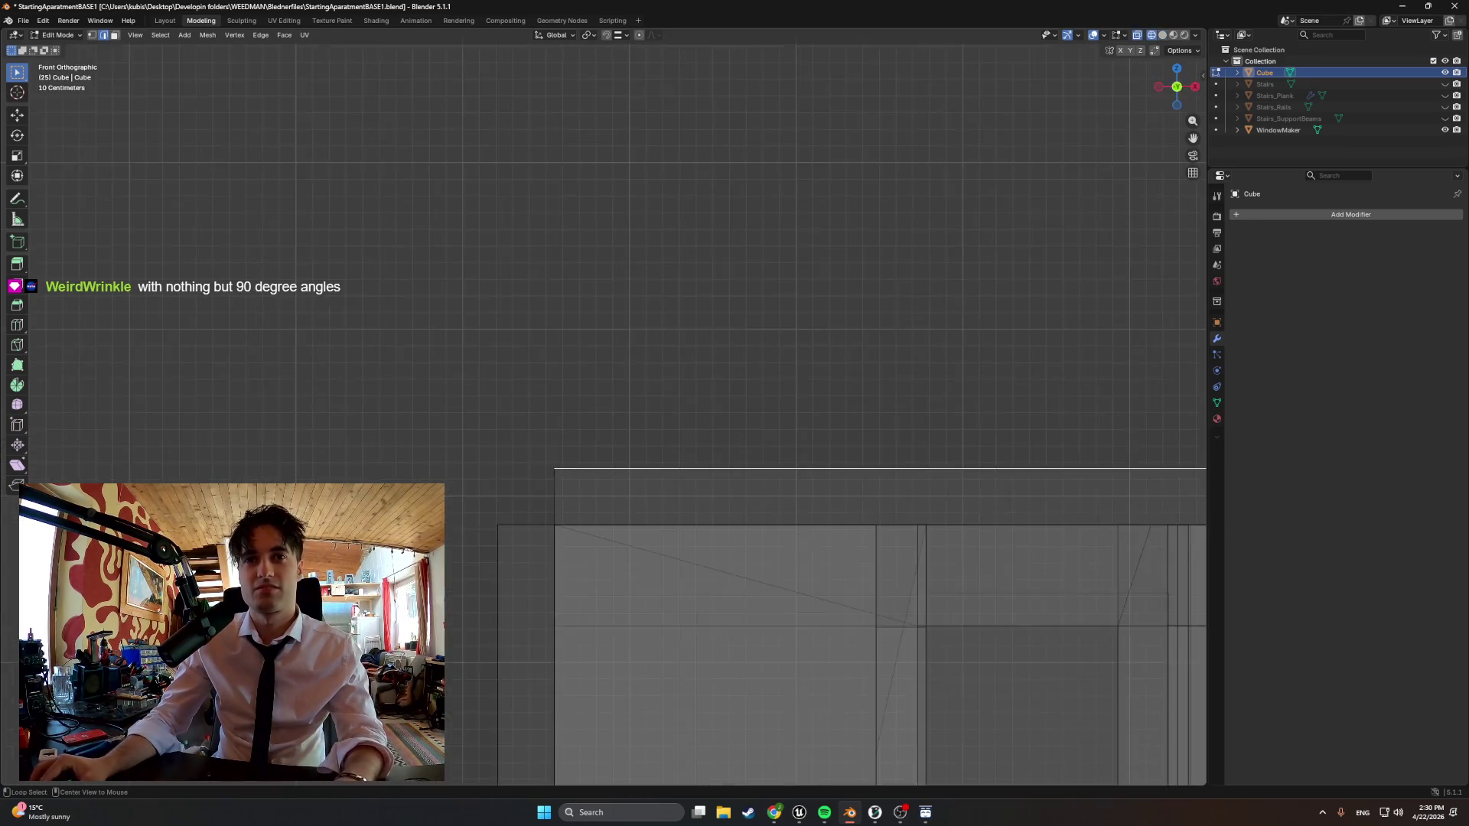
pyautogui.moveTo(559, 526); pyautogui.dragTo(439, 387, button='middle')
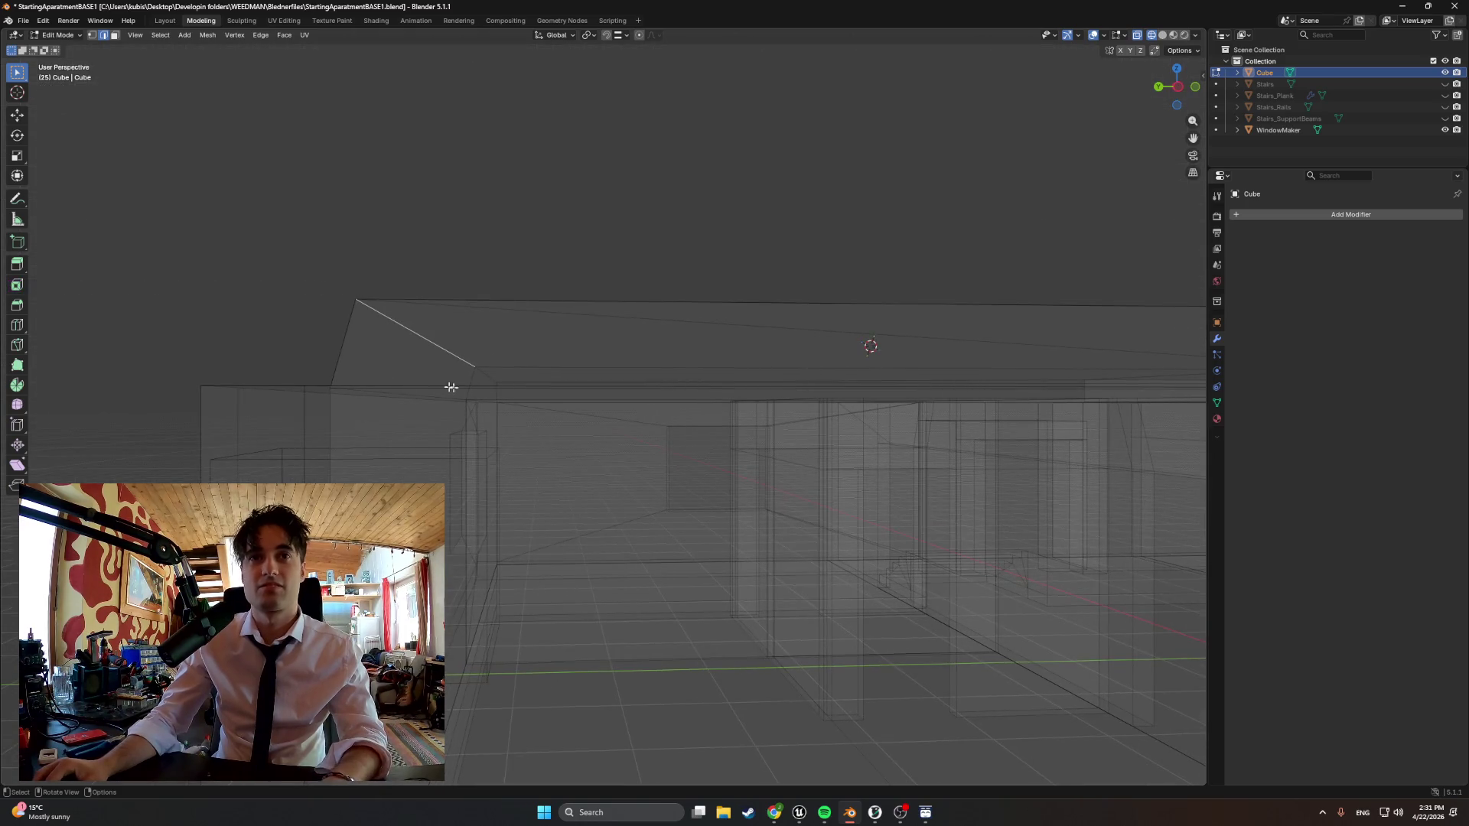
pyautogui.press('ctrl+KP_3')
pyautogui.scroll(3, 471, 425)
pyautogui.keyDown('shift'); pyautogui.moveTo(470, 424); pyautogui.dragTo(378, 351, button='middle'); pyautogui.keyUp('shift')
pyautogui.press('g')
pyautogui.press('y')
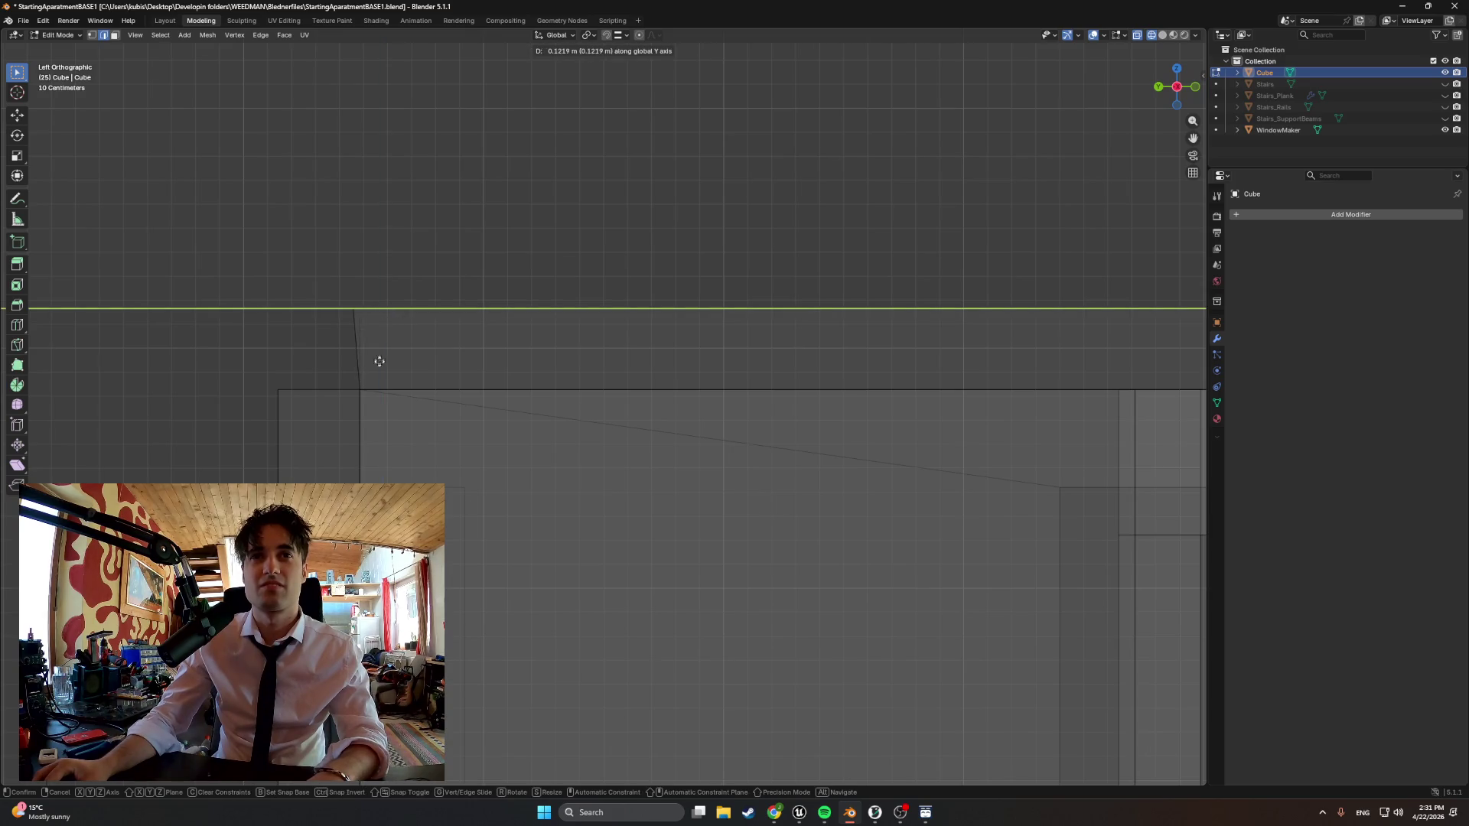
pyautogui.click(375, 397)
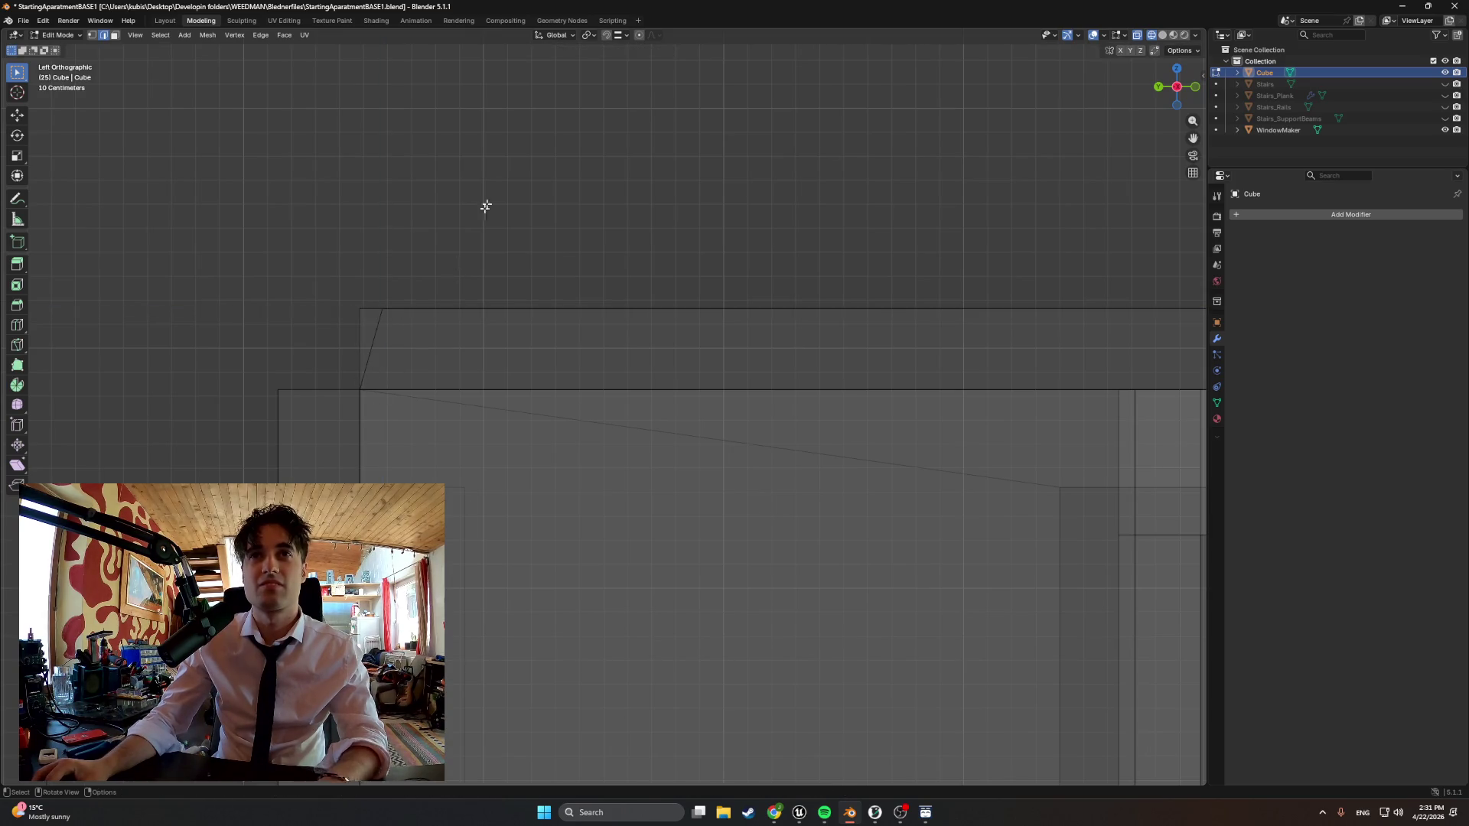
# Set Snap Target to Vertex and snap the edge along Y so the wall is straight
pyautogui.click(621, 36)
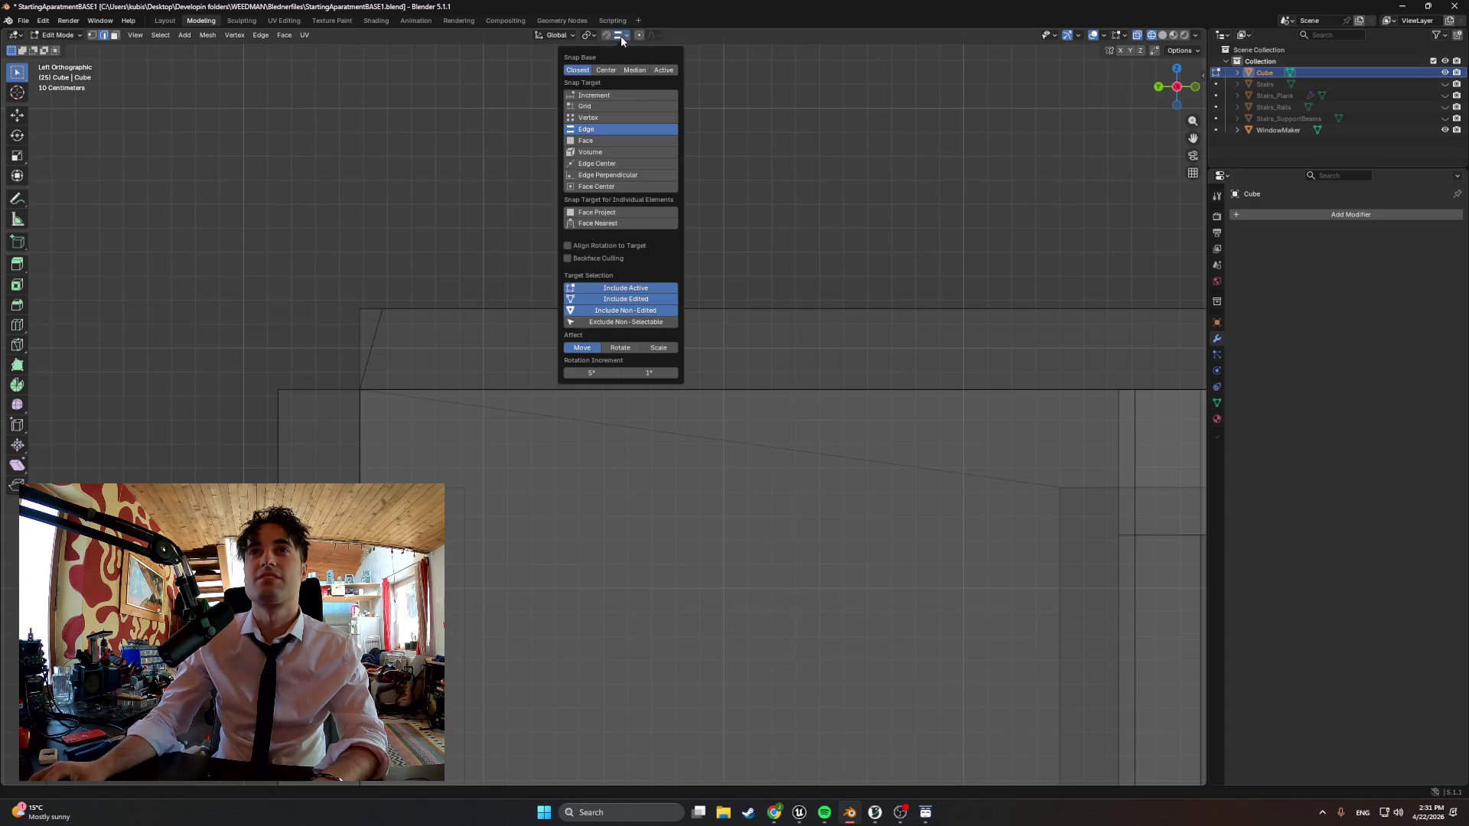
pyautogui.click(595, 119)
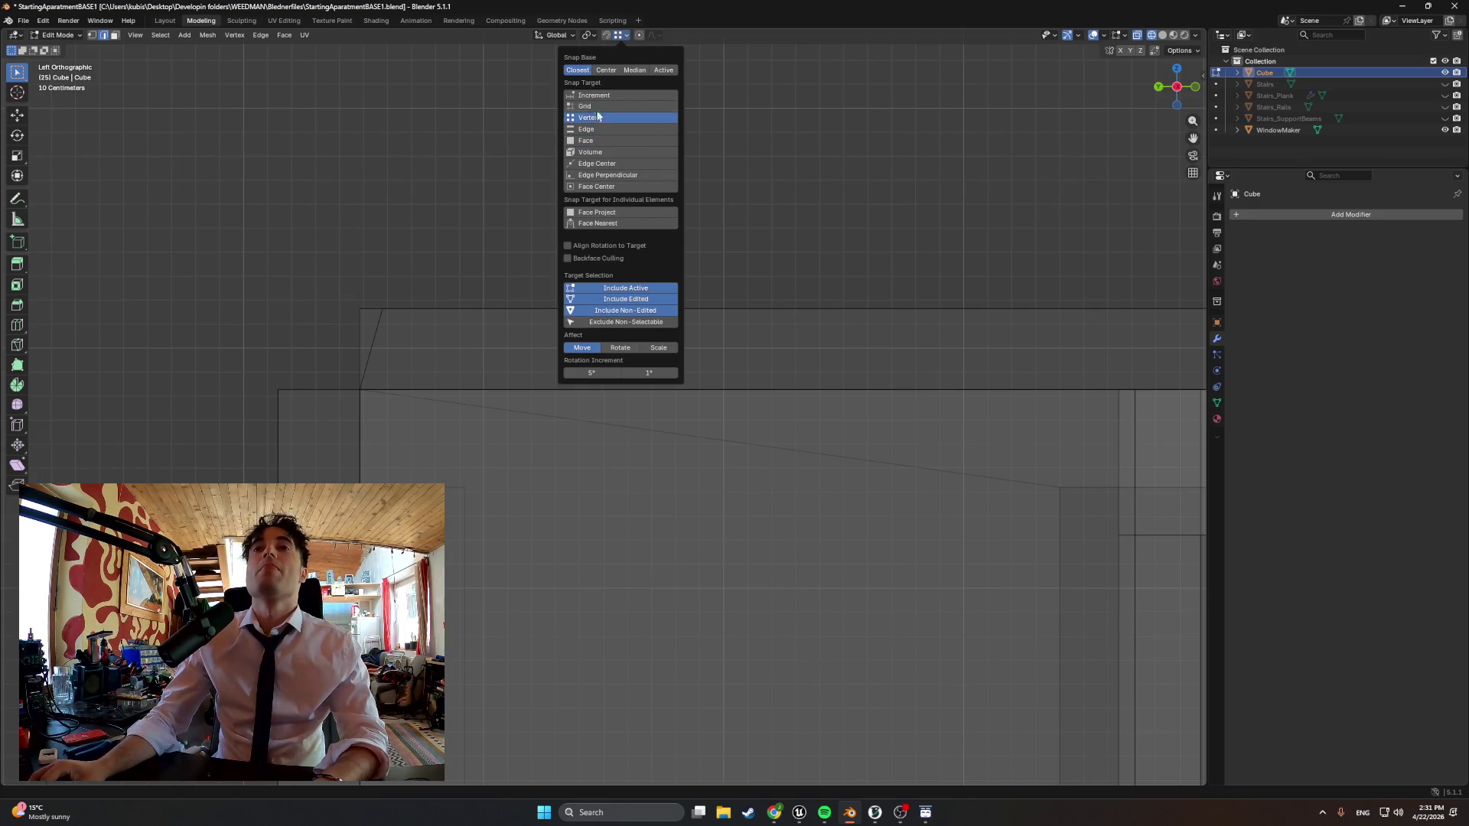
pyautogui.press('g')
pyautogui.press('y')
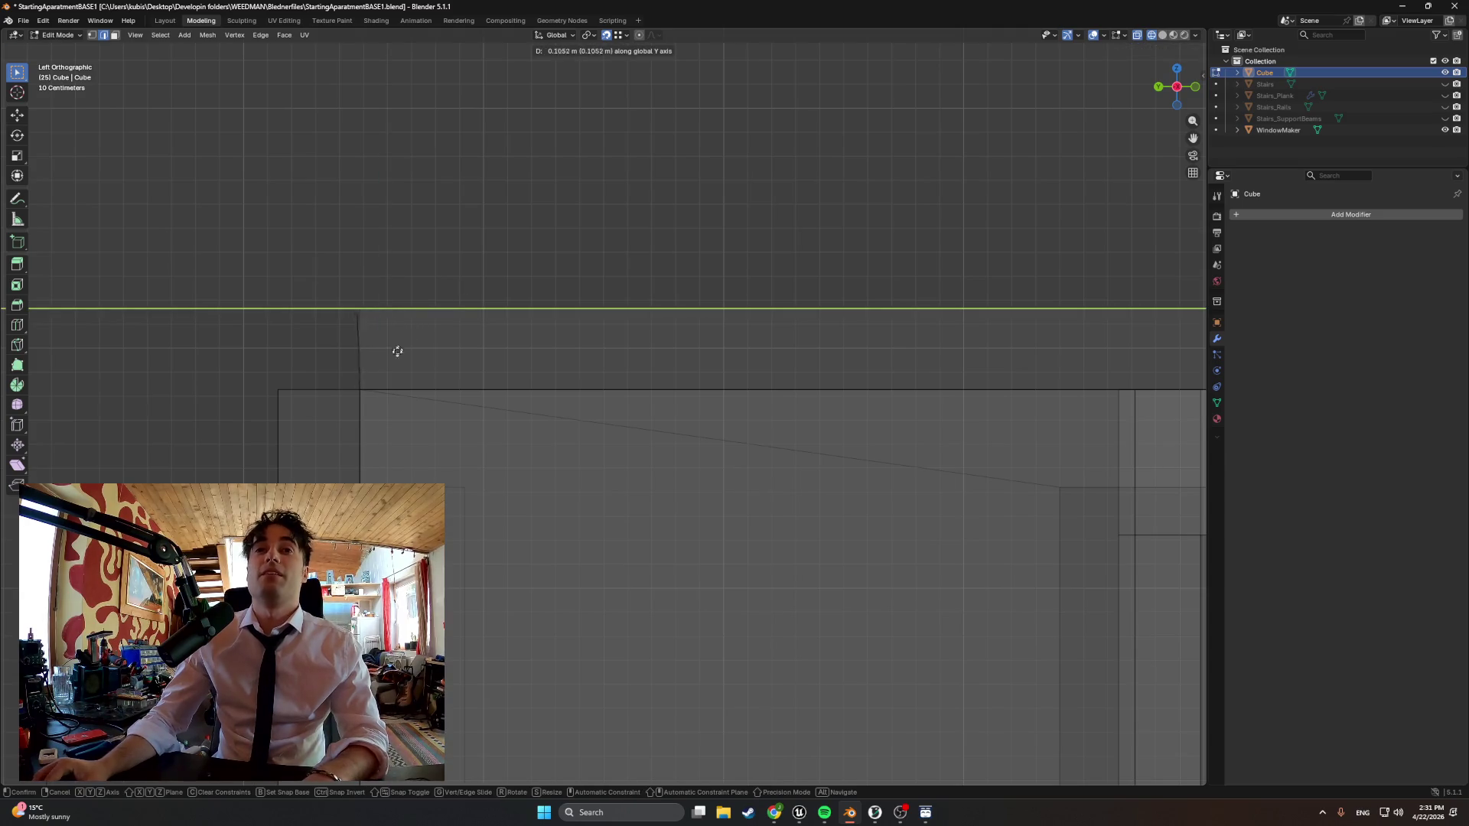
pyautogui.click(369, 389)
pyautogui.moveTo(368, 388); pyautogui.dragTo(388, 379, button='middle')
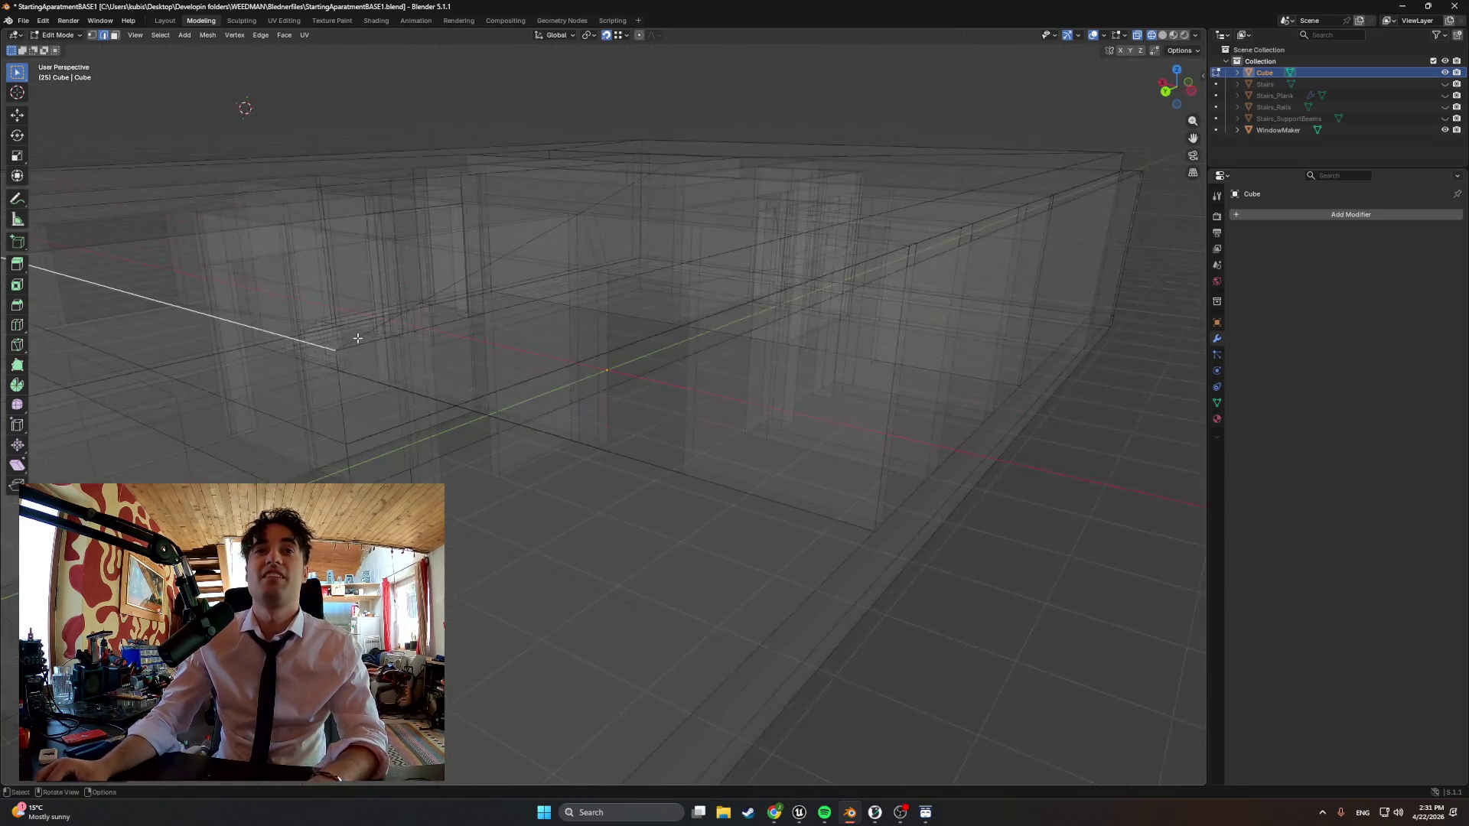
pyautogui.scroll(-3, 389, 379)
# Inspect the straightened building, then leave Edit Mode and select the WindowMaker box
pyautogui.press('z')
pyautogui.click(427, 431)
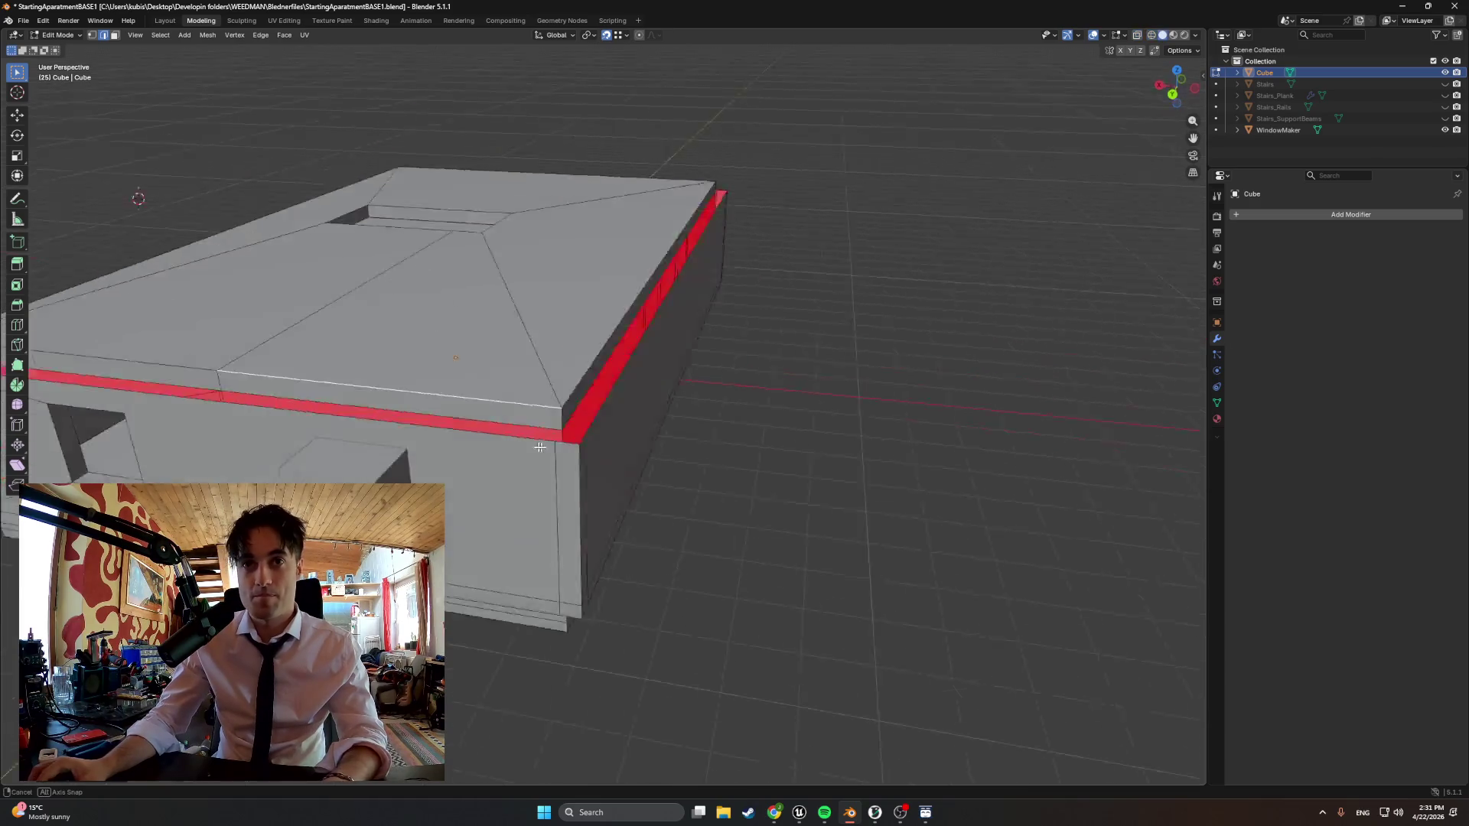
pyautogui.moveTo(517, 437); pyautogui.dragTo(476, 444, button='middle')
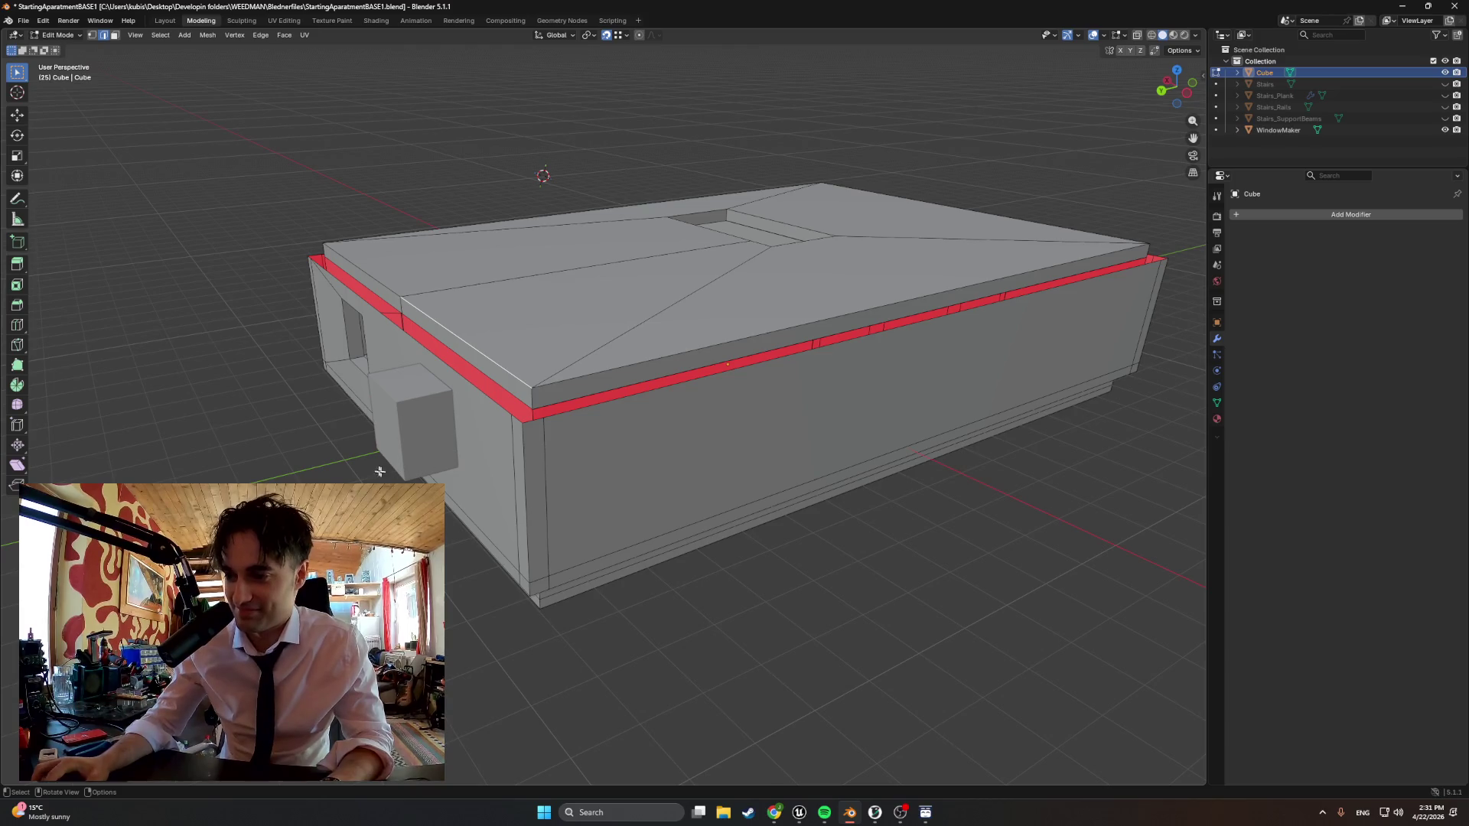
pyautogui.moveTo(383, 471)
pyautogui.mouseDown(button='middle')
pyautogui.moveTo(497, 474)
pyautogui.moveTo(471, 345)
pyautogui.moveTo(454, 495)
pyautogui.moveTo(575, 437)
pyautogui.moveTo(861, 344)
pyautogui.moveTo(594, 620)
pyautogui.mouseUp(button='middle')
pyautogui.press('z')
pyautogui.click(443, 469)
pyautogui.press('KP_7')
pyautogui.keyDown('shift'); pyautogui.moveTo(587, 344); pyautogui.dragTo(345, 287, button='middle'); pyautogui.keyUp('shift')
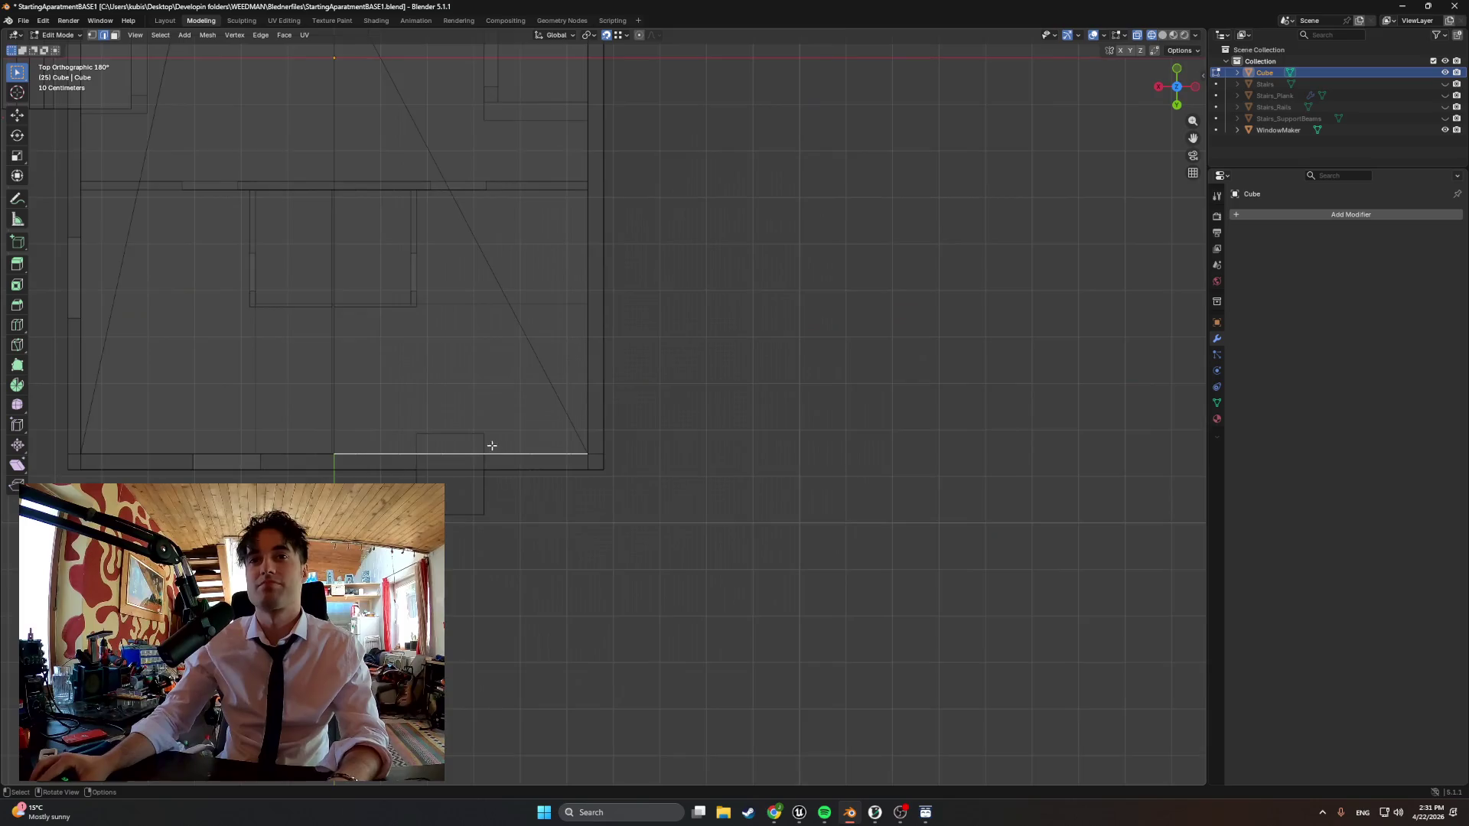
pyautogui.scroll(2, 456, 449)
pyautogui.scroll(1, 456, 448)
pyautogui.scroll(1, 465, 439)
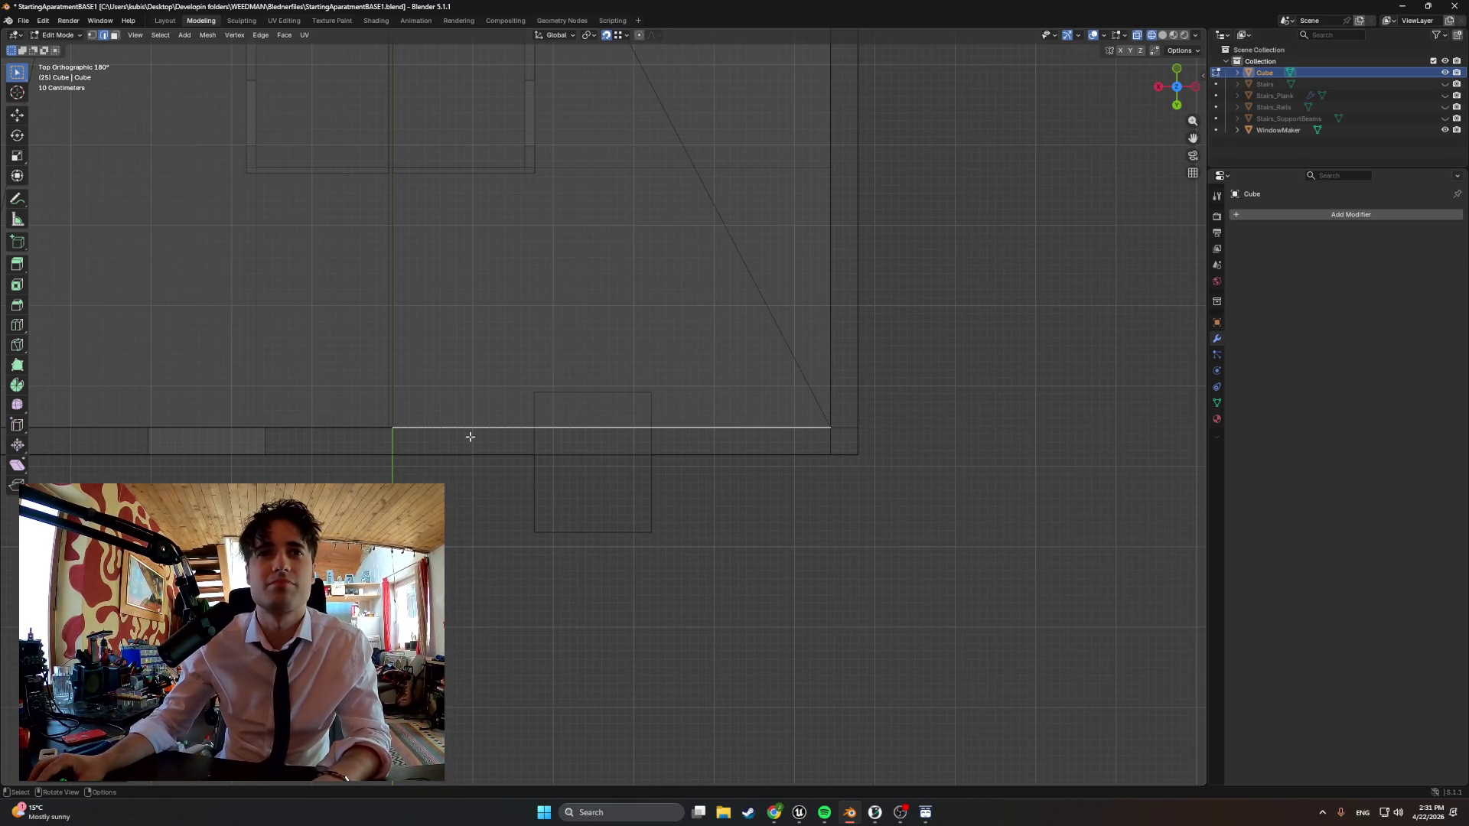
pyautogui.press('Tab')
pyautogui.click(647, 514)
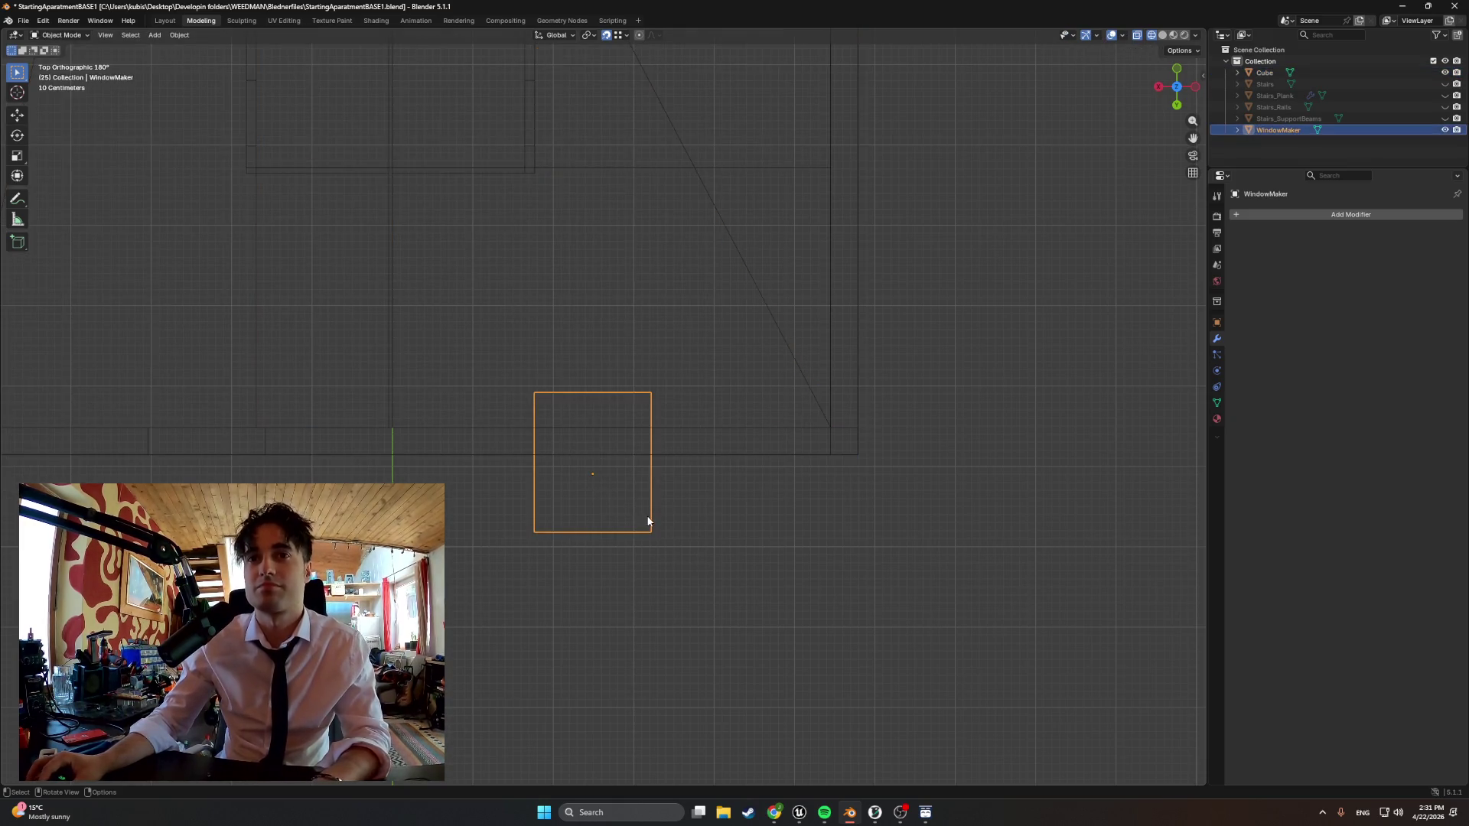
# Move the cutter box along X to its new spot beside the building and confirm
pyautogui.press('g')
pyautogui.press('x')
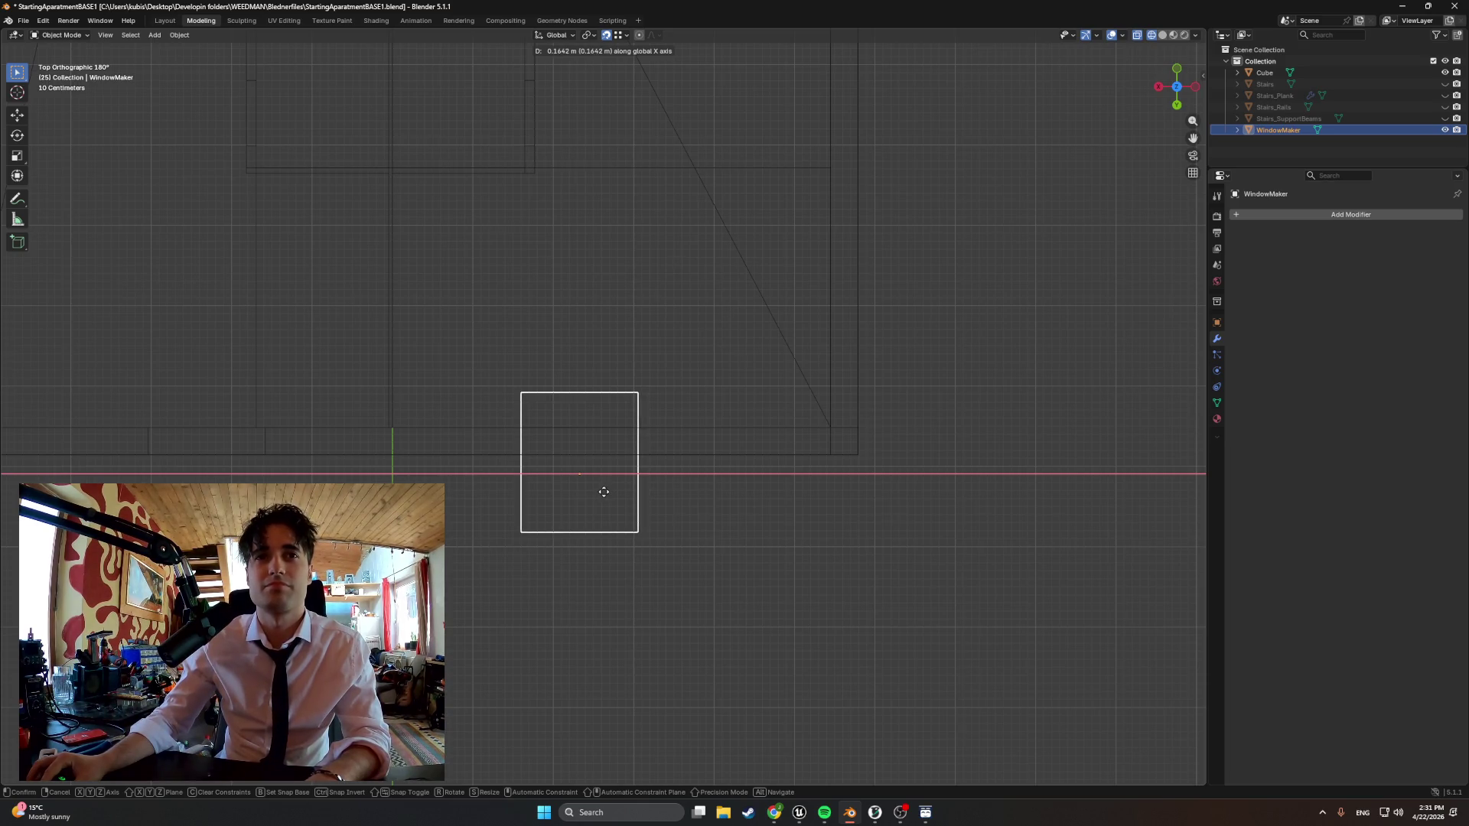
pyautogui.click(597, 493)
pyautogui.moveTo(590, 504)
pyautogui.mouseDown(button='middle')
pyautogui.moveTo(567, 415)
pyautogui.moveTo(529, 390)
pyautogui.moveTo(1037, 359)
pyautogui.mouseUp(button='middle')
pyautogui.click(734, 344)
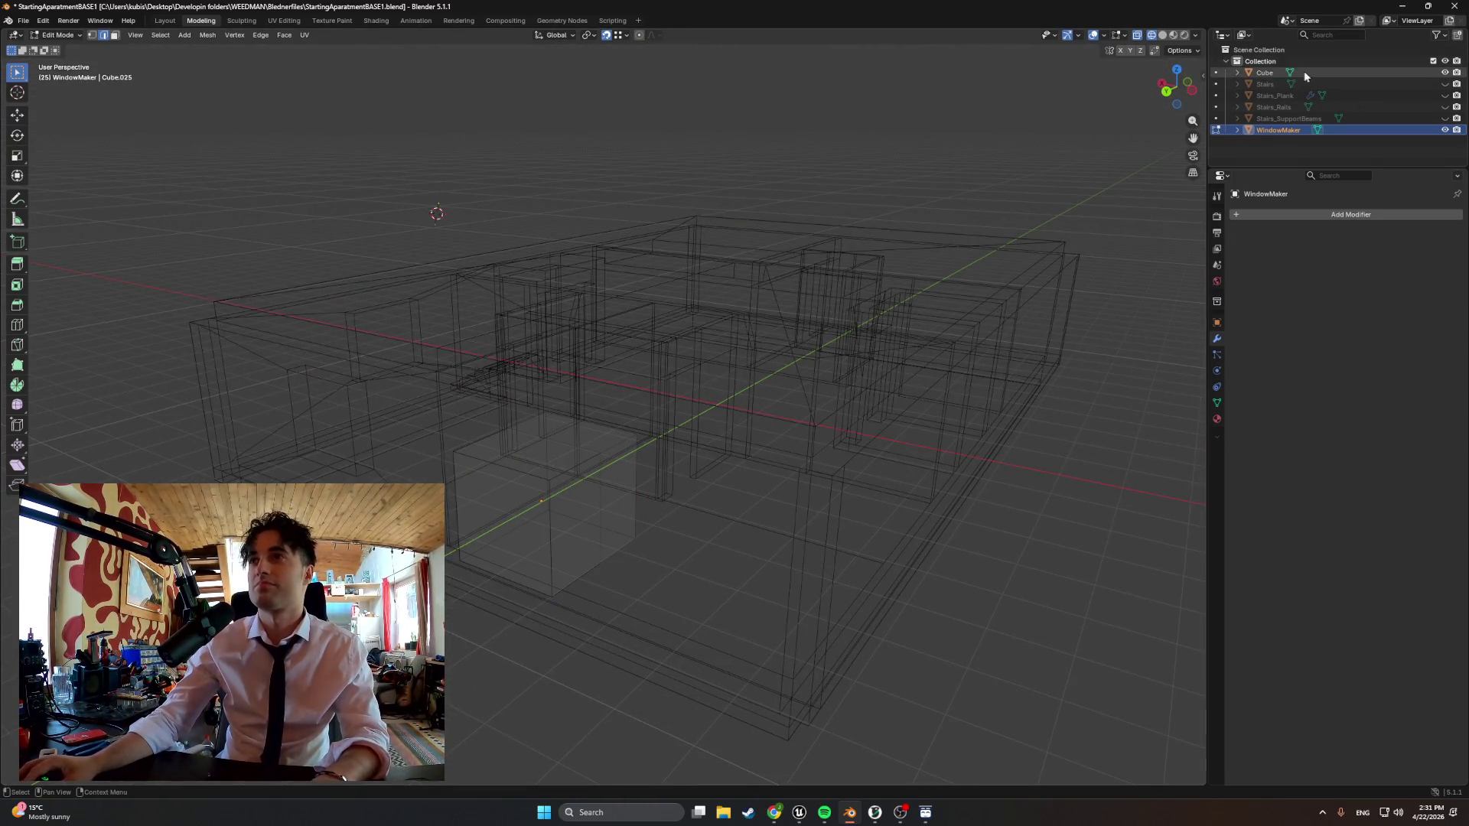
pyautogui.press('Tab')
# Add a trial Boolean modifier and browse its target object list without choosing one
pyautogui.click(1325, 214)
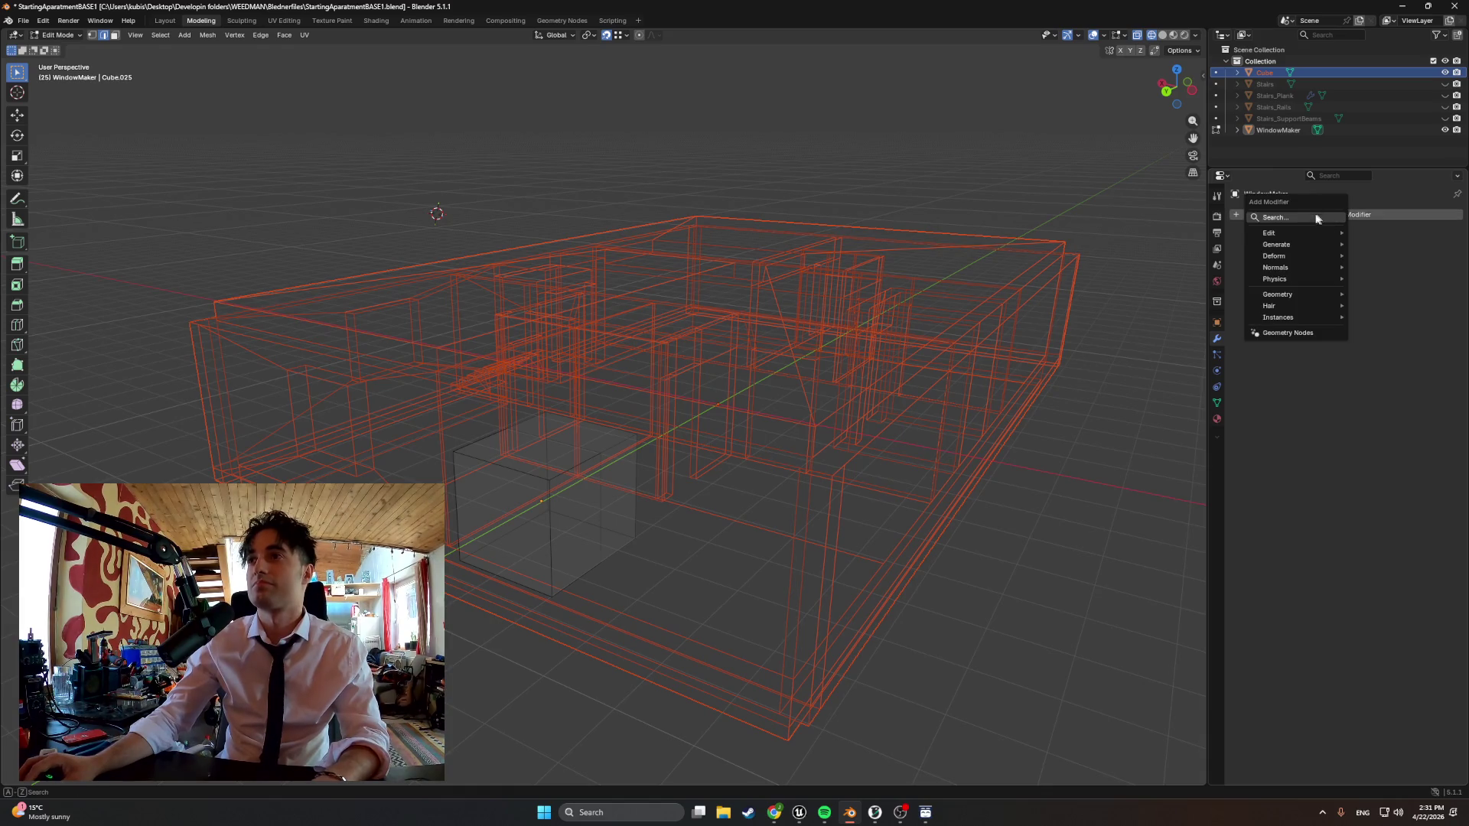
pyautogui.click(1273, 217)
pyautogui.write('boo')
pyautogui.click(1256, 228)
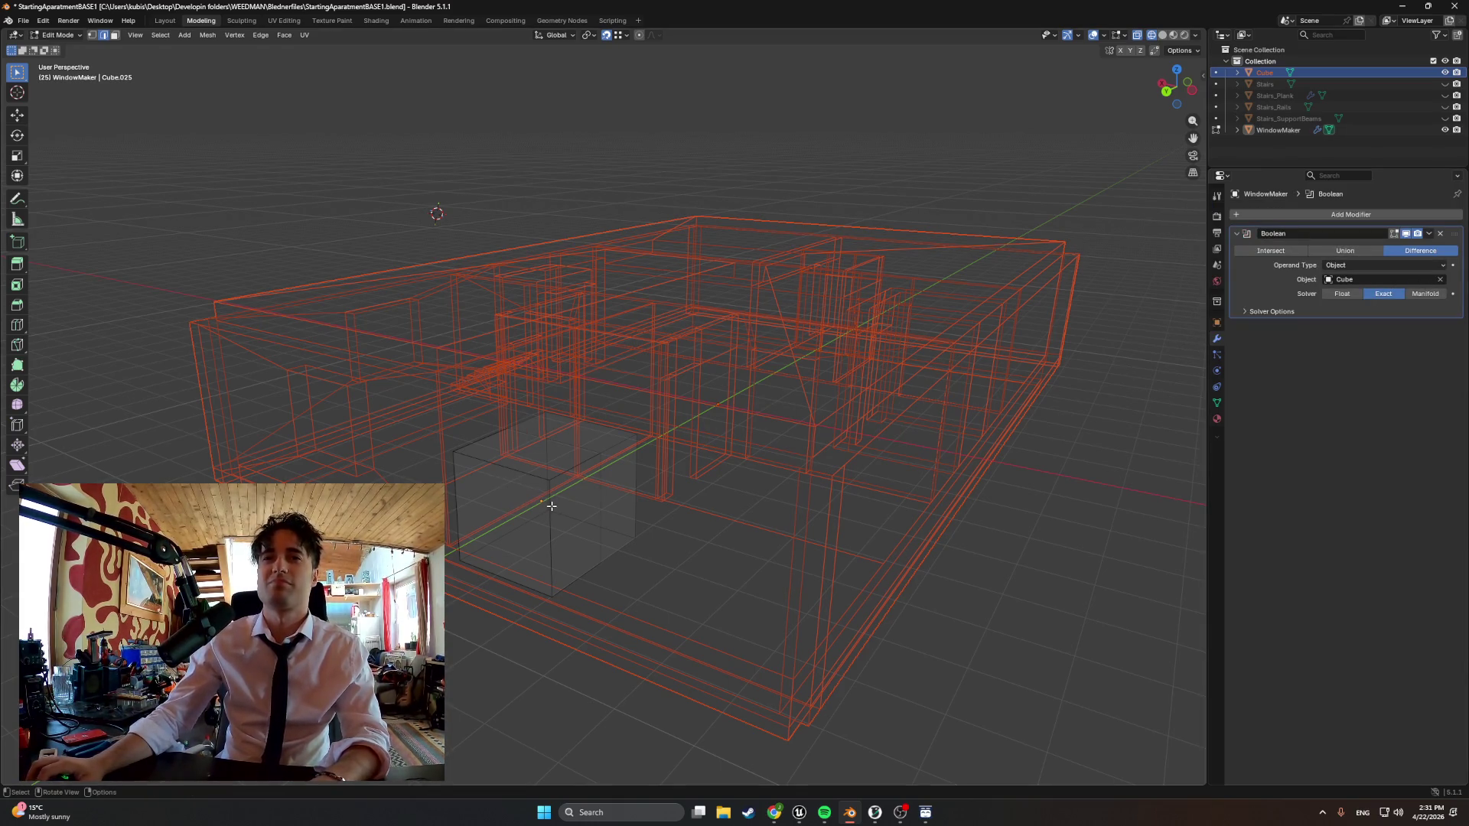
pyautogui.click(1427, 234)
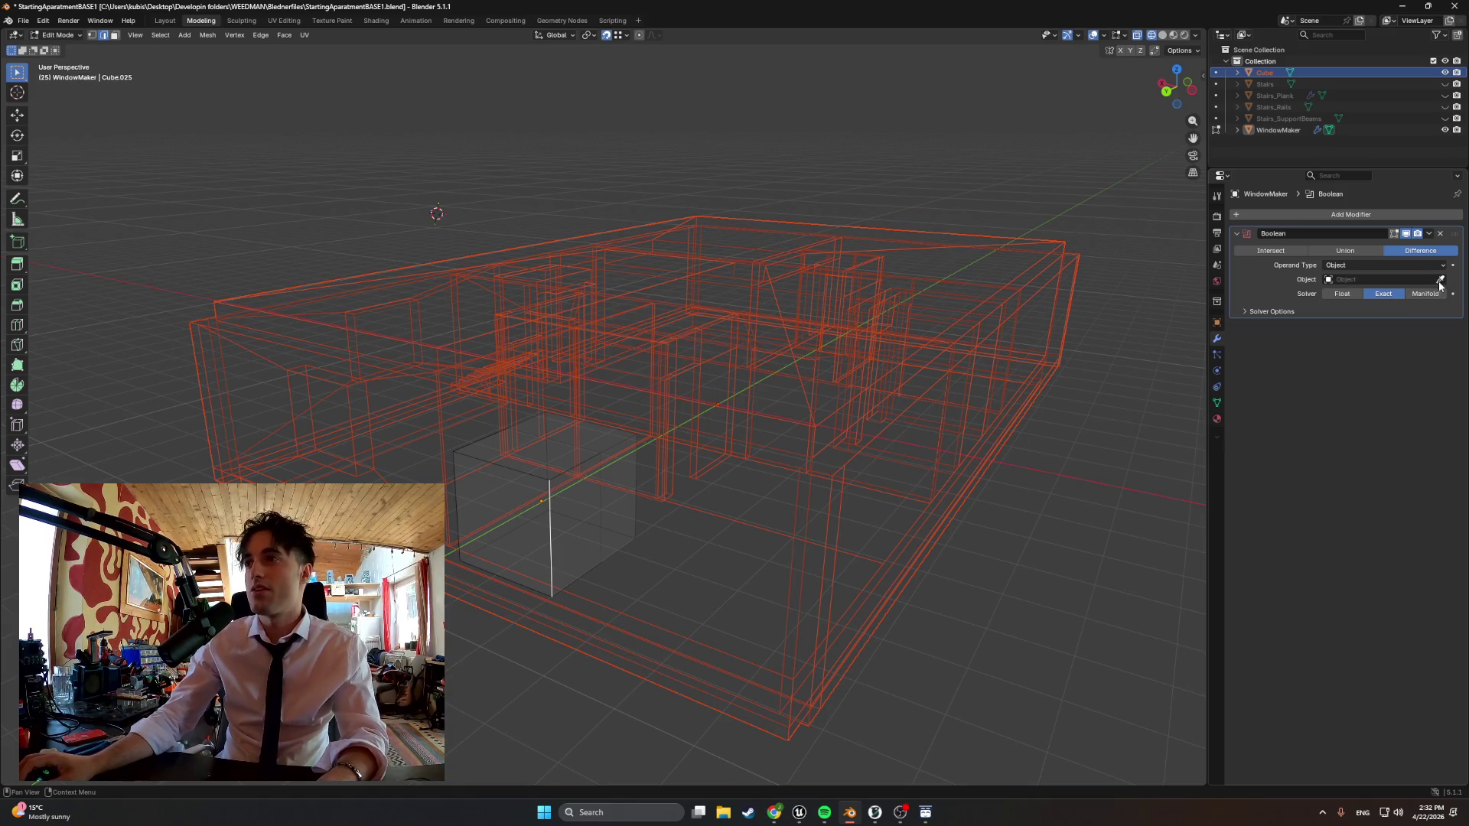
pyautogui.click(1332, 278)
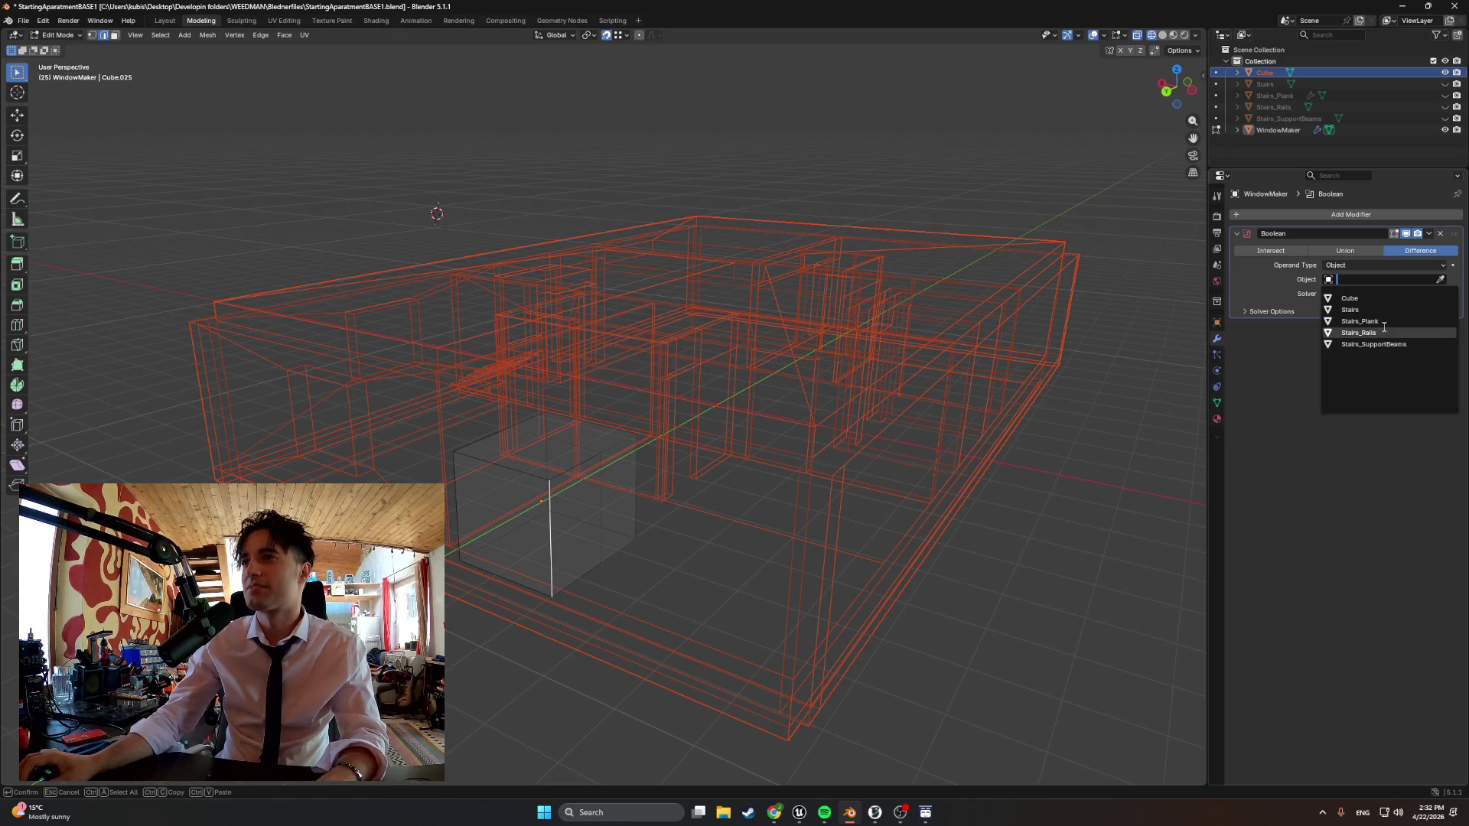
pyautogui.click(1304, 380)
# Select WindowMaker and remove the stray Boolean modifier from its stack
pyautogui.press('Tab')
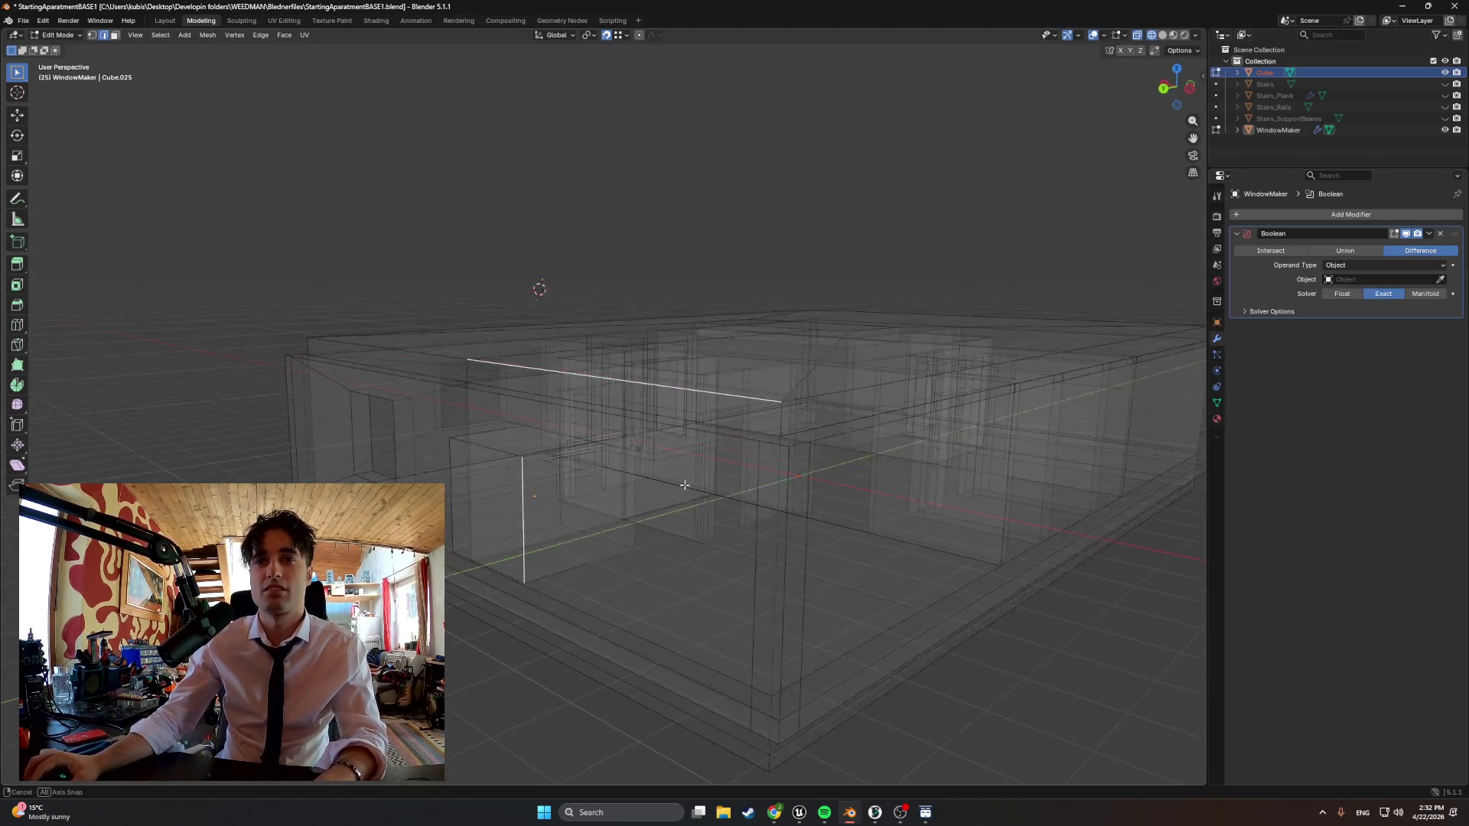
pyautogui.moveTo(895, 517); pyautogui.dragTo(670, 481, button='middle')
pyautogui.click(1273, 130)
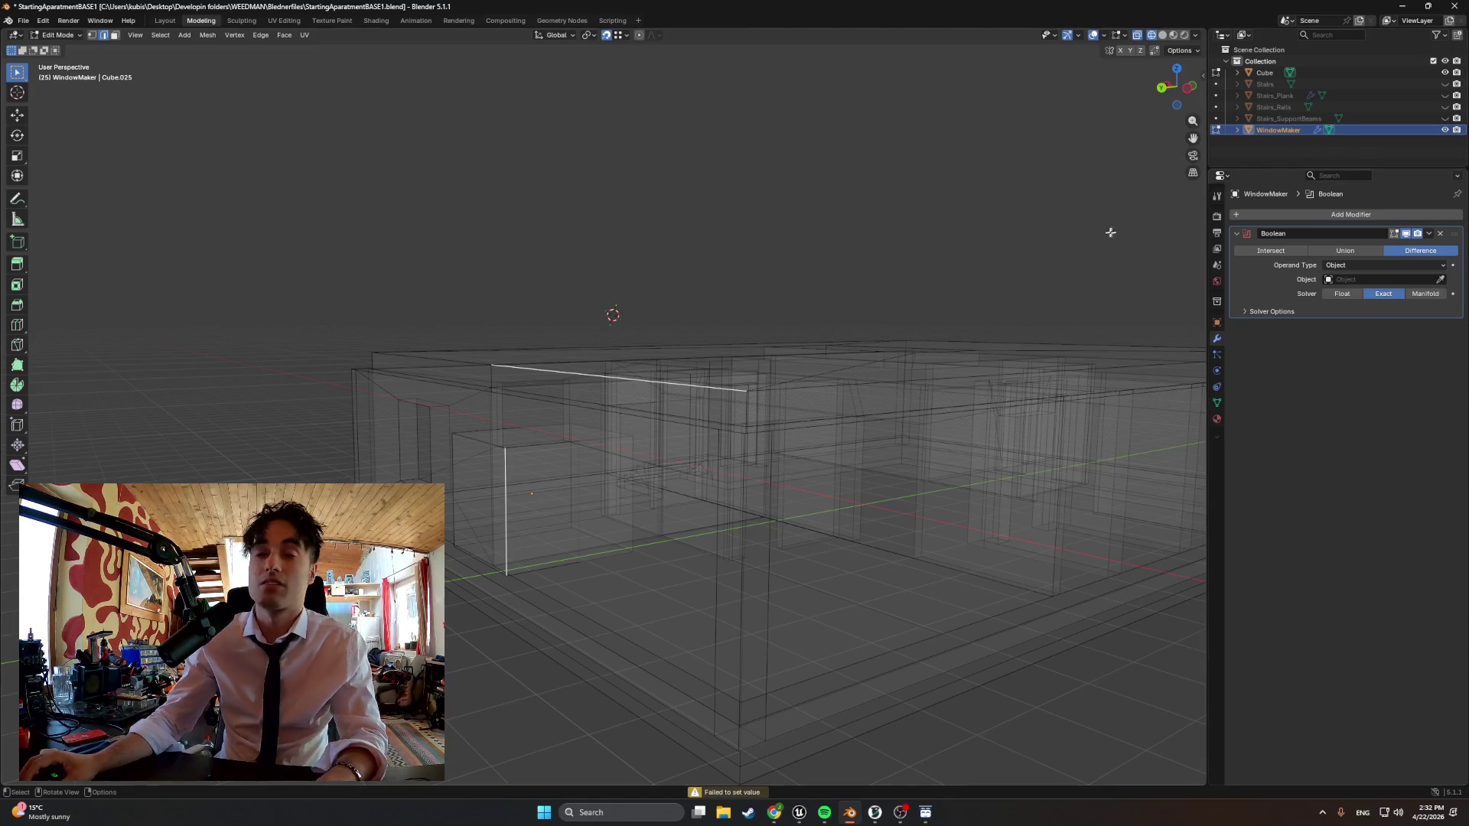
pyautogui.press('Tab')
pyautogui.press('Tab')
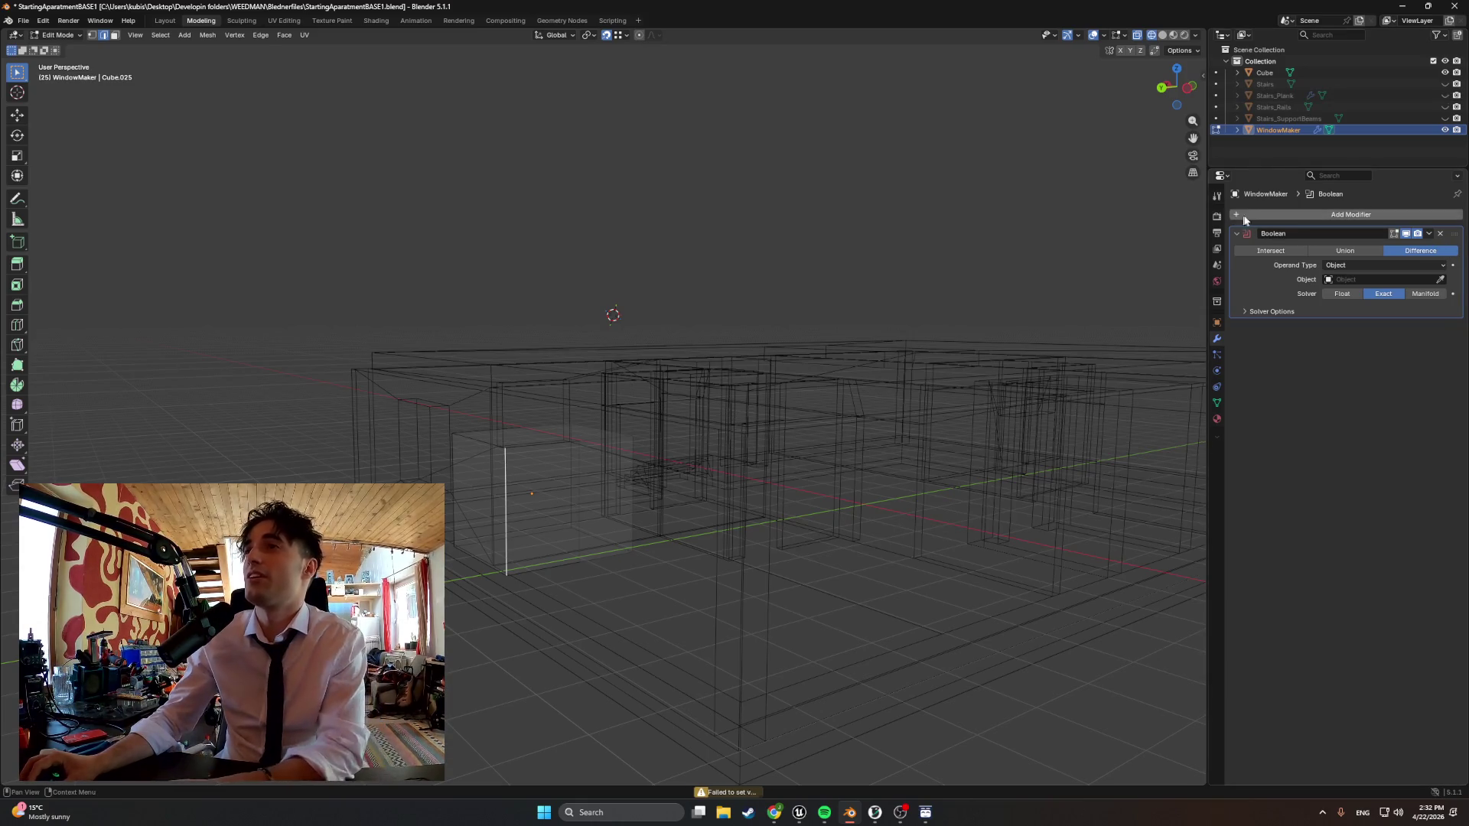
pyautogui.click(1438, 234)
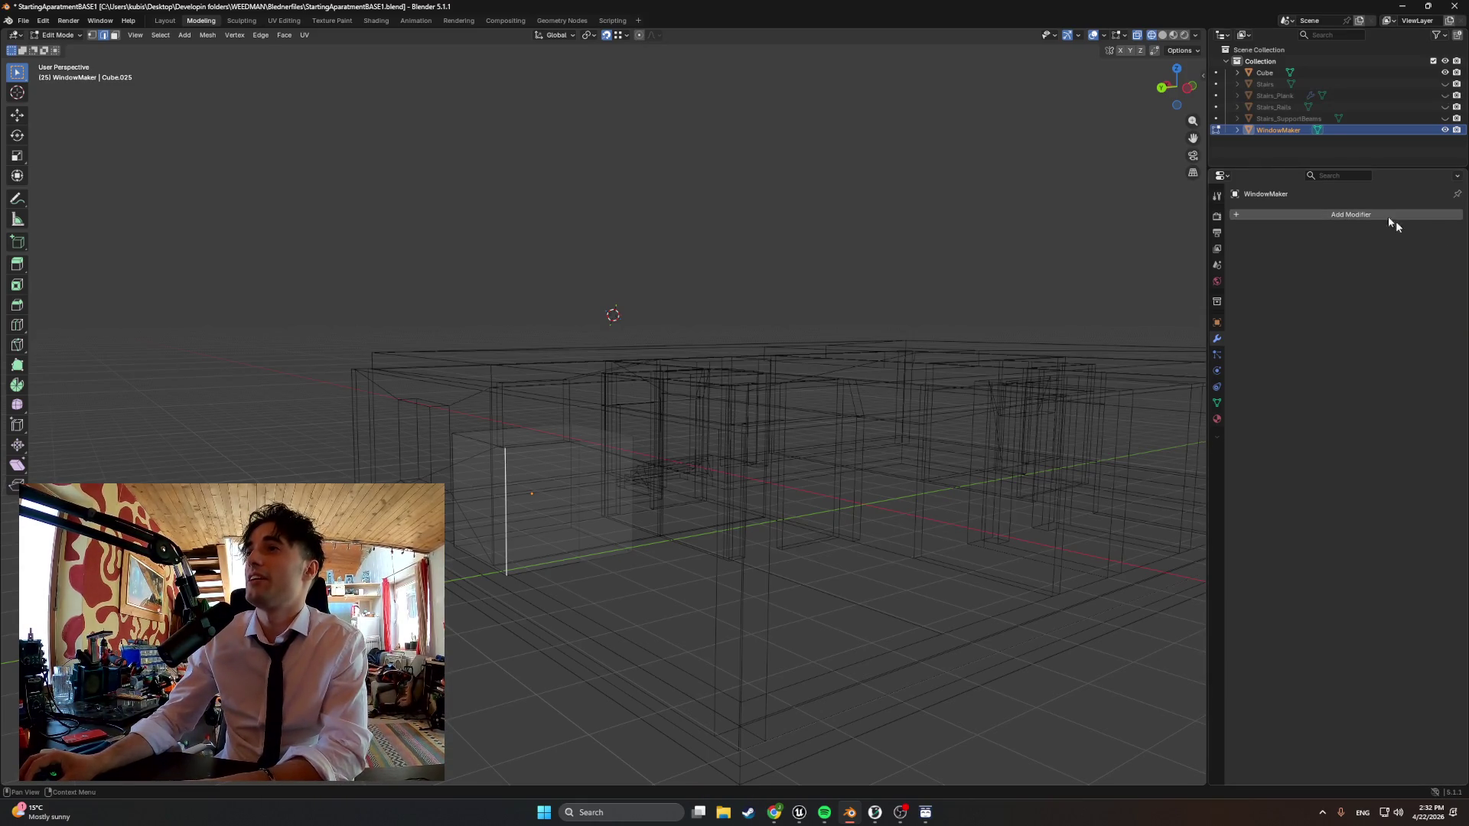
# Add a Boolean difference modifier to WindowMaker, leaving its target object unset
pyautogui.click(1274, 73)
pyautogui.click(1350, 214)
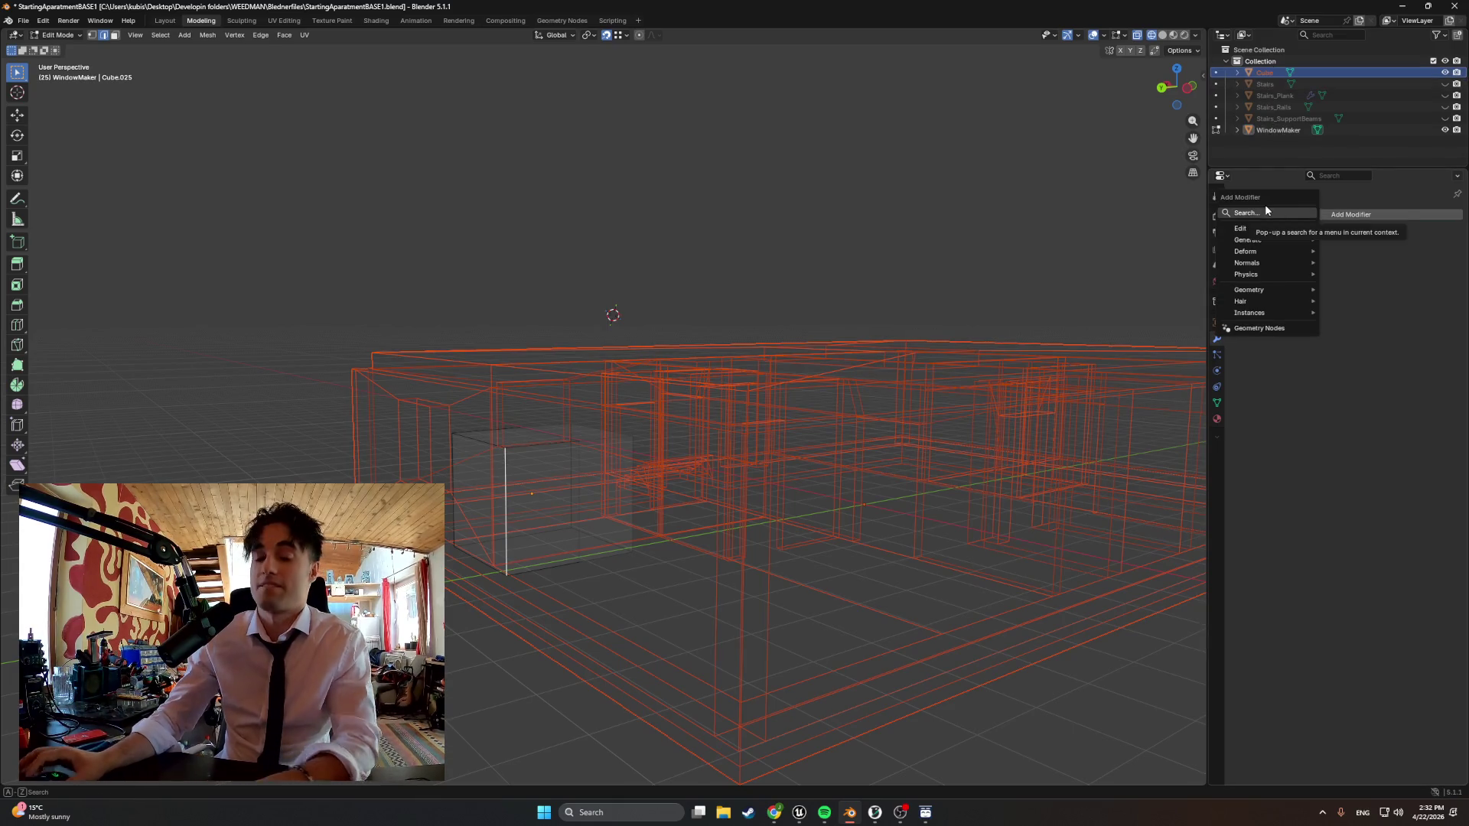
pyautogui.click(1262, 213)
pyautogui.write('boo')
pyautogui.click(1246, 230)
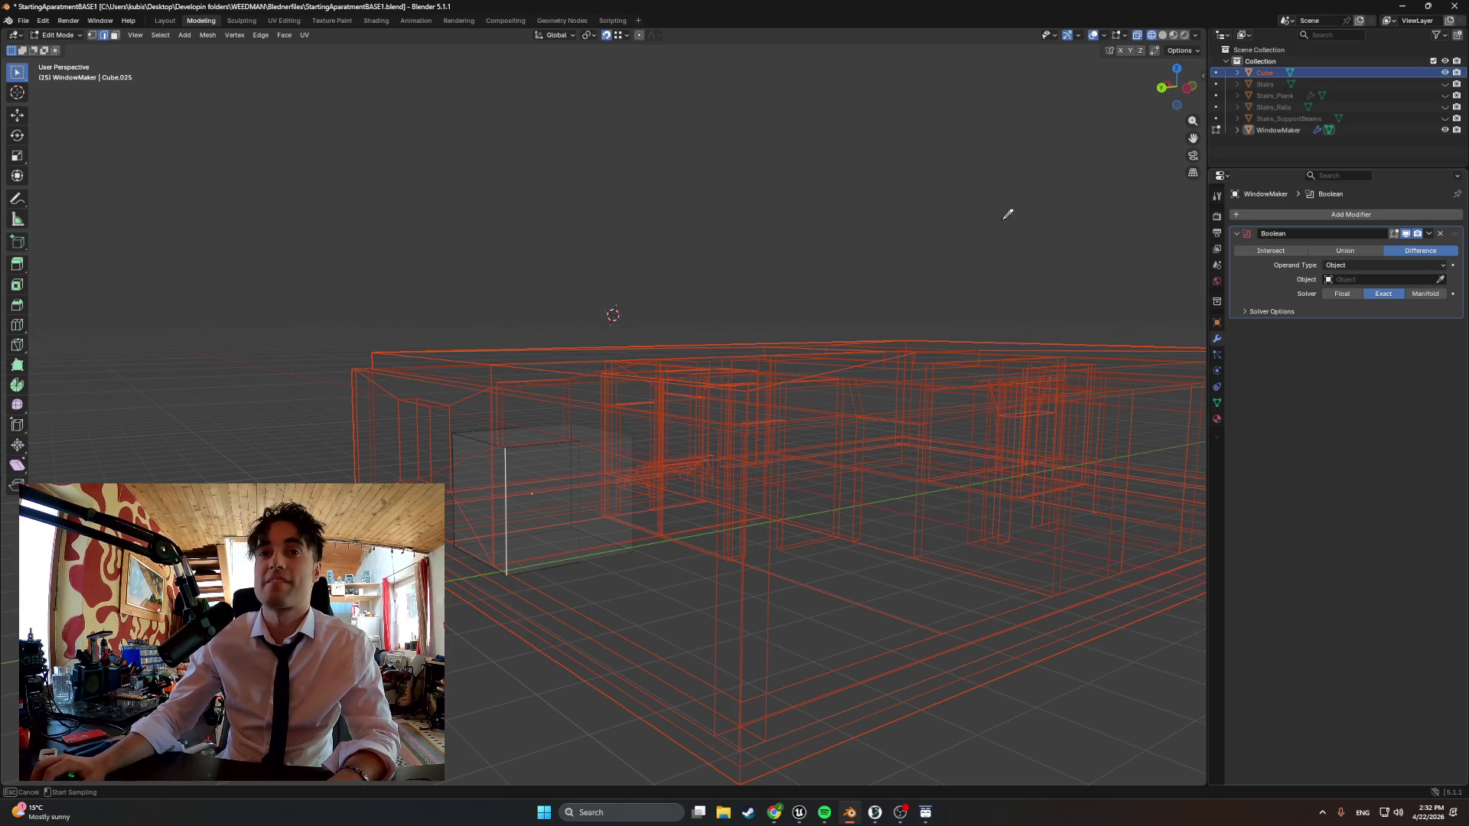
pyautogui.click(1261, 138)
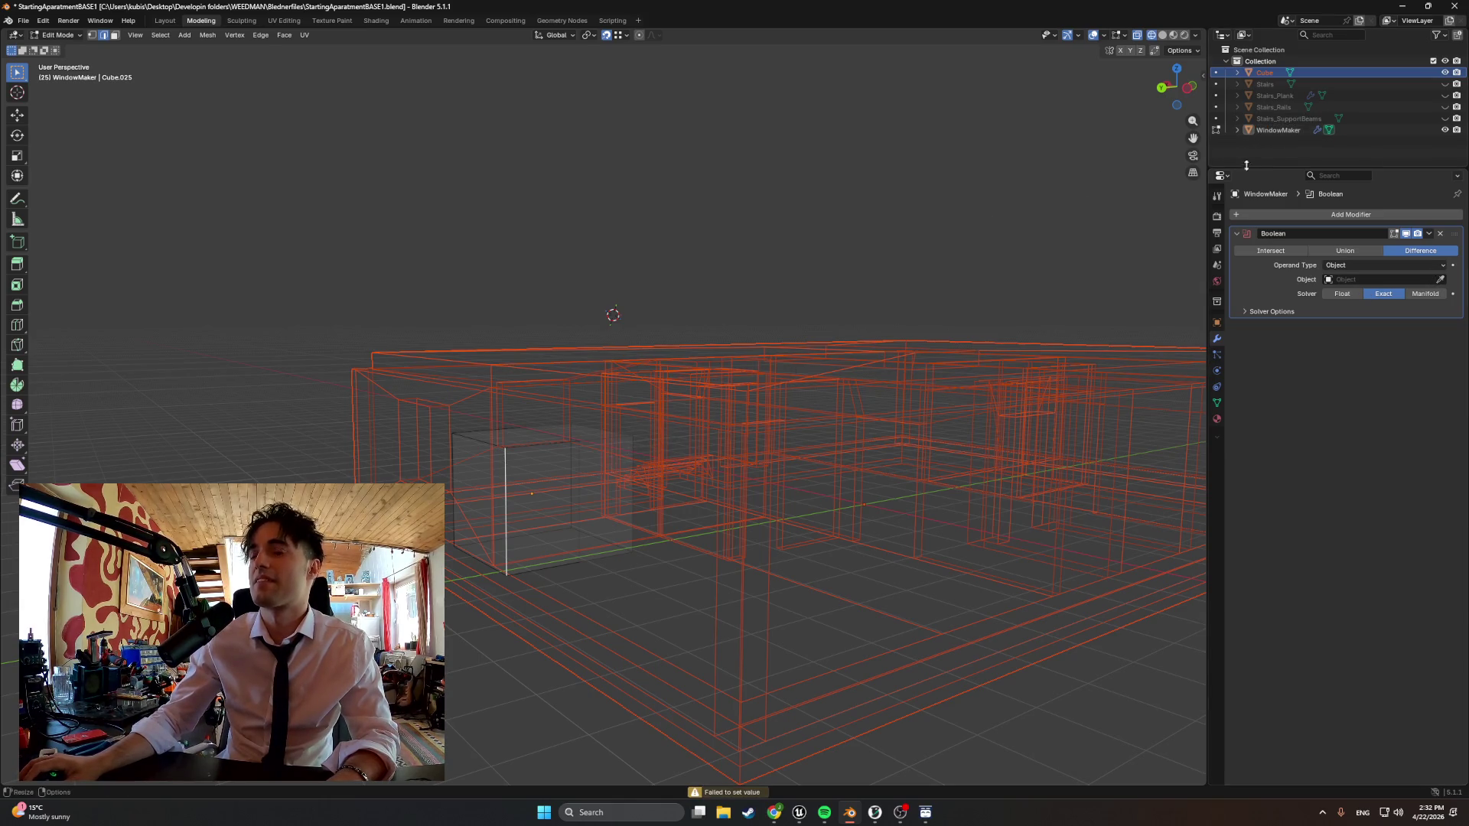
pyautogui.click(1354, 278)
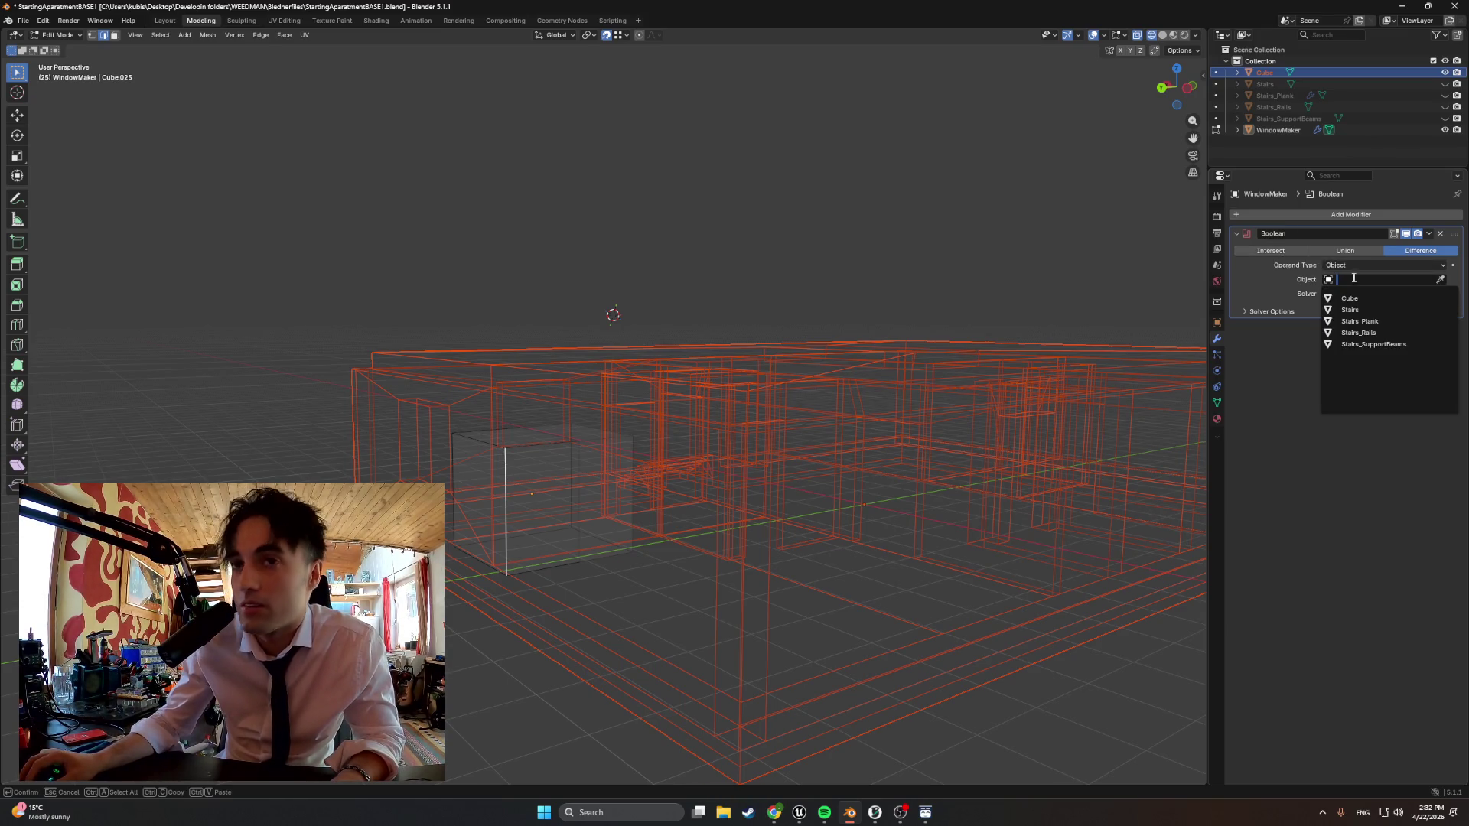
pyautogui.press('Escape')
# Return to Object Mode and switch the viewport to Solid shading, then select the building Cube
pyautogui.press('Tab')
pyautogui.press('Tab')
pyautogui.moveTo(689, 459); pyautogui.dragTo(573, 458, button='middle')
pyautogui.press('Tab')
pyautogui.press('Tab')
pyautogui.click(1277, 129)
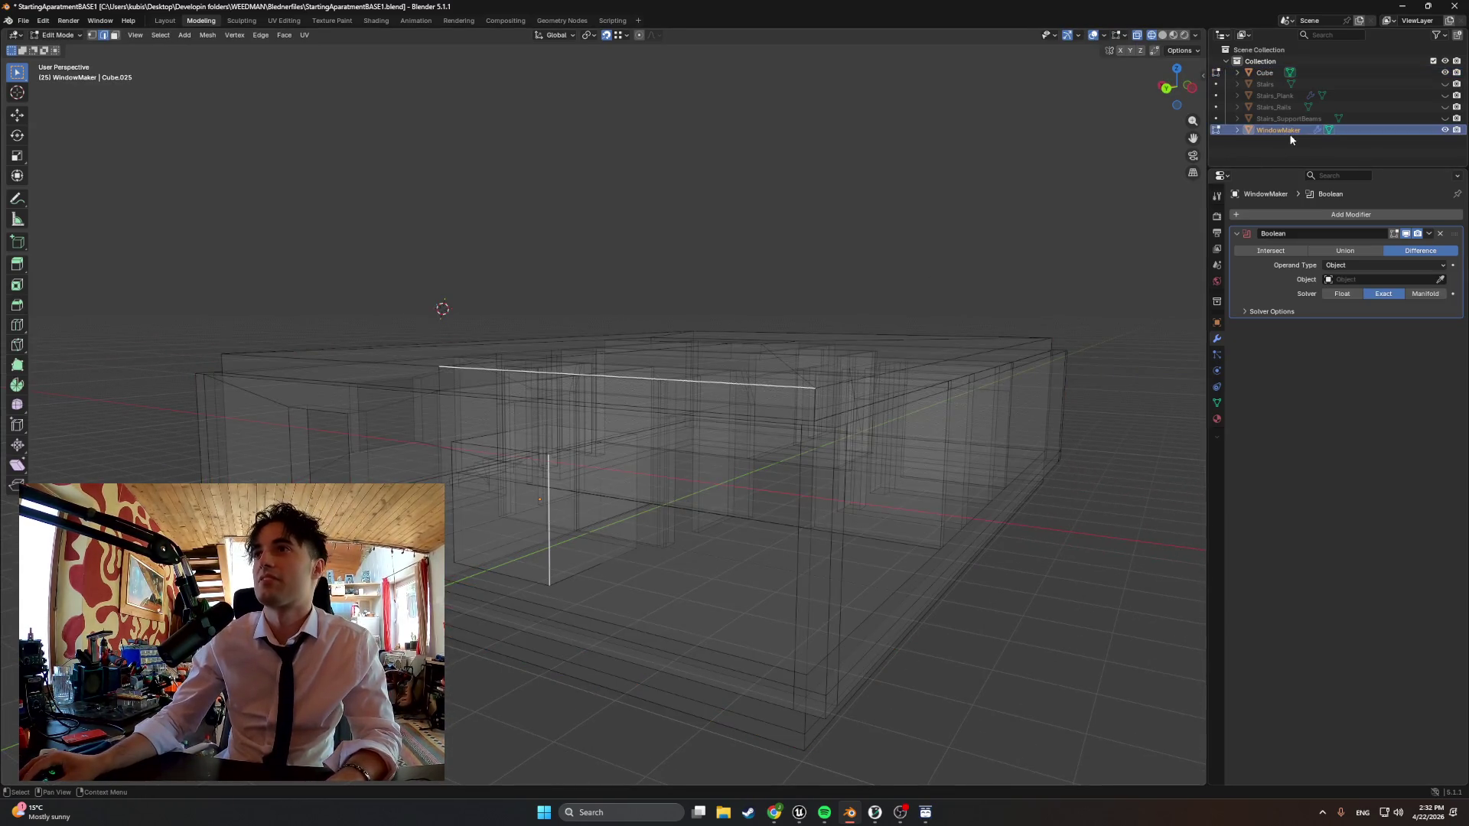
pyautogui.press('Tab')
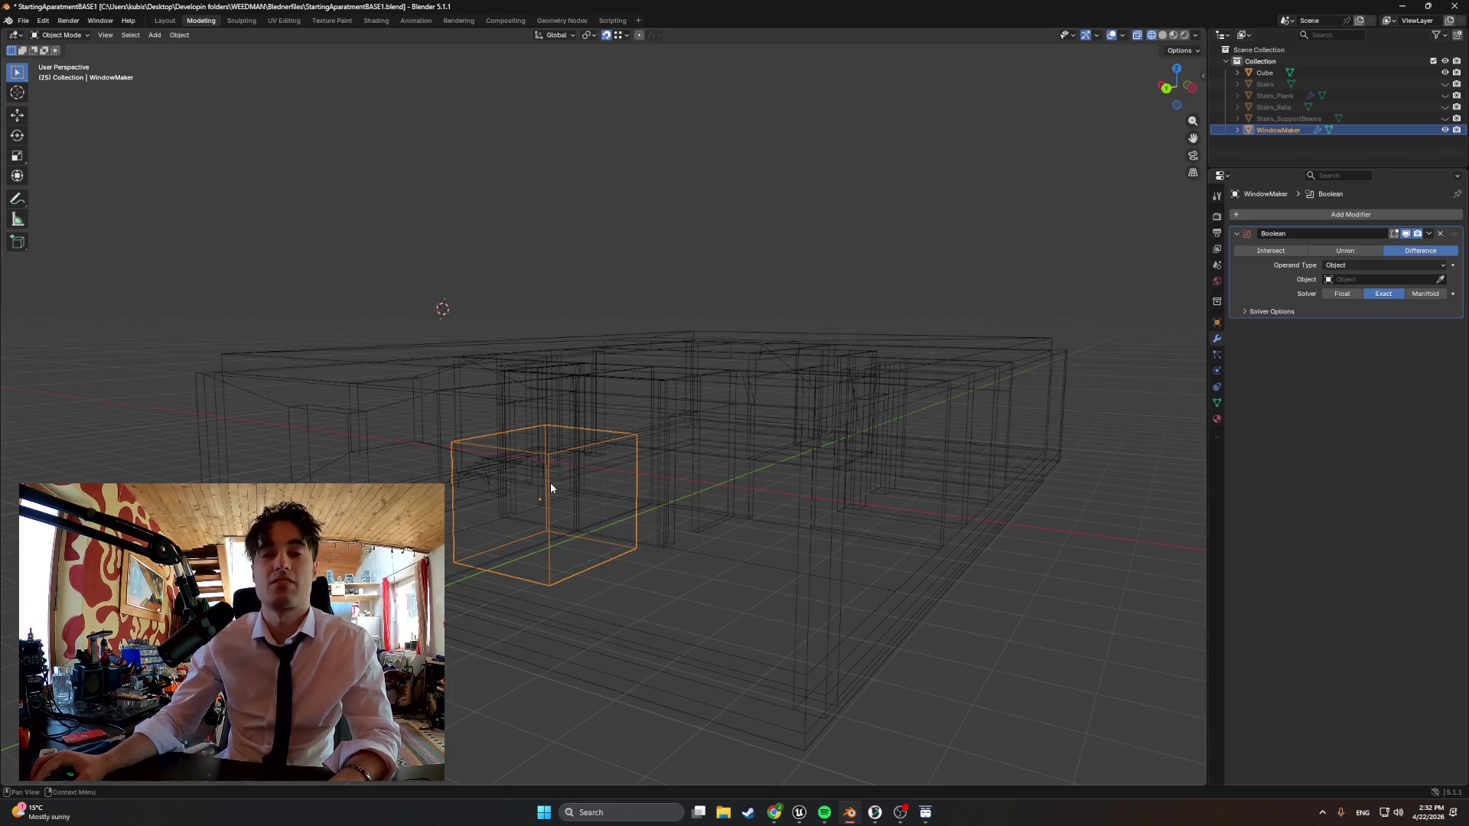
pyautogui.press('z')
pyautogui.click(740, 446)
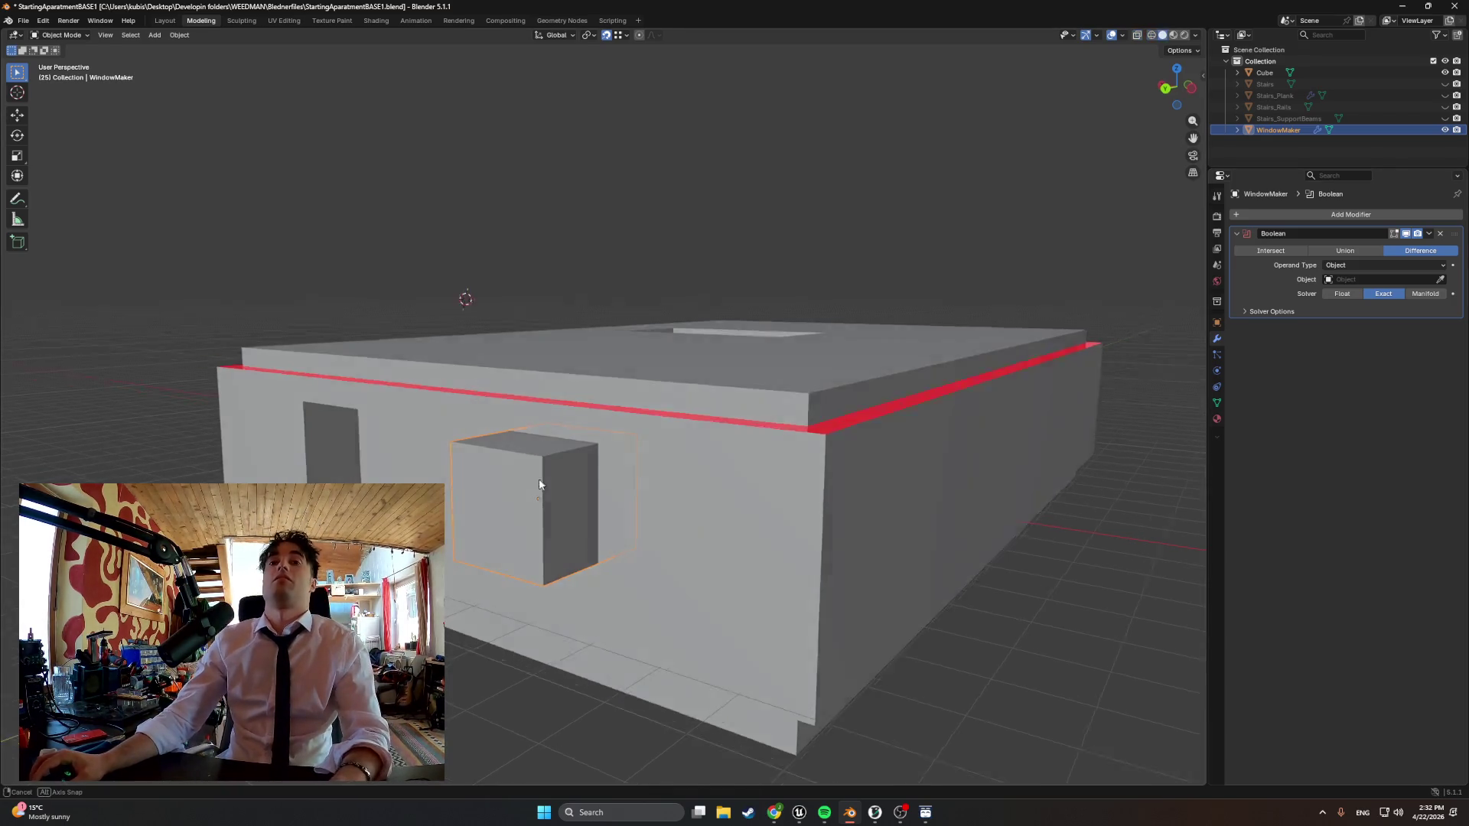
pyautogui.scroll(2, 739, 447)
pyautogui.moveTo(844, 403)
pyautogui.mouseDown(button='middle')
pyautogui.moveTo(606, 469)
pyautogui.moveTo(494, 461)
pyautogui.moveTo(1002, 240)
pyautogui.mouseUp(button='middle')
pyautogui.scroll(1, 559, 457)
pyautogui.scroll(-2, 561, 453)
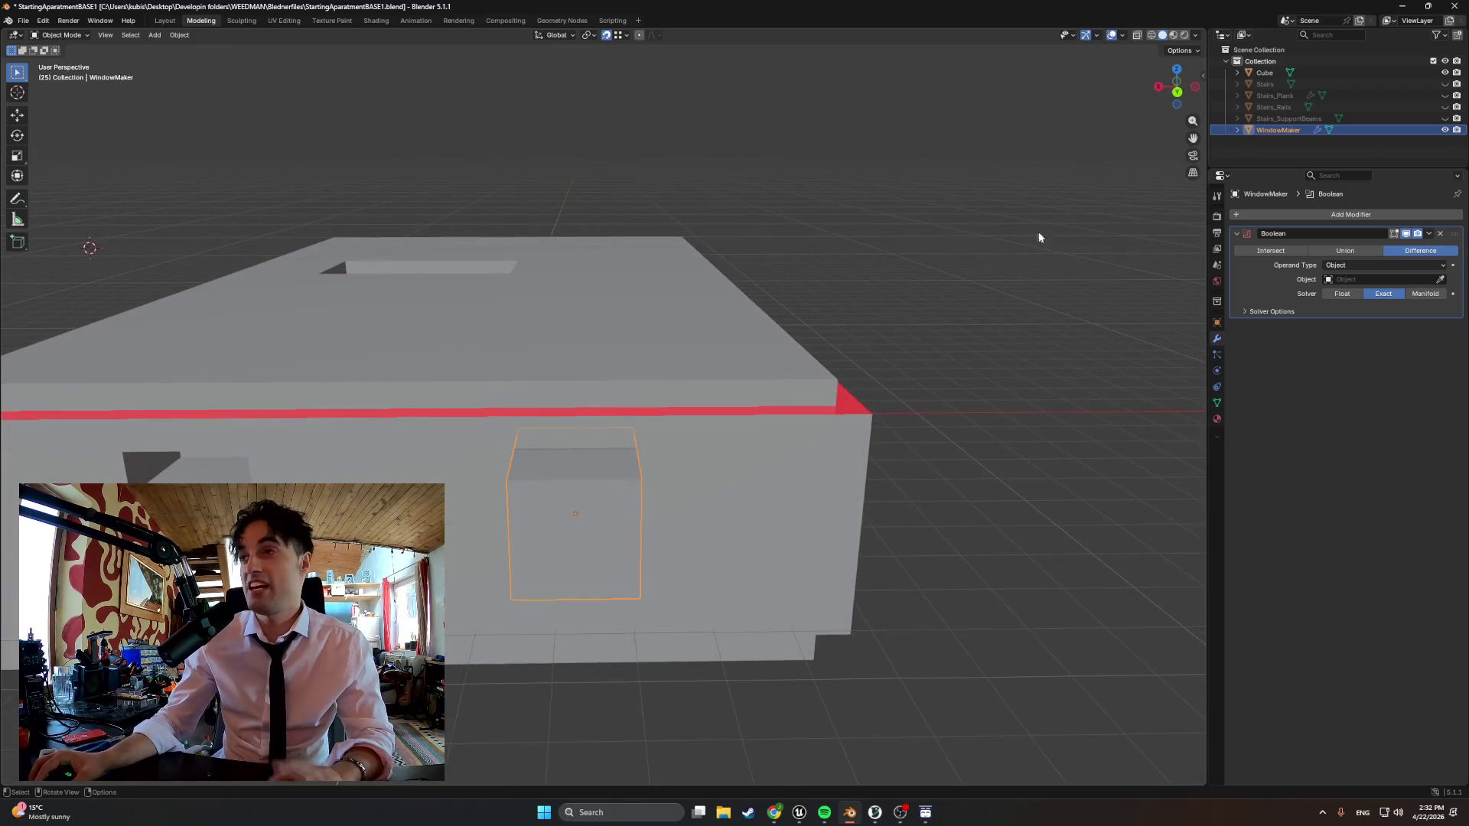
pyautogui.click(1325, 73)
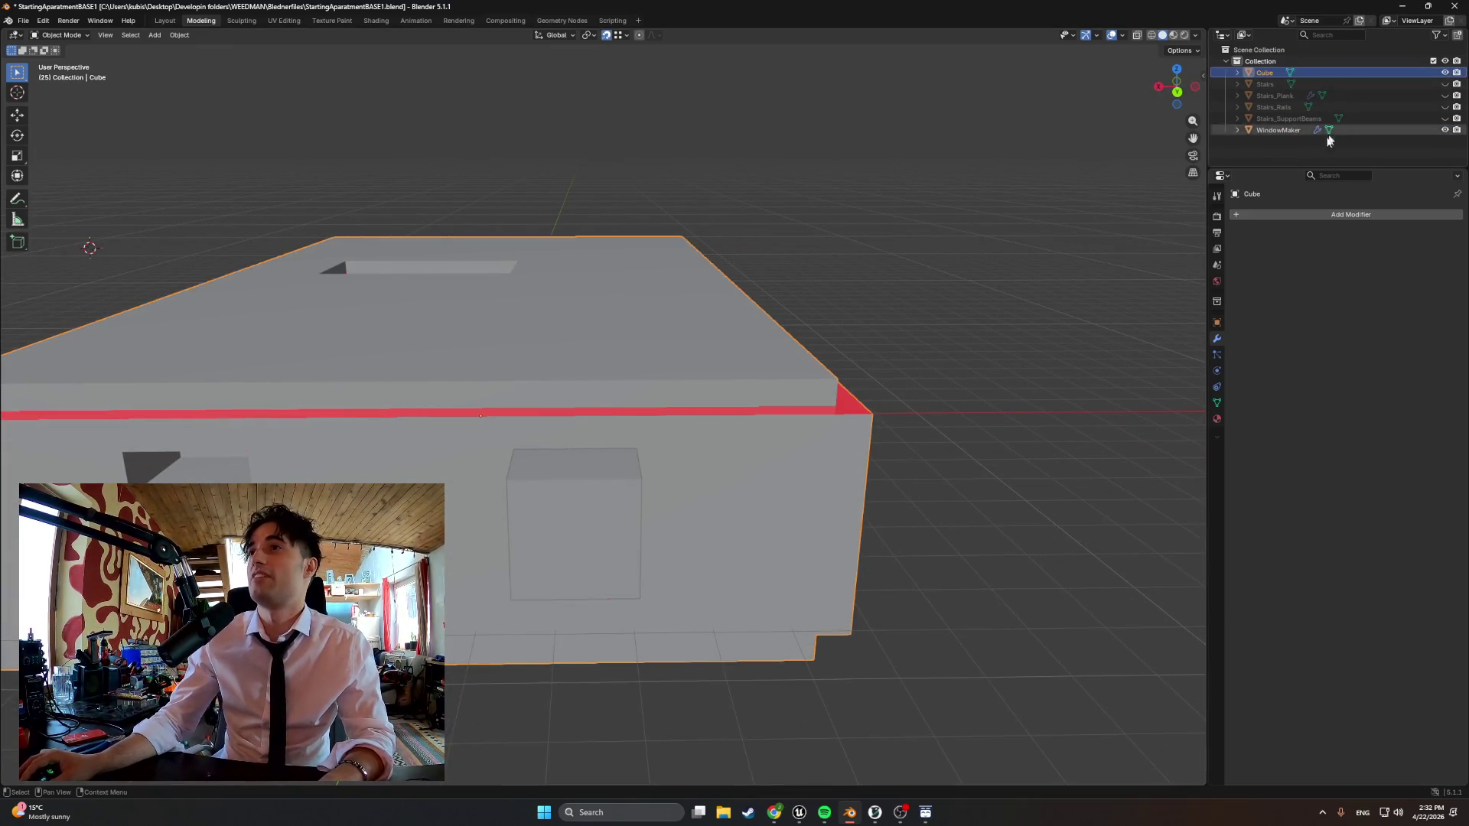
# Add a Boolean Difference modifier targeting WindowMaker to the Cube and apply it as a window cut
pyautogui.click(1331, 213)
pyautogui.click(1280, 214)
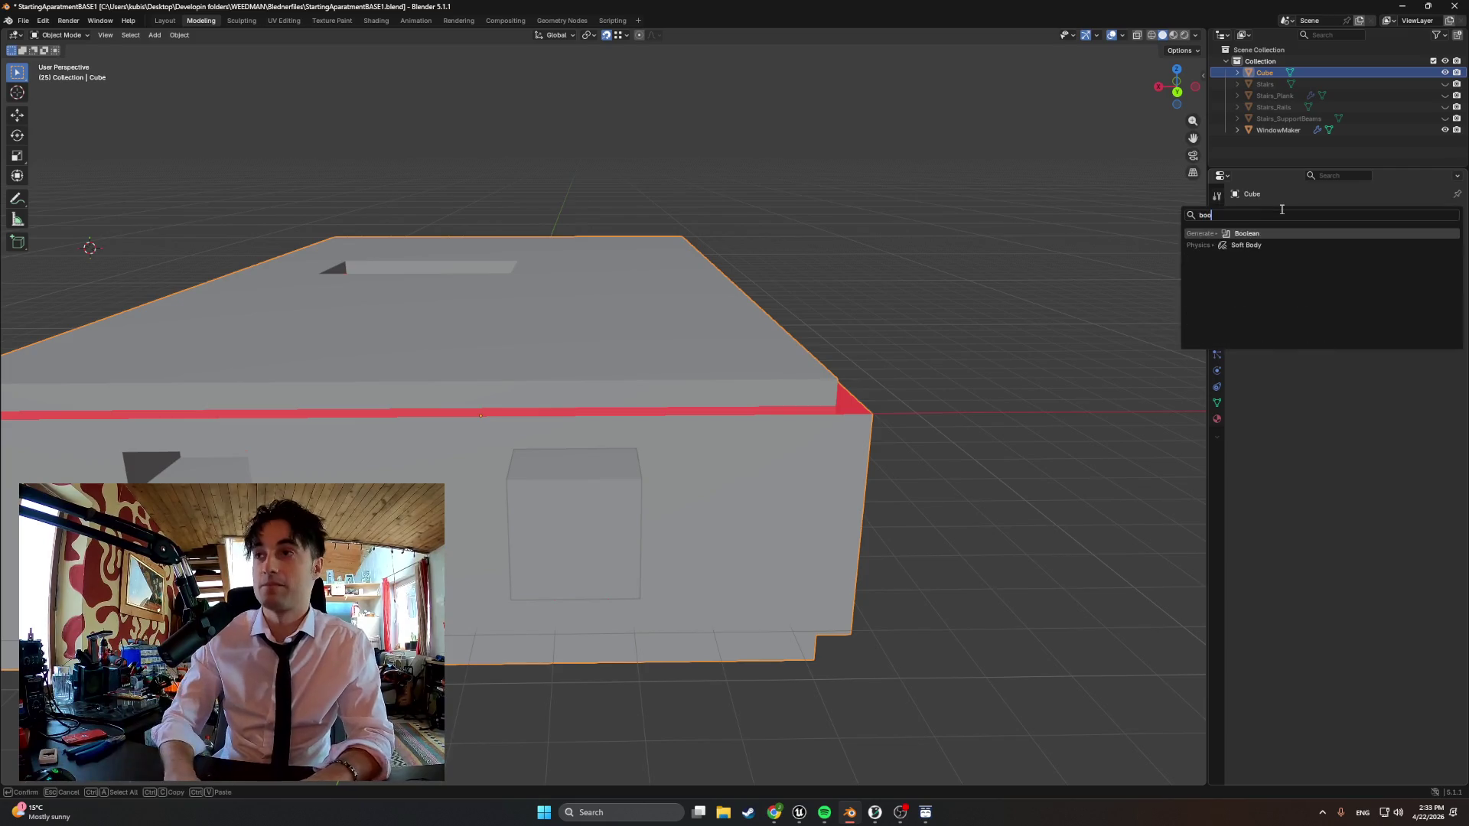
pyautogui.write('boo')
pyautogui.click(1256, 232)
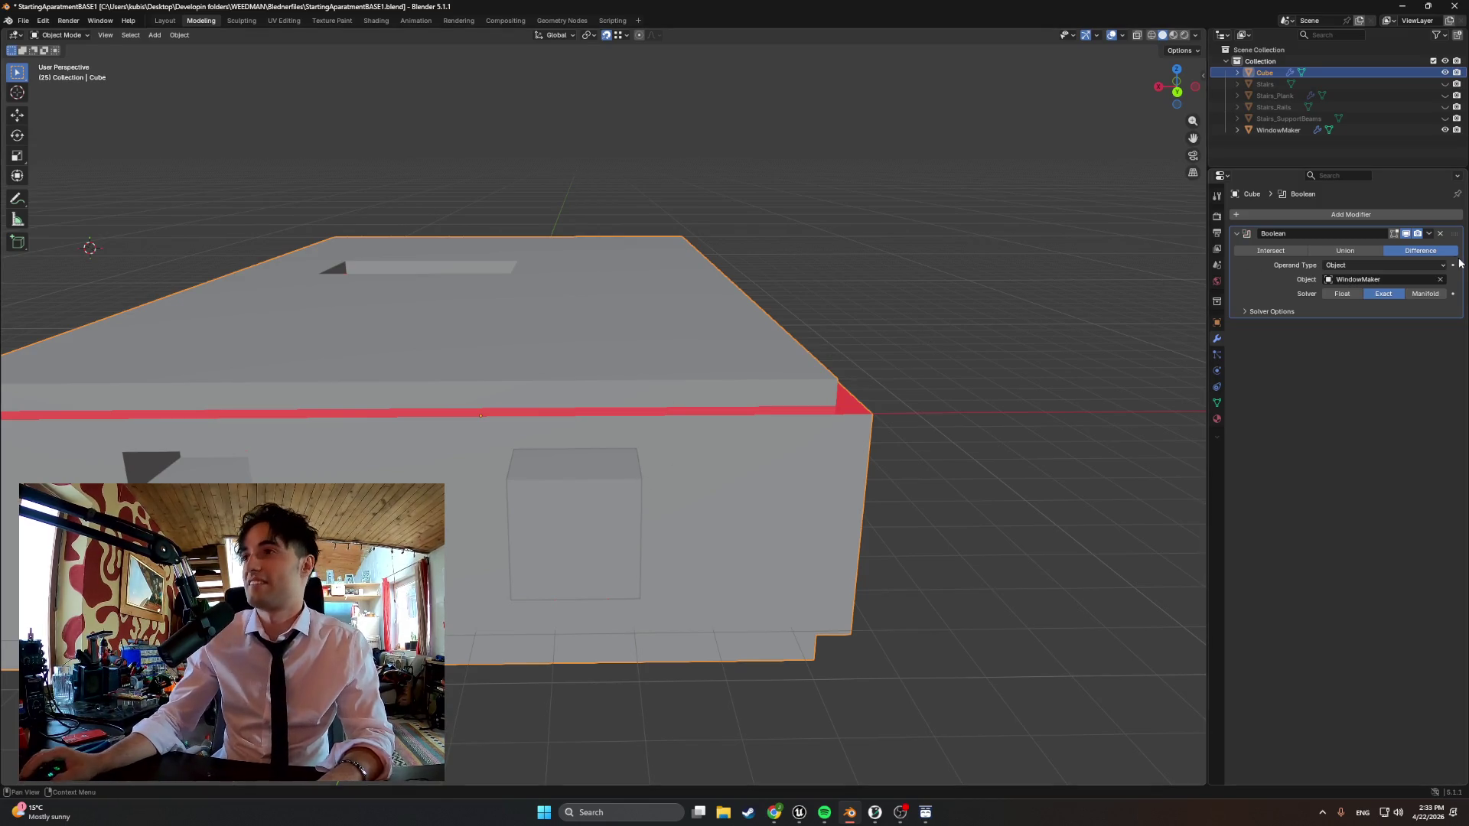
pyautogui.click(1428, 234)
# Select the WindowMaker box and start moving it away from the cut
pyautogui.moveTo(712, 459); pyautogui.dragTo(691, 457, button='middle')
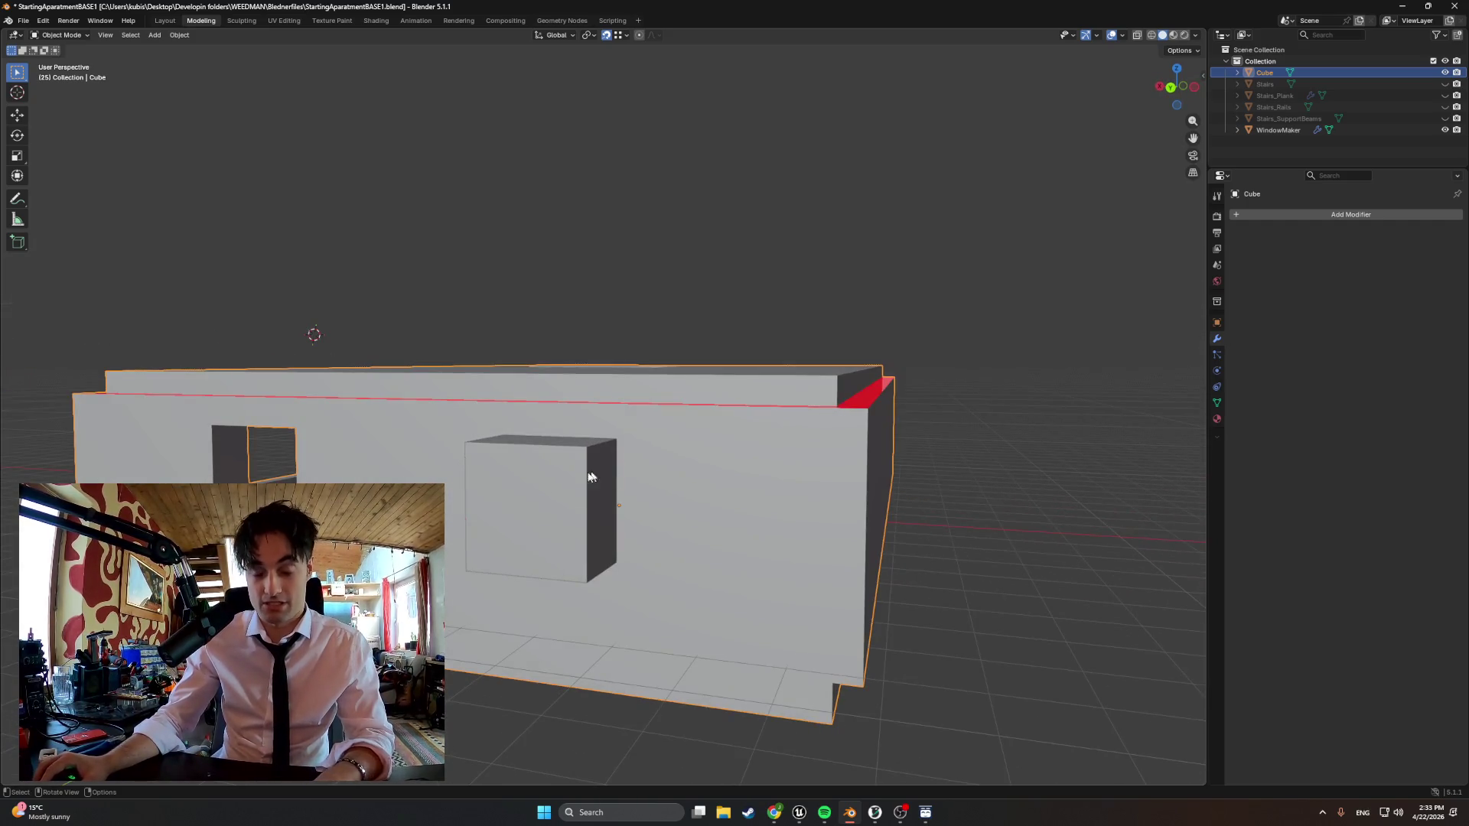
pyautogui.click(1277, 130)
pyautogui.press('g')
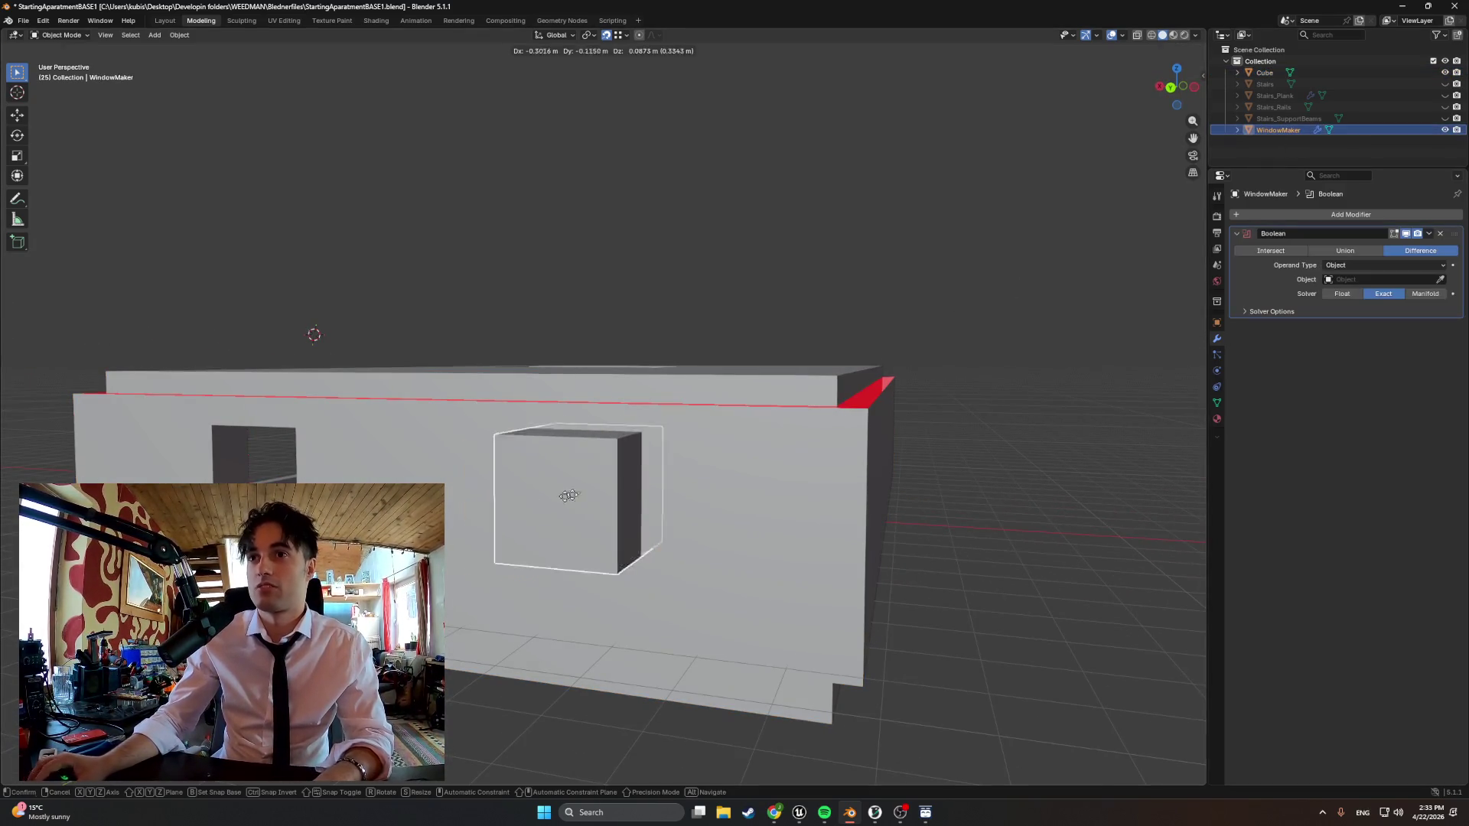
# Place the cutter box clear of the wall and slide it further along in wireframe view
pyautogui.click(979, 518)
pyautogui.moveTo(979, 519); pyautogui.dragTo(714, 544, button='middle')
pyautogui.scroll(-3, 714, 543)
pyautogui.hotkey('shift', 'z')
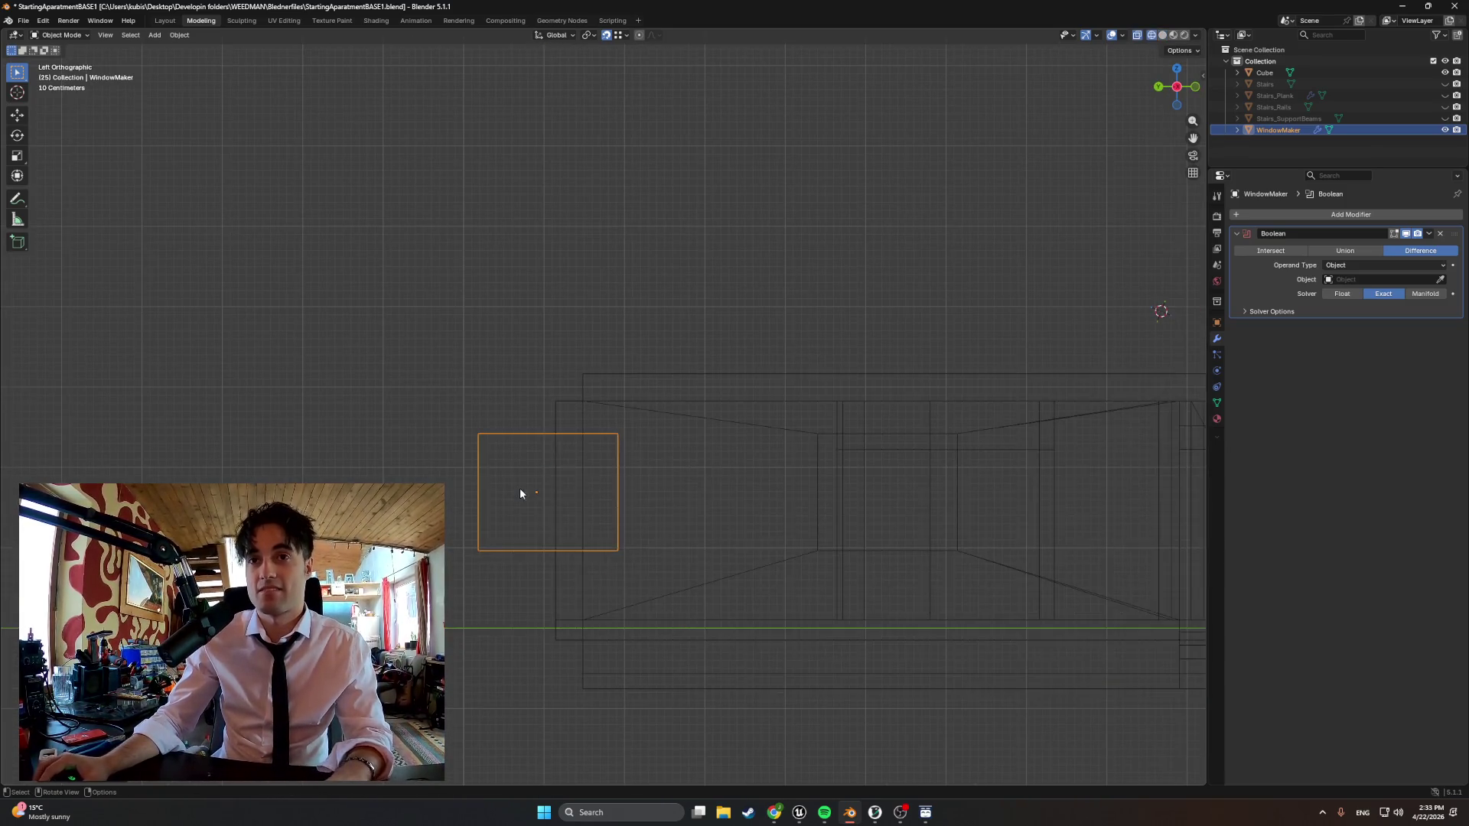
pyautogui.press('g')
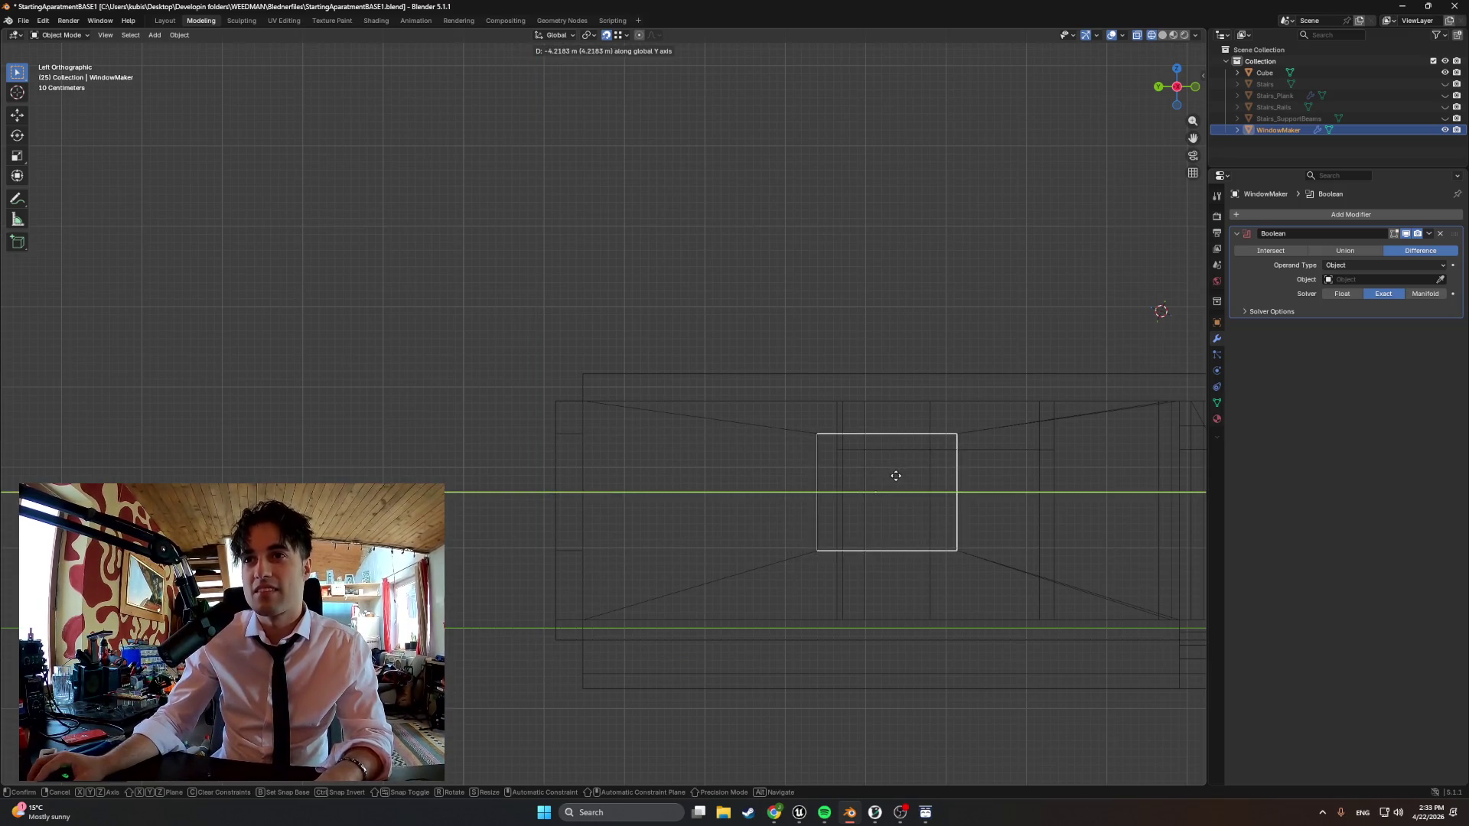
pyautogui.click(902, 493)
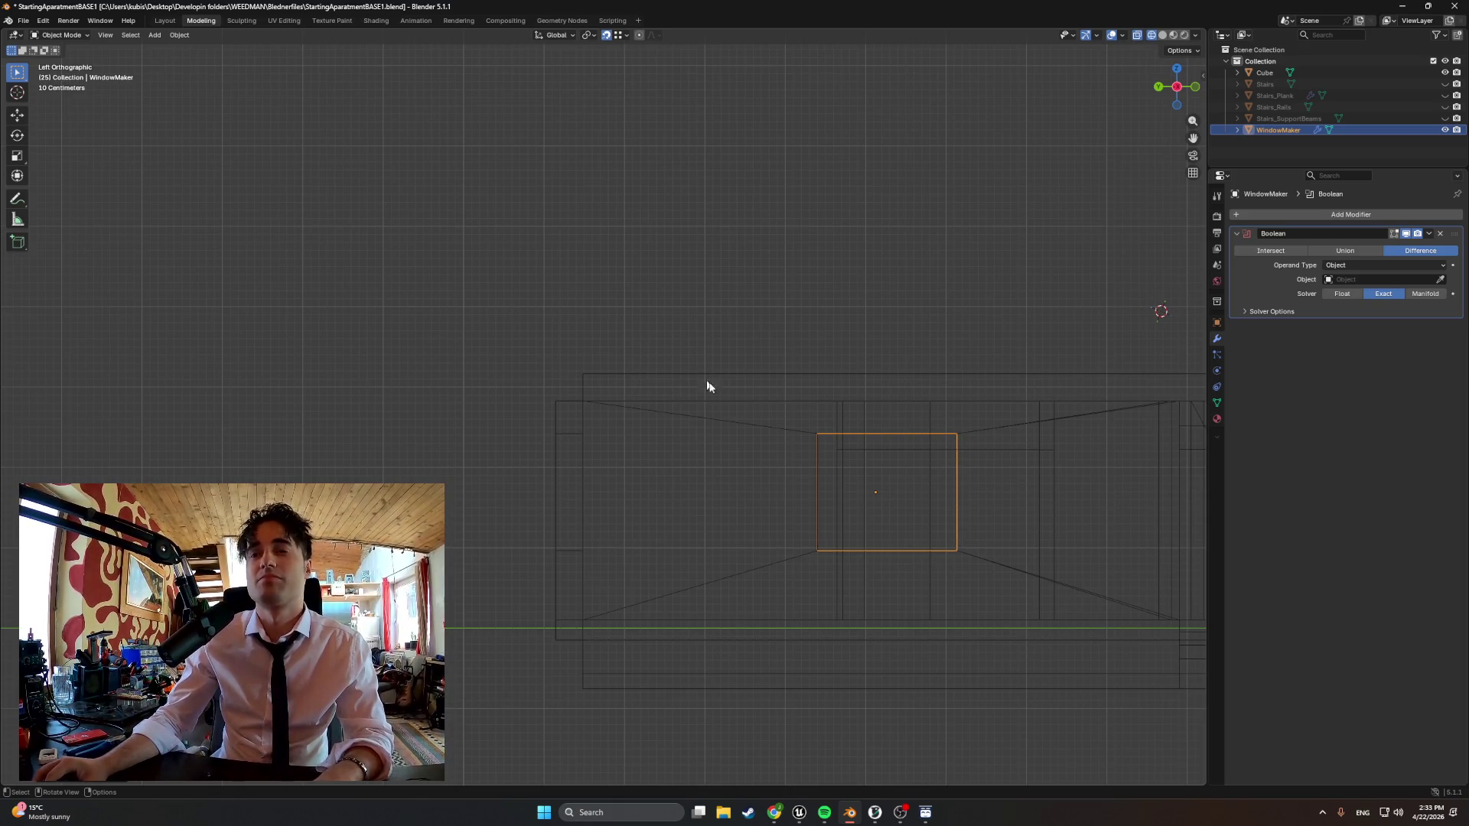
pyautogui.moveTo(738, 413); pyautogui.dragTo(1031, 467, button='middle')
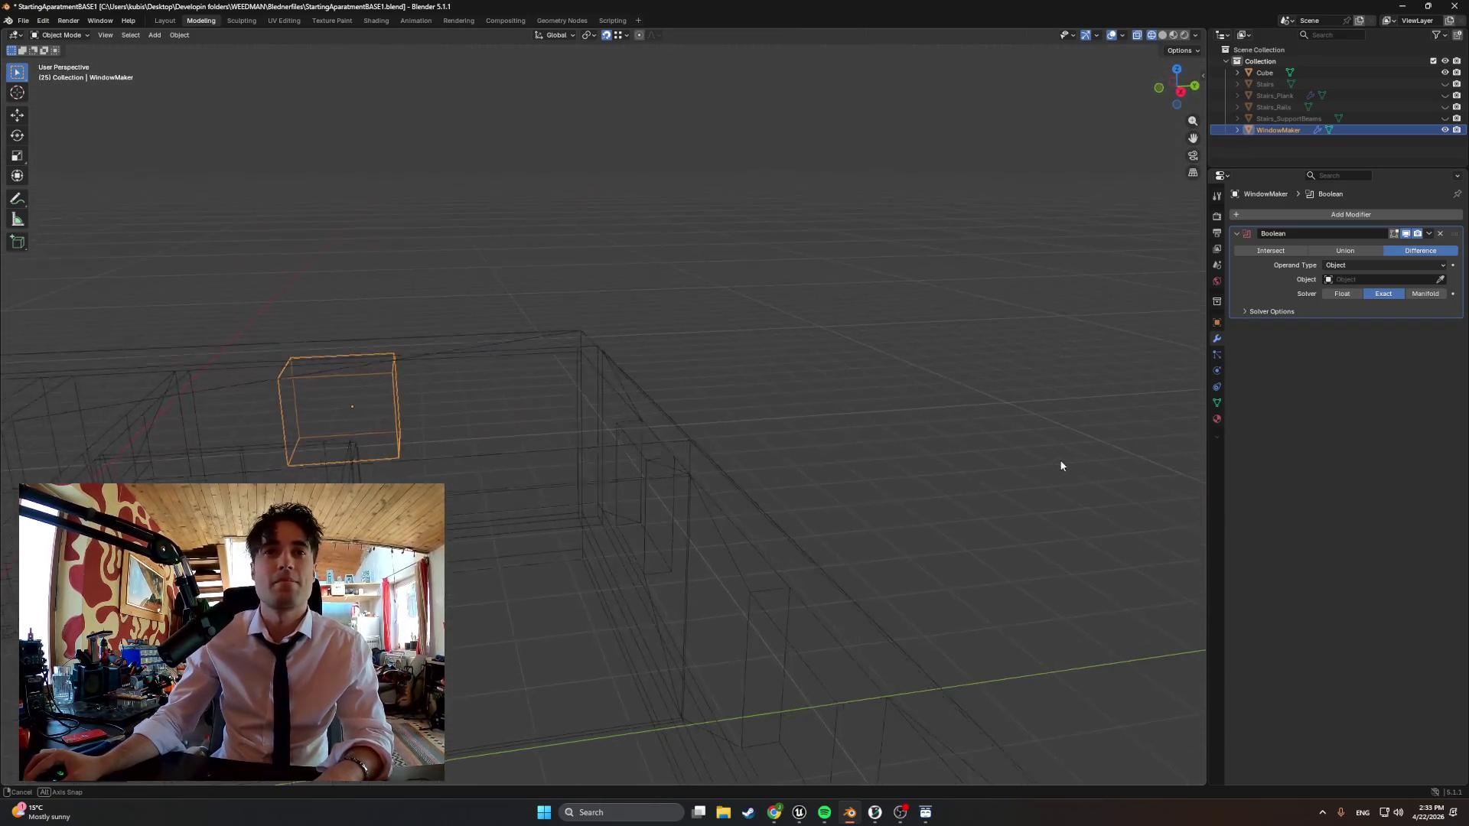
pyautogui.moveTo(1030, 468)
pyautogui.mouseDown(button='middle')
pyautogui.moveTo(930, 467)
pyautogui.moveTo(410, 363)
pyautogui.mouseUp(button='middle')
# From the left side view, move the box to the next window position near the far corner, constrained to X
pyautogui.press('ctrl+KP_3')
pyautogui.scroll(-3, 742, 433)
pyautogui.scroll(3, 581, 457)
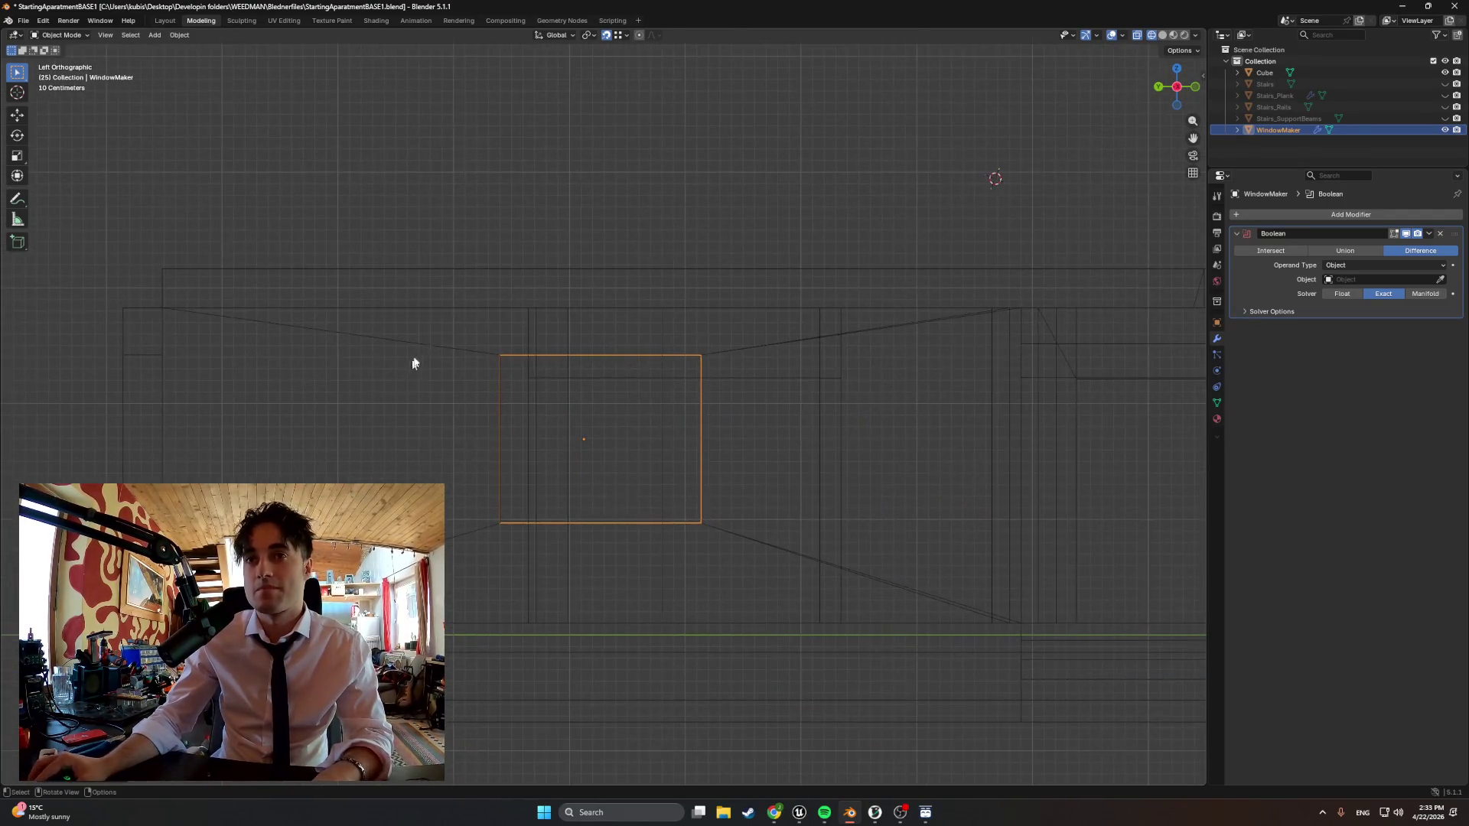
pyautogui.scroll(2, 609, 230)
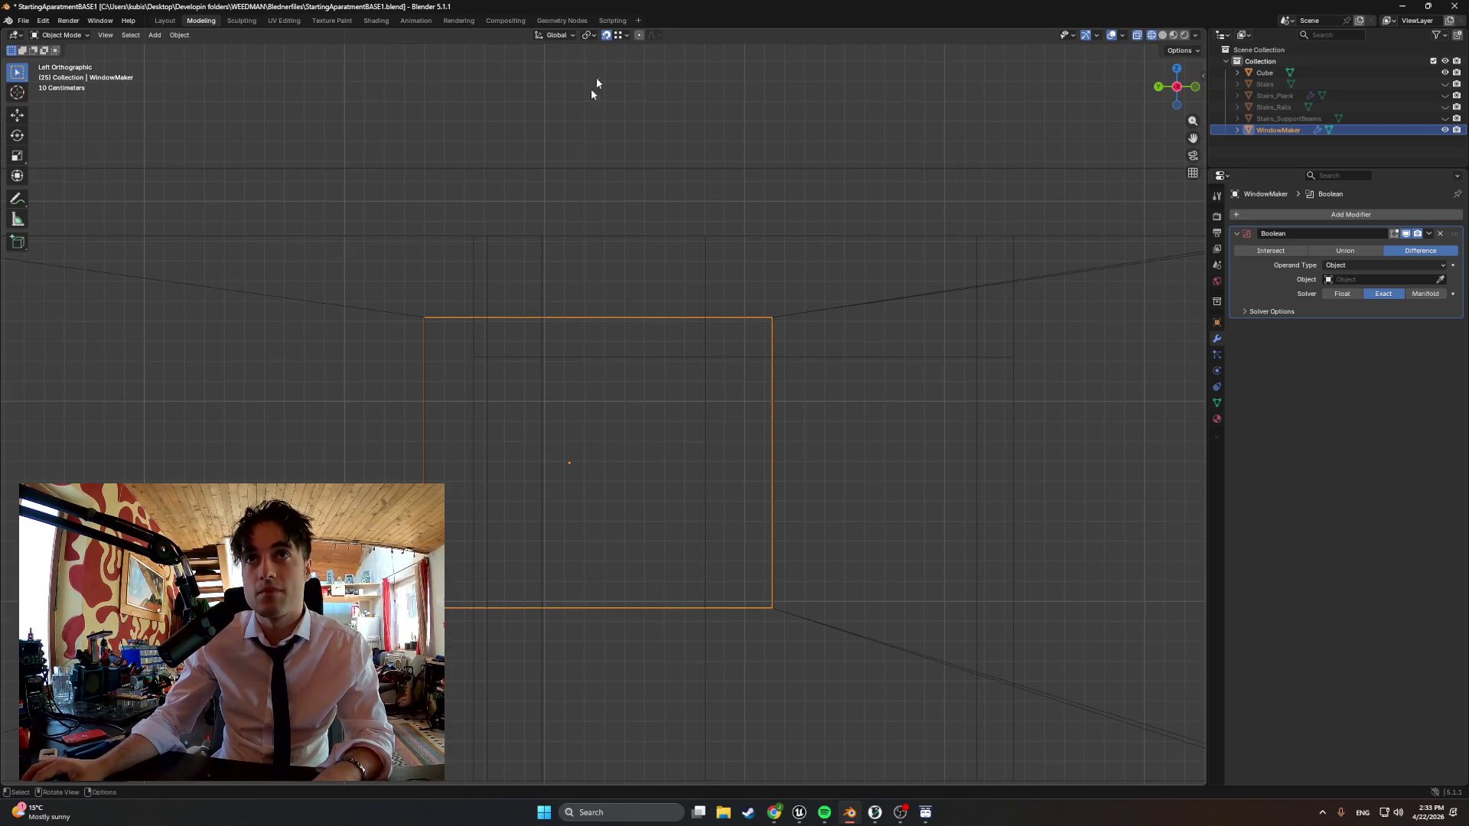
pyautogui.press('g')
pyautogui.click(426, 317)
pyautogui.moveTo(401, 421)
pyautogui.mouseDown(button='middle')
pyautogui.moveTo(491, 451)
pyautogui.moveTo(389, 435)
pyautogui.moveTo(443, 458)
pyautogui.moveTo(348, 465)
pyautogui.mouseUp(button='middle')
pyautogui.scroll(-3, 442, 458)
pyautogui.scroll(4, 370, 476)
pyautogui.click(347, 465)
pyautogui.press('g')
pyautogui.press('x')
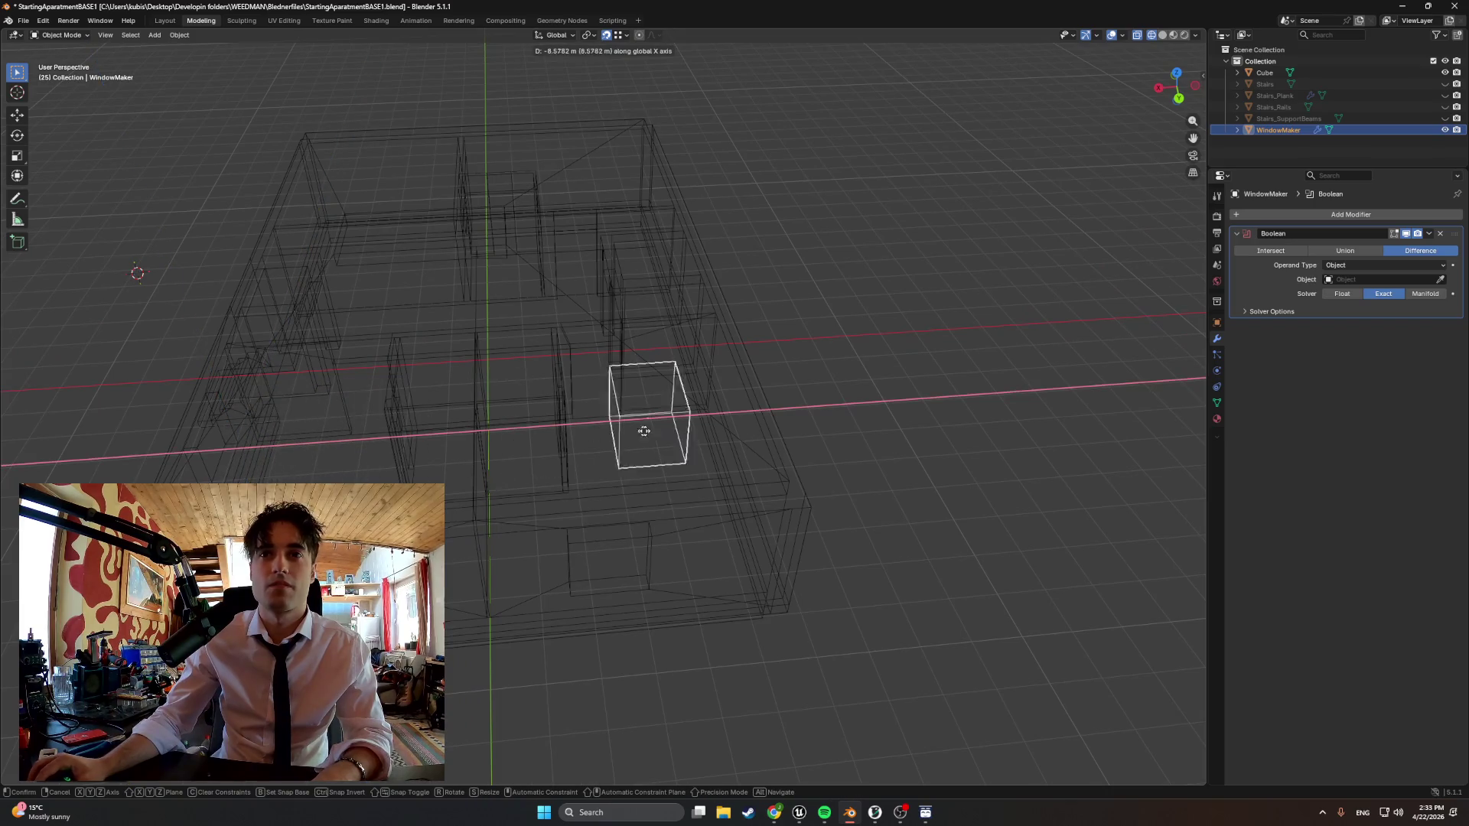
pyautogui.click(715, 426)
pyautogui.moveTo(715, 426); pyautogui.dragTo(573, 410, button='middle')
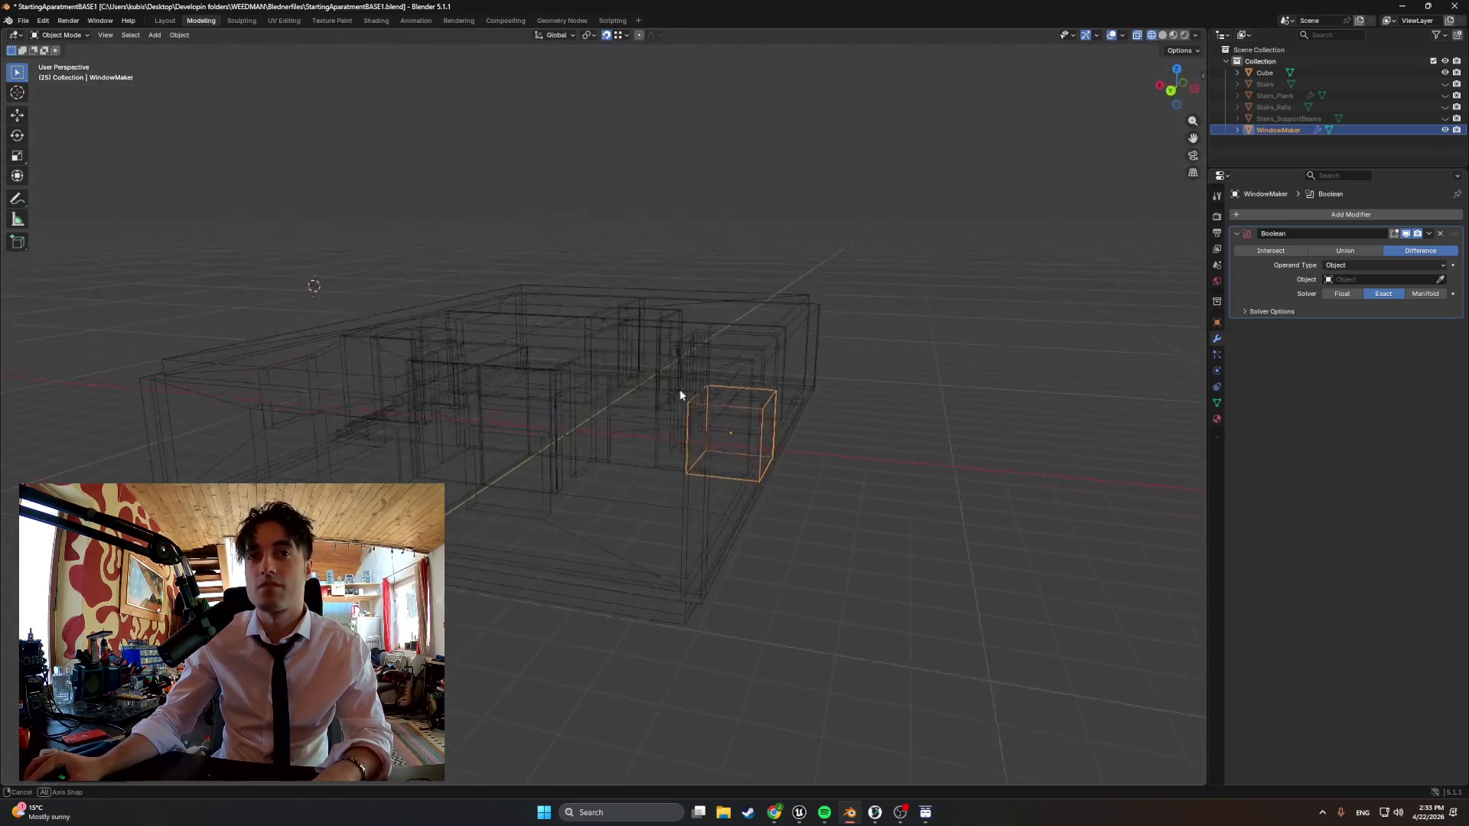
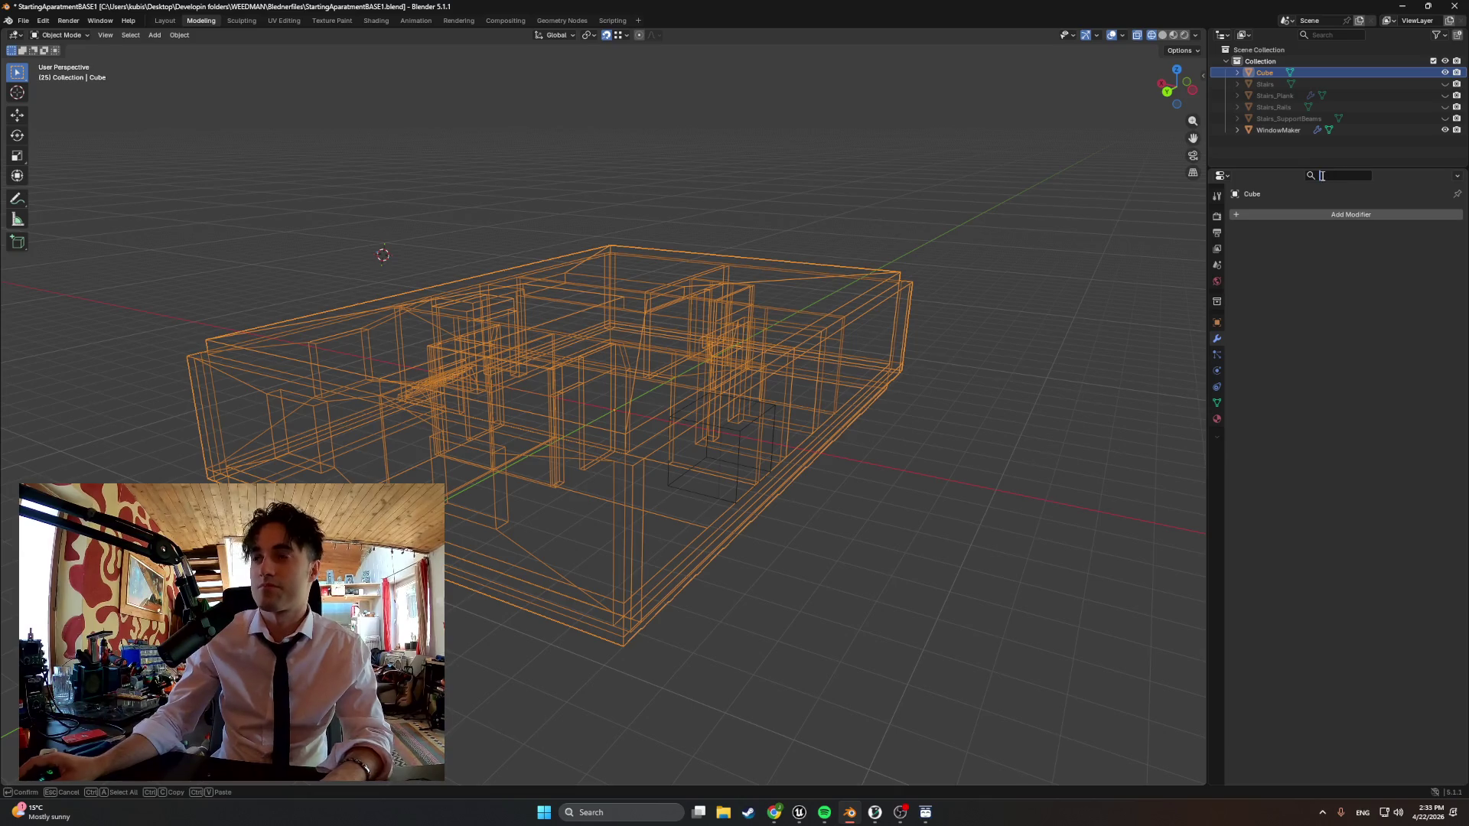
pyautogui.write('bool')
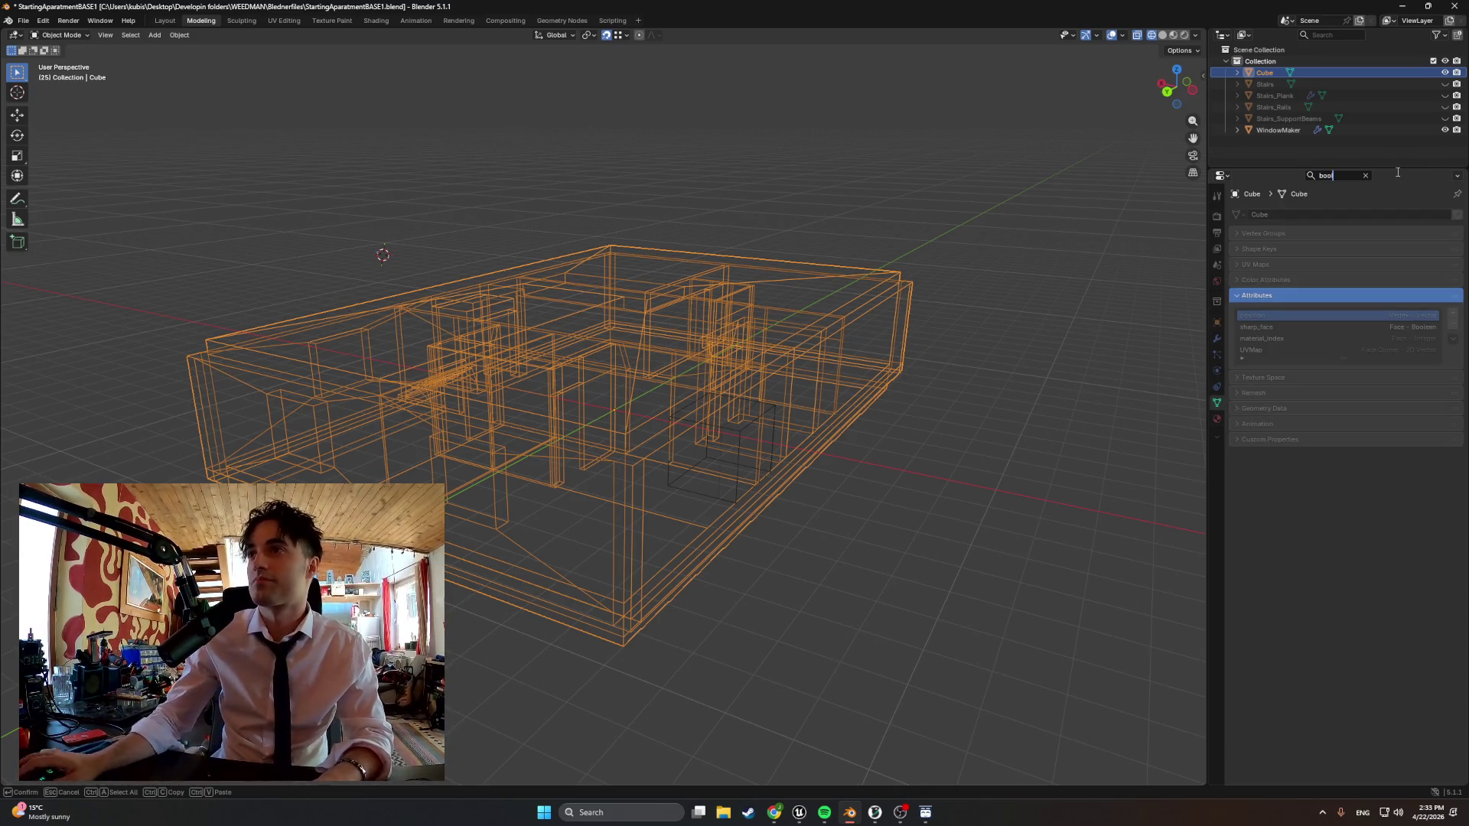
# Add a Boolean modifier to the Cube with WindowMaker as its cutter object
pyautogui.press('BackSpace')
pyautogui.press('BackSpace')
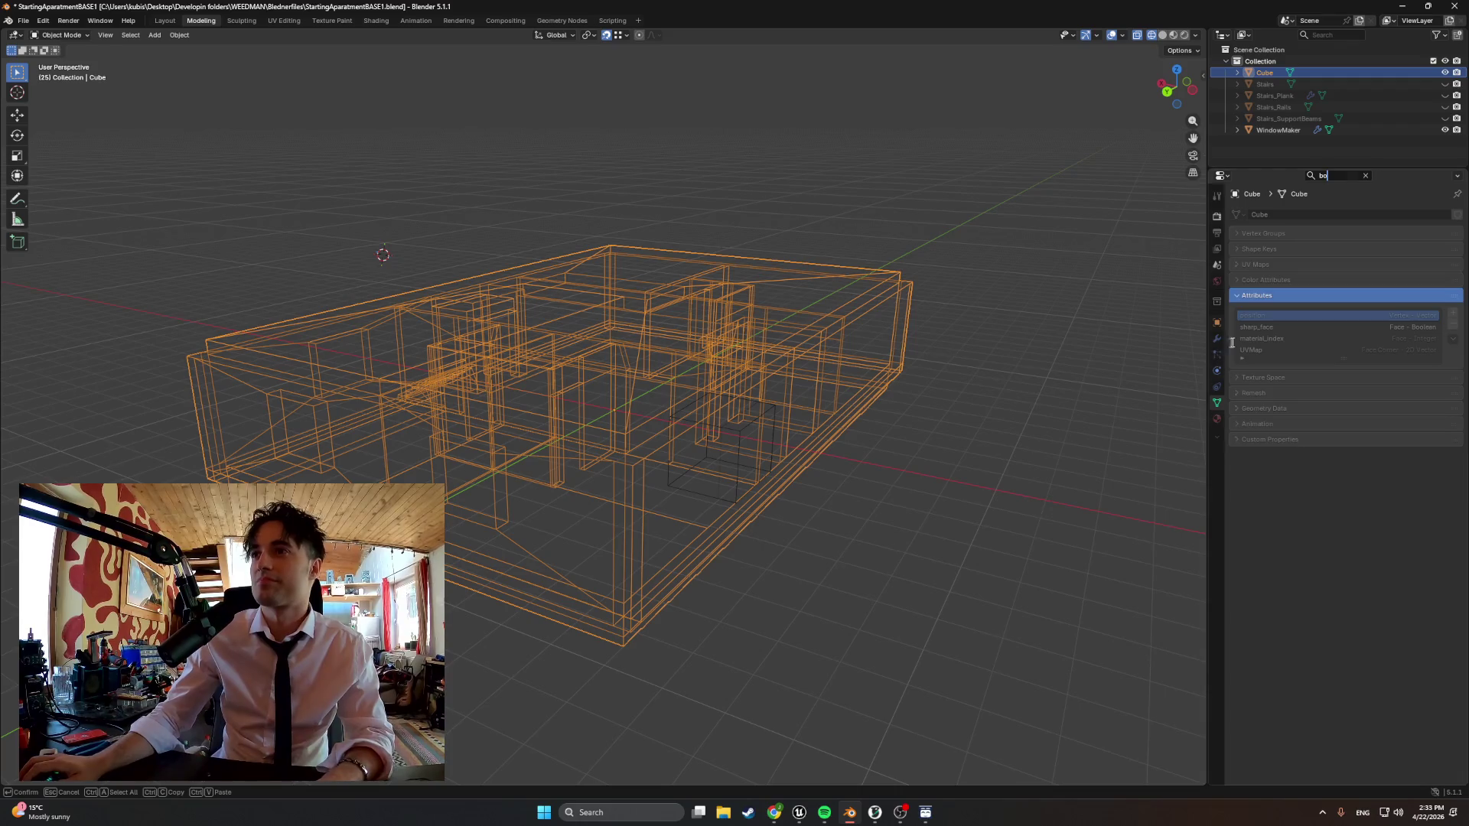
pyautogui.press('BackSpace')
pyautogui.press('BackSpace')
pyautogui.click(1217, 340)
pyautogui.click(1280, 217)
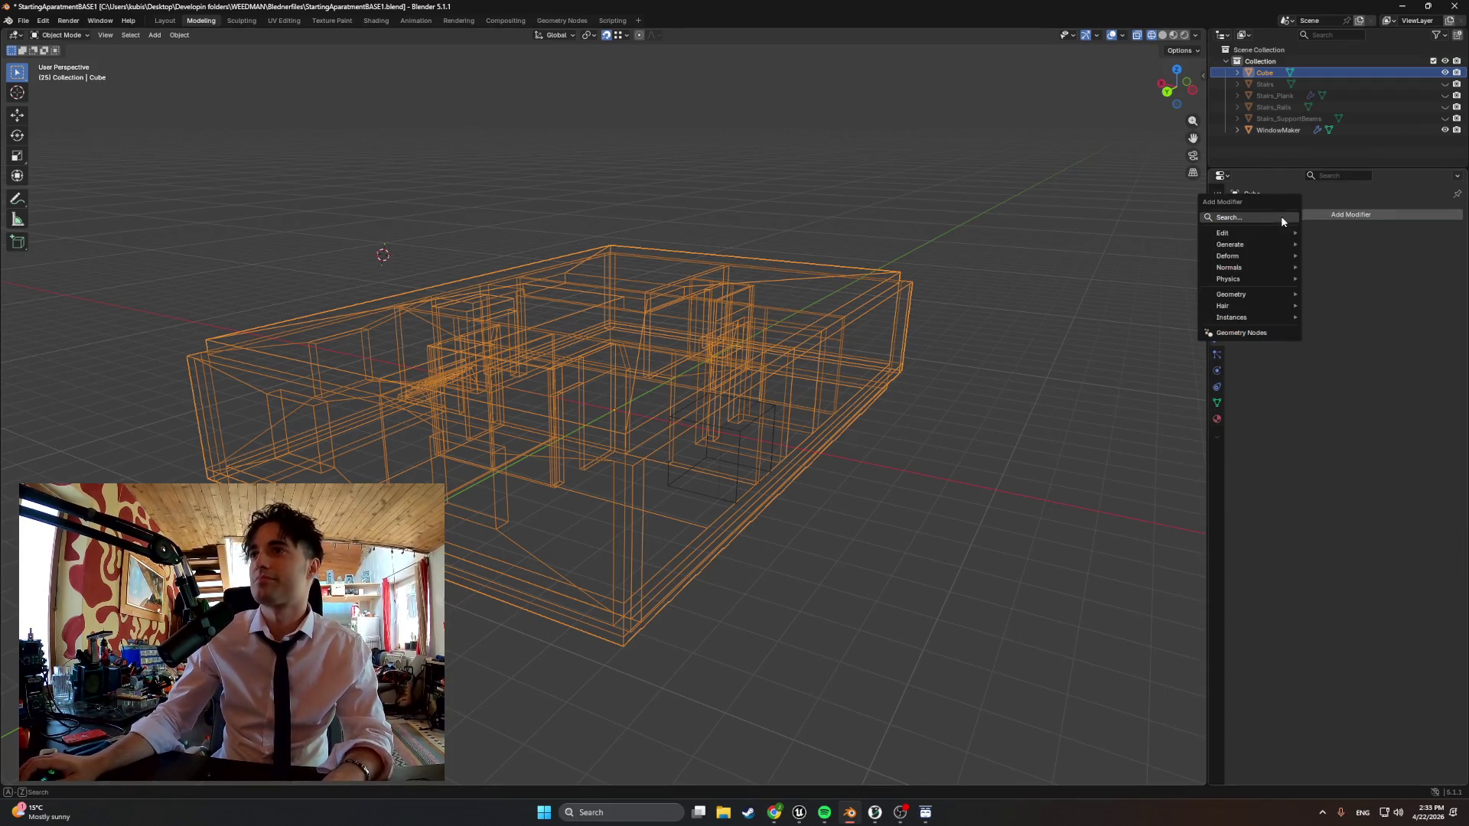
pyautogui.write('boo')
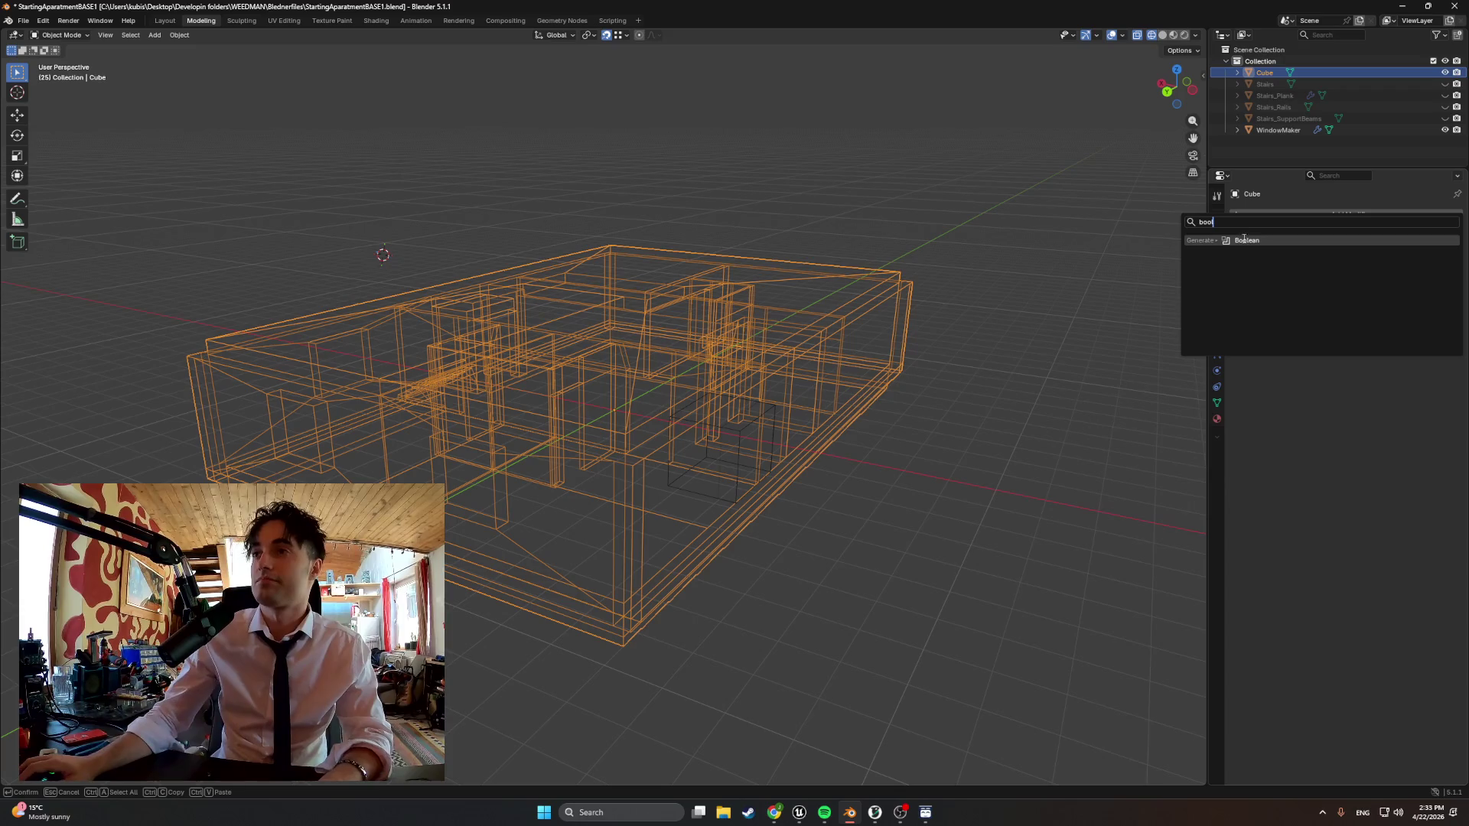
pyautogui.press('Return')
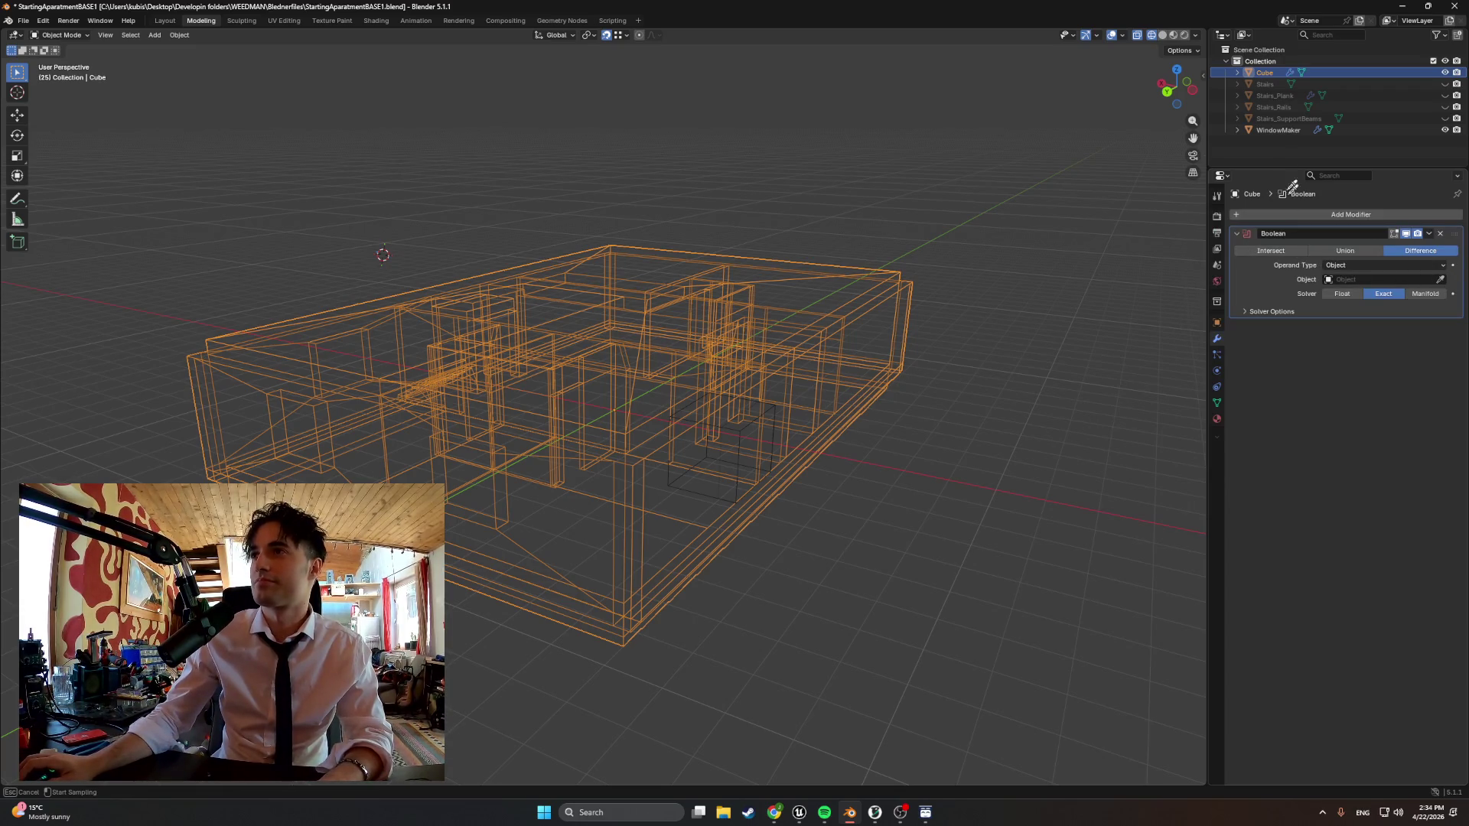
pyautogui.click(1288, 128)
pyautogui.moveTo(804, 379)
pyautogui.mouseDown(button='middle')
pyautogui.moveTo(929, 385)
pyautogui.moveTo(918, 408)
pyautogui.mouseUp(button='middle')
# Apply the Boolean cut permanently and inspect the cut walls with everything selected
pyautogui.click(1429, 234)
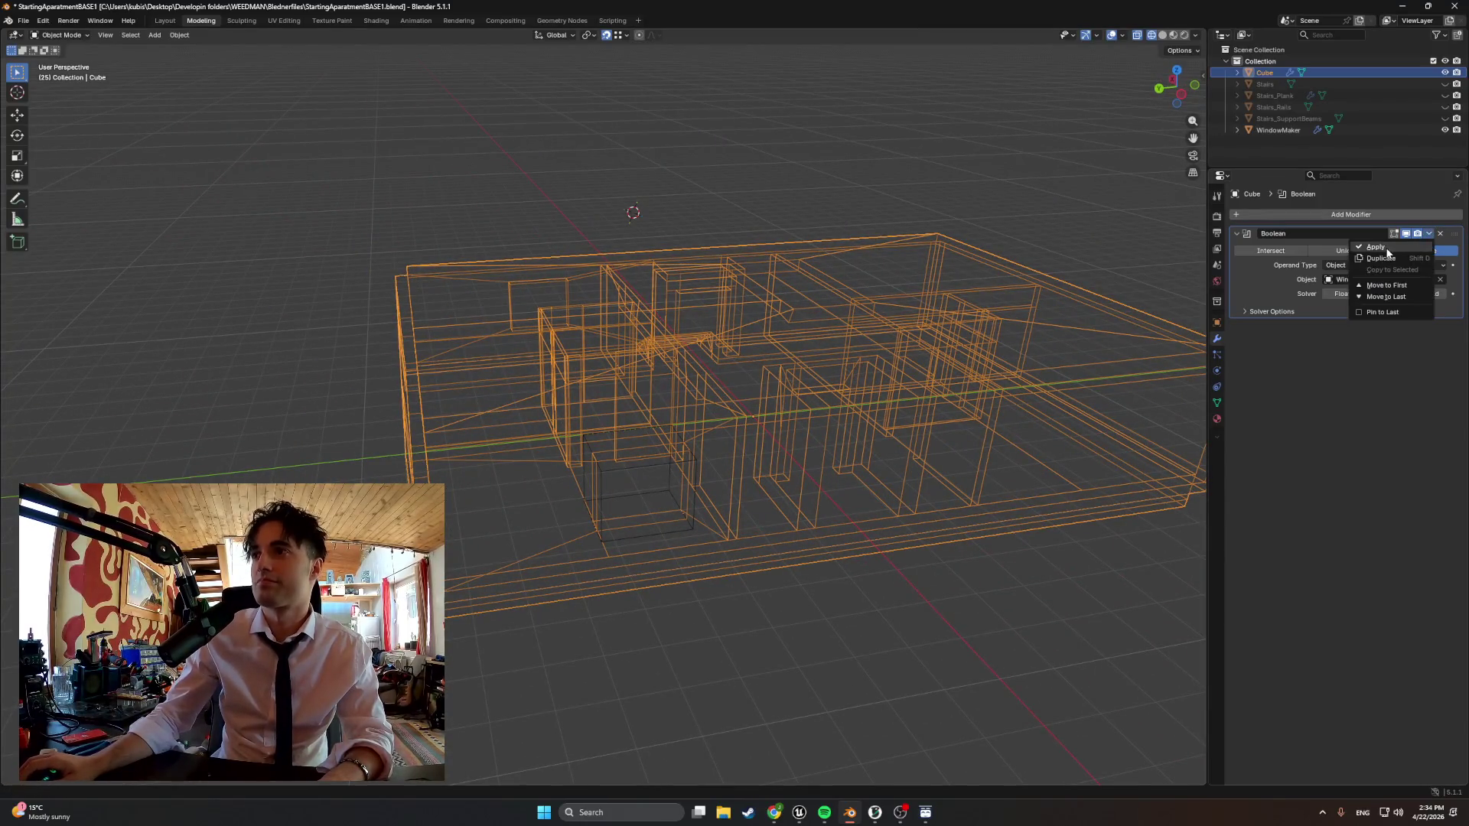
pyautogui.click(1389, 301)
pyautogui.moveTo(648, 515); pyautogui.dragTo(606, 516, button='middle')
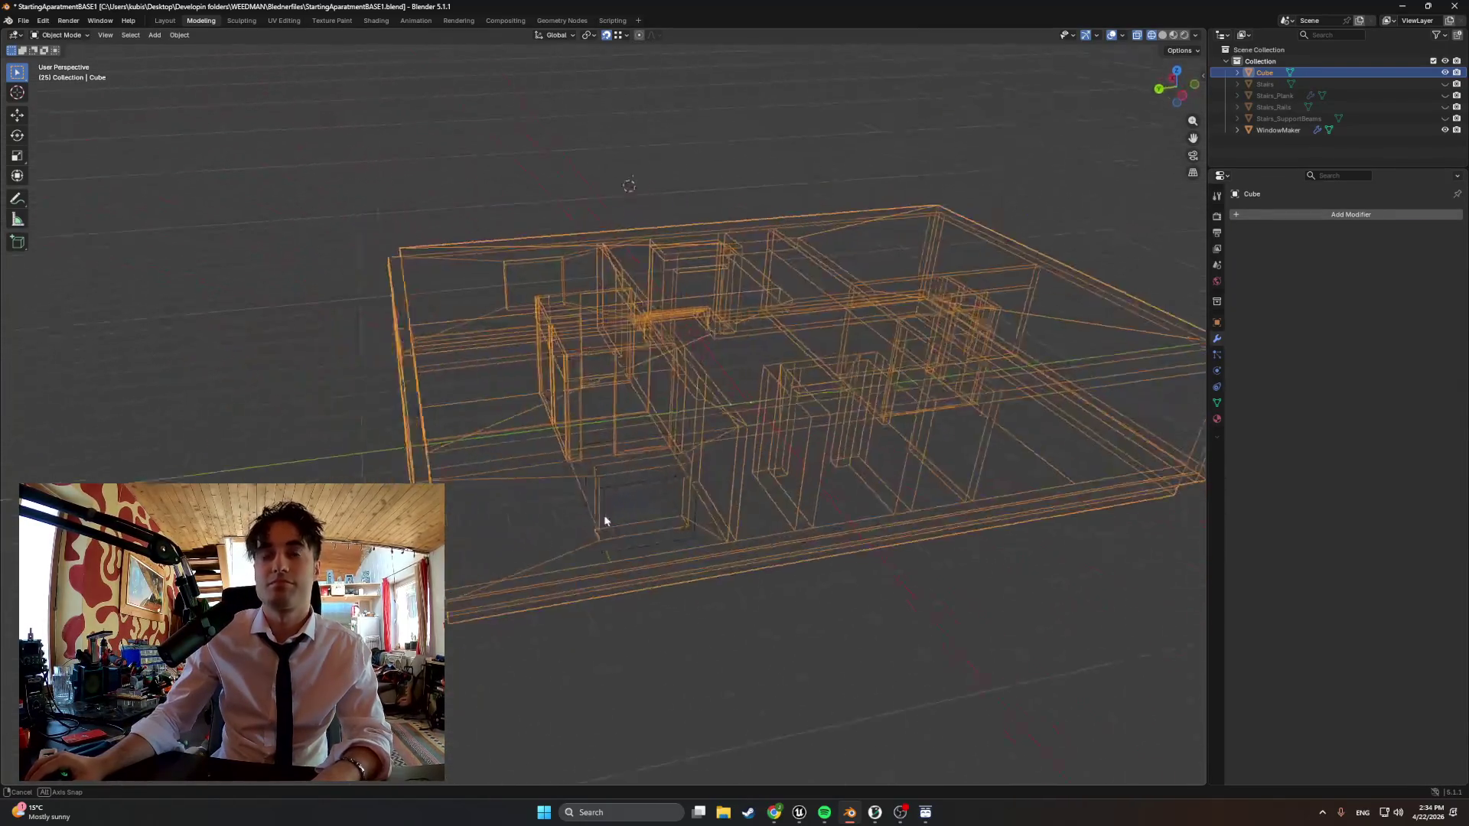
pyautogui.press('g')
pyautogui.click(582, 504)
pyautogui.press('a')
pyautogui.moveTo(597, 511)
pyautogui.mouseDown(button='middle')
pyautogui.moveTo(736, 504)
pyautogui.moveTo(709, 514)
pyautogui.mouseUp(button='middle')
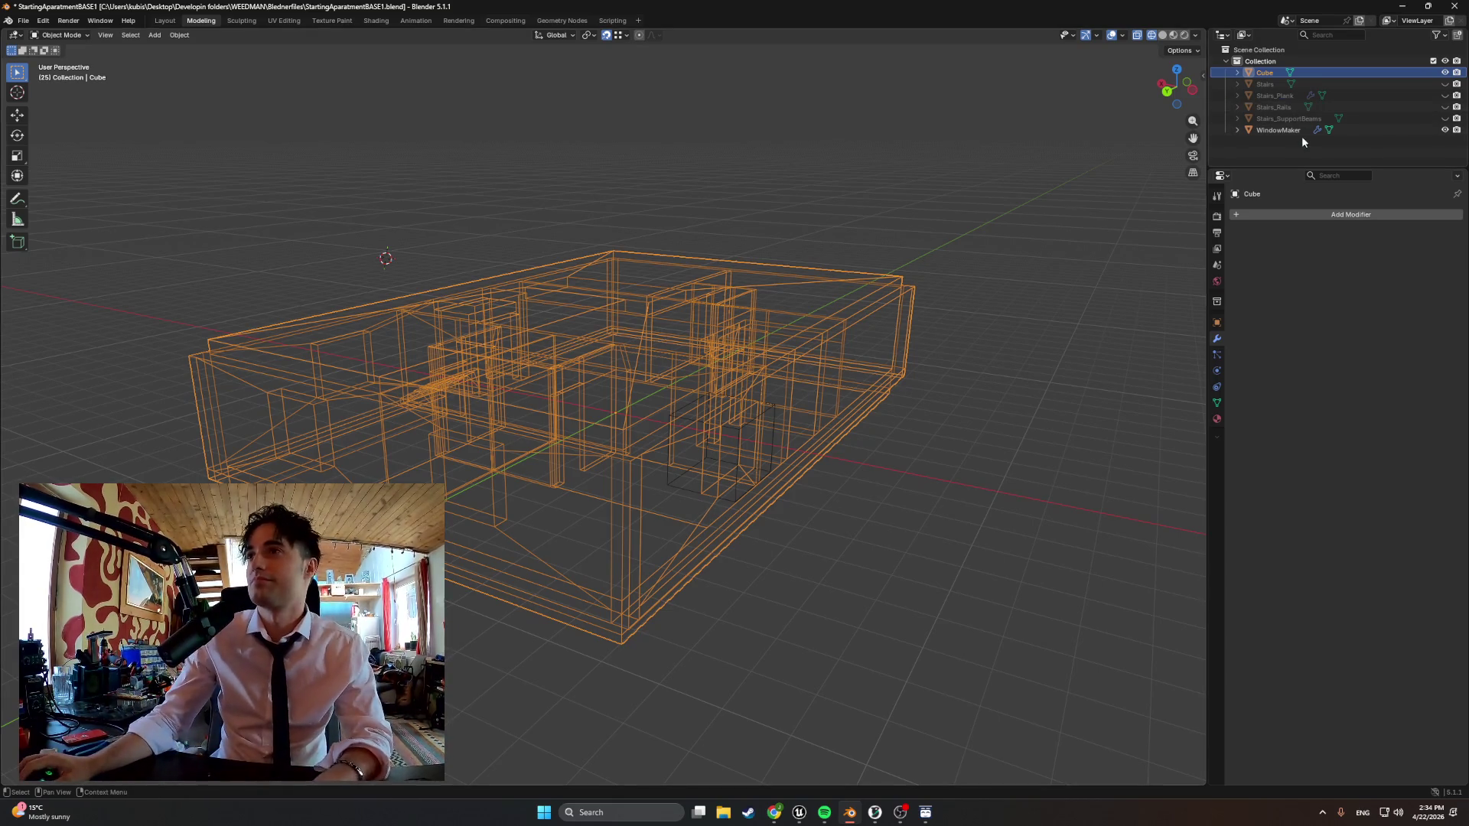
# Move the WindowMaker cutter along the Y axis to a new position
pyautogui.click(1277, 130)
pyautogui.moveTo(512, 395); pyautogui.dragTo(574, 390, button='middle')
pyautogui.press('g')
pyautogui.press('y')
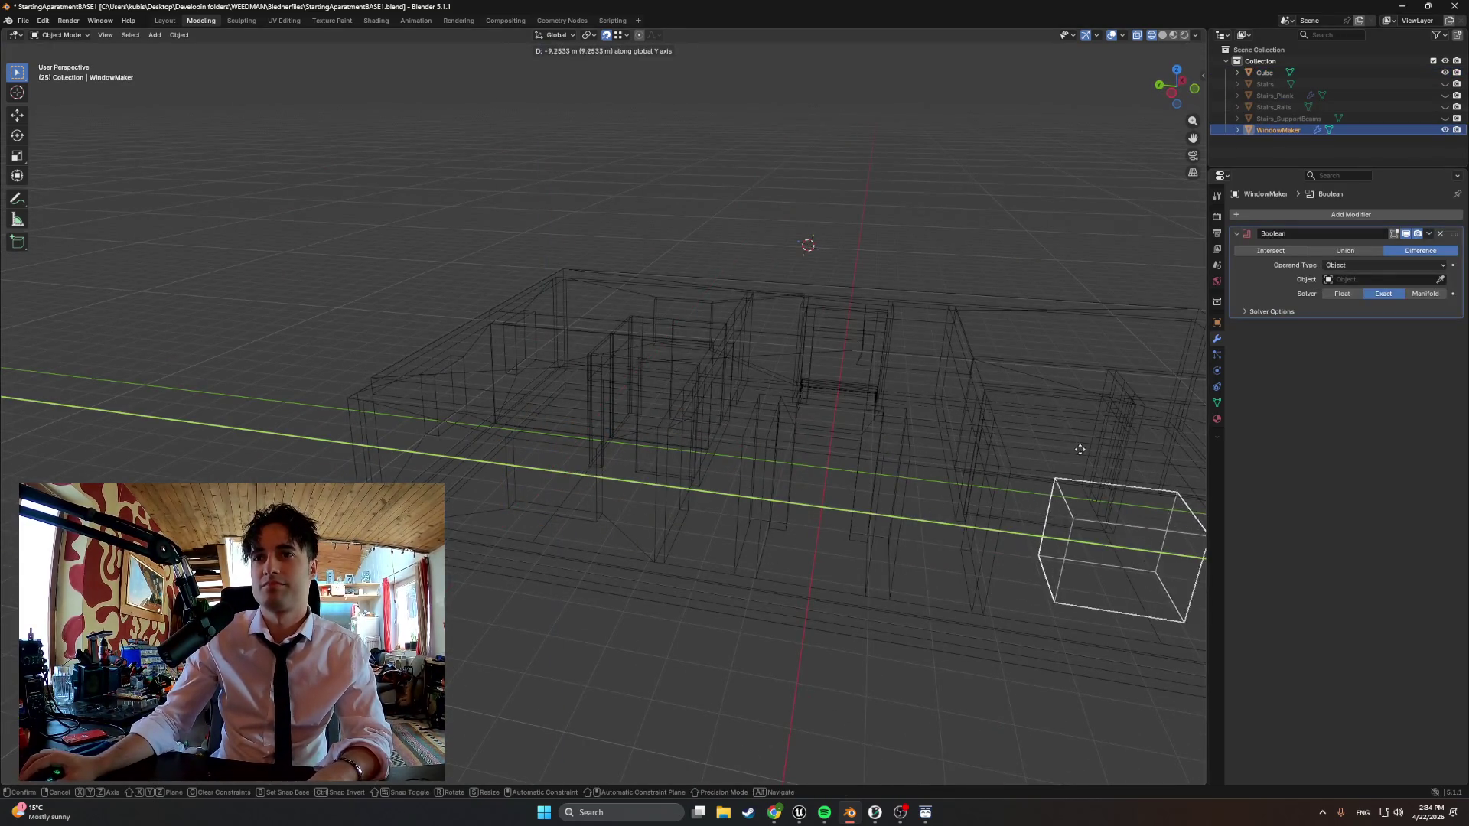
pyautogui.click(427, 481)
# Check the wall openings in solid shading from front and side views, then head to Paint
pyautogui.press('z')
pyautogui.moveTo(686, 473)
pyautogui.mouseDown(button='middle')
pyautogui.moveTo(449, 448)
pyautogui.moveTo(712, 436)
pyautogui.moveTo(625, 456)
pyautogui.moveTo(597, 483)
pyautogui.moveTo(582, 463)
pyautogui.moveTo(362, 476)
pyautogui.mouseUp(button='middle')
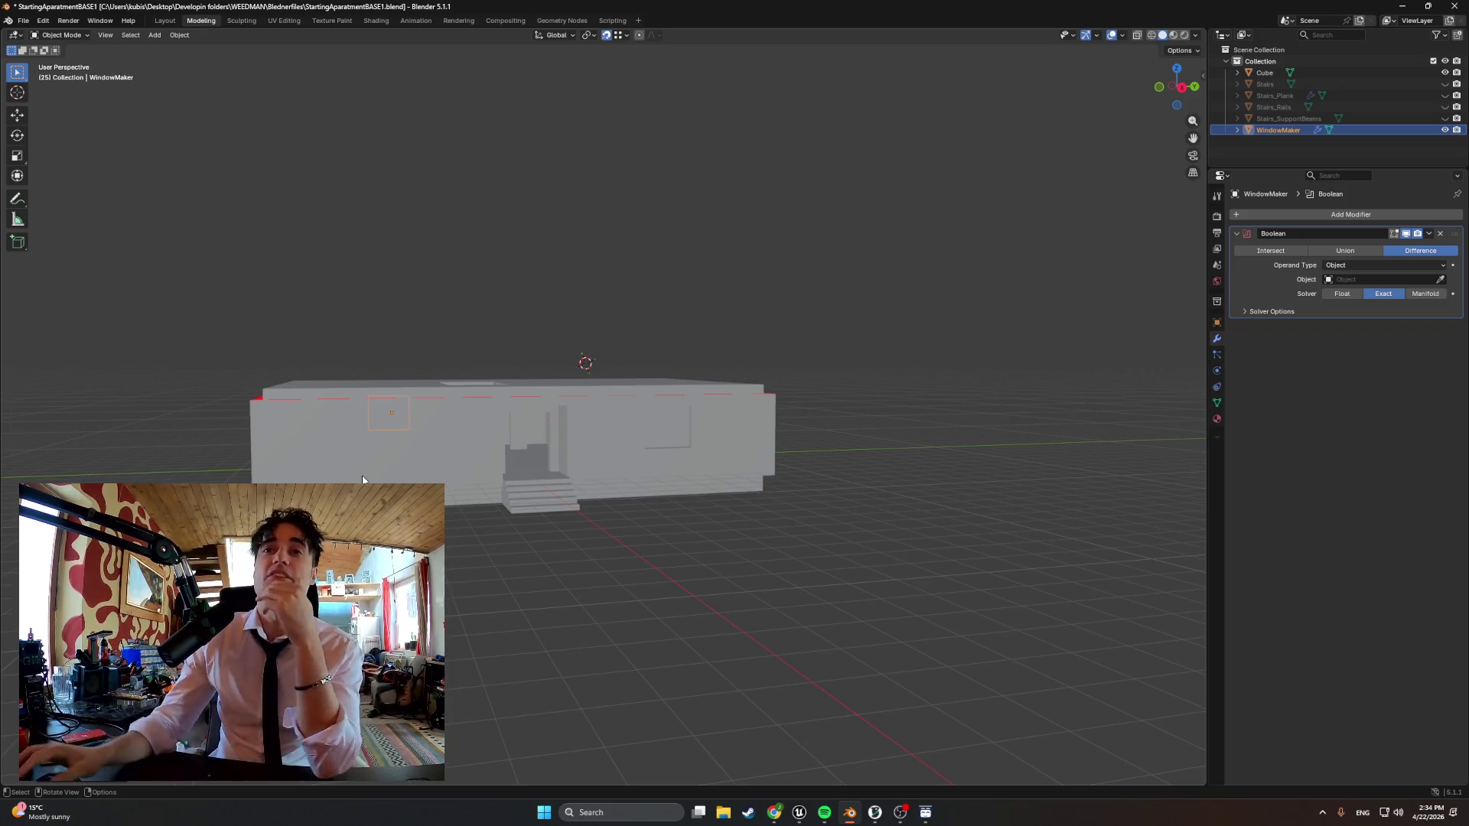
pyautogui.moveTo(614, 445); pyautogui.dragTo(565, 437, button='middle')
pyautogui.scroll(3, 601, 444)
pyautogui.scroll(3, 602, 443)
pyautogui.scroll(1, 562, 434)
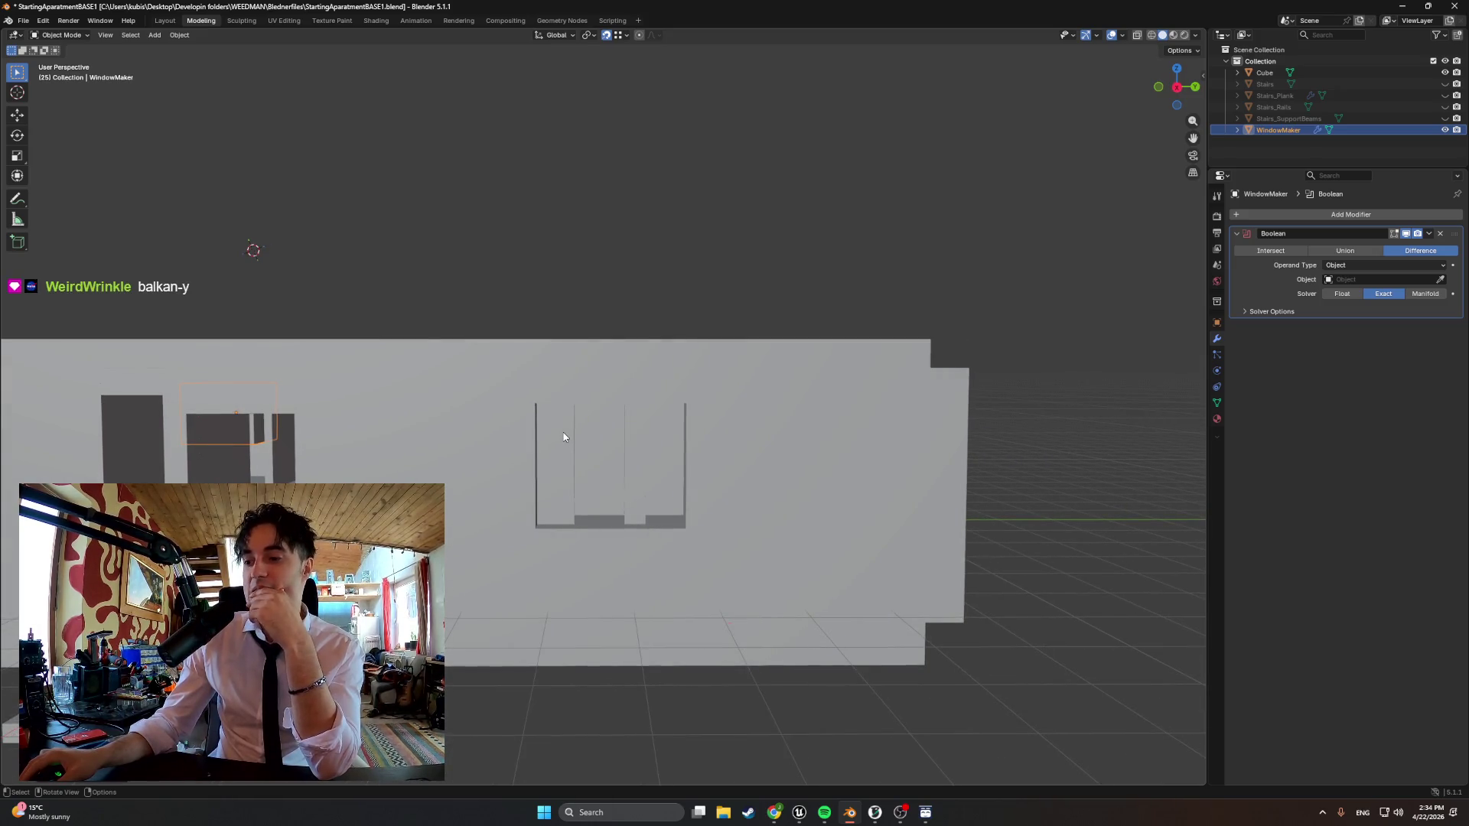
pyautogui.moveTo(563, 434)
pyautogui.mouseDown(button='middle')
pyautogui.moveTo(433, 440)
pyautogui.moveTo(600, 439)
pyautogui.mouseUp(button='middle')
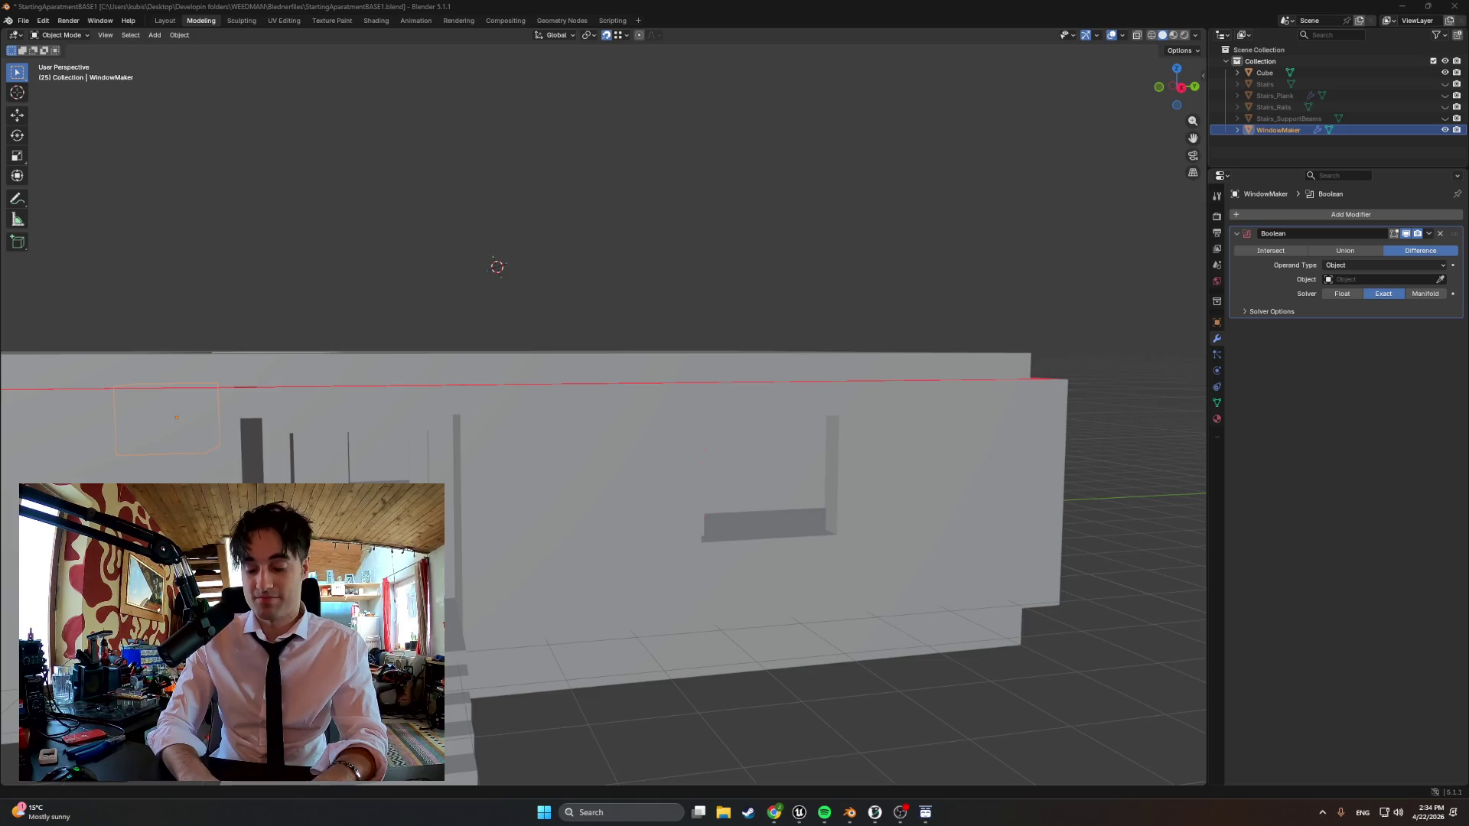
pyautogui.click(937, 813)
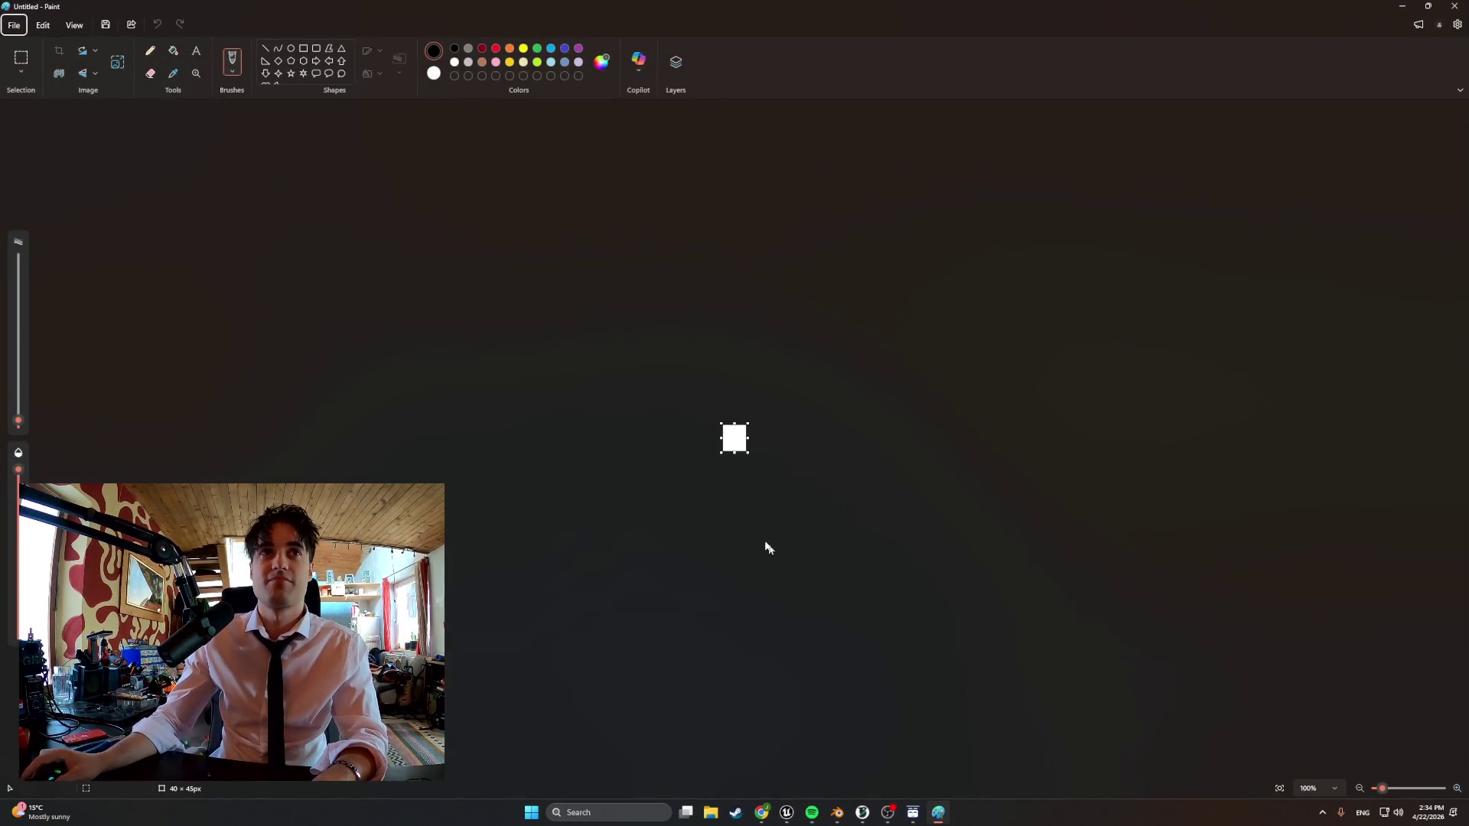
# Open the adsadasdasda image from the Desktop in Paint
pyautogui.click(15, 24)
pyautogui.click(34, 64)
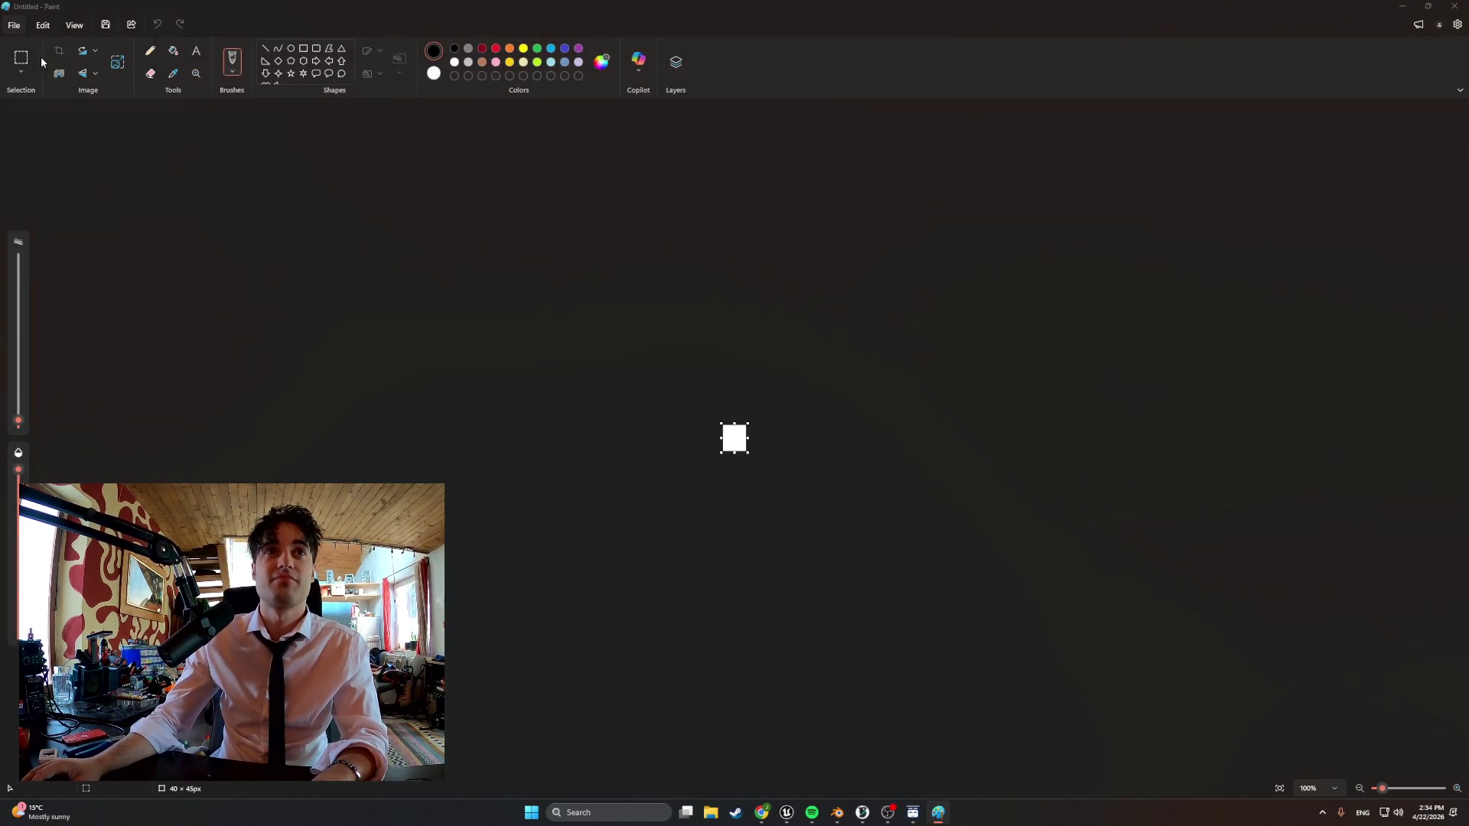
pyautogui.click(592, 405)
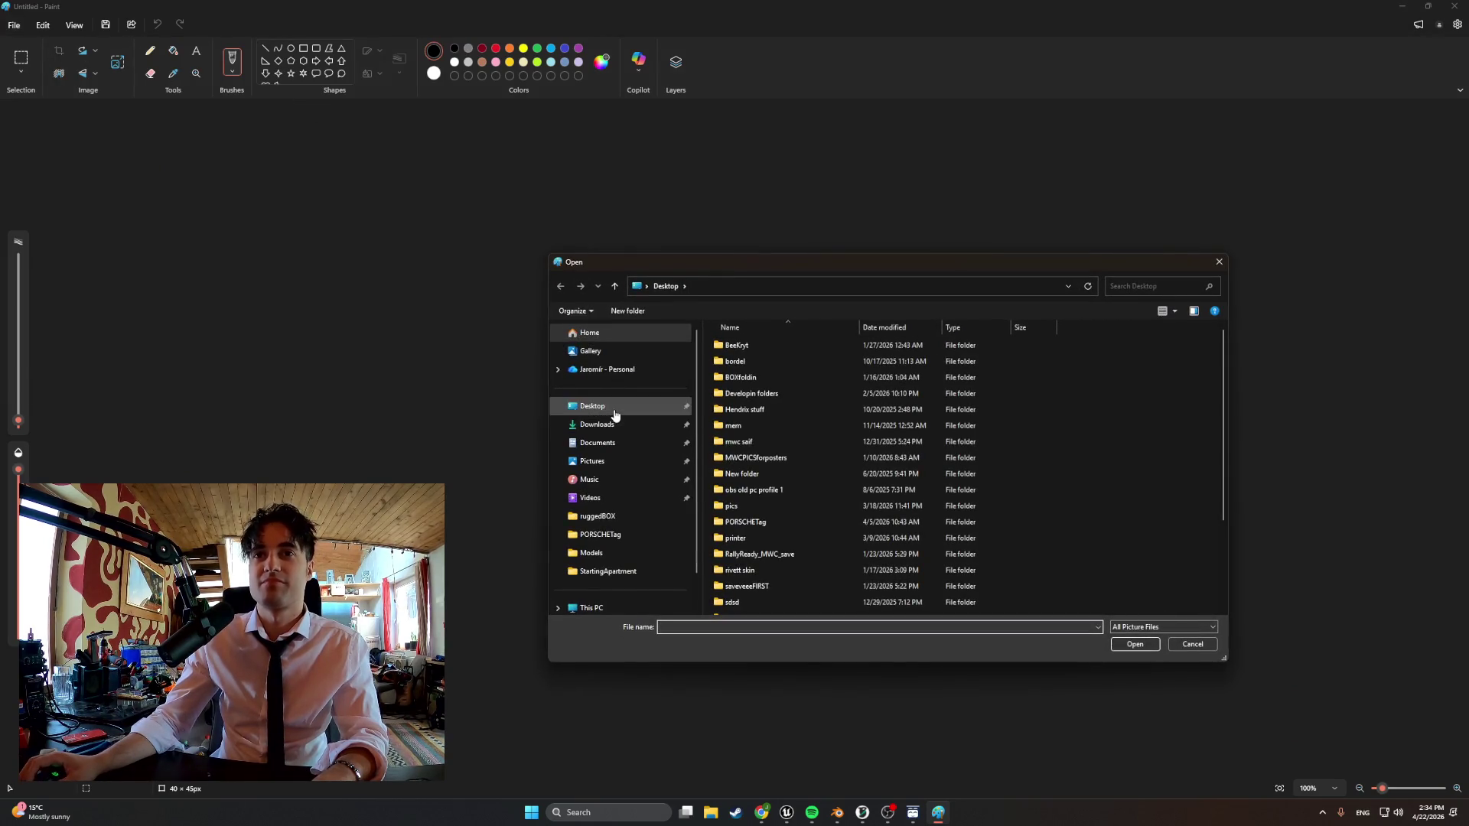
pyautogui.scroll(-3, 903, 430)
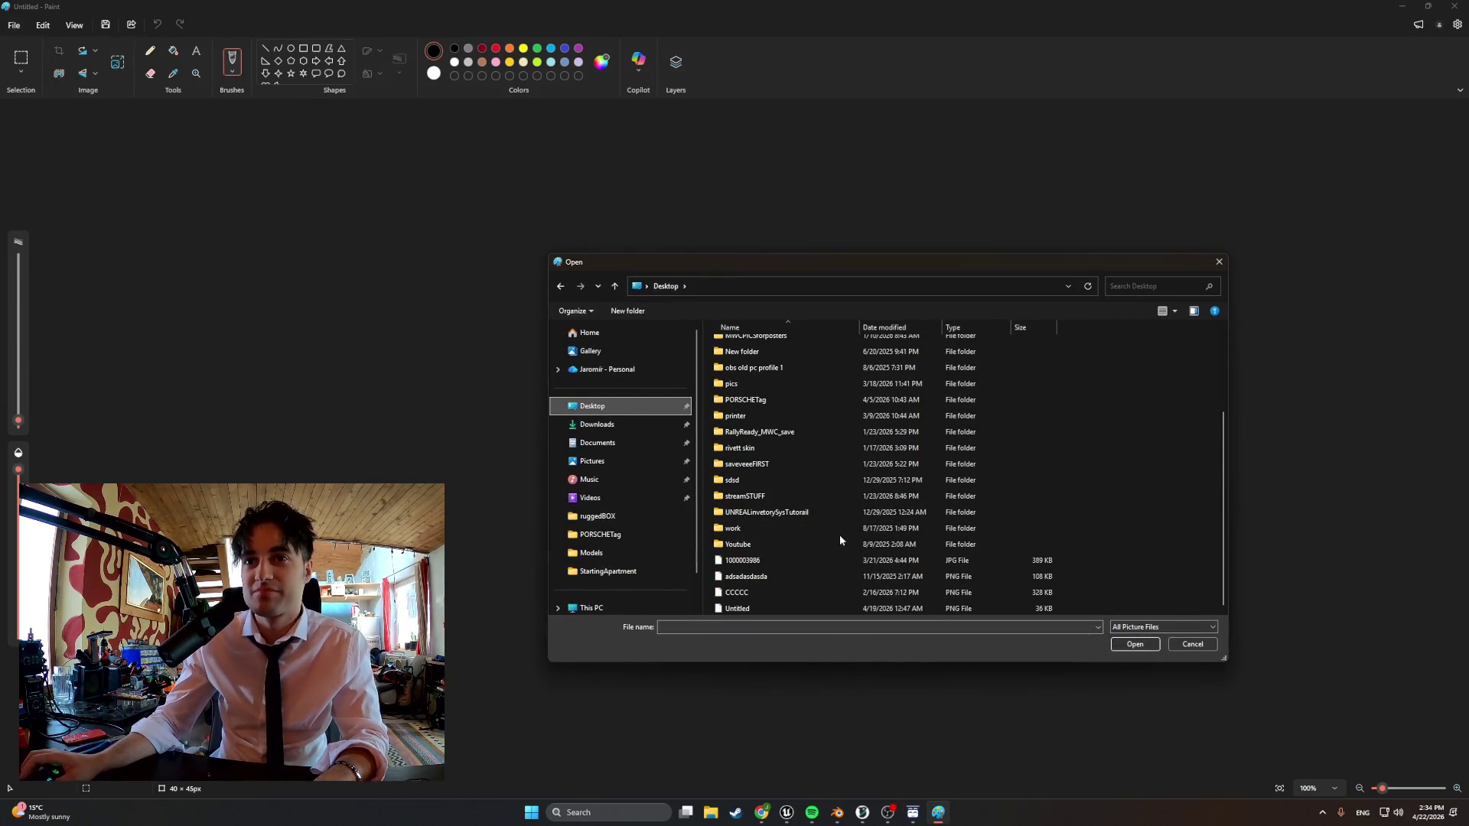
pyautogui.moveTo(747, 577)
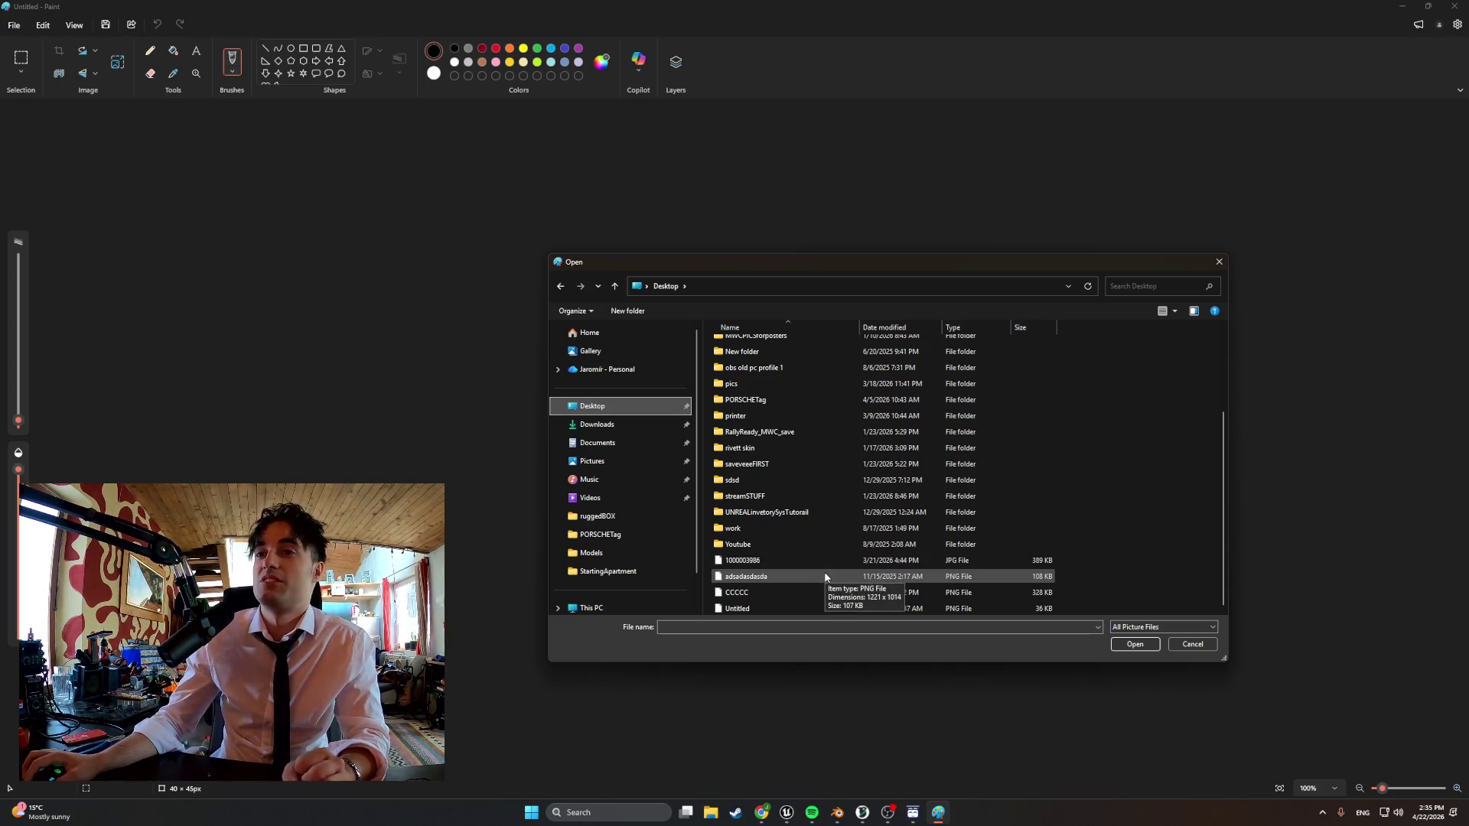
pyautogui.doubleClick(825, 577)
# Open the handwritten notebook photo from the Desktop
pyautogui.click(15, 23)
pyautogui.click(34, 63)
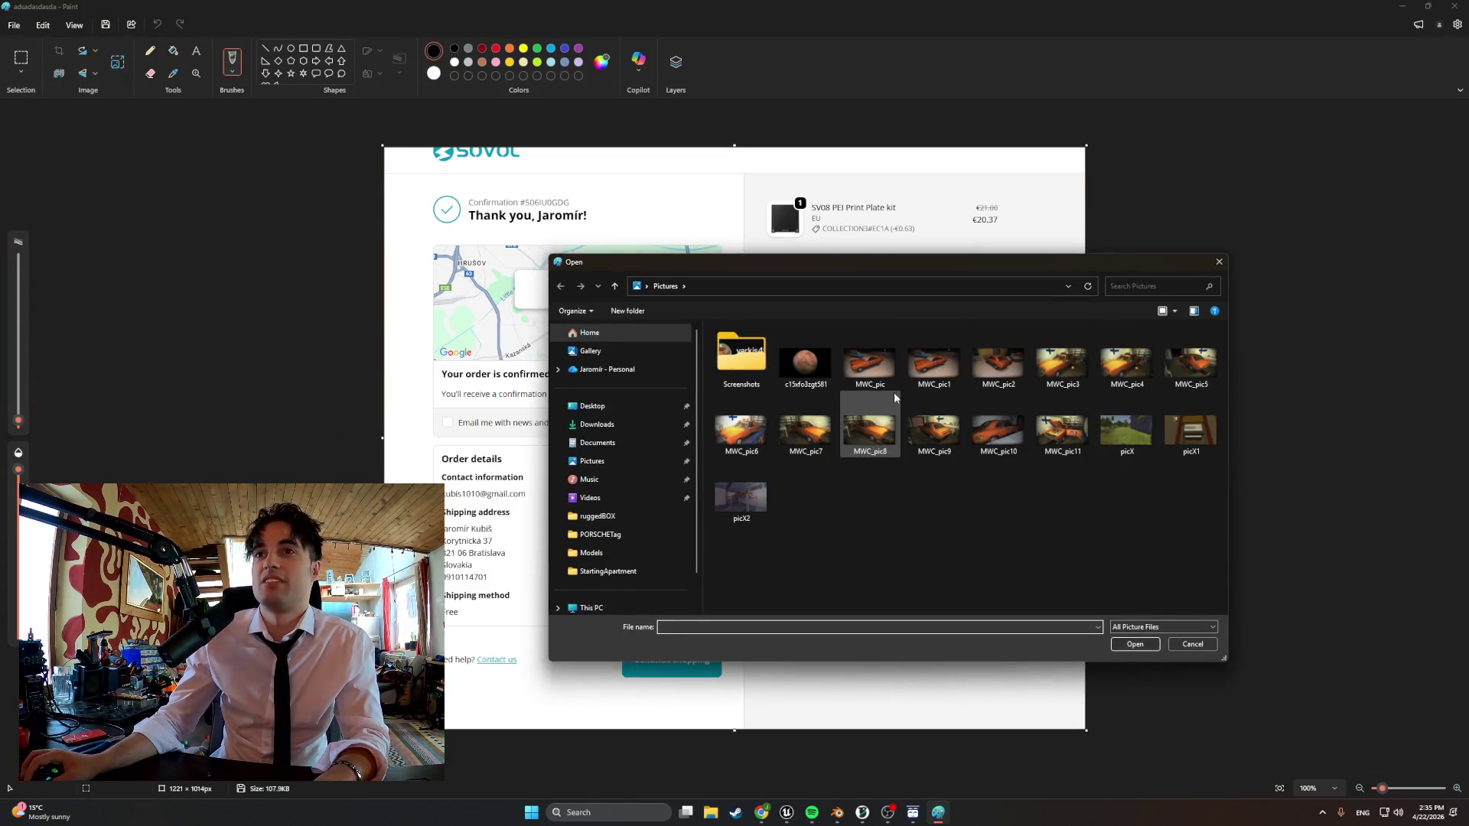
pyautogui.click(593, 405)
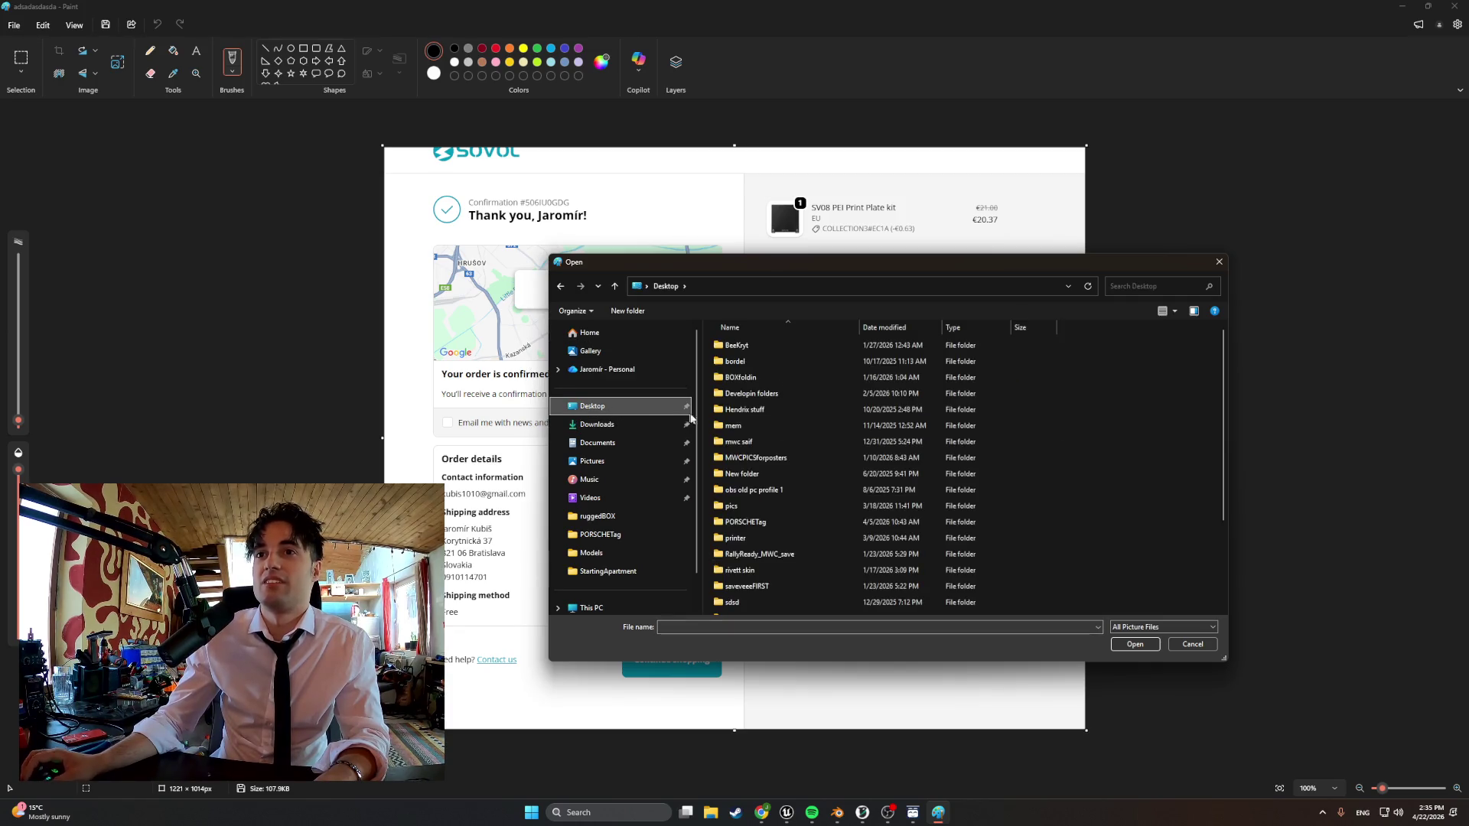
pyautogui.doubleClick(774, 559)
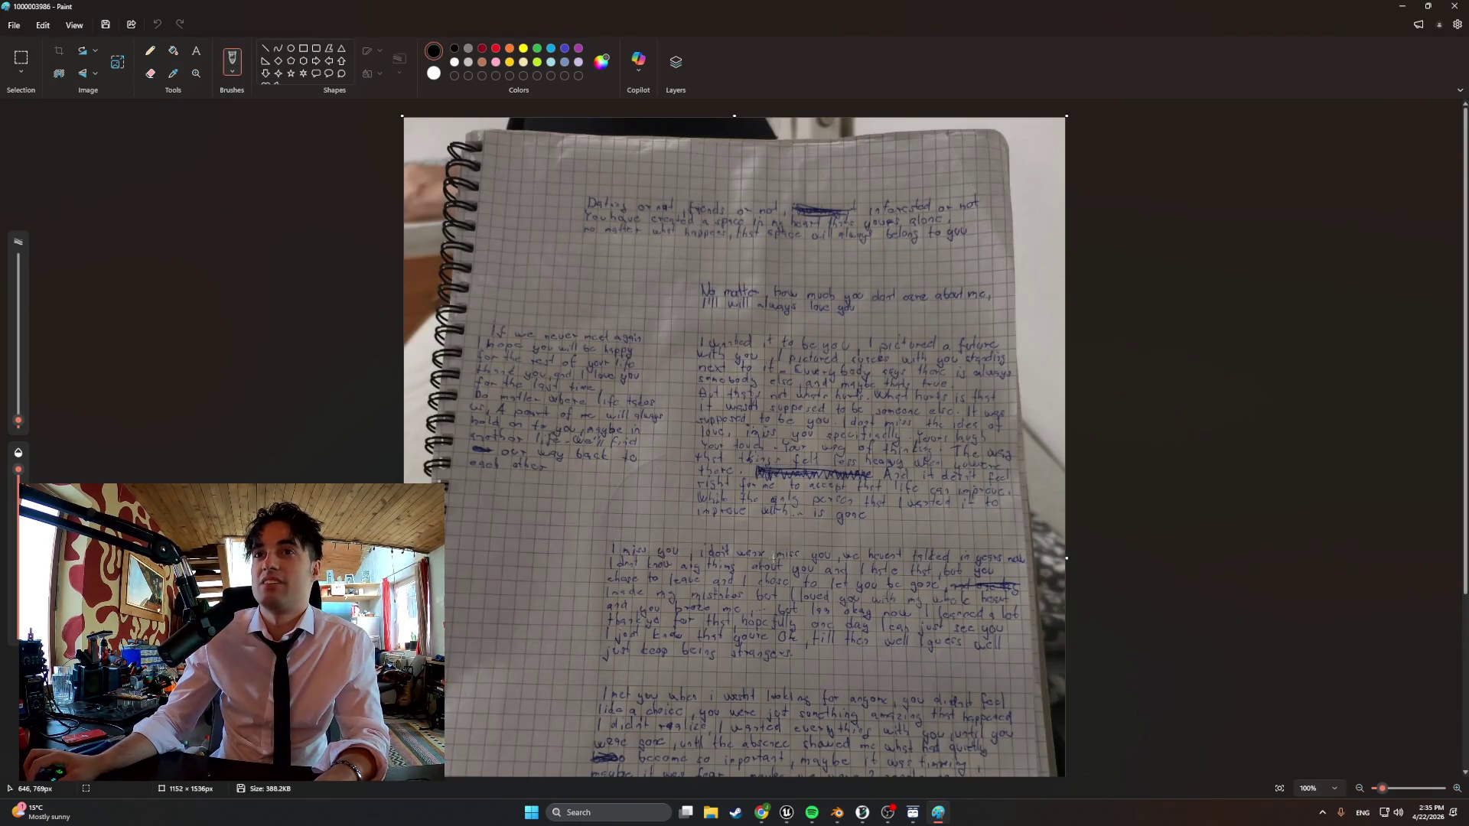
# Open the CCCCC cat image from the Desktop
pyautogui.click(14, 23)
pyautogui.click(35, 79)
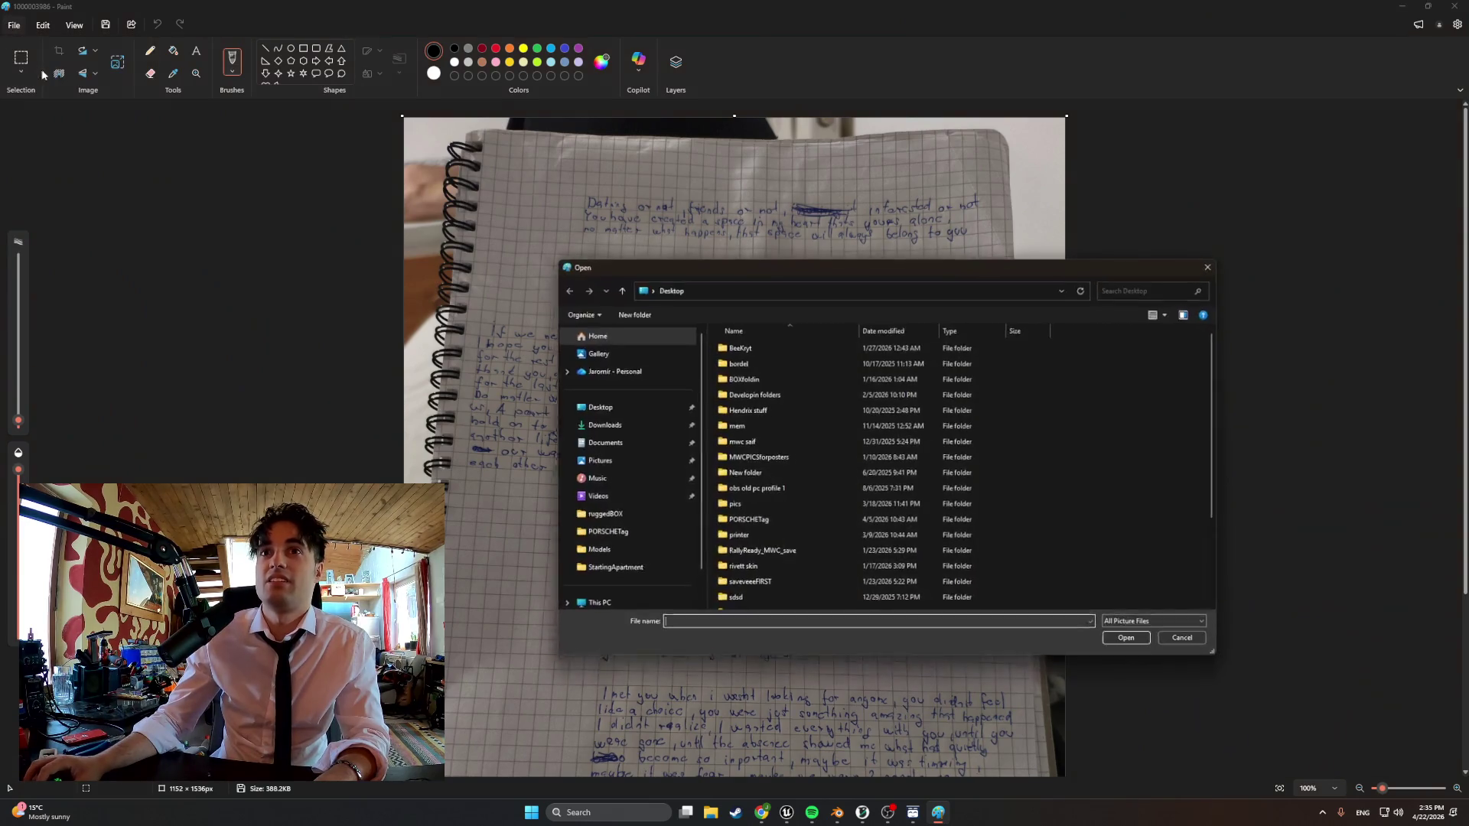
pyautogui.scroll(-3, 764, 516)
pyautogui.doubleClick(768, 593)
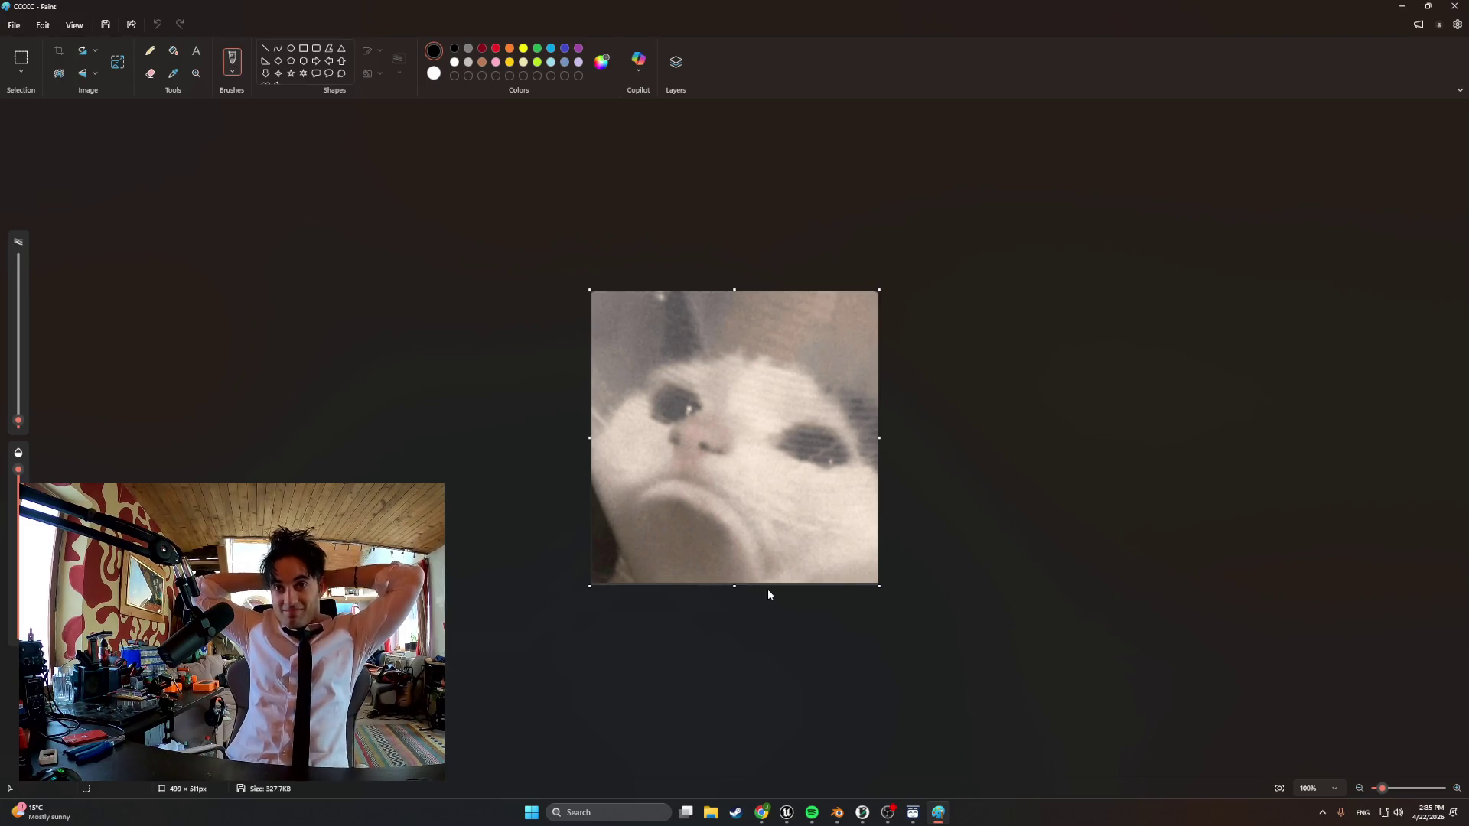
# Glance at the whole building in Blender, check the print at 66%, then show the MakerWorld tourbillon page
pyautogui.click(1395, 11)
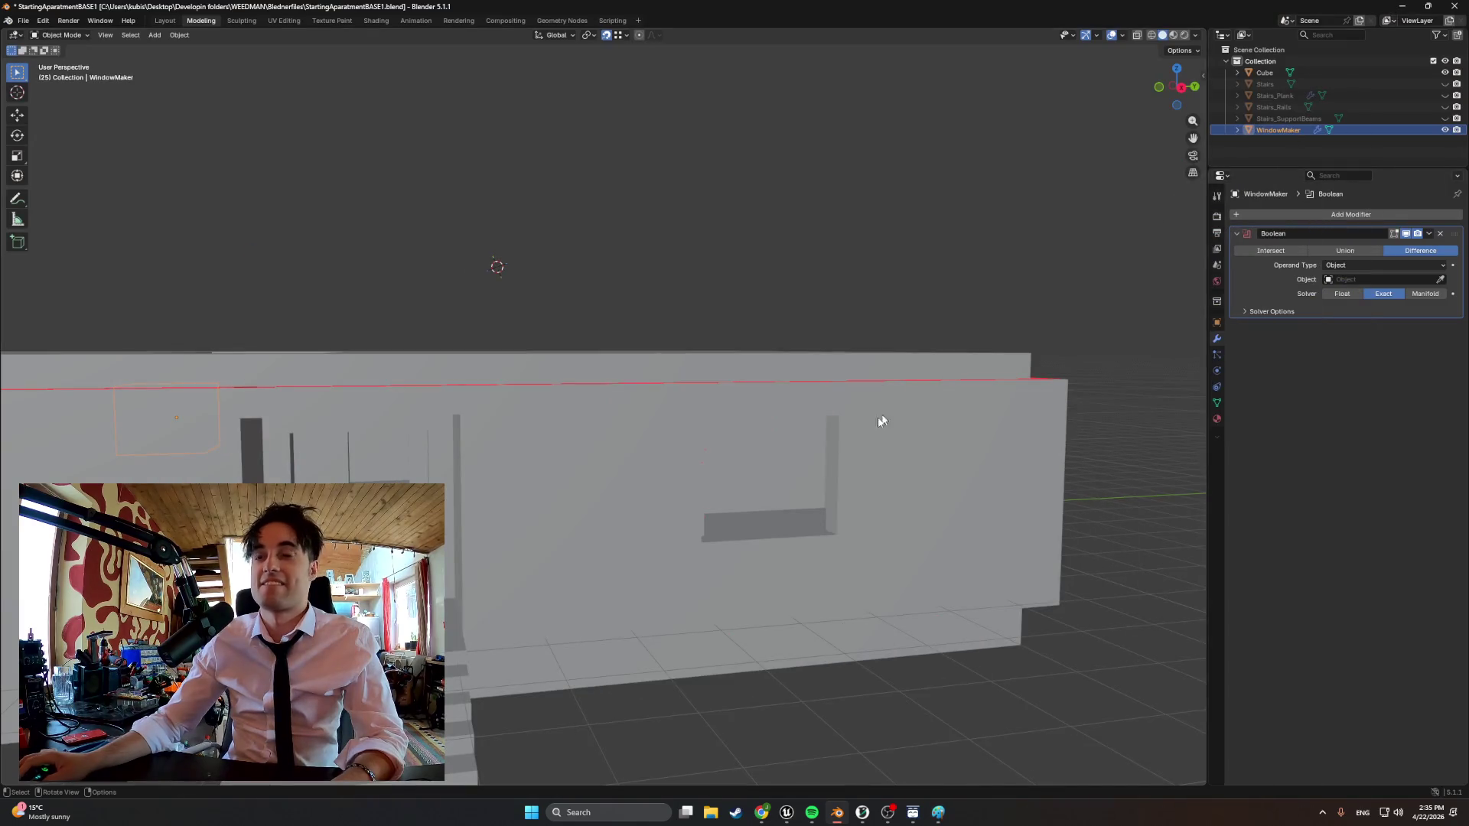
pyautogui.moveTo(689, 561); pyautogui.dragTo(474, 522, button='middle')
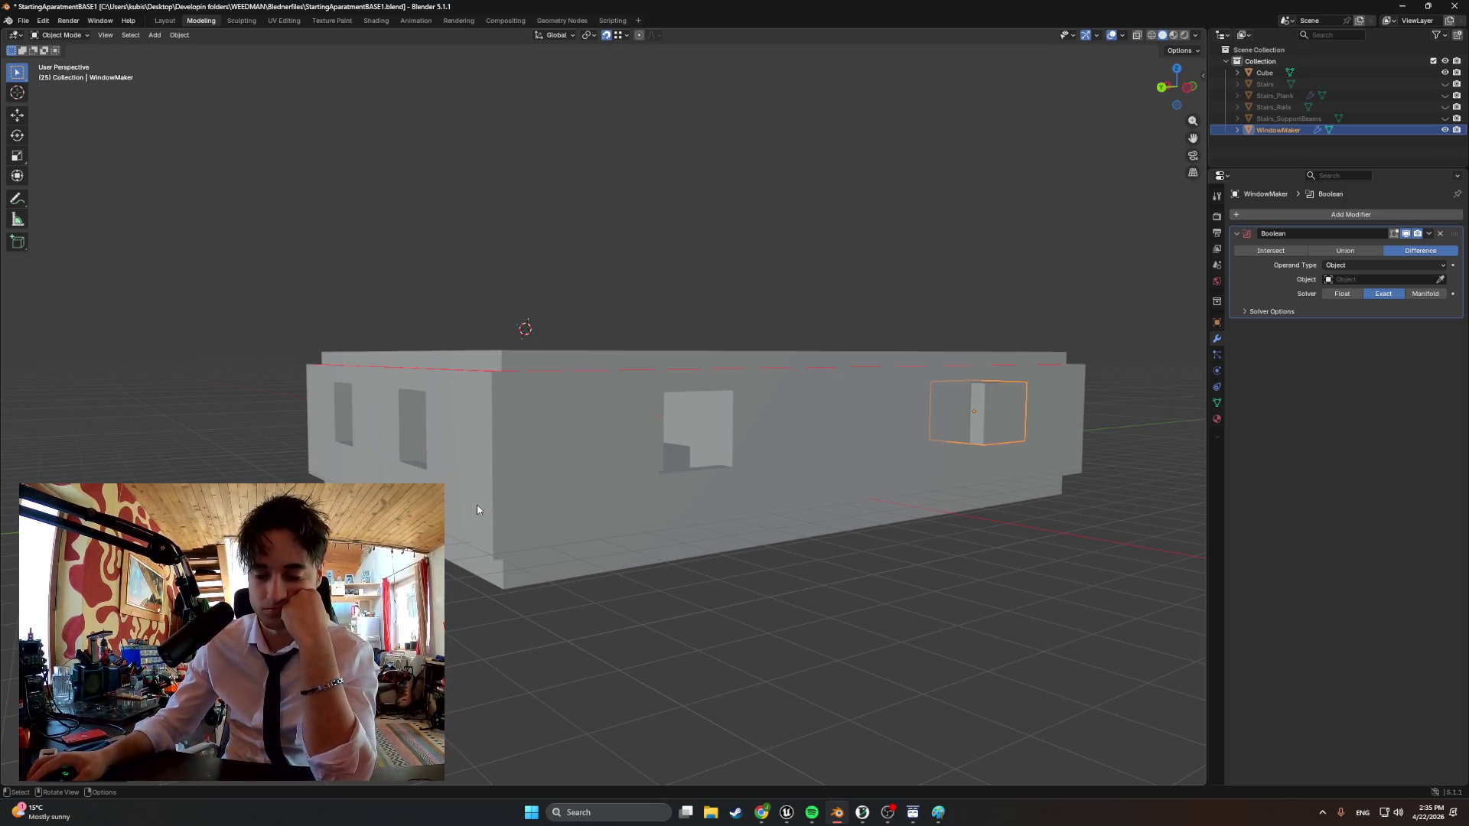
pyautogui.moveTo(886, 813)
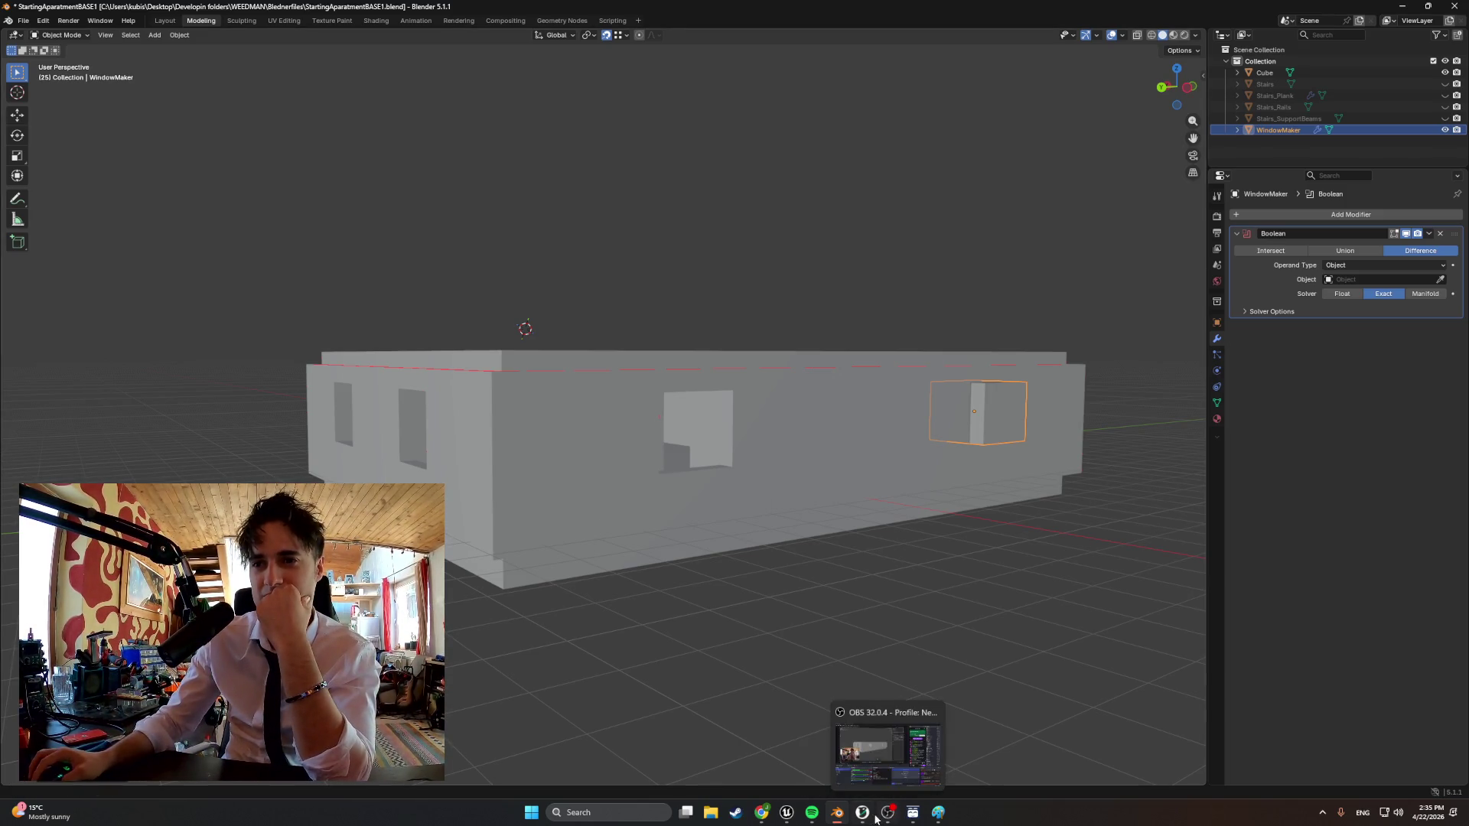
pyautogui.click(862, 813)
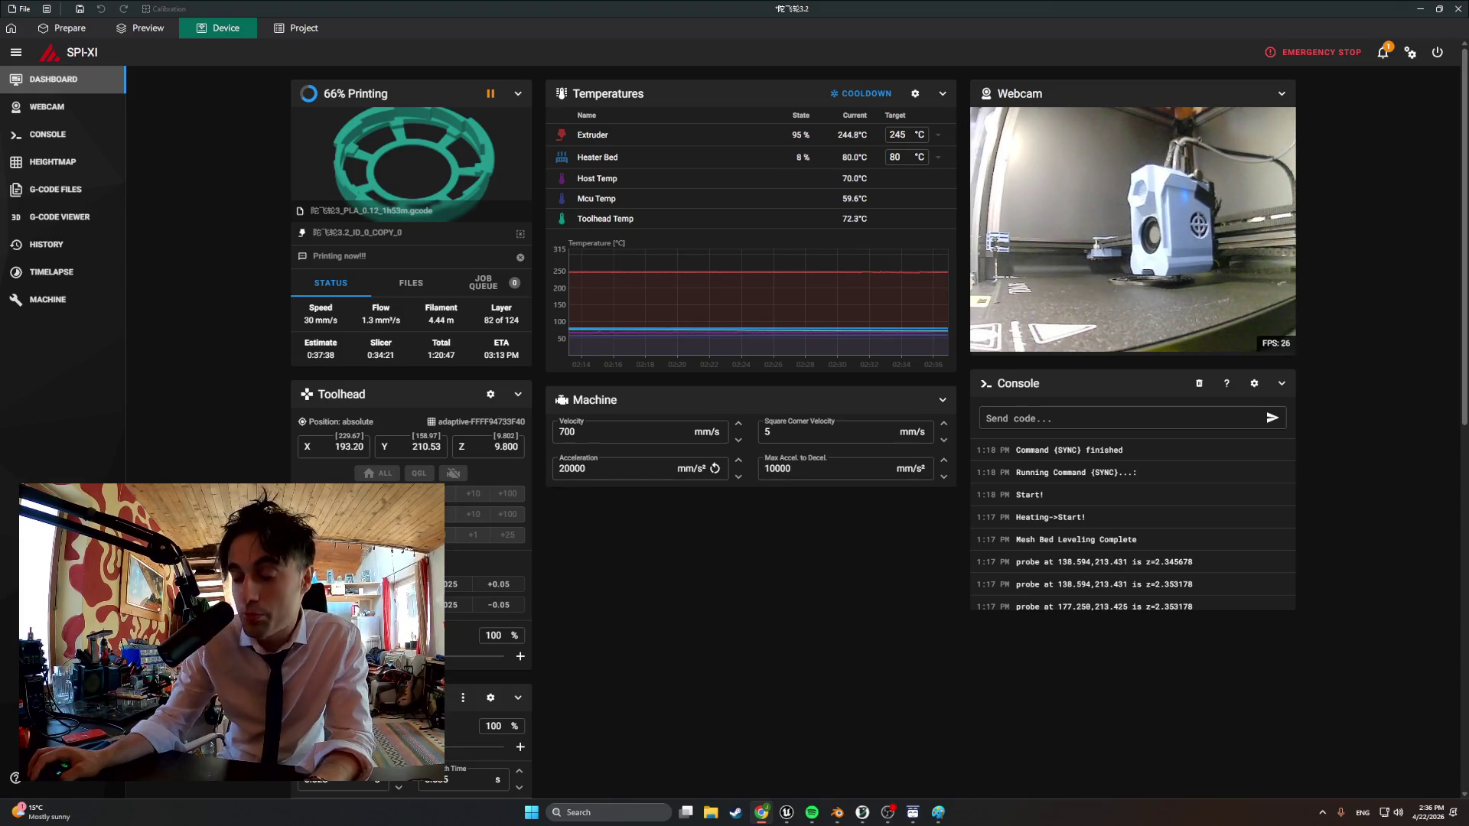
pyautogui.click(887, 813)
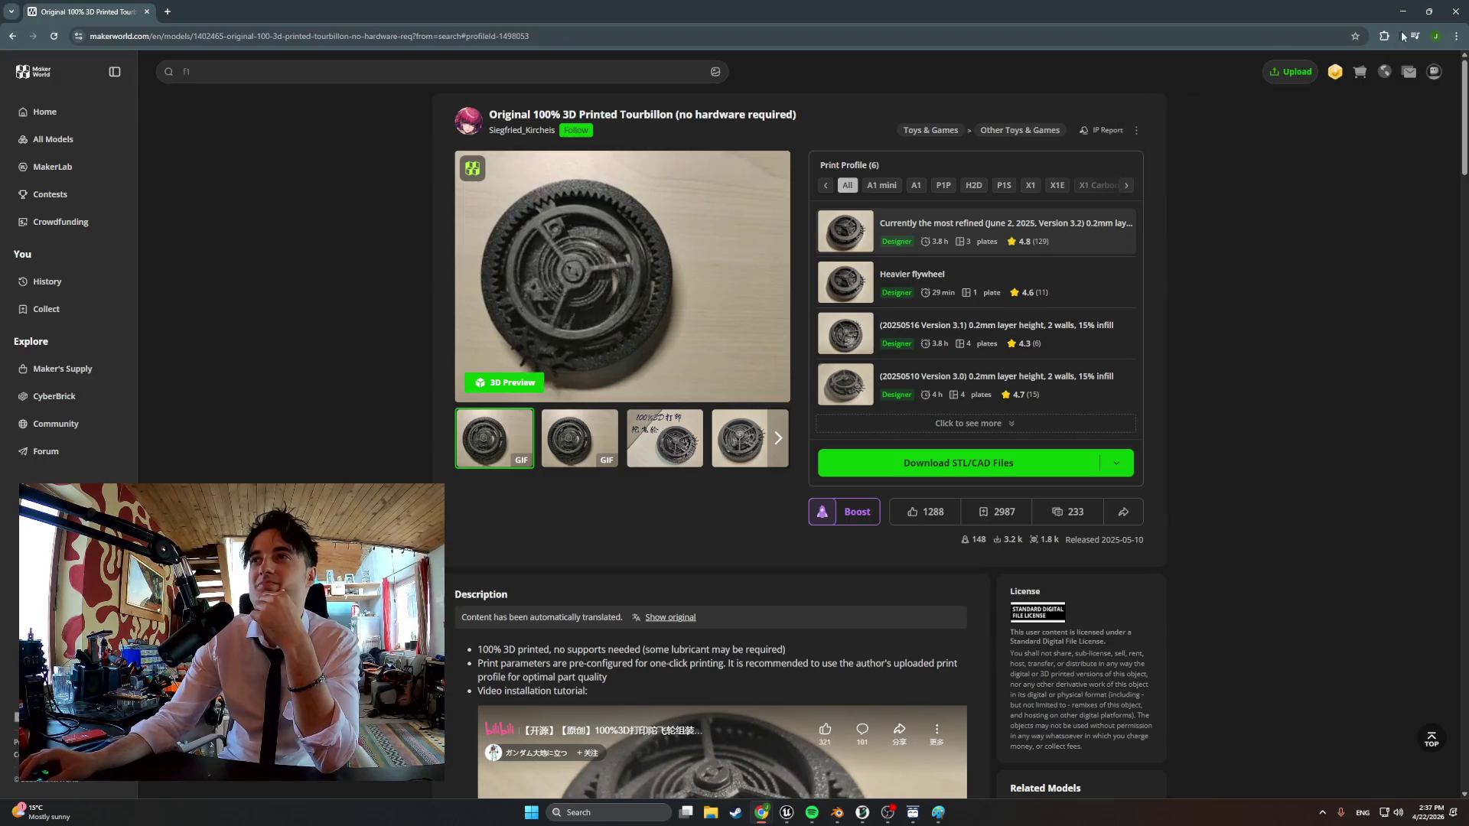
# Switch back to the Blender apartment model
pyautogui.hotkey('alt', 'Tab')
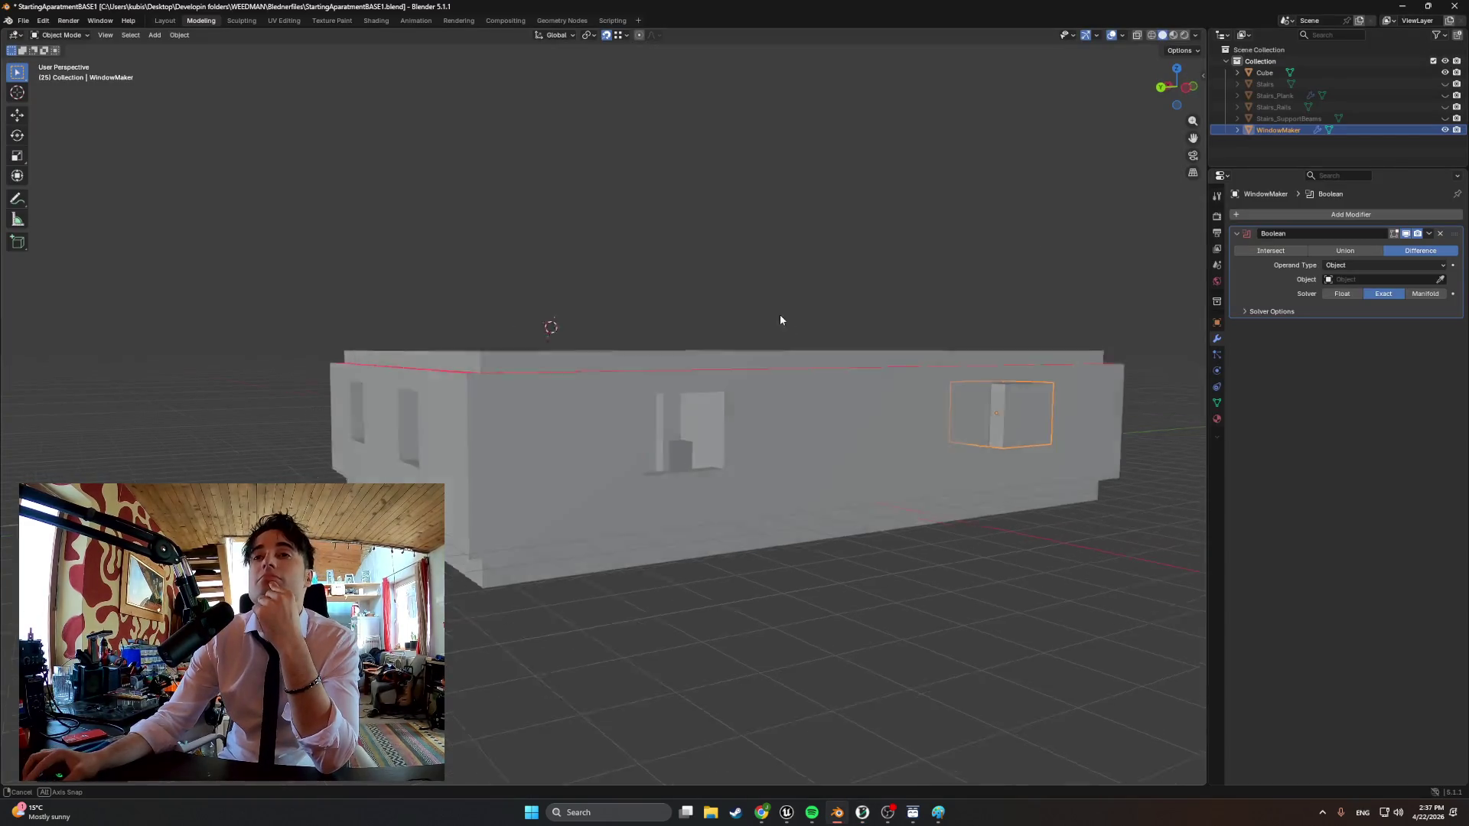
pyautogui.scroll(3, 783, 313)
# Orbit around the building to inspect the window openings up close and from above
pyautogui.moveTo(782, 314); pyautogui.dragTo(664, 316, button='middle')
pyautogui.click(1444, 130)
pyautogui.moveTo(945, 348)
pyautogui.mouseDown(button='middle')
pyautogui.moveTo(803, 371)
pyautogui.moveTo(812, 379)
pyautogui.moveTo(755, 374)
pyautogui.mouseUp(button='middle')
pyautogui.scroll(-5, 802, 368)
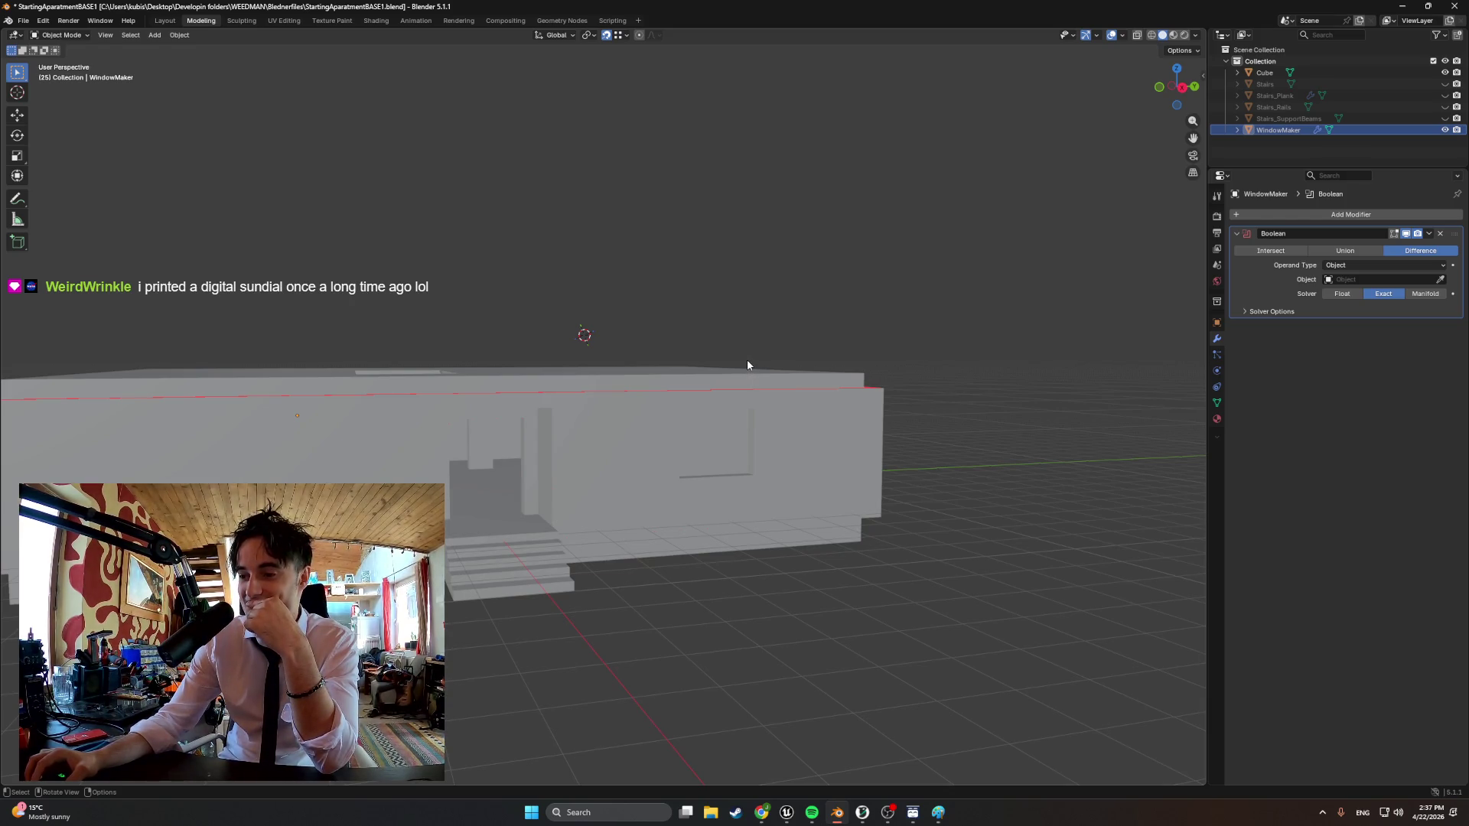
pyautogui.moveTo(747, 365)
pyautogui.mouseDown(button='middle')
pyautogui.moveTo(642, 401)
pyautogui.moveTo(644, 422)
pyautogui.moveTo(687, 421)
pyautogui.mouseUp(button='middle')
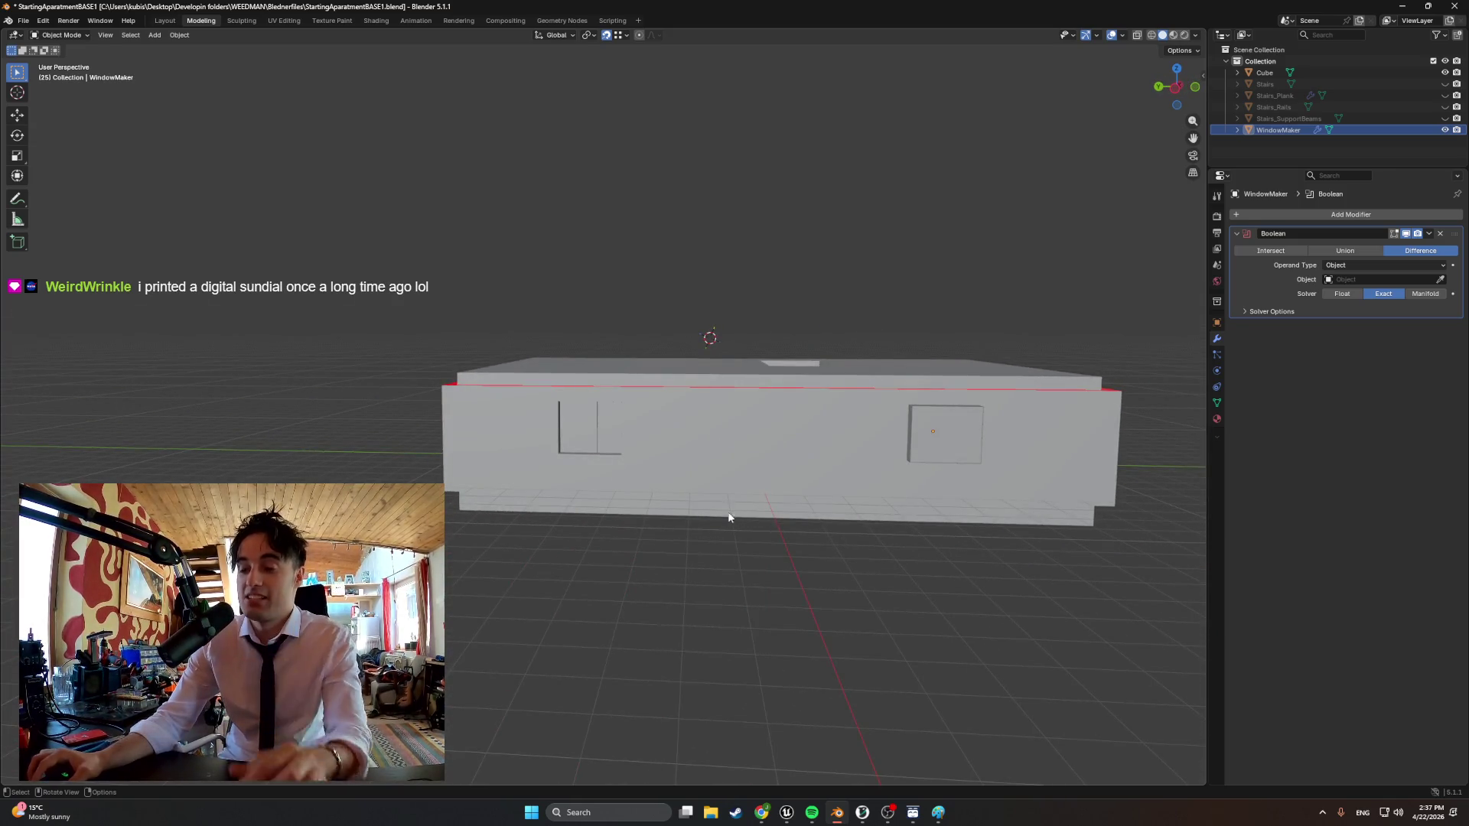
pyautogui.moveTo(810, 472)
pyautogui.mouseDown(button='middle')
pyautogui.moveTo(401, 452)
pyautogui.moveTo(697, 424)
pyautogui.moveTo(838, 434)
pyautogui.moveTo(790, 433)
pyautogui.mouseUp(button='middle')
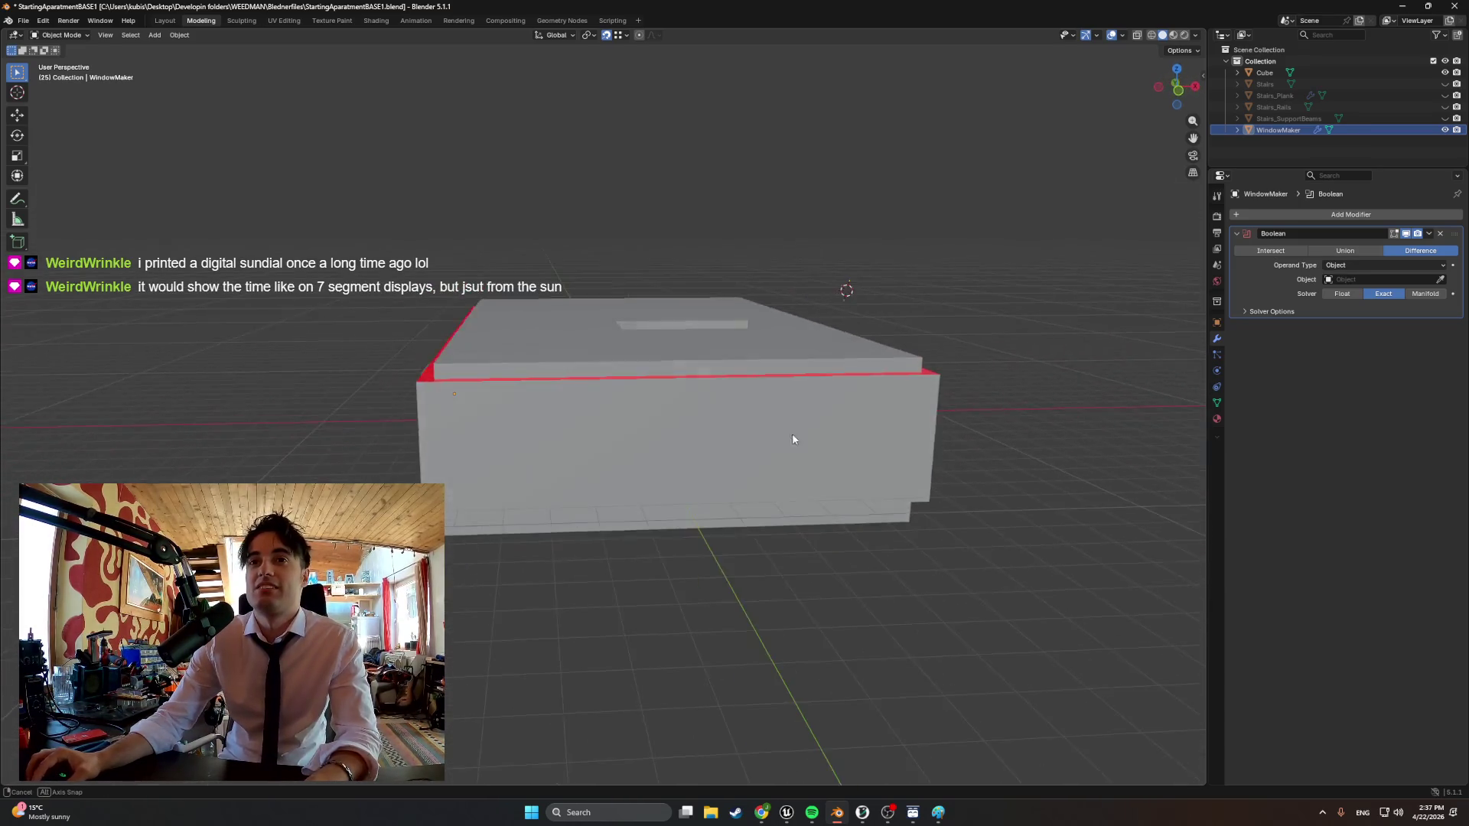
# Show the whole apartment model as wireframe from a higher view
pyautogui.hotkey('shift', 'z')
pyautogui.moveTo(615, 396)
pyautogui.mouseDown(button='middle')
pyautogui.moveTo(758, 457)
pyautogui.moveTo(650, 469)
pyautogui.moveTo(616, 450)
pyautogui.moveTo(649, 450)
pyautogui.moveTo(645, 472)
pyautogui.moveTo(920, 466)
pyautogui.mouseUp(button='middle')
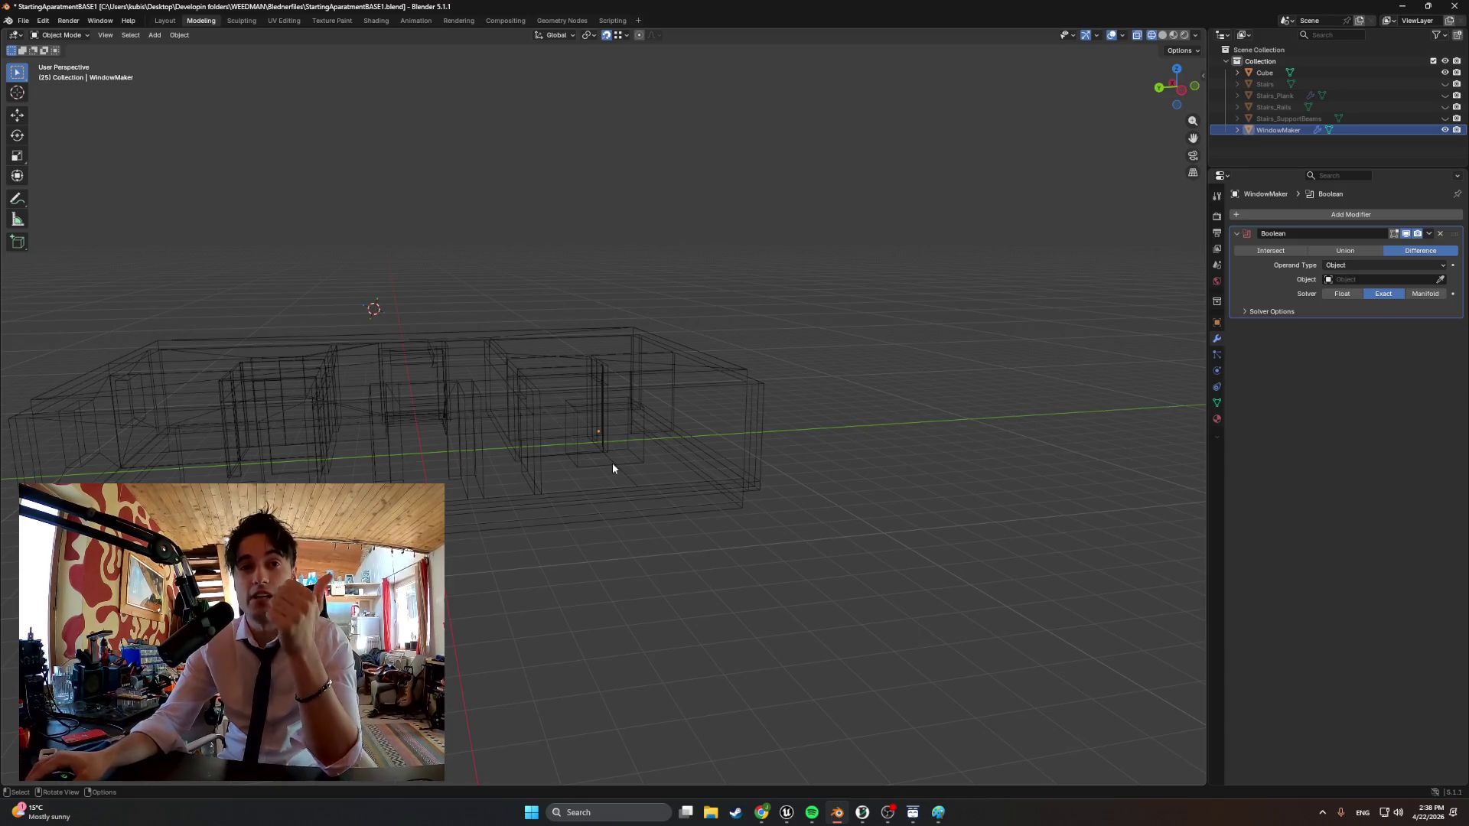
# View the wireframe layout obliquely, then switch to the Thingiverse sundial page
pyautogui.moveTo(543, 471); pyautogui.dragTo(555, 514, button='middle')
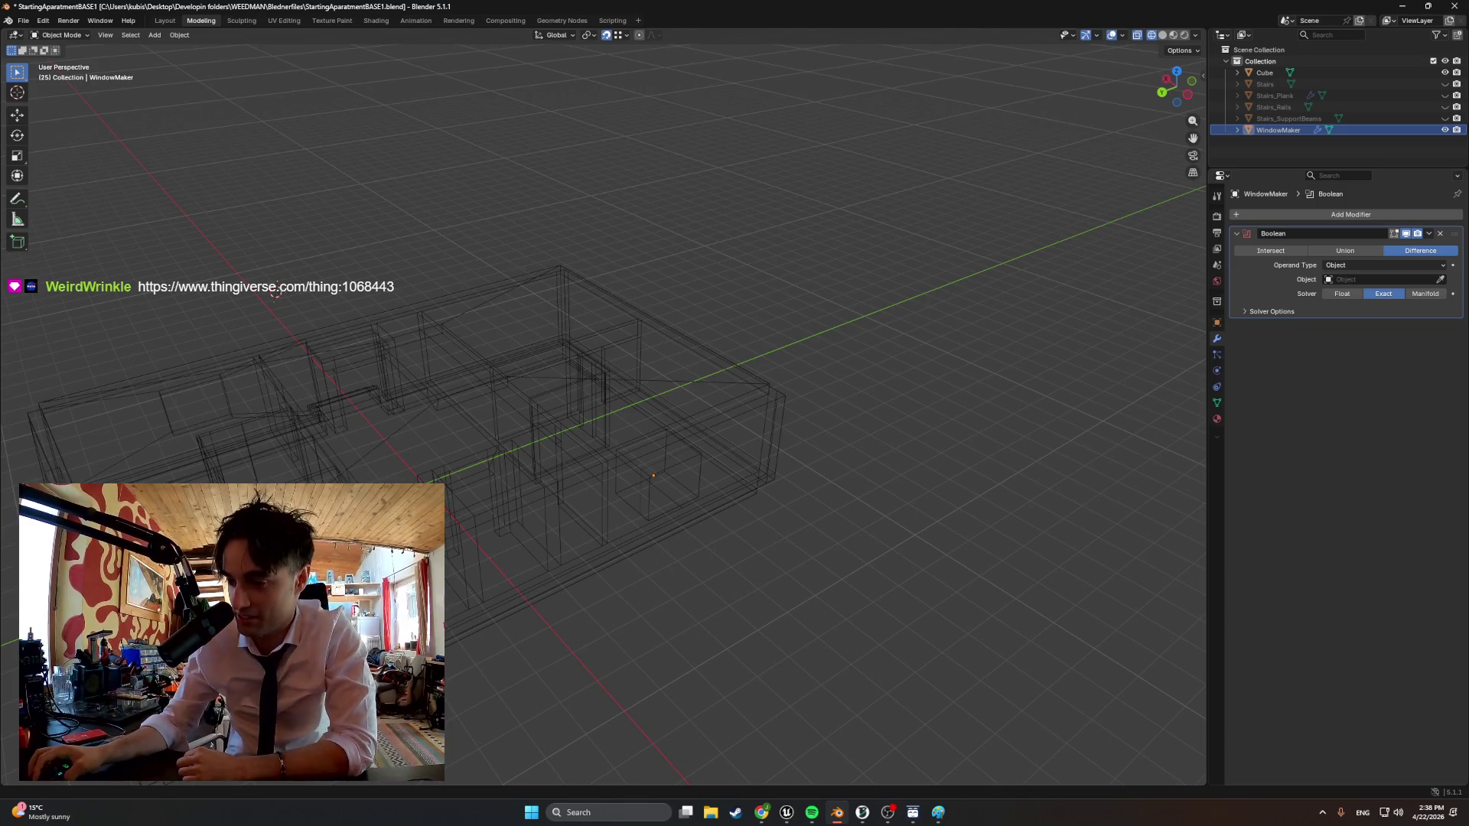
pyautogui.hotkey('alt', 'Tab')
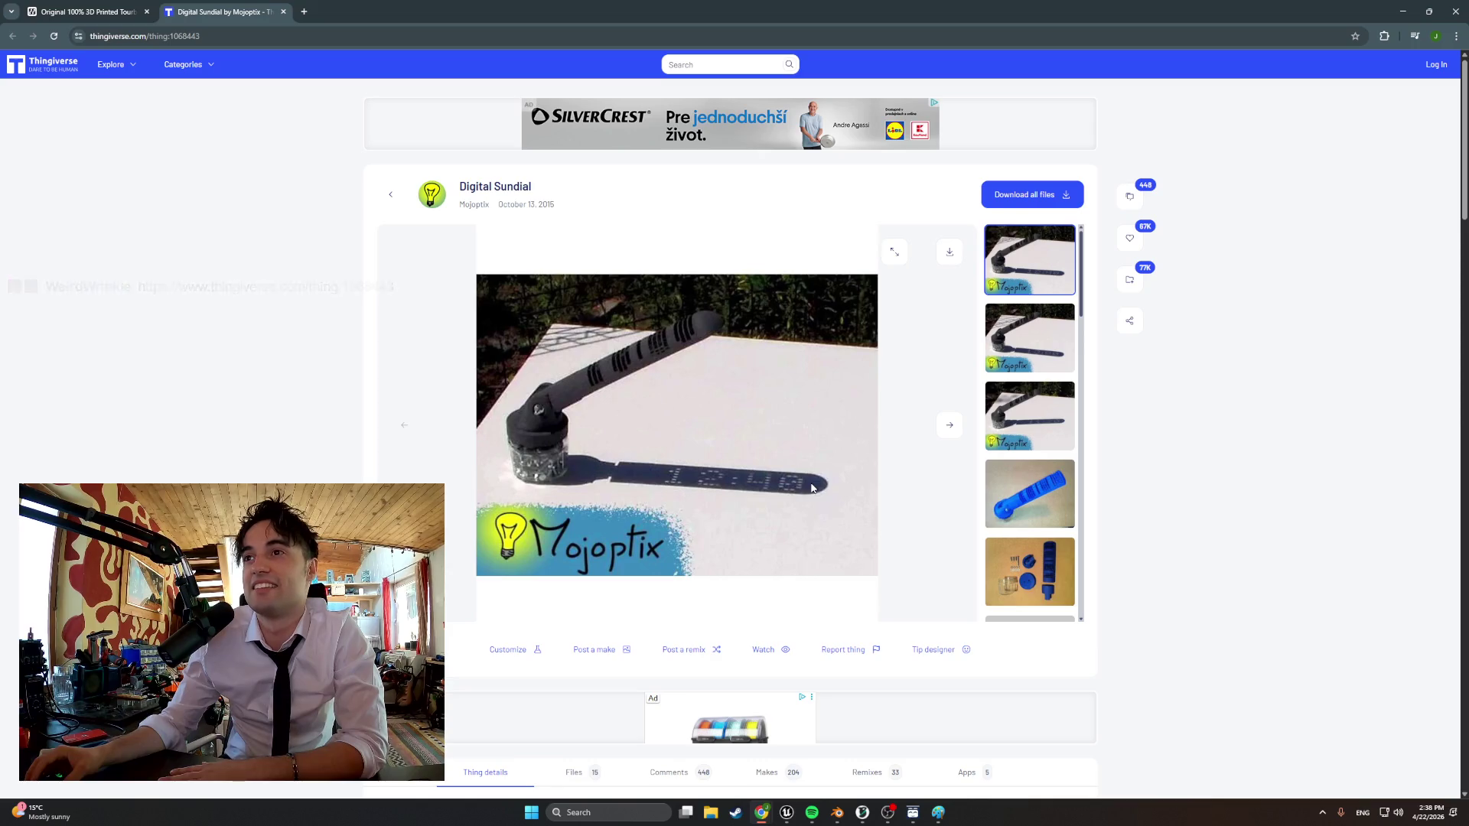
pyautogui.scroll(-1, 688, 506)
# Look through the Digital Sundial's printed-parts photo enlarged and its main photo
pyautogui.click(1029, 457)
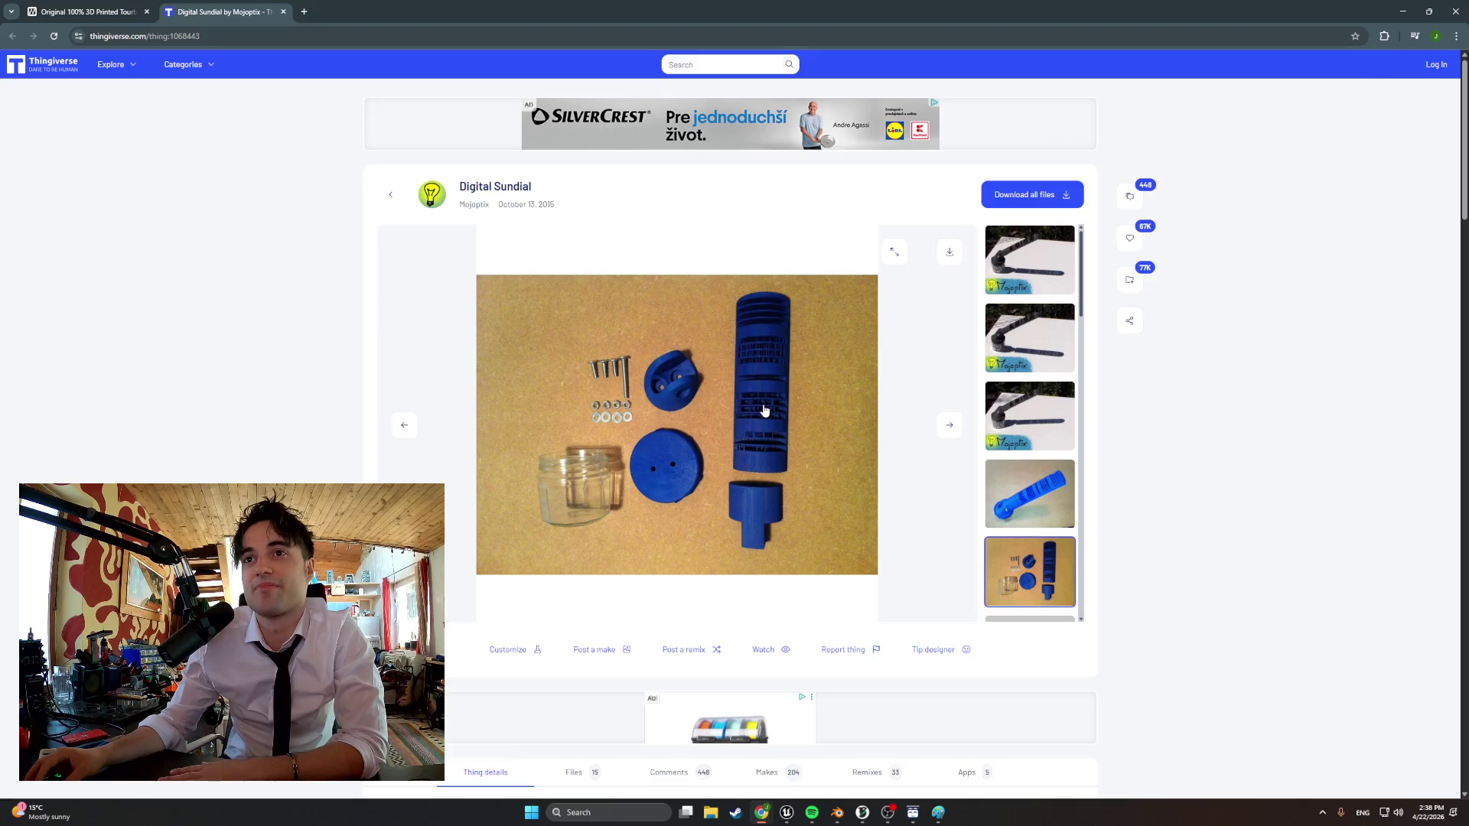
pyautogui.click(757, 416)
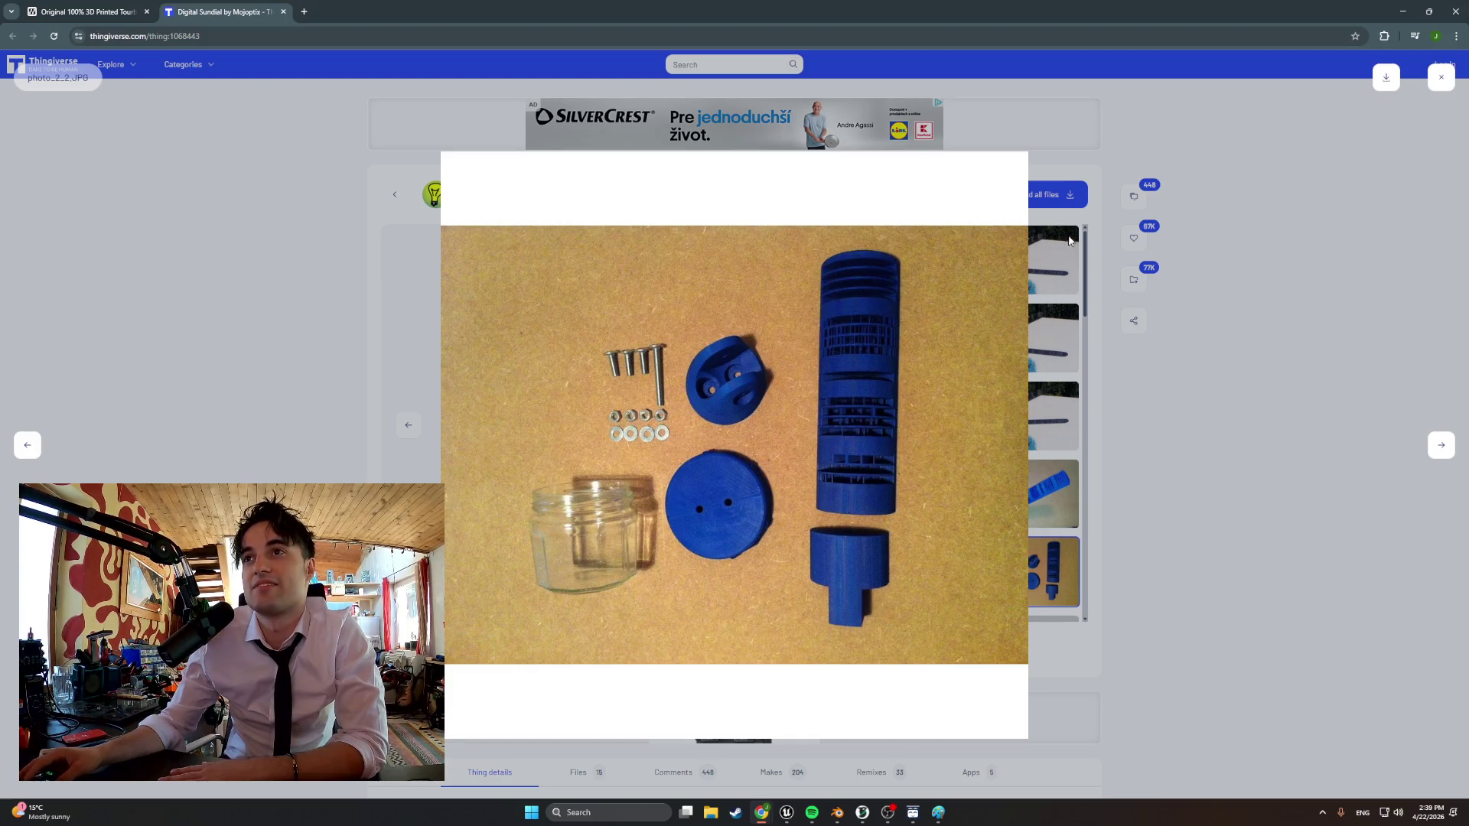
pyautogui.click(1440, 77)
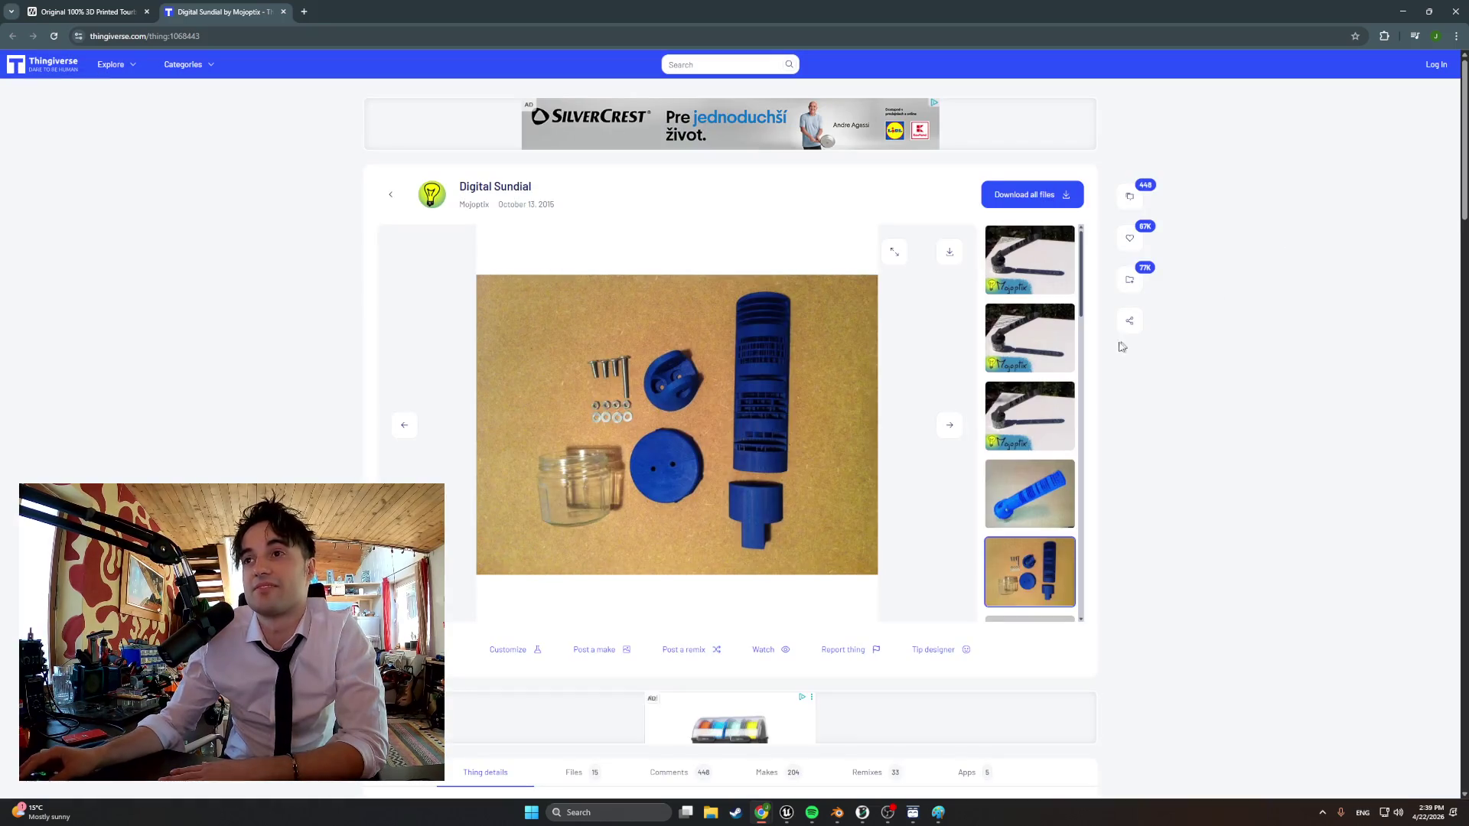
pyautogui.click(1056, 281)
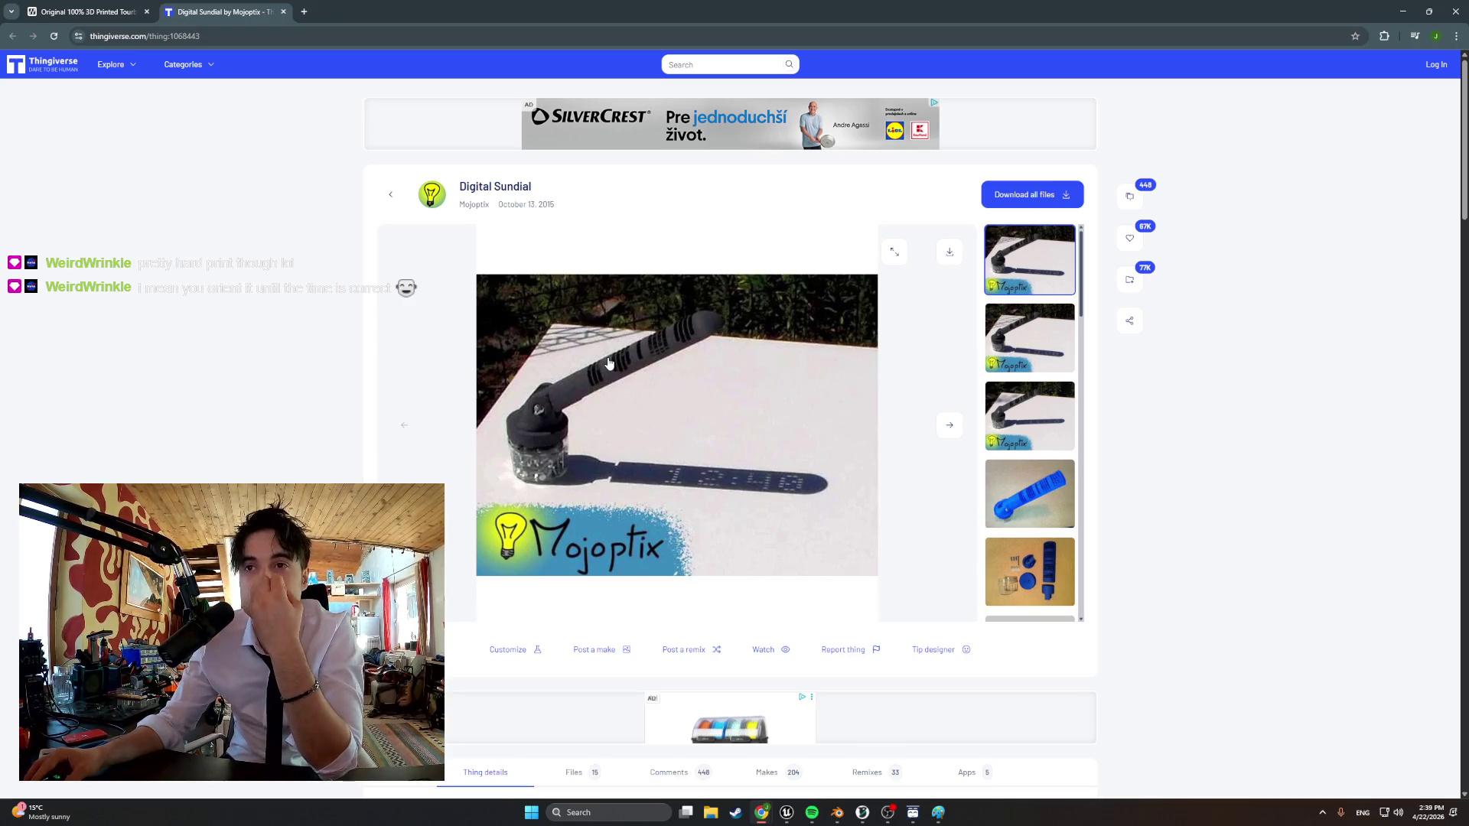
pyautogui.scroll(-3, 609, 365)
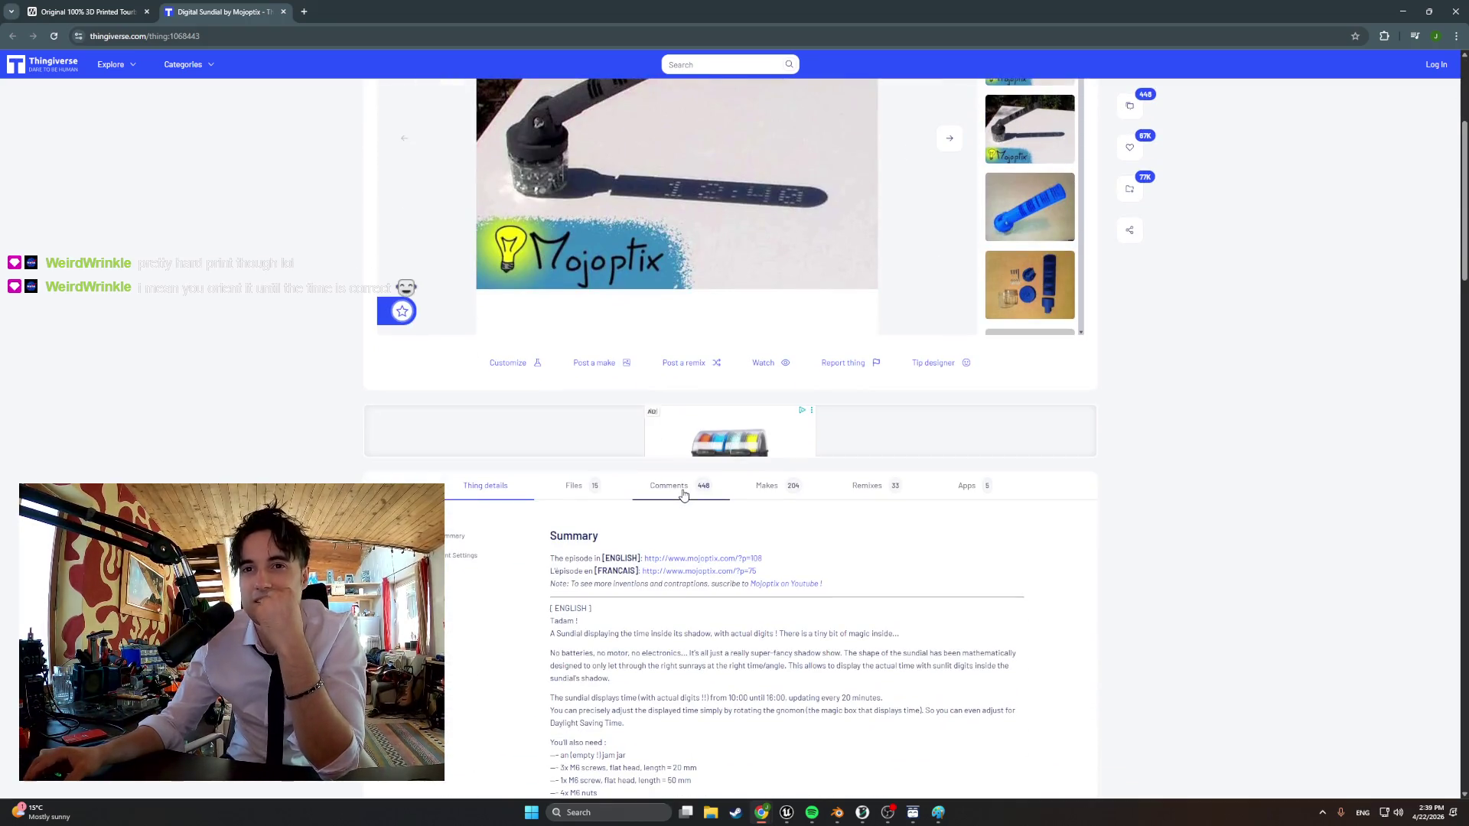
pyautogui.scroll(-1, 685, 494)
pyautogui.scroll(-1, 684, 493)
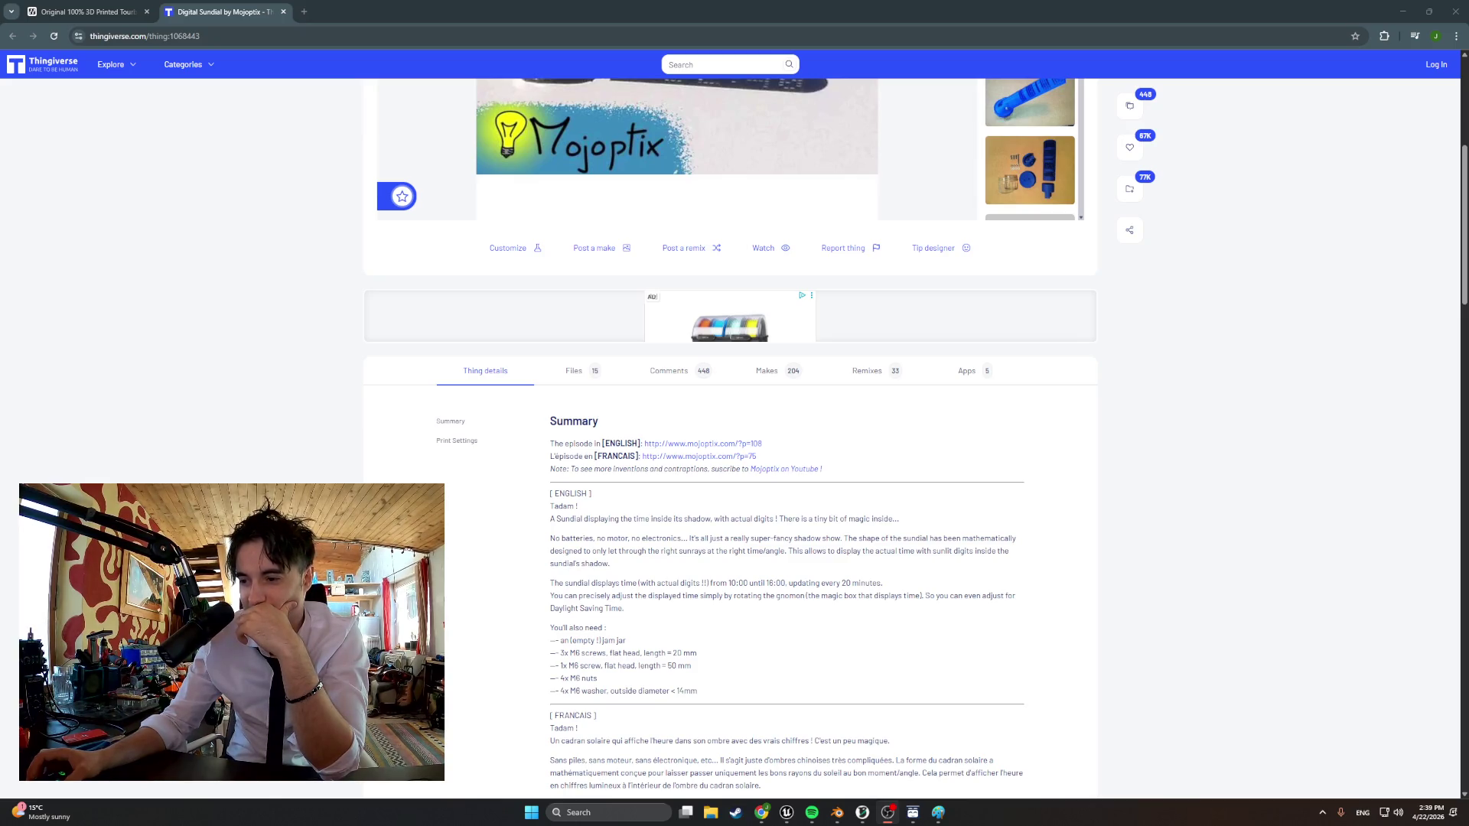
pyautogui.scroll(3, 726, 379)
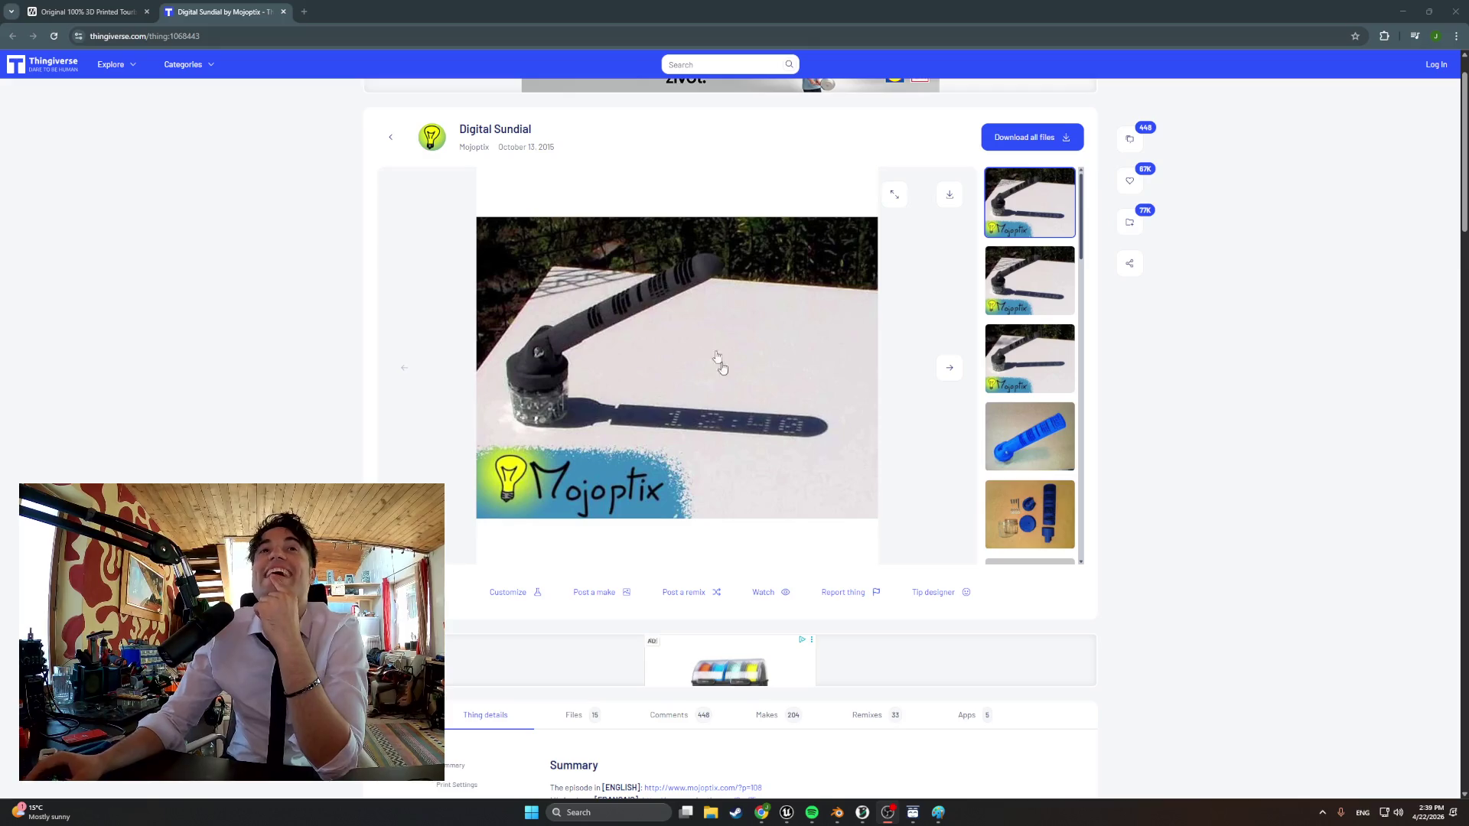
# Close the Digital Sundial page and hide the browser to return to Blender
pyautogui.click(281, 12)
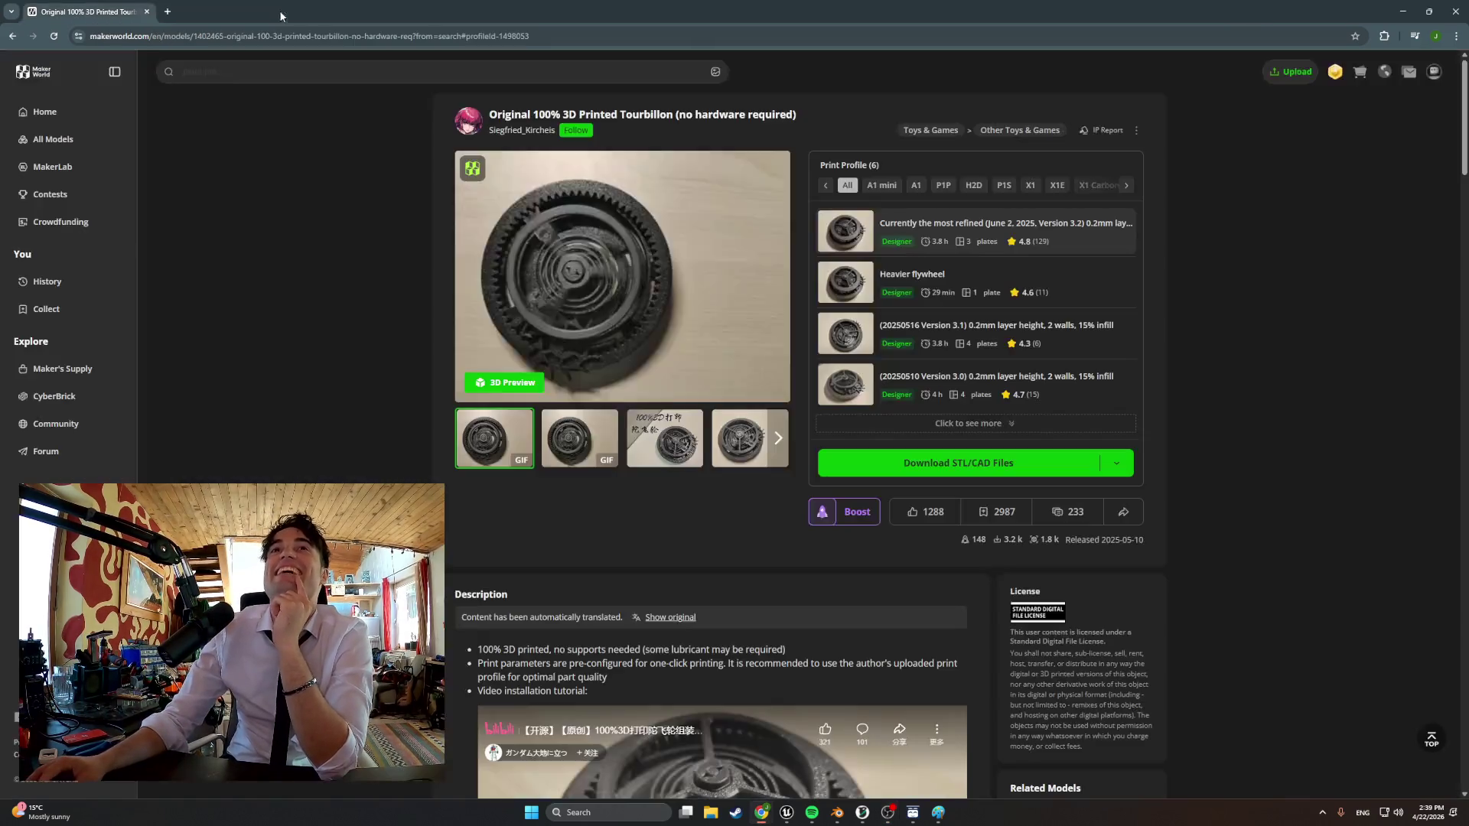
pyautogui.click(1403, 12)
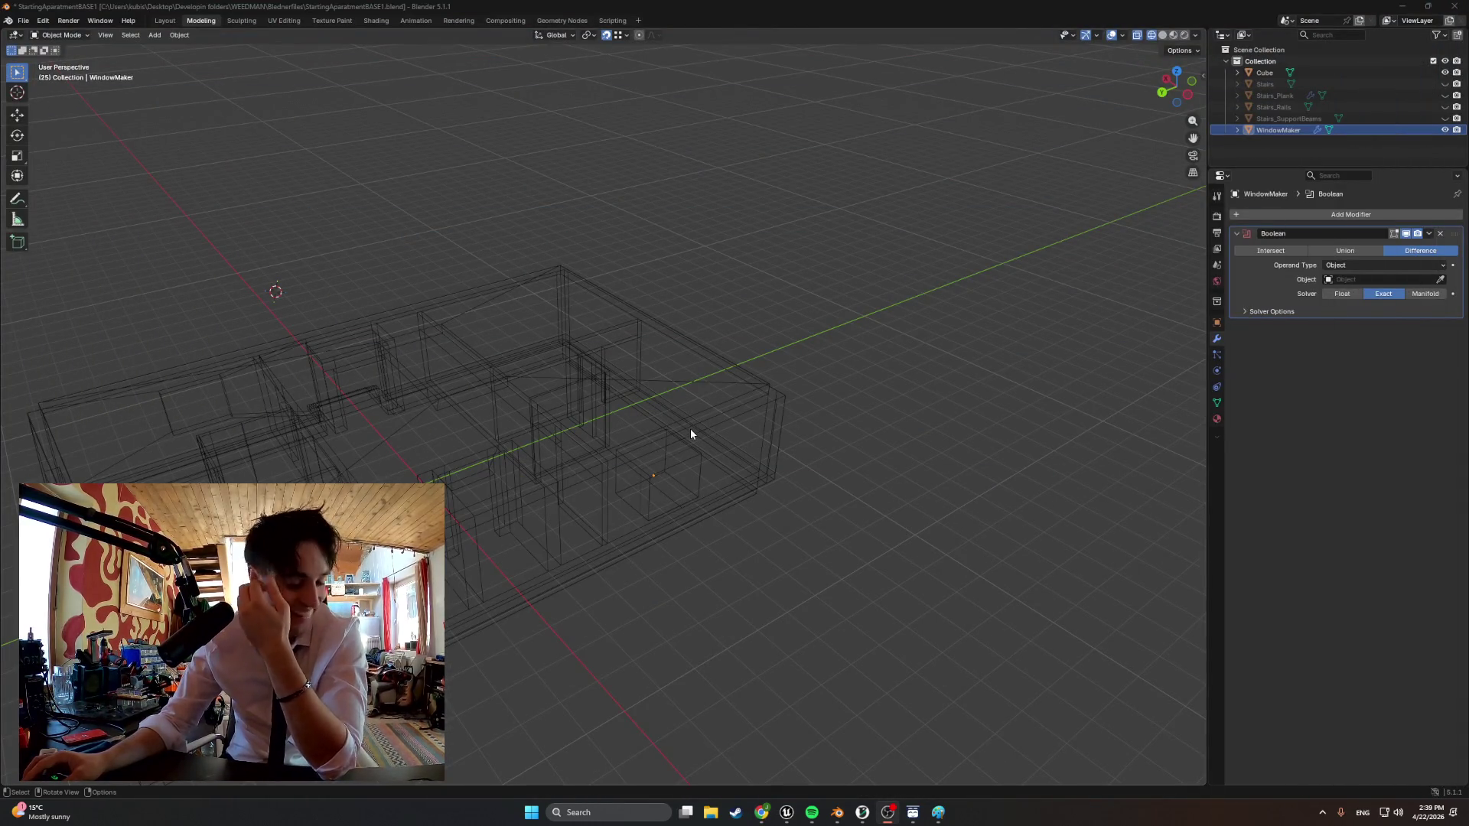
# View the wireframe apartment in front, side and top-down orthographic views
pyautogui.moveTo(689, 428)
pyautogui.mouseDown(button='middle')
pyautogui.moveTo(477, 541)
pyautogui.moveTo(462, 515)
pyautogui.moveTo(493, 513)
pyautogui.moveTo(494, 528)
pyautogui.mouseUp(button='middle')
pyautogui.press('KP_1')
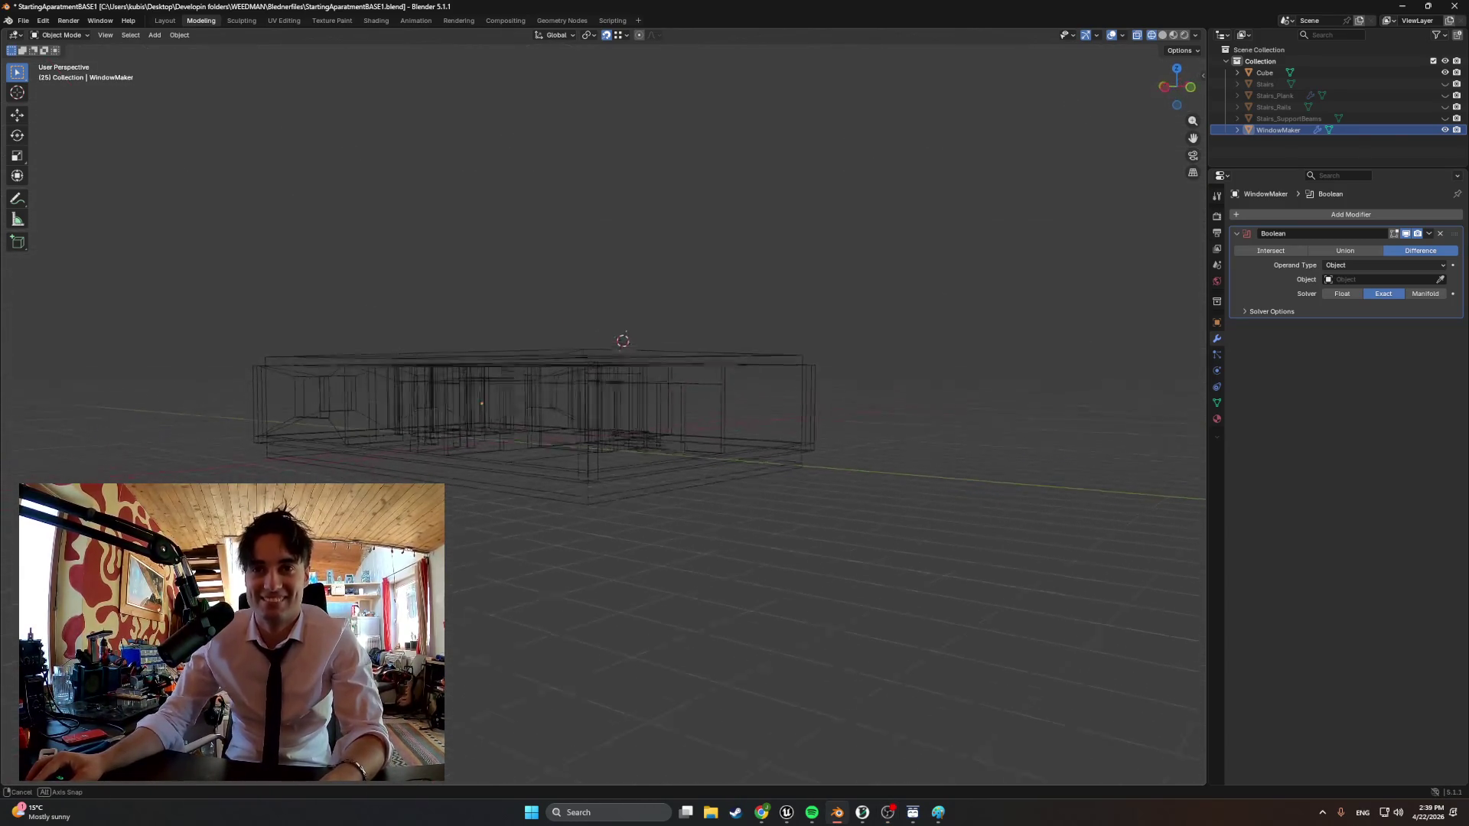
pyautogui.scroll(3, 466, 454)
pyautogui.press('KP_3')
pyautogui.scroll(1, 574, 465)
pyautogui.scroll(1, 531, 460)
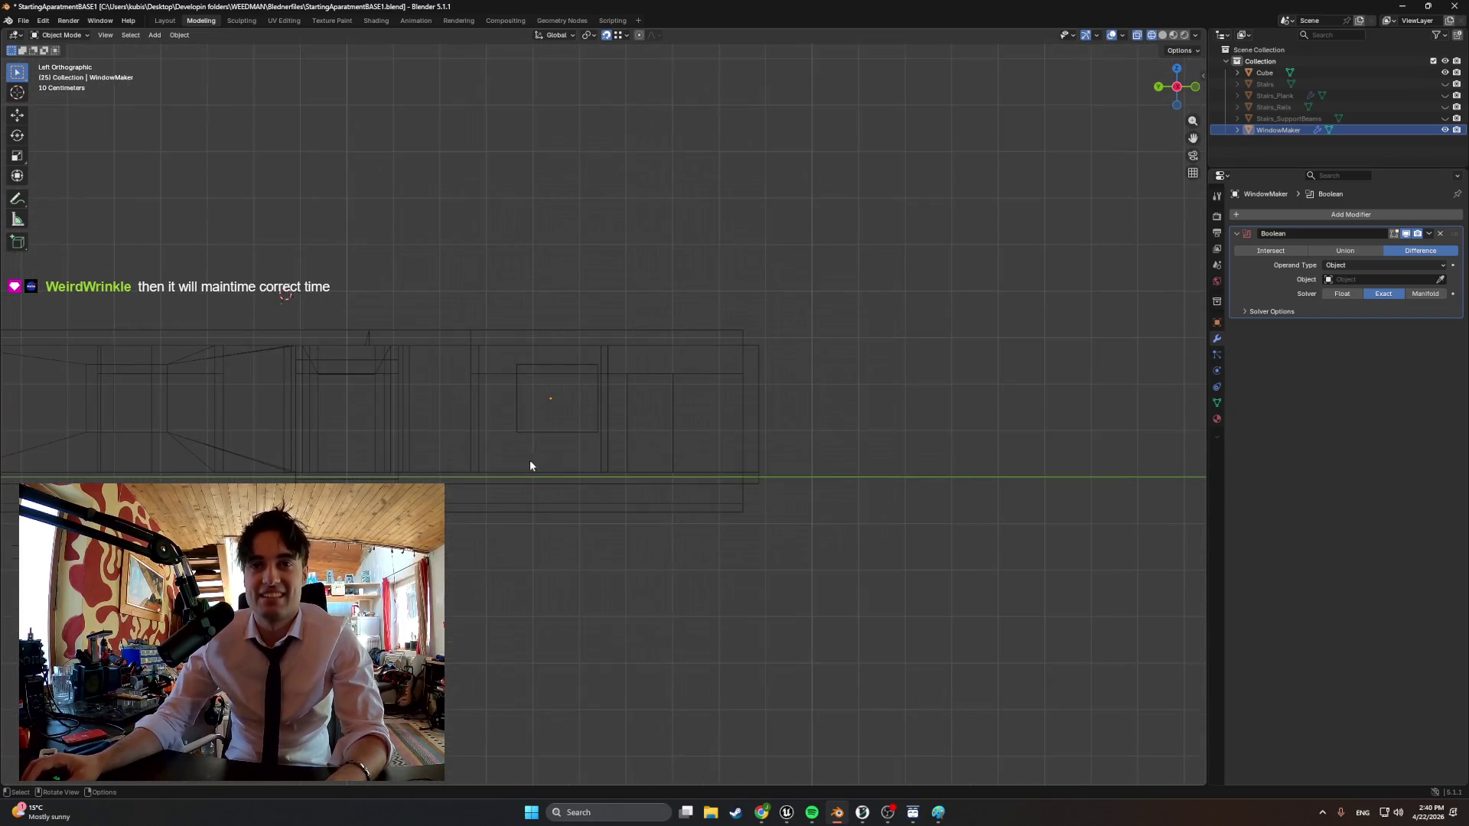
pyautogui.keyDown('shift'); pyautogui.moveTo(419, 456); pyautogui.dragTo(550, 490, button='middle'); pyautogui.keyUp('shift')
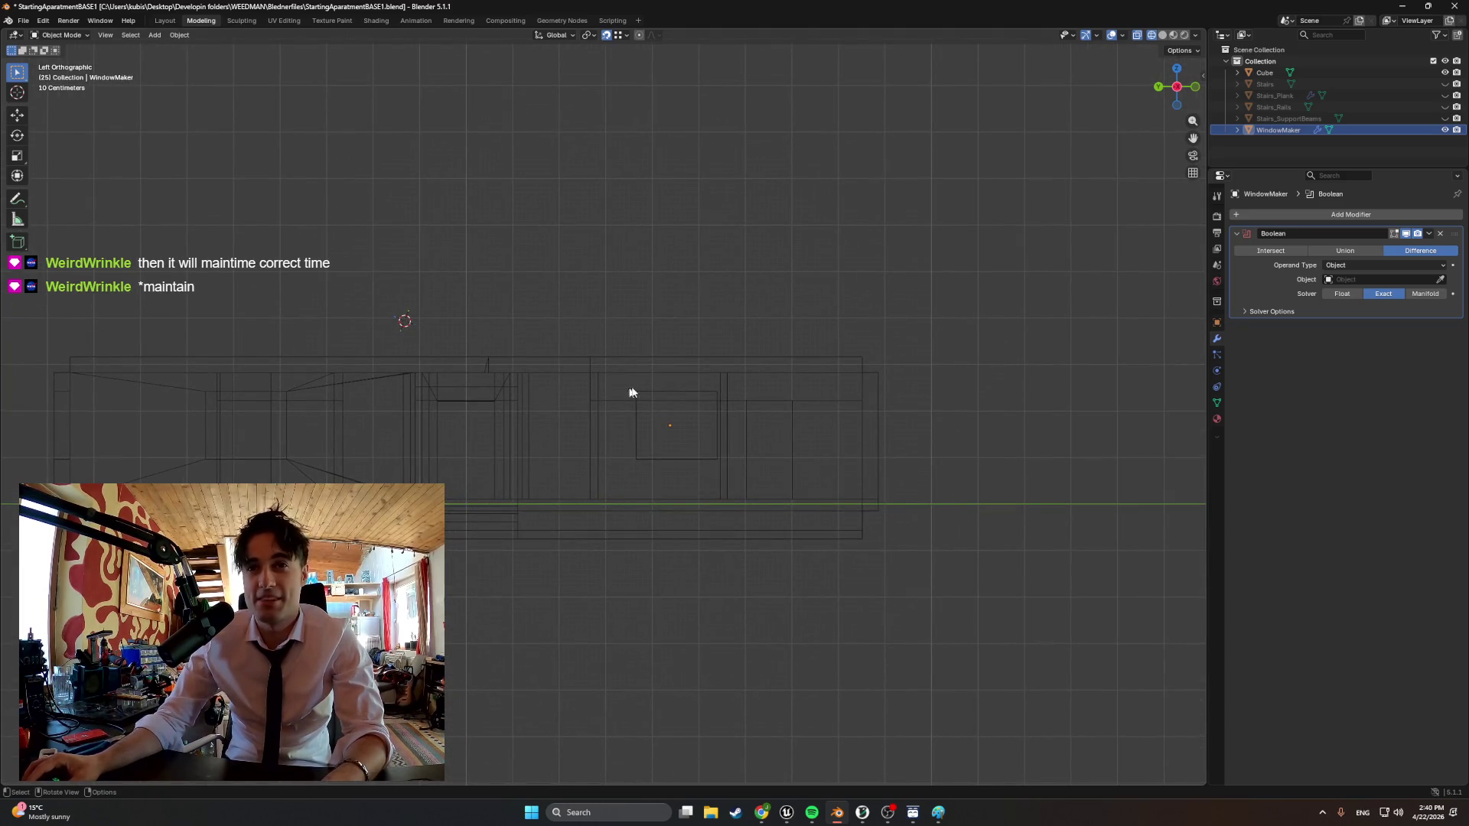
pyautogui.press('KP_7')
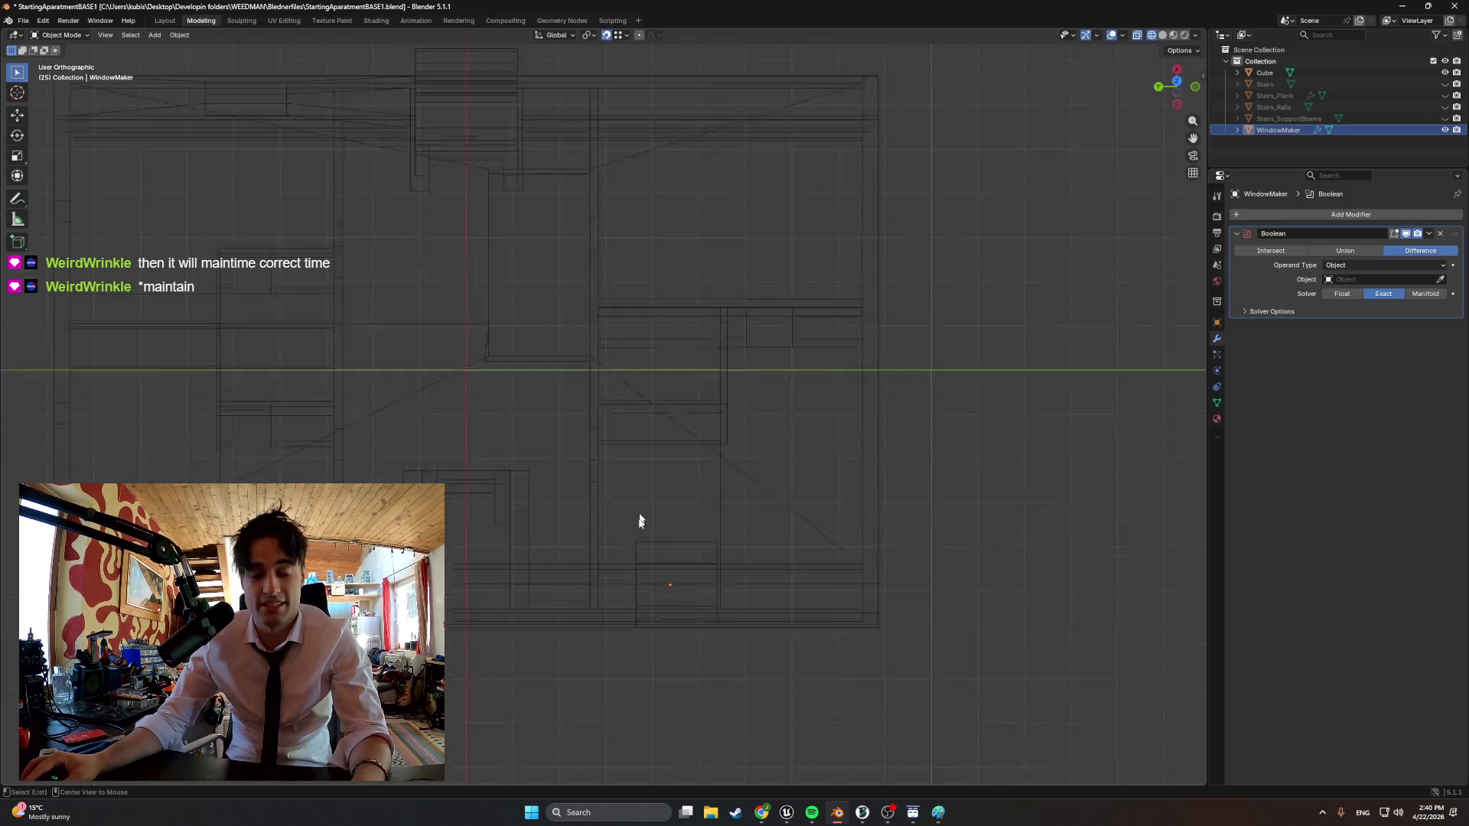
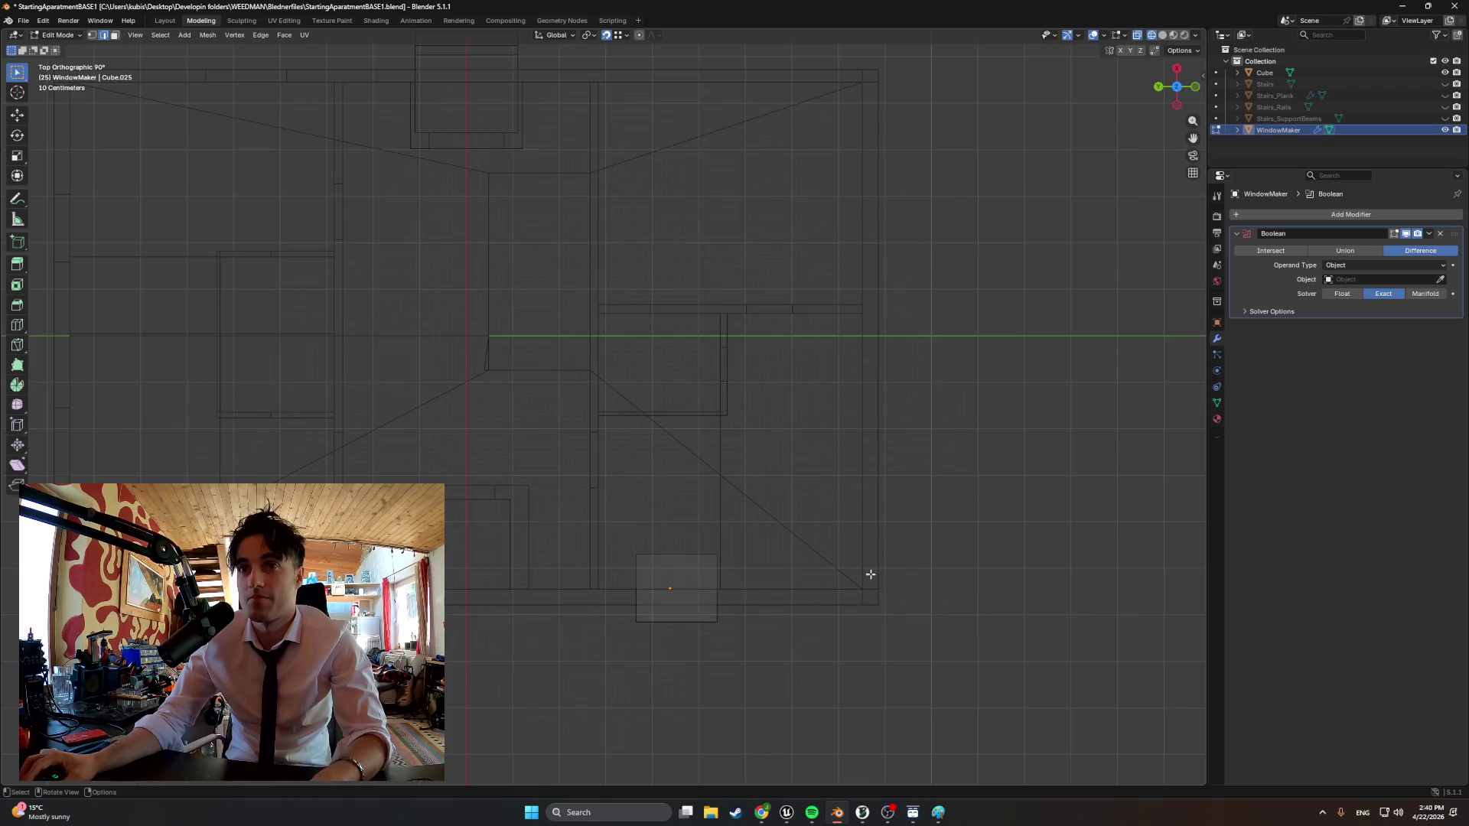
# Remove WindowMaker's Boolean modifier and move the cutter box slightly along the lower wall
pyautogui.press('Tab')
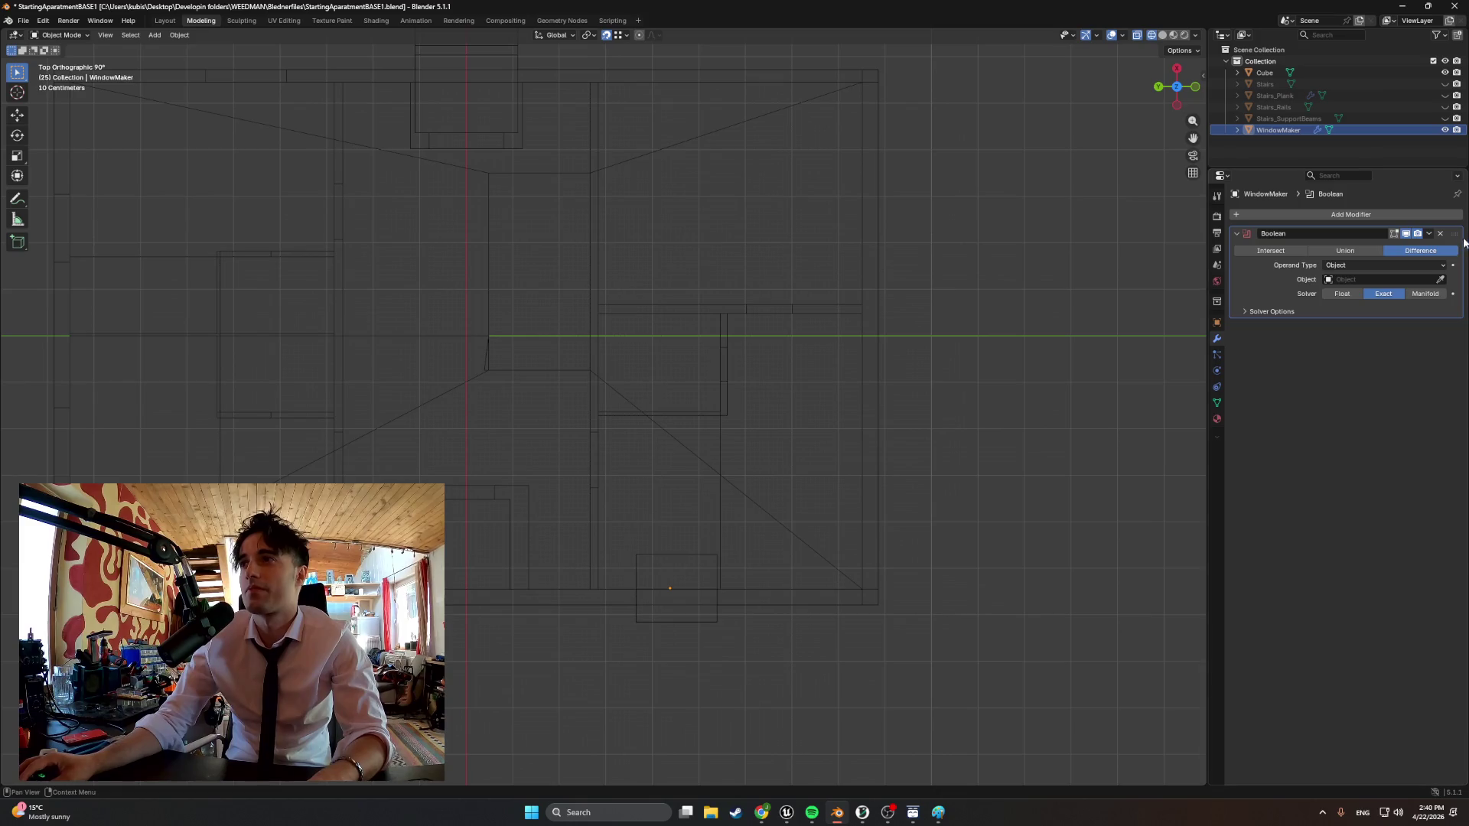
pyautogui.click(1443, 236)
pyautogui.click(670, 587)
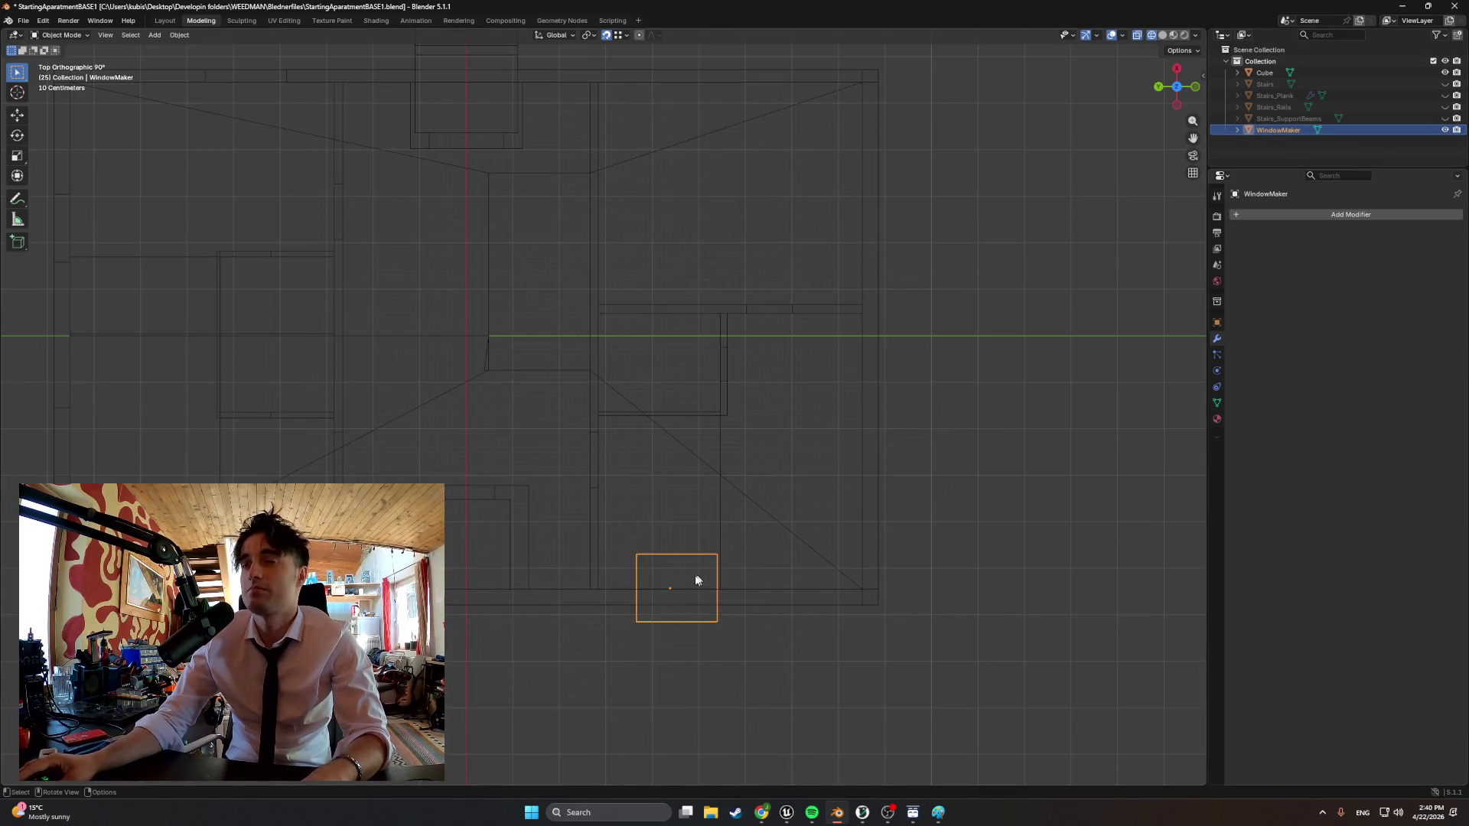
pyautogui.press('g')
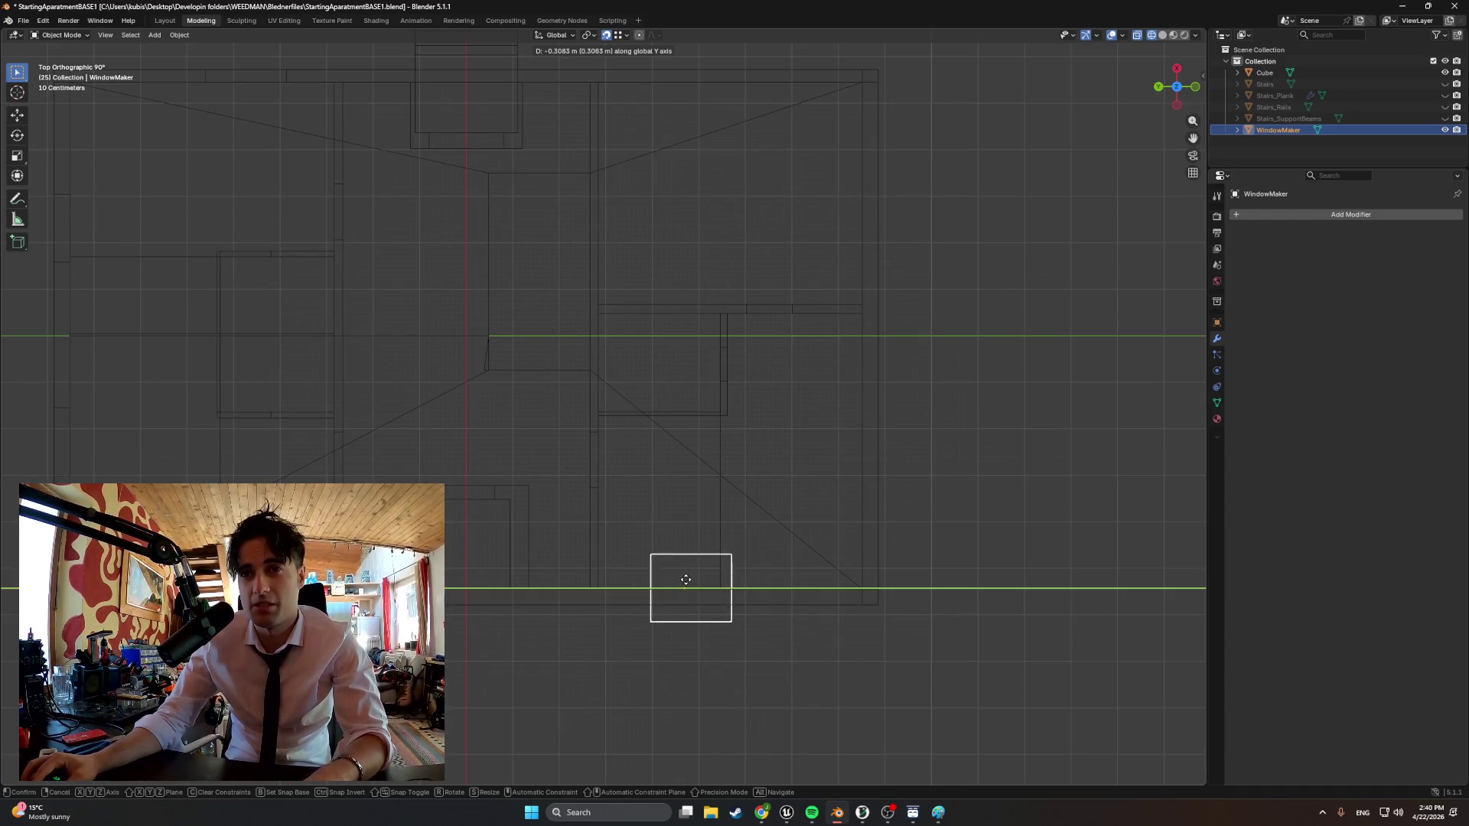
pyautogui.click(694, 579)
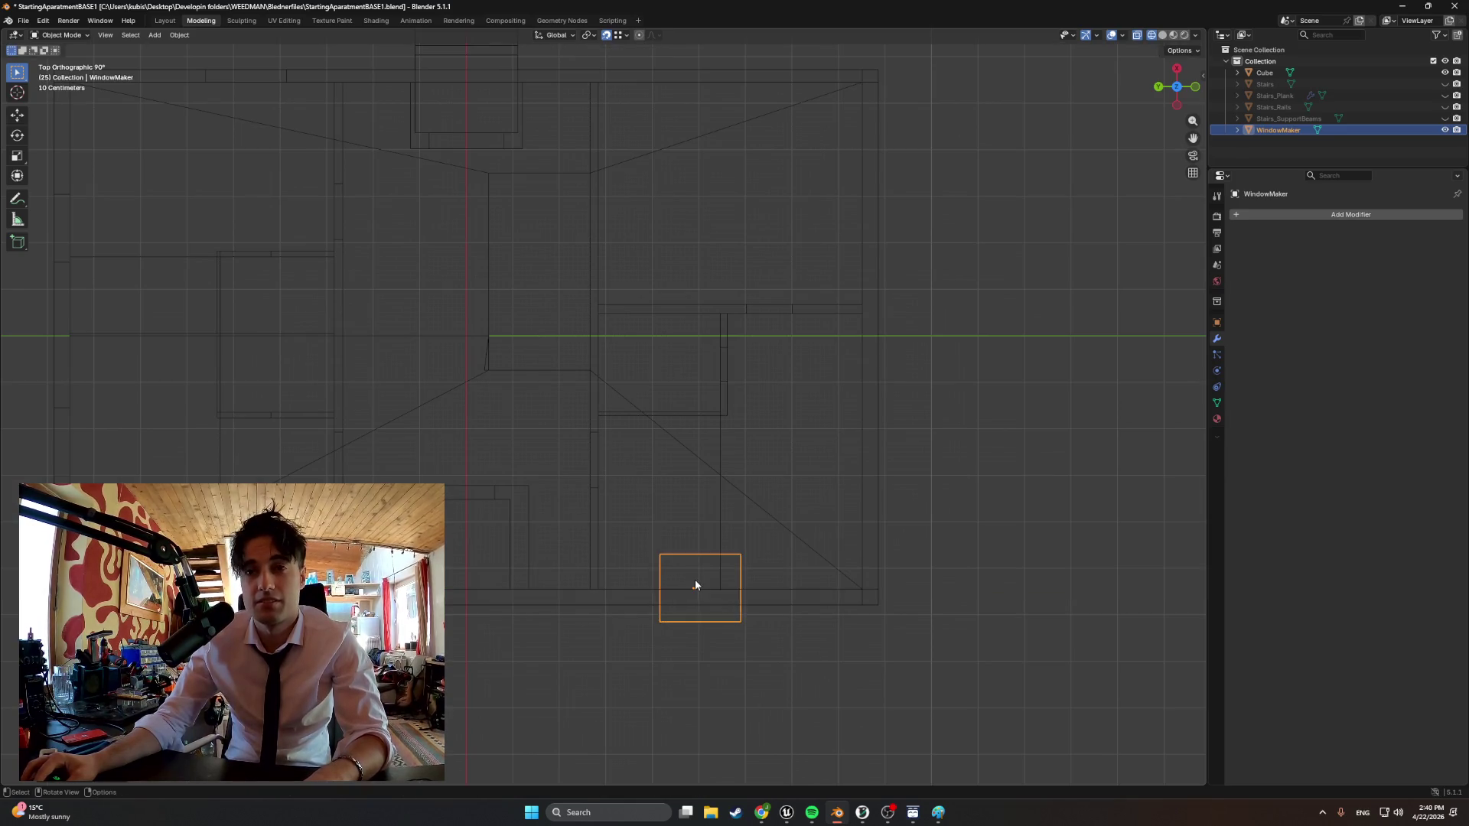
# Switch the viewport to solid shading to check the cutter sitting inside the wall
pyautogui.moveTo(717, 597)
pyautogui.mouseDown(button='middle')
pyautogui.moveTo(720, 494)
pyautogui.moveTo(657, 504)
pyautogui.mouseUp(button='middle')
pyautogui.press('z')
pyautogui.click(782, 507)
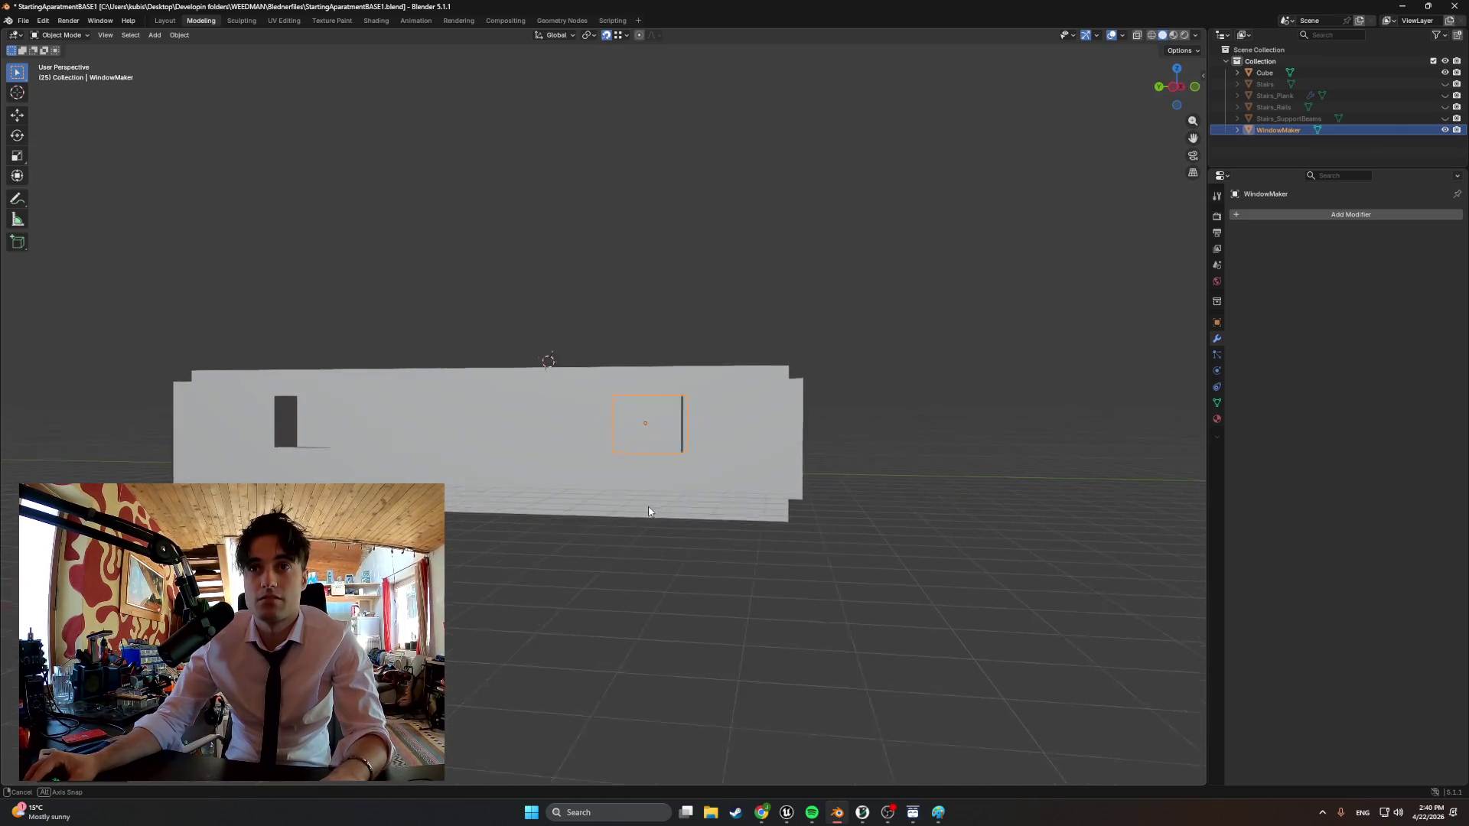
# From top view in wireframe, slide the WindowMaker cutter along Y down the wall
pyautogui.press('KP_7')
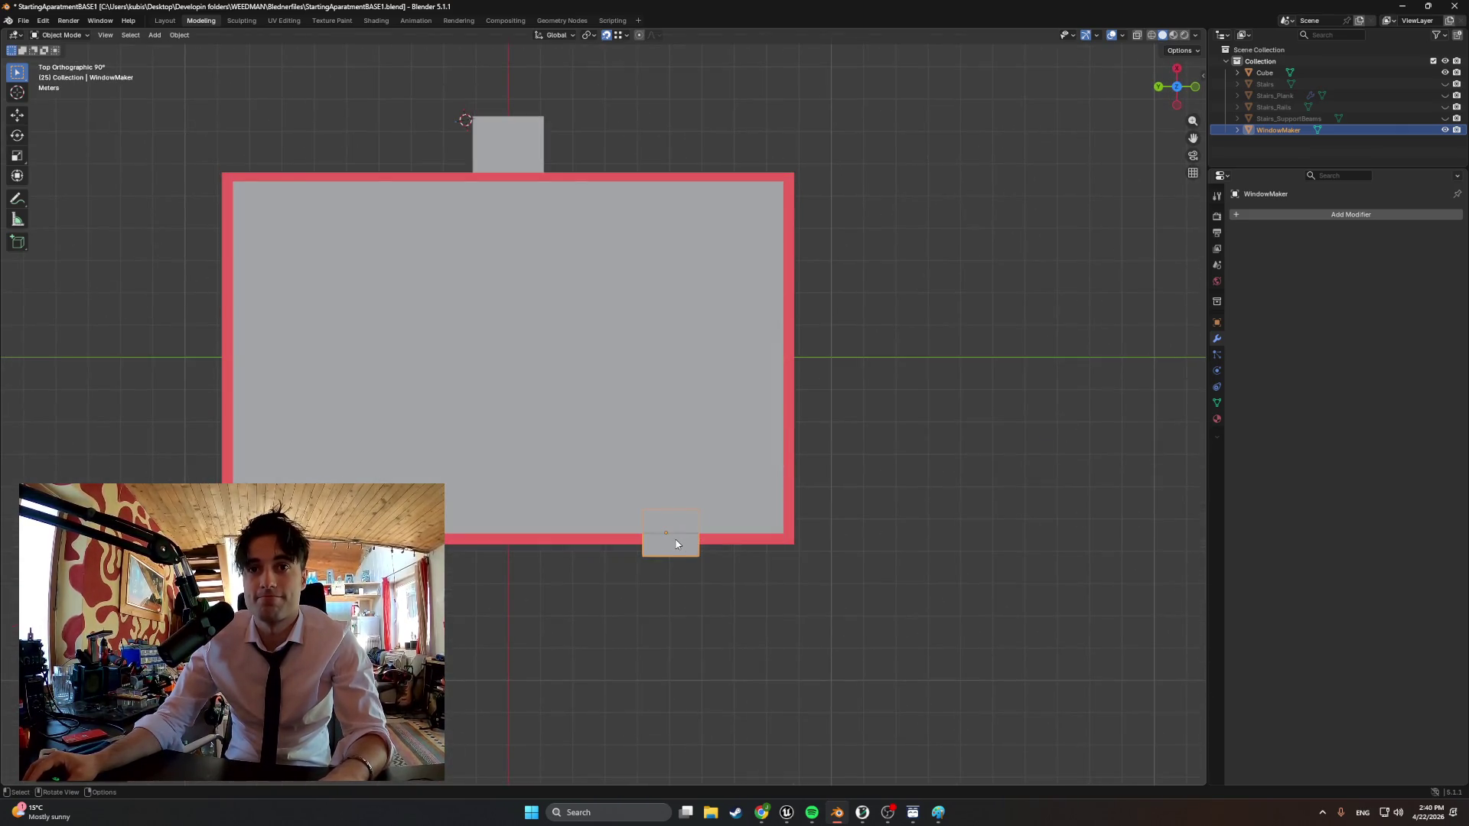
pyautogui.press('z')
pyautogui.click(606, 537)
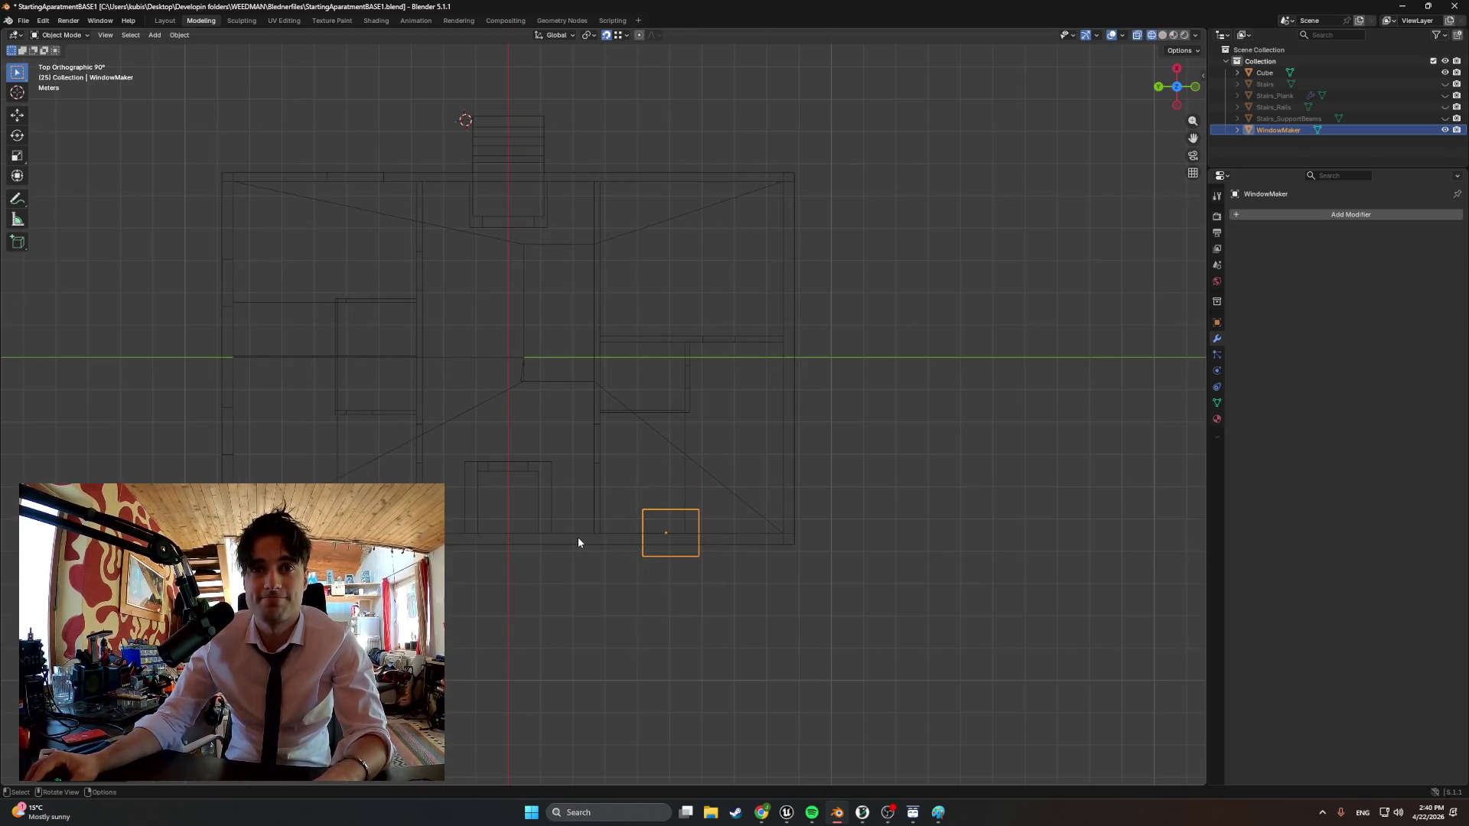
pyautogui.scroll(2, 577, 537)
pyautogui.press('g')
pyautogui.press('y')
pyautogui.click(694, 588)
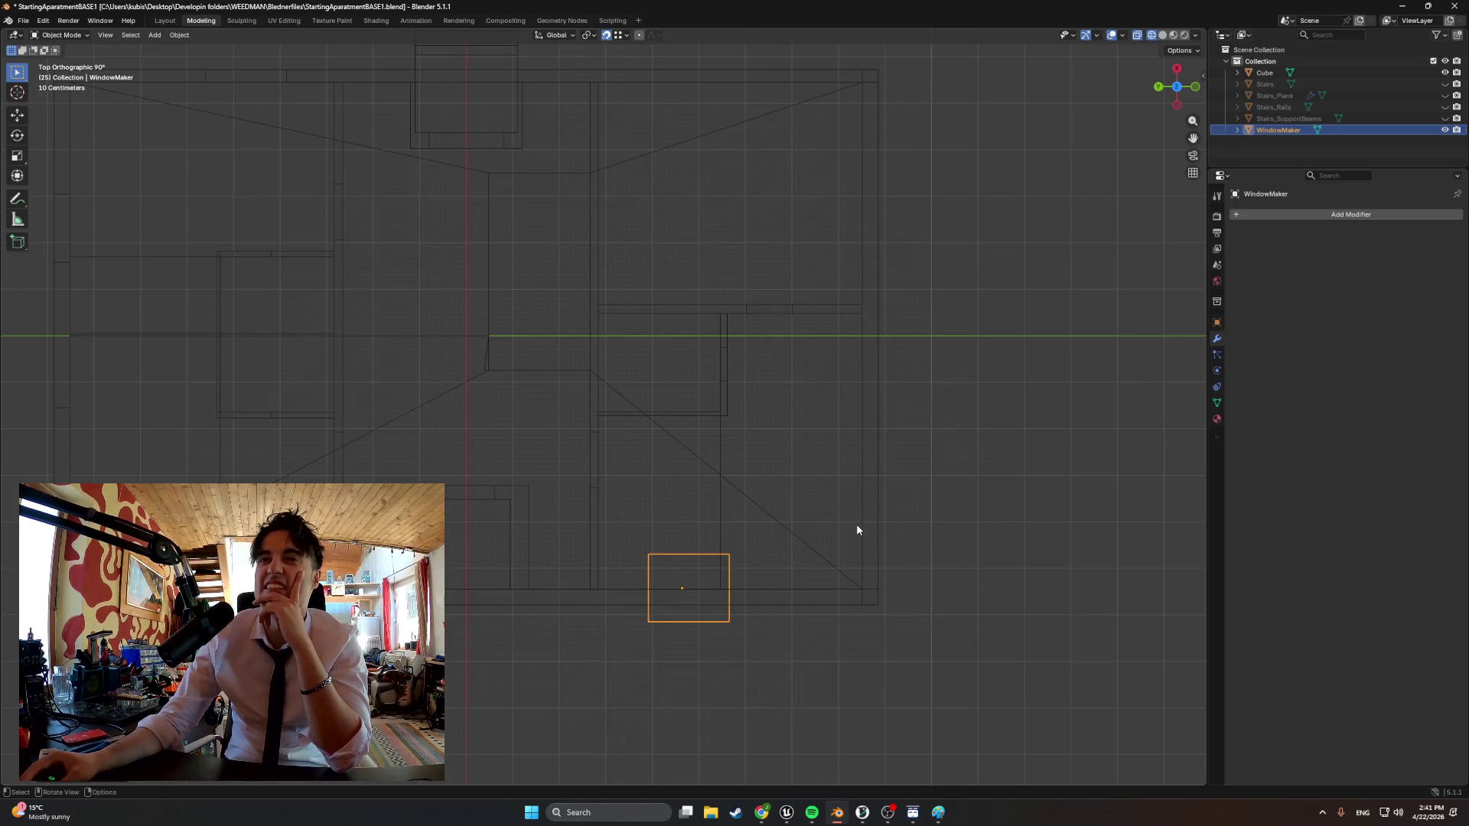
# View the apartment wireframe straight from the front and make the Cube active
pyautogui.moveTo(834, 534)
pyautogui.mouseDown(button='middle')
pyautogui.moveTo(797, 407)
pyautogui.moveTo(699, 434)
pyautogui.mouseUp(button='middle')
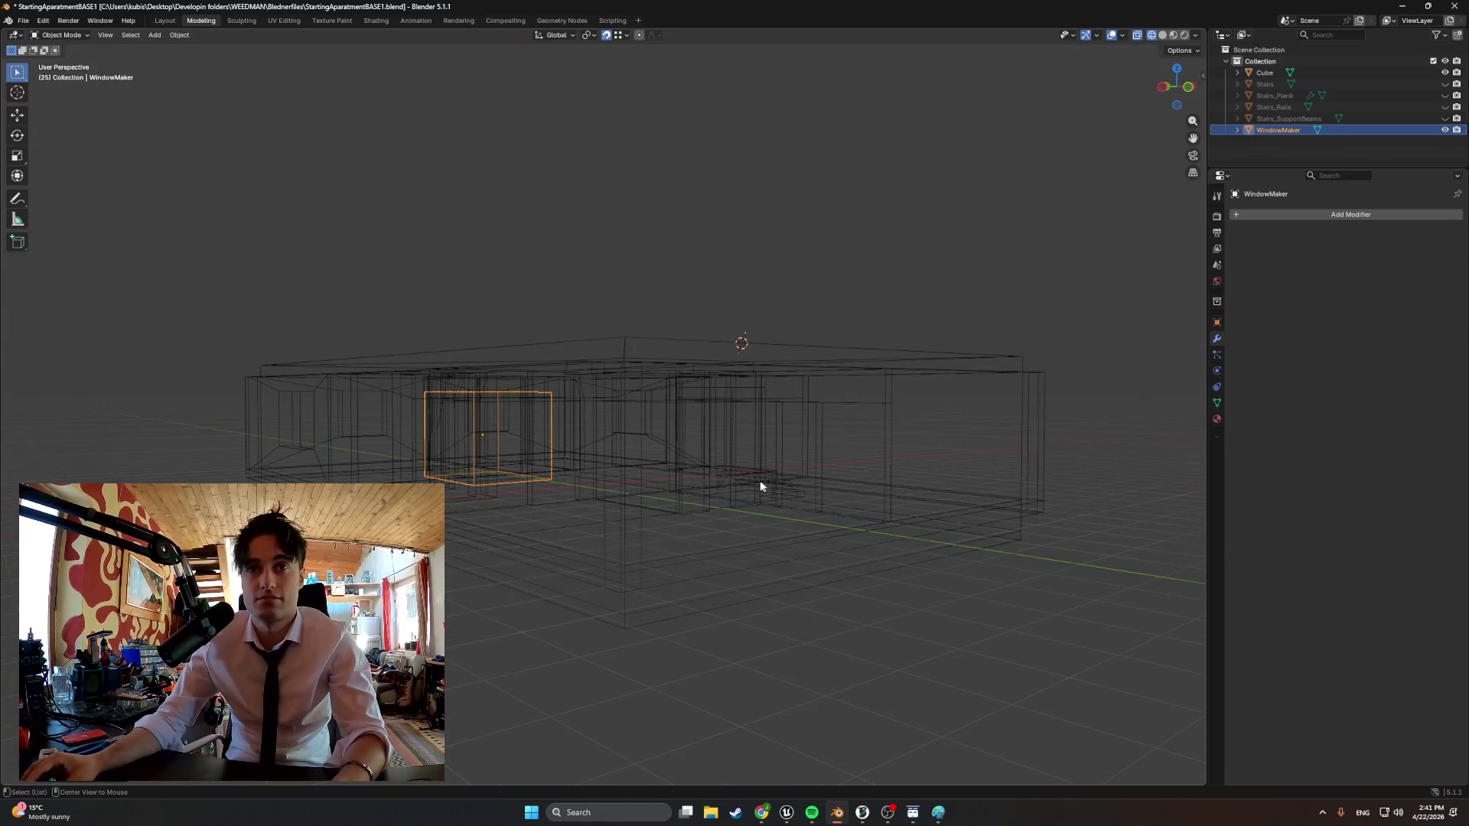
pyautogui.press('KP_1')
pyautogui.scroll(-1, 582, 474)
pyautogui.press('Up')
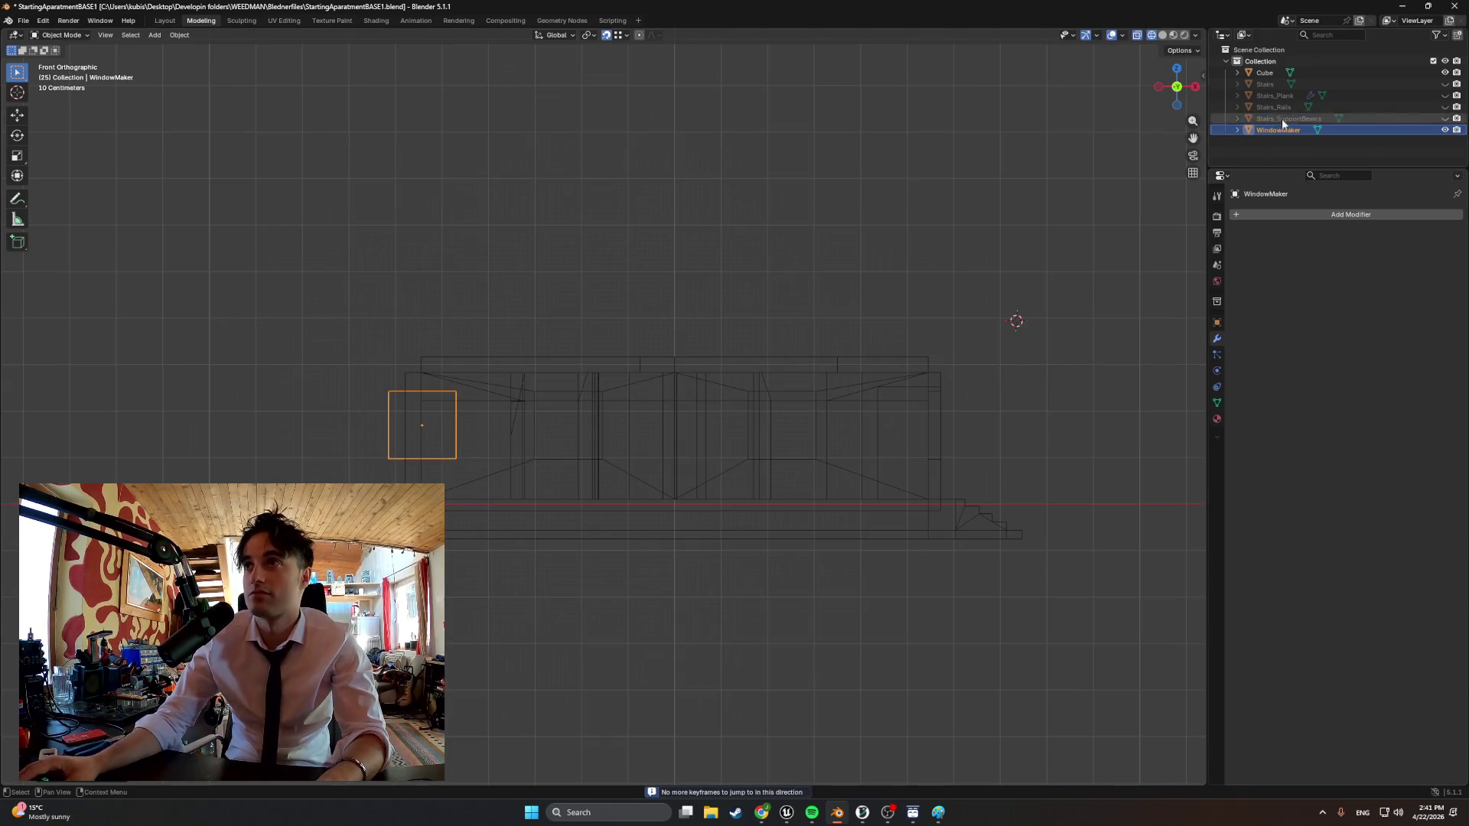
pyautogui.click(1264, 72)
# Add a trial Boolean modifier to the apartment Cube via the 'bool' search
pyautogui.click(1335, 216)
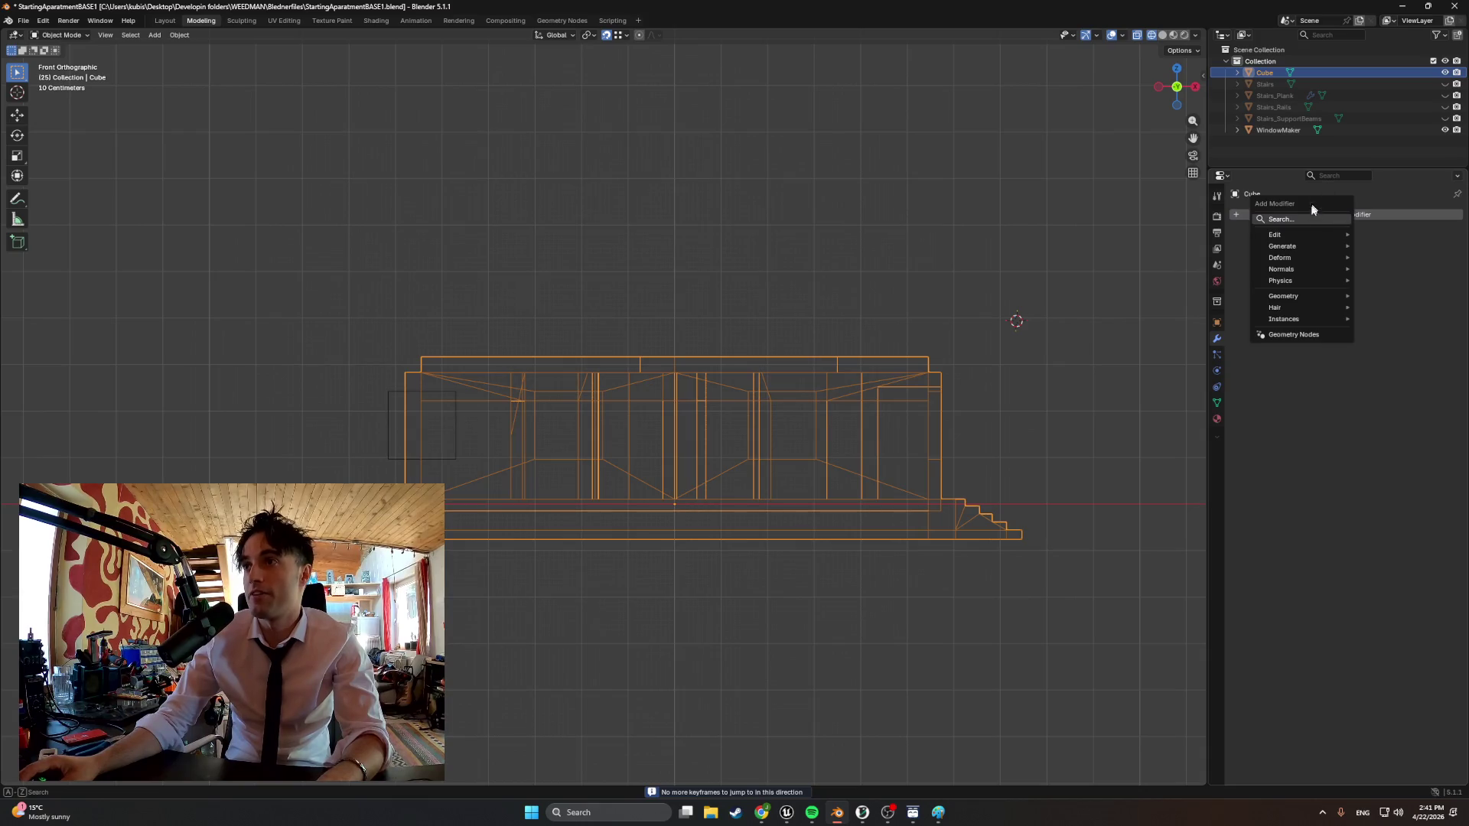
pyautogui.click(1280, 218)
pyautogui.write('bool')
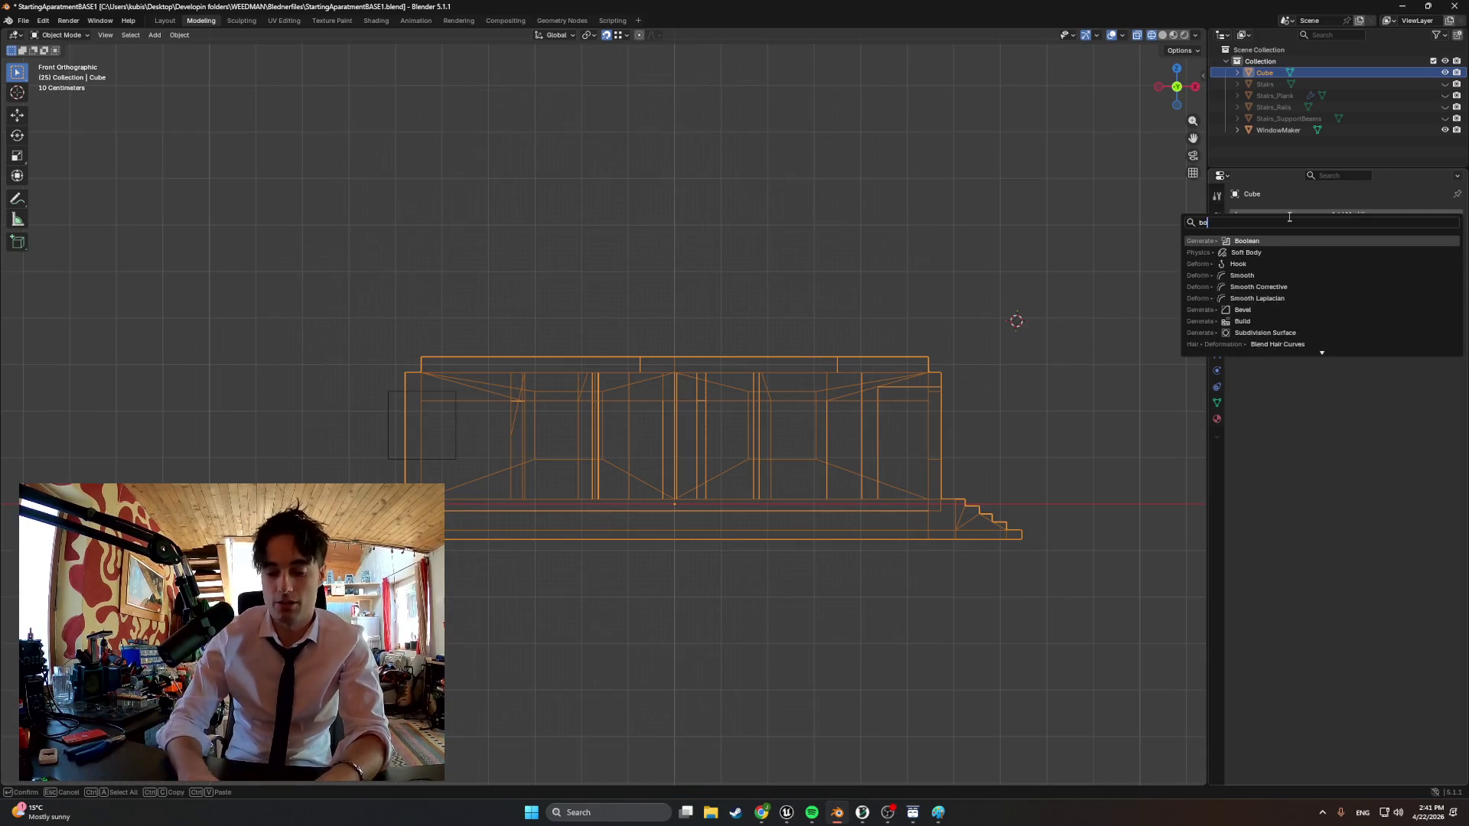
pyautogui.press('Return')
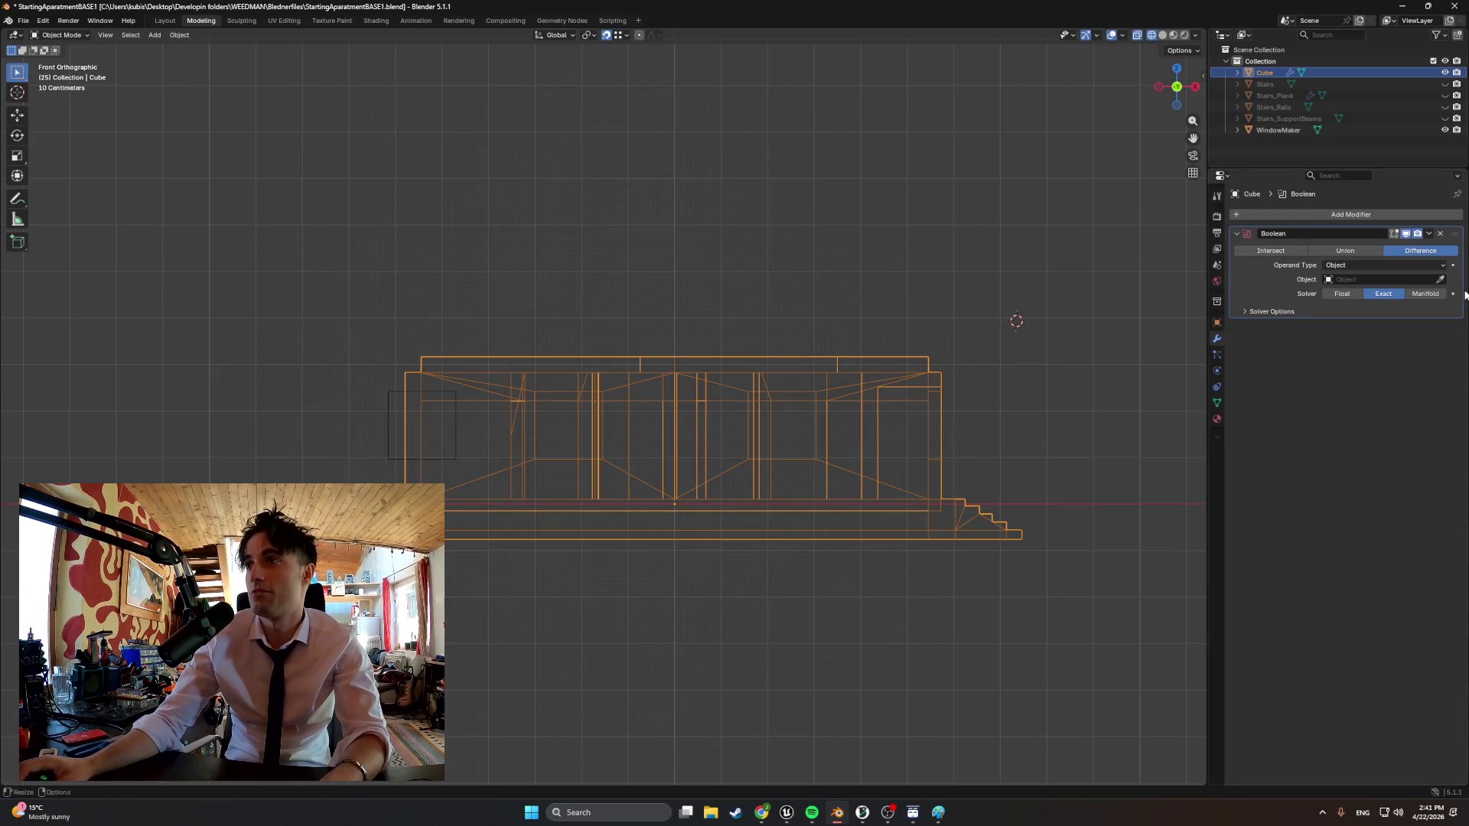
pyautogui.moveTo(1015, 321)
pyautogui.mouseDown(button='middle')
pyautogui.moveTo(734, 310)
pyautogui.moveTo(801, 302)
pyautogui.moveTo(795, 315)
pyautogui.mouseUp(button='middle')
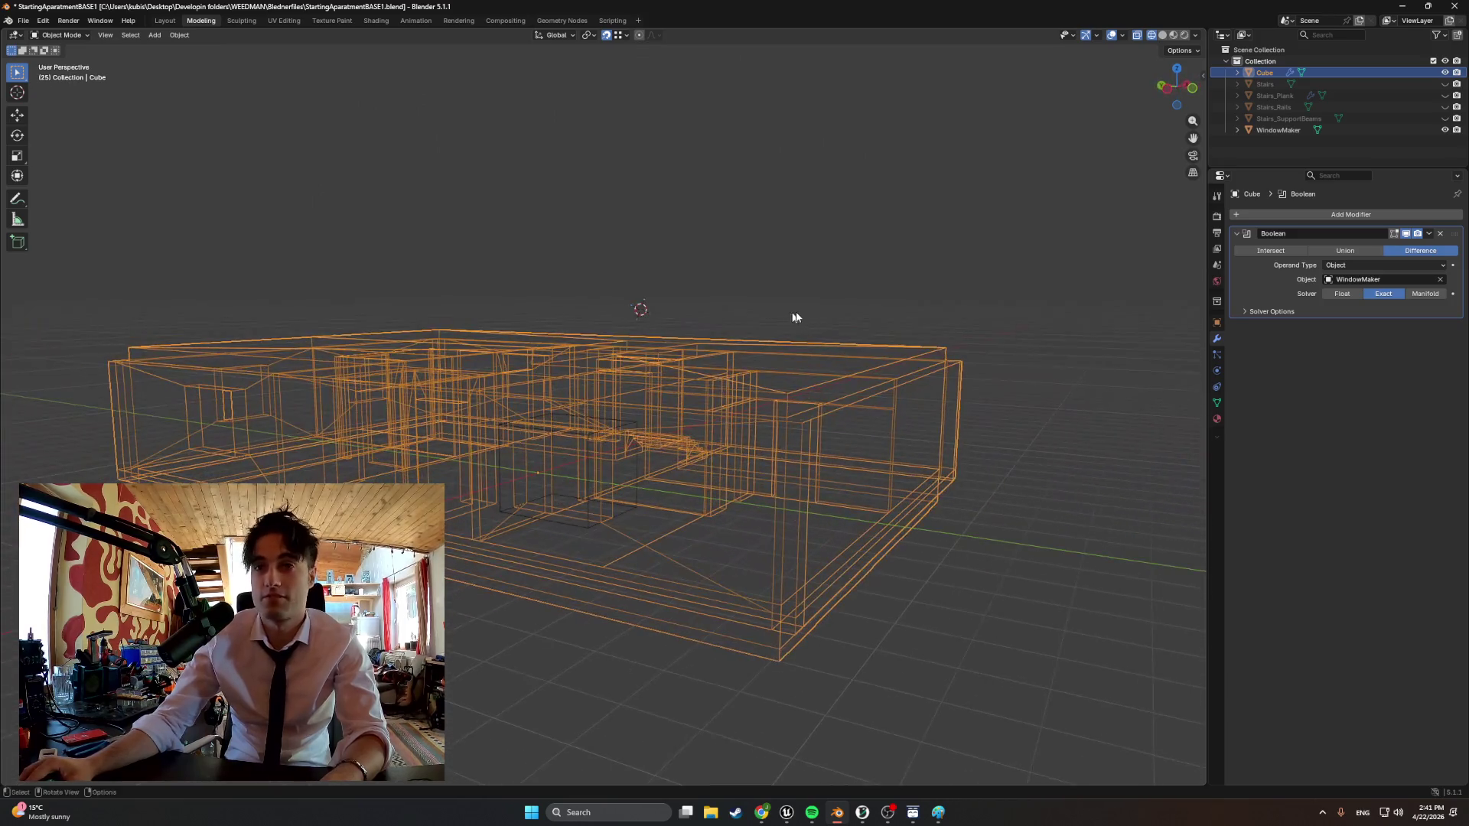
# Delete the trial Boolean modifier from the Cube again
pyautogui.click(1432, 235)
pyautogui.click(1411, 310)
pyautogui.moveTo(1158, 390)
pyautogui.mouseDown(button='middle')
pyautogui.moveTo(895, 454)
pyautogui.moveTo(1004, 457)
pyautogui.mouseUp(button='middle')
# From front view, select the WindowMaker cutter and shift it along X toward the front wall
pyautogui.press('KP_1')
pyautogui.scroll(-1, 734, 453)
pyautogui.scroll(-1, 717, 453)
pyautogui.press('Tab')
pyautogui.press('a')
pyautogui.press('Tab')
pyautogui.click(420, 425)
pyautogui.press('g')
pyautogui.press('x')
pyautogui.click(574, 435)
# Shift the cutter along Y so it sits across the front wall, checking from the front
pyautogui.moveTo(552, 432); pyautogui.dragTo(669, 457, button='middle')
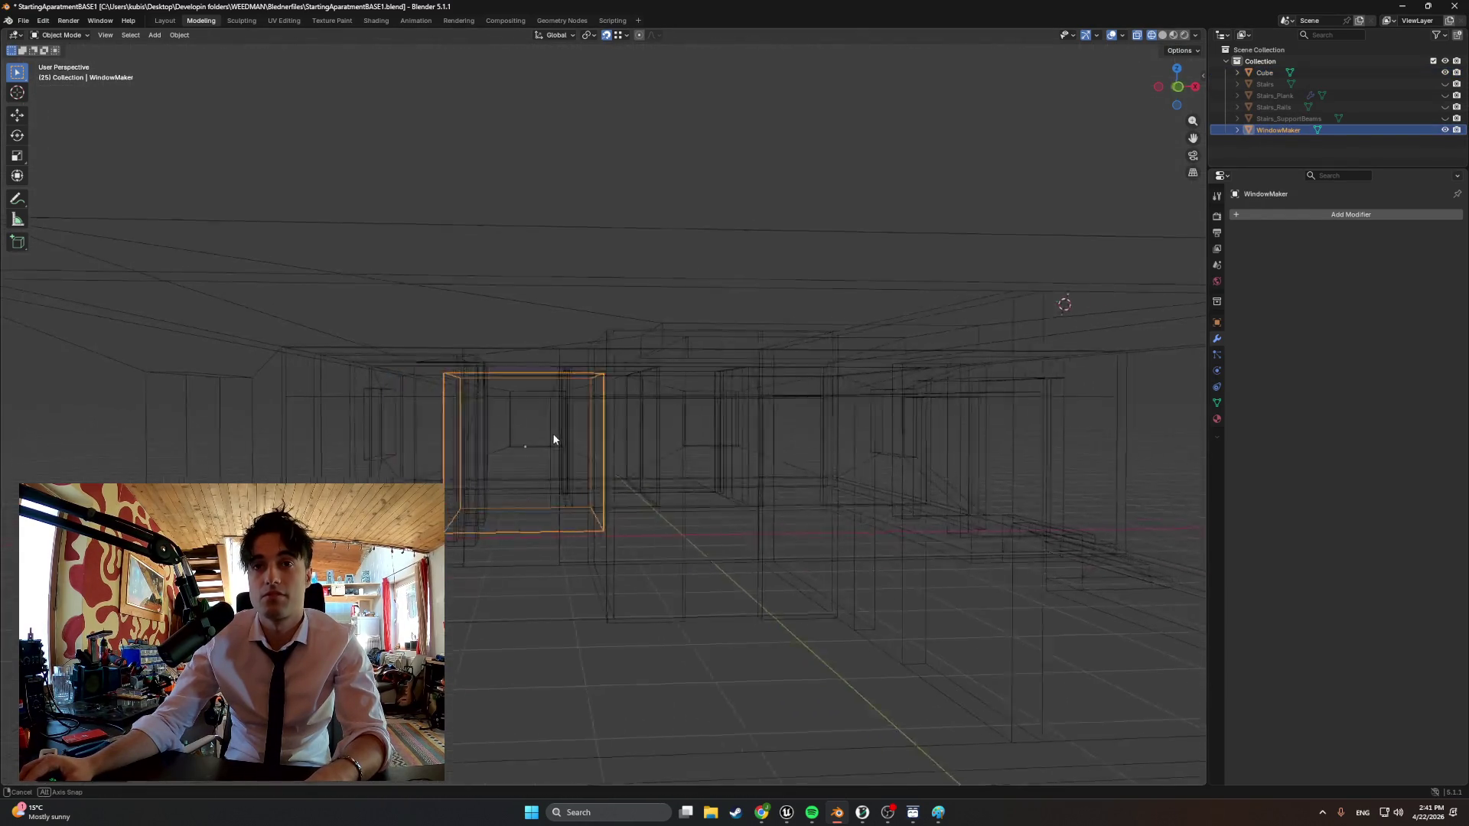
pyautogui.press('g')
pyautogui.press('y')
pyautogui.click(872, 453)
pyautogui.moveTo(873, 453); pyautogui.dragTo(727, 425, button='middle')
pyautogui.press('KP_1')
pyautogui.scroll(3, 534, 423)
# Frame the cutter in front view, inspect the whole apartment, and make the Cube active
pyautogui.moveTo(526, 427)
pyautogui.mouseDown(button='middle')
pyautogui.moveTo(449, 430)
pyautogui.moveTo(550, 431)
pyautogui.mouseUp(button='middle')
pyautogui.press('KP_1')
pyautogui.press('KP_Decimal')
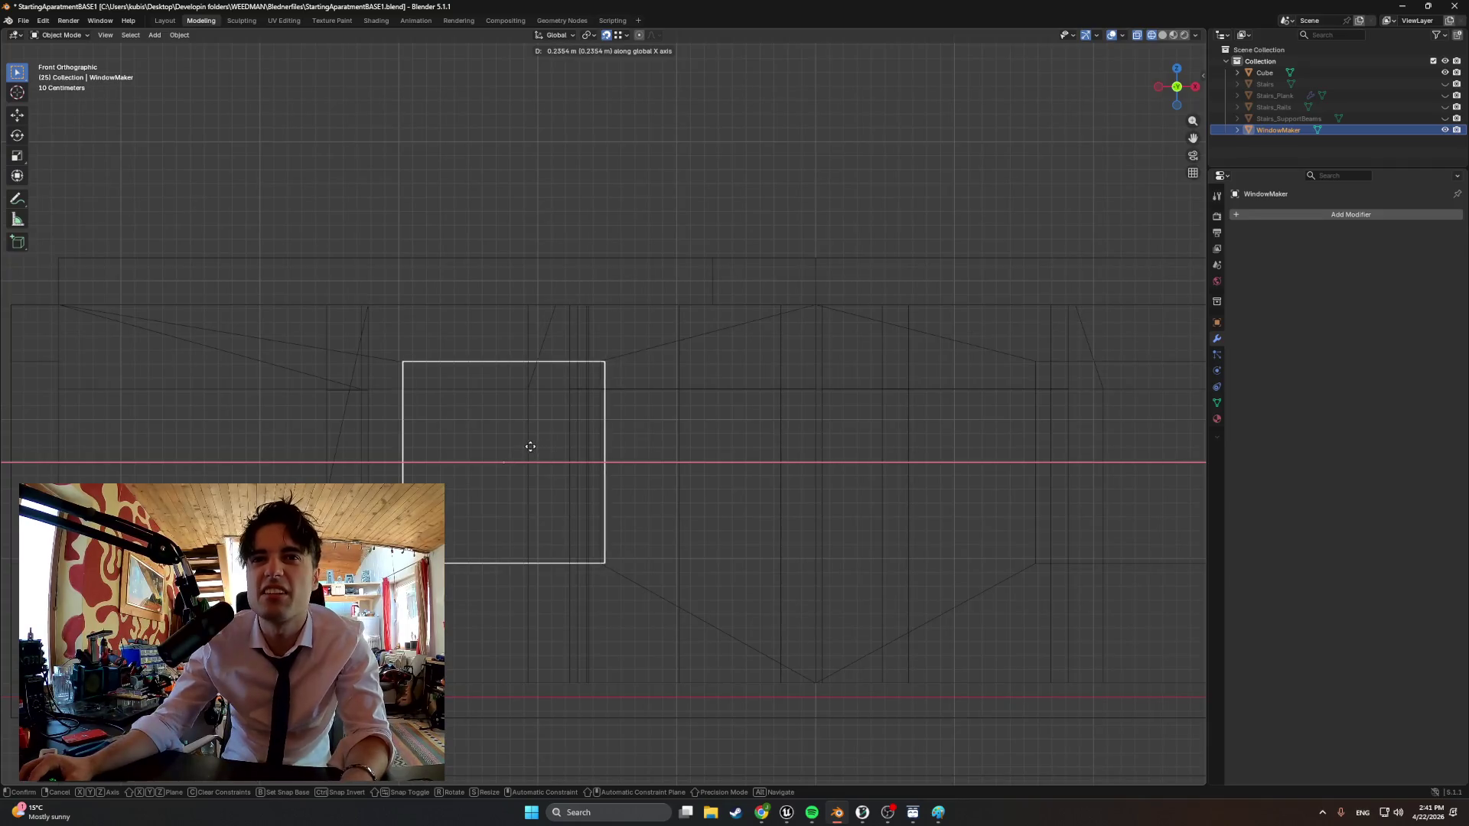
pyautogui.scroll(-5, 514, 466)
pyautogui.moveTo(514, 464)
pyautogui.mouseDown(button='middle')
pyautogui.moveTo(606, 482)
pyautogui.moveTo(656, 527)
pyautogui.moveTo(745, 501)
pyautogui.moveTo(687, 506)
pyautogui.moveTo(731, 489)
pyautogui.moveTo(680, 466)
pyautogui.moveTo(589, 462)
pyautogui.mouseUp(button='middle')
pyautogui.click(1262, 72)
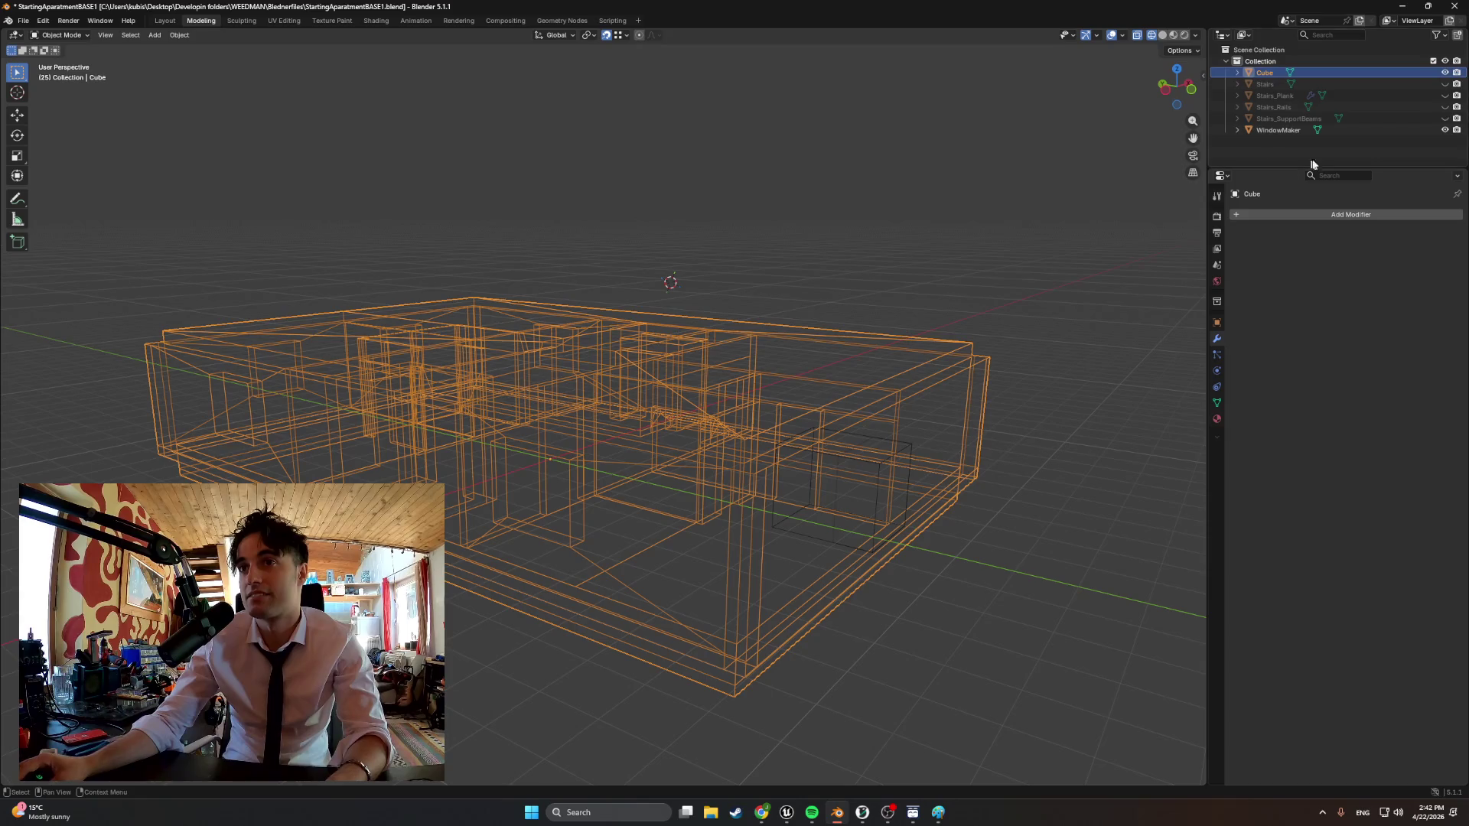
# Add a Boolean difference to the Cube with WindowMaker as its cutter object
pyautogui.click(1341, 214)
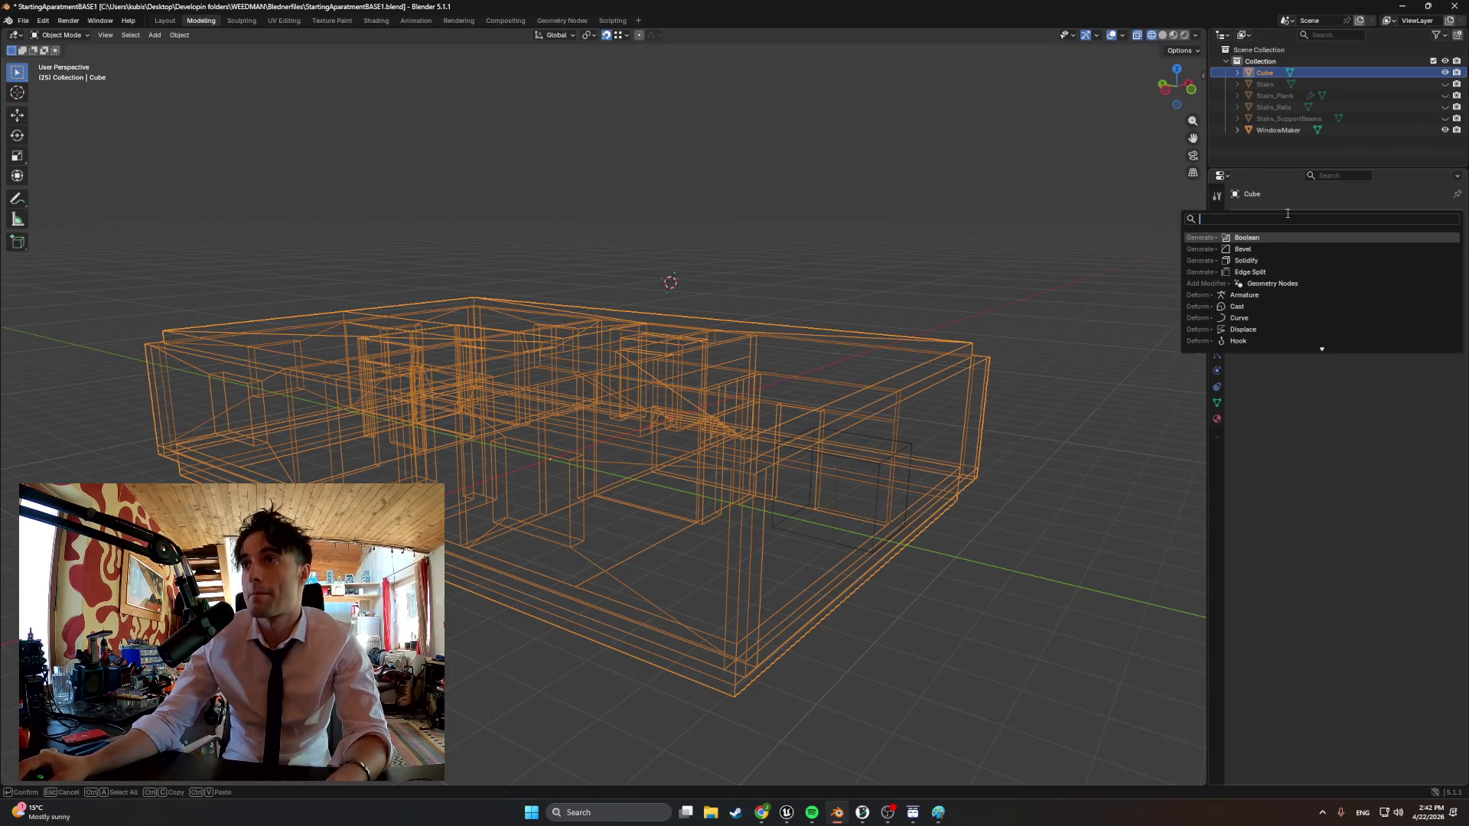
pyautogui.write('bool')
pyautogui.press('Return')
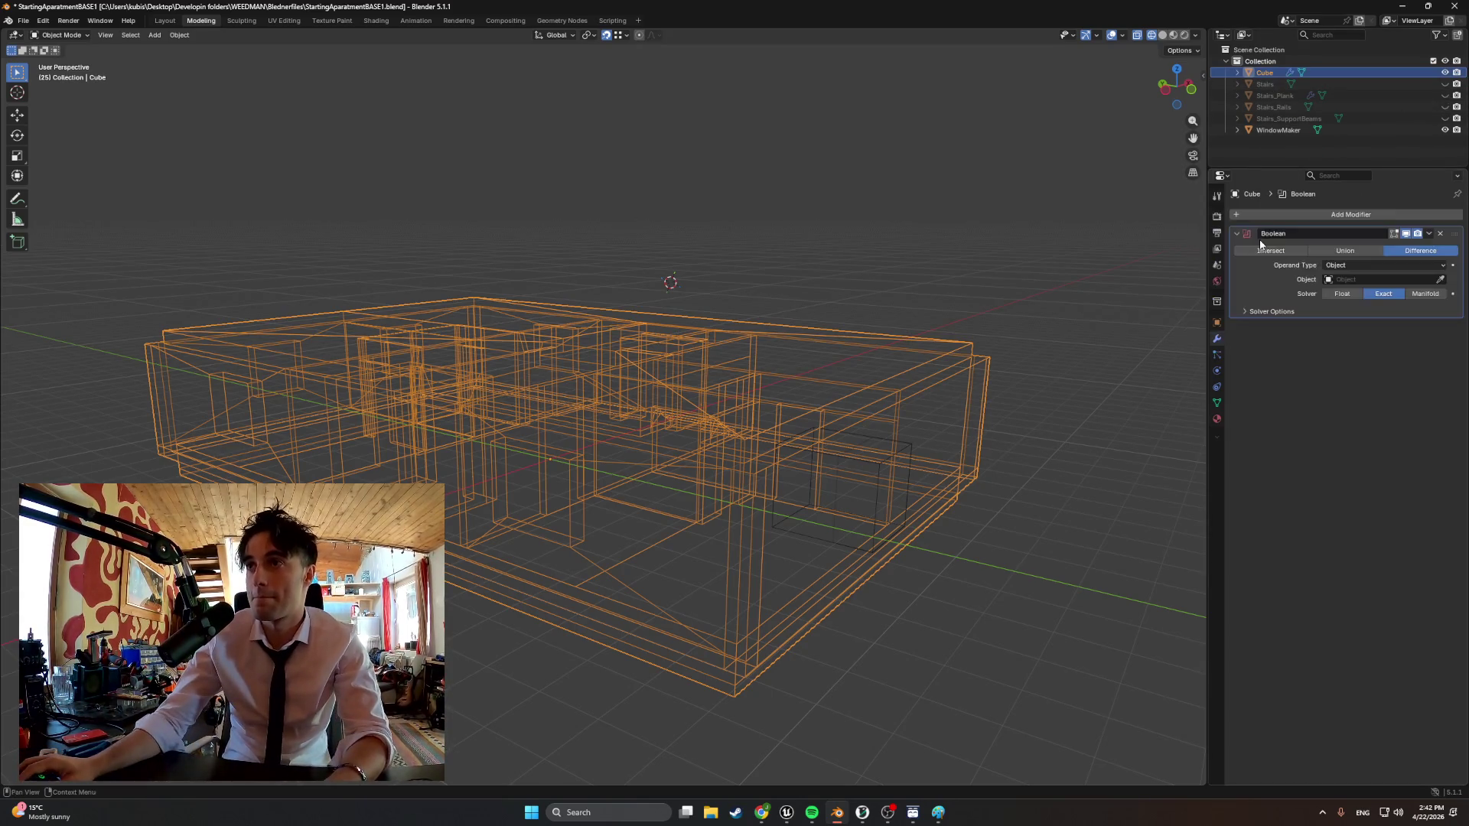
pyautogui.click(1277, 128)
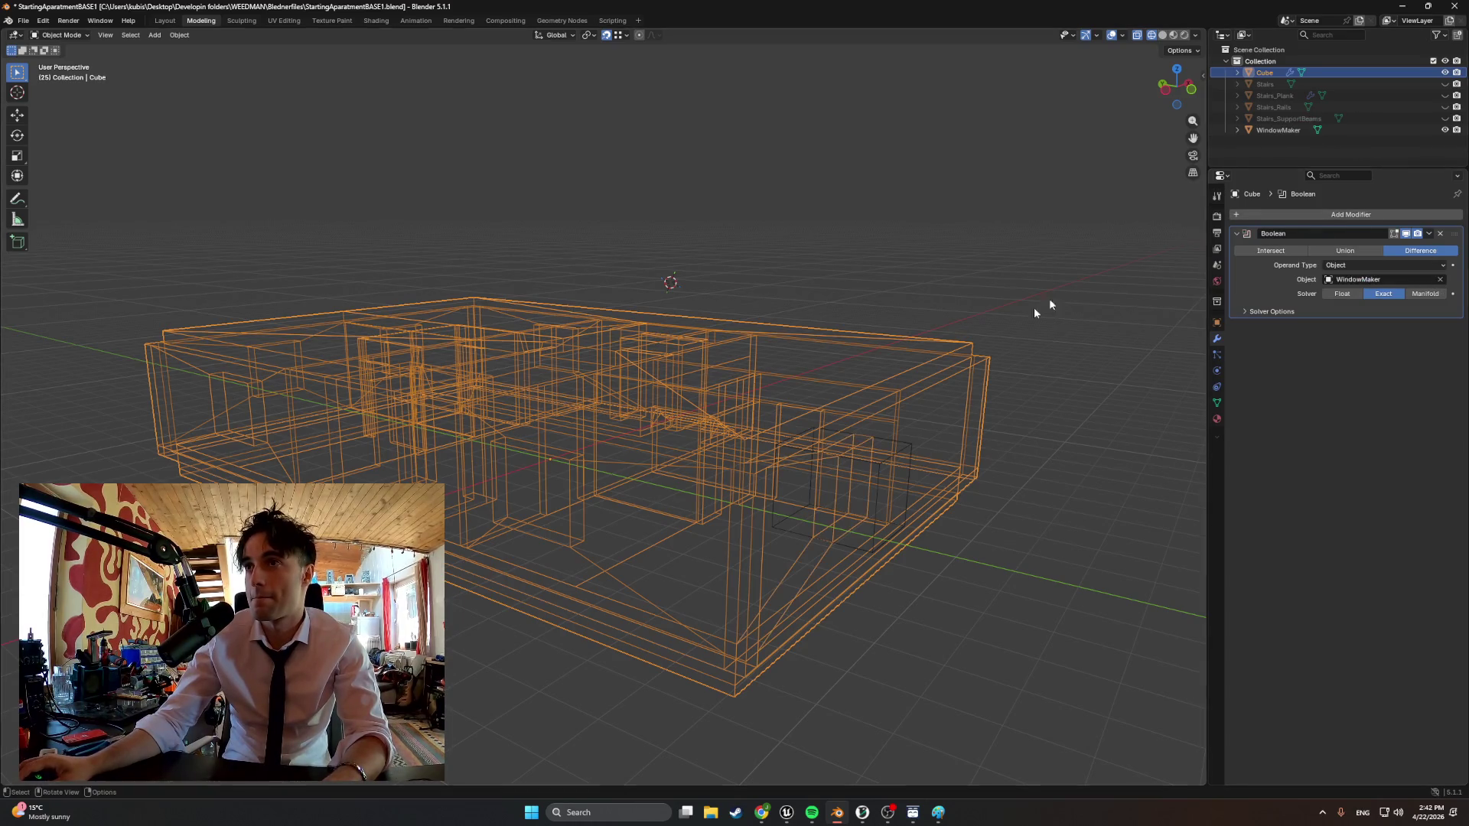
pyautogui.moveTo(735, 436)
pyautogui.mouseDown(button='middle')
pyautogui.moveTo(651, 447)
pyautogui.moveTo(637, 479)
pyautogui.moveTo(660, 469)
pyautogui.mouseUp(button='middle')
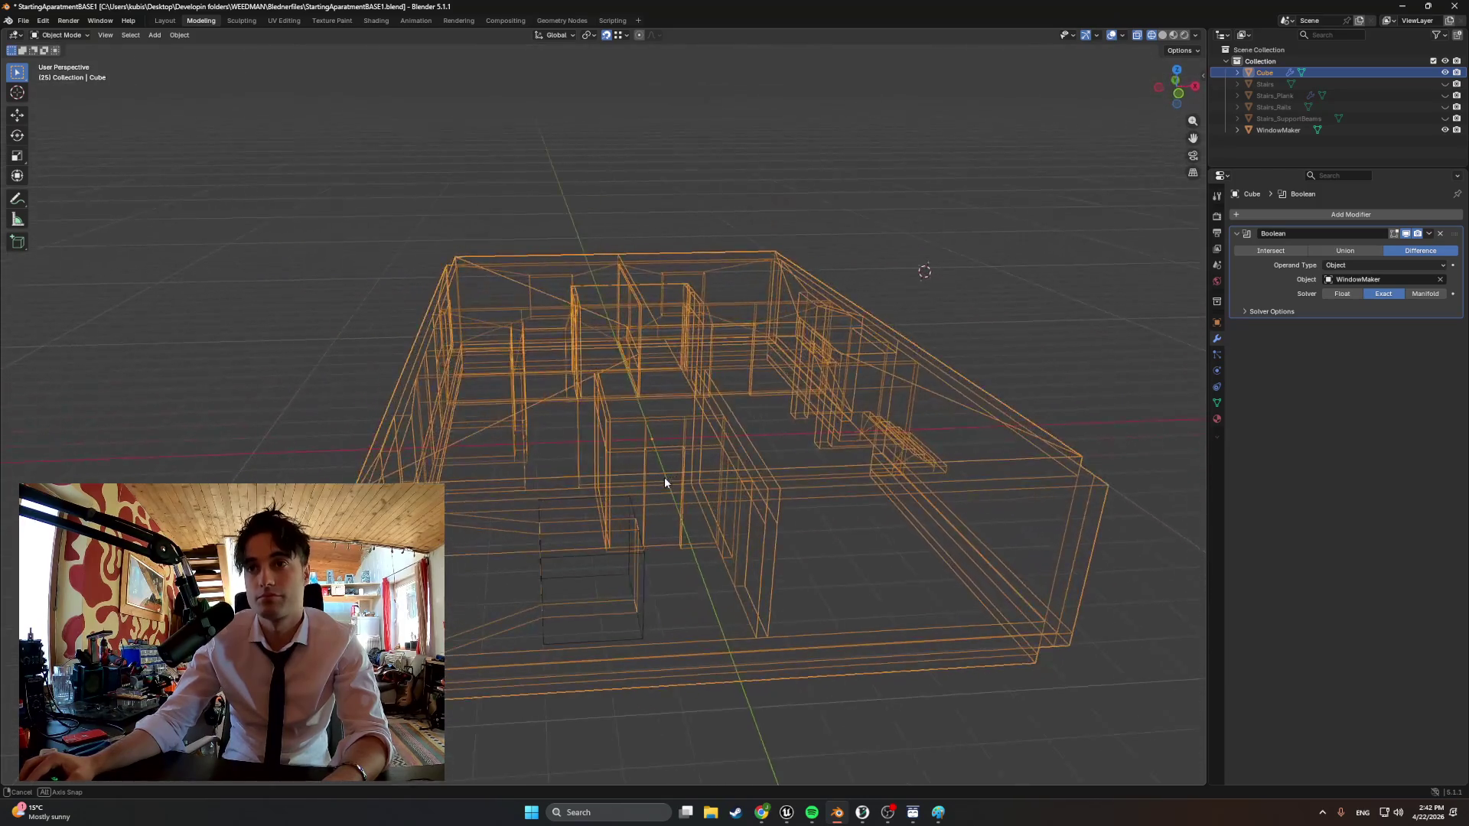
pyautogui.press('g')
pyautogui.click(573, 544)
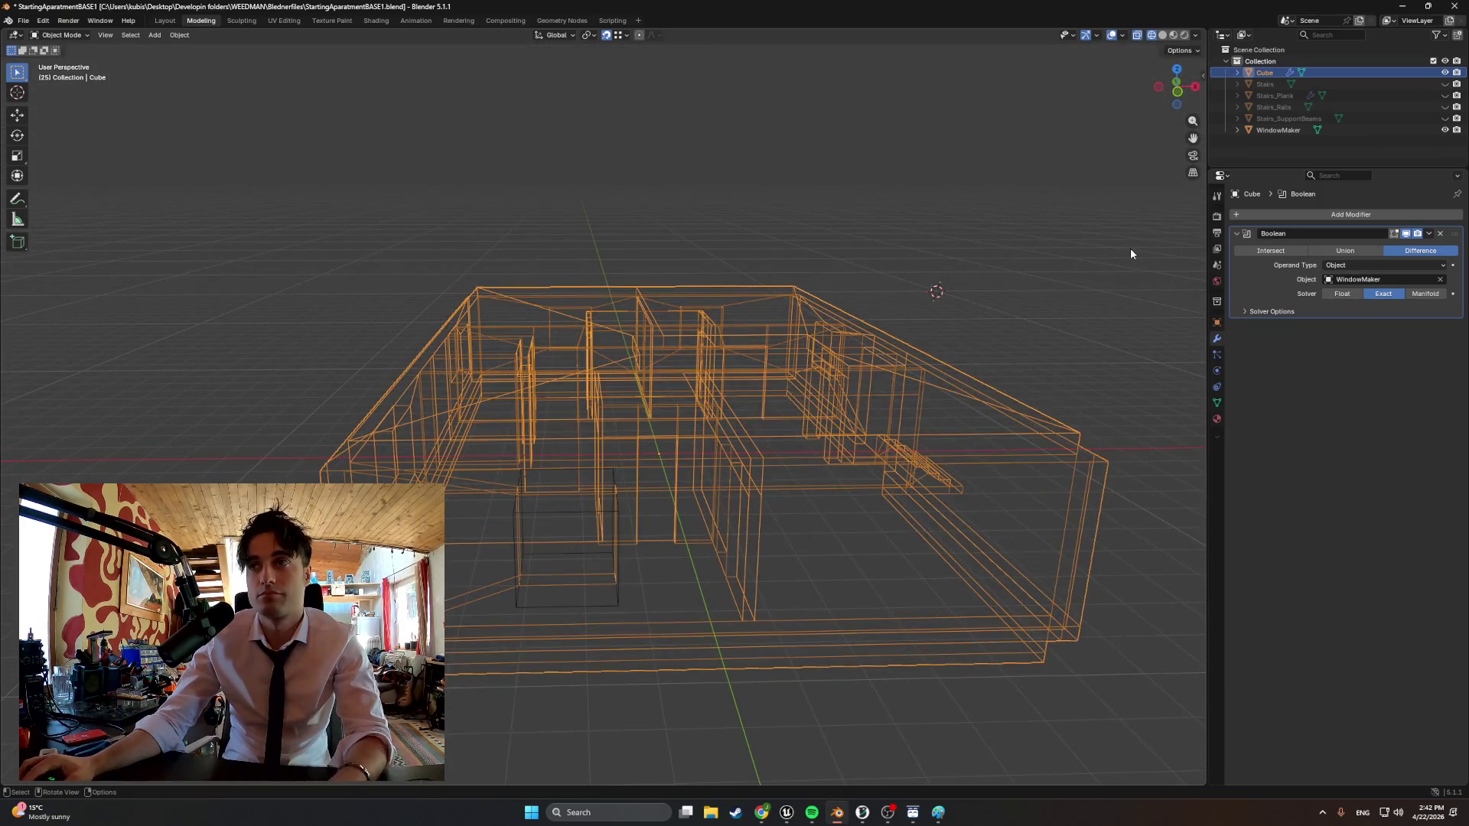
# Apply the Boolean cut permanently and start moving WindowMaker along X
pyautogui.click(1429, 233)
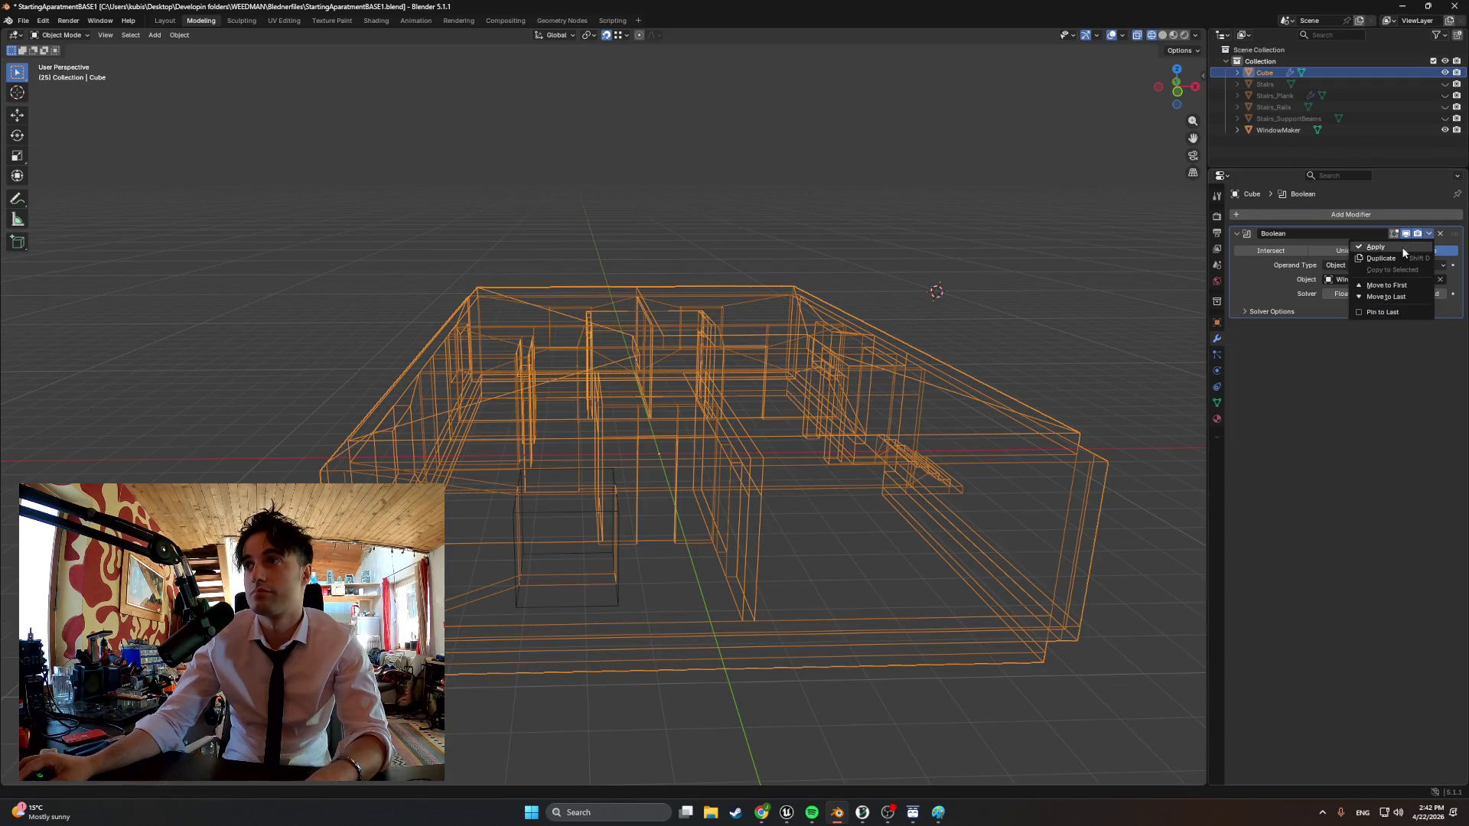
pyautogui.click(1402, 251)
pyautogui.click(707, 509)
pyautogui.press('g')
pyautogui.press('x')
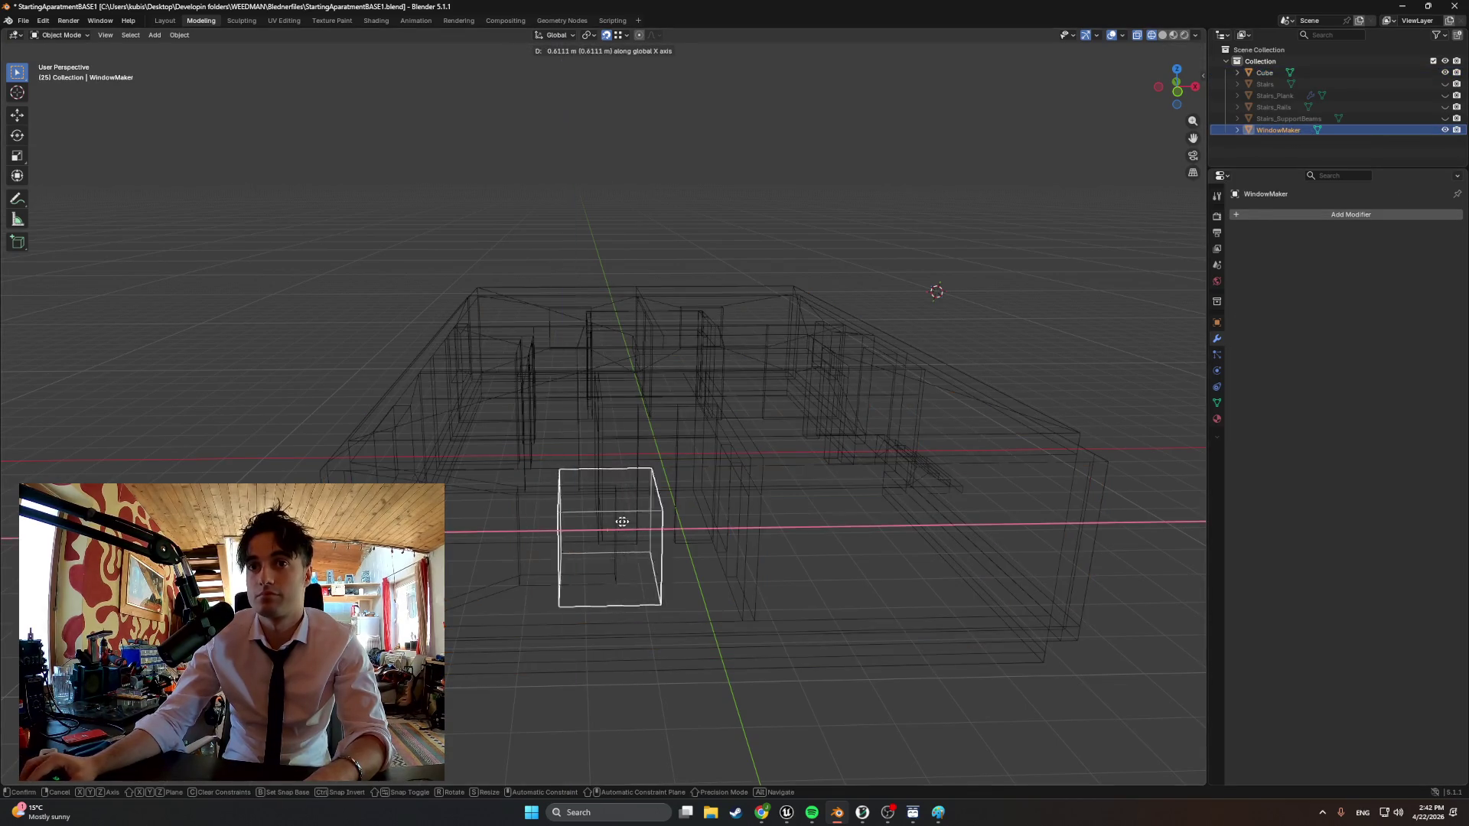
# Place WindowMaker along X at the next front-wall window spot and make the Cube active
pyautogui.click(887, 509)
pyautogui.moveTo(887, 509); pyautogui.dragTo(856, 491, button='middle')
pyautogui.press('1')
pyautogui.scroll(3, 773, 504)
pyautogui.press('g')
pyautogui.press('x')
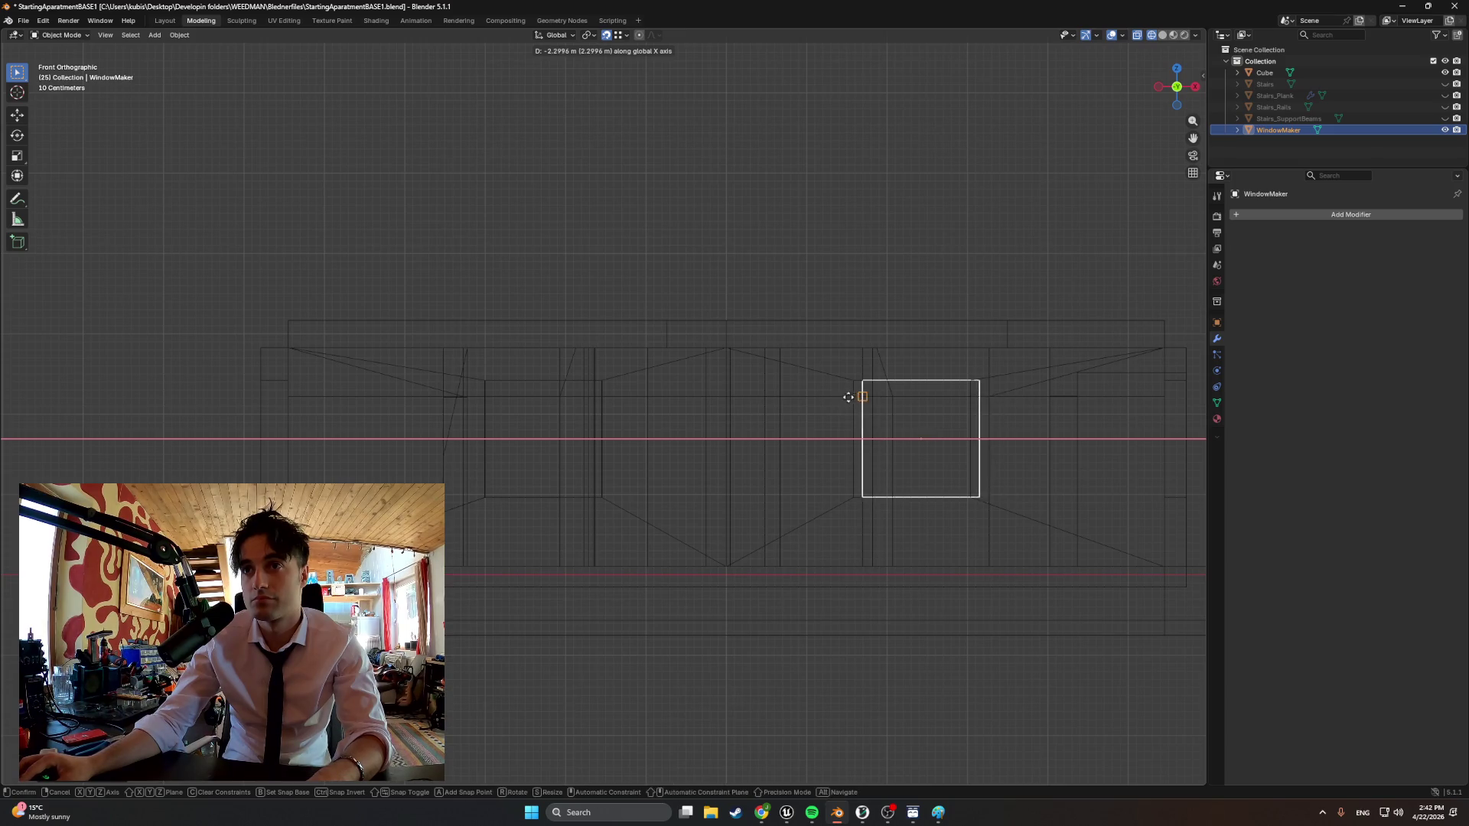
pyautogui.click(850, 377)
pyautogui.moveTo(851, 377)
pyautogui.mouseDown(button='middle')
pyautogui.moveTo(863, 459)
pyautogui.moveTo(1090, 342)
pyautogui.mouseUp(button='middle')
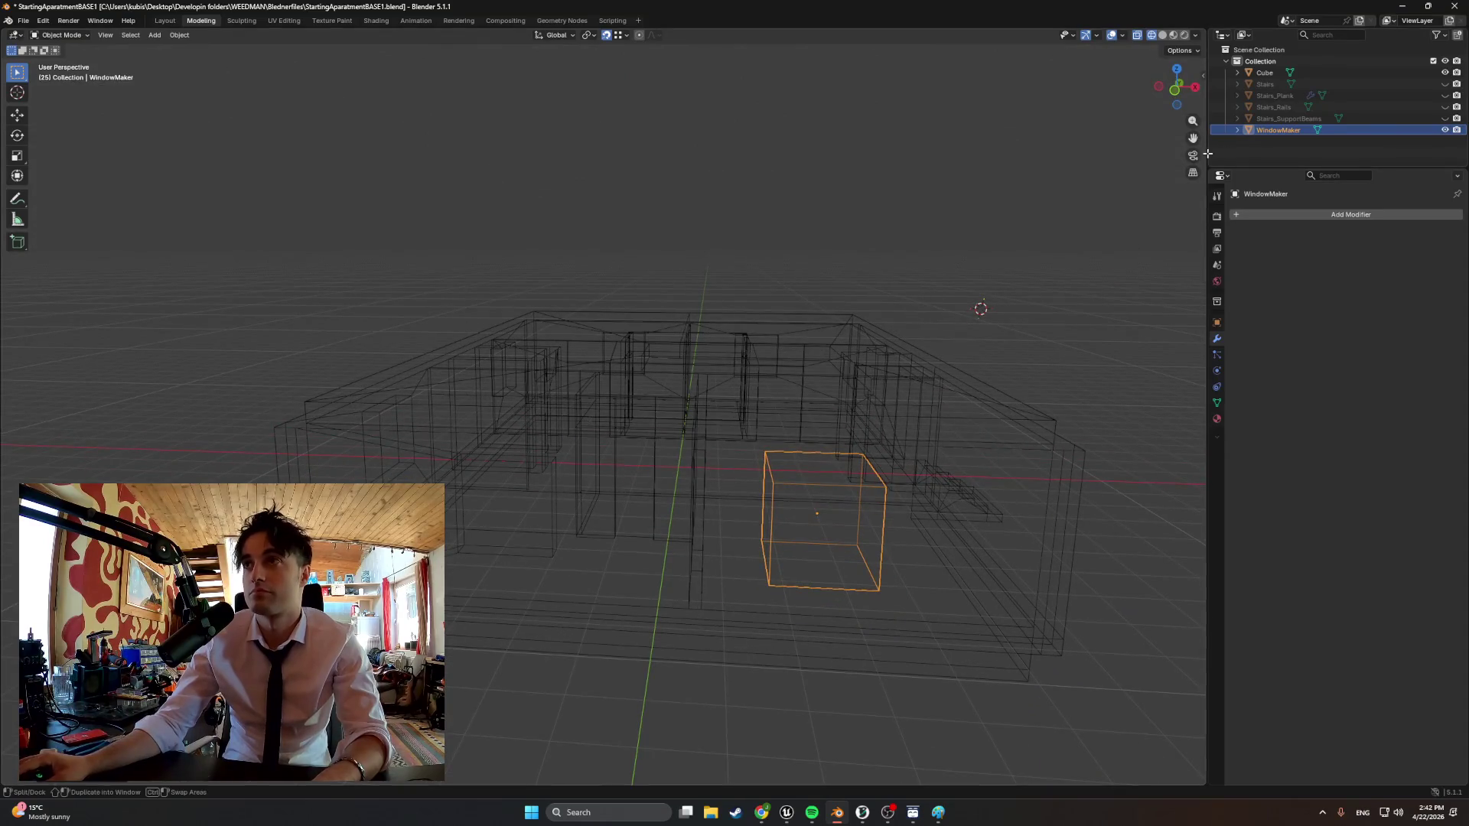
pyautogui.click(1265, 71)
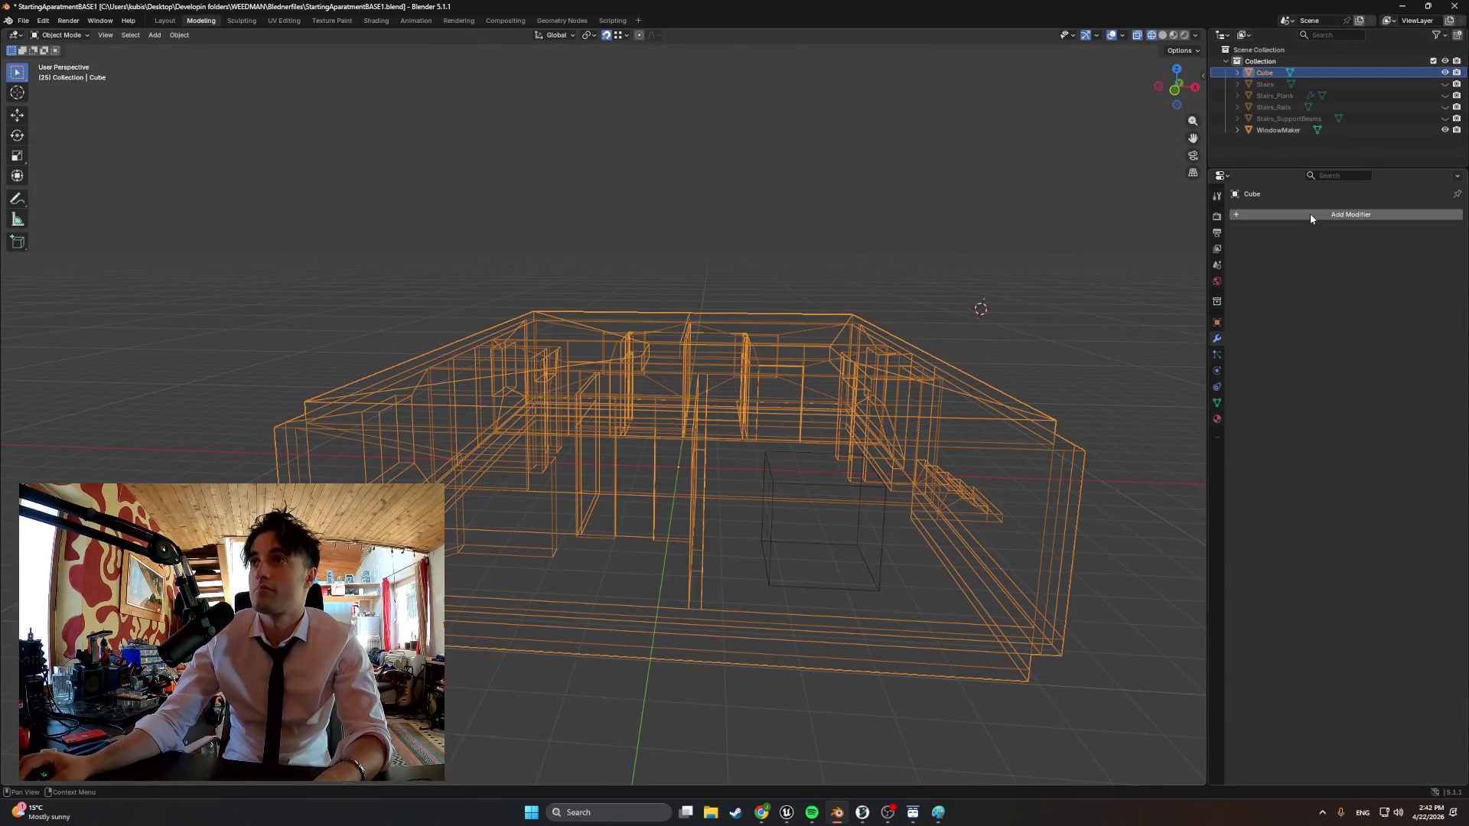
# Add and apply another Boolean difference on the Cube using WindowMaker as the cutter
pyautogui.click(1351, 213)
pyautogui.write('bool')
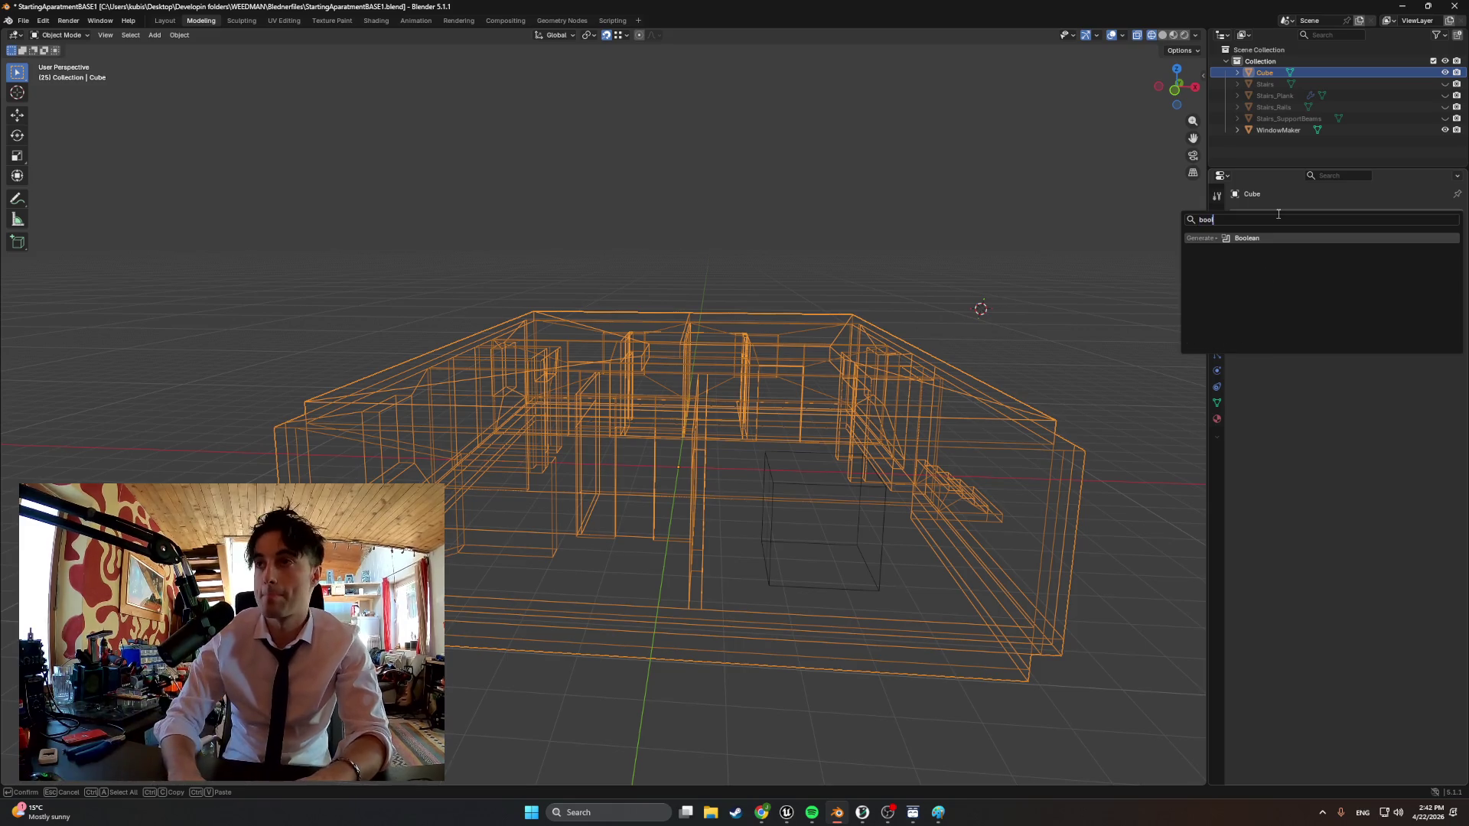
pyautogui.press('Return')
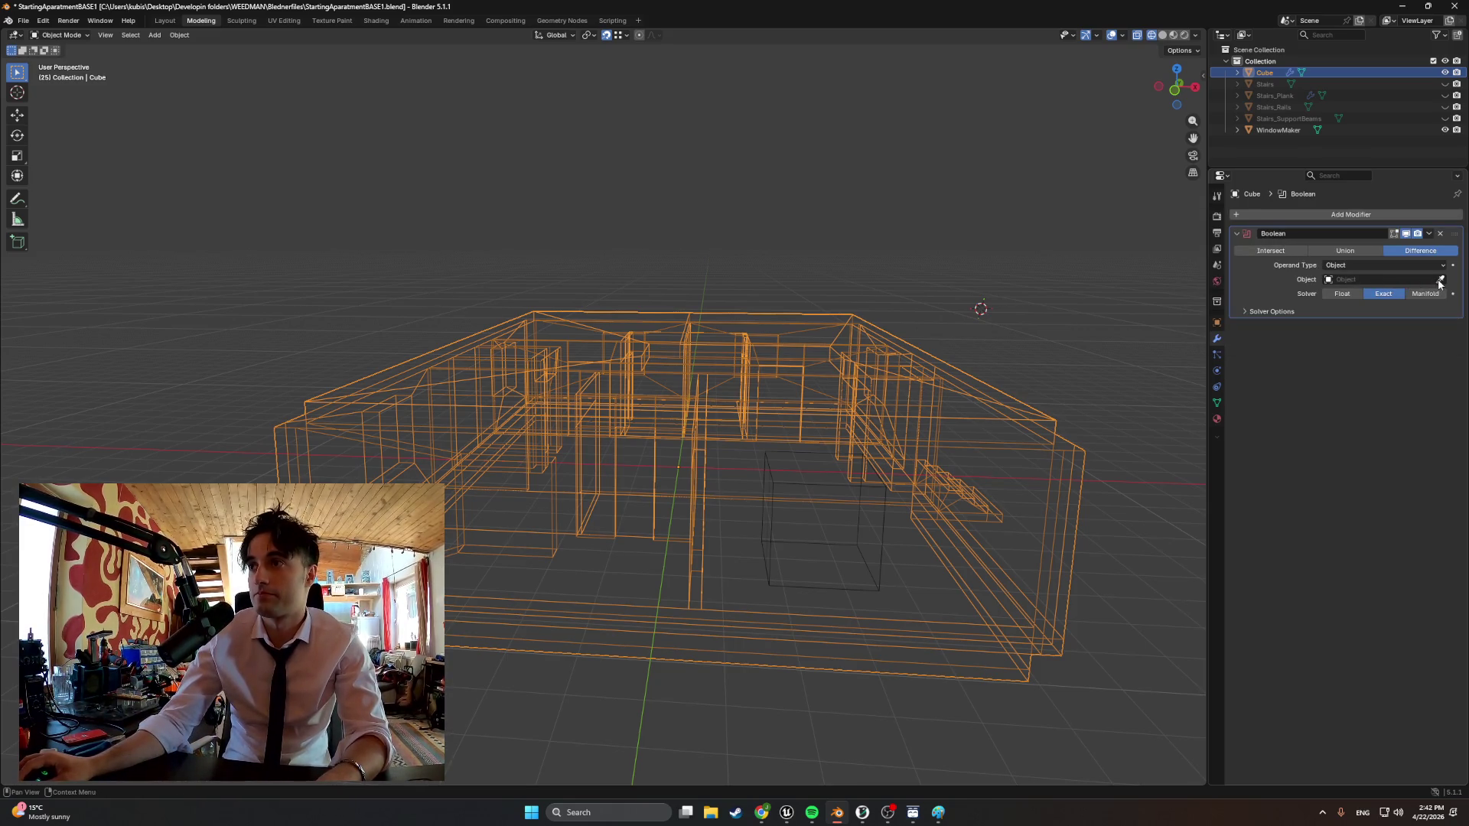
pyautogui.click(1283, 129)
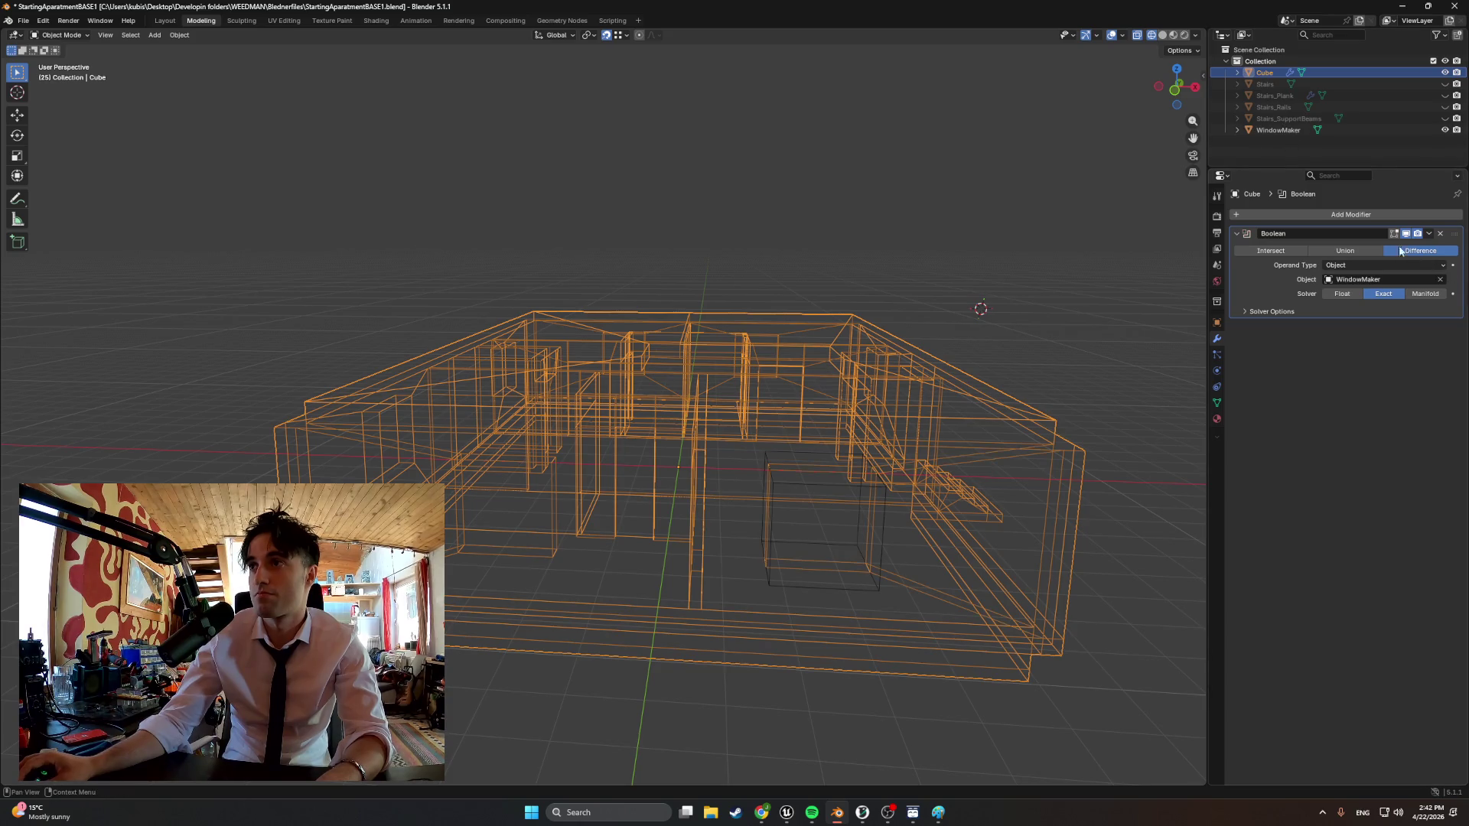
pyautogui.click(1427, 233)
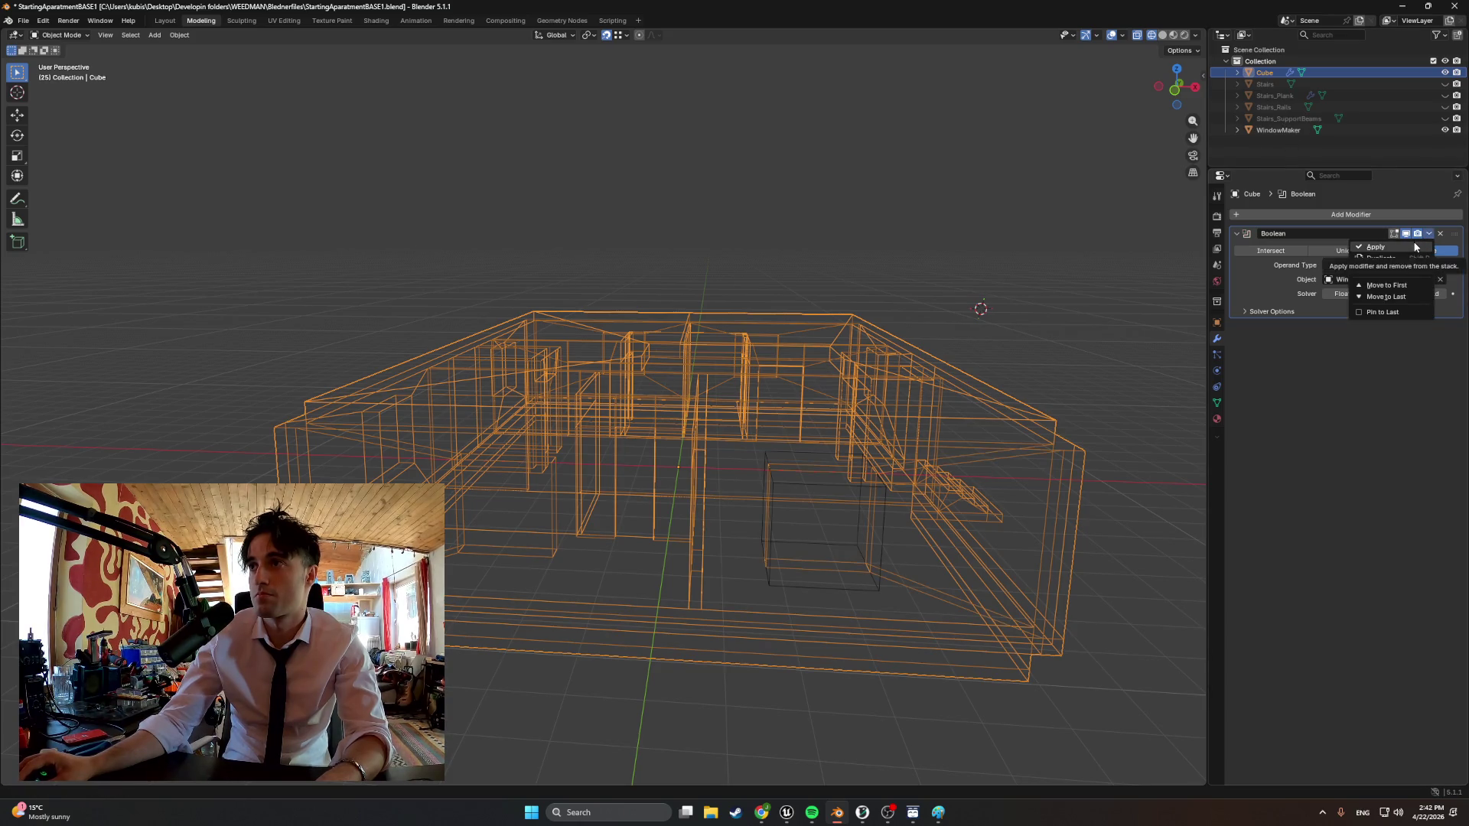
pyautogui.click(1375, 245)
# Select the WindowMaker cutter and look at the house straight from the side
pyautogui.moveTo(941, 399); pyautogui.dragTo(903, 404, button='middle')
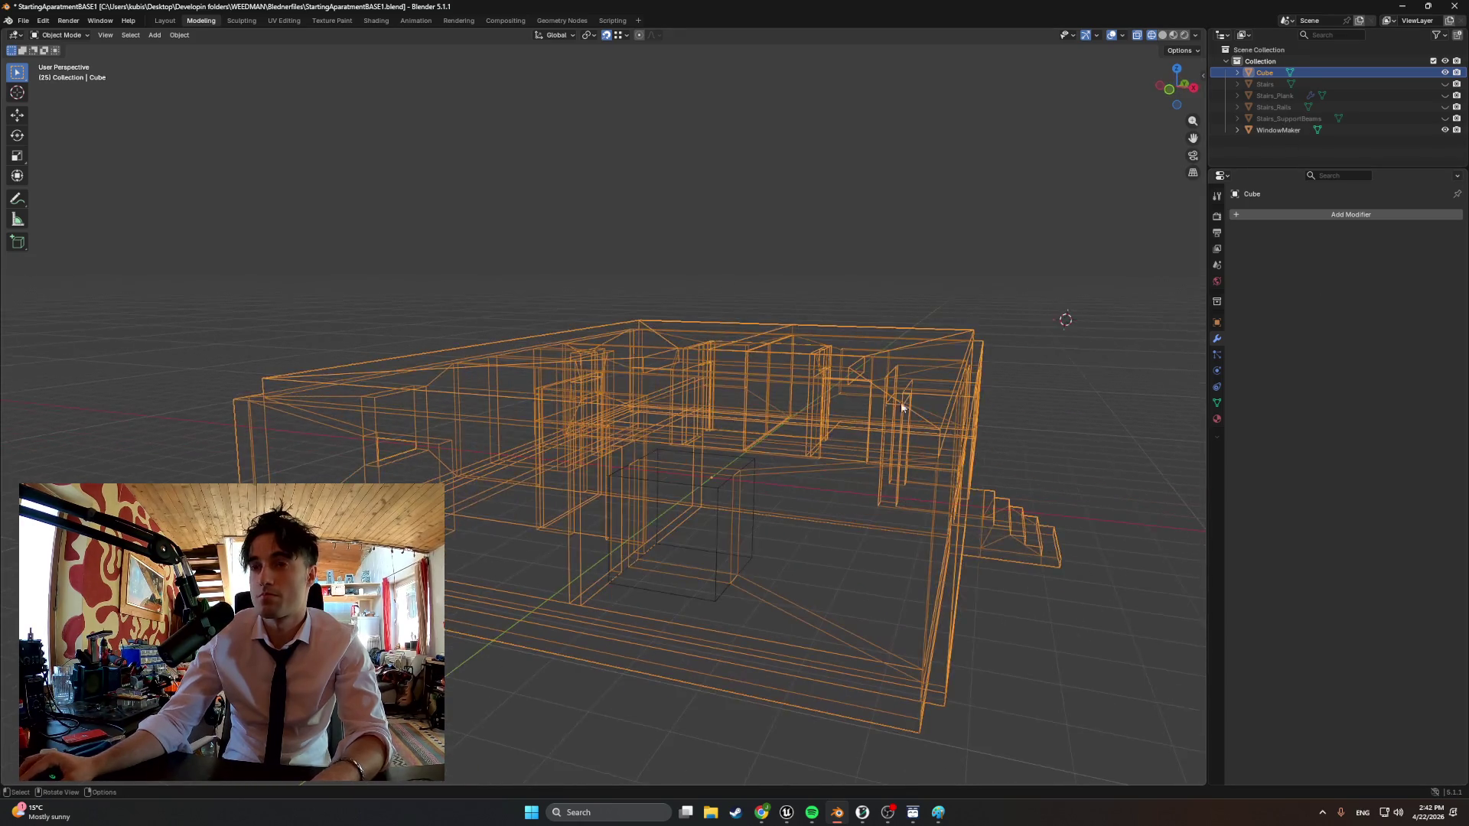
pyautogui.click(1284, 131)
pyautogui.press('KP_3')
# Slide the WindowMaker cutter along Y to the next side-wall window spot
pyautogui.press('g')
pyautogui.press('y')
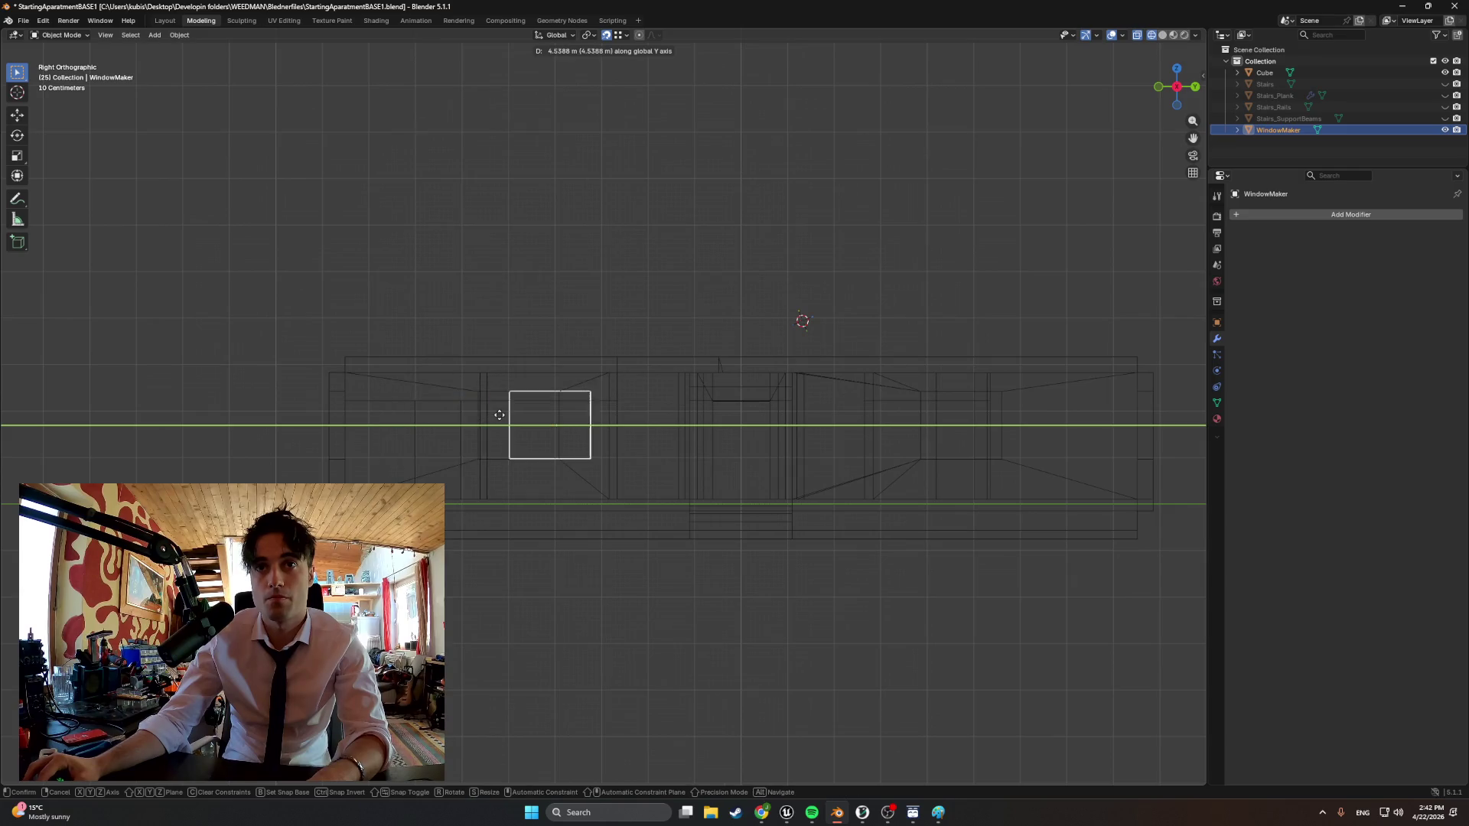
pyautogui.click(505, 415)
pyautogui.scroll(1, 709, 435)
pyautogui.press('g')
pyautogui.press('y')
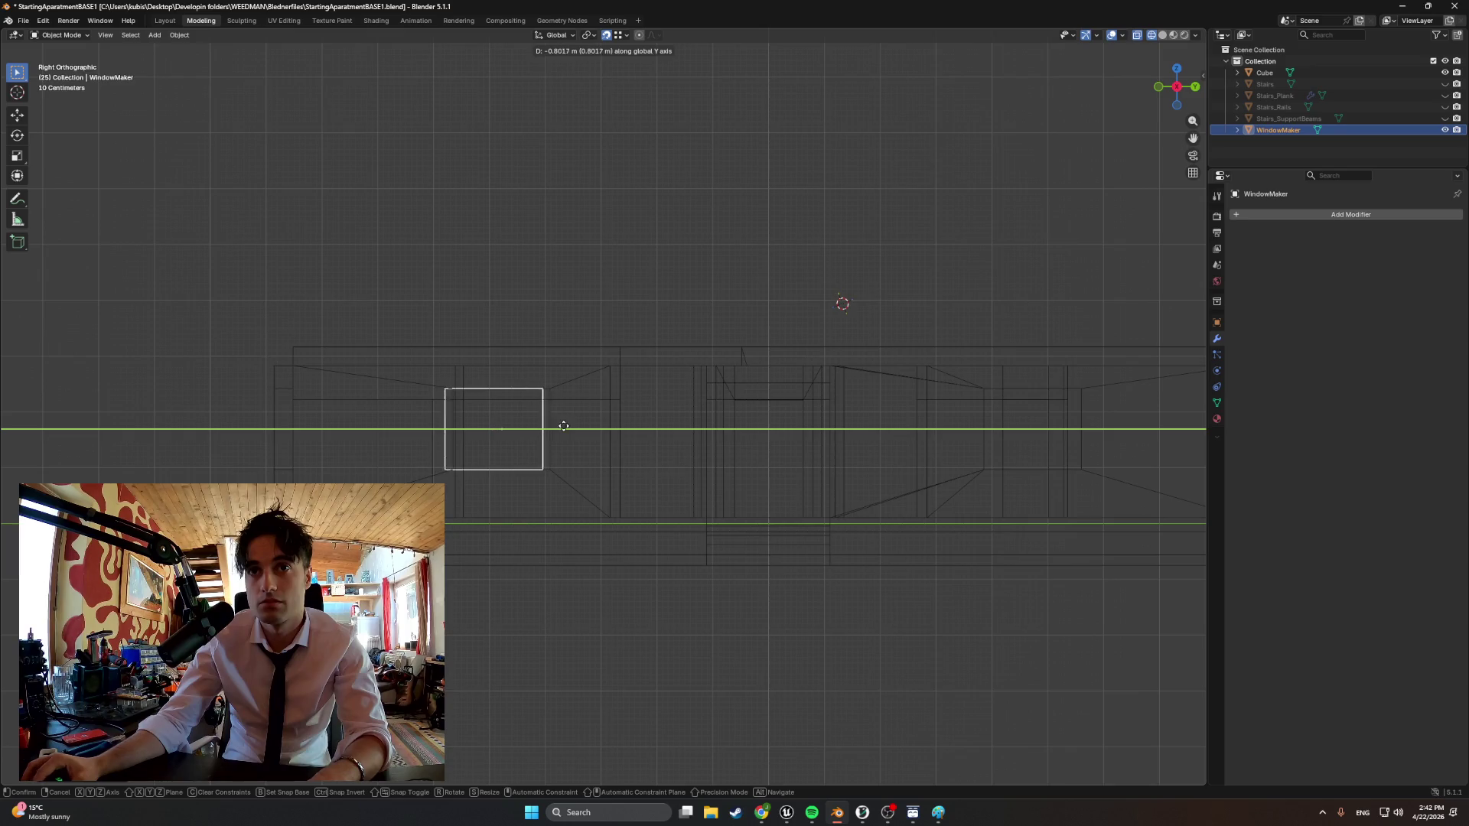
pyautogui.click(522, 415)
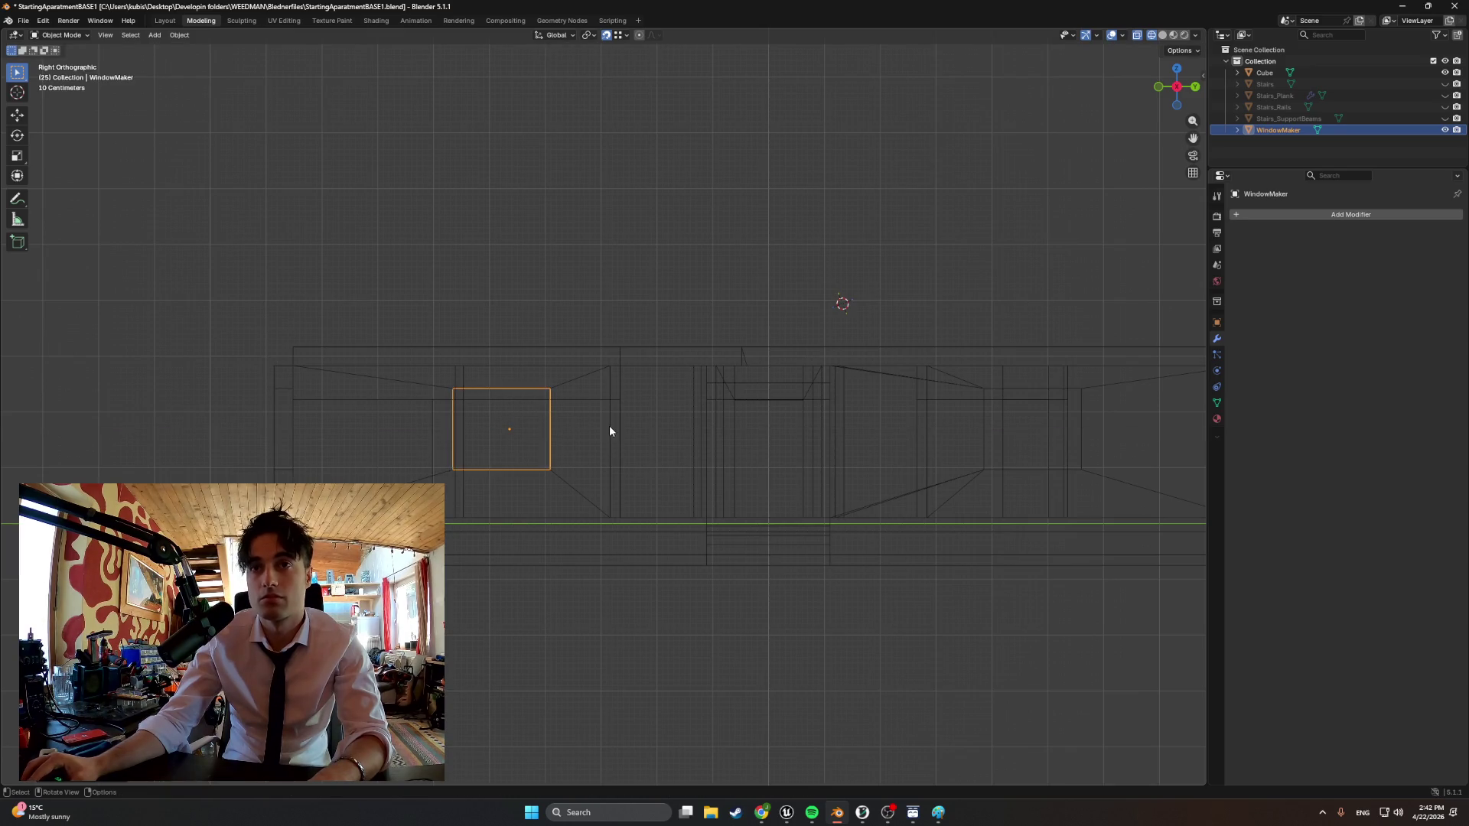
pyautogui.scroll(-2, 608, 425)
# In solid shading, push the cutter along X into the wall and make the Cube active
pyautogui.press('z')
pyautogui.click(677, 431)
pyautogui.moveTo(643, 436); pyautogui.dragTo(706, 455, button='middle')
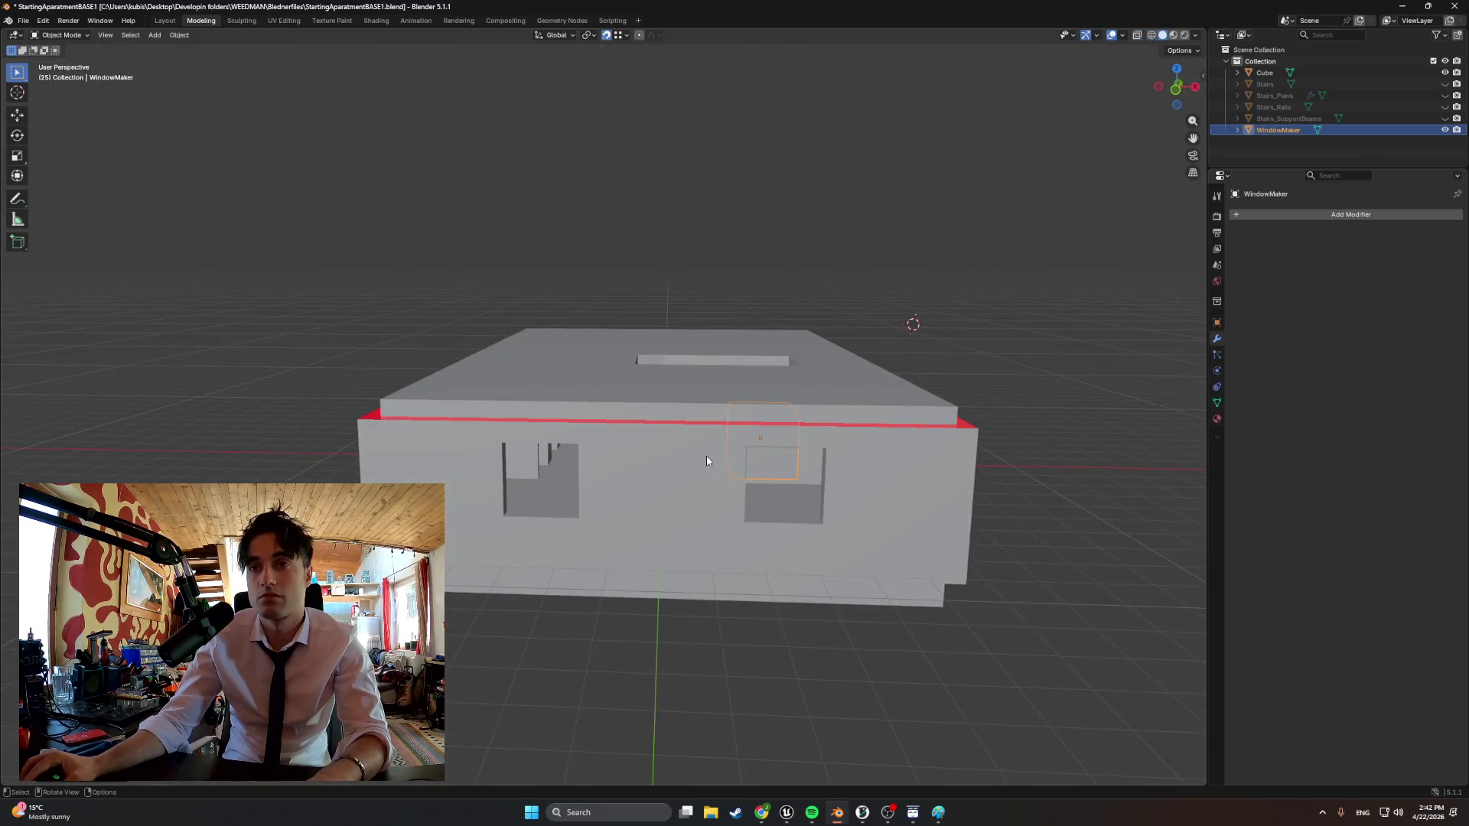
pyautogui.press('g')
pyautogui.press('x')
pyautogui.click(900, 449)
pyautogui.moveTo(899, 459)
pyautogui.mouseDown(button='middle')
pyautogui.moveTo(955, 494)
pyautogui.moveTo(1053, 485)
pyautogui.moveTo(838, 466)
pyautogui.moveTo(872, 460)
pyautogui.mouseUp(button='middle')
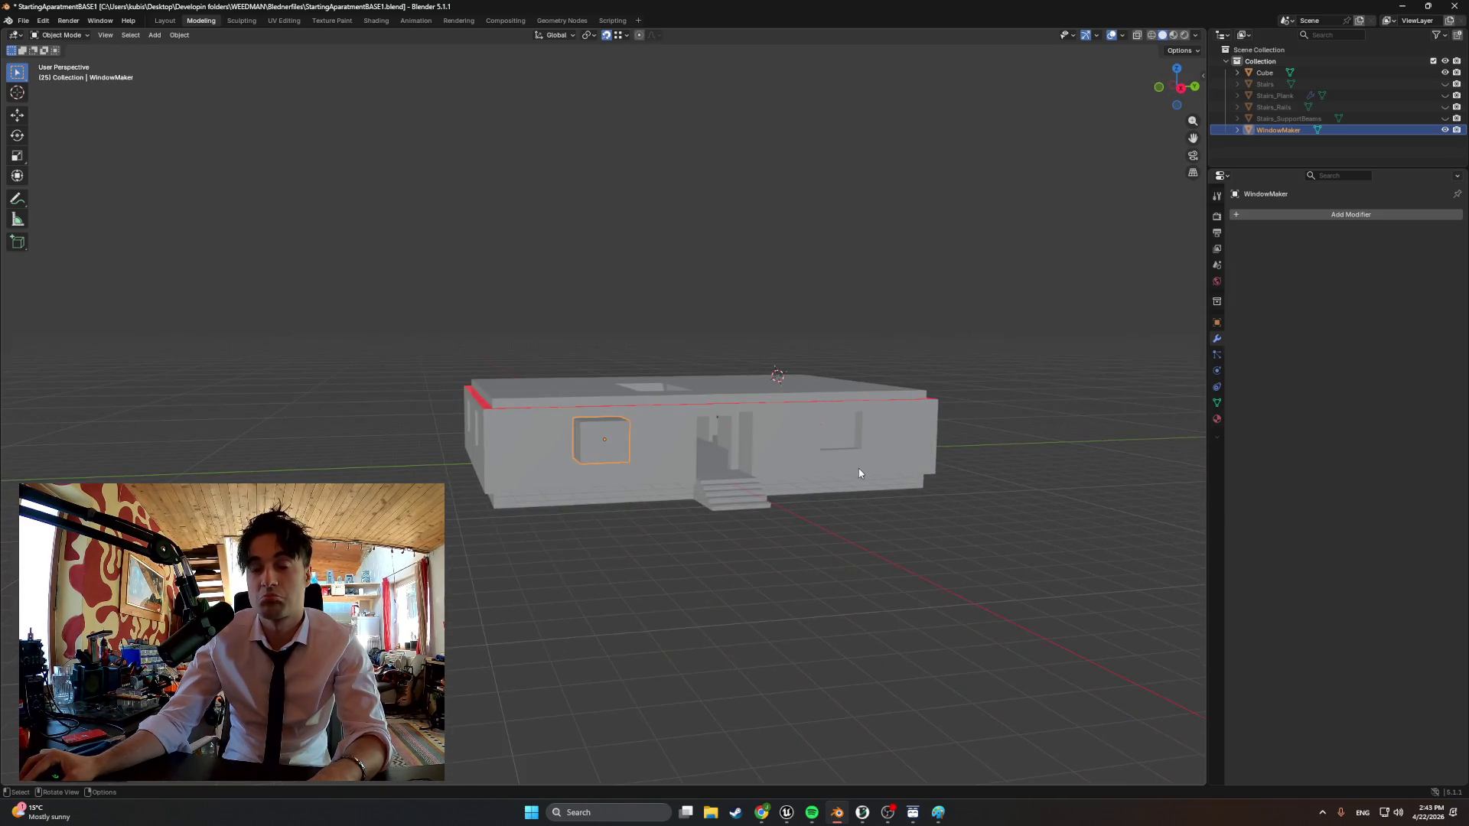
pyautogui.click(1267, 73)
# Apply a WindowMaker Boolean cut on the Cube, then hide the cutter and inspect the openings
pyautogui.click(1300, 214)
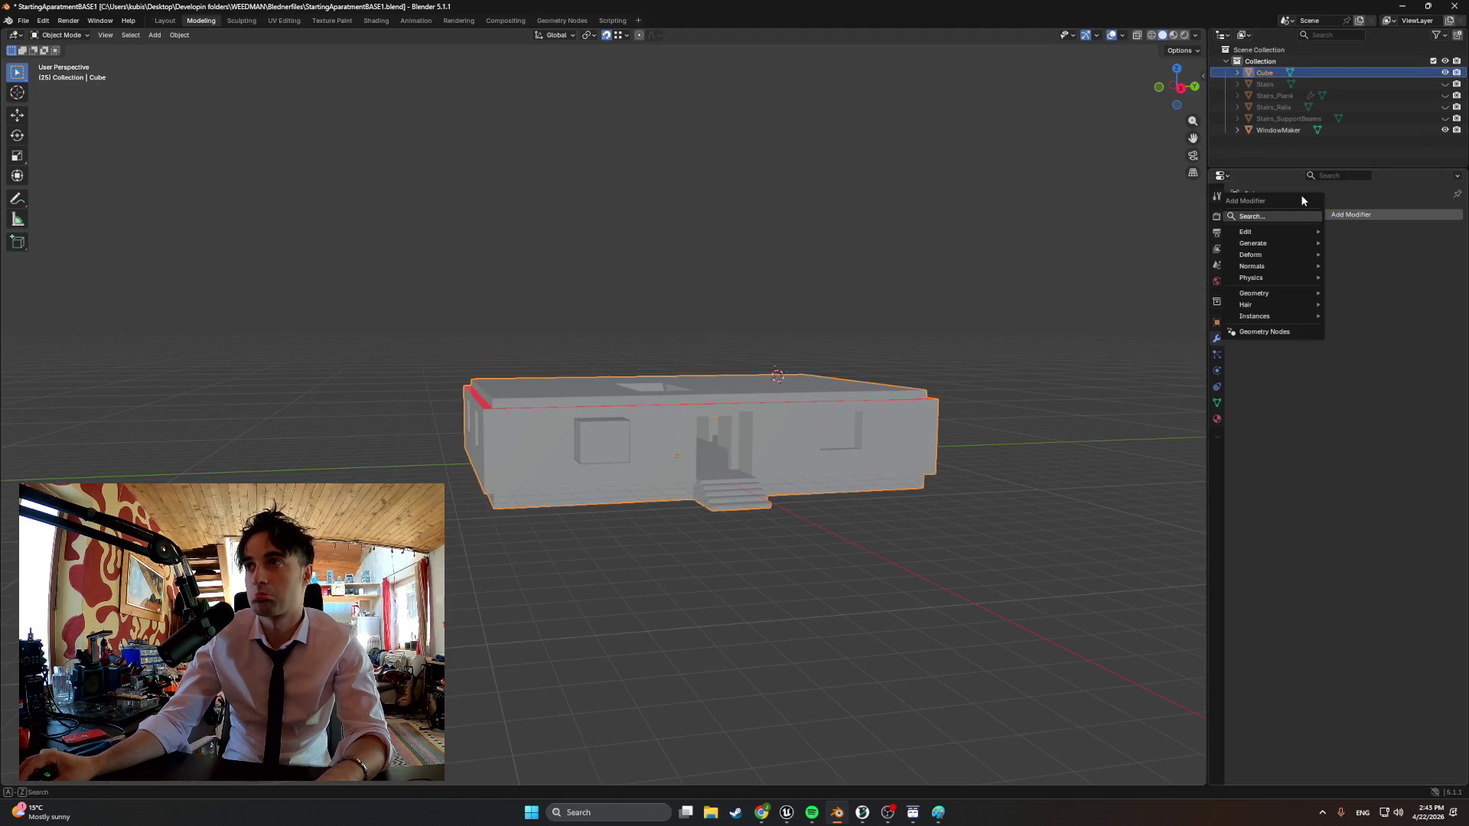
pyautogui.write('bool')
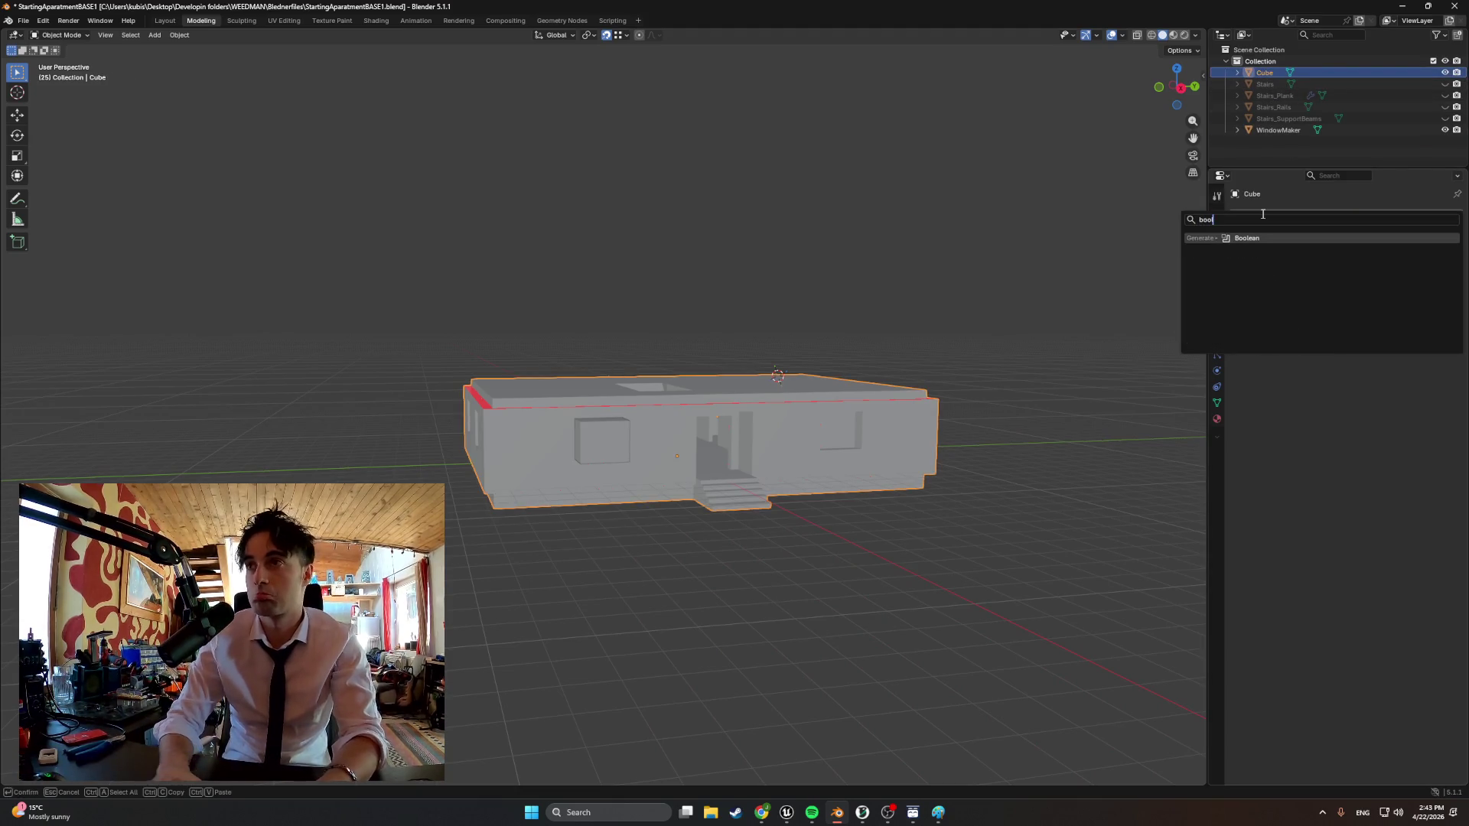
pyautogui.press('Return')
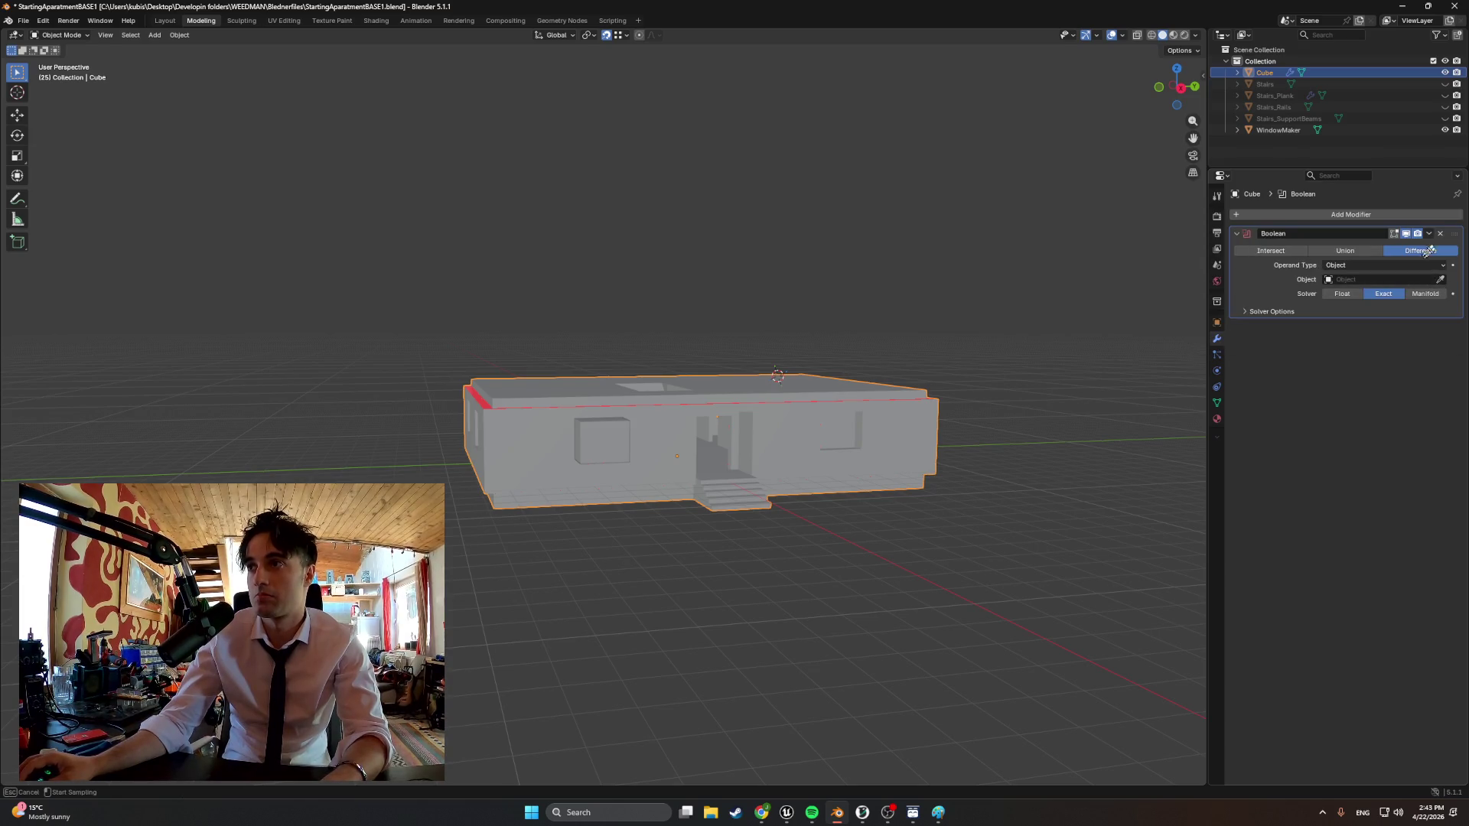
pyautogui.click(1429, 237)
pyautogui.click(1413, 285)
pyautogui.click(1444, 129)
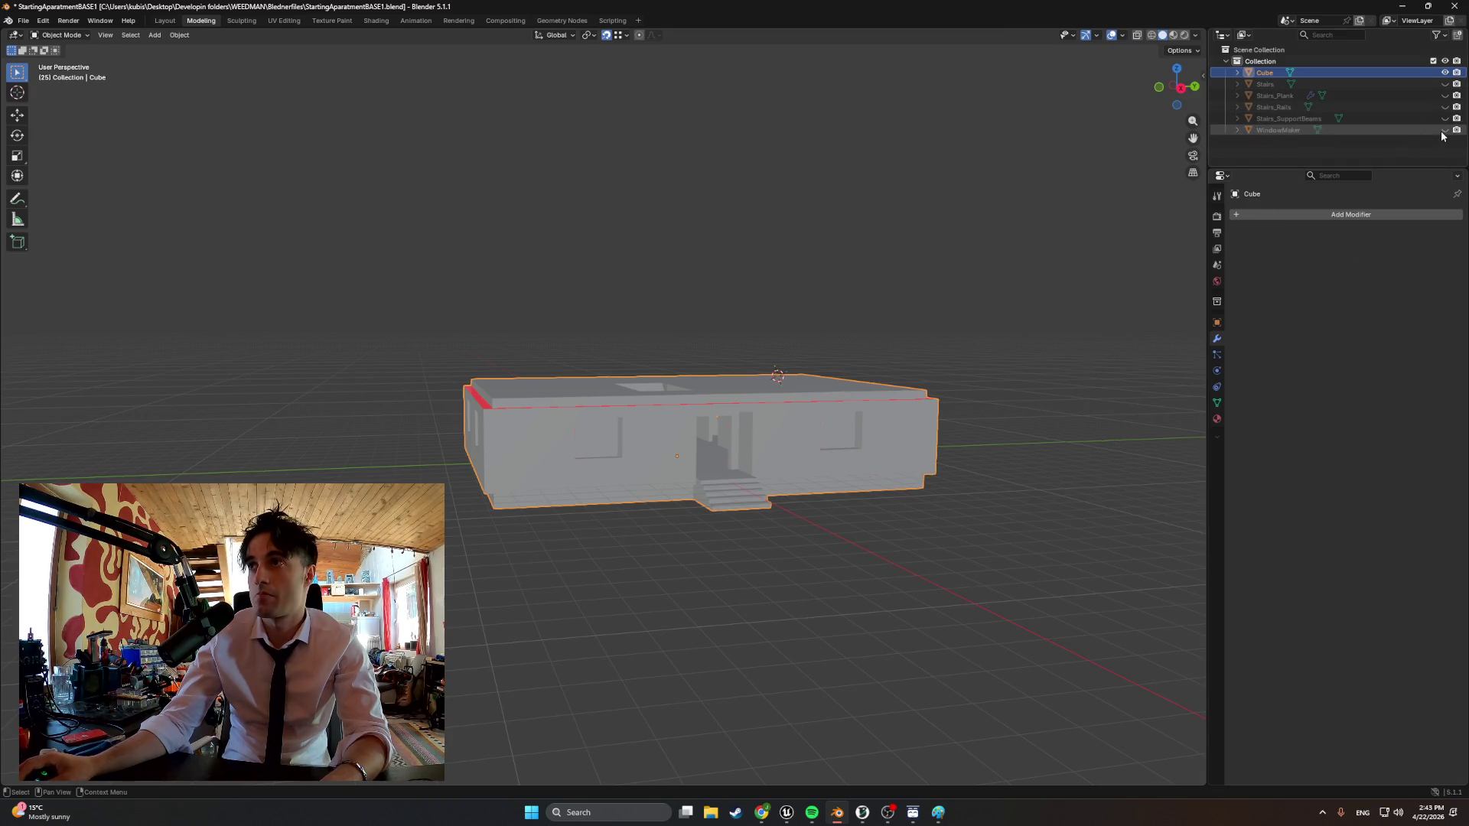
pyautogui.moveTo(830, 321)
pyautogui.mouseDown(button='middle')
pyautogui.moveTo(713, 334)
pyautogui.moveTo(846, 351)
pyautogui.moveTo(911, 332)
pyautogui.moveTo(884, 345)
pyautogui.moveTo(781, 332)
pyautogui.moveTo(795, 329)
pyautogui.mouseUp(button='middle')
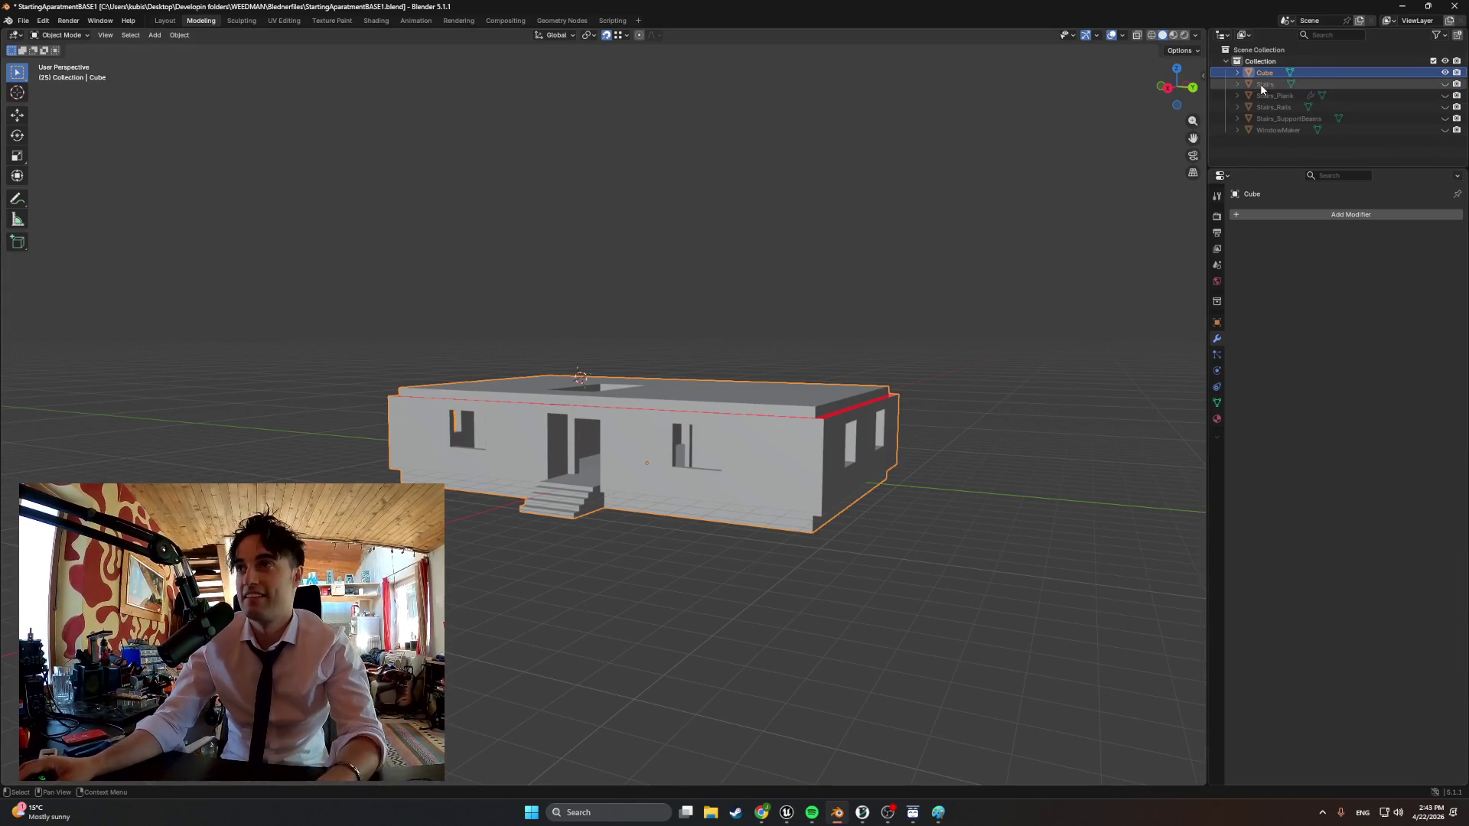
# Enter Edit Mode on the apartment mesh, select everything, and ready the Knife tool
pyautogui.press('Tab')
pyautogui.press('a')
pyautogui.moveTo(748, 391)
pyautogui.mouseDown(button='middle')
pyautogui.moveTo(836, 407)
pyautogui.moveTo(757, 379)
pyautogui.moveTo(689, 413)
pyautogui.mouseUp(button='middle')
pyautogui.scroll(3, 561, 502)
pyautogui.scroll(3, 561, 502)
pyautogui.press('Tab')
pyautogui.press('Tab')
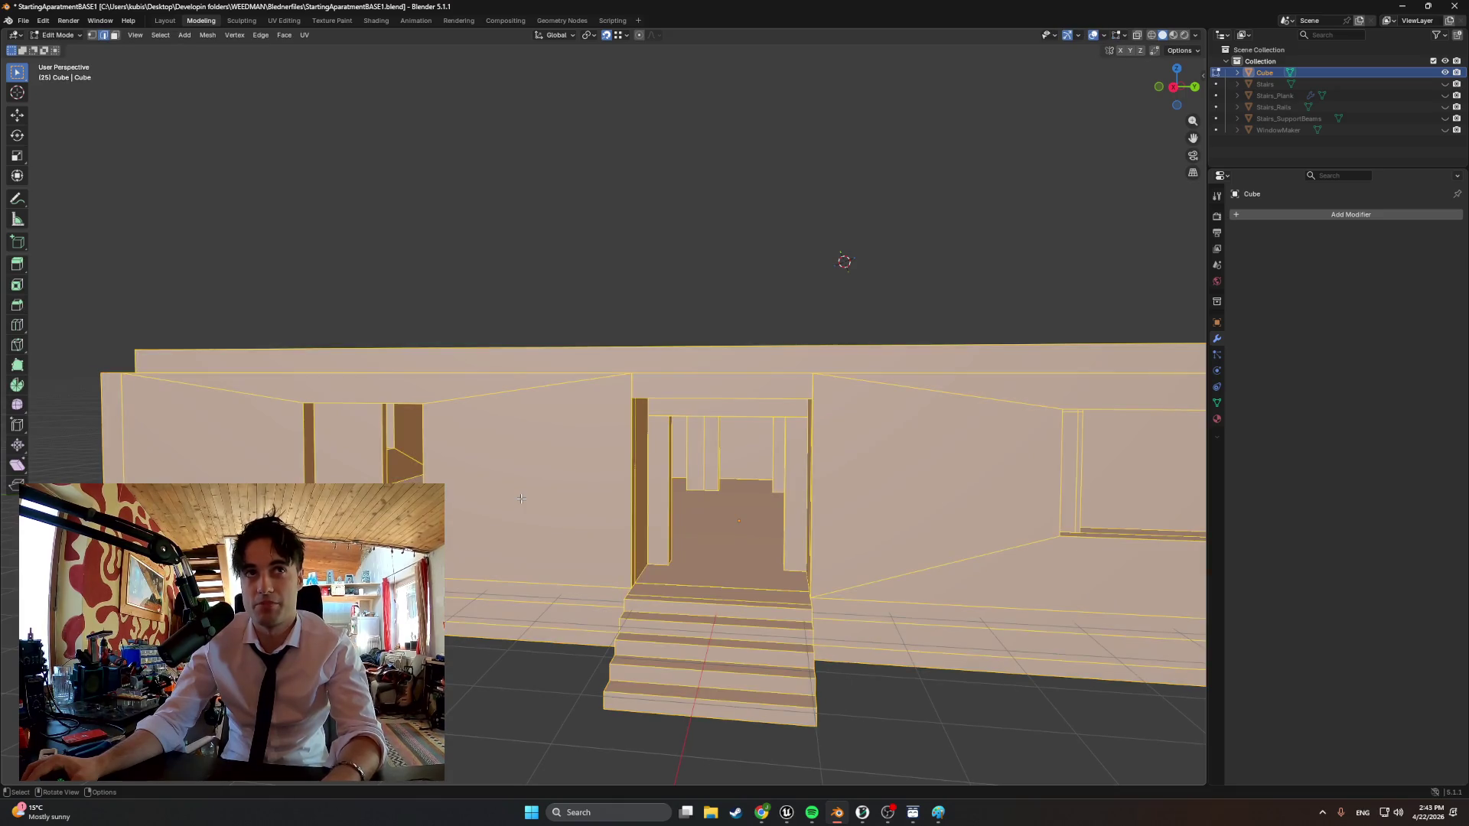
pyautogui.press('k')
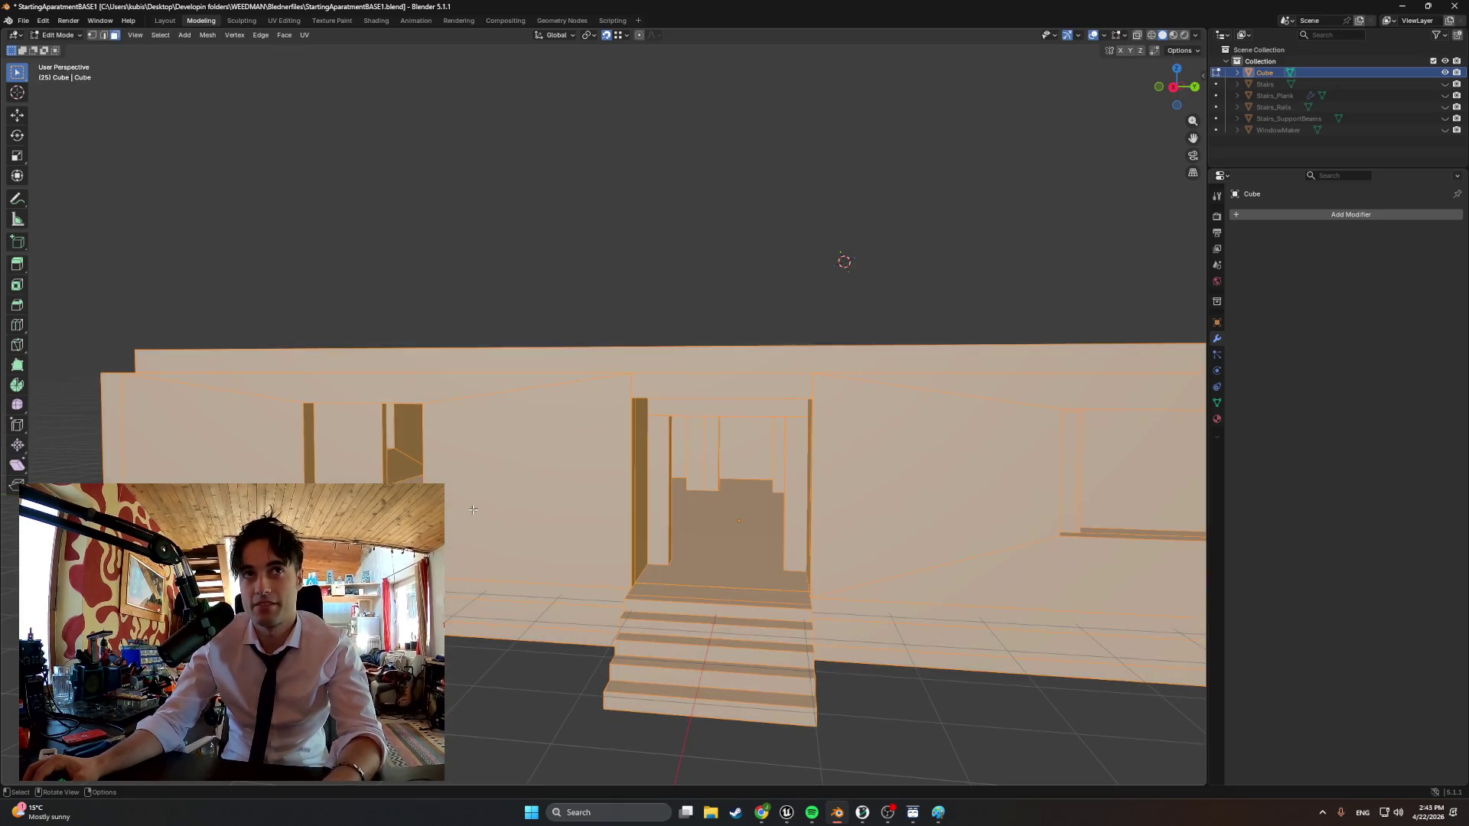
# Deselect all and pick the angled wall face beside the entrance for cleanup
pyautogui.hotkey('alt', 'a')
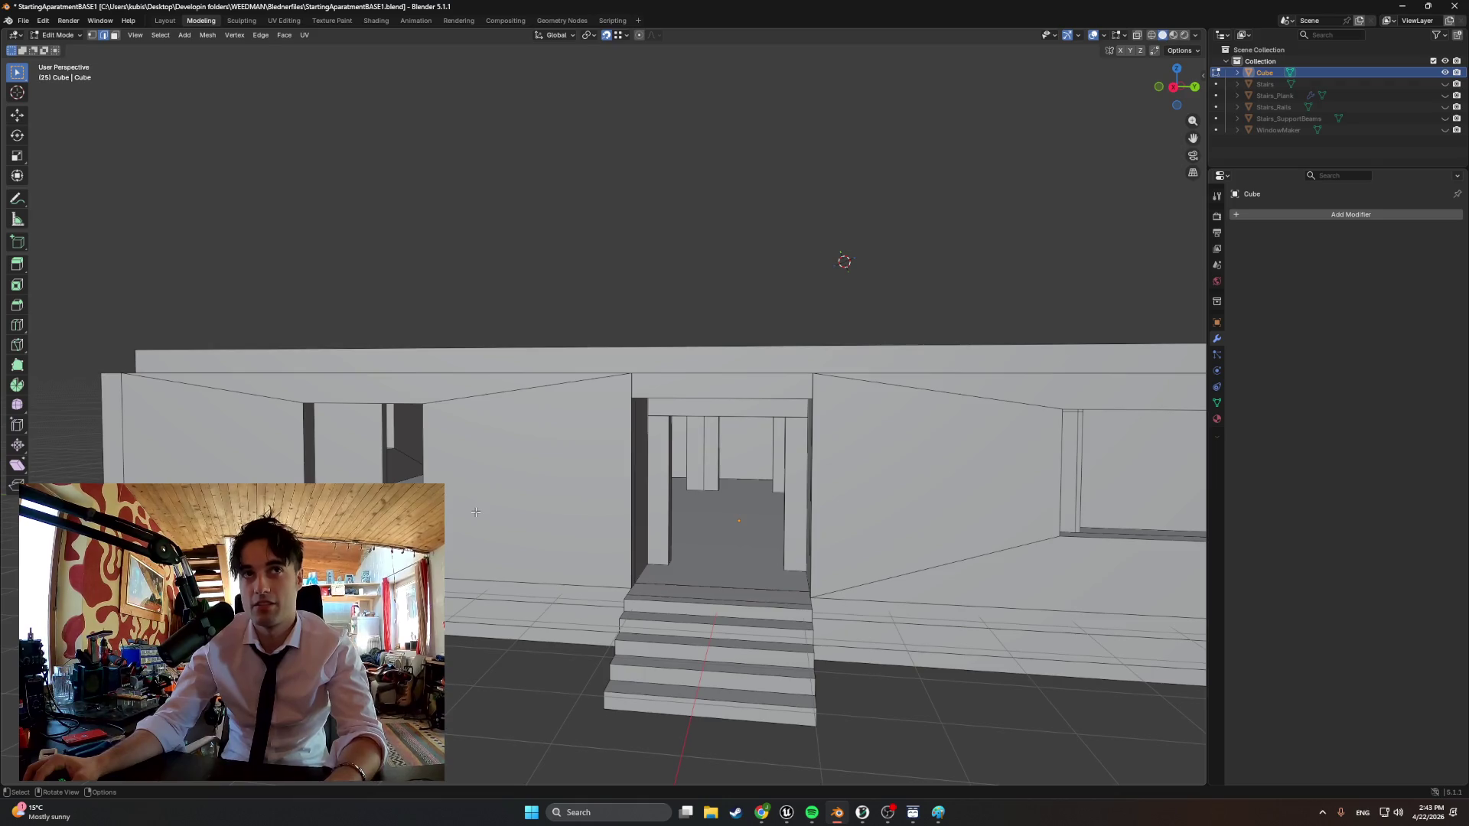
pyautogui.click(475, 511)
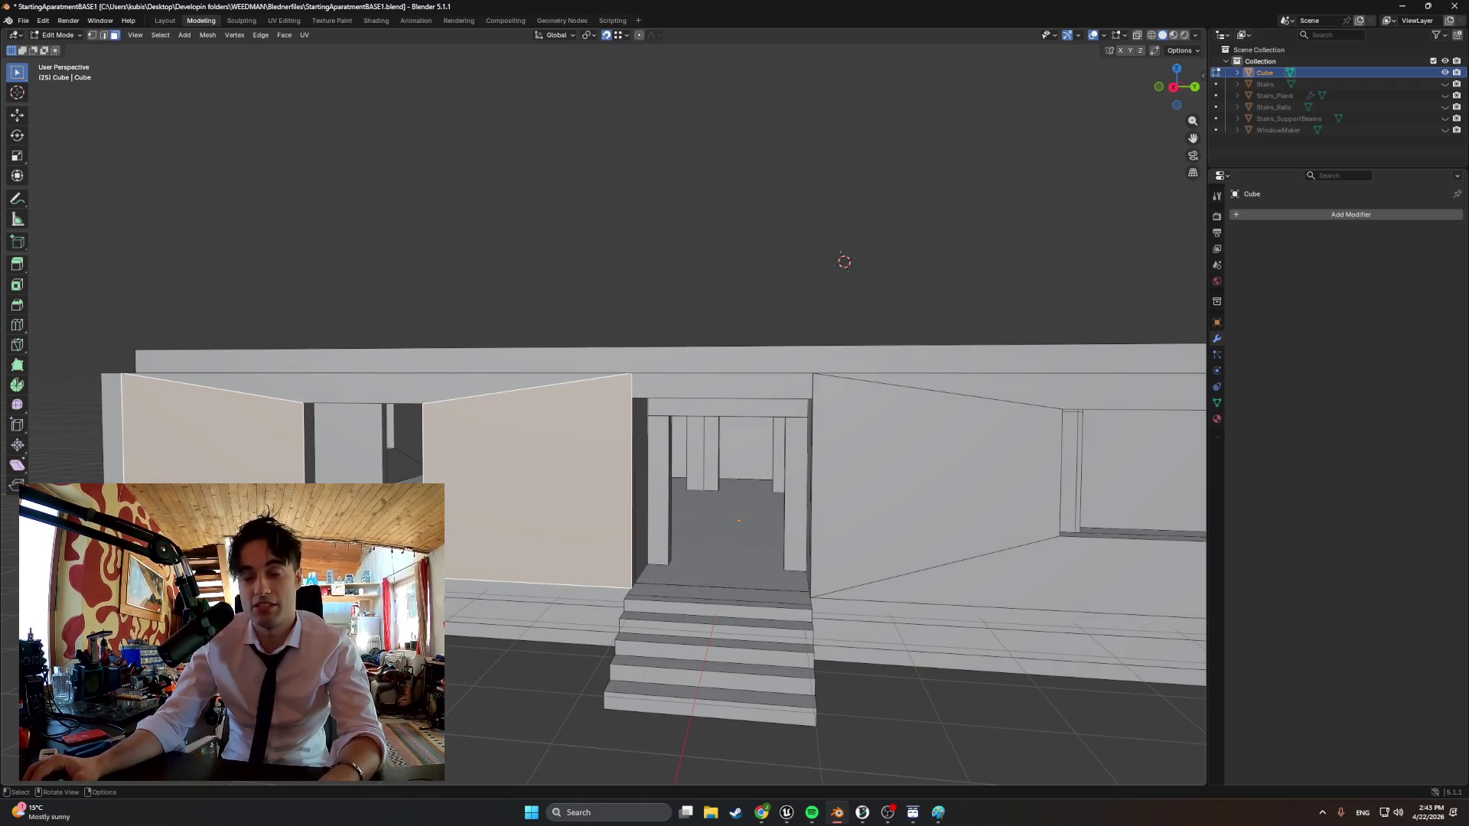
pyautogui.moveTo(843, 261); pyautogui.dragTo(1021, 293, button='middle')
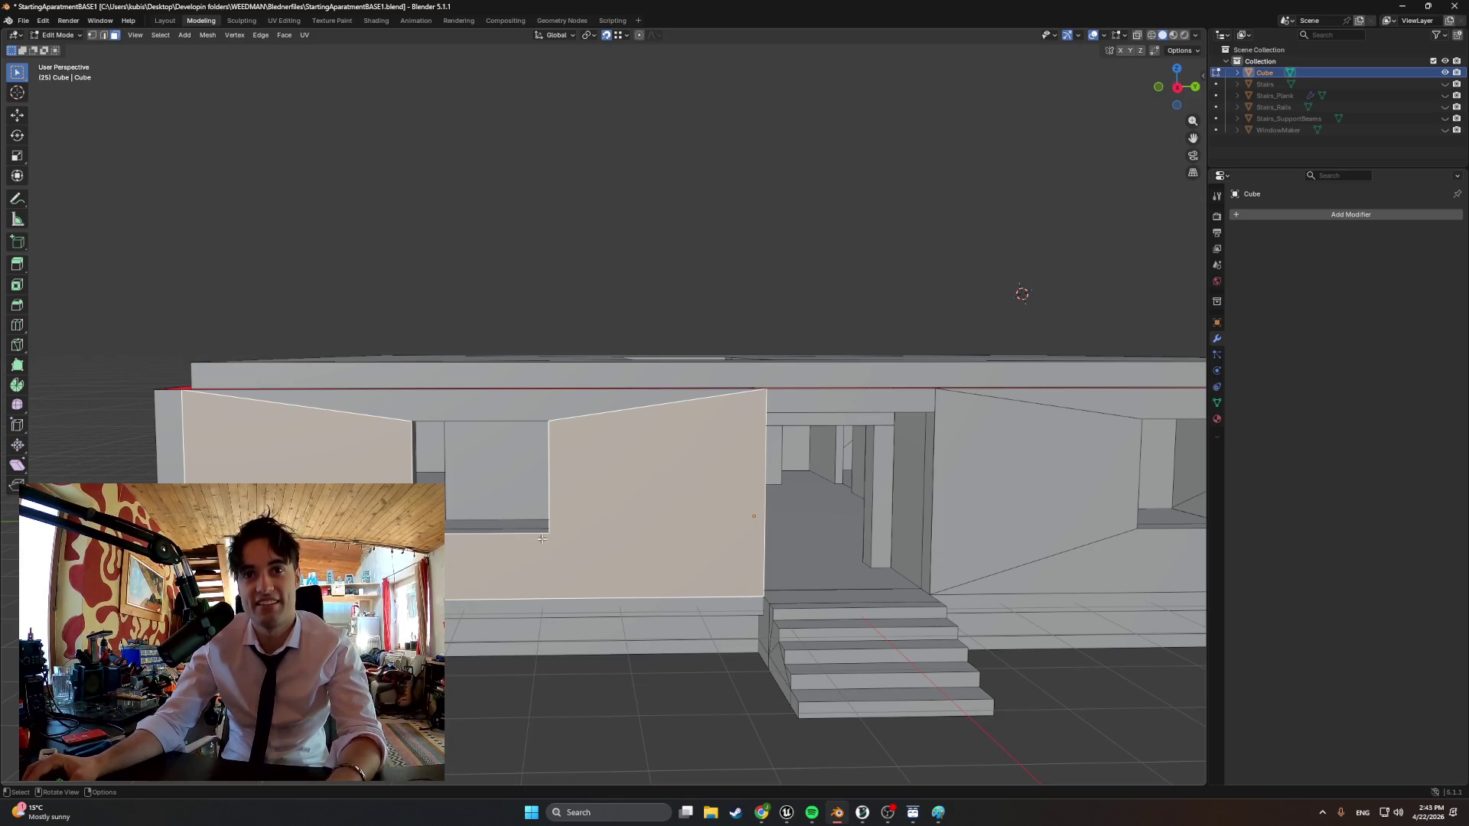
# Knife-cut a new edge from the wall's inner corner down to its bottom corner beside the entrance
pyautogui.press('k')
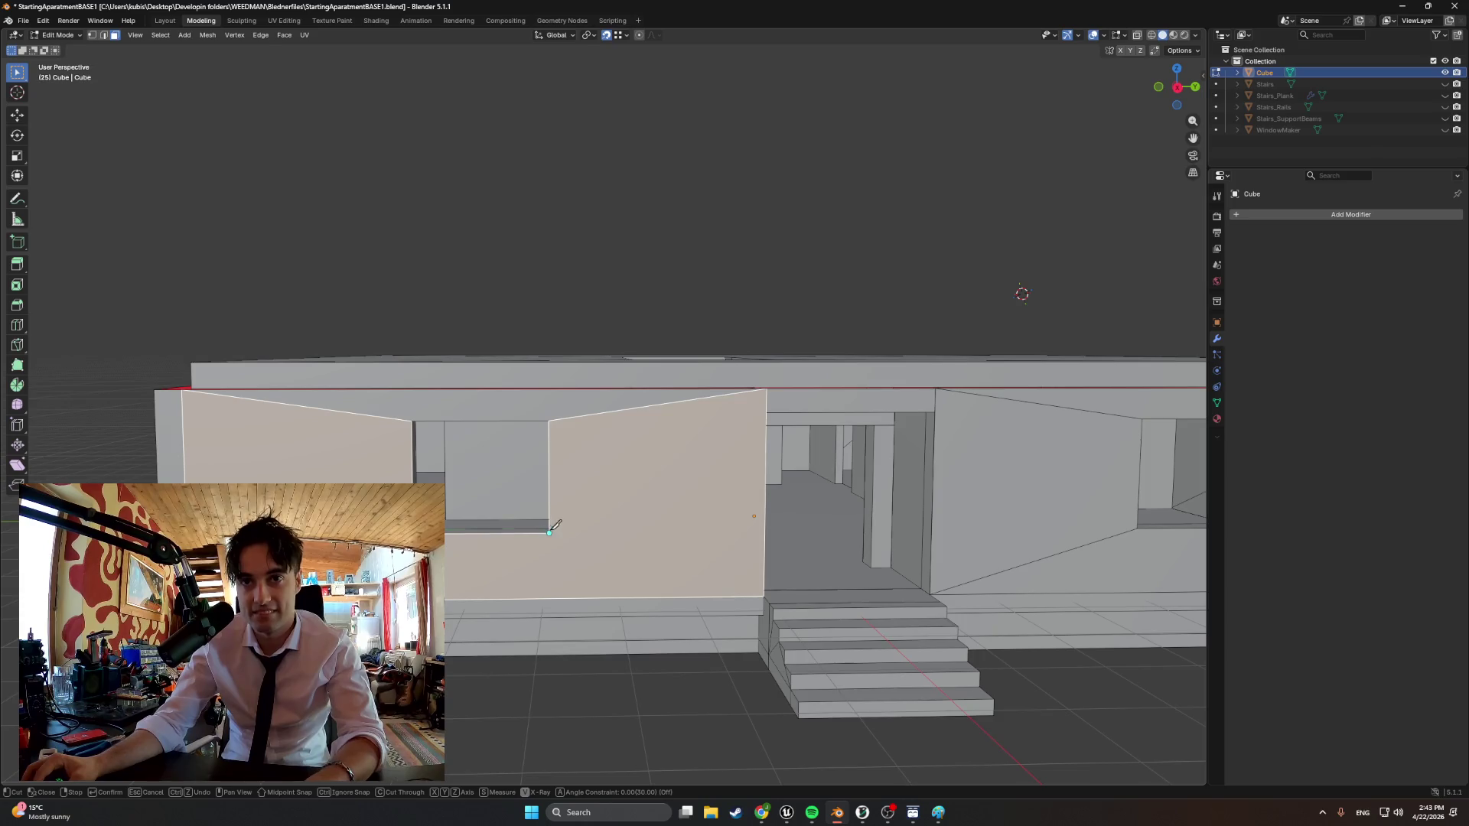
pyautogui.click(557, 528)
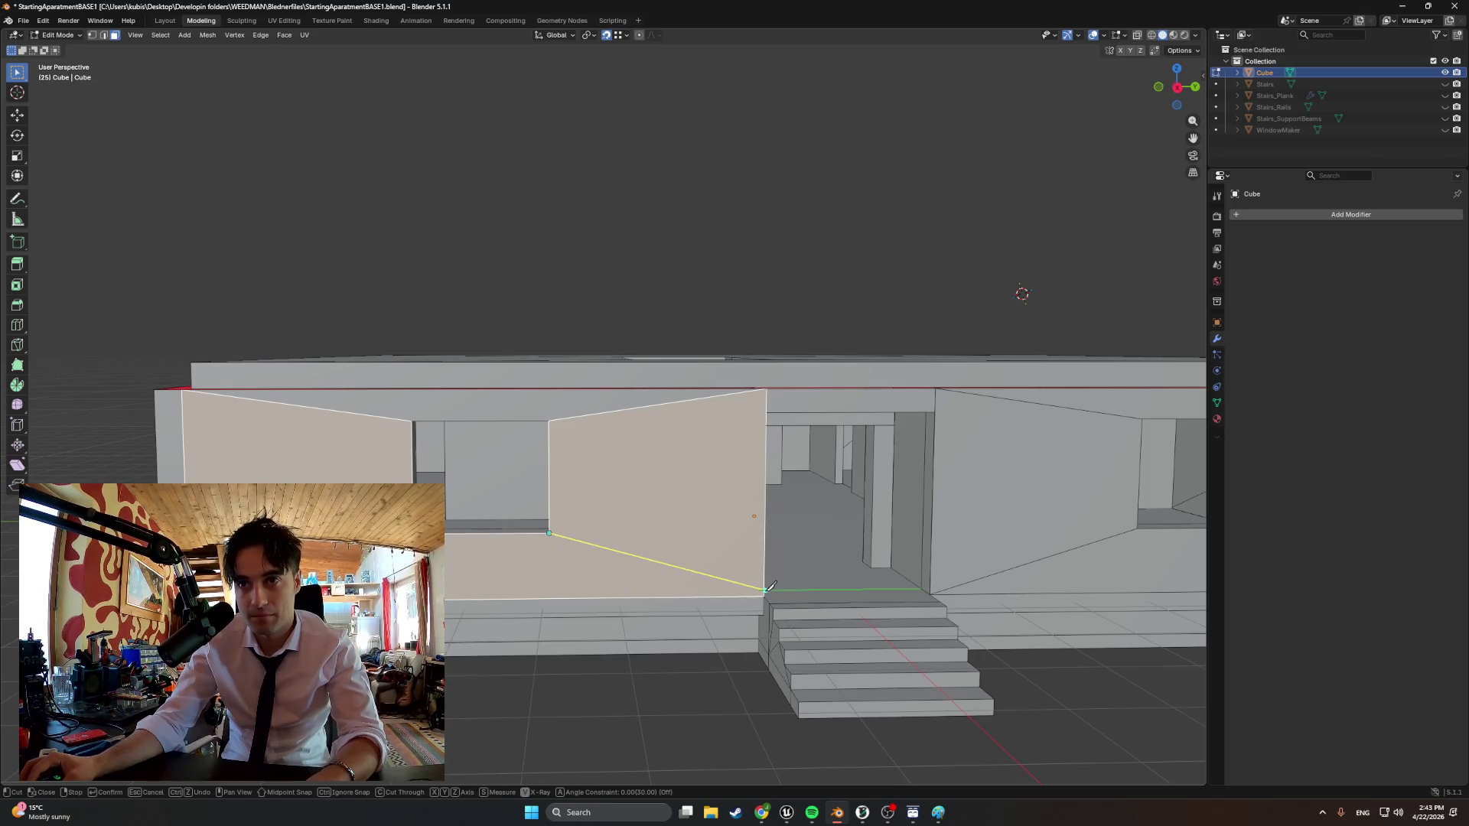
pyautogui.click(753, 580)
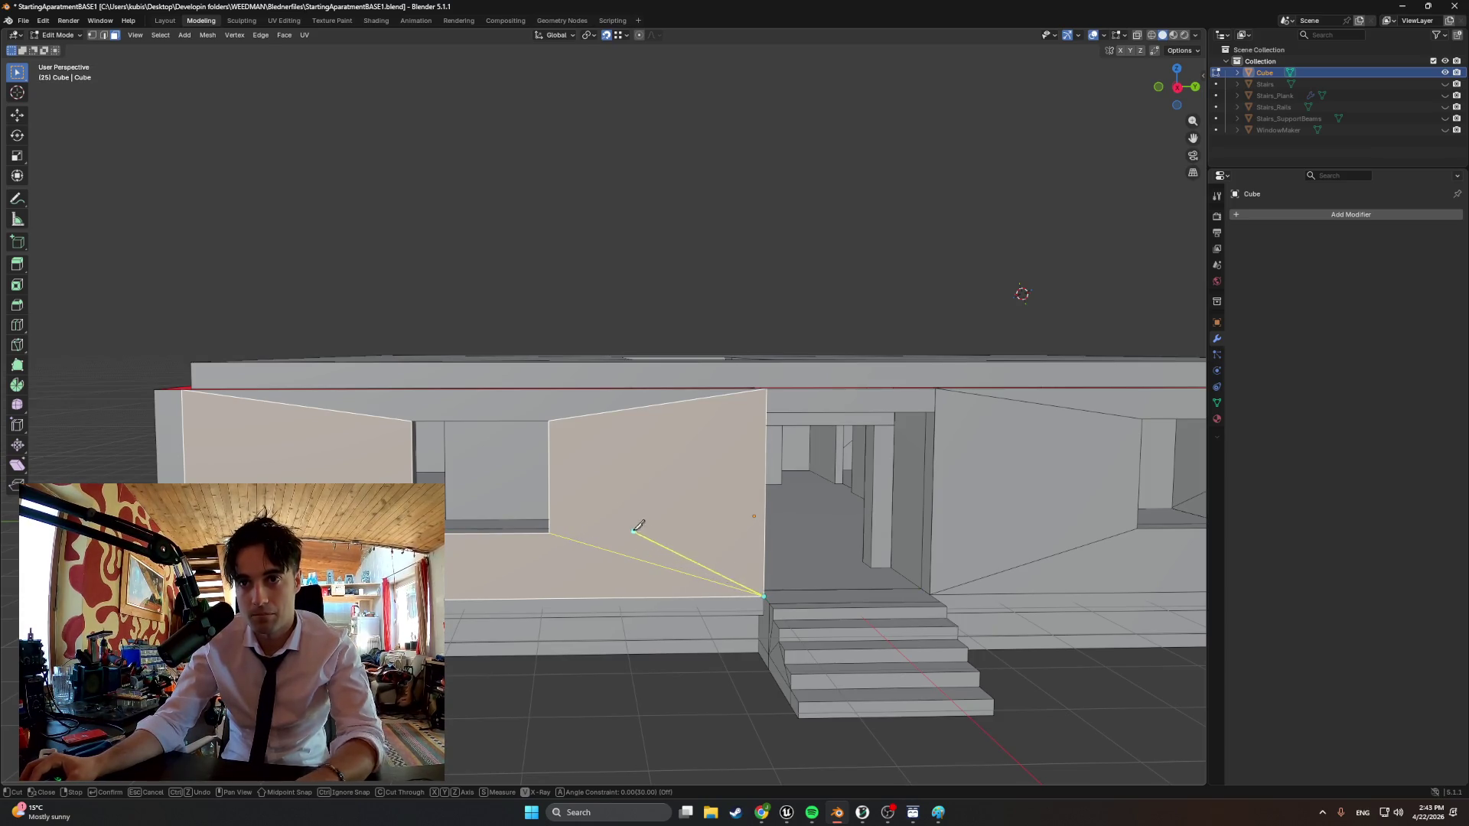
pyautogui.press('Return')
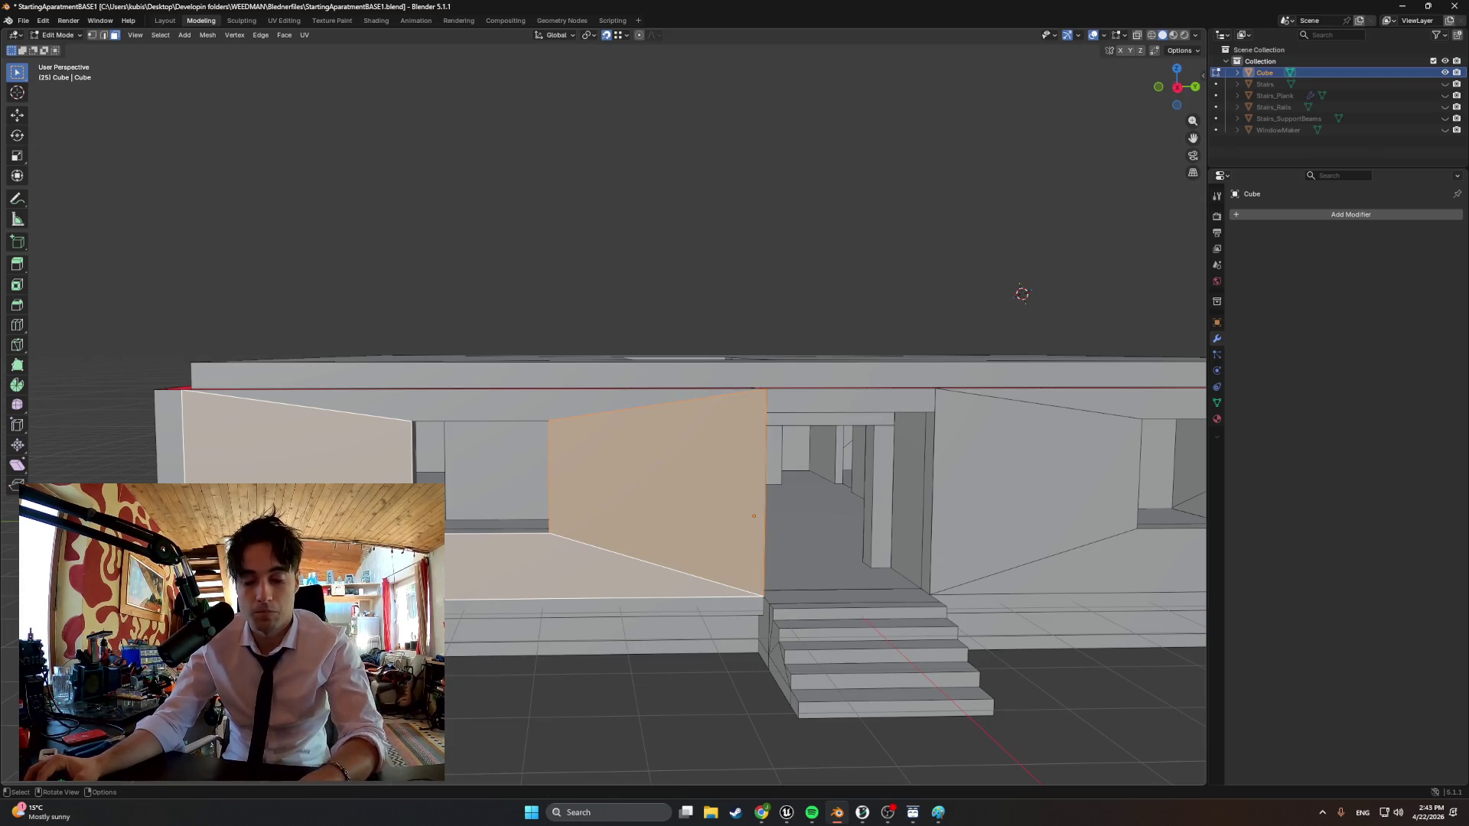
pyautogui.press('k')
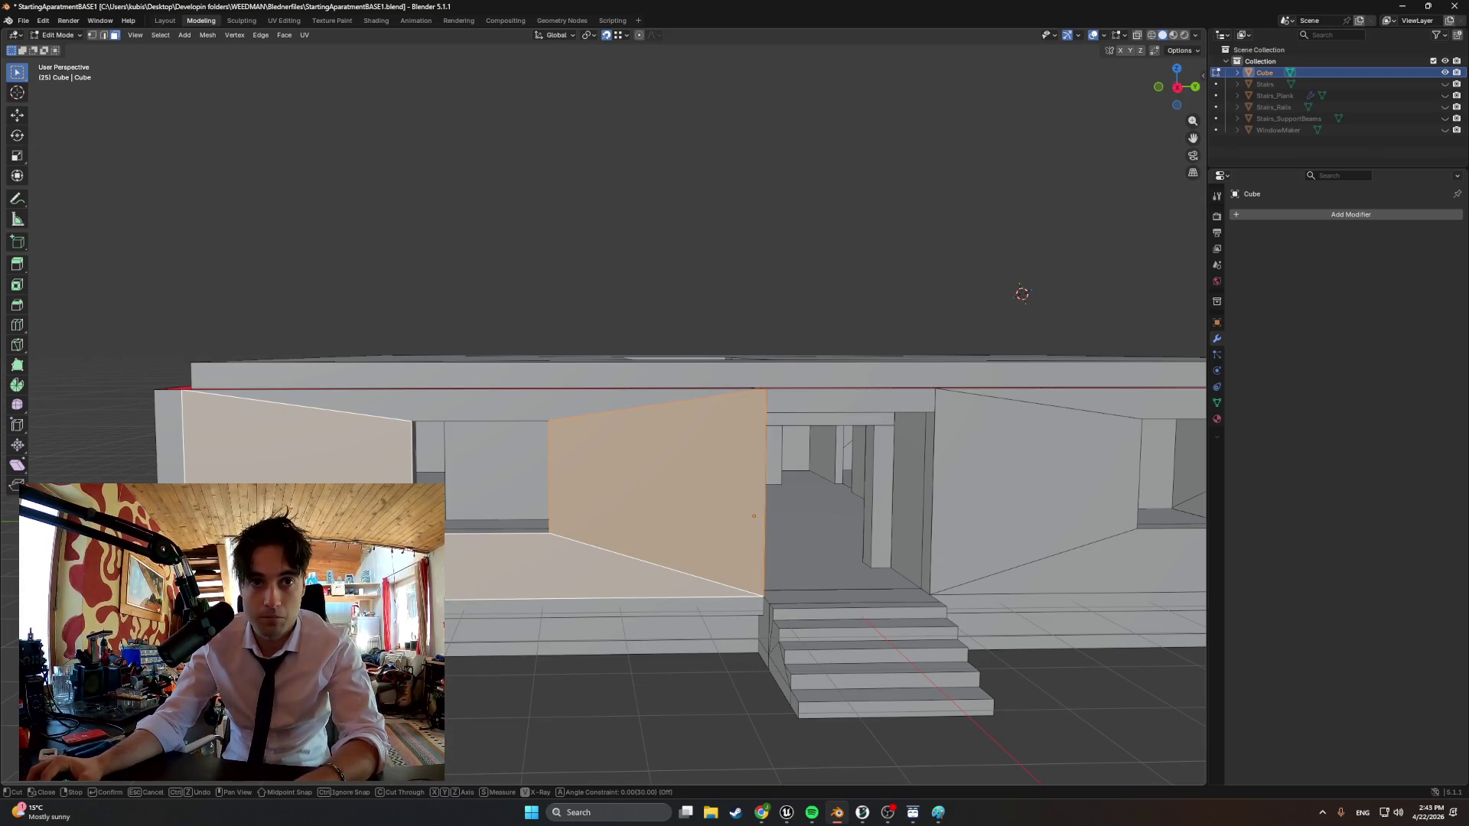
pyautogui.moveTo(1021, 295); pyautogui.dragTo(1026, 324, button='middle')
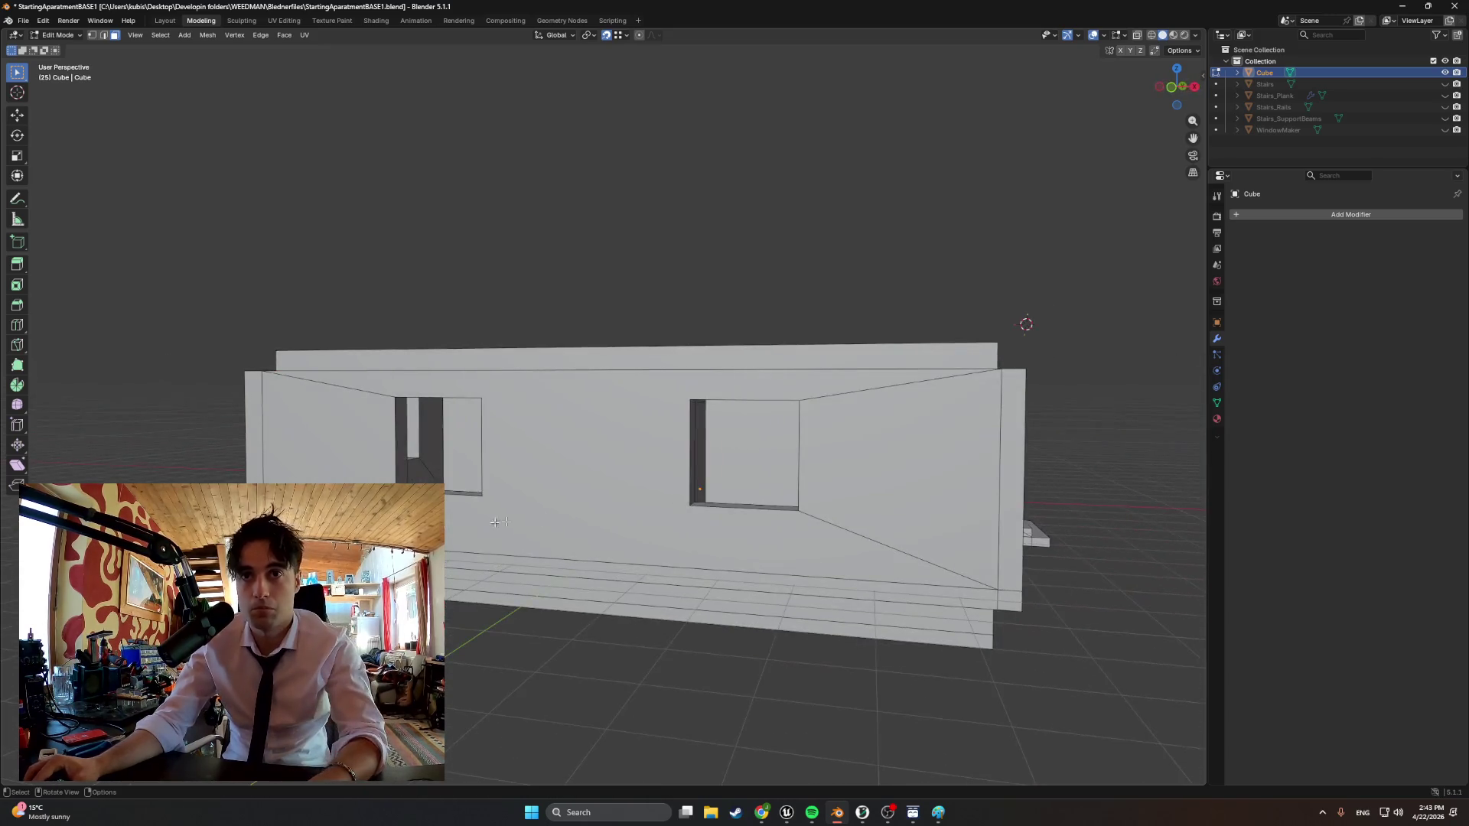
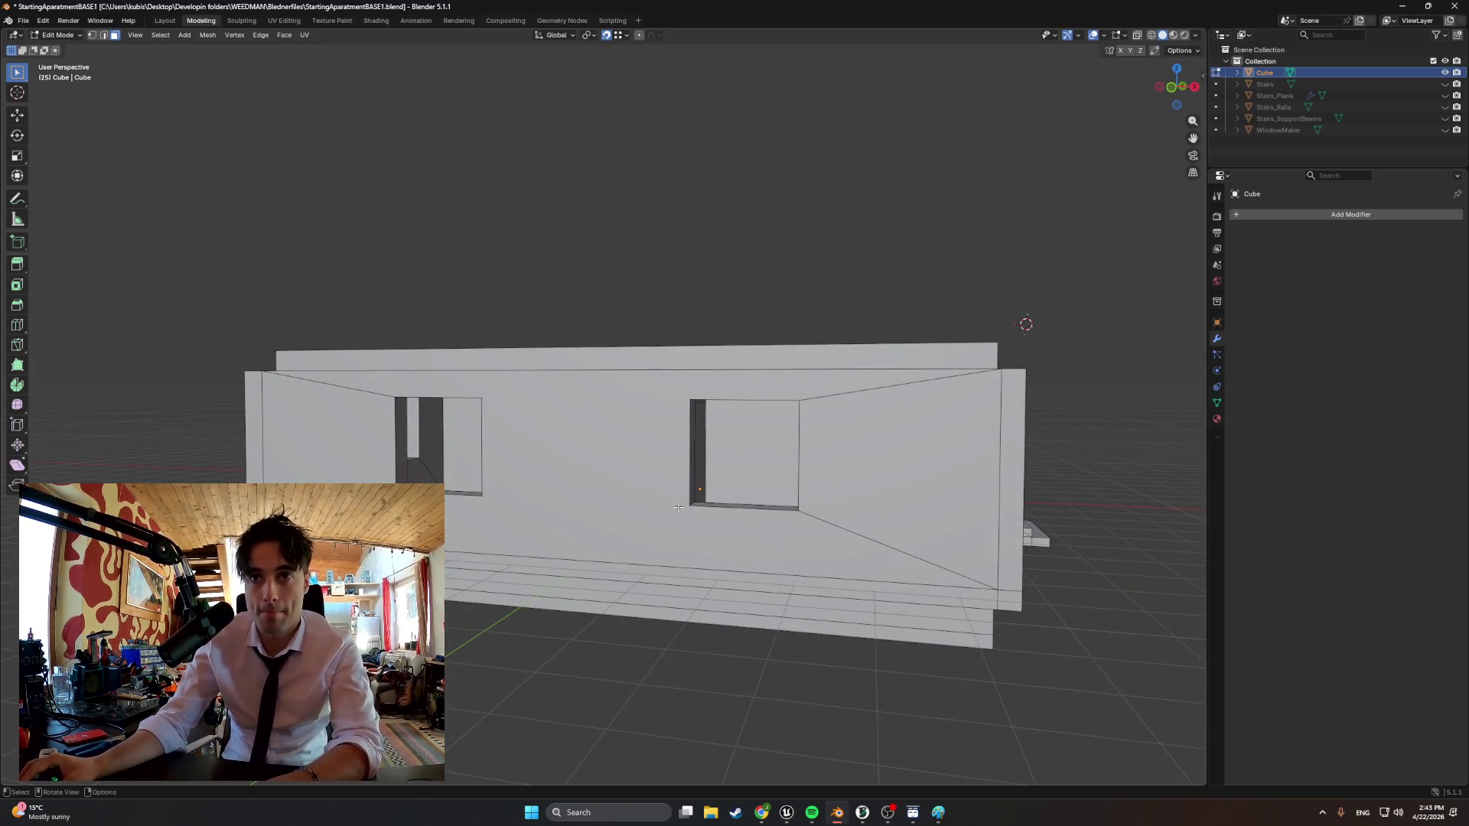
# Knife-cut the first wall face along the openings' bottom and top edges
pyautogui.click(617, 506)
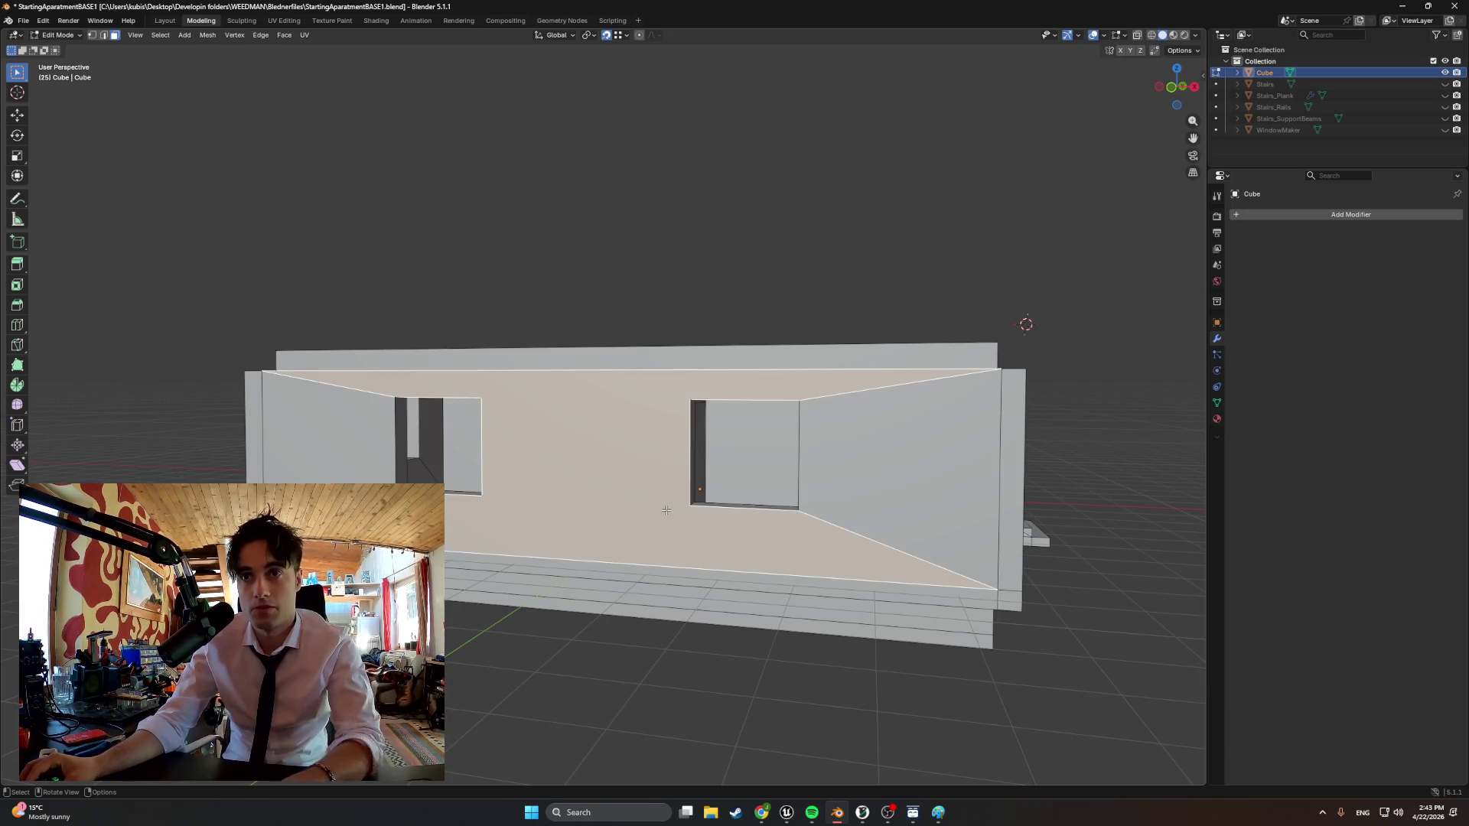
pyautogui.press('k')
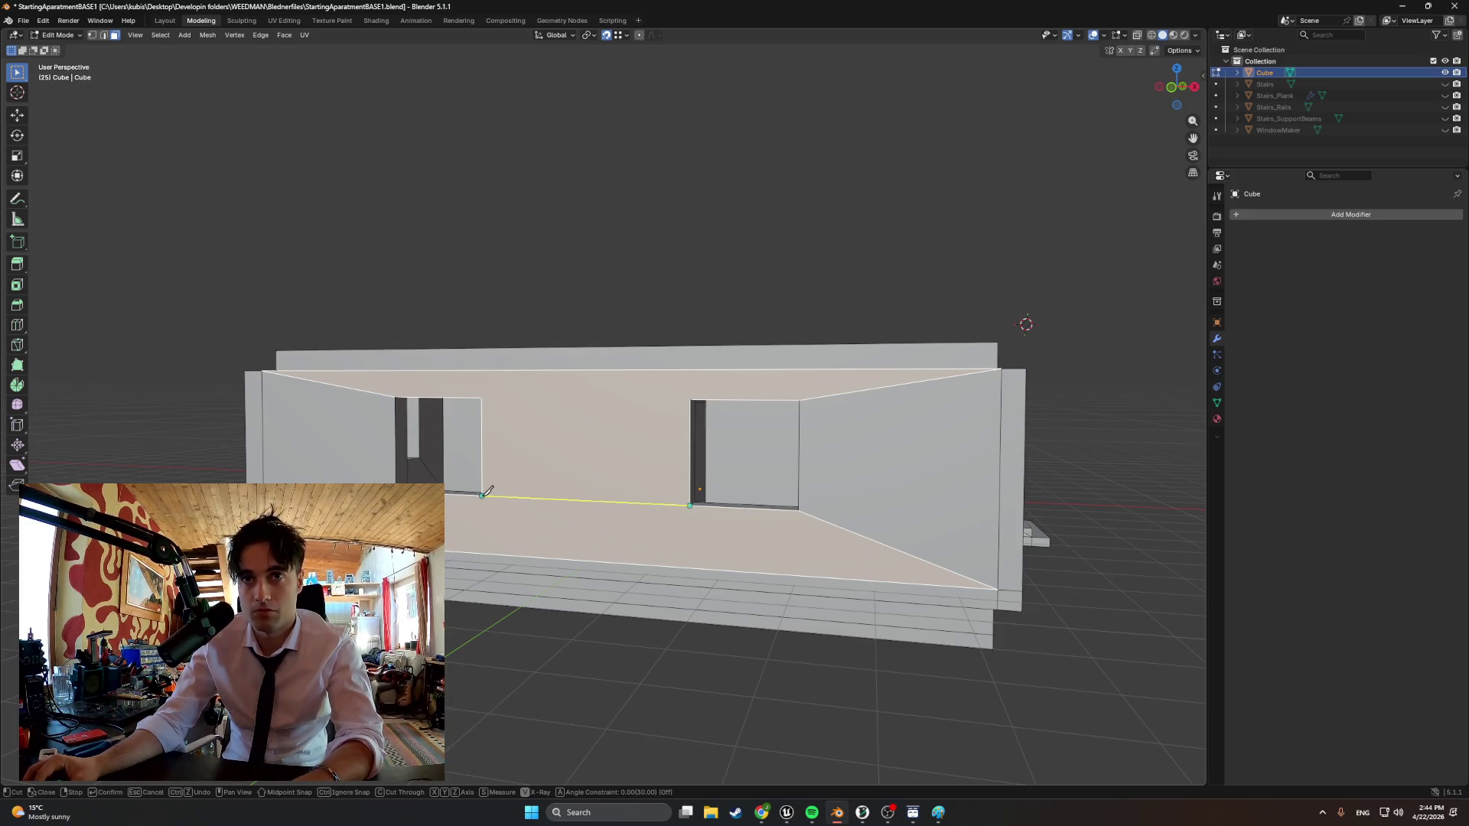
pyautogui.press('Return')
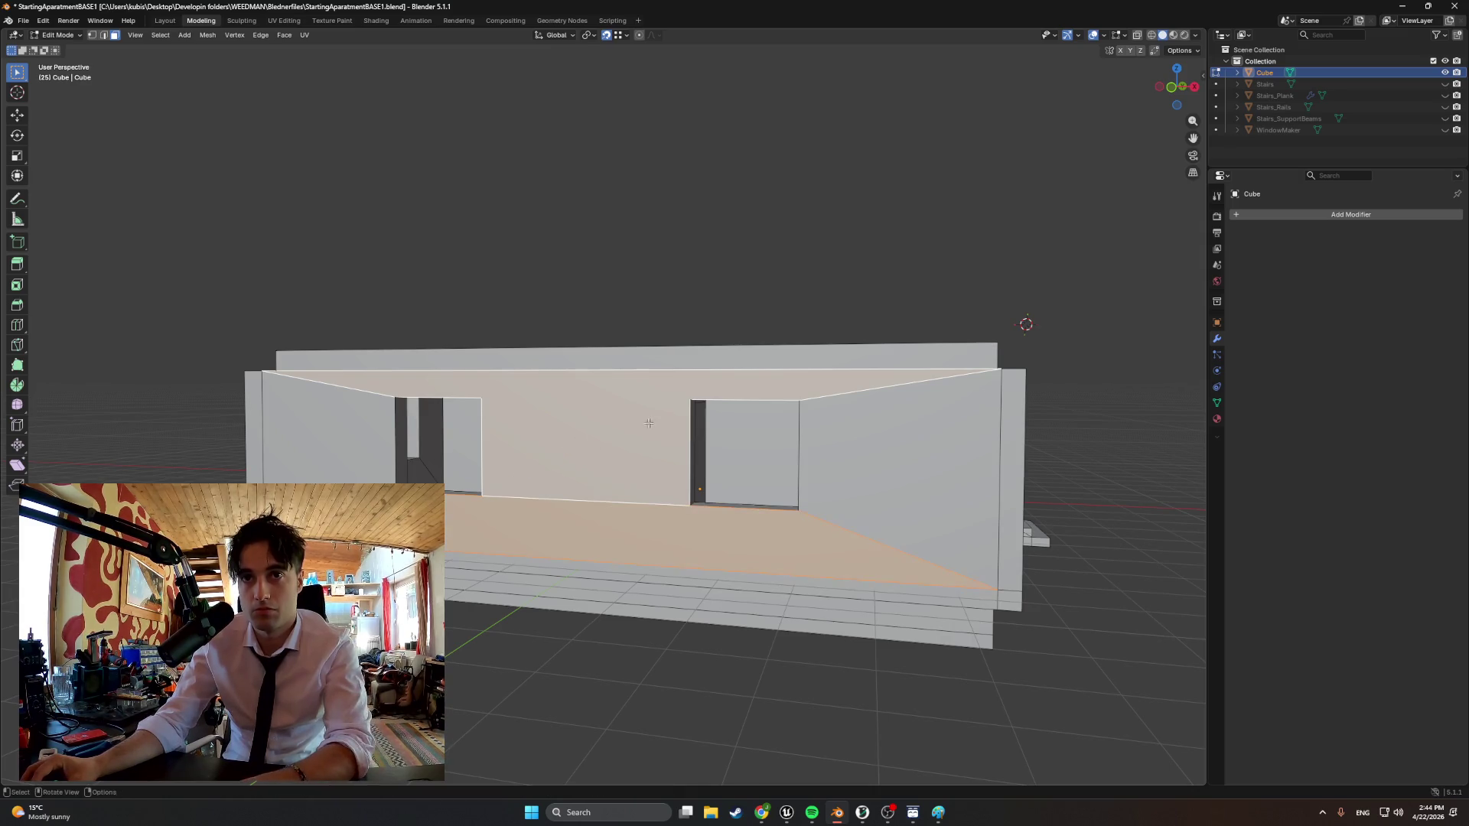
pyautogui.press('k')
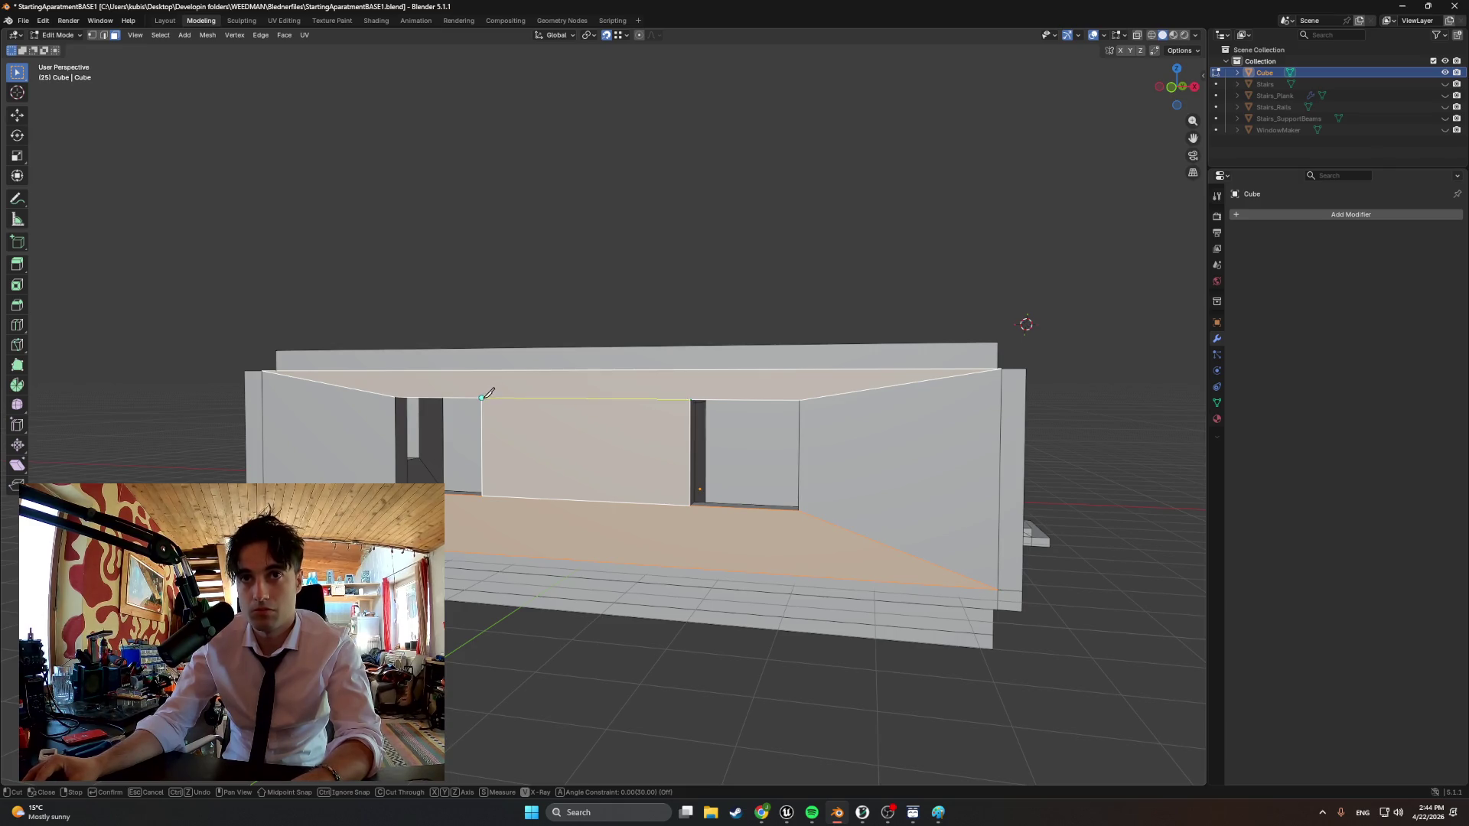
pyautogui.press('Escape')
pyautogui.moveTo(570, 453); pyautogui.dragTo(716, 470, button='middle')
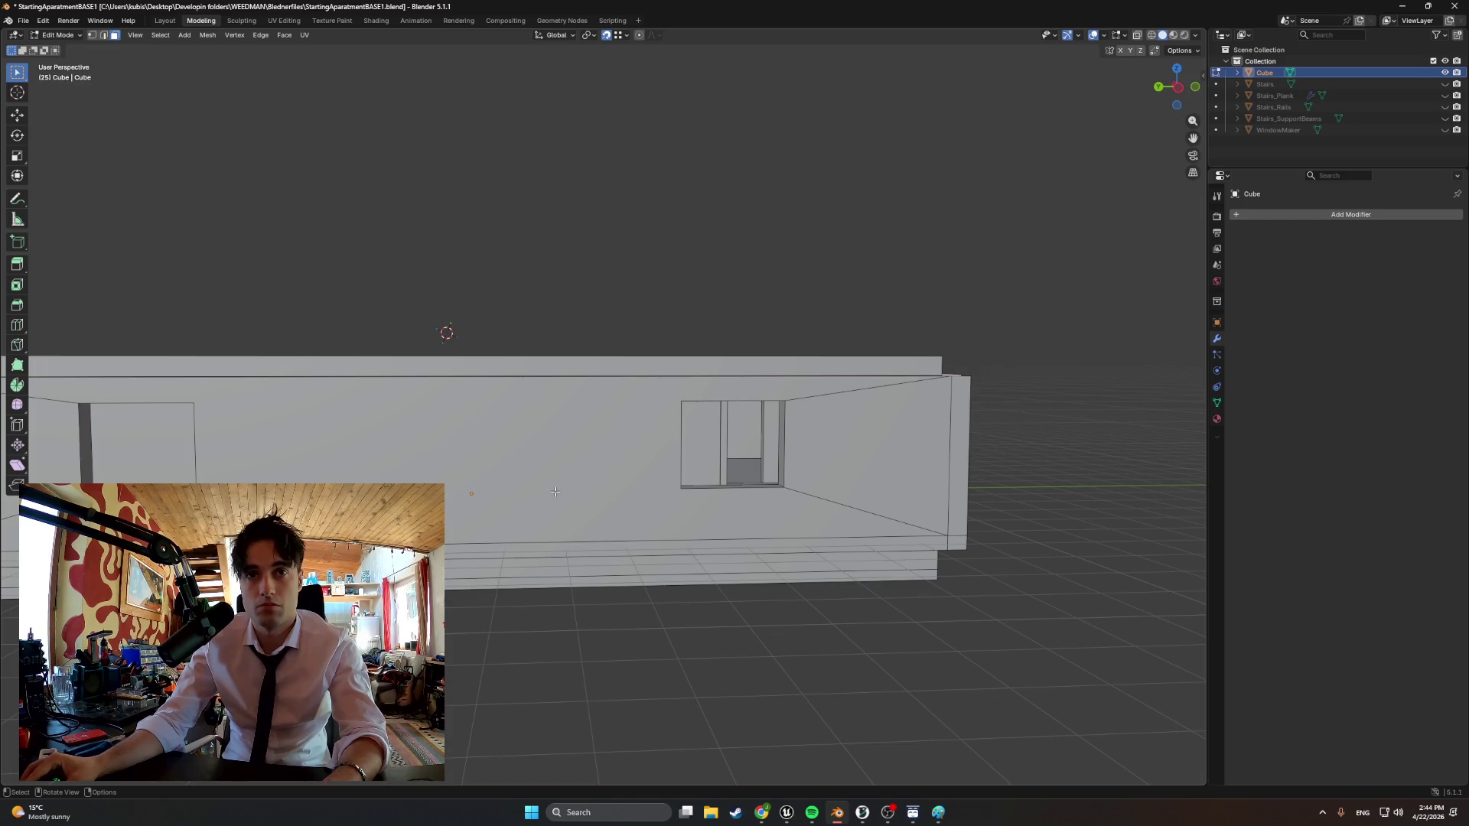
# Knife-cut the large wall face at floor level and along its top edge
pyautogui.click(628, 494)
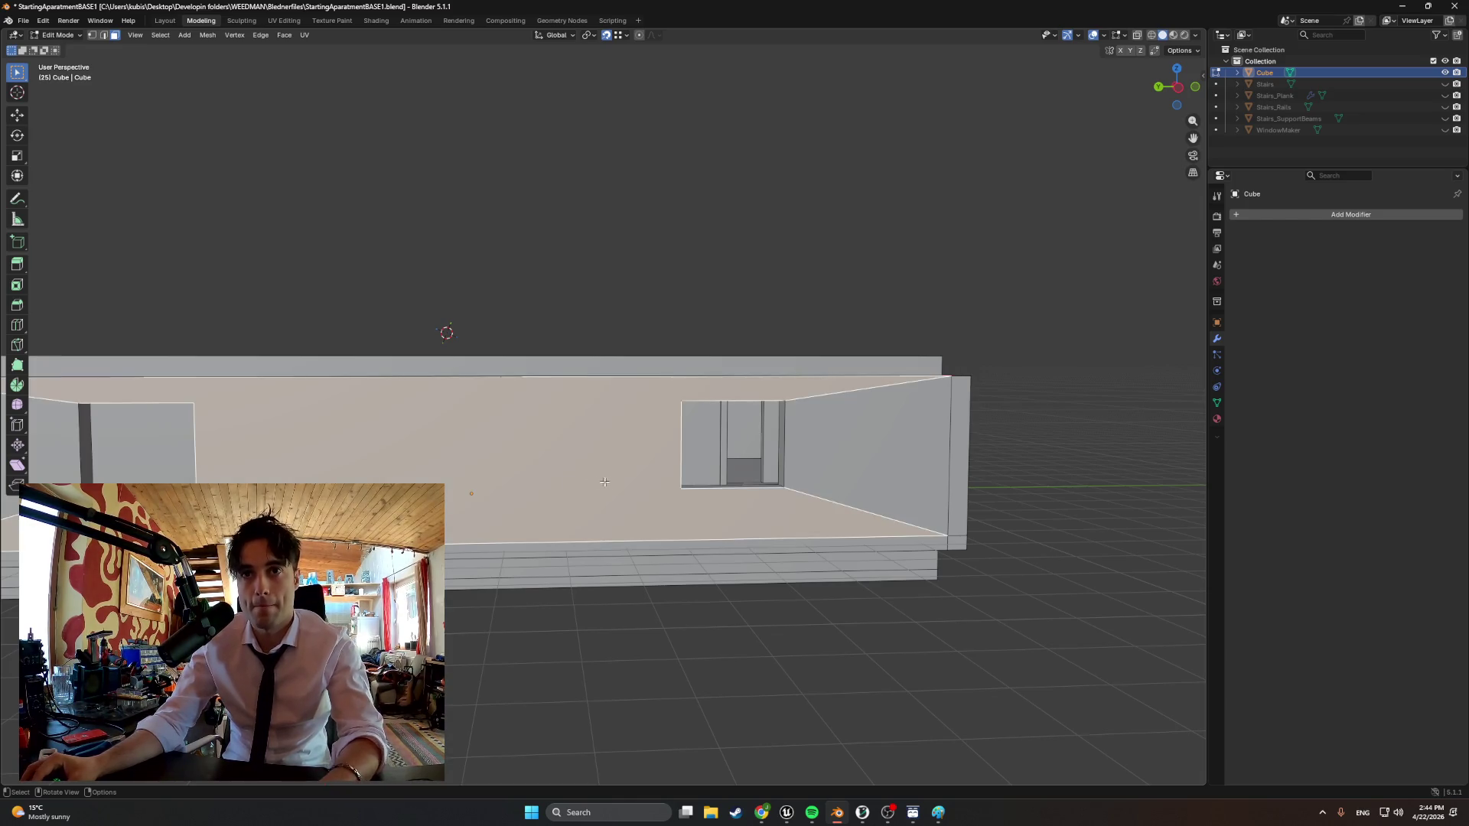
pyautogui.press('k')
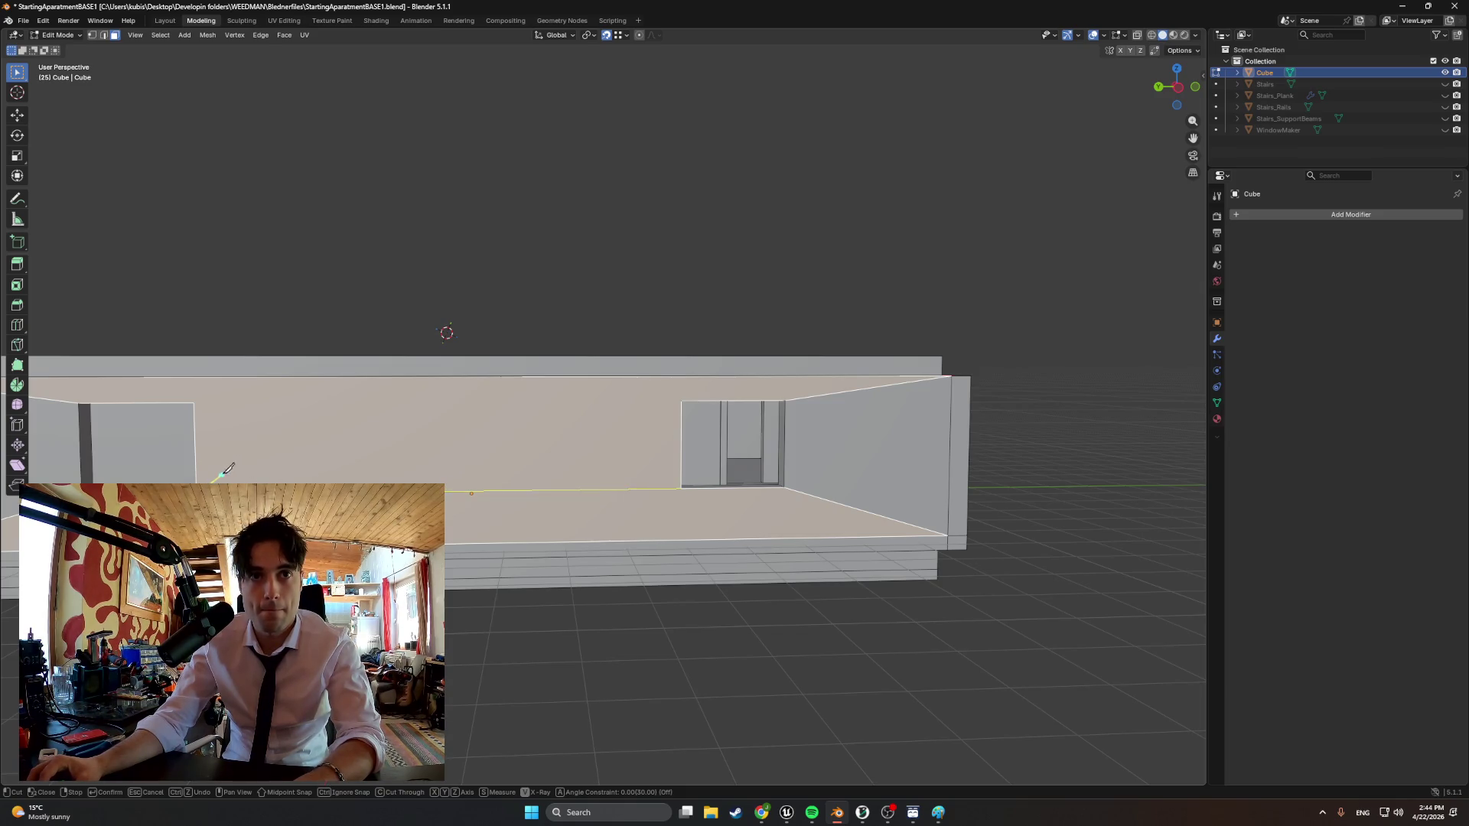
pyautogui.press('Return')
pyautogui.press('k')
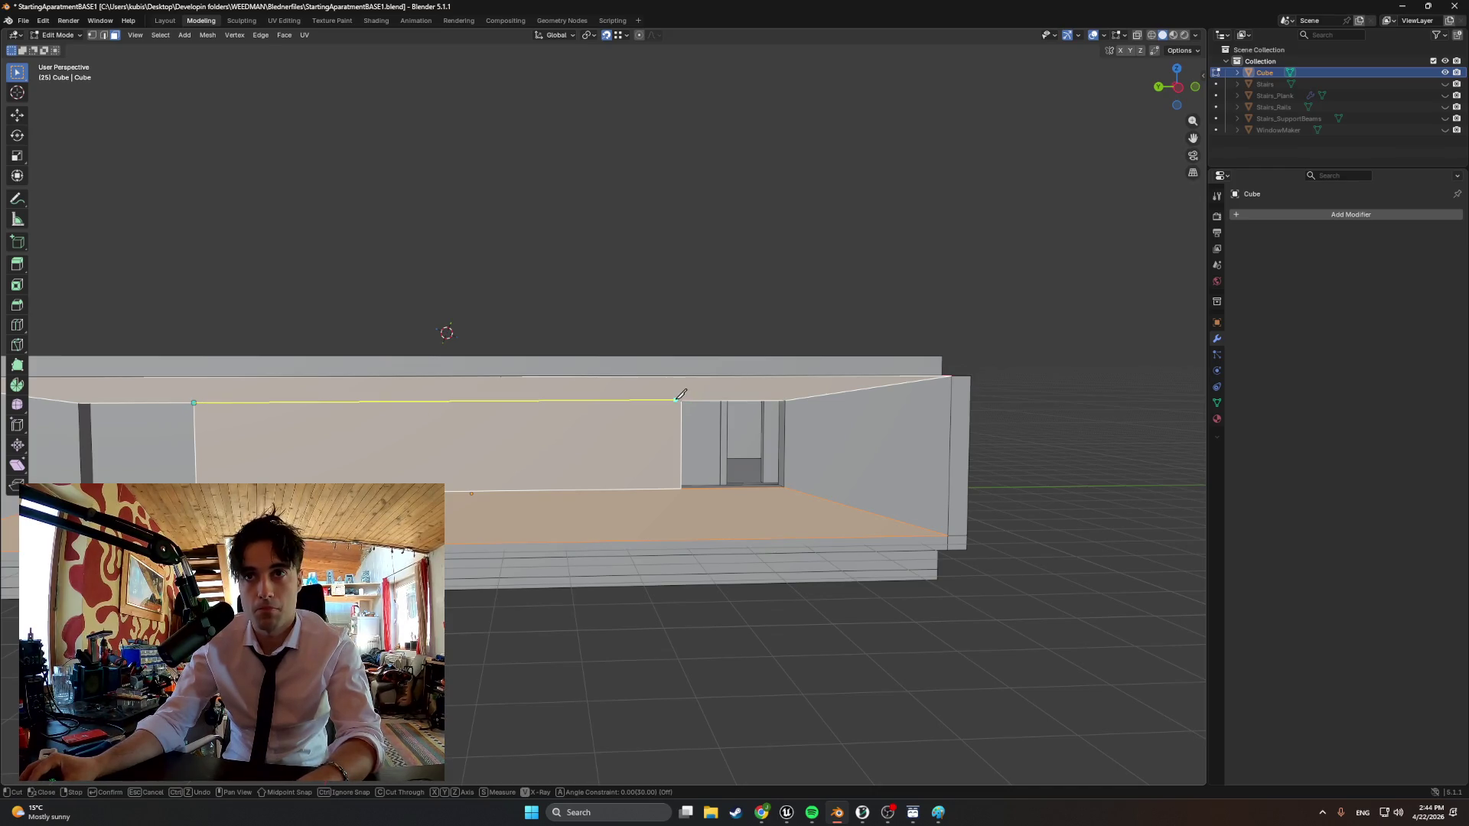
pyautogui.press('Return')
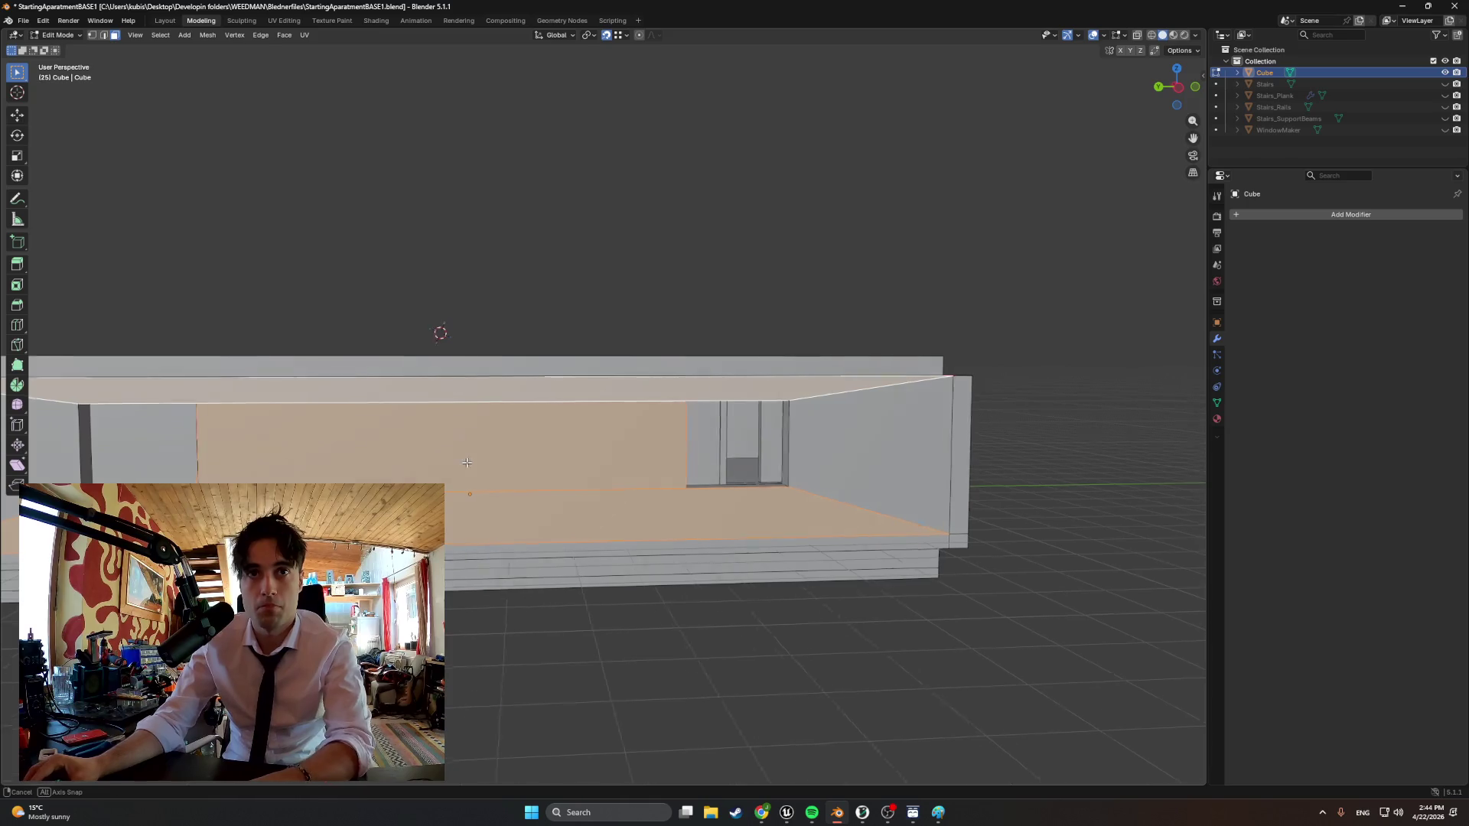
pyautogui.moveTo(643, 436); pyautogui.dragTo(524, 459, button='middle')
pyautogui.moveTo(396, 476)
pyautogui.mouseDown(button='middle')
pyautogui.moveTo(376, 481)
pyautogui.moveTo(604, 481)
pyautogui.mouseUp(button='middle')
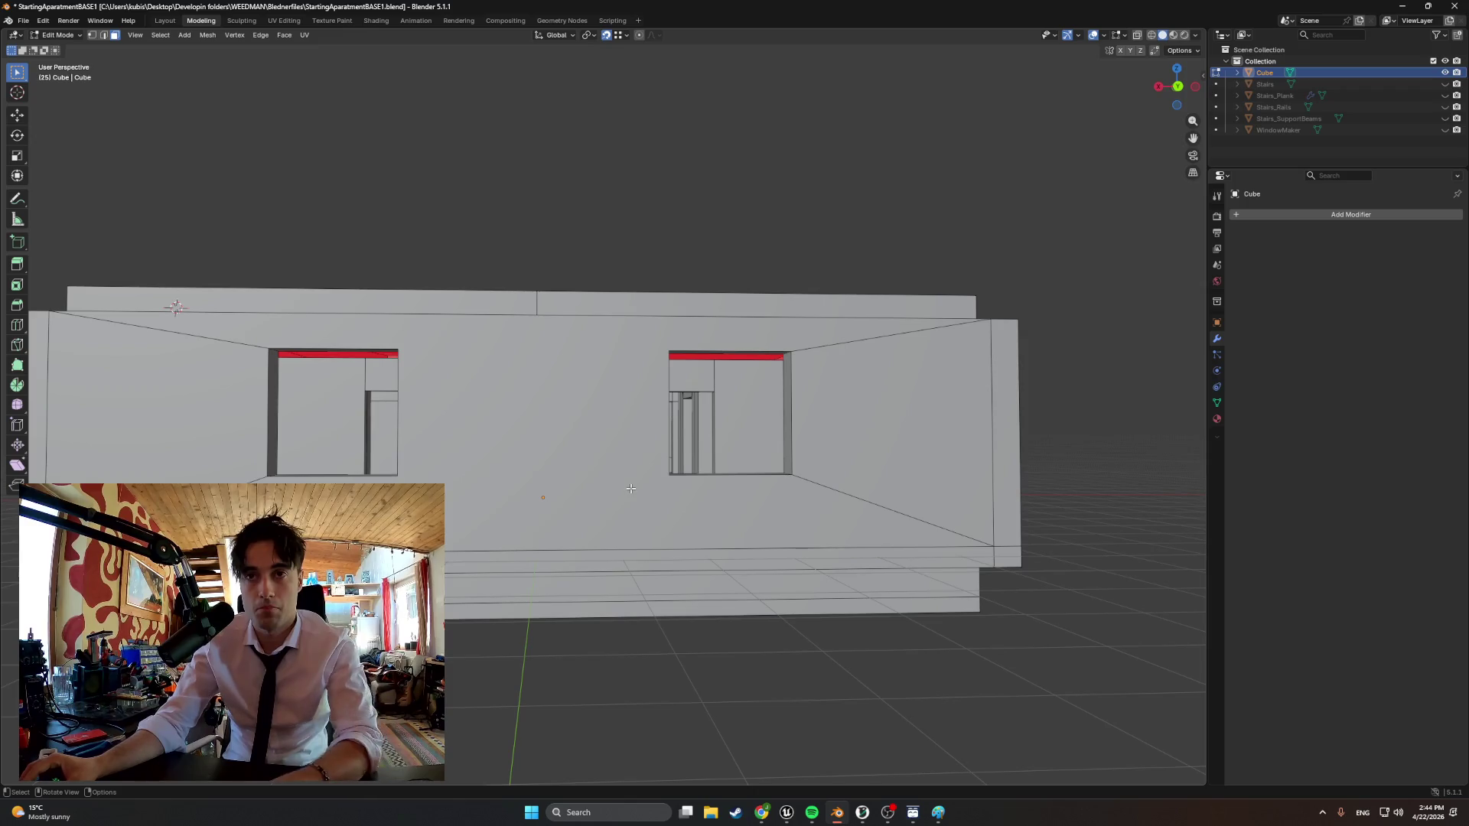
# Knife-cut the back wall face from the door corner, then inspect the cuts
pyautogui.click(604, 481)
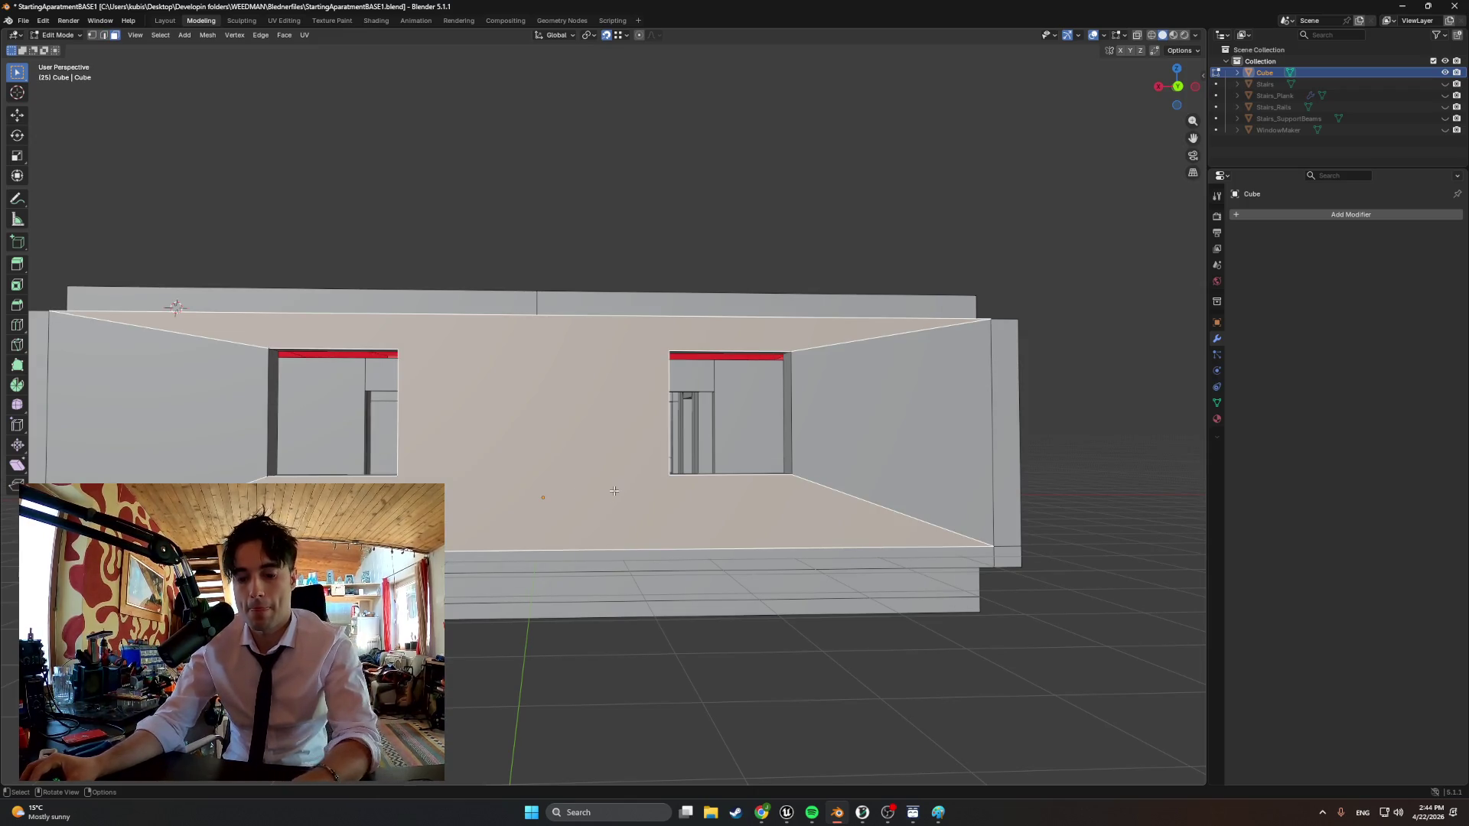
pyautogui.press('k')
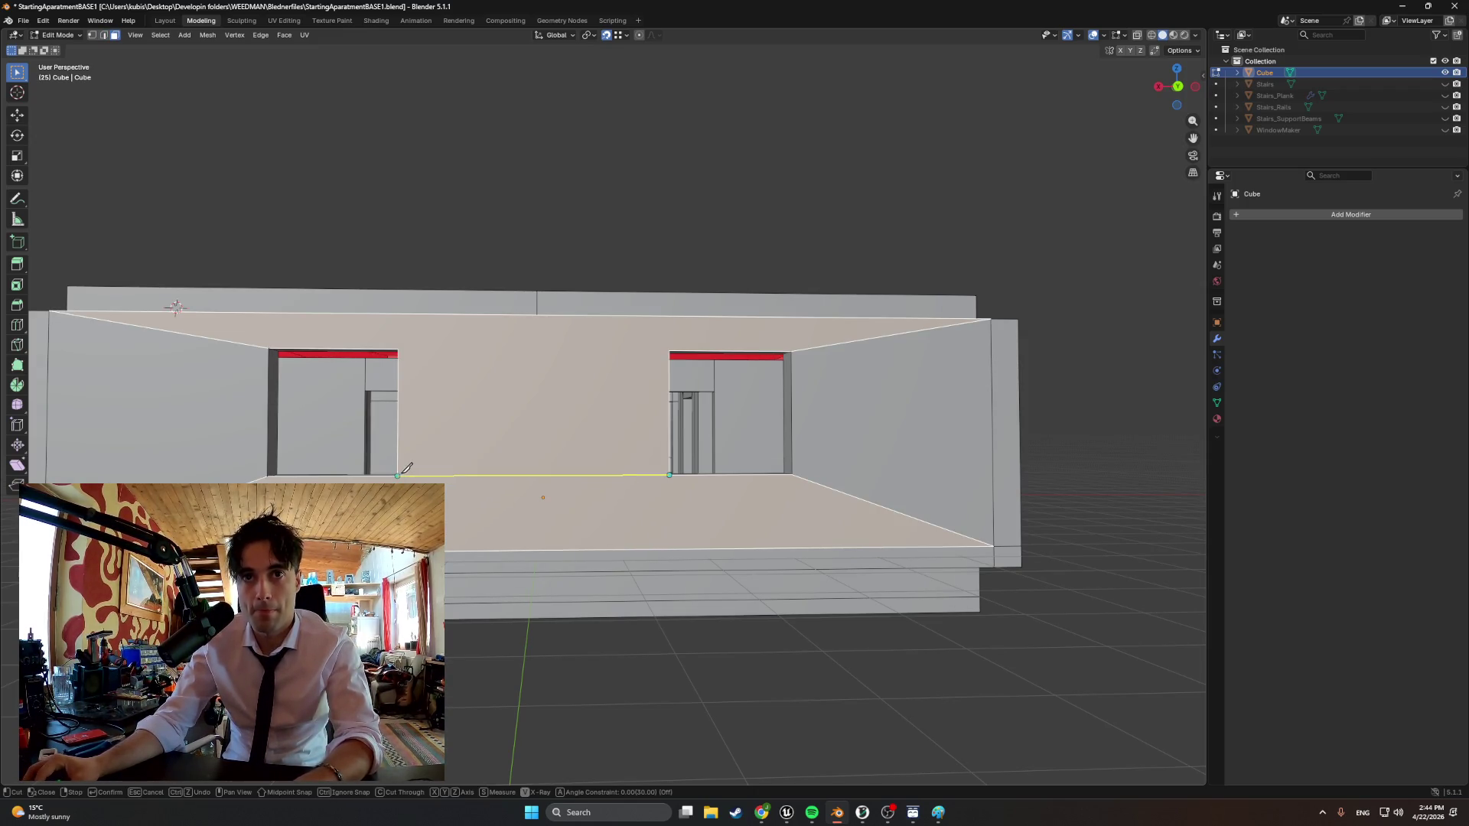
pyautogui.click(400, 472)
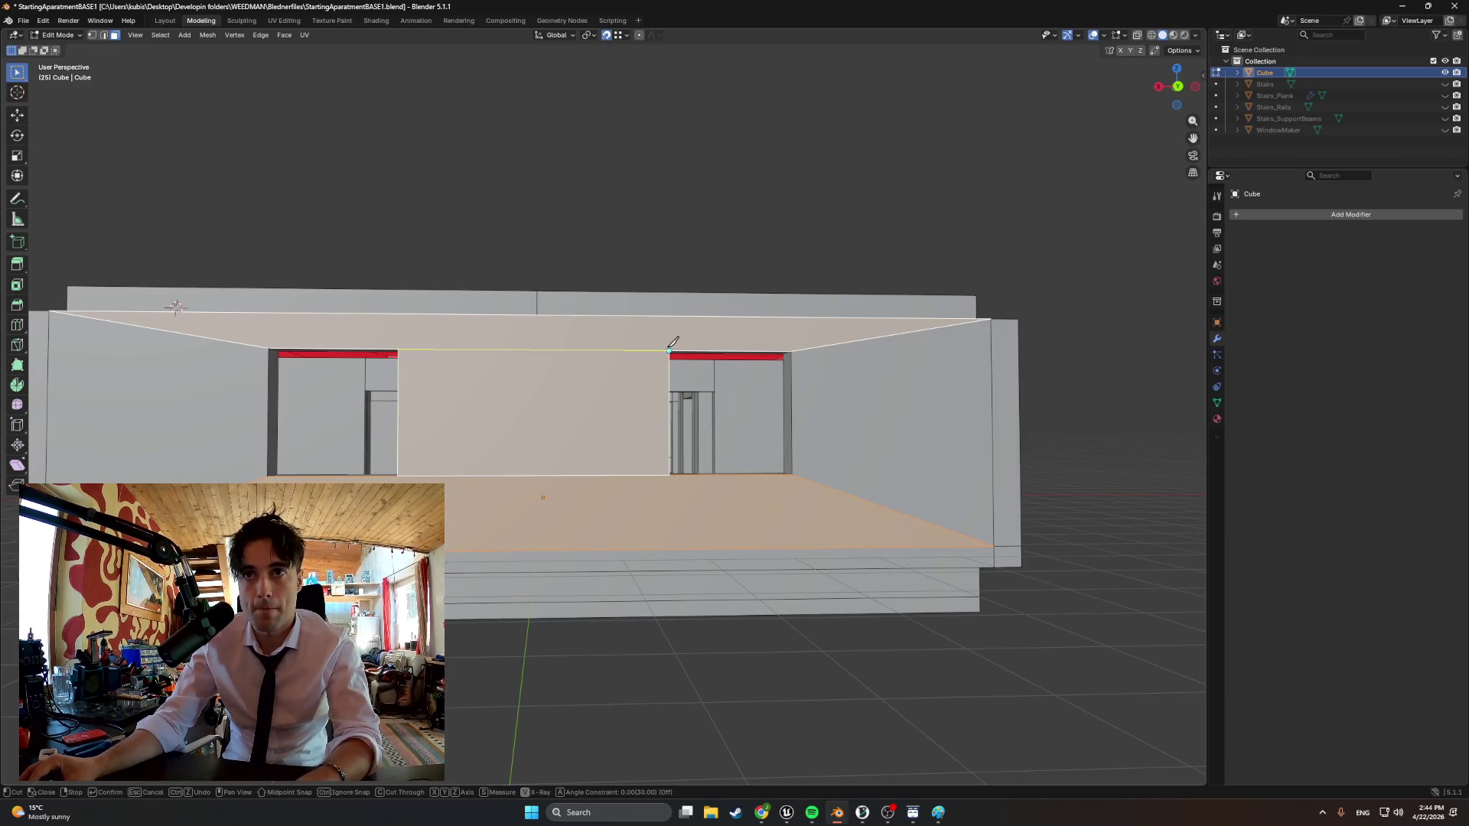
pyautogui.press('Return')
pyautogui.moveTo(564, 409)
pyautogui.mouseDown(button='middle')
pyautogui.moveTo(557, 429)
pyautogui.moveTo(531, 431)
pyautogui.moveTo(631, 431)
pyautogui.moveTo(693, 454)
pyautogui.mouseUp(button='middle')
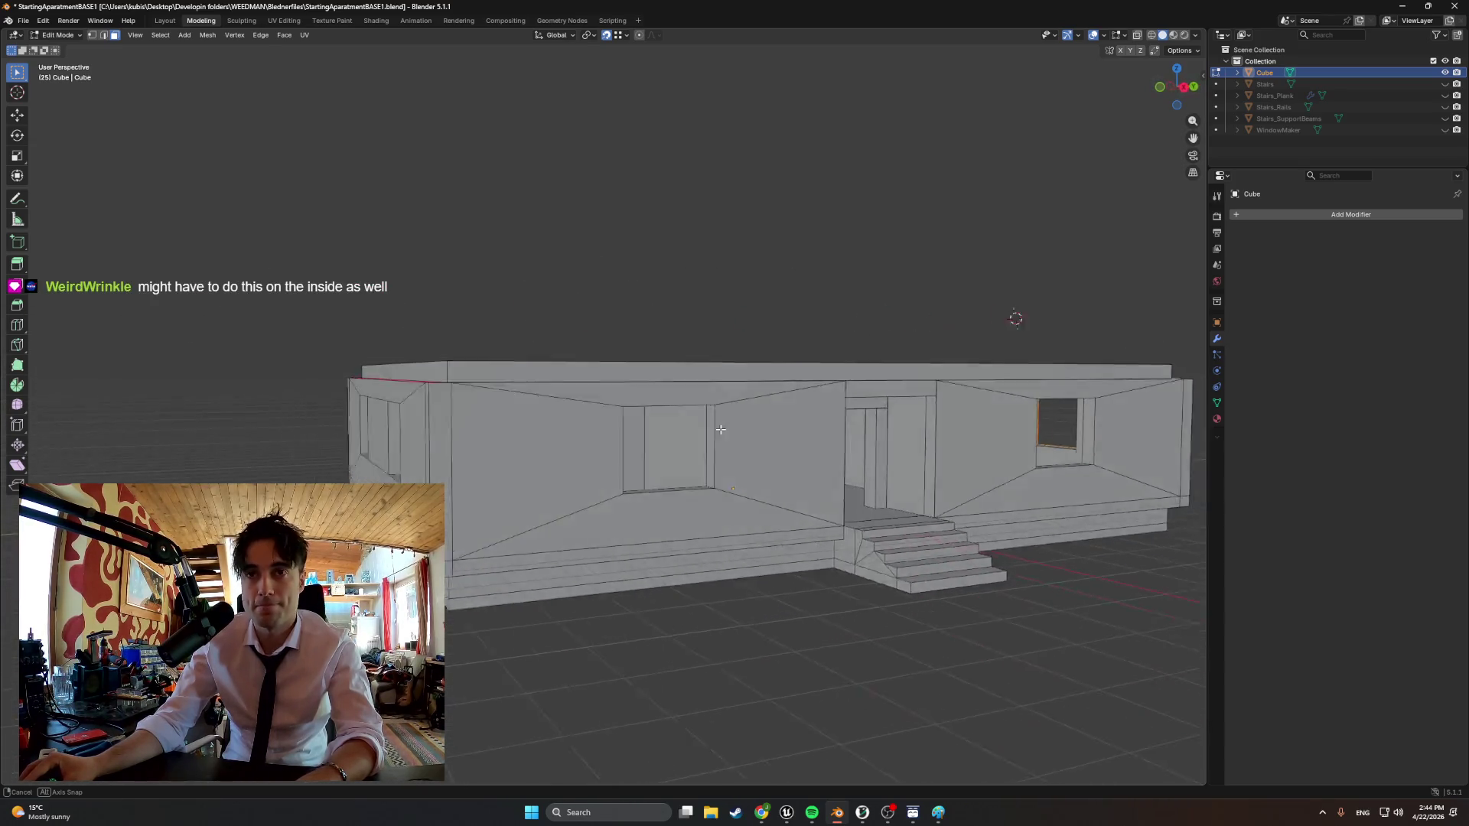
pyautogui.scroll(2, 581, 580)
pyautogui.scroll(5, 581, 580)
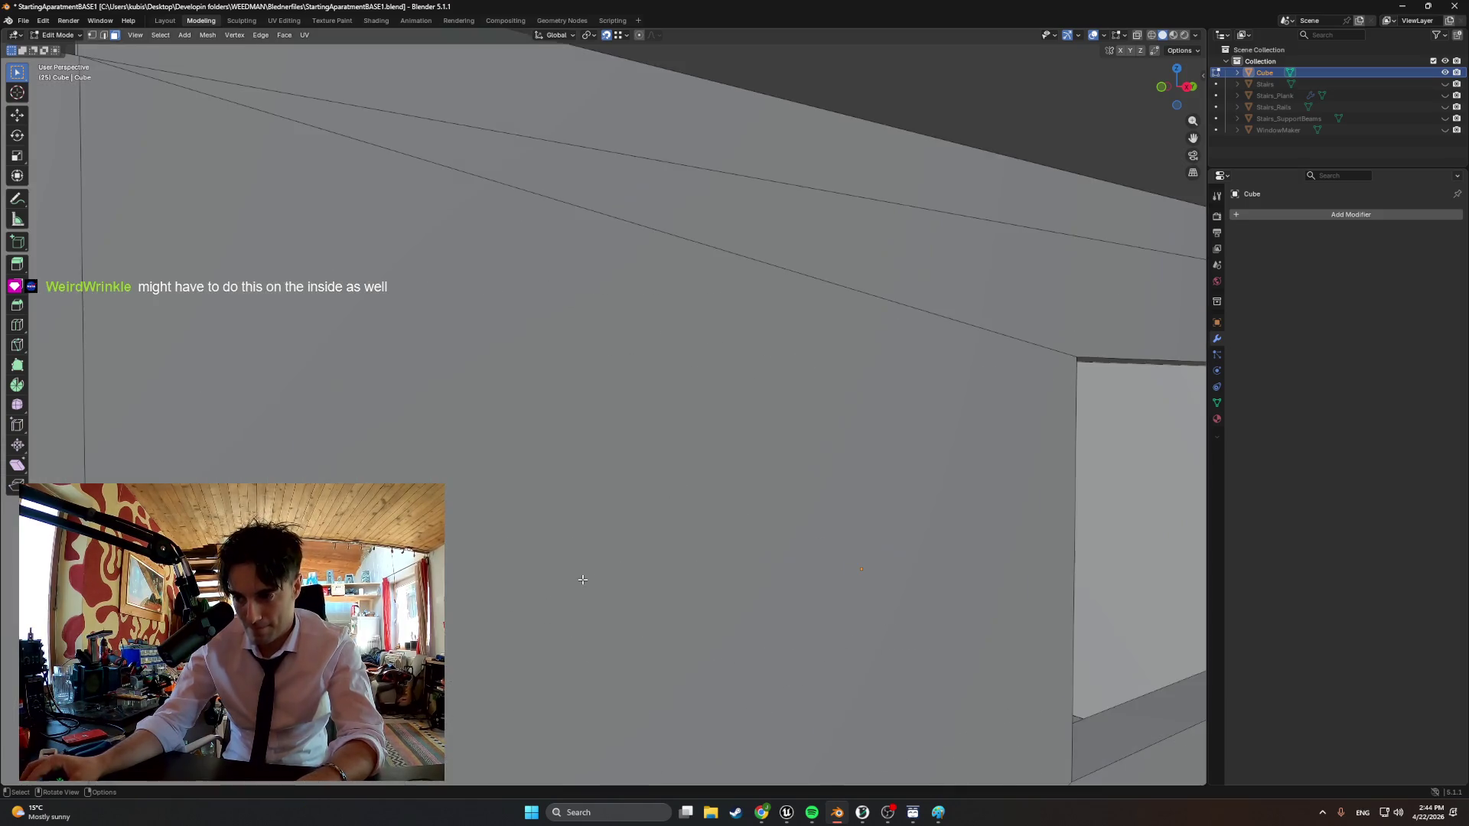
pyautogui.scroll(3, 582, 589)
# Unhide the Stairs, Stairs_Plank and Stairs_Rails objects in the Outliner
pyautogui.moveTo(582, 589)
pyautogui.mouseDown(button='middle')
pyautogui.moveTo(614, 583)
pyautogui.moveTo(572, 450)
pyautogui.moveTo(513, 405)
pyautogui.moveTo(521, 463)
pyautogui.moveTo(490, 467)
pyautogui.moveTo(508, 490)
pyautogui.moveTo(344, 246)
pyautogui.moveTo(325, 296)
pyautogui.moveTo(320, 266)
pyautogui.moveTo(573, 263)
pyautogui.mouseUp(button='middle')
pyautogui.click(326, 308)
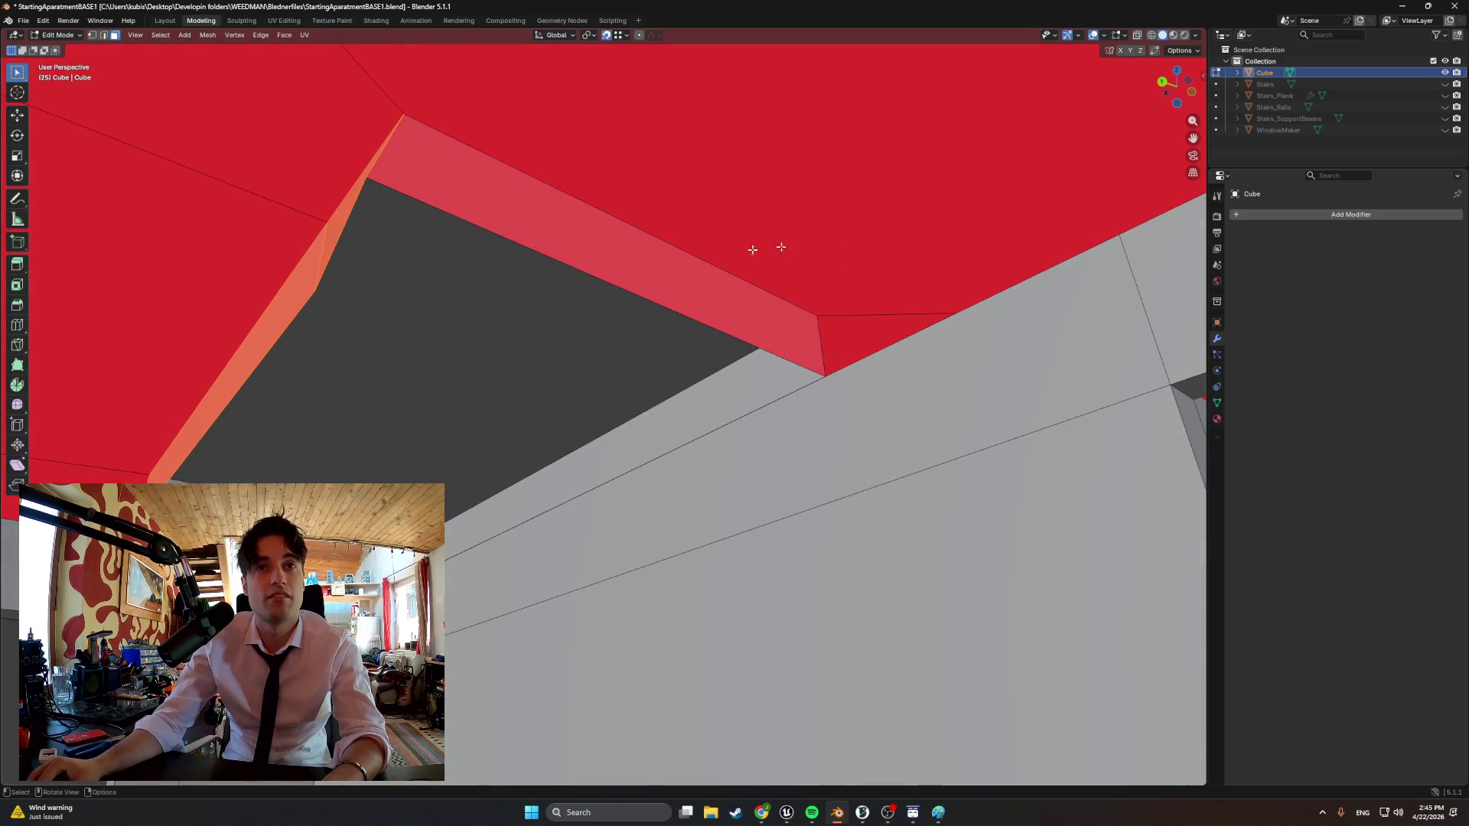
pyautogui.click(1445, 83)
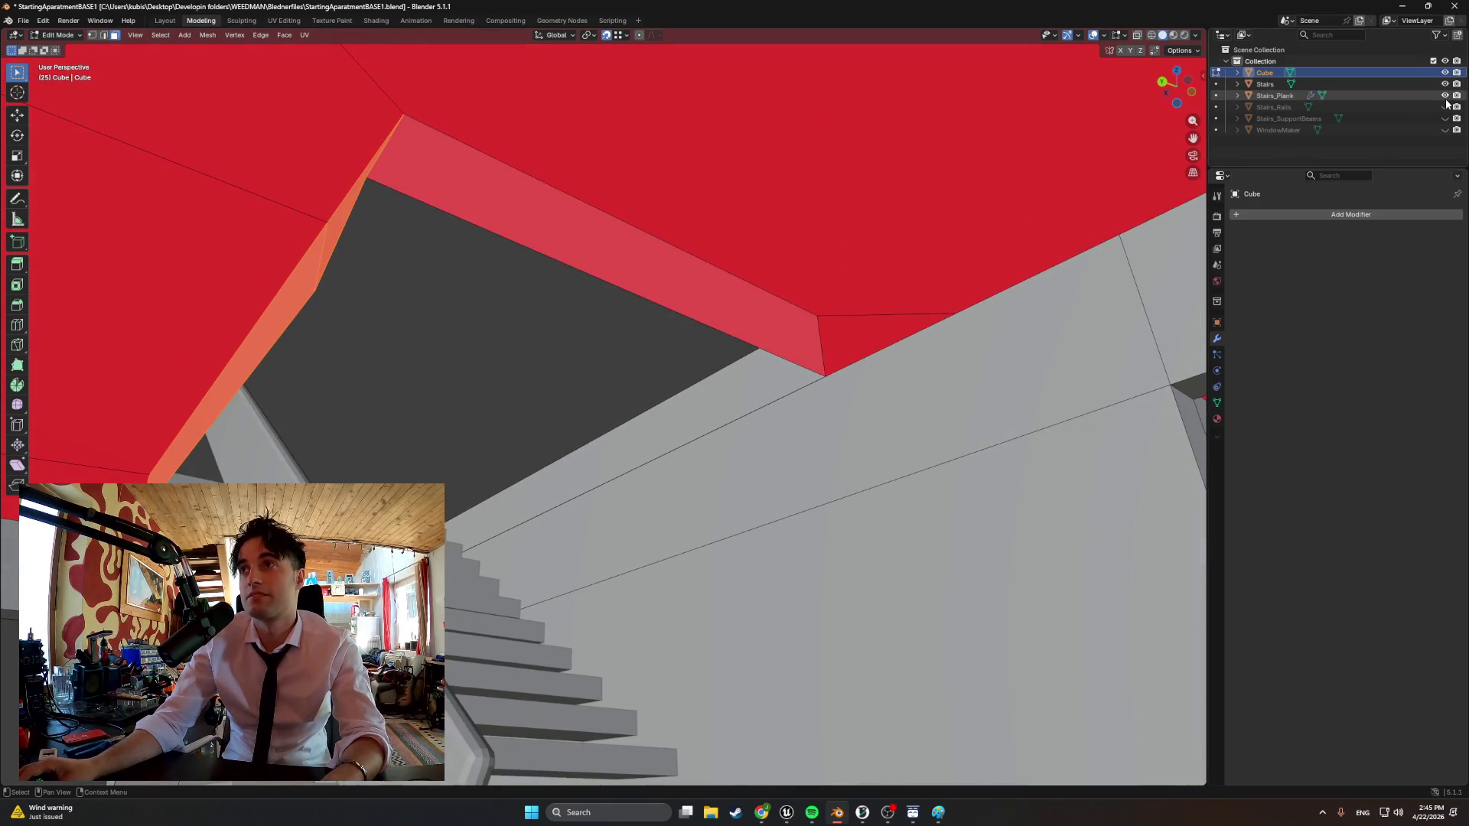
pyautogui.click(1444, 106)
pyautogui.moveTo(937, 275); pyautogui.dragTo(512, 321, button='middle')
# Nudge the diagonal ceiling edge at the stair opening along the Y axis
pyautogui.click(320, 218)
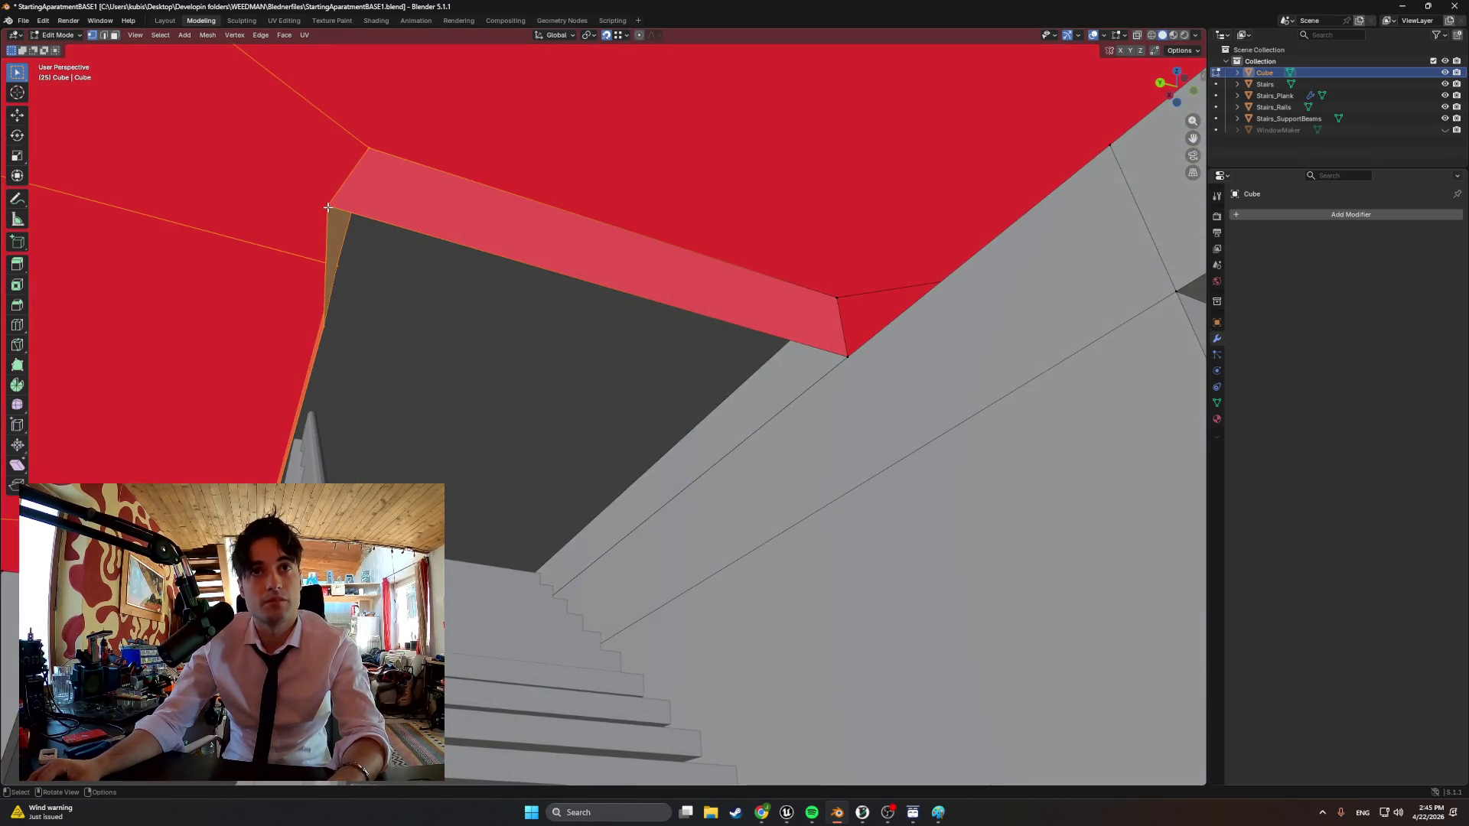
pyautogui.press('g')
pyautogui.press('y')
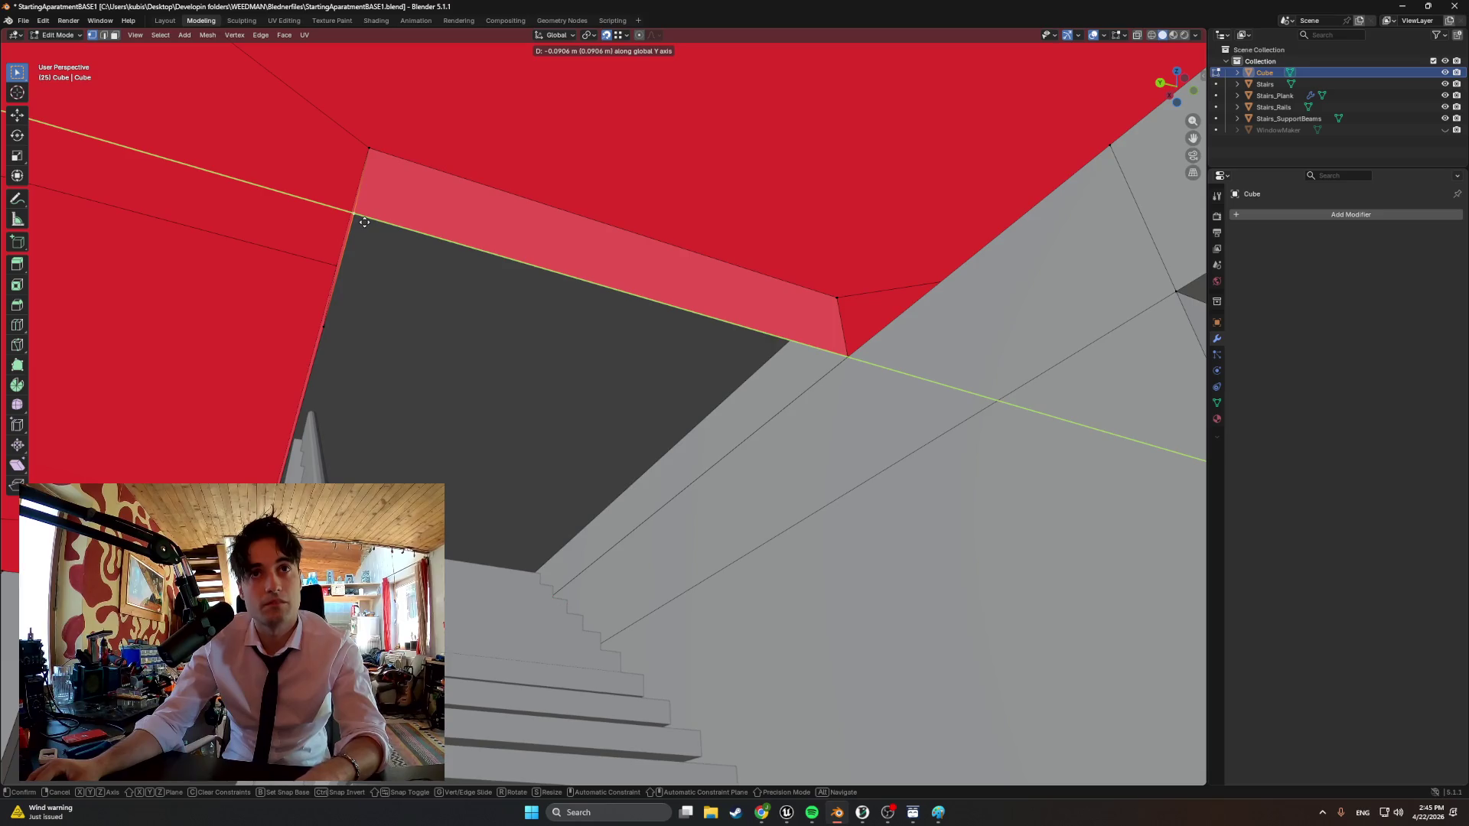
pyautogui.click(367, 222)
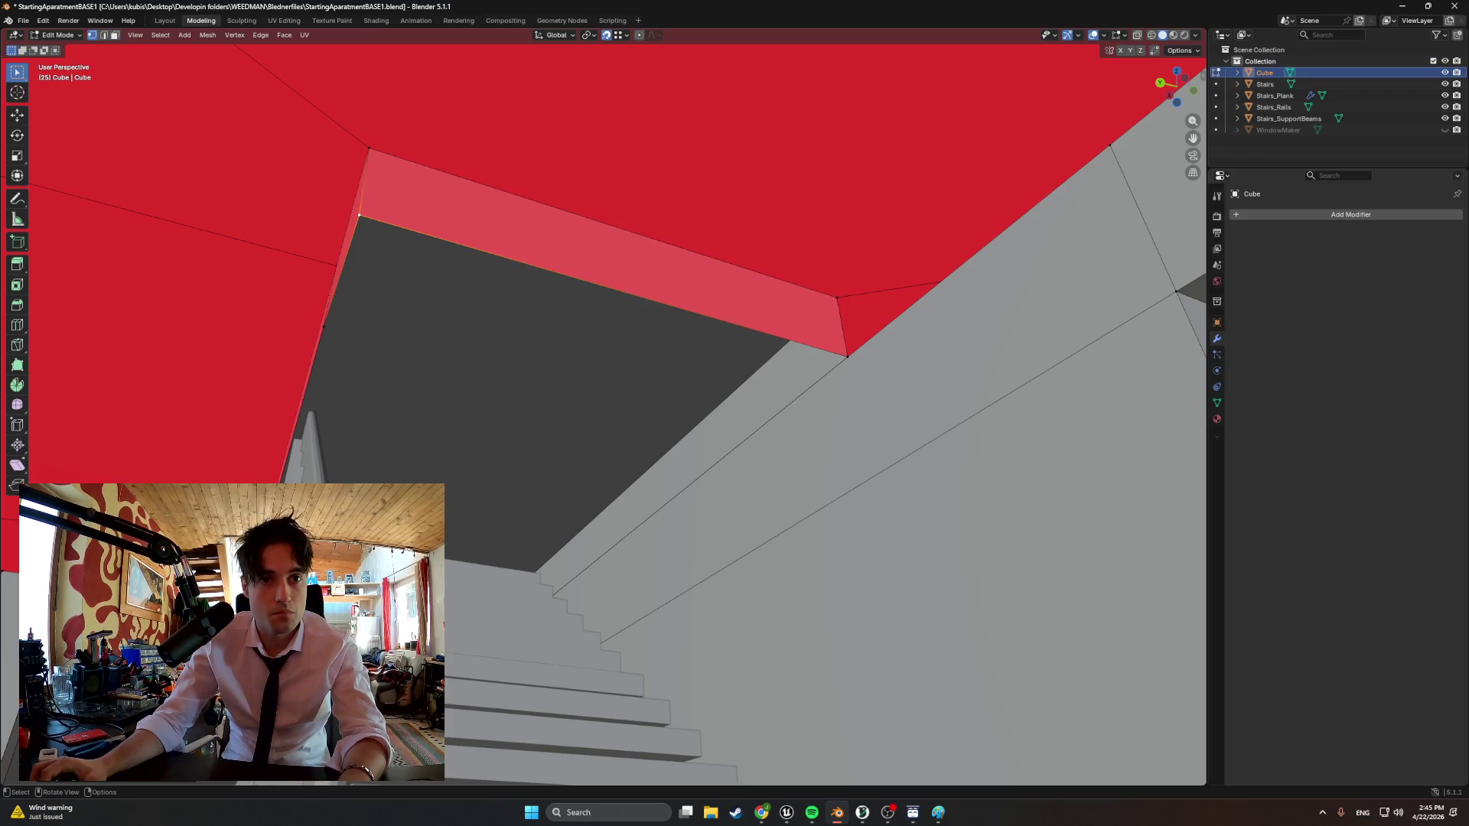
pyautogui.scroll(-5, 436, 466)
pyautogui.press('z')
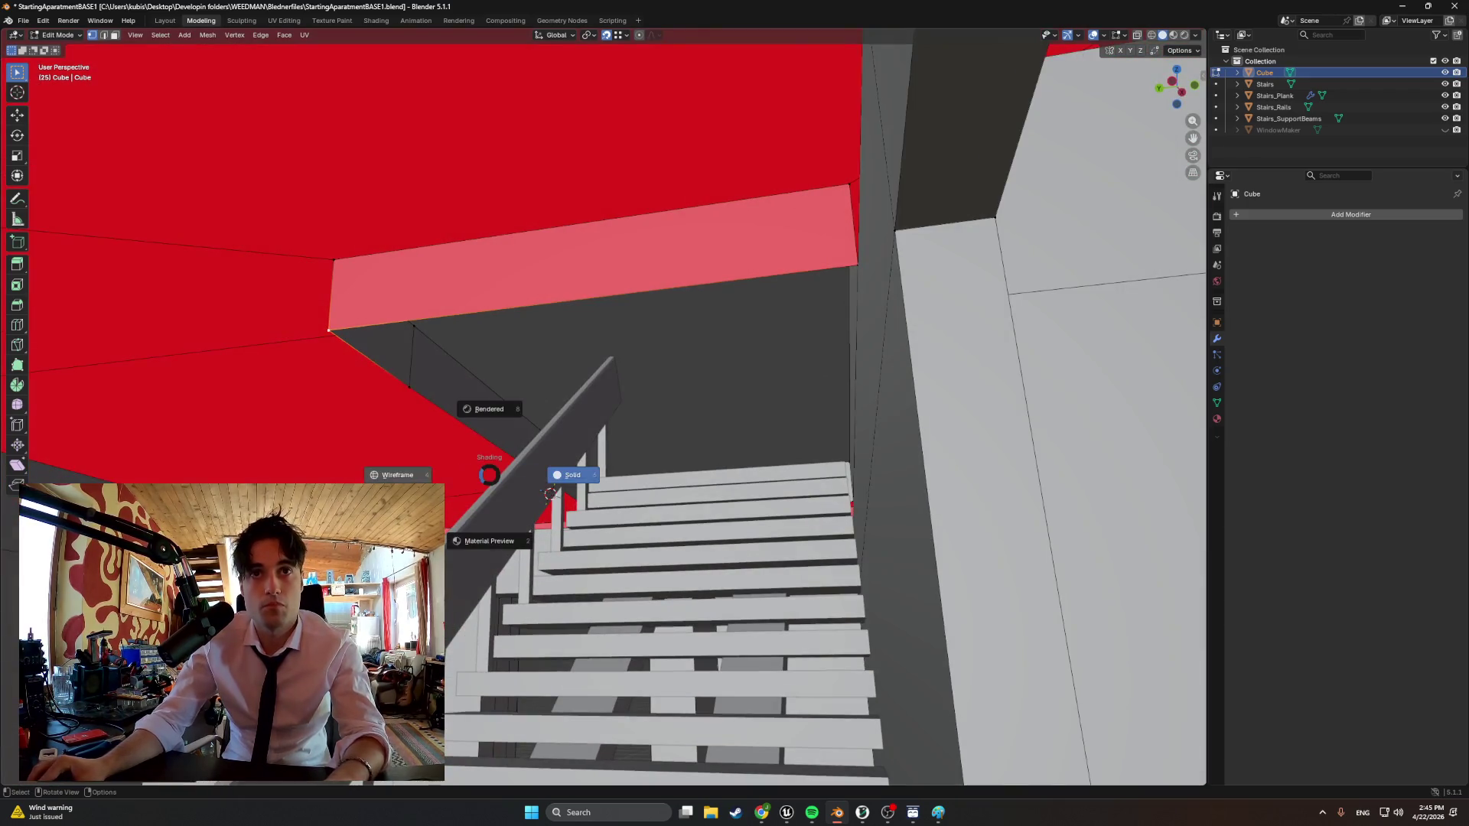
# In wireframe Left view, move the stray stair-opening vertex into alignment
pyautogui.click(482, 409)
pyautogui.press('ctrl+KP_3')
pyautogui.scroll(3, 292, 297)
pyautogui.keyDown('shift'); pyautogui.moveTo(291, 297); pyautogui.dragTo(769, 505, button='middle'); pyautogui.keyUp('shift')
pyautogui.press('g')
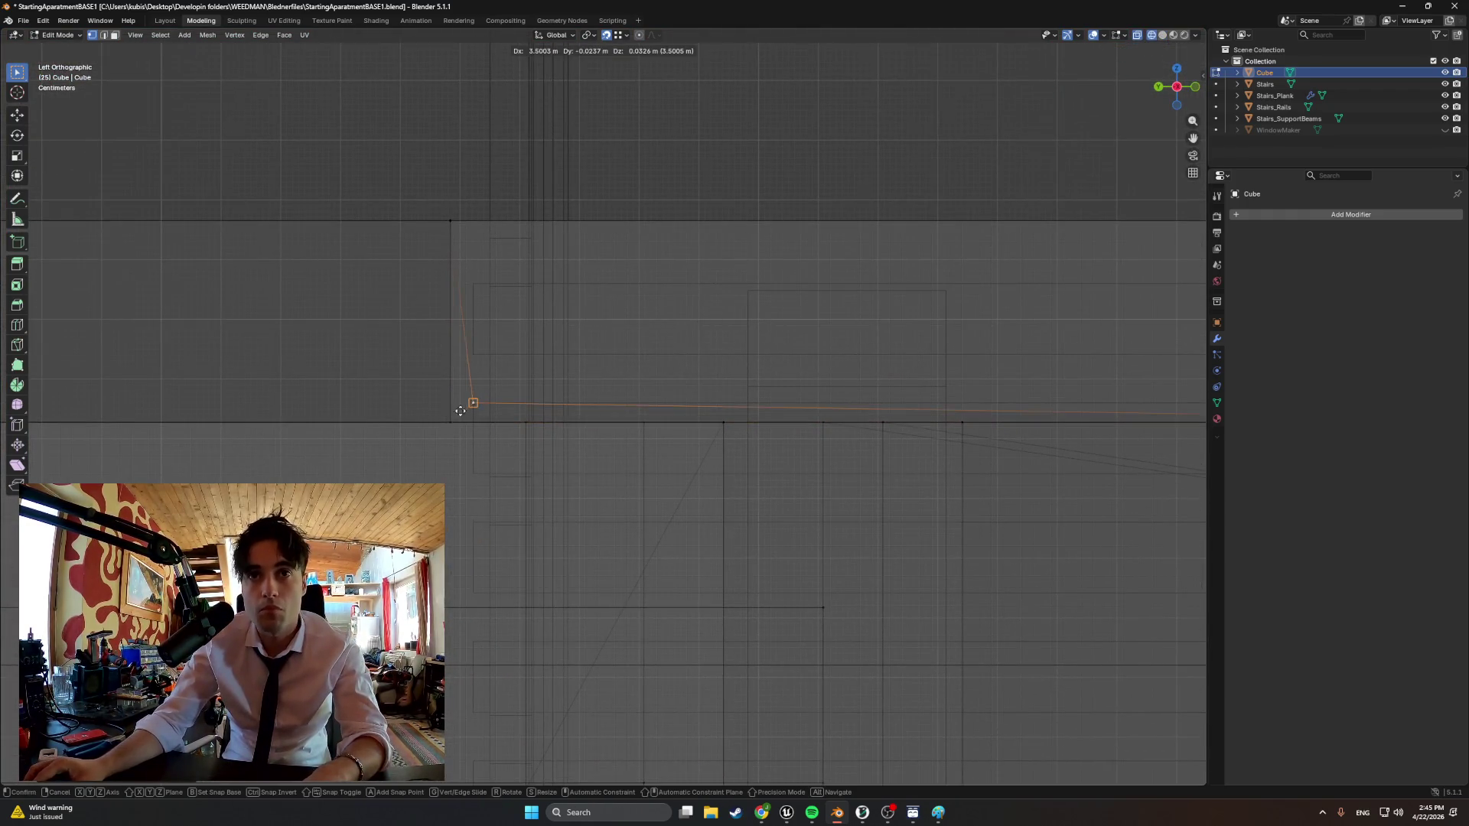
pyautogui.click(448, 425)
pyautogui.moveTo(482, 436)
pyautogui.mouseDown(button='middle')
pyautogui.moveTo(636, 453)
pyautogui.moveTo(613, 452)
pyautogui.mouseUp(button='middle')
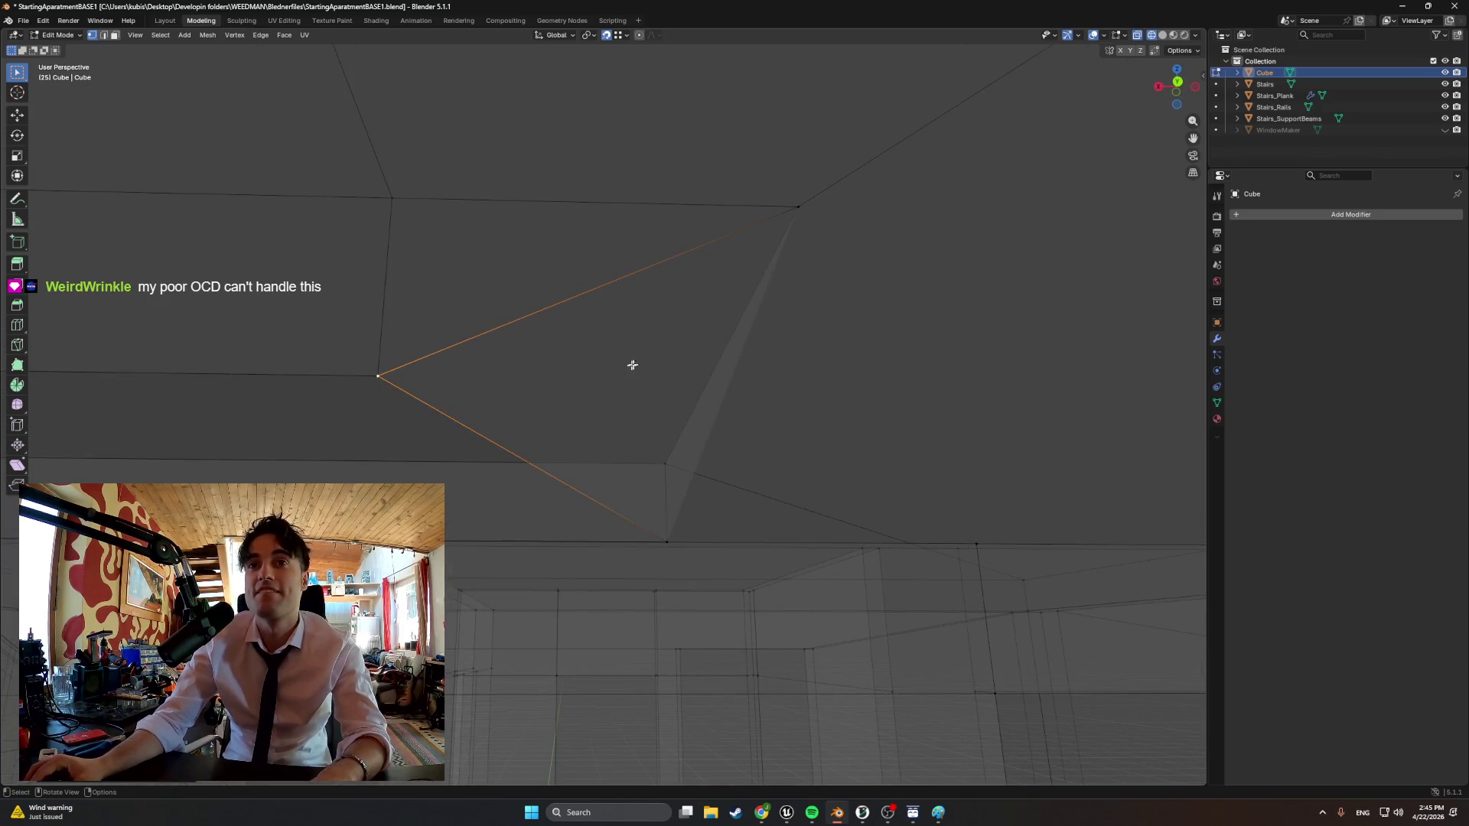
# In Back view, align the vertex along X, then return to solid shading
pyautogui.hotkey('ctrl', '1')
pyautogui.press('g')
pyautogui.press('x')
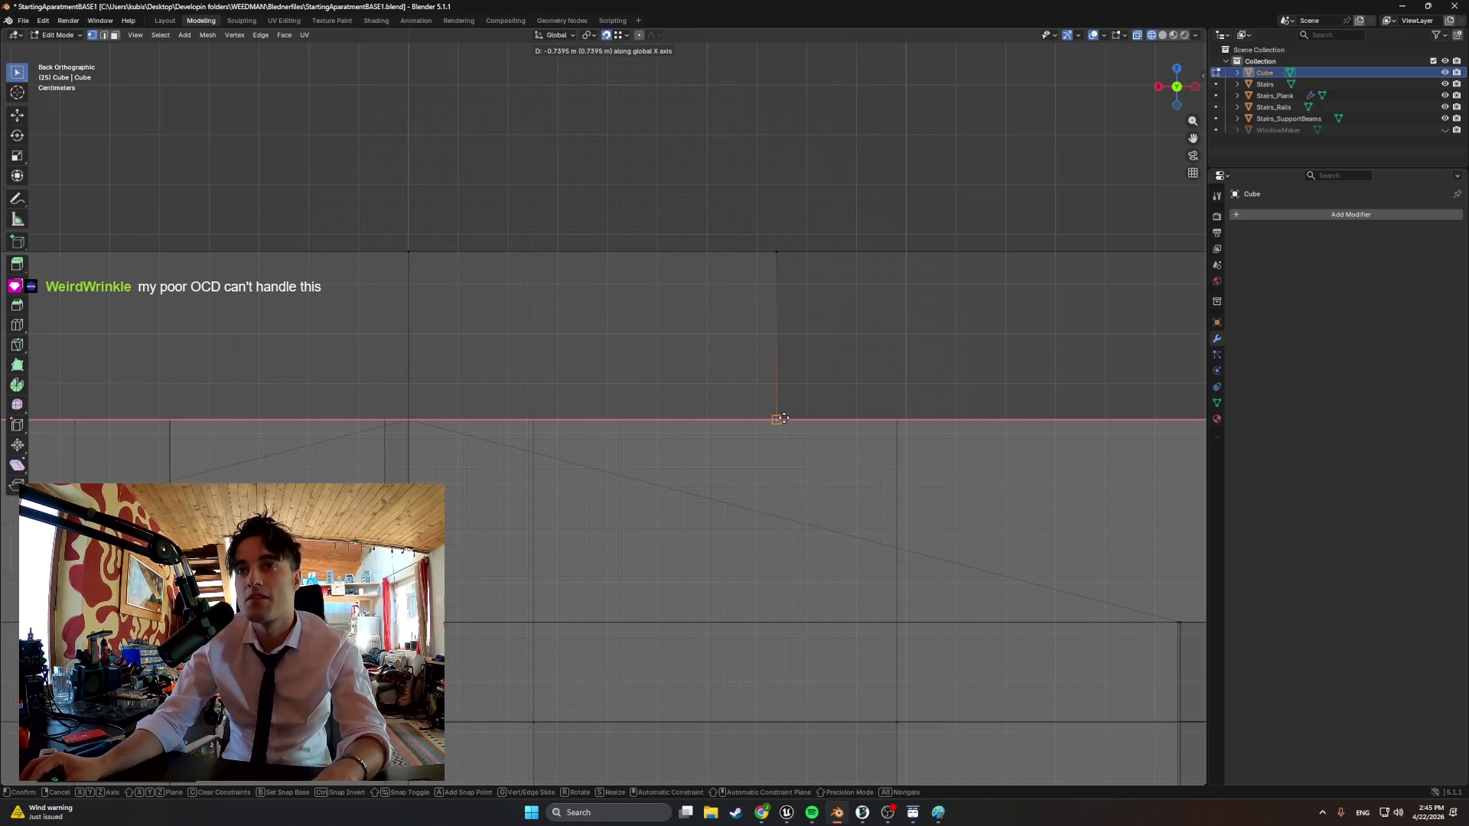
pyautogui.click(810, 428)
pyautogui.moveTo(781, 427)
pyautogui.mouseDown(button='middle')
pyautogui.moveTo(645, 426)
pyautogui.moveTo(678, 442)
pyautogui.moveTo(635, 473)
pyautogui.moveTo(682, 531)
pyautogui.moveTo(706, 520)
pyautogui.mouseUp(button='middle')
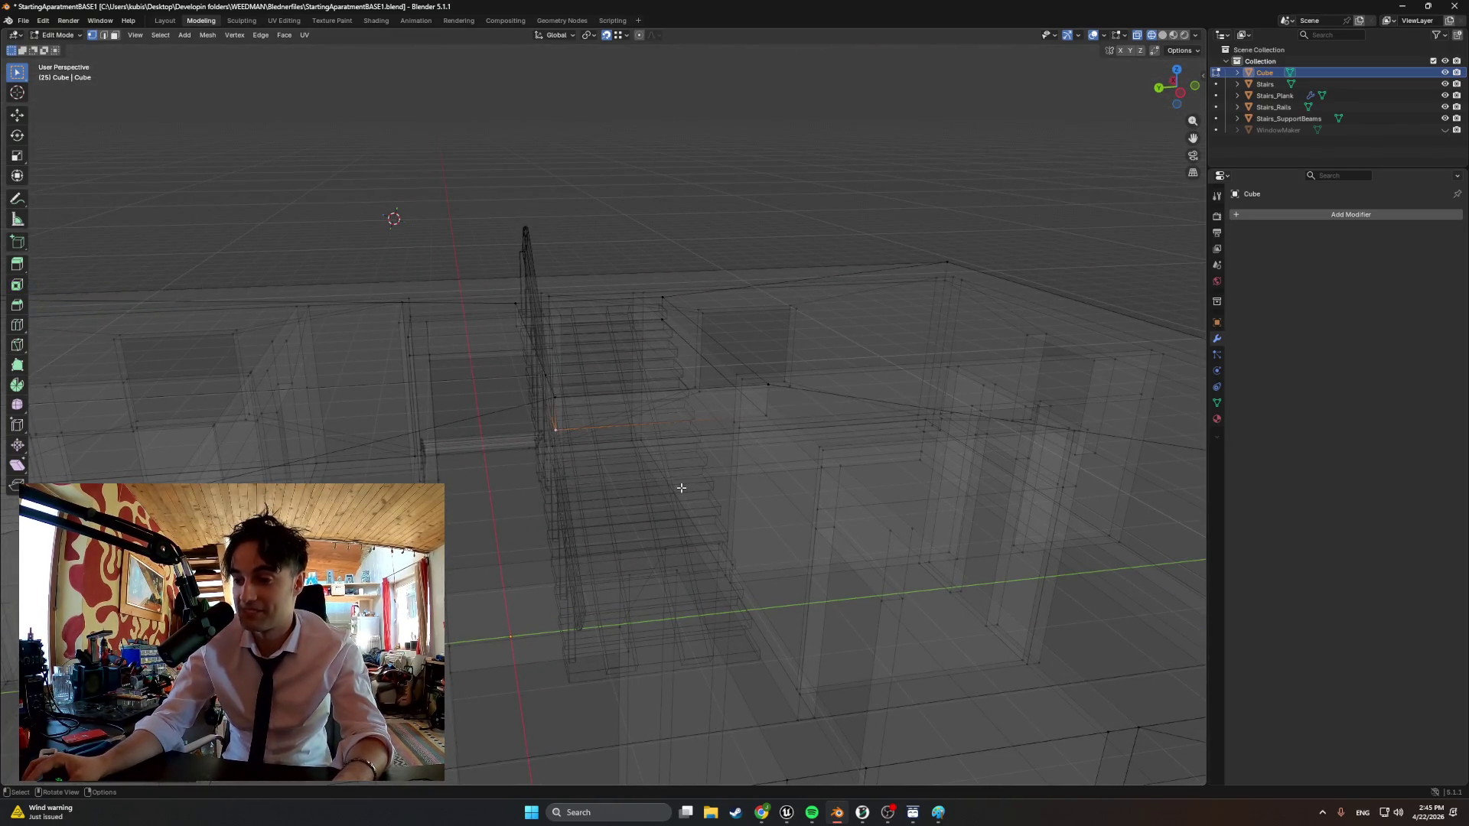
pyautogui.press('z')
pyautogui.click(688, 455)
pyautogui.moveTo(642, 459)
pyautogui.mouseDown(button='middle')
pyautogui.moveTo(578, 492)
pyautogui.moveTo(539, 457)
pyautogui.moveTo(598, 436)
pyautogui.moveTo(551, 472)
pyautogui.moveTo(574, 448)
pyautogui.moveTo(505, 460)
pyautogui.moveTo(559, 462)
pyautogui.mouseUp(button='middle')
pyautogui.scroll(-5, 539, 459)
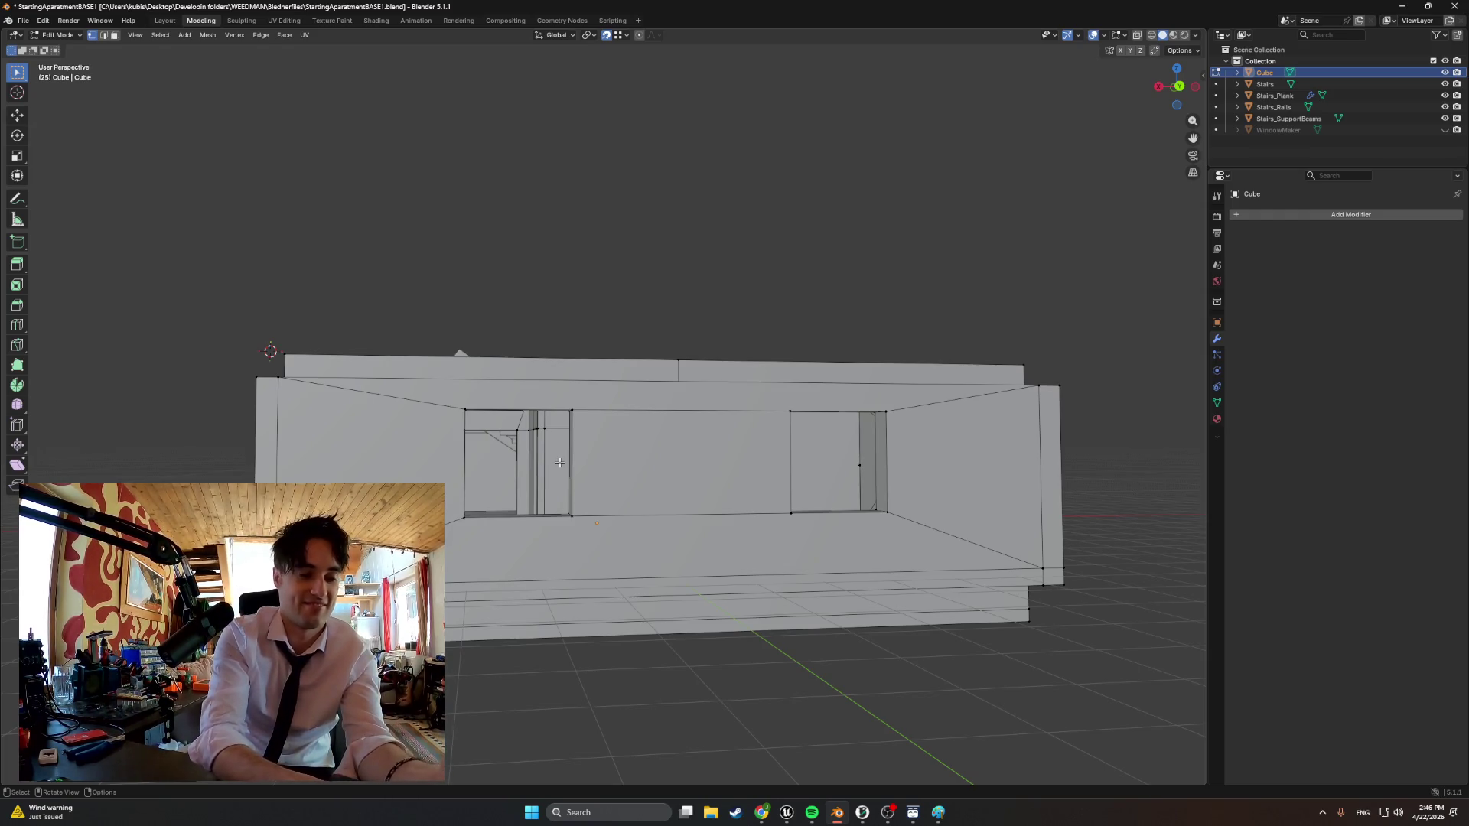
pyautogui.moveTo(559, 463)
pyautogui.mouseDown(button='middle')
pyautogui.moveTo(748, 468)
pyautogui.moveTo(517, 459)
pyautogui.moveTo(505, 505)
pyautogui.mouseUp(button='middle')
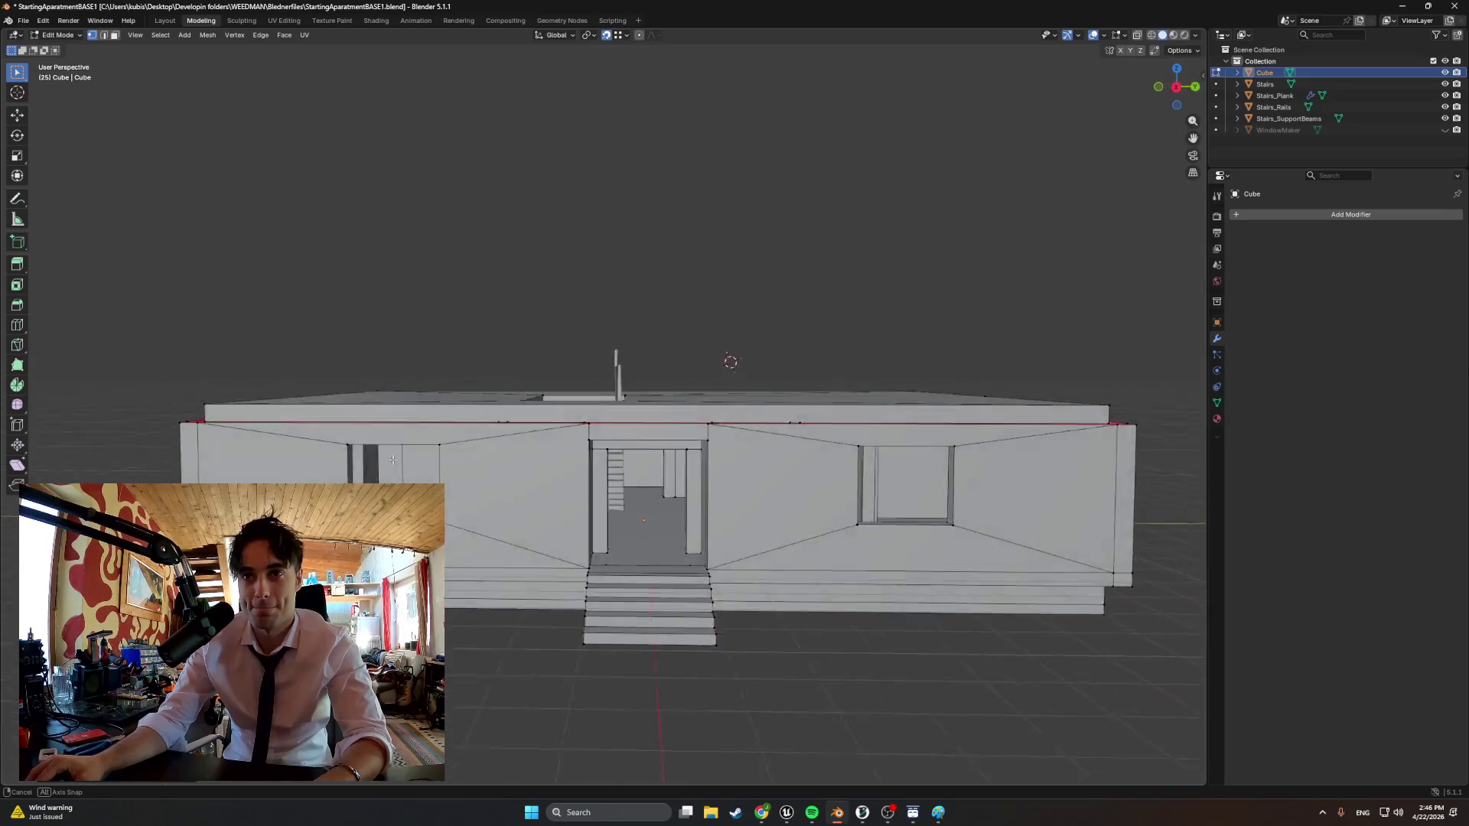
pyautogui.scroll(4, 585, 536)
pyautogui.scroll(3, 586, 536)
pyautogui.moveTo(585, 536); pyautogui.dragTo(765, 469, button='middle')
pyautogui.scroll(-5, 690, 470)
pyautogui.scroll(-5, 631, 471)
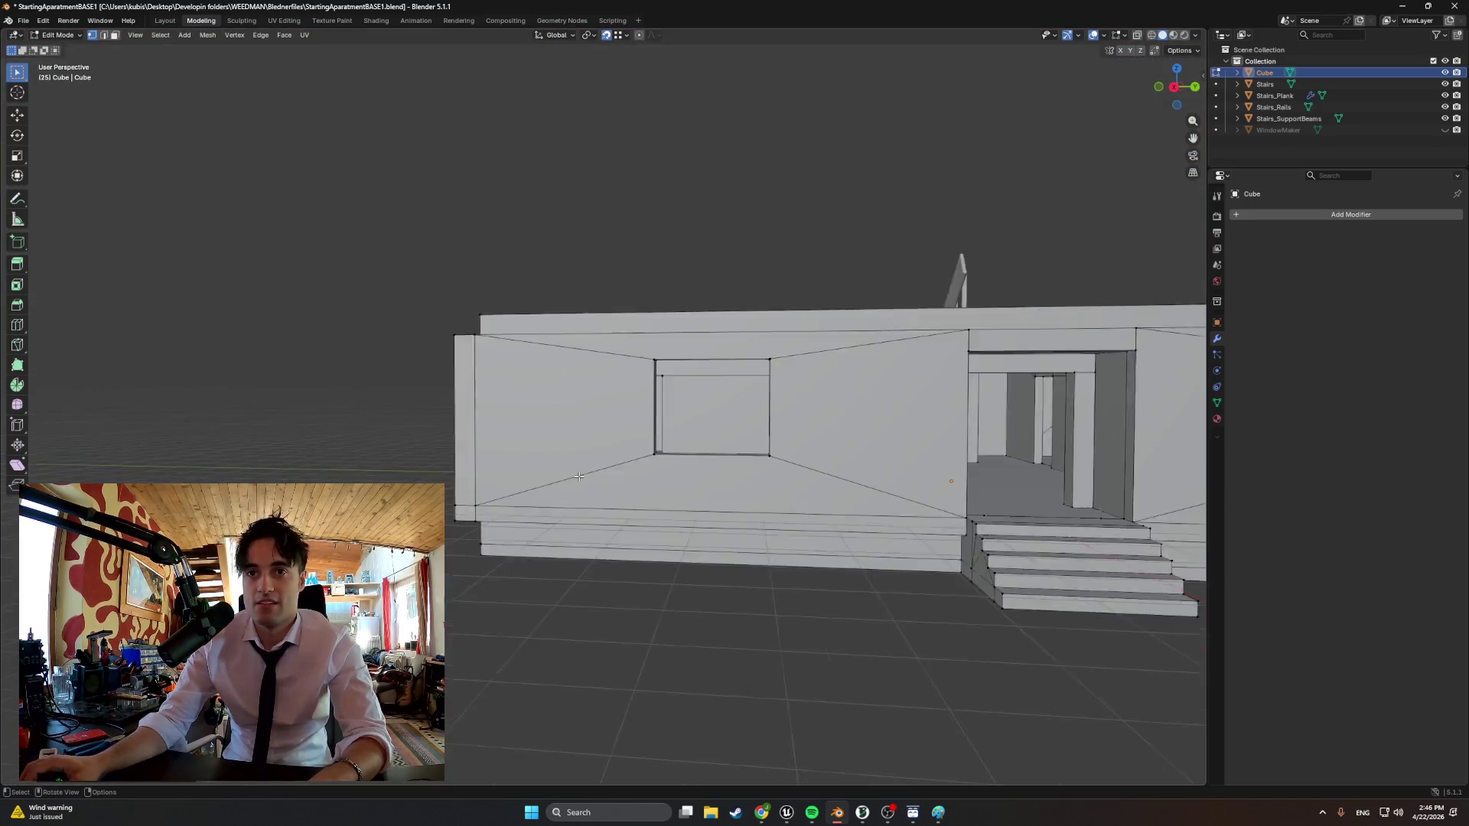
pyautogui.scroll(5, 591, 463)
pyautogui.scroll(4, 606, 451)
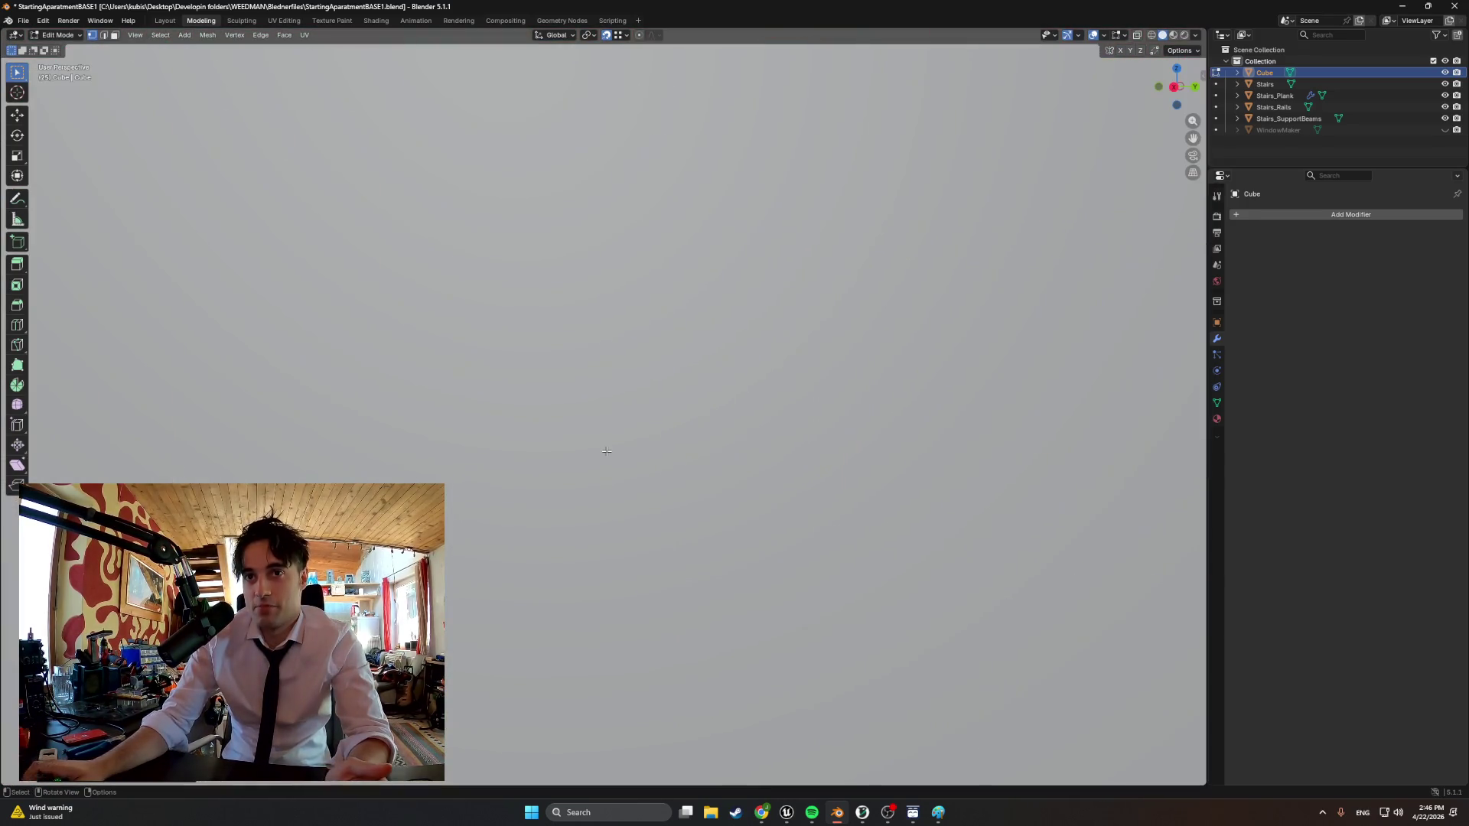
pyautogui.moveTo(702, 460)
pyautogui.mouseDown(button='middle')
pyautogui.moveTo(723, 454)
pyautogui.moveTo(582, 450)
pyautogui.moveTo(589, 432)
pyautogui.mouseUp(button='middle')
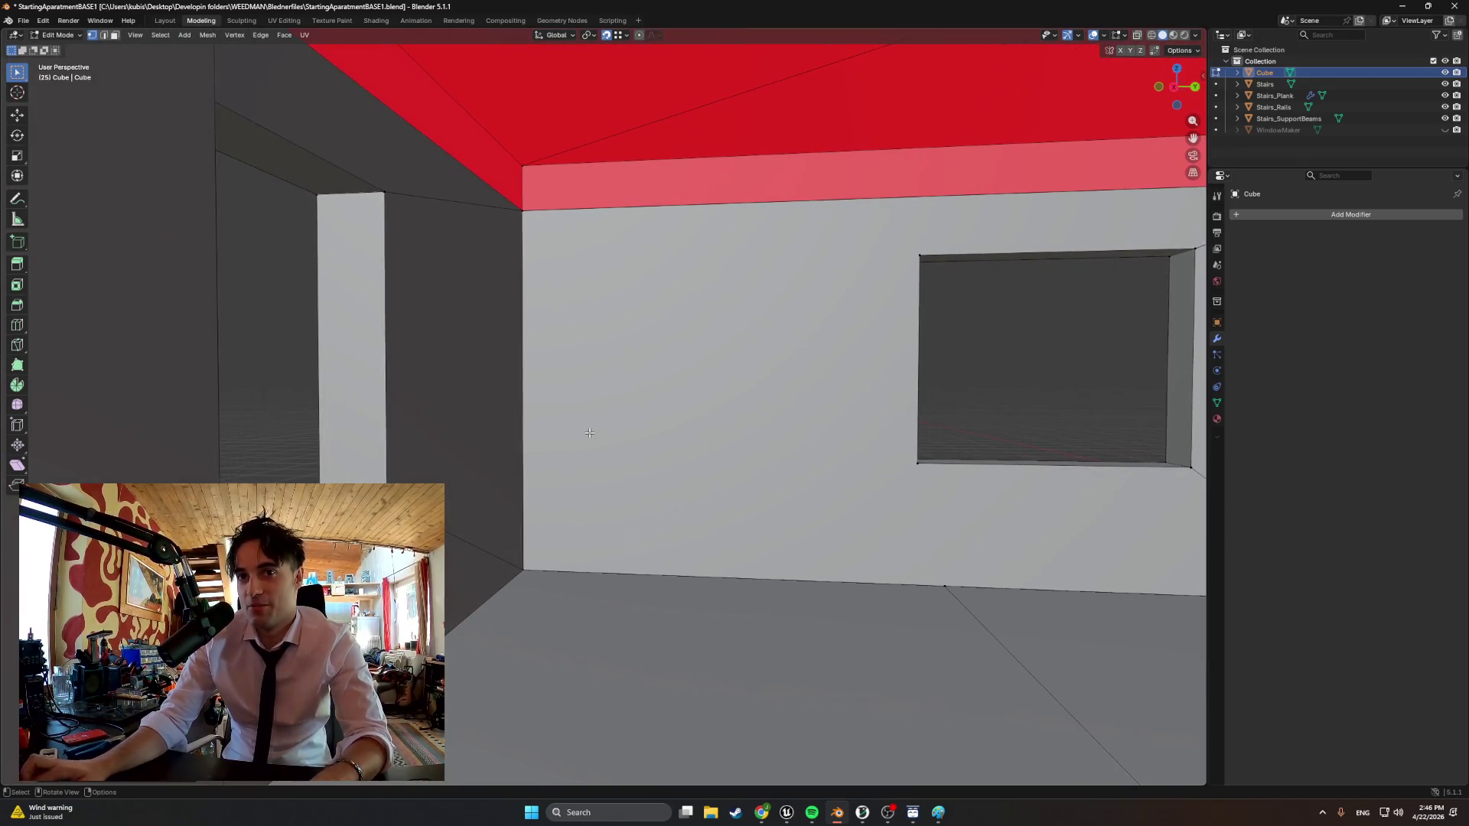
pyautogui.moveTo(560, 494)
pyautogui.mouseDown(button='middle')
pyautogui.moveTo(621, 509)
pyautogui.moveTo(589, 537)
pyautogui.moveTo(518, 524)
pyautogui.mouseUp(button='middle')
pyautogui.moveTo(808, 686); pyautogui.dragTo(594, 561, button='middle')
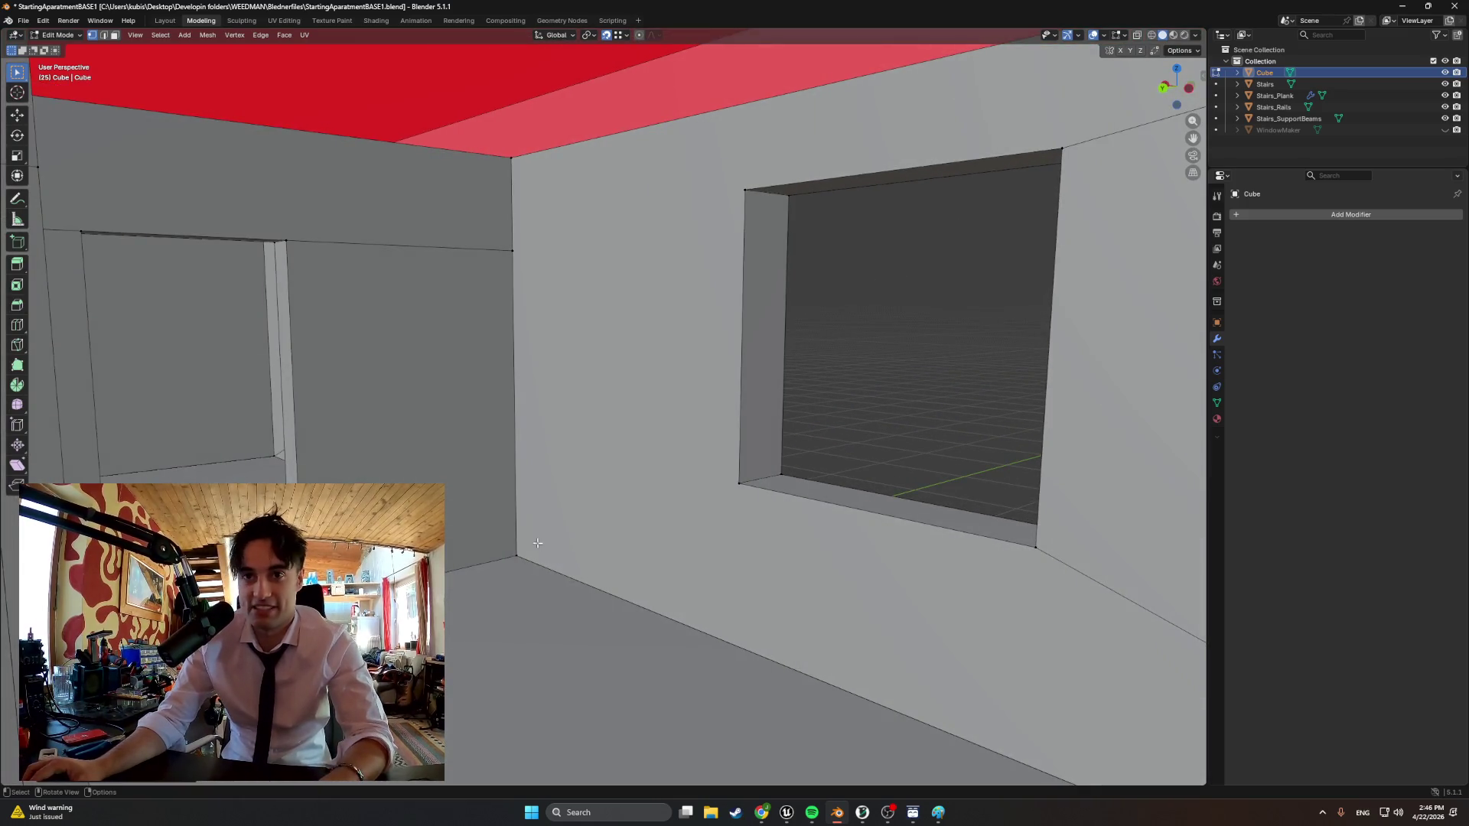
pyautogui.moveTo(571, 476); pyautogui.dragTo(621, 496, button='middle')
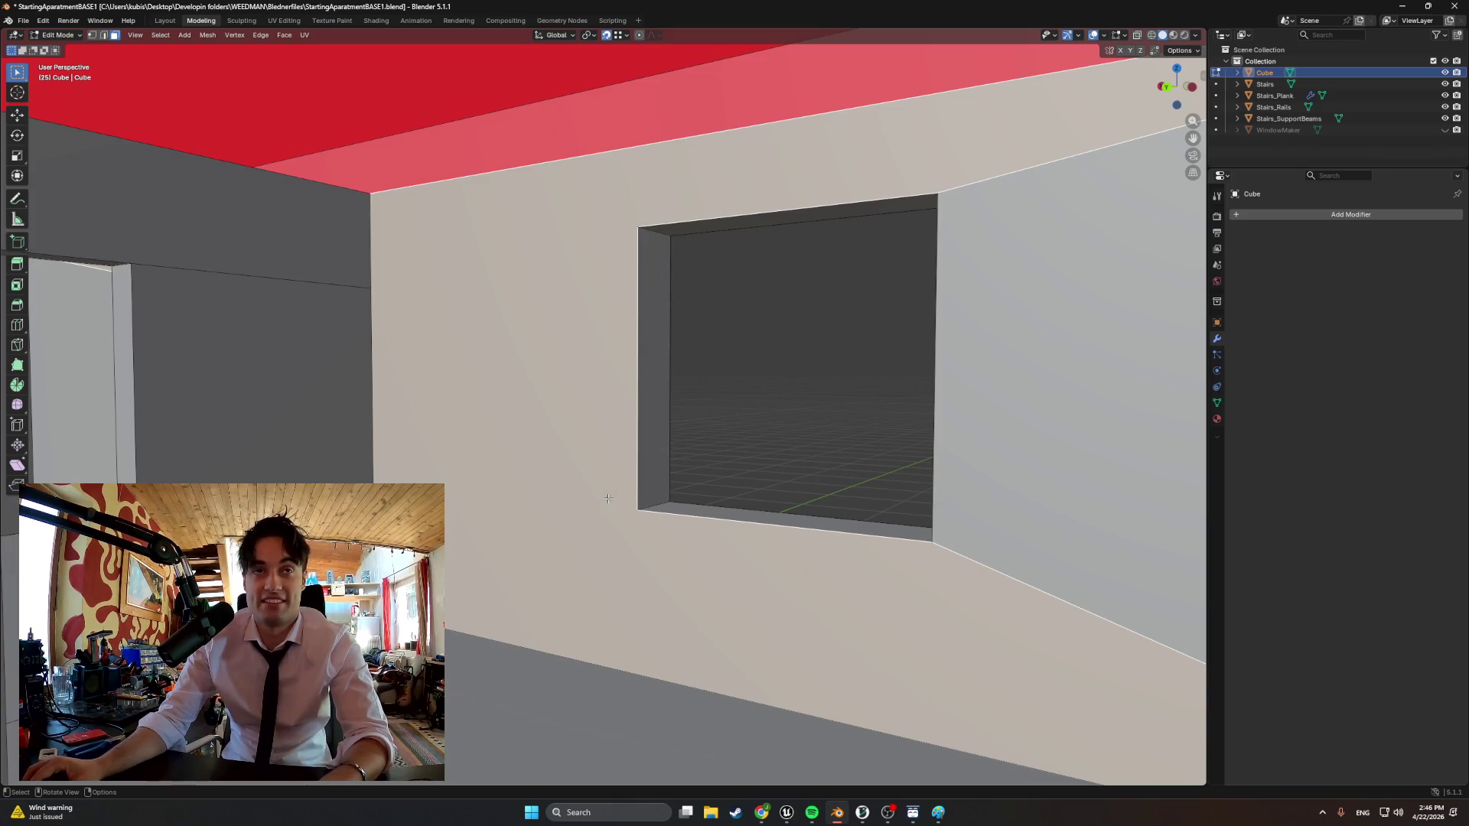
# With X-Ray on, knife-cut from the doorway's bottom corner to the window's bottom corner
pyautogui.press('k')
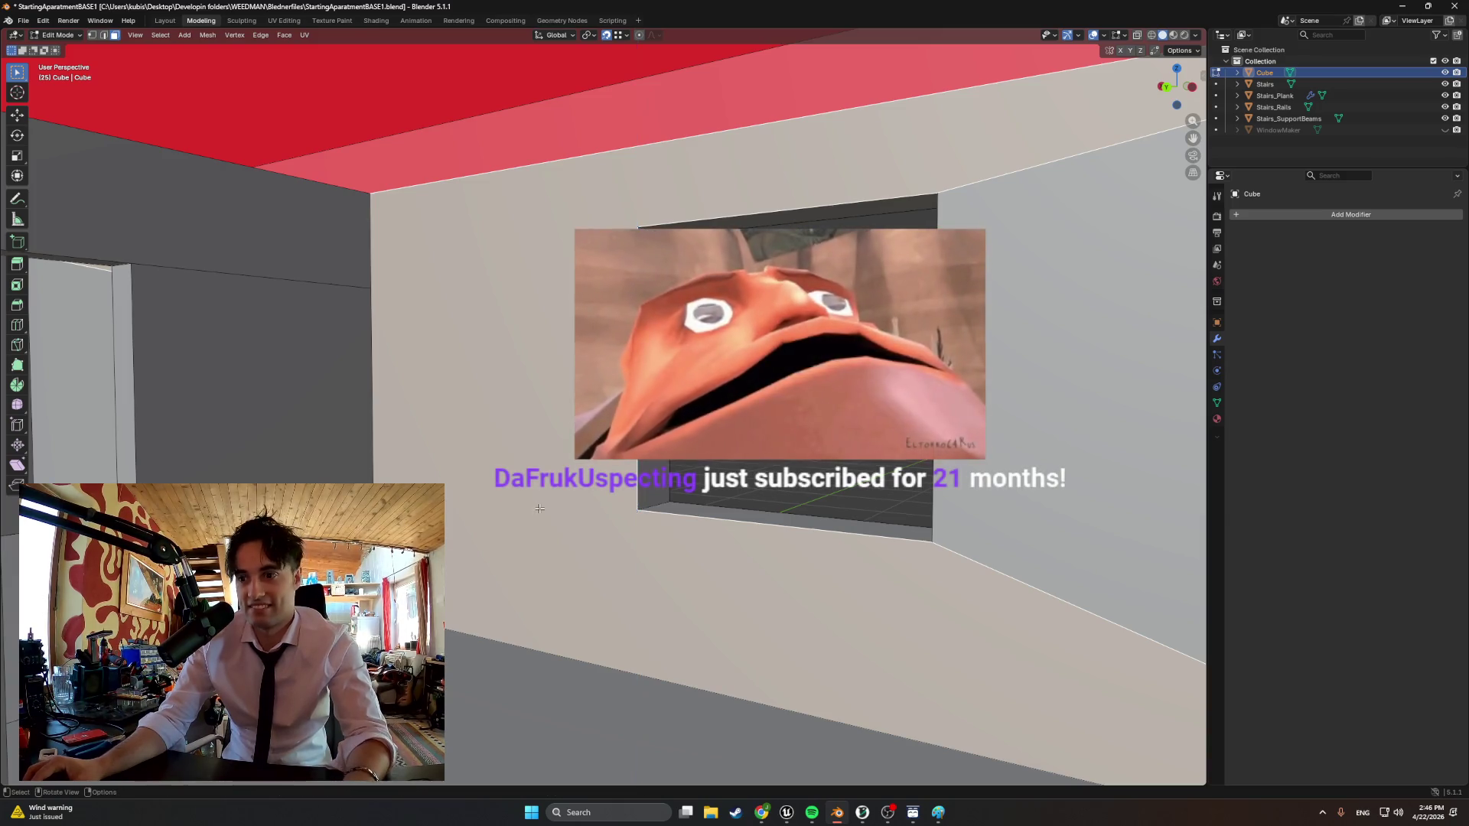
pyautogui.press('Escape')
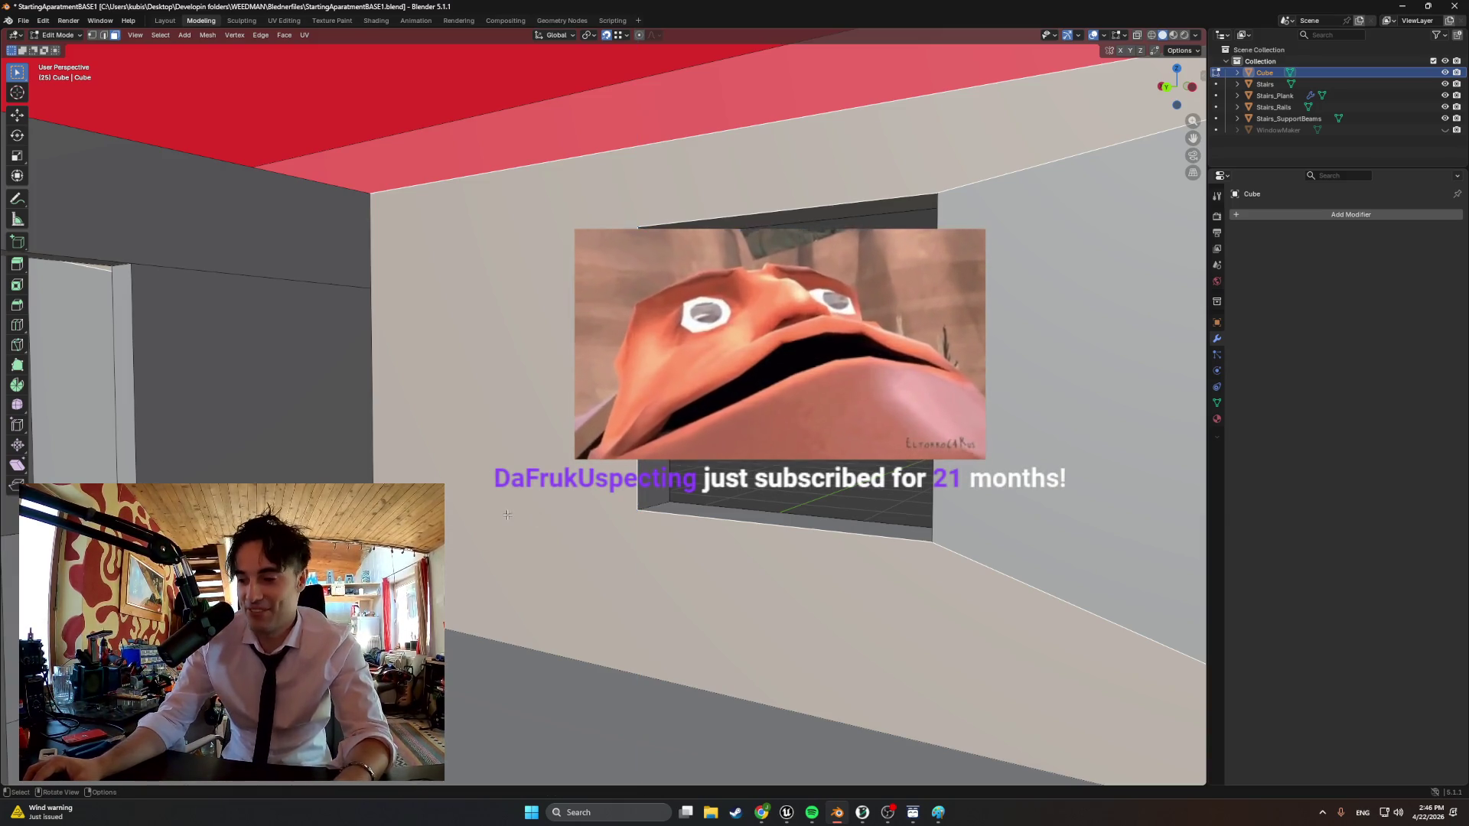
pyautogui.hotkey('alt', 'z')
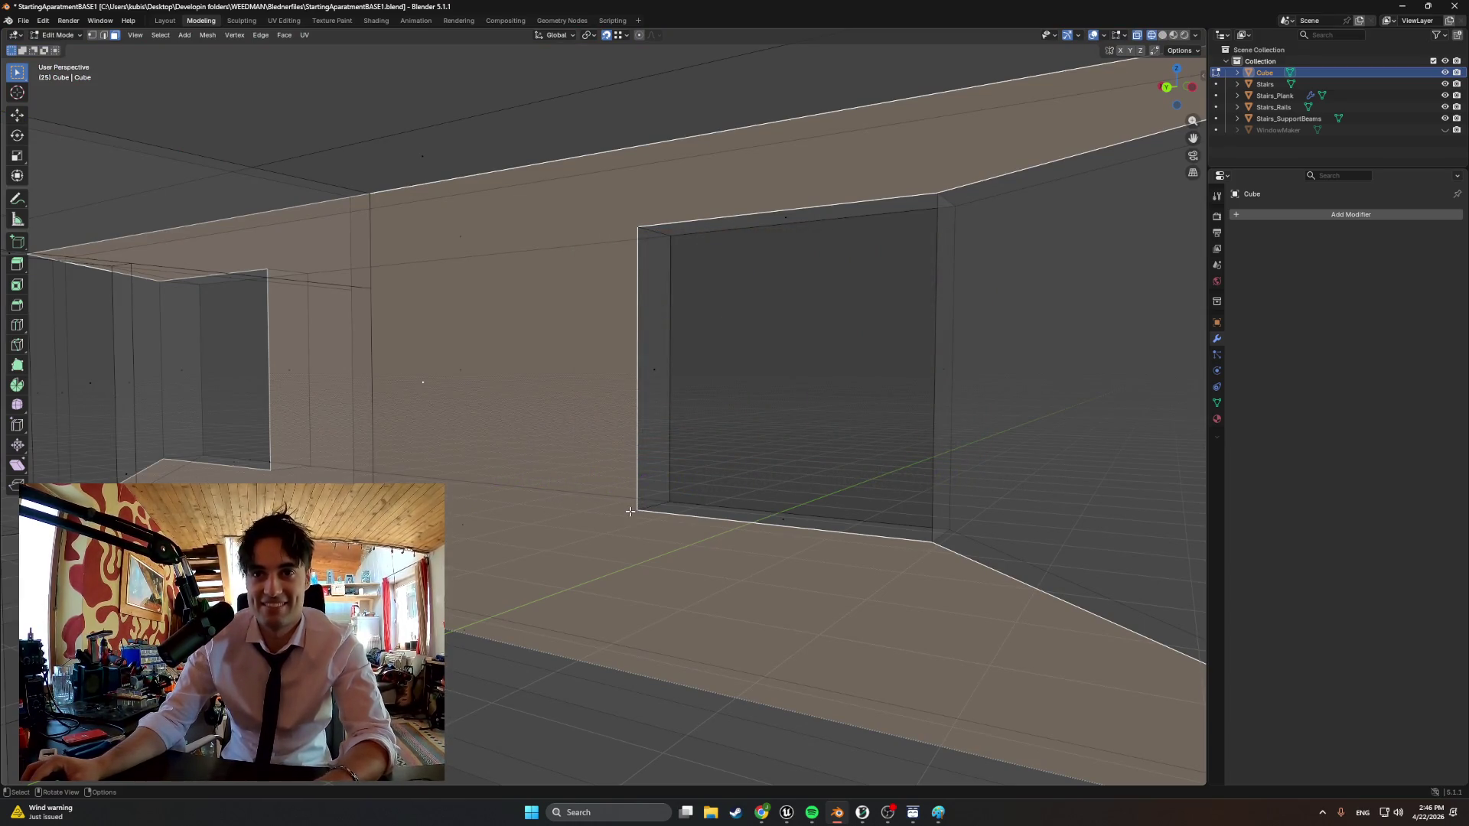
pyautogui.press('k')
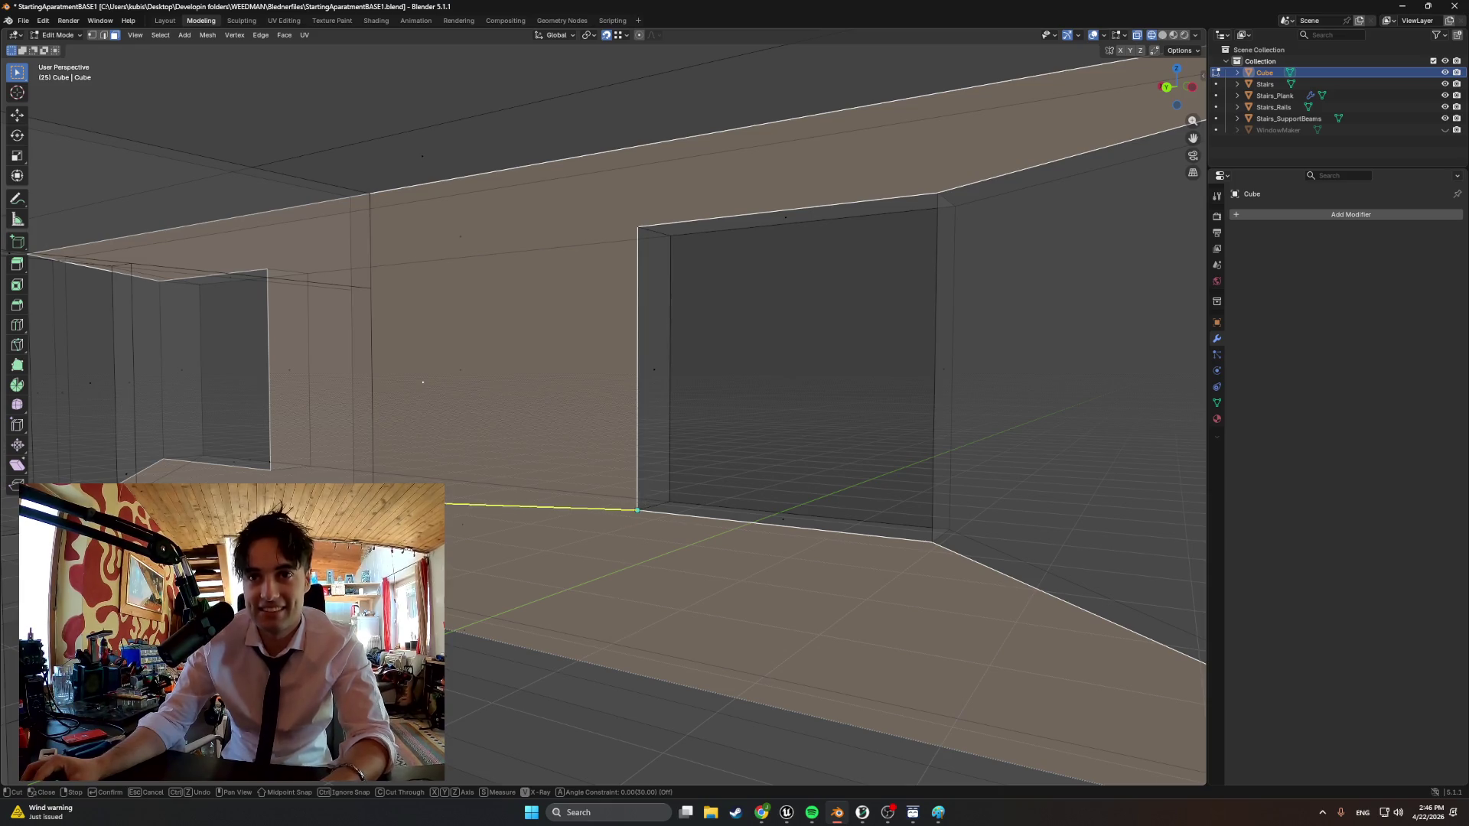
pyautogui.click(276, 466)
pyautogui.press('Return')
# Abandon a cut between the two windows and turn X-Ray back off
pyautogui.moveTo(459, 459)
pyautogui.mouseDown(button='middle')
pyautogui.moveTo(688, 345)
pyautogui.moveTo(929, 466)
pyautogui.mouseUp(button='middle')
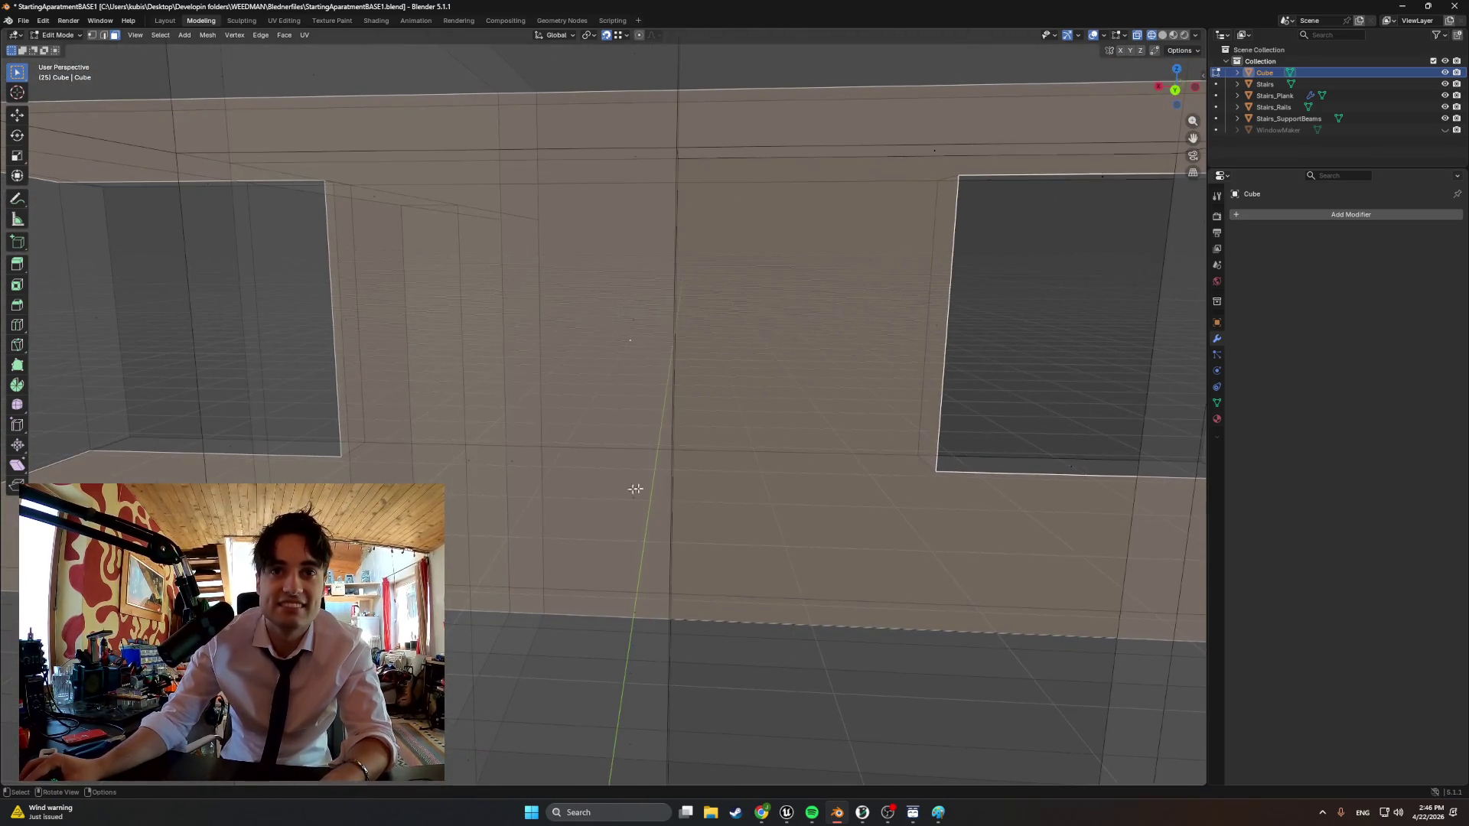
pyautogui.press('k')
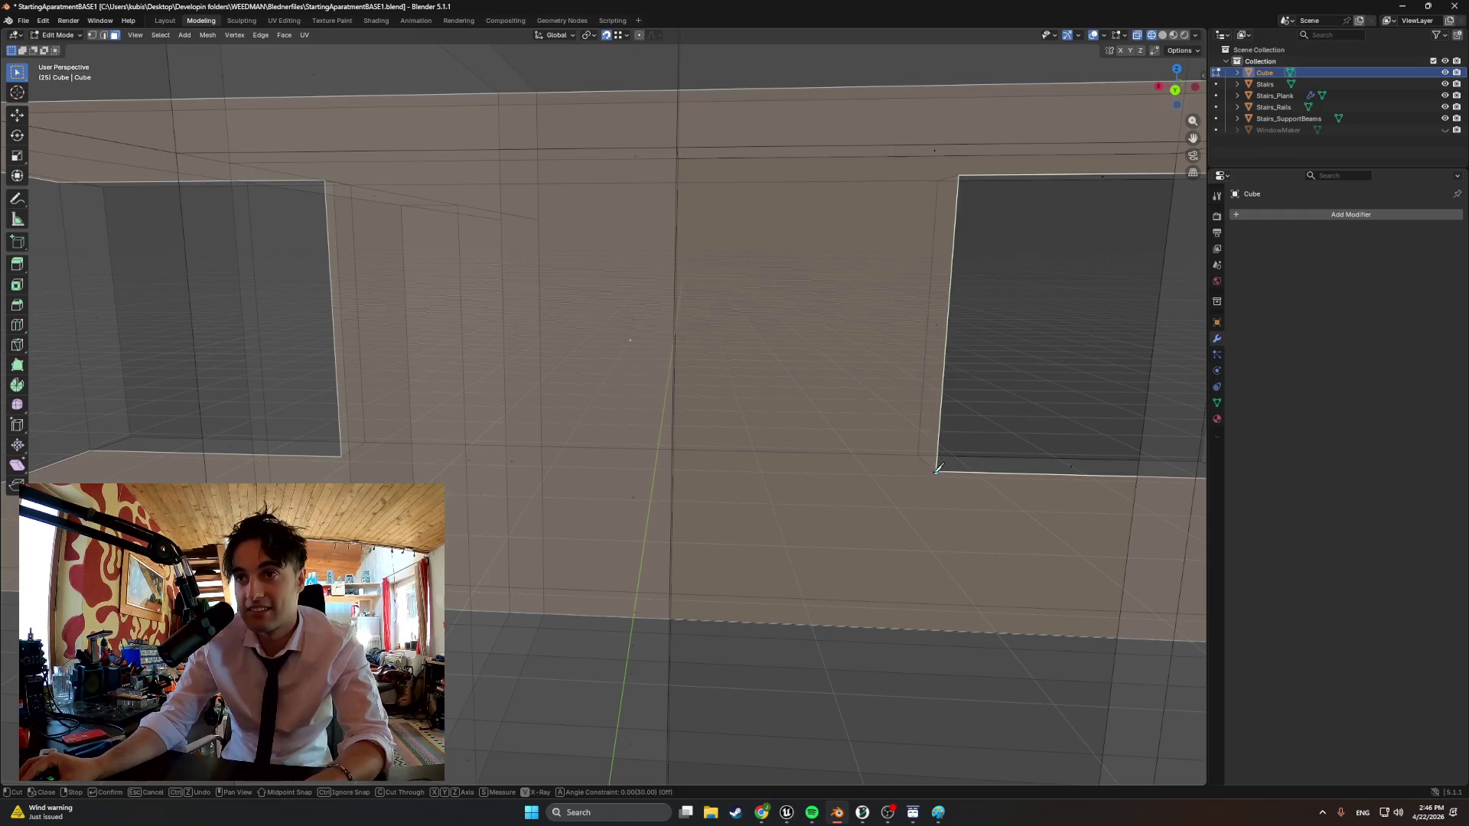
pyautogui.rightClick(356, 459)
pyautogui.hotkey('alt', 'z')
pyautogui.hotkey('alt', 'z')
pyautogui.click(347, 460)
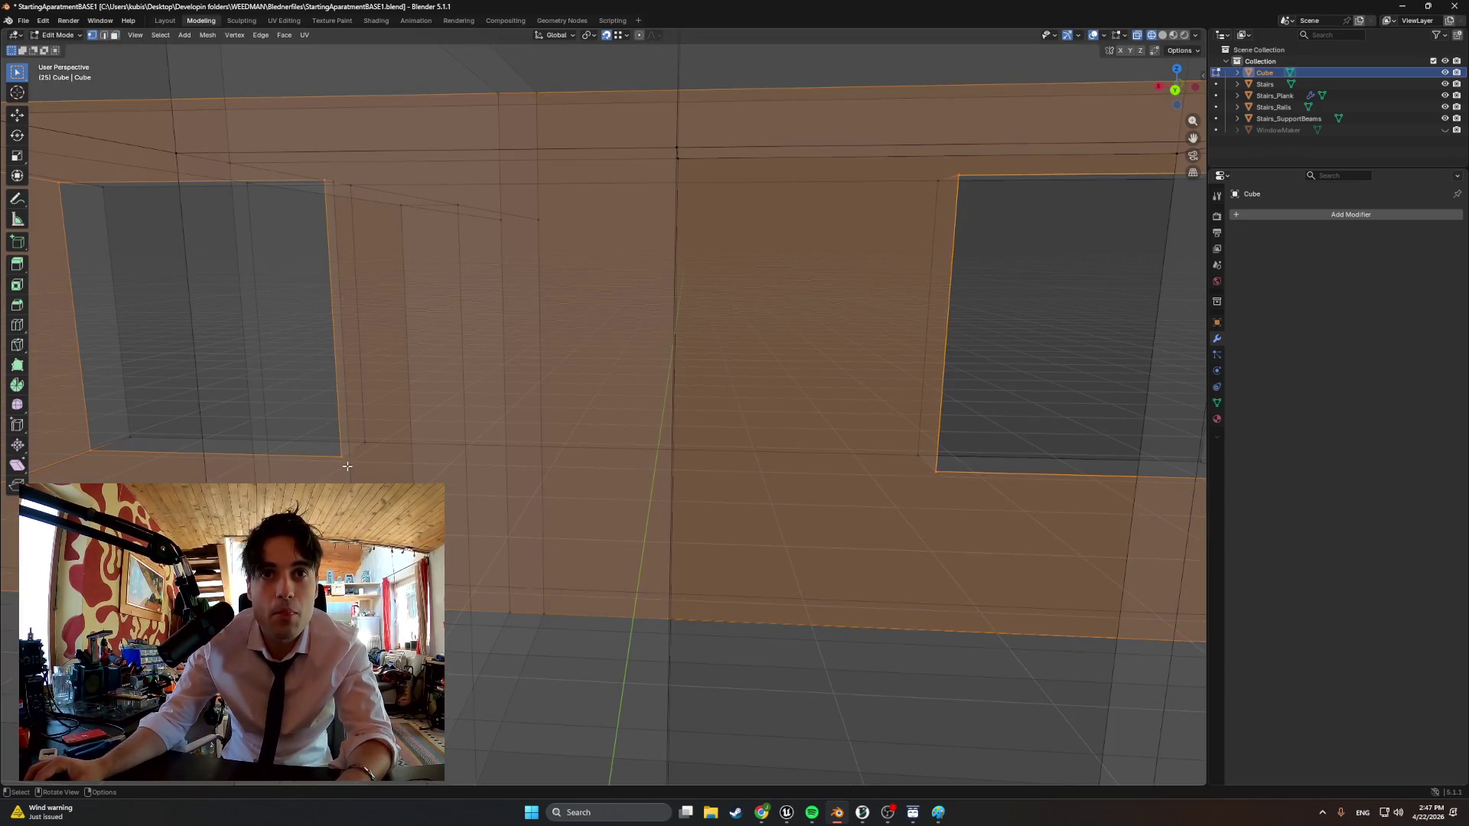
pyautogui.click(340, 452)
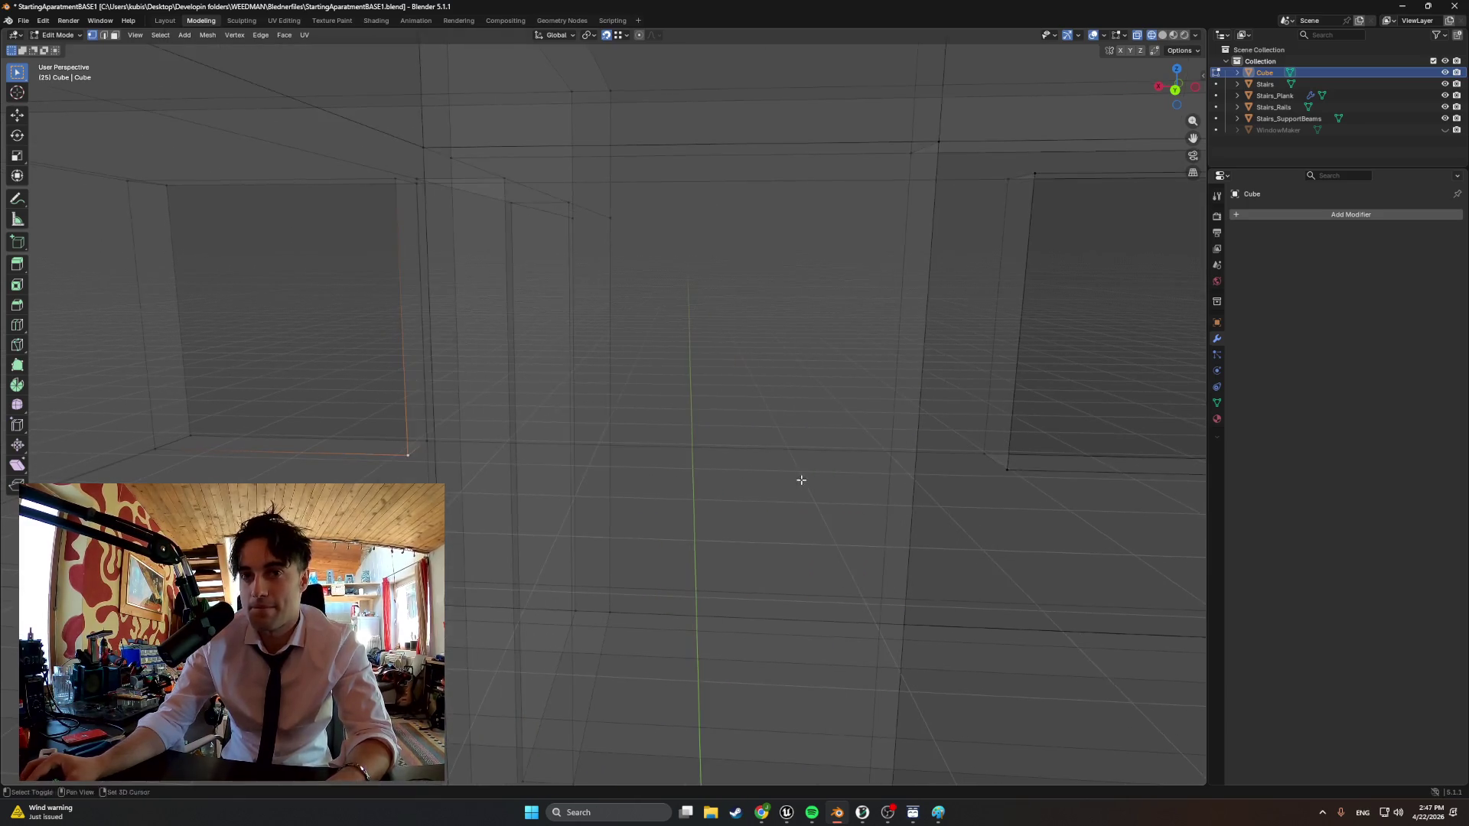
# Try a knife cut from the window corner, cancel it, and return to solid shading
pyautogui.moveTo(510, 481); pyautogui.dragTo(545, 491, button='middle')
pyautogui.moveTo(521, 491); pyautogui.dragTo(658, 479, button='middle')
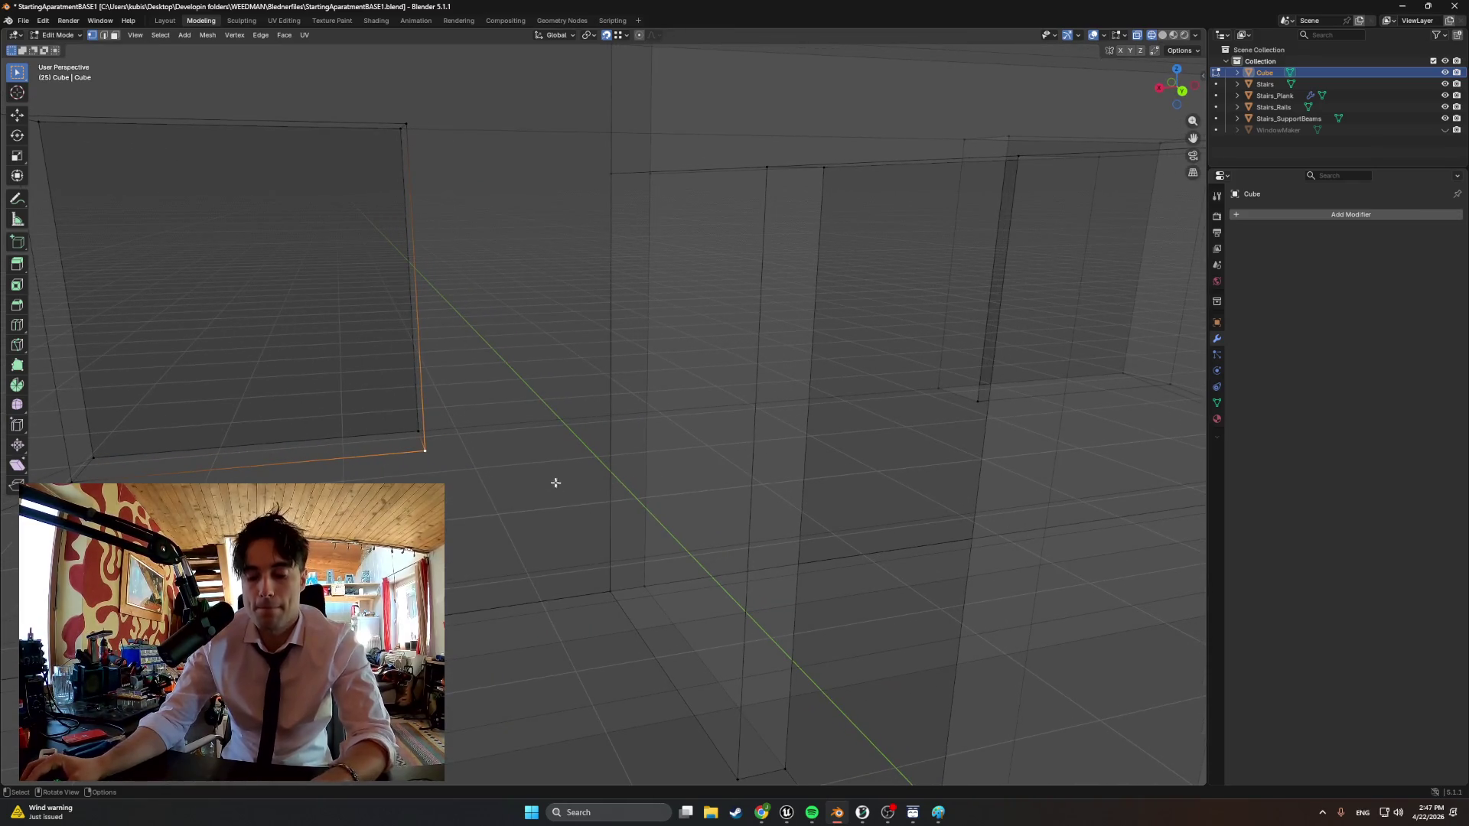
pyautogui.press('k')
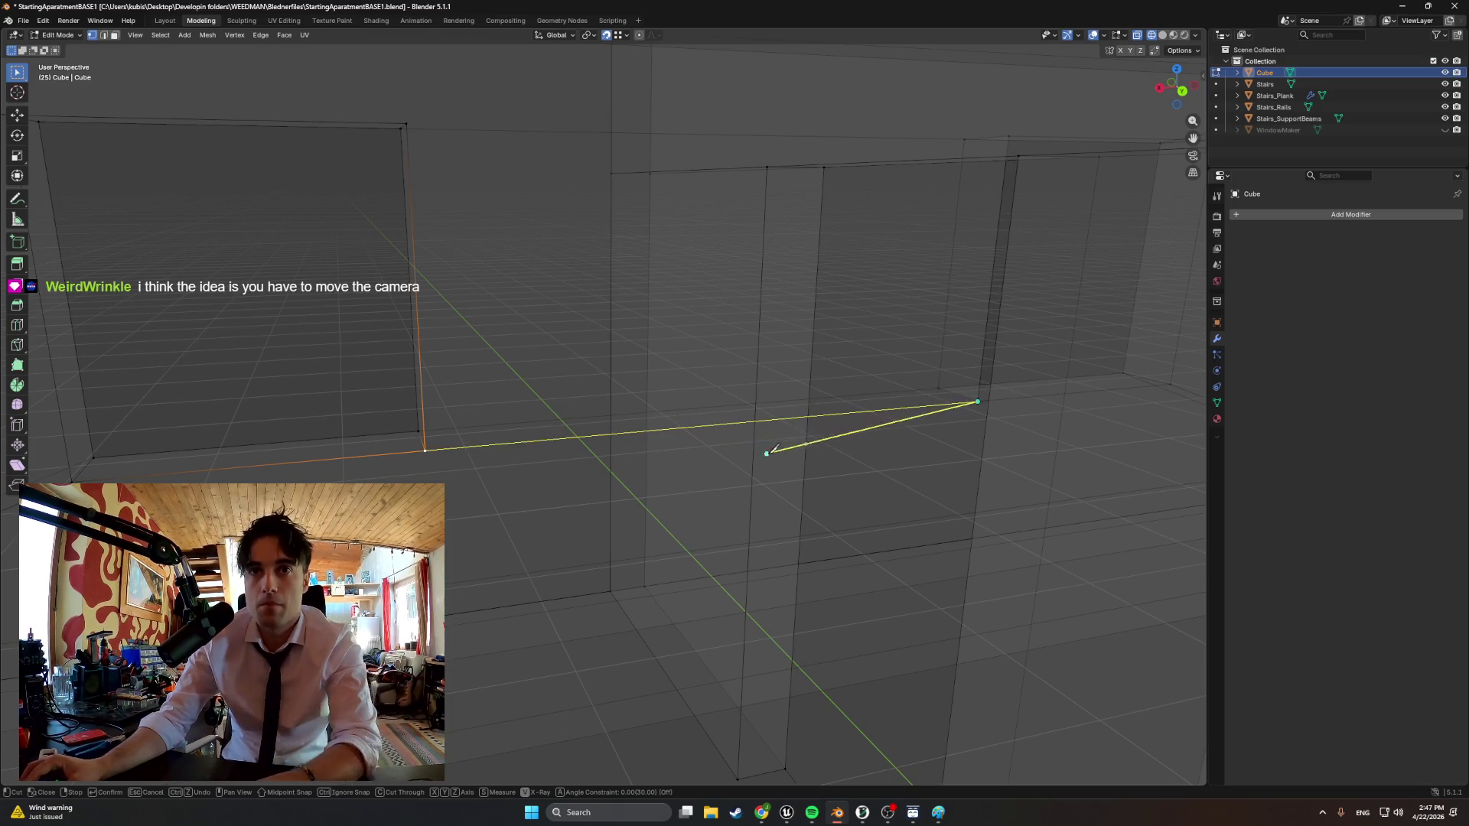
pyautogui.press('Escape')
pyautogui.press('Tab')
pyautogui.moveTo(712, 459); pyautogui.dragTo(491, 486, button='middle')
pyautogui.press('Tab')
pyautogui.press('z')
pyautogui.click(642, 482)
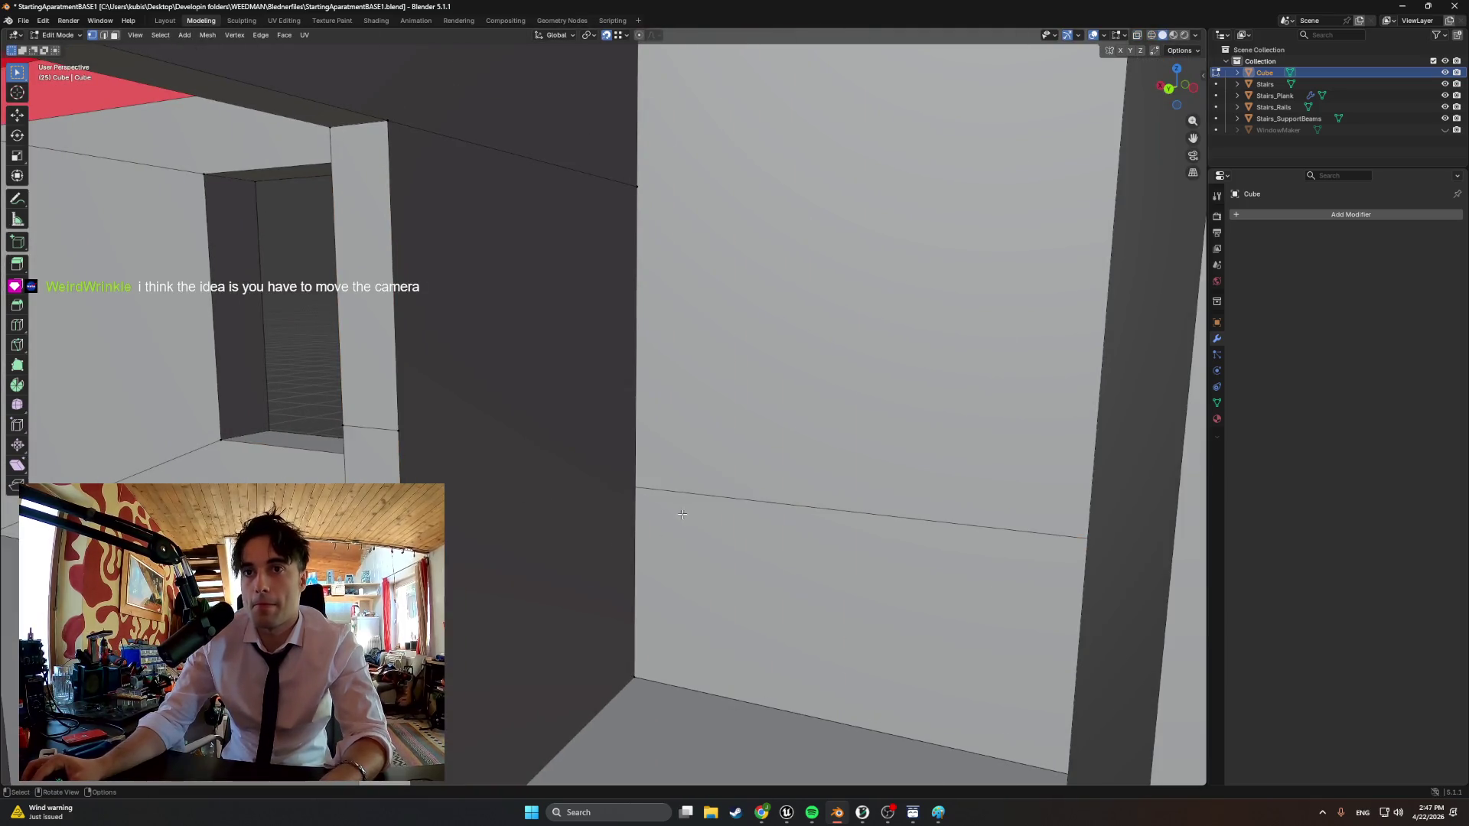
pyautogui.click(719, 540)
pyautogui.moveTo(719, 517)
pyautogui.mouseDown(button='middle')
pyautogui.moveTo(734, 454)
pyautogui.moveTo(820, 482)
pyautogui.moveTo(635, 457)
pyautogui.mouseUp(button='middle')
# Check the wall in wireframe and abandon a cut along the wall top
pyautogui.press('z')
pyautogui.click(711, 456)
pyautogui.press('Tab')
pyautogui.moveTo(644, 356)
pyautogui.mouseDown(button='middle')
pyautogui.moveTo(617, 332)
pyautogui.moveTo(532, 352)
pyautogui.moveTo(425, 325)
pyautogui.mouseUp(button='middle')
pyautogui.press('Tab')
pyautogui.press('z')
pyautogui.press('k')
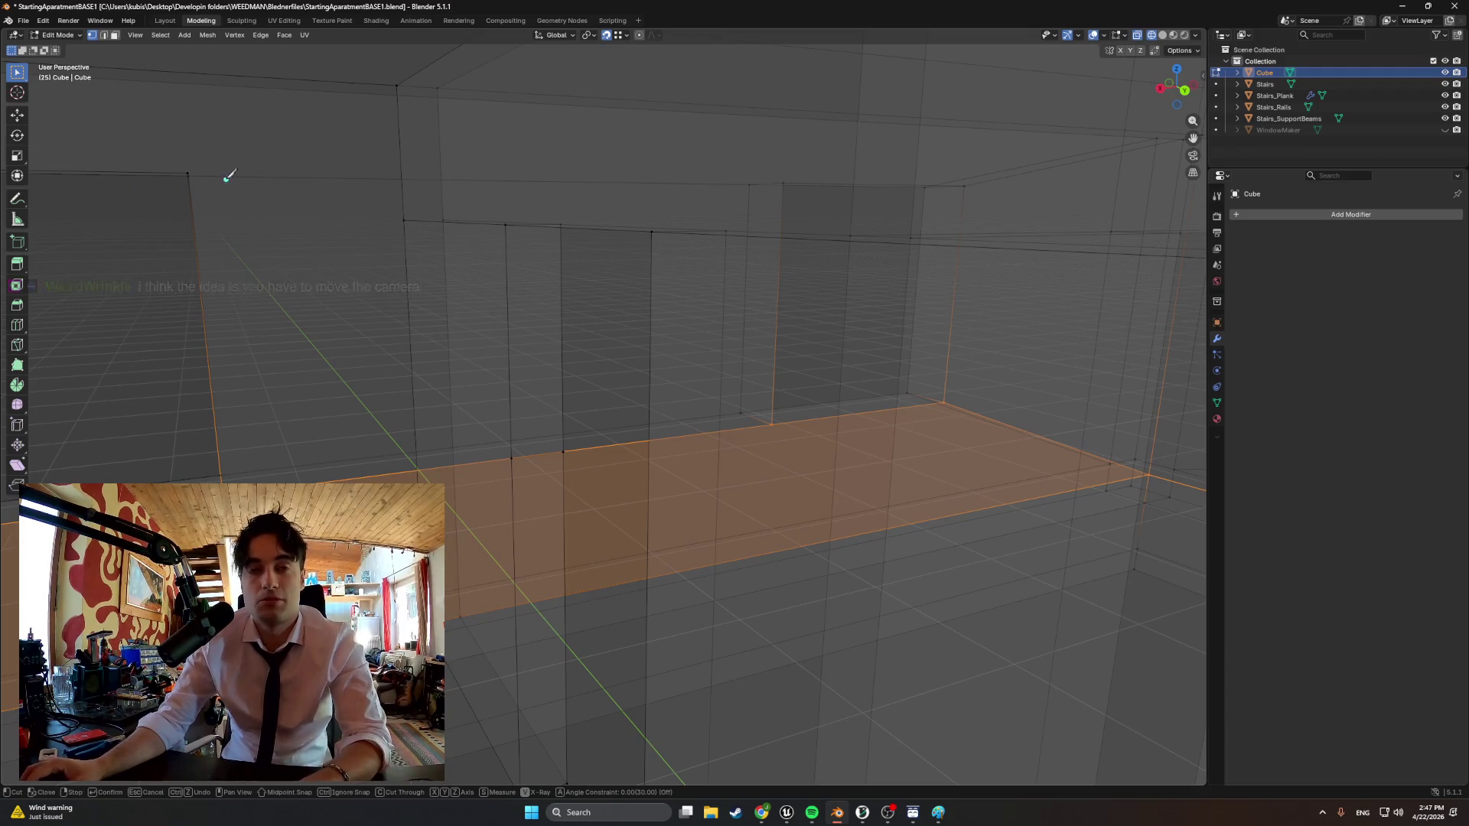
pyautogui.rightClick(784, 180)
pyautogui.moveTo(711, 230); pyautogui.dragTo(447, 273, button='middle')
# Try a cut from the opening's corner vertex and an edge loop, abandoning both
pyautogui.click(706, 238)
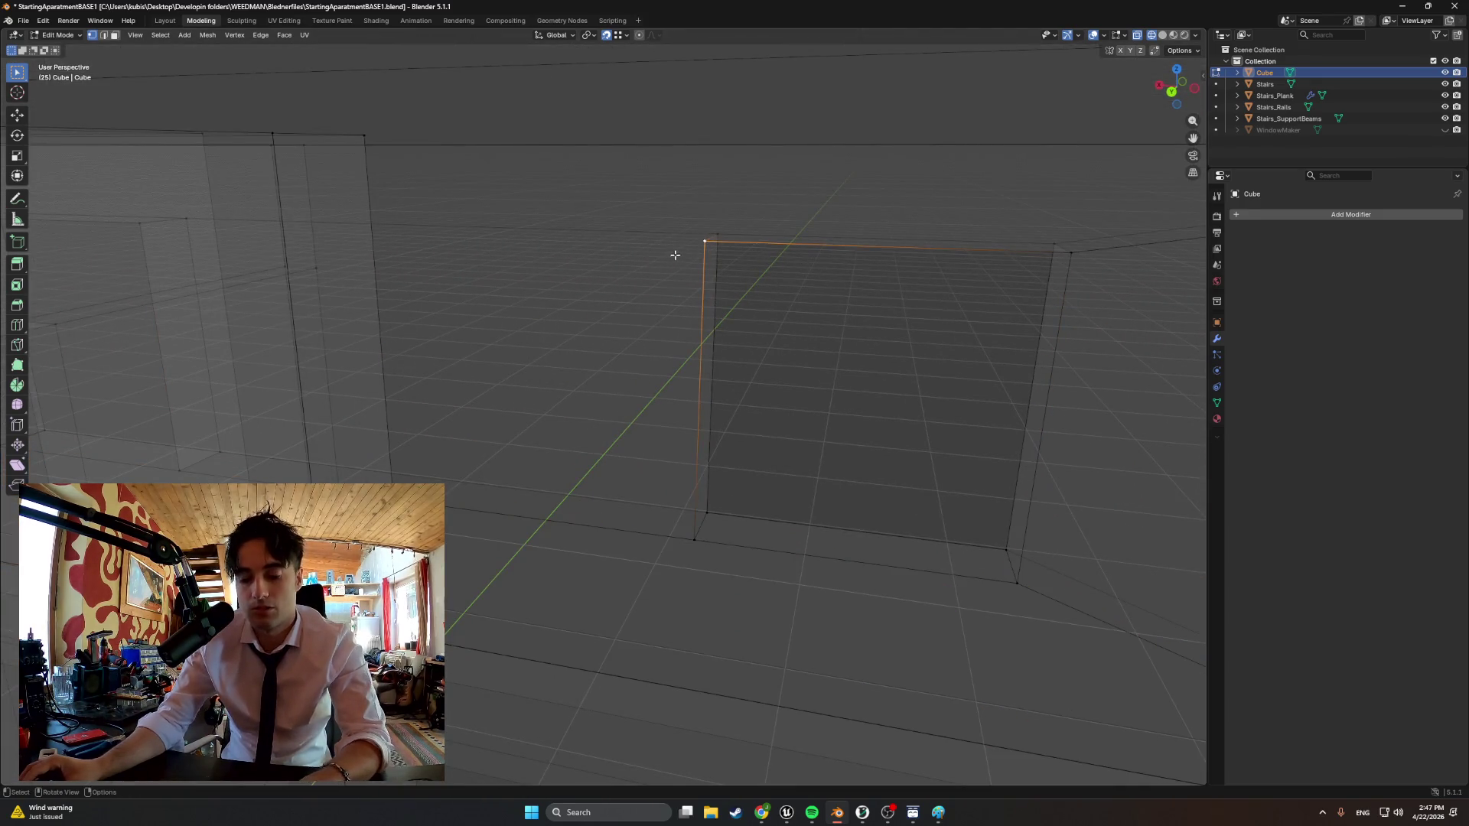
pyautogui.press('k')
pyautogui.moveTo(401, 262); pyautogui.dragTo(594, 297, button='middle')
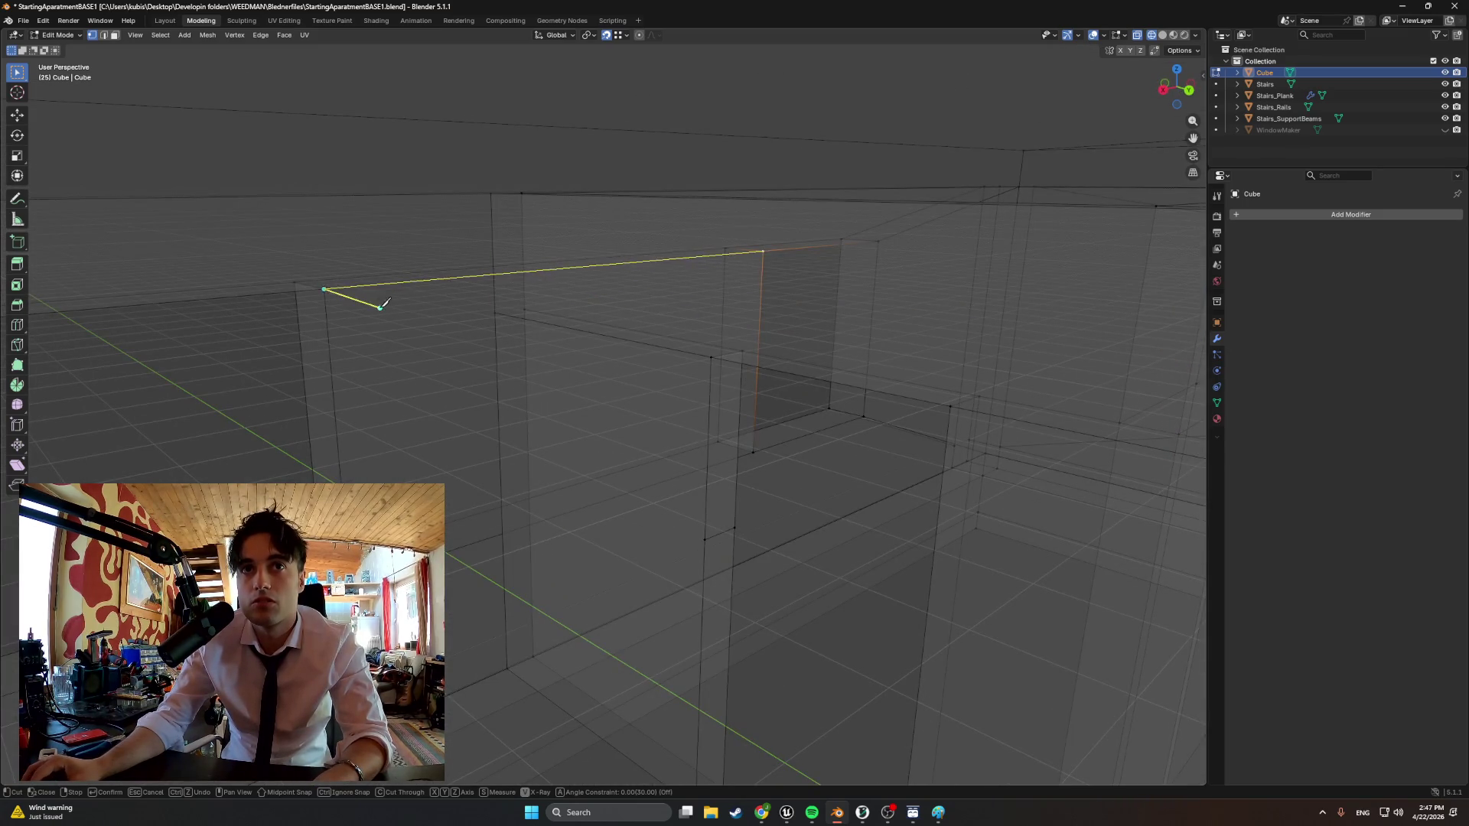
pyautogui.press('Escape')
pyautogui.moveTo(459, 310)
pyautogui.mouseDown(button='middle')
pyautogui.moveTo(512, 348)
pyautogui.moveTo(448, 332)
pyautogui.moveTo(449, 356)
pyautogui.moveTo(482, 322)
pyautogui.moveTo(549, 499)
pyautogui.moveTo(586, 464)
pyautogui.moveTo(238, 468)
pyautogui.moveTo(517, 436)
pyautogui.moveTo(506, 431)
pyautogui.mouseUp(button='middle')
pyautogui.hotkey('ctrl', 'r')
pyautogui.moveTo(652, 462)
pyautogui.mouseDown(button='middle')
pyautogui.moveTo(345, 425)
pyautogui.moveTo(516, 437)
pyautogui.moveTo(775, 360)
pyautogui.moveTo(414, 413)
pyautogui.moveTo(493, 391)
pyautogui.moveTo(440, 394)
pyautogui.mouseUp(button='middle')
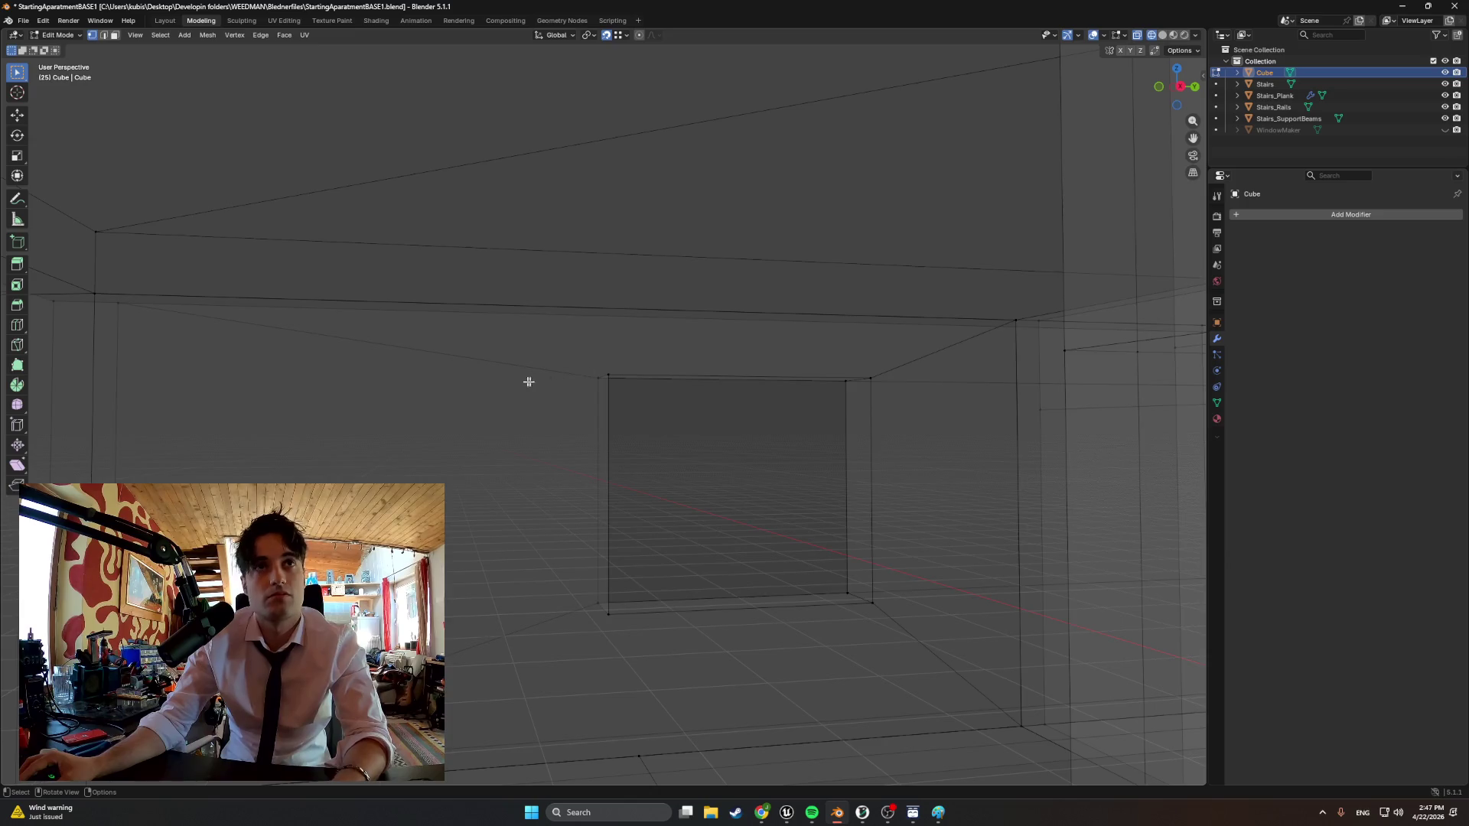
pyautogui.moveTo(548, 381)
pyautogui.mouseDown(button='middle')
pyautogui.moveTo(477, 383)
pyautogui.moveTo(565, 380)
pyautogui.mouseUp(button='middle')
# Knife-cut from the opening's top-left corner across to the left wall
pyautogui.press('k')
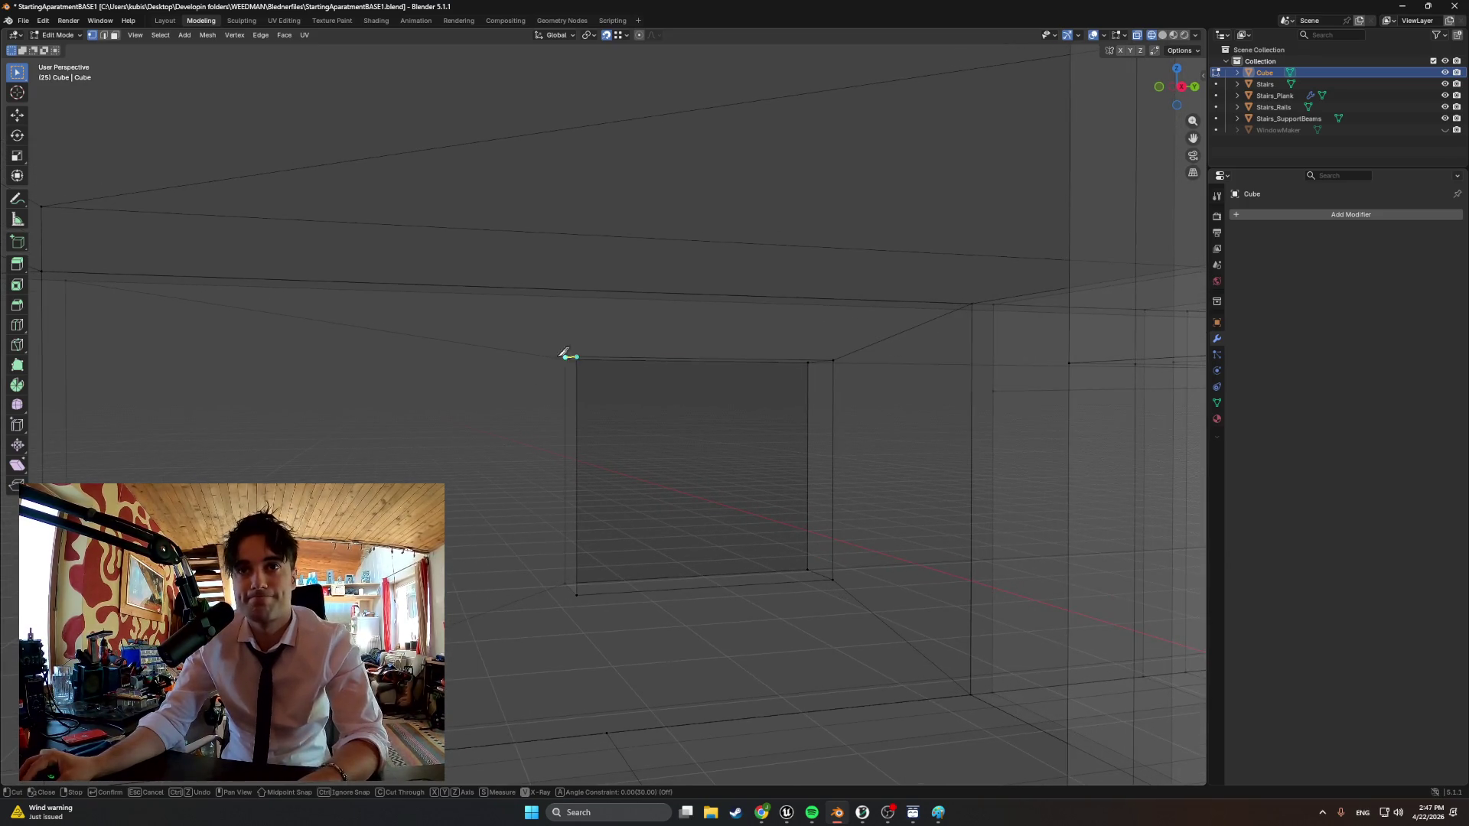
pyautogui.click(577, 354)
pyautogui.scroll(2, 577, 355)
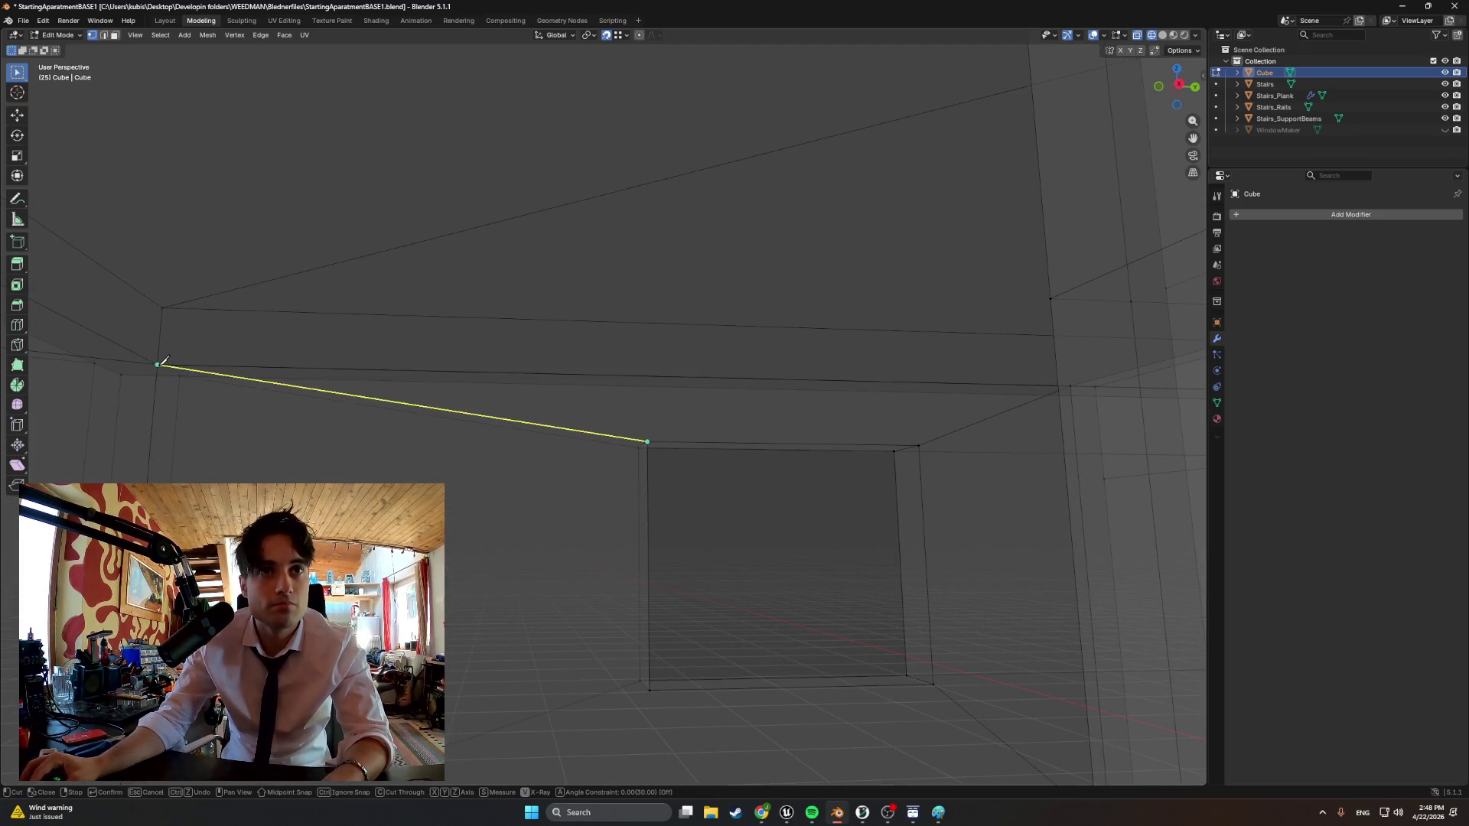
pyautogui.click(161, 363)
pyautogui.moveTo(574, 344)
pyautogui.mouseDown(button='middle')
pyautogui.moveTo(643, 298)
pyautogui.moveTo(356, 407)
pyautogui.moveTo(386, 398)
pyautogui.mouseUp(button='middle')
pyautogui.press('Return')
pyautogui.press('z')
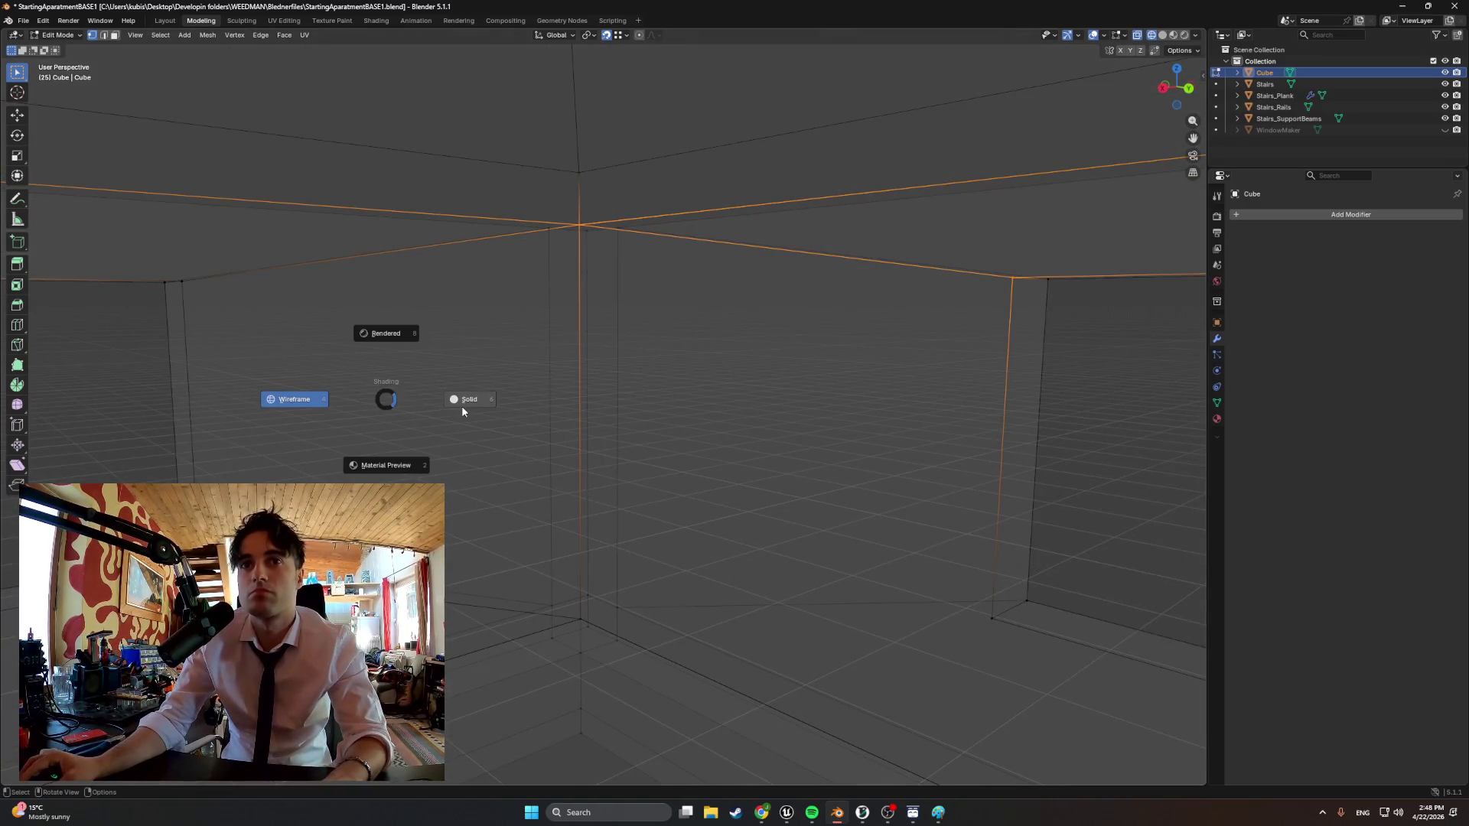
# Knife-cut from the room corner along the wall base in solid shading
pyautogui.click(462, 402)
pyautogui.moveTo(516, 402)
pyautogui.mouseDown(button='middle')
pyautogui.moveTo(689, 344)
pyautogui.moveTo(643, 420)
pyautogui.mouseUp(button='middle')
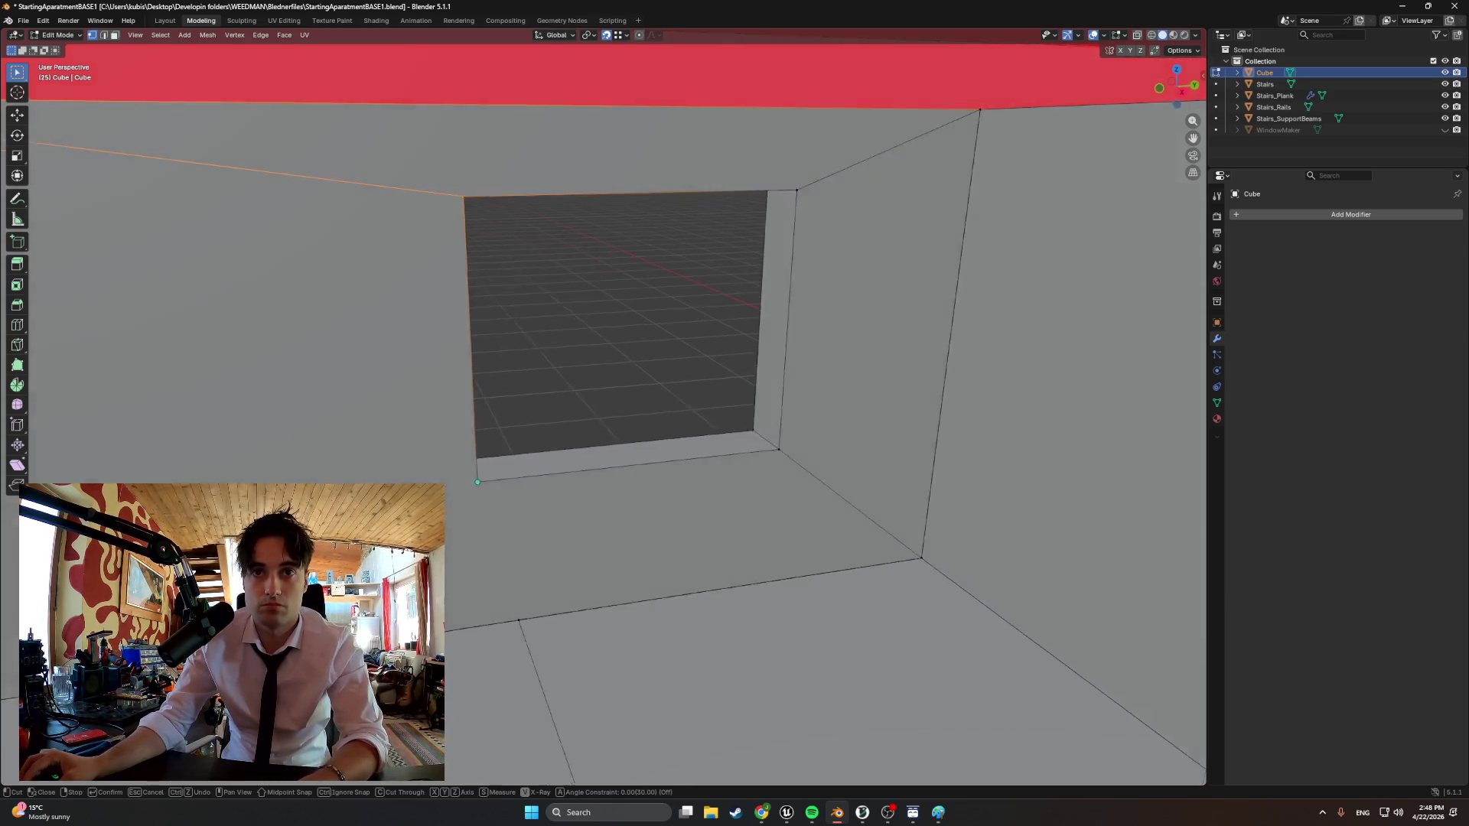
pyautogui.moveTo(448, 507); pyautogui.dragTo(804, 551, button='middle')
pyautogui.press('k')
pyautogui.click(1182, 588)
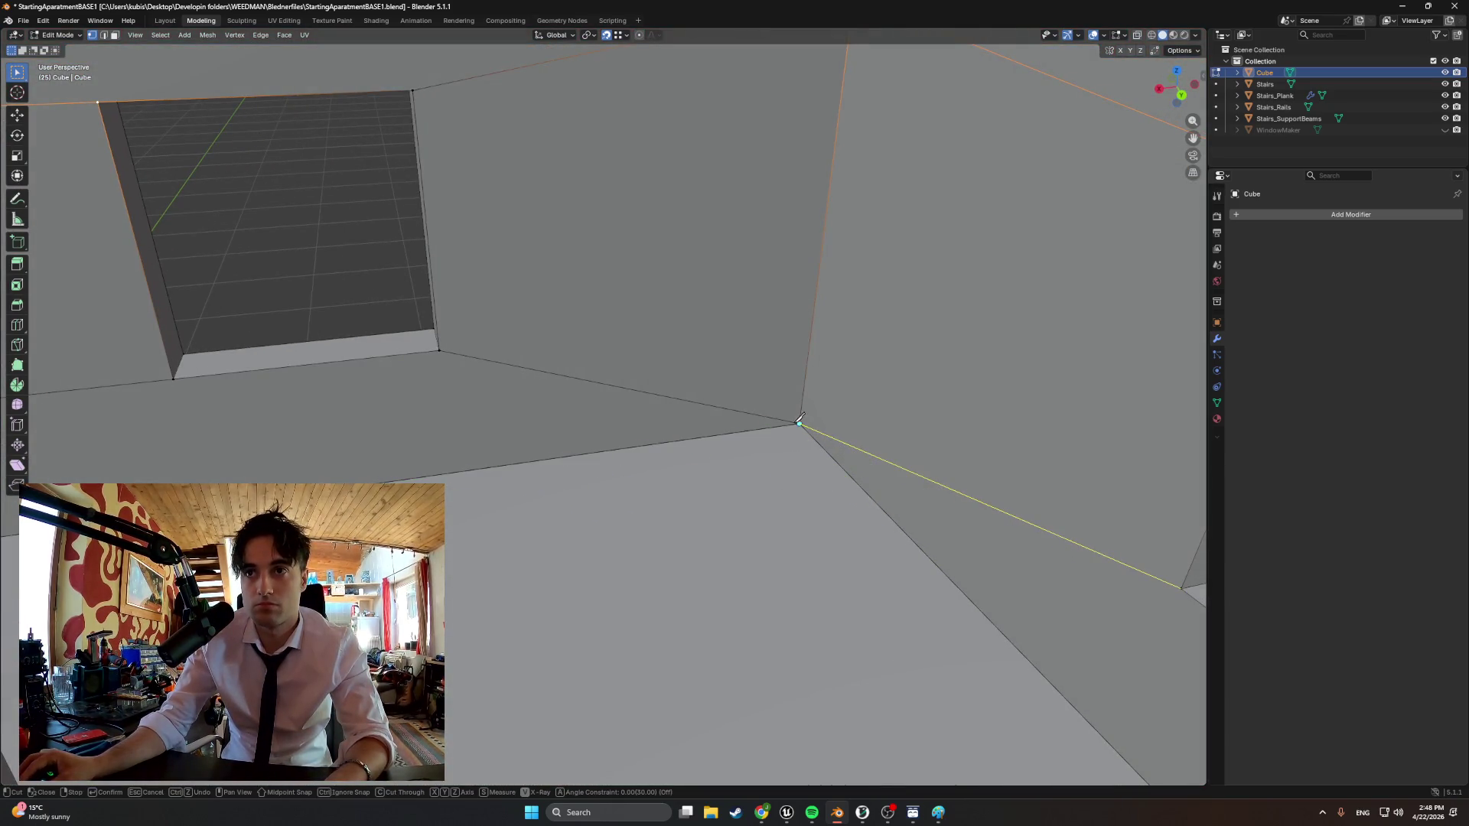
pyautogui.click(803, 419)
pyautogui.press('Return')
pyautogui.moveTo(803, 418)
pyautogui.mouseDown(button='middle')
pyautogui.moveTo(688, 379)
pyautogui.moveTo(795, 389)
pyautogui.moveTo(179, 413)
pyautogui.moveTo(635, 448)
pyautogui.moveTo(492, 395)
pyautogui.moveTo(402, 404)
pyautogui.mouseUp(button='middle')
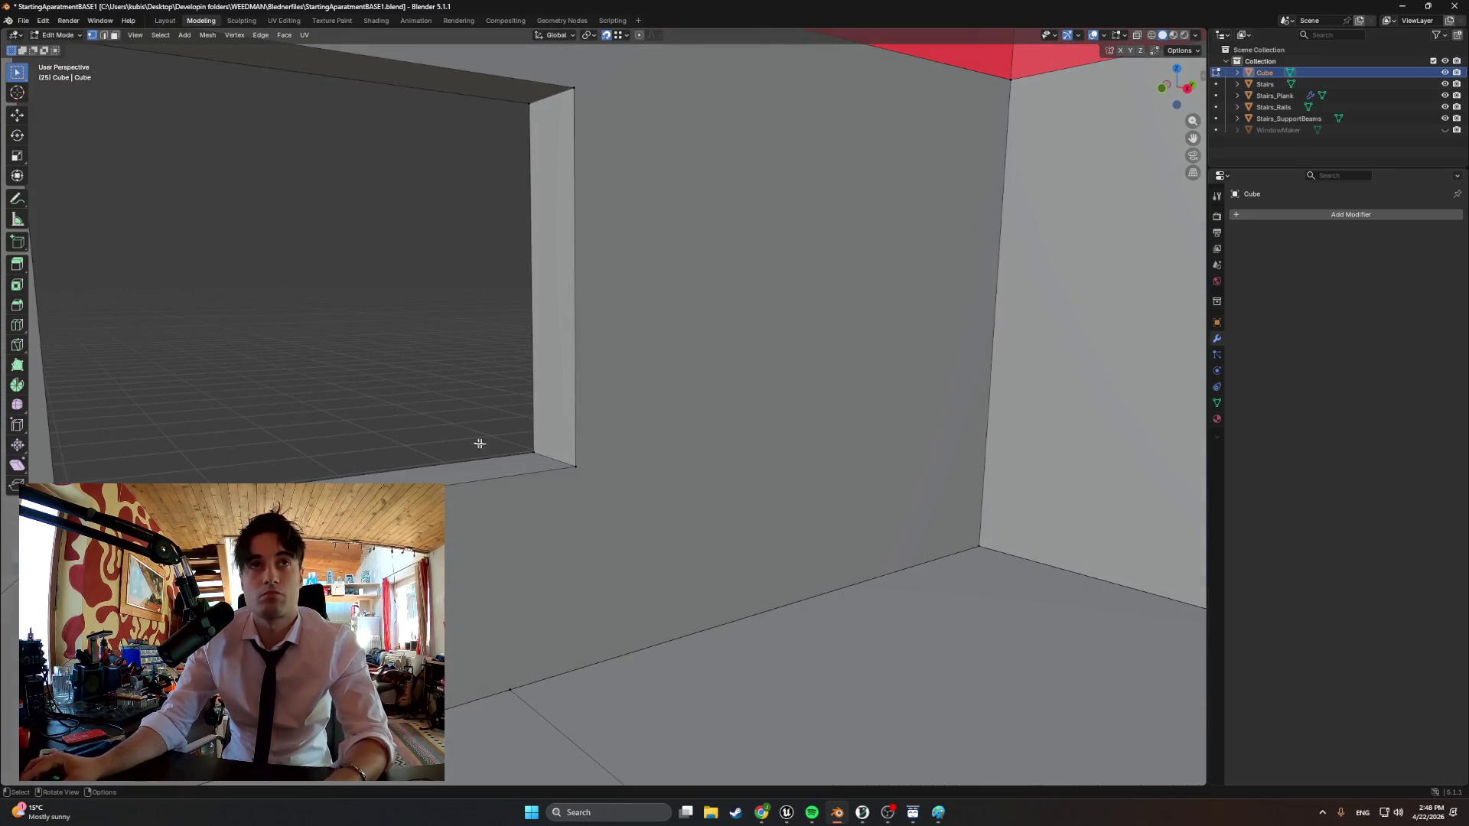
# Knife-cut the interior wall along its length, top edge and from the window corner
pyautogui.press('k')
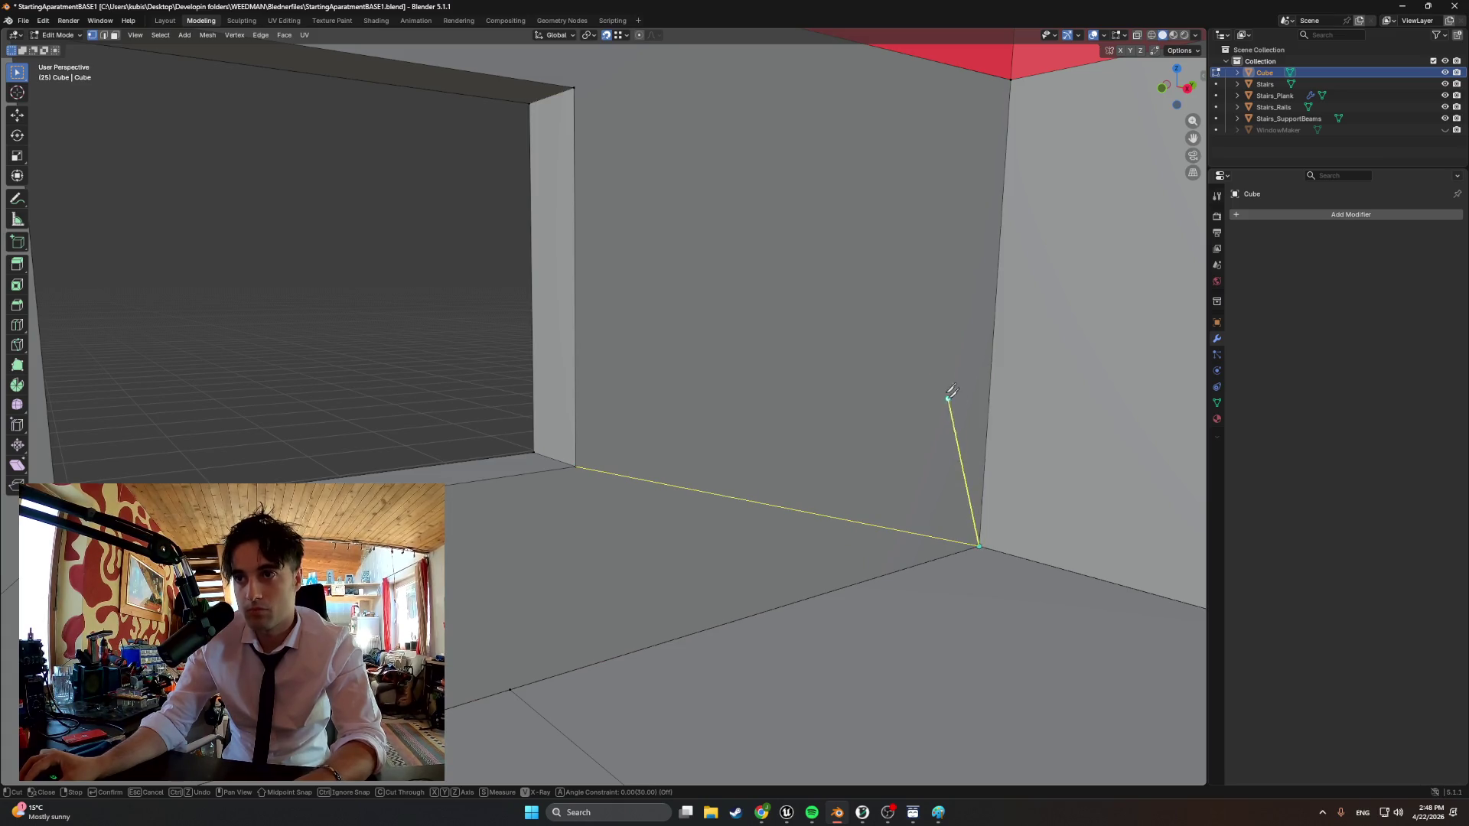
pyautogui.press('Return')
pyautogui.press('k')
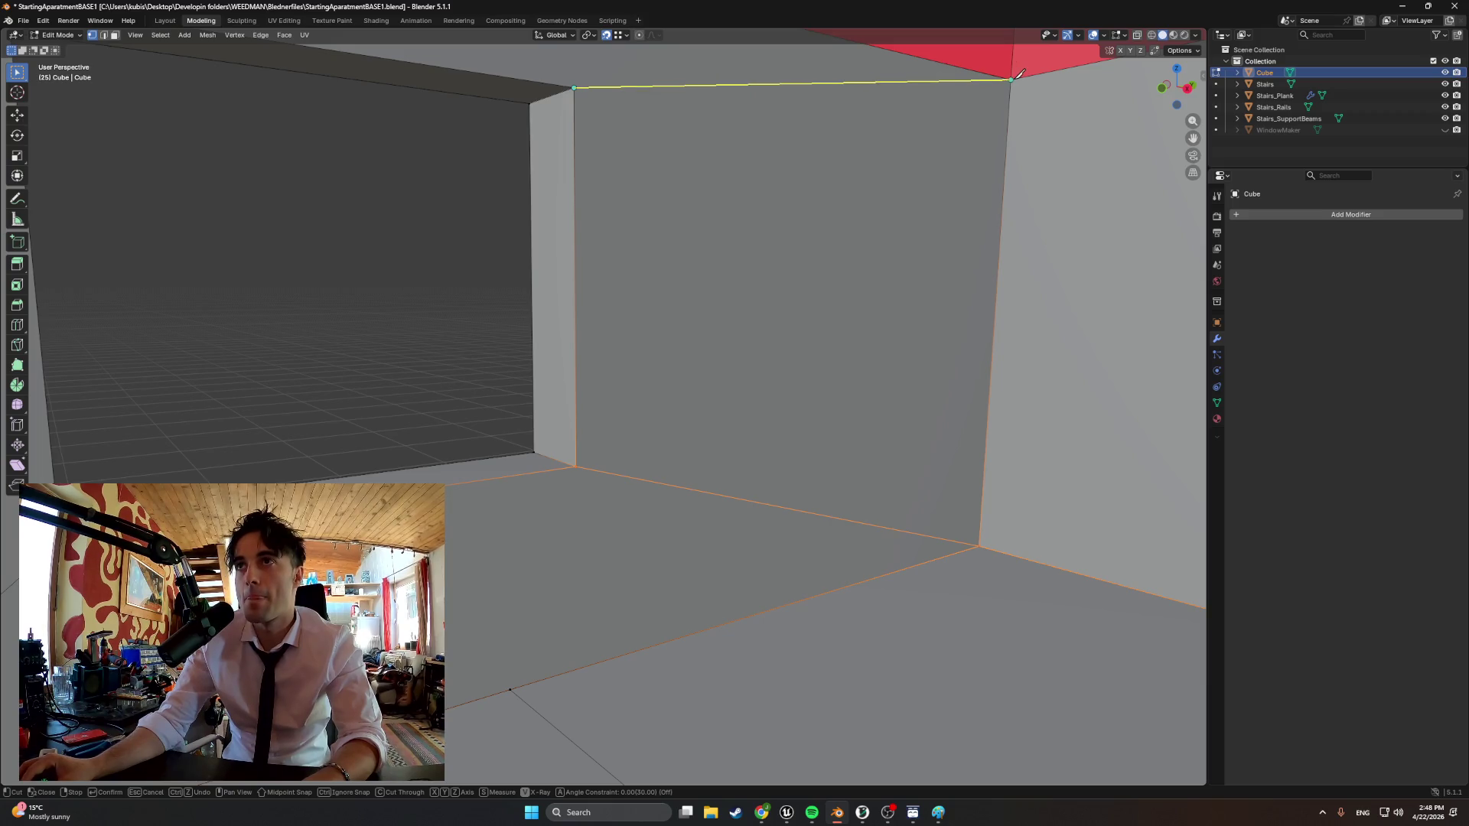
pyautogui.press('Escape')
pyautogui.moveTo(863, 172); pyautogui.dragTo(927, 250, button='middle')
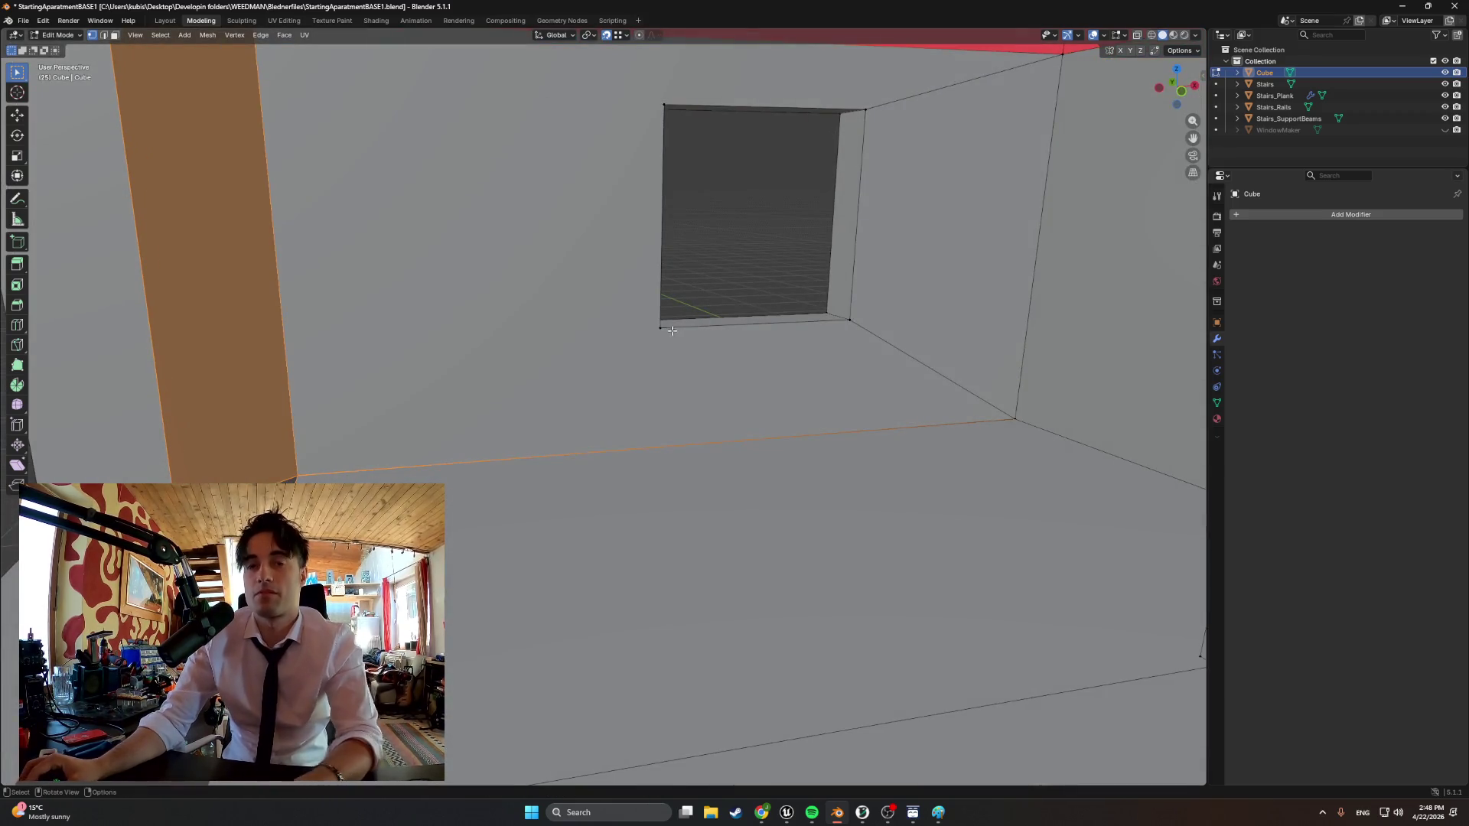
pyautogui.press('k')
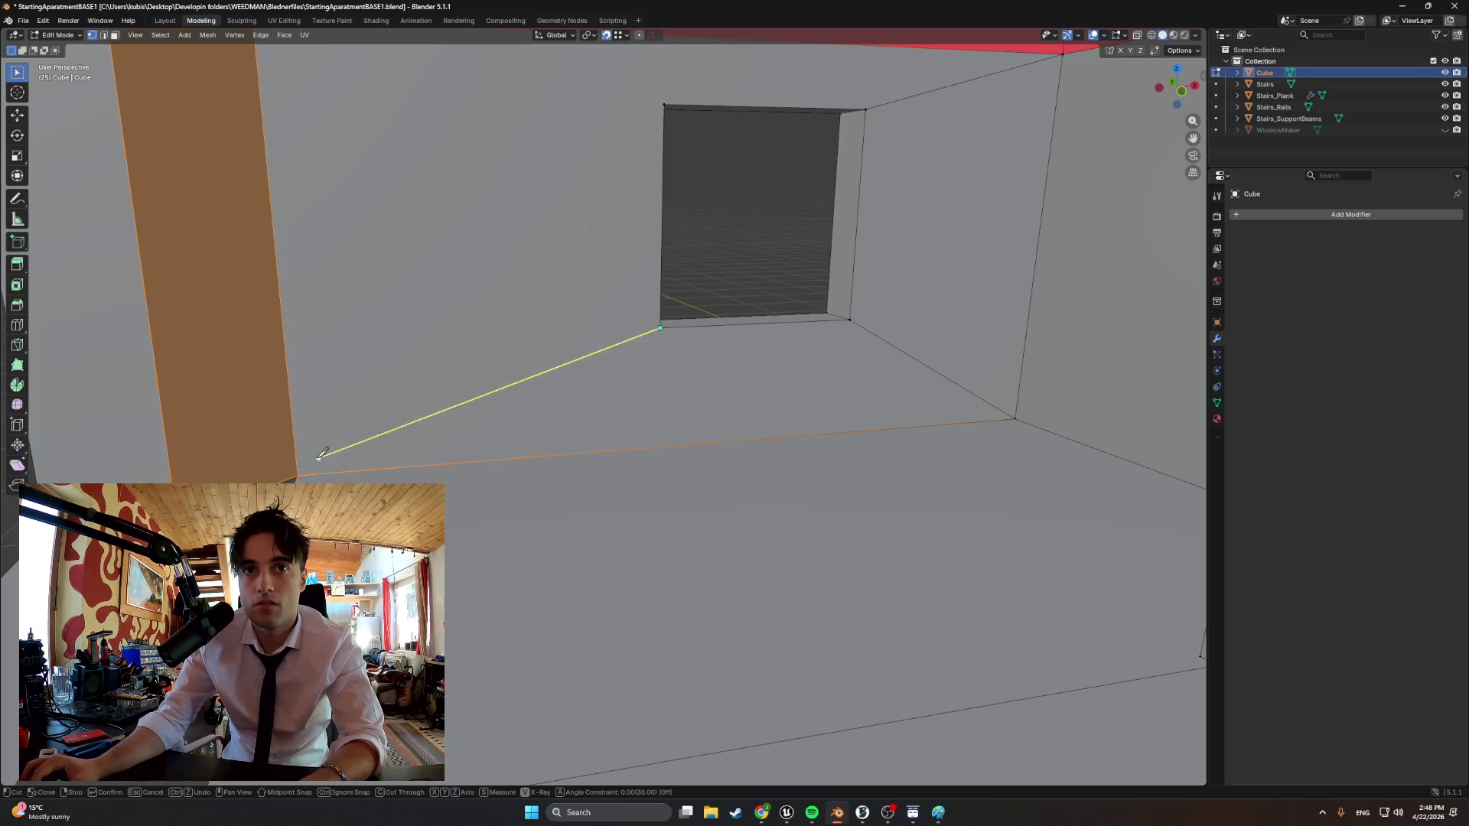
pyautogui.press('Escape')
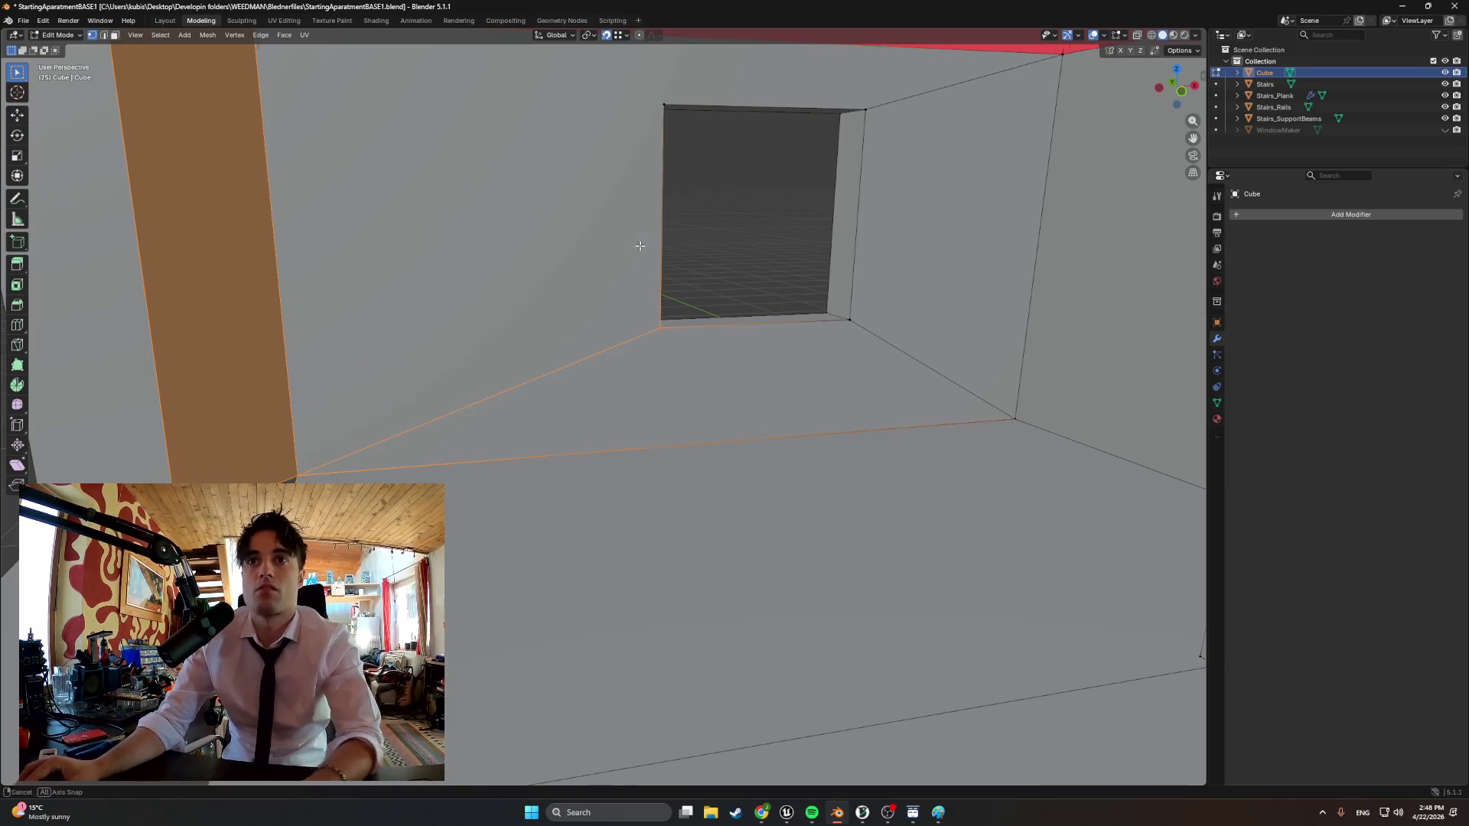
pyautogui.moveTo(459, 288); pyautogui.dragTo(791, 239, button='middle')
pyautogui.press('k')
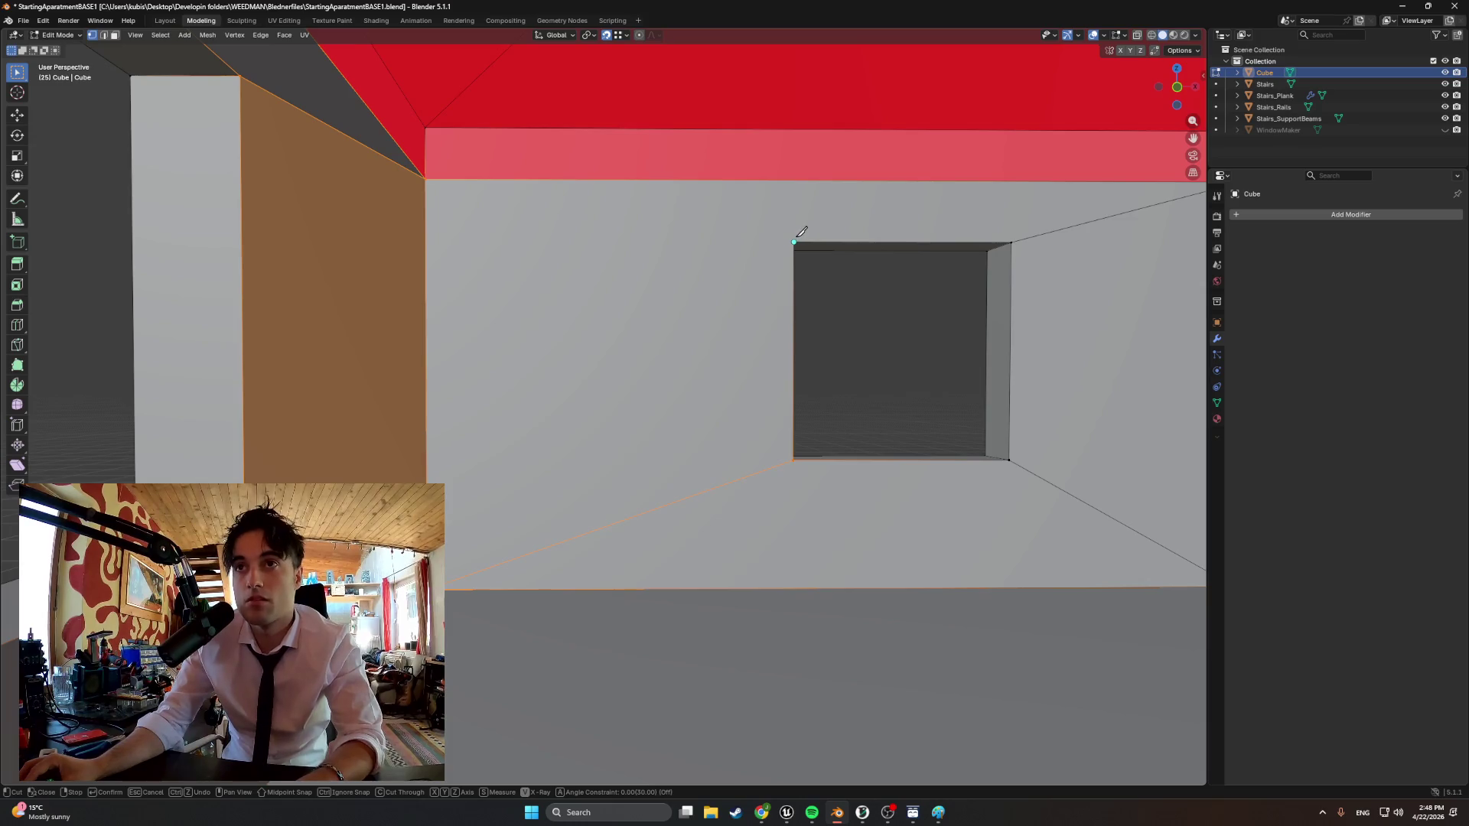
pyautogui.press('Escape')
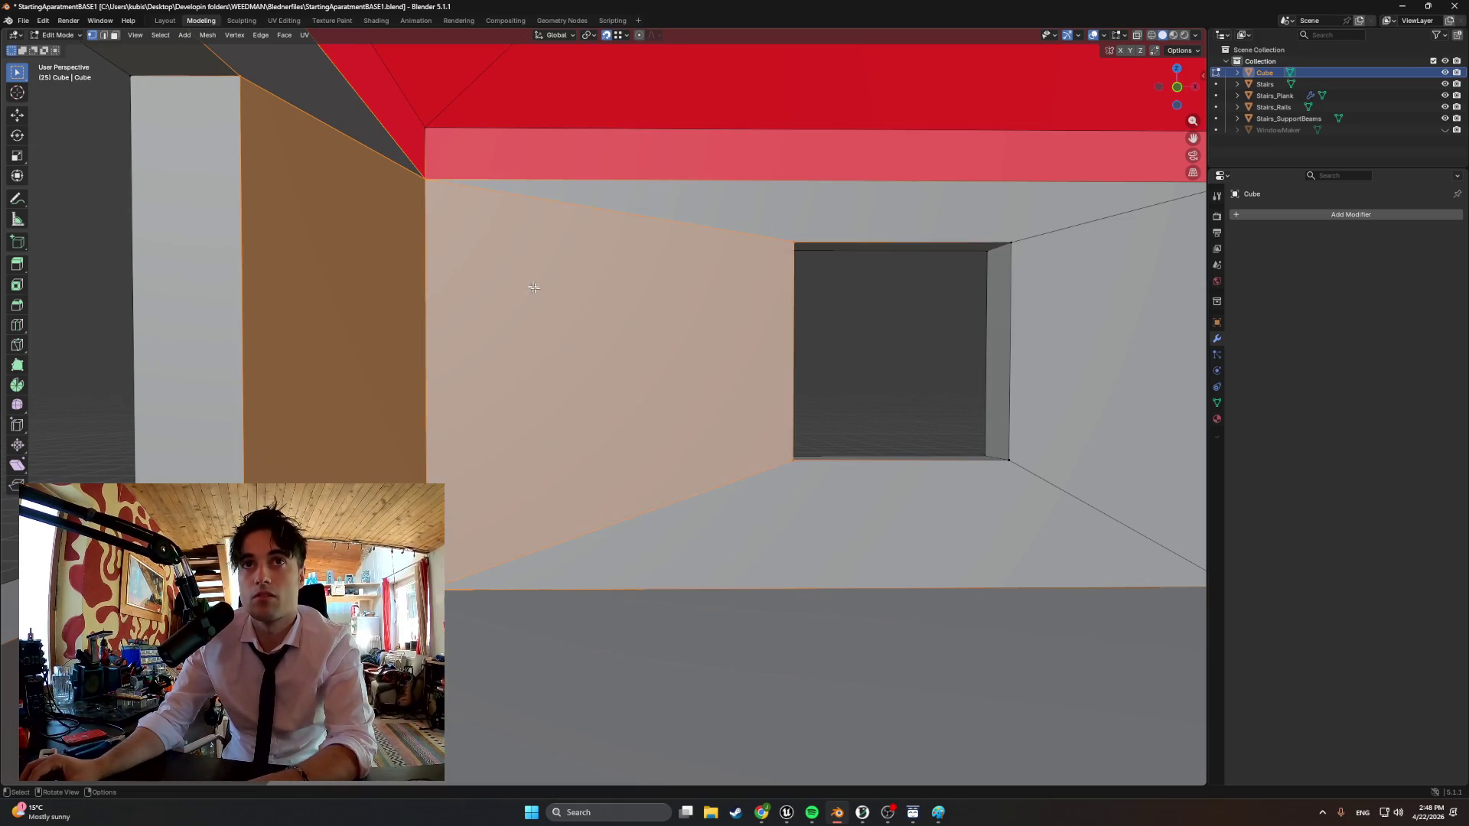
pyautogui.moveTo(792, 239)
pyautogui.mouseDown(button='middle')
pyautogui.moveTo(574, 287)
pyautogui.moveTo(453, 359)
pyautogui.moveTo(219, 123)
pyautogui.moveTo(282, 121)
pyautogui.moveTo(168, 111)
pyautogui.moveTo(481, 311)
pyautogui.moveTo(345, 229)
pyautogui.moveTo(597, 310)
pyautogui.moveTo(705, 305)
pyautogui.moveTo(598, 344)
pyautogui.moveTo(356, 333)
pyautogui.moveTo(551, 367)
pyautogui.moveTo(560, 382)
pyautogui.moveTo(482, 396)
pyautogui.moveTo(429, 371)
pyautogui.mouseUp(button='middle')
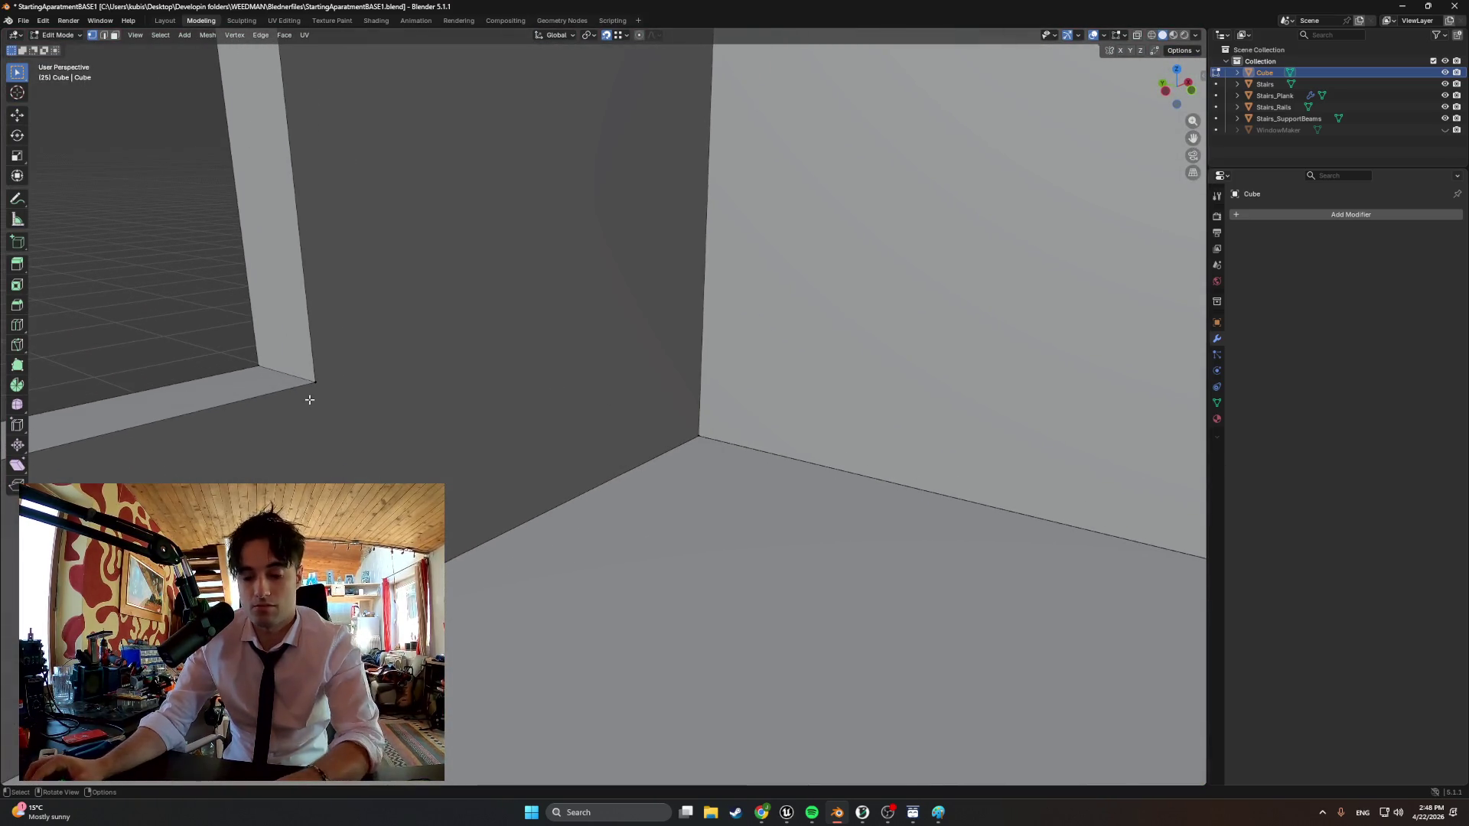
# Clear the selection and knife-cut another edge on the wall below the ceiling
pyautogui.press('a')
pyautogui.press('k')
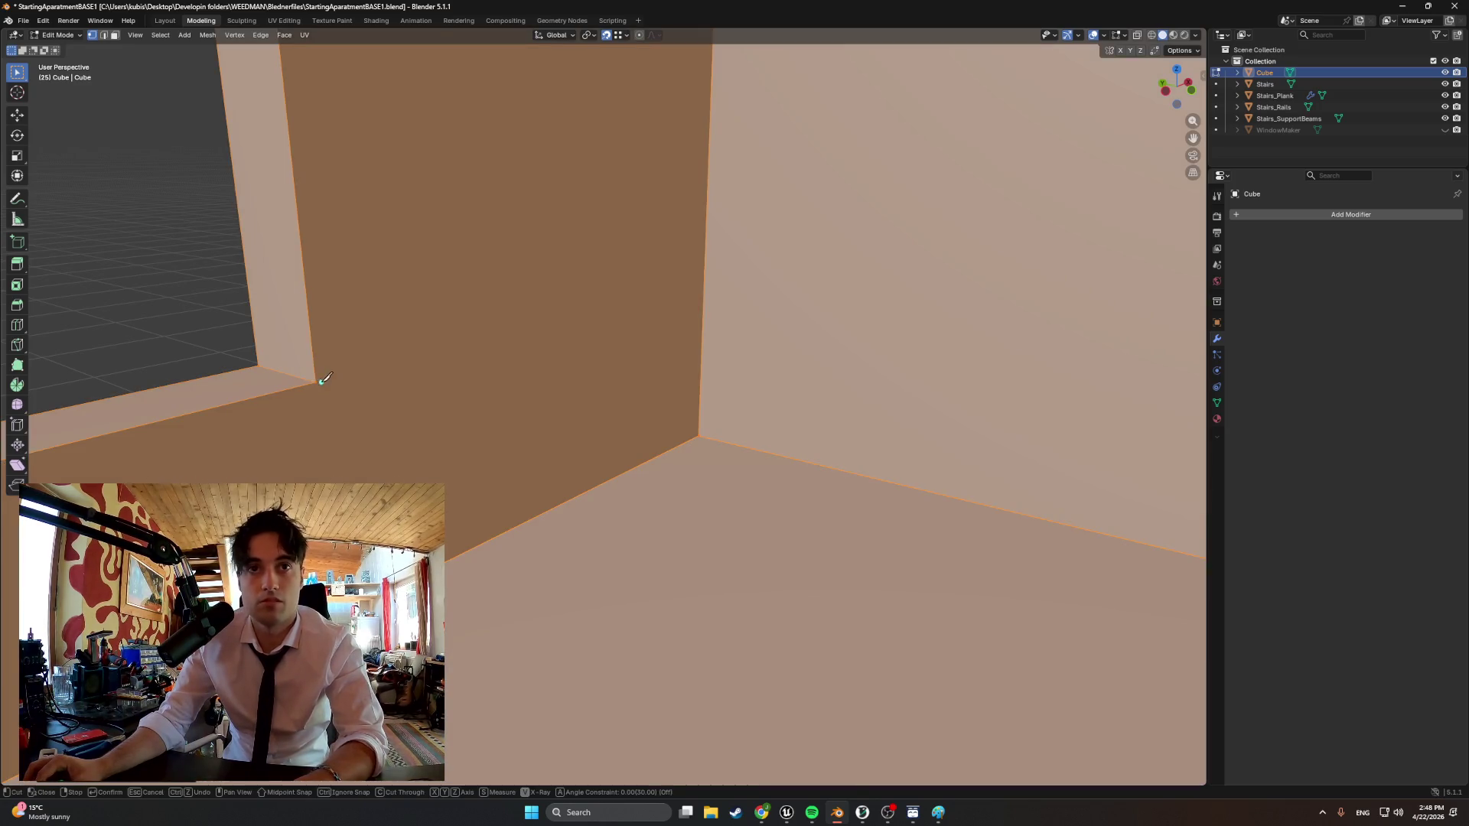
pyautogui.press('Escape')
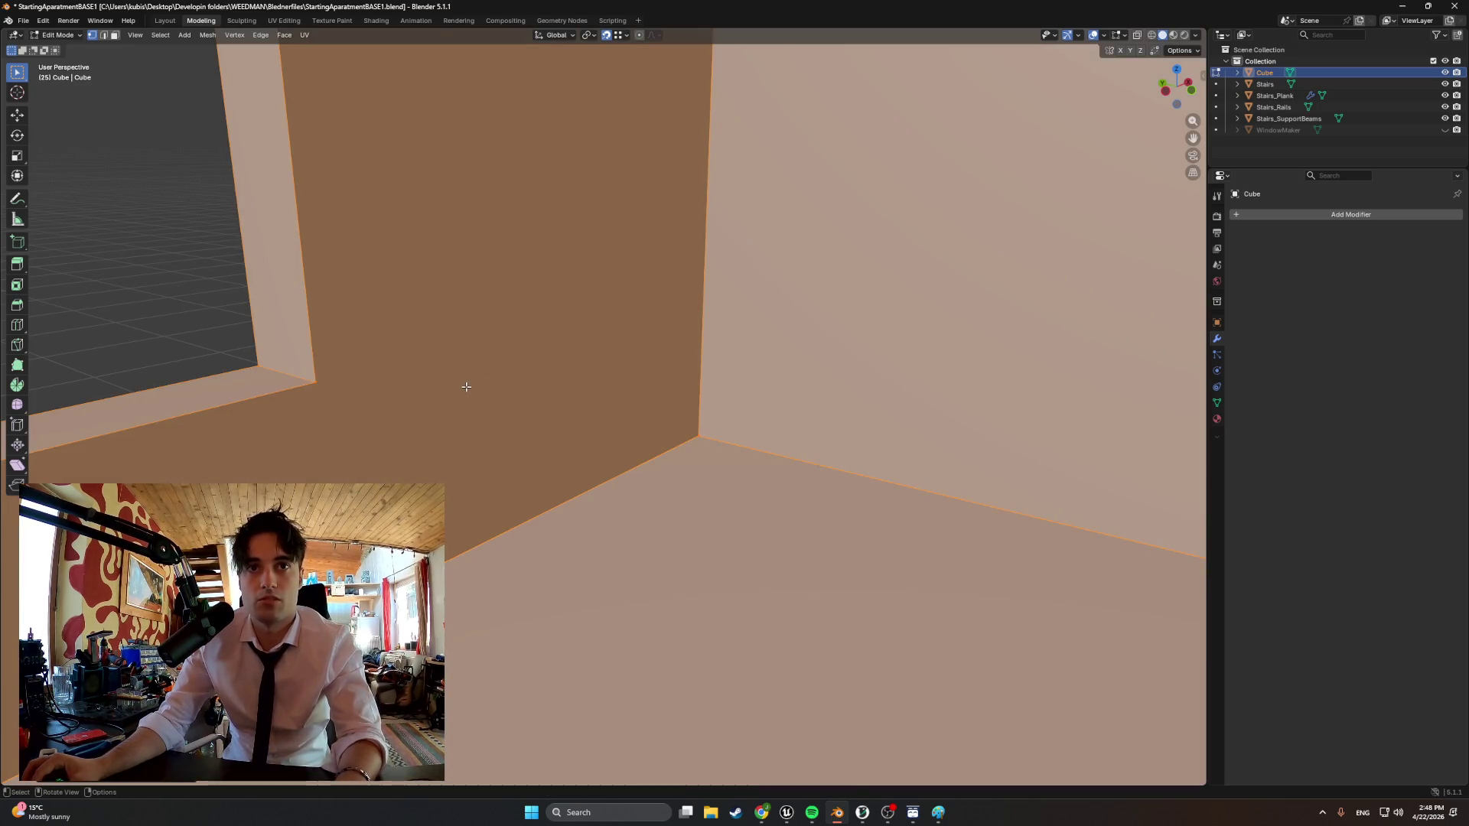
pyautogui.hotkey('alt', 'a')
pyautogui.press('k')
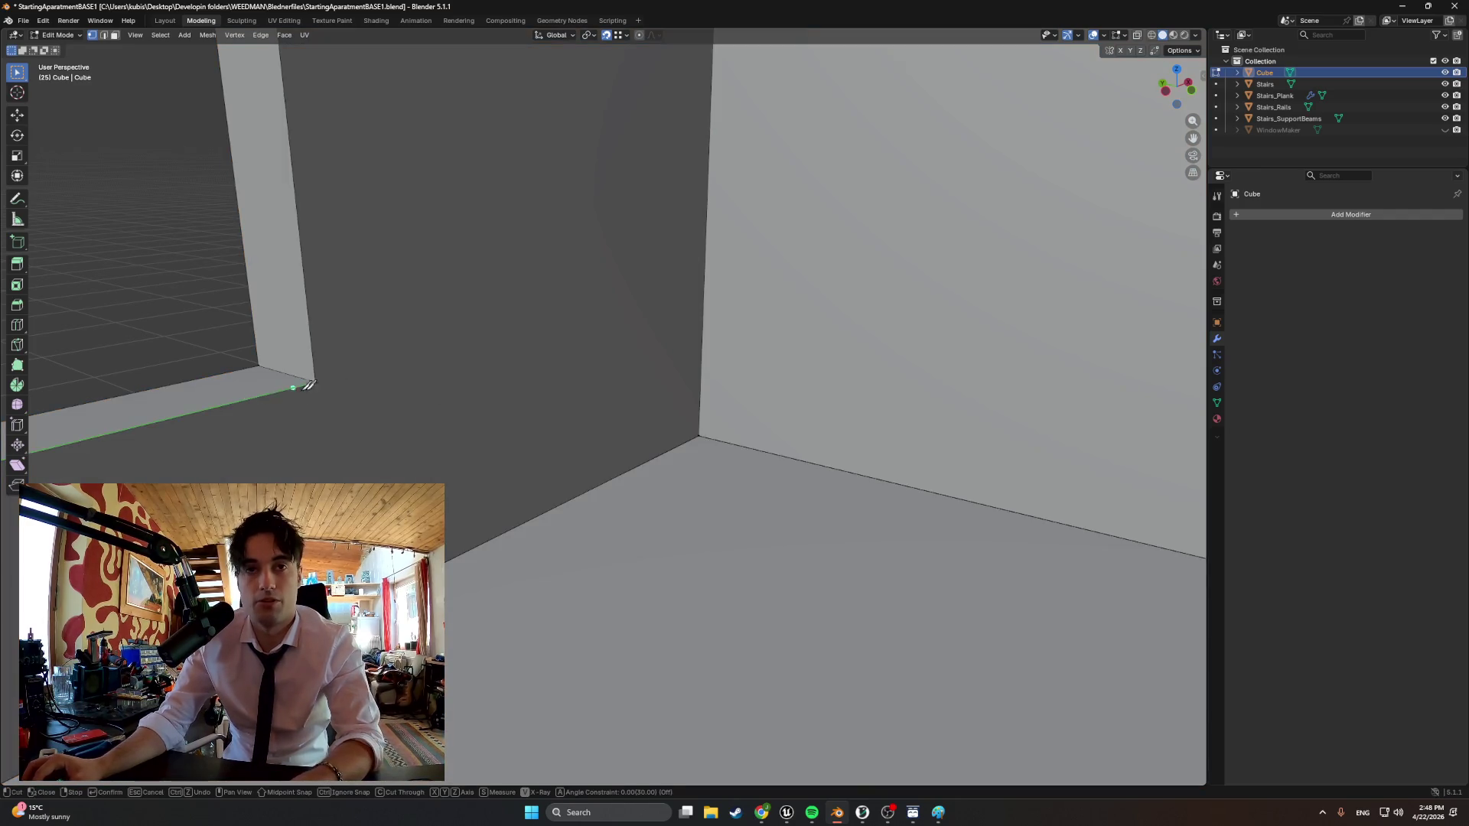
pyautogui.press('Return')
pyautogui.moveTo(671, 397)
pyautogui.mouseDown(button='middle')
pyautogui.moveTo(665, 236)
pyautogui.moveTo(449, 226)
pyautogui.mouseUp(button='middle')
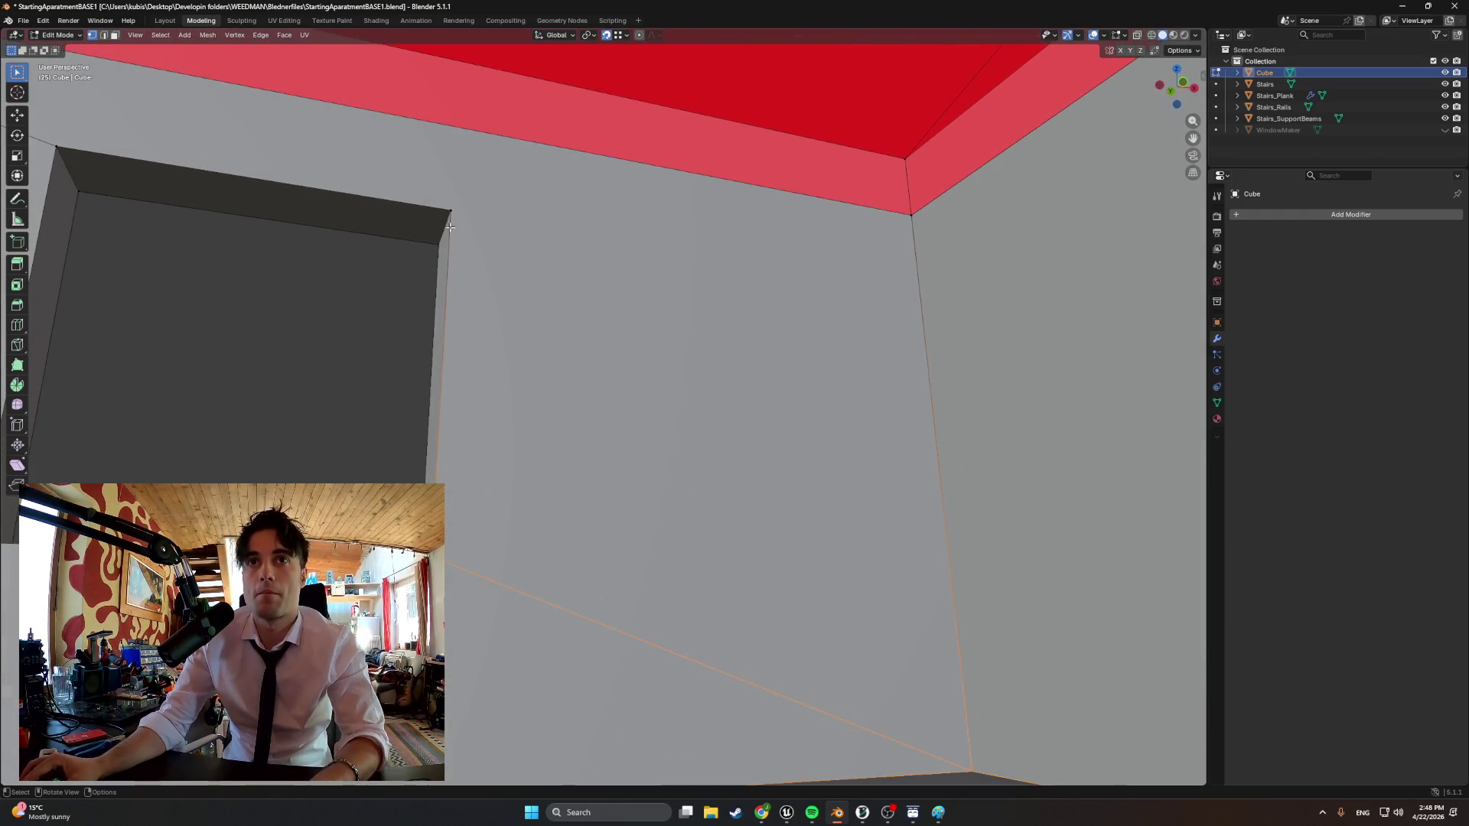
# Cut from the window's top corner to the ceiling corner and from its bottom corner across
pyautogui.press('k')
pyautogui.click(451, 210)
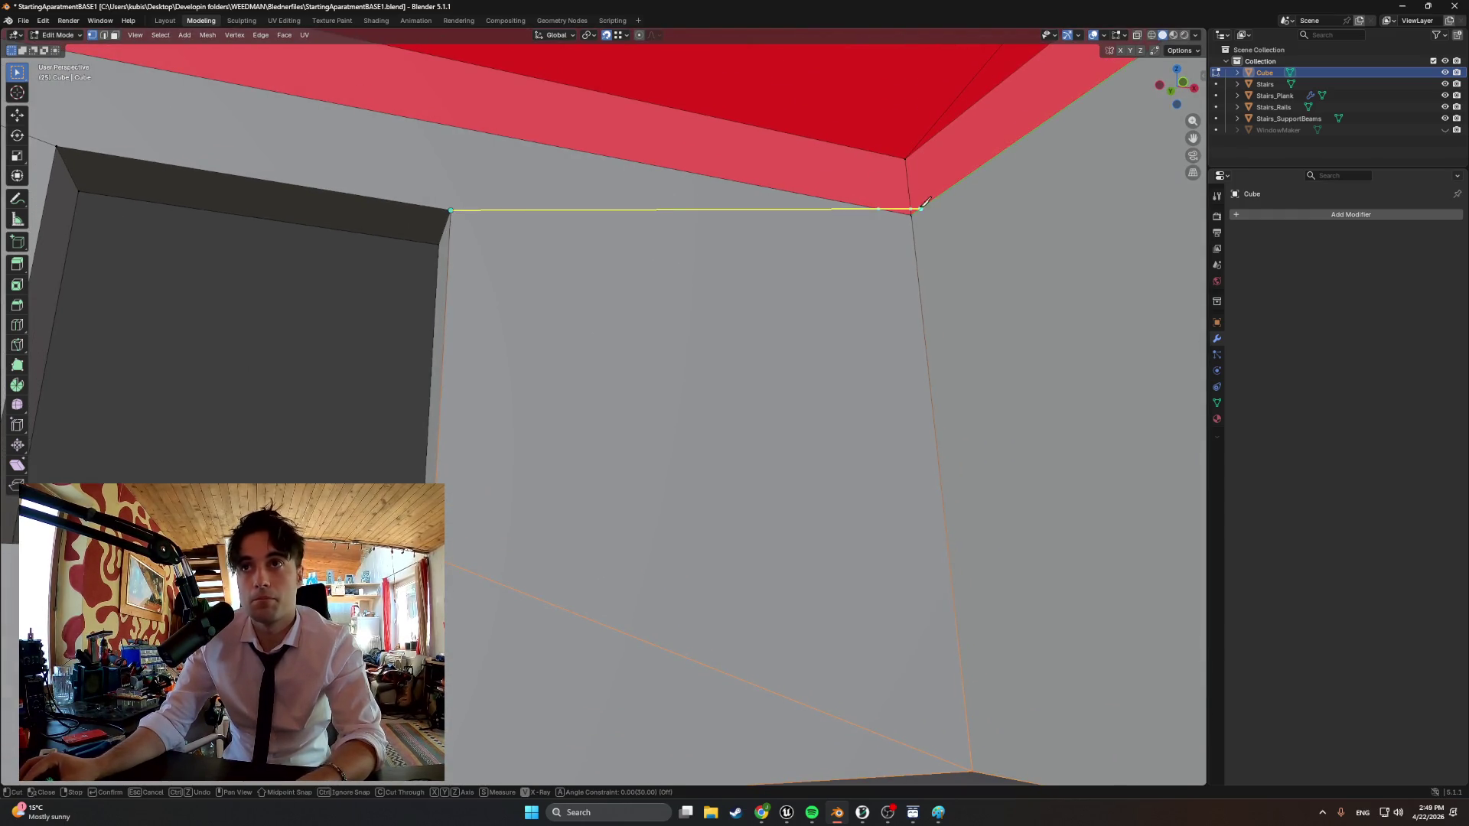
pyautogui.click(910, 215)
pyautogui.press('Return')
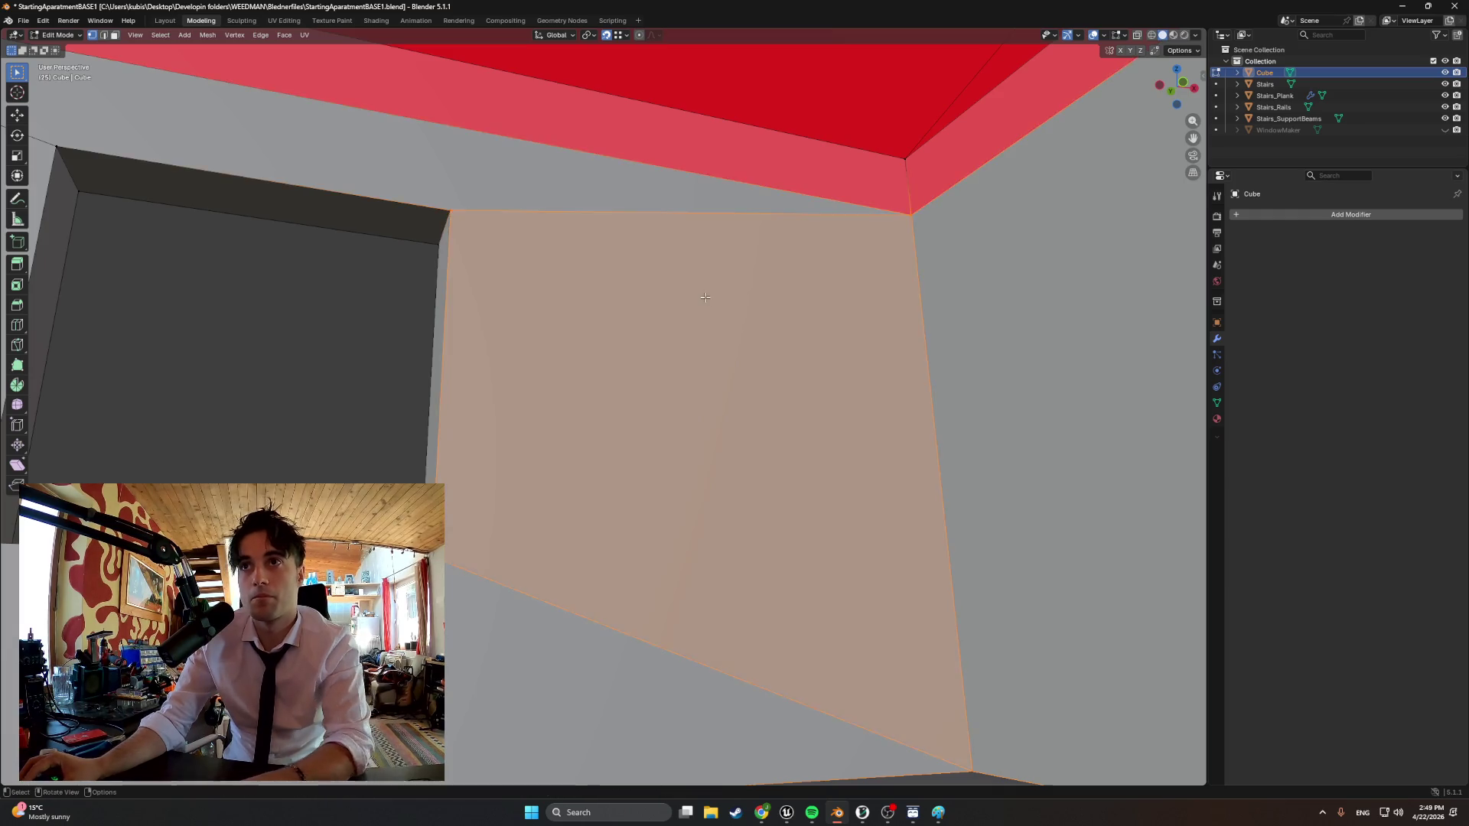
pyautogui.moveTo(789, 309); pyautogui.dragTo(811, 442, button='middle')
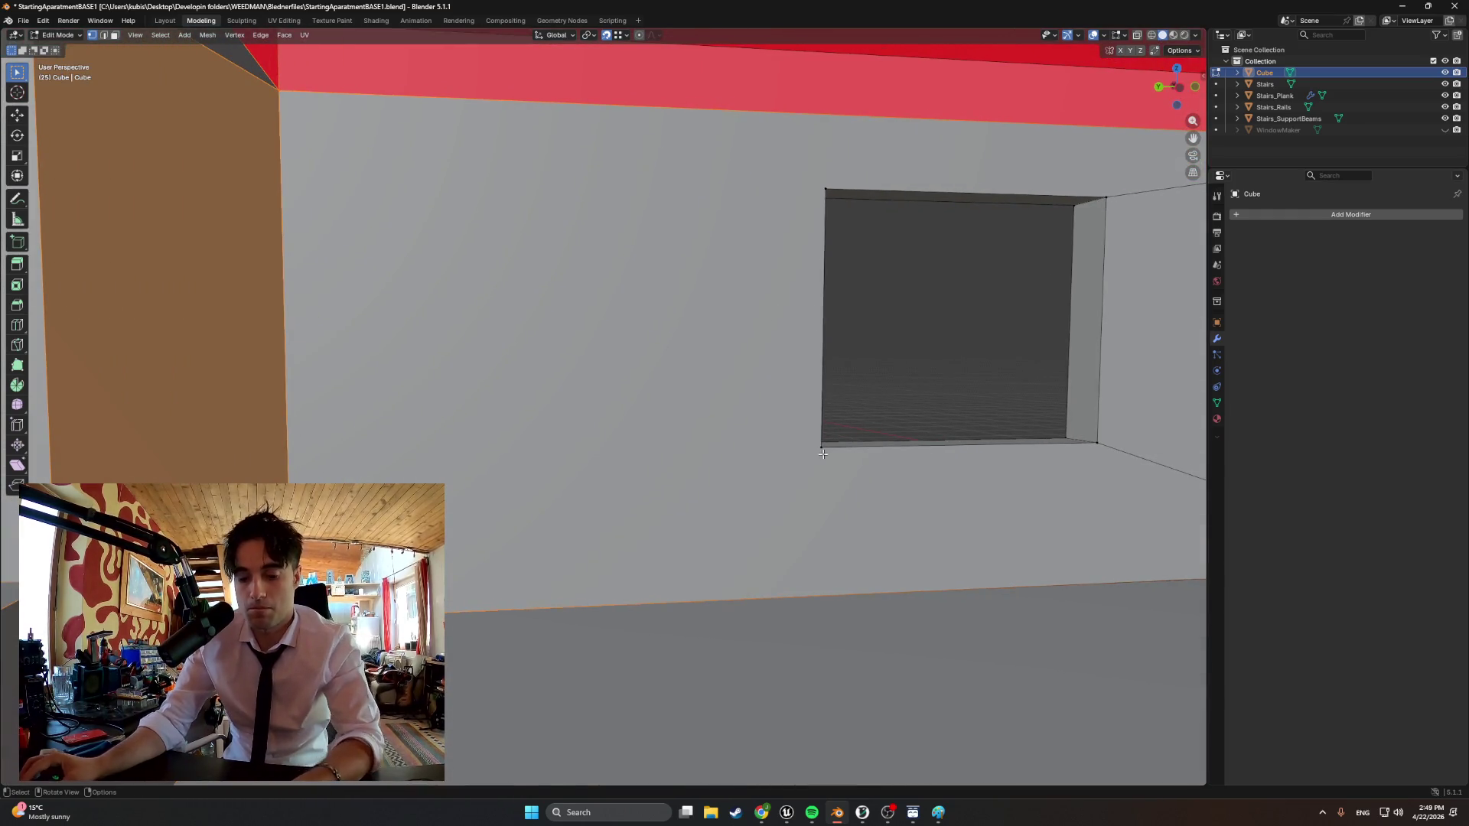
pyautogui.press('k')
pyautogui.click(821, 445)
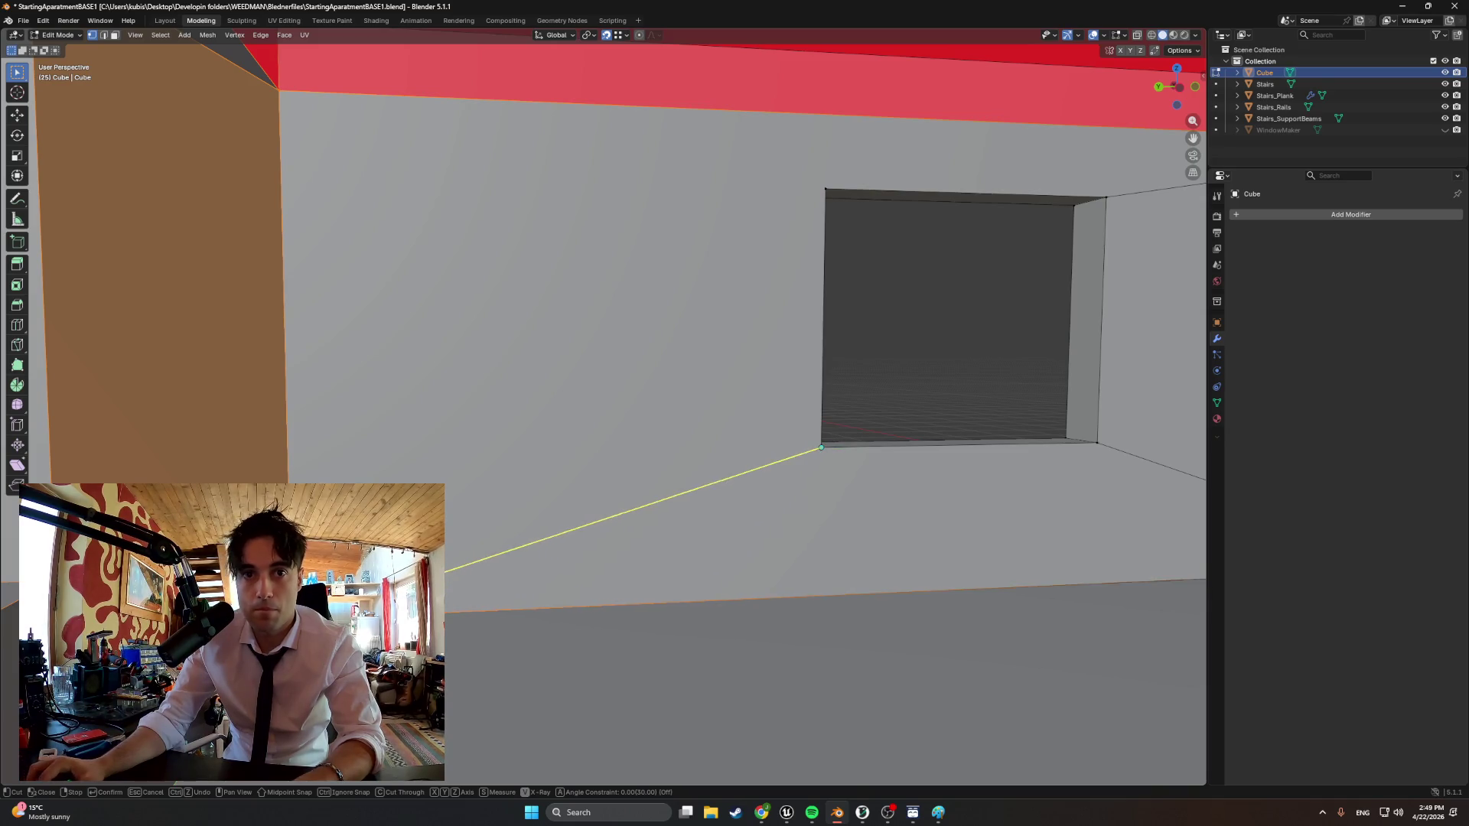
pyautogui.press('Return')
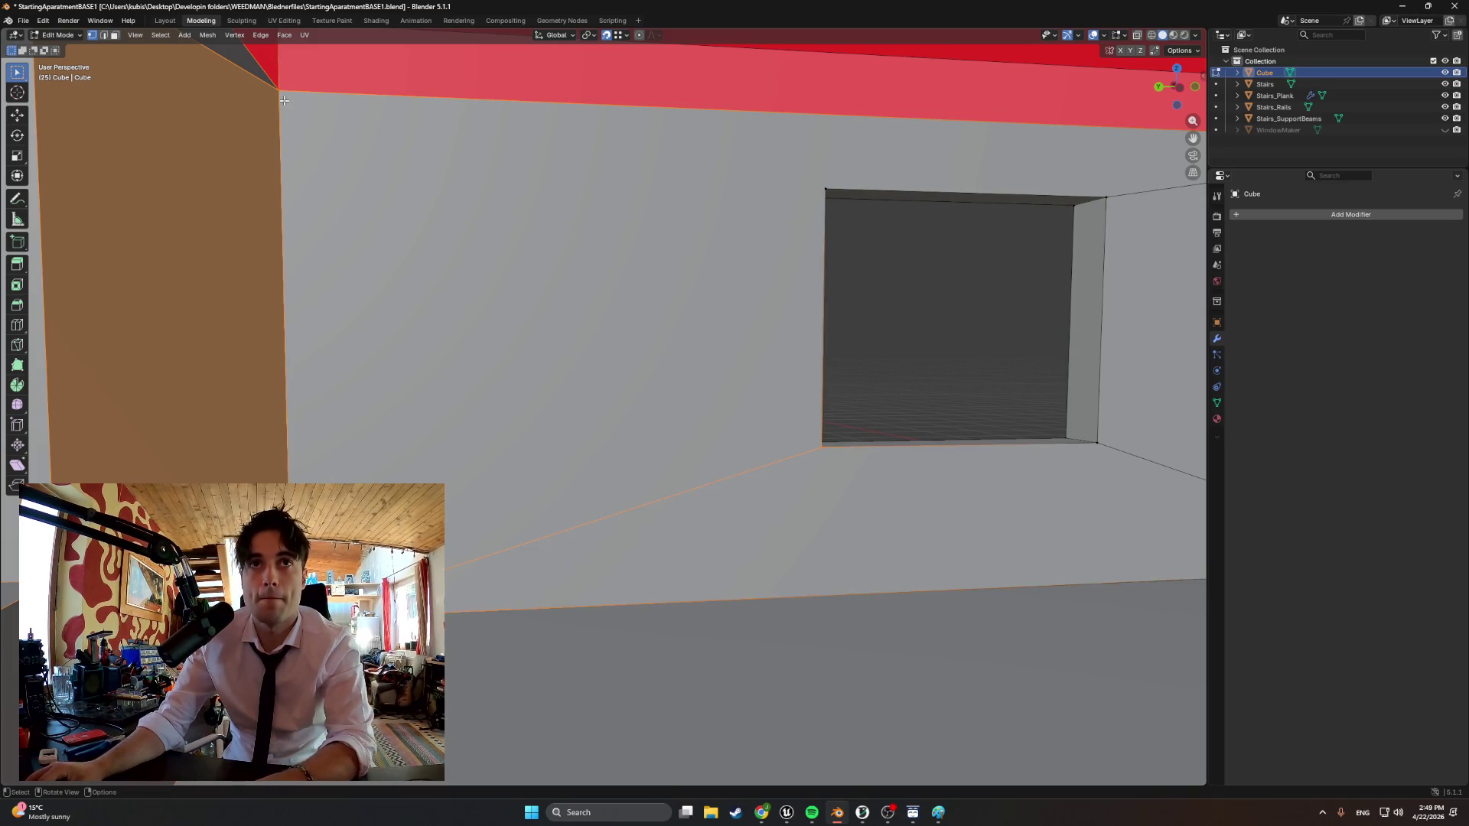
# Knife-cut from the upper wall corner down to the window's top corner
pyautogui.press('k')
pyautogui.click(283, 84)
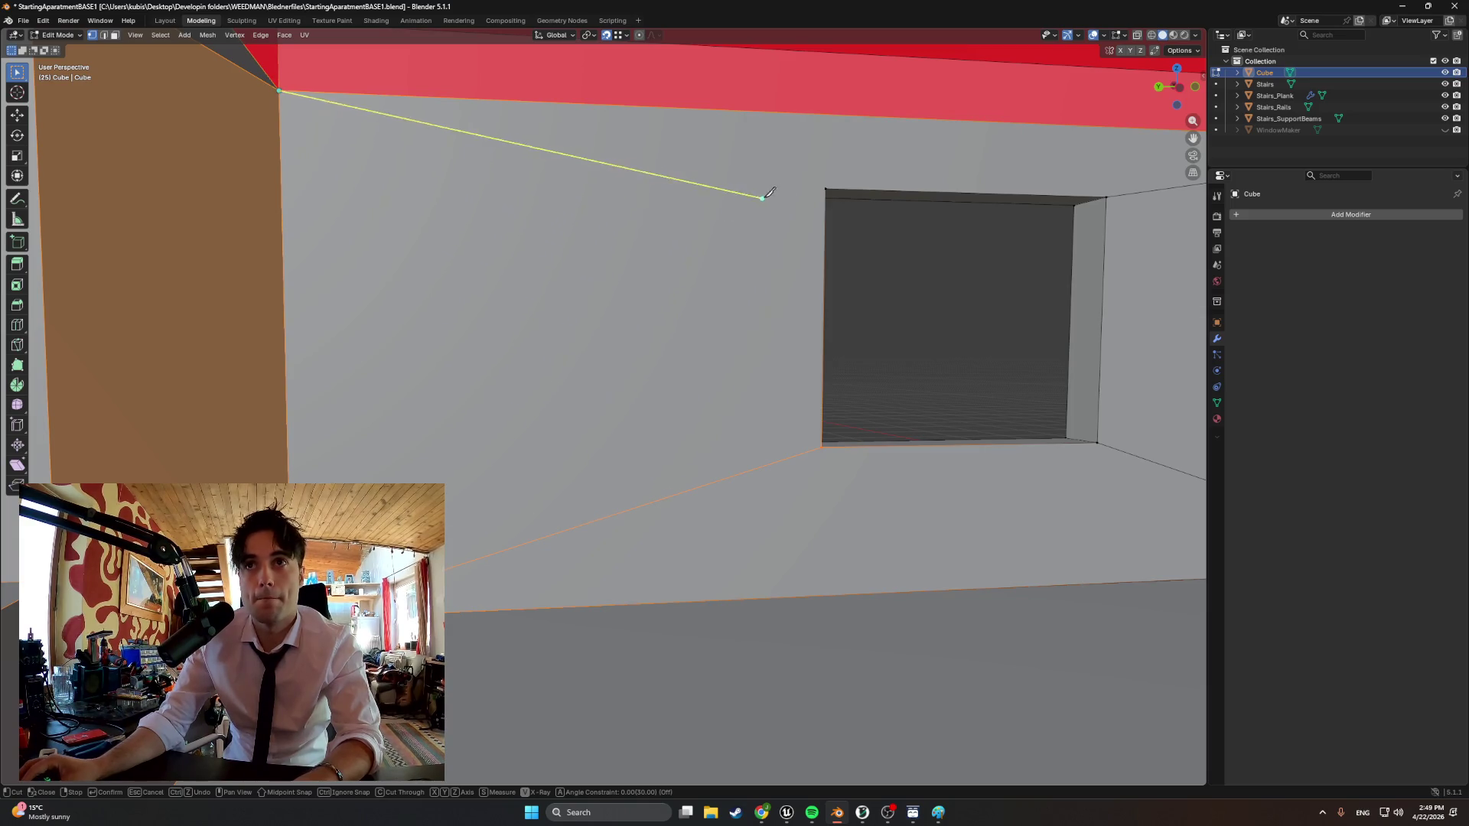
pyautogui.click(823, 191)
pyautogui.press('Return')
pyautogui.moveTo(734, 287); pyautogui.dragTo(258, 375, button='middle')
pyautogui.scroll(-5, 522, 327)
pyautogui.scroll(5, 258, 376)
pyautogui.scroll(4, 688, 460)
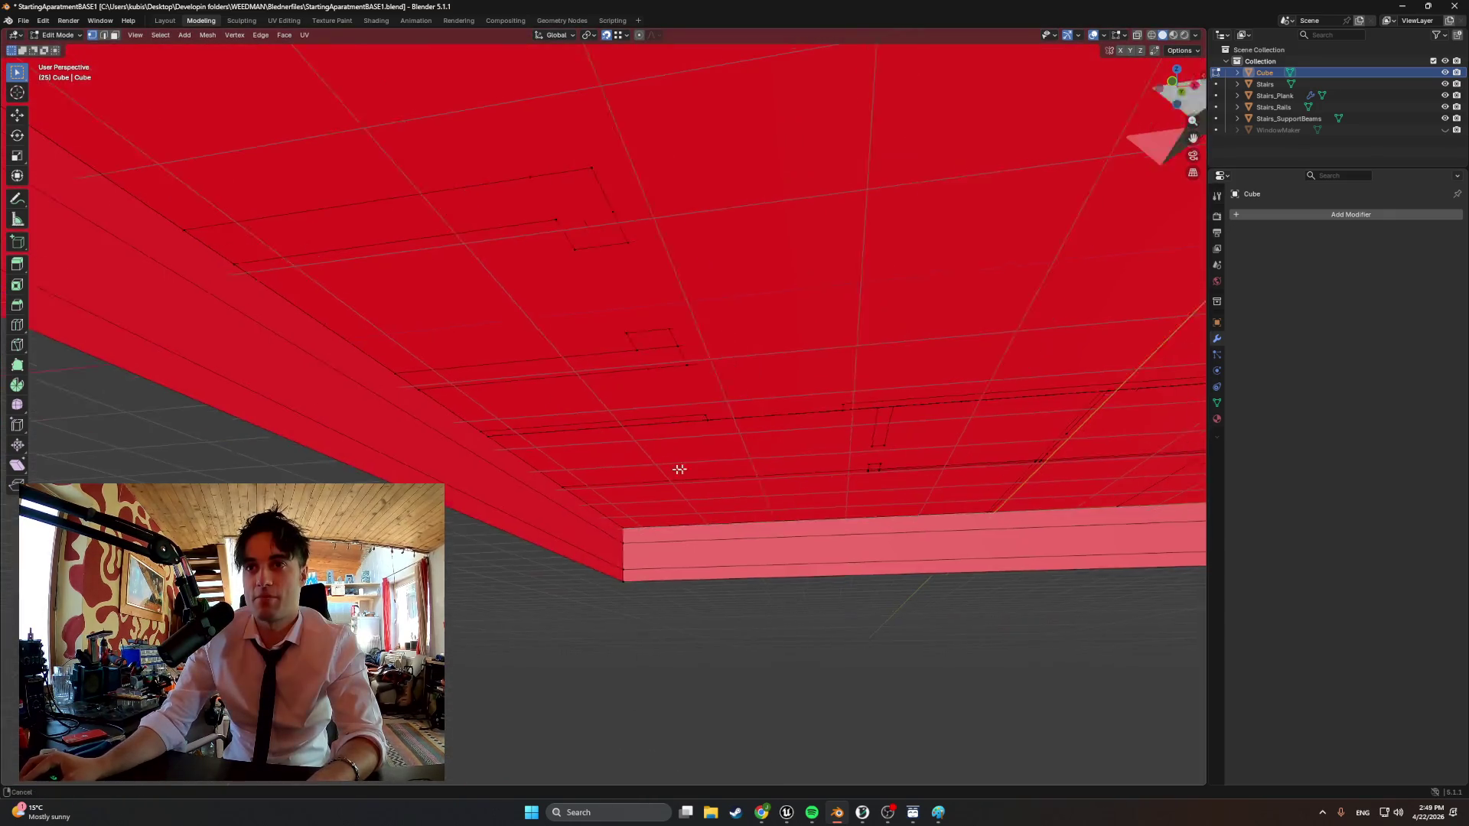
# Knife-cut along the opening's bottom edge to outline the wall panel
pyautogui.moveTo(550, 481)
pyautogui.mouseDown(button='middle')
pyautogui.moveTo(572, 502)
pyautogui.moveTo(597, 345)
pyautogui.mouseUp(button='middle')
pyautogui.scroll(-4, 597, 527)
pyautogui.moveTo(597, 528)
pyautogui.mouseDown(button='middle')
pyautogui.moveTo(616, 439)
pyautogui.moveTo(533, 471)
pyautogui.moveTo(675, 474)
pyautogui.mouseUp(button='middle')
pyautogui.scroll(4, 573, 453)
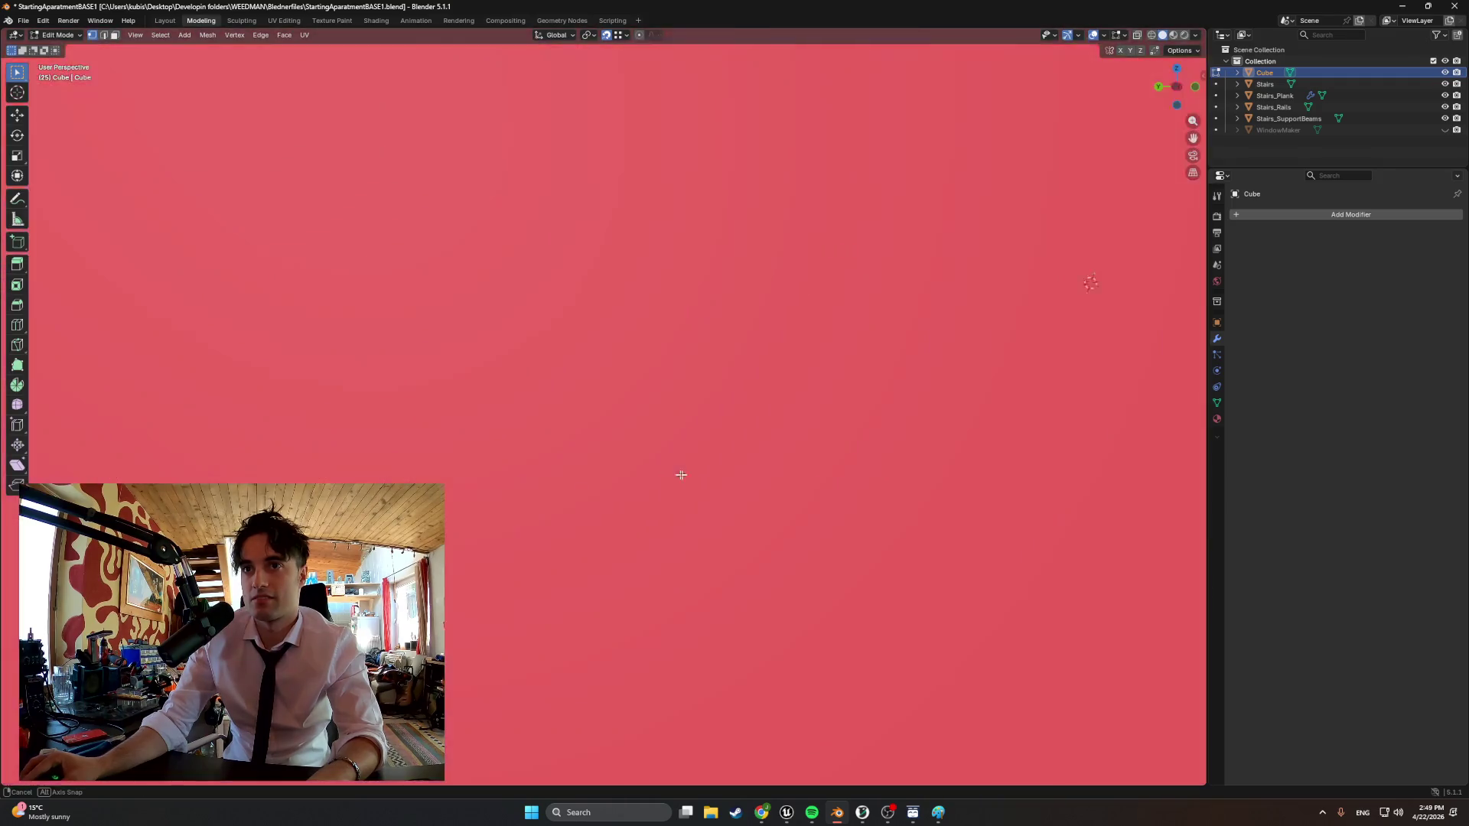
pyautogui.scroll(-4, 503, 492)
pyautogui.moveTo(504, 493)
pyautogui.mouseDown(button='middle')
pyautogui.moveTo(308, 434)
pyautogui.moveTo(618, 481)
pyautogui.mouseUp(button='middle')
pyautogui.scroll(4, 636, 487)
pyautogui.scroll(-3, 636, 487)
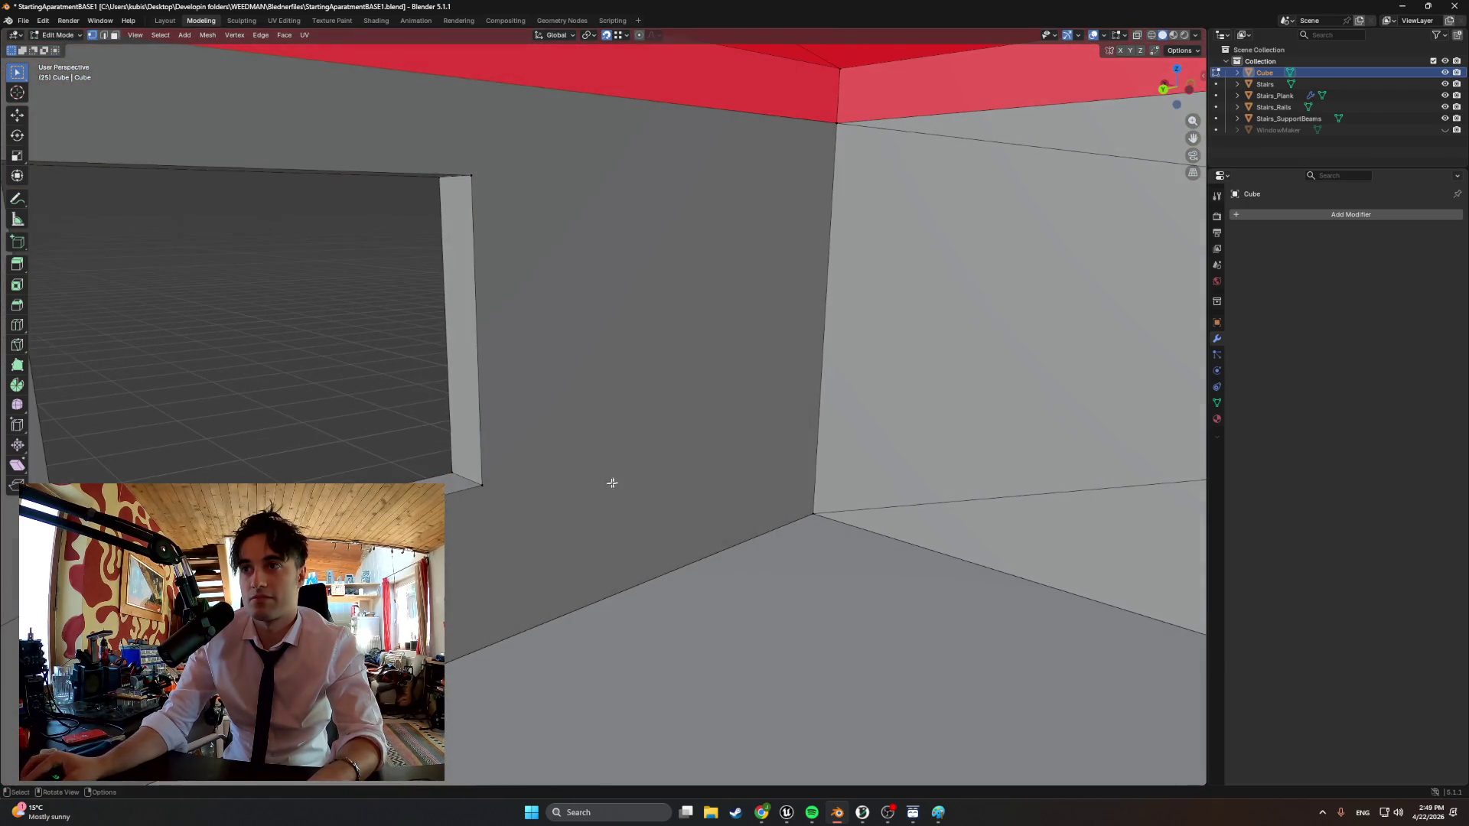
pyautogui.press('k')
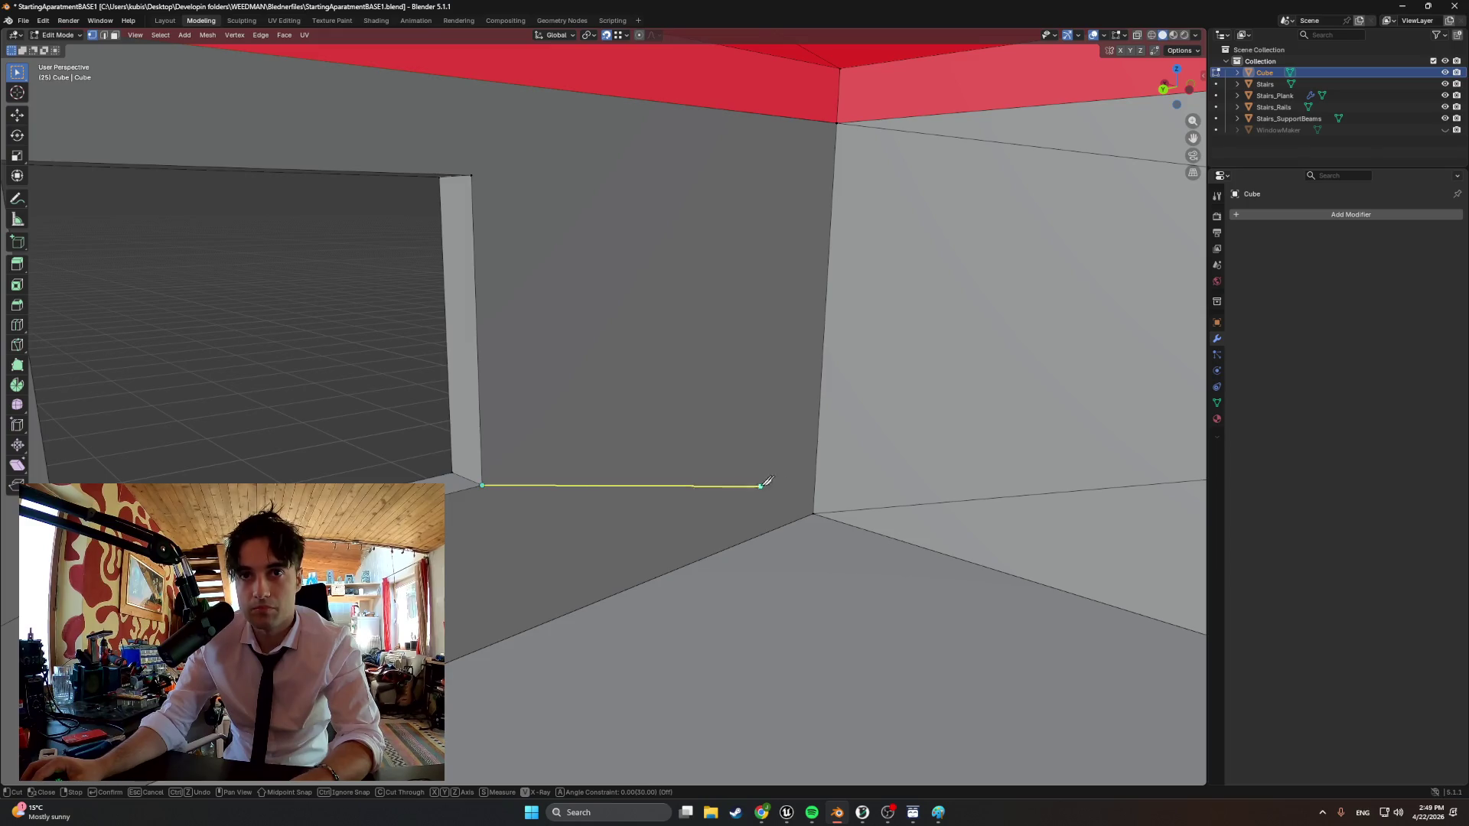
pyautogui.press('Return')
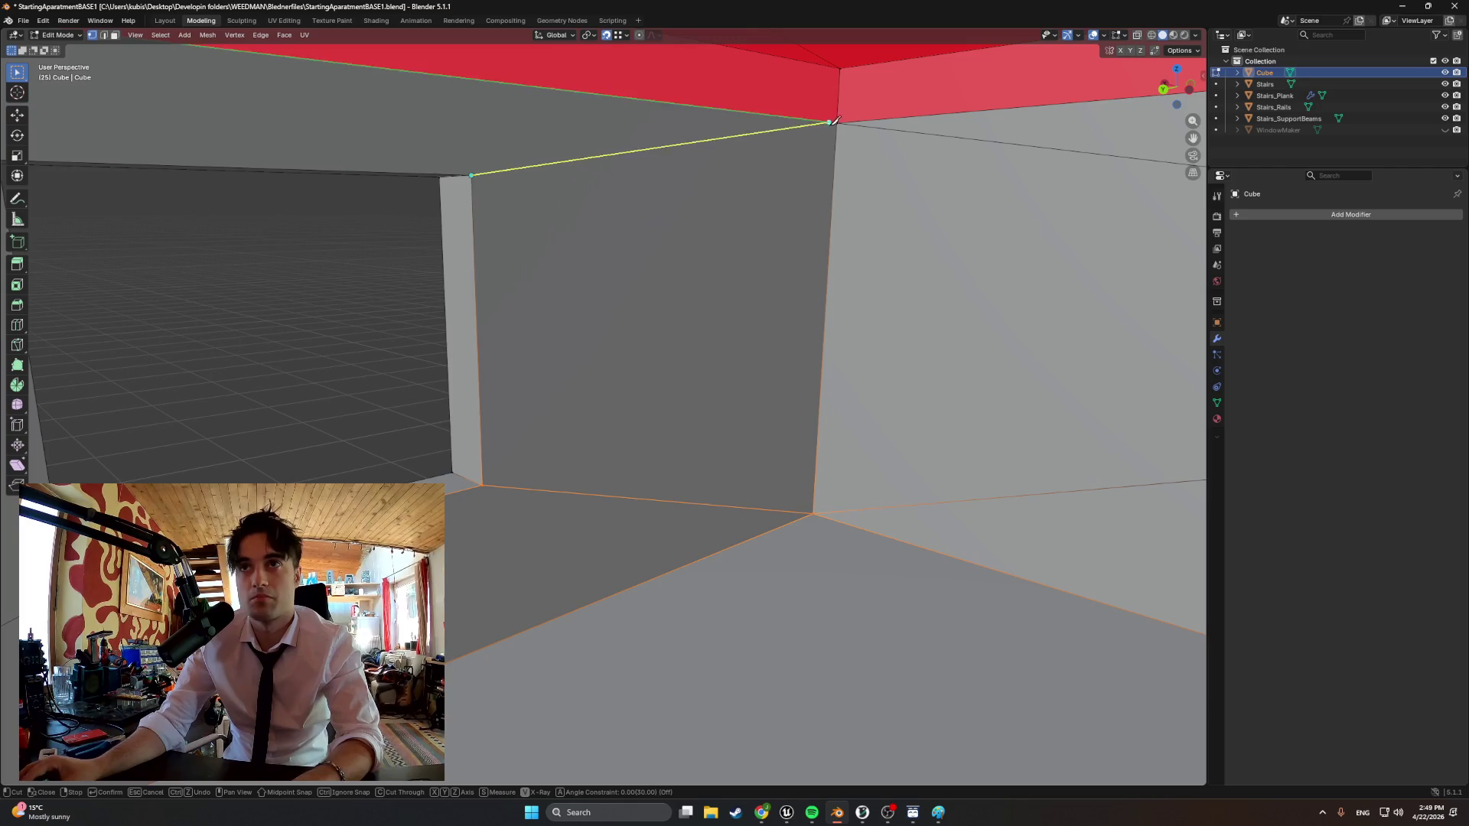
# Cut along the upper edge, then delete the isolated wall panel face
pyautogui.press('Escape')
pyautogui.click(722, 272)
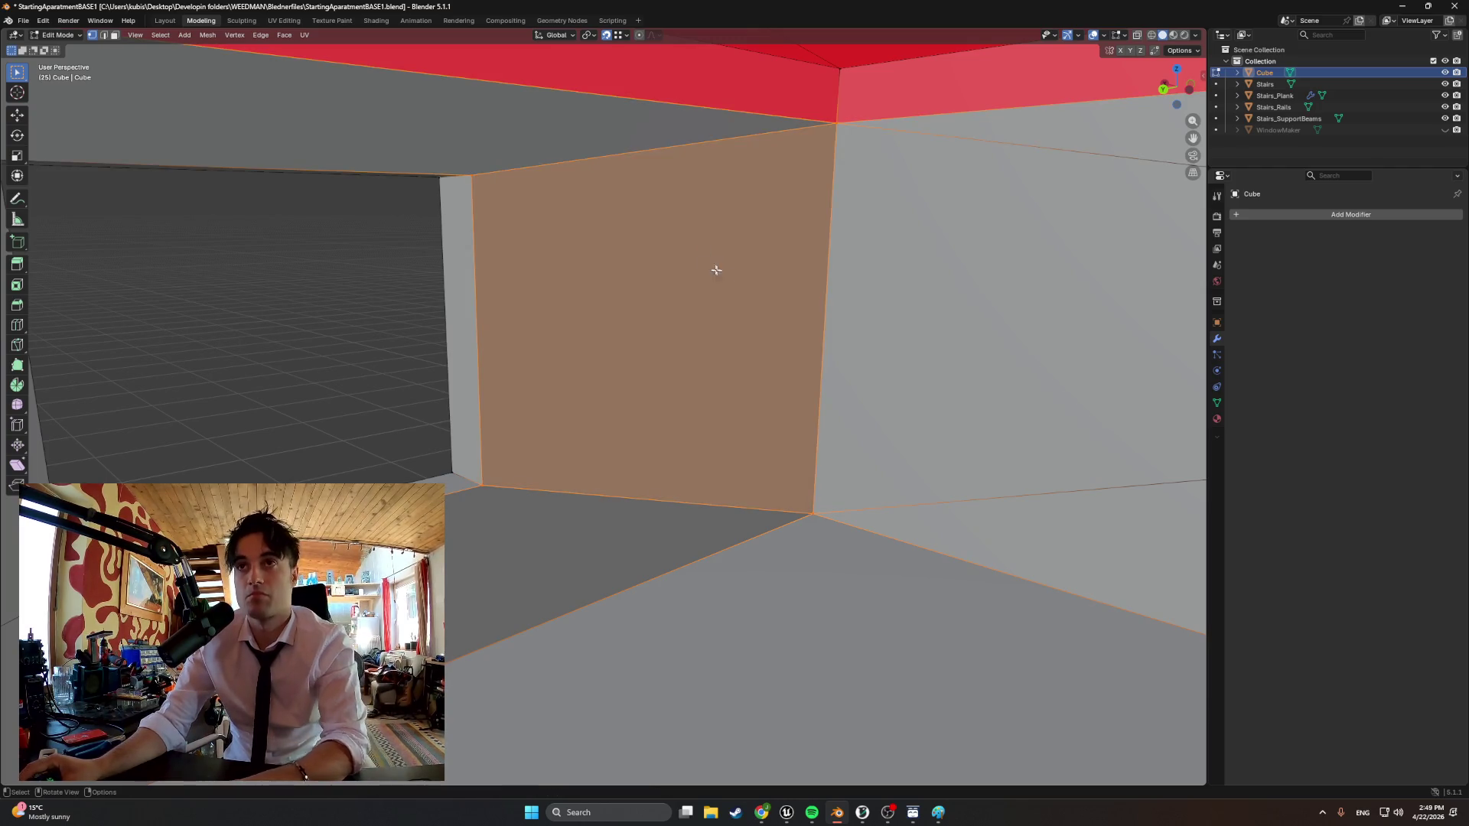
pyautogui.press('Delete')
pyautogui.moveTo(644, 238)
pyautogui.mouseDown(button='middle')
pyautogui.moveTo(830, 262)
pyautogui.moveTo(727, 374)
pyautogui.mouseUp(button='middle')
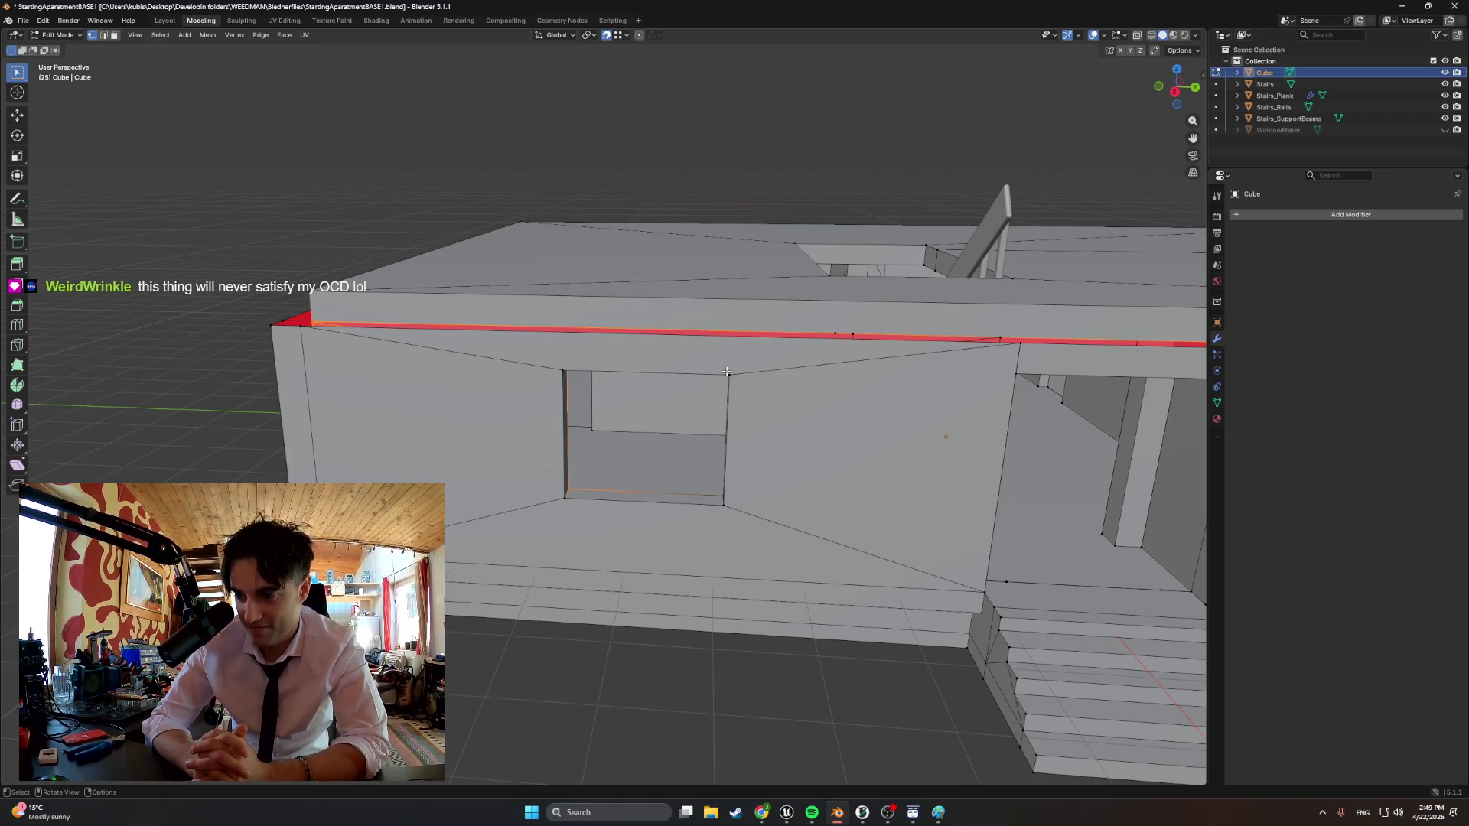
# Select the triangular stair-side face, abandoning a first knife attempt and re-entering Edit Mode
pyautogui.moveTo(726, 372)
pyautogui.mouseDown(button='middle')
pyautogui.moveTo(640, 420)
pyautogui.moveTo(506, 415)
pyautogui.moveTo(470, 516)
pyautogui.moveTo(454, 335)
pyautogui.mouseUp(button='middle')
pyautogui.scroll(5, 482, 459)
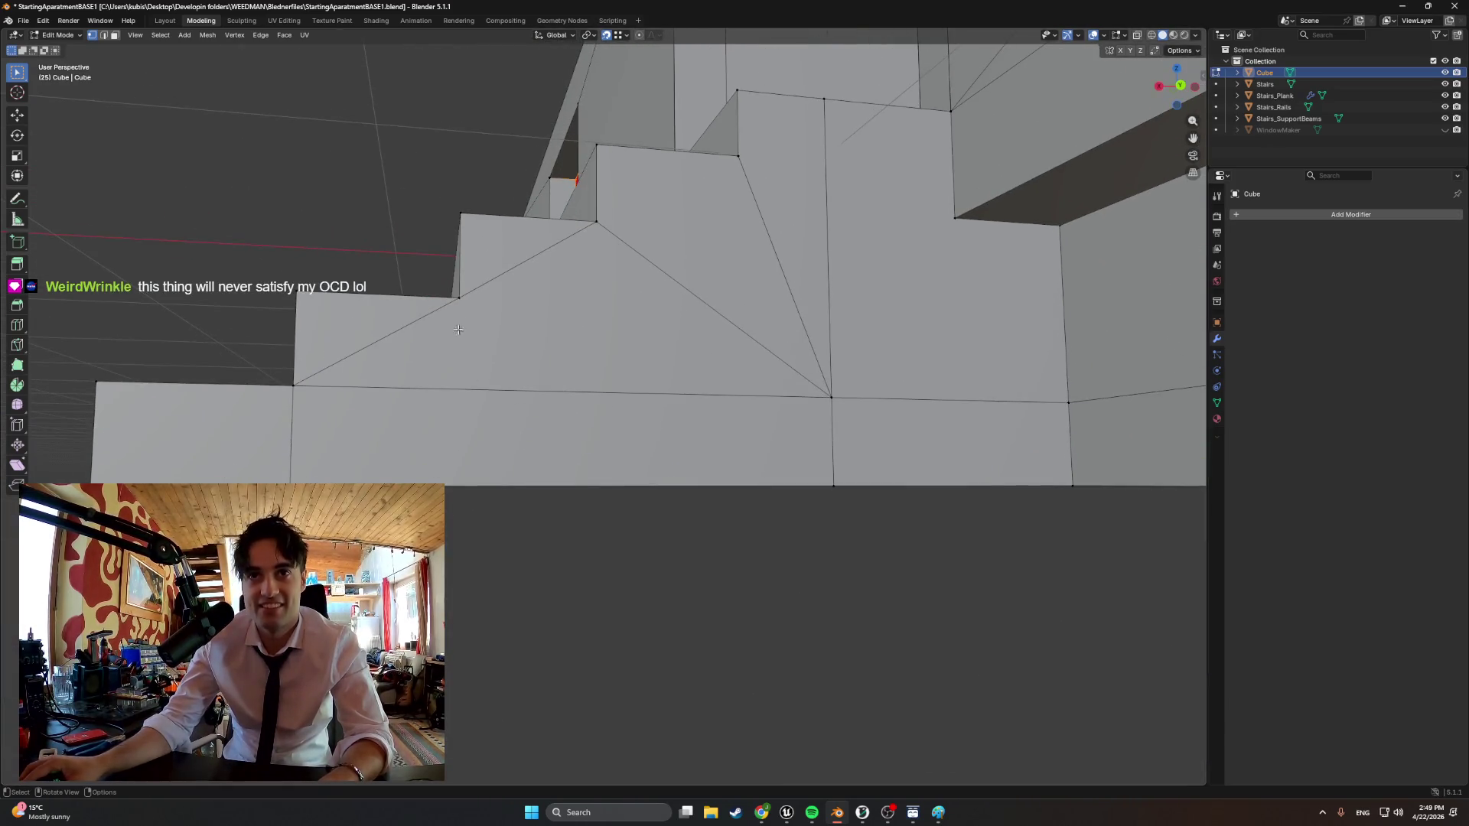
pyautogui.click(505, 325)
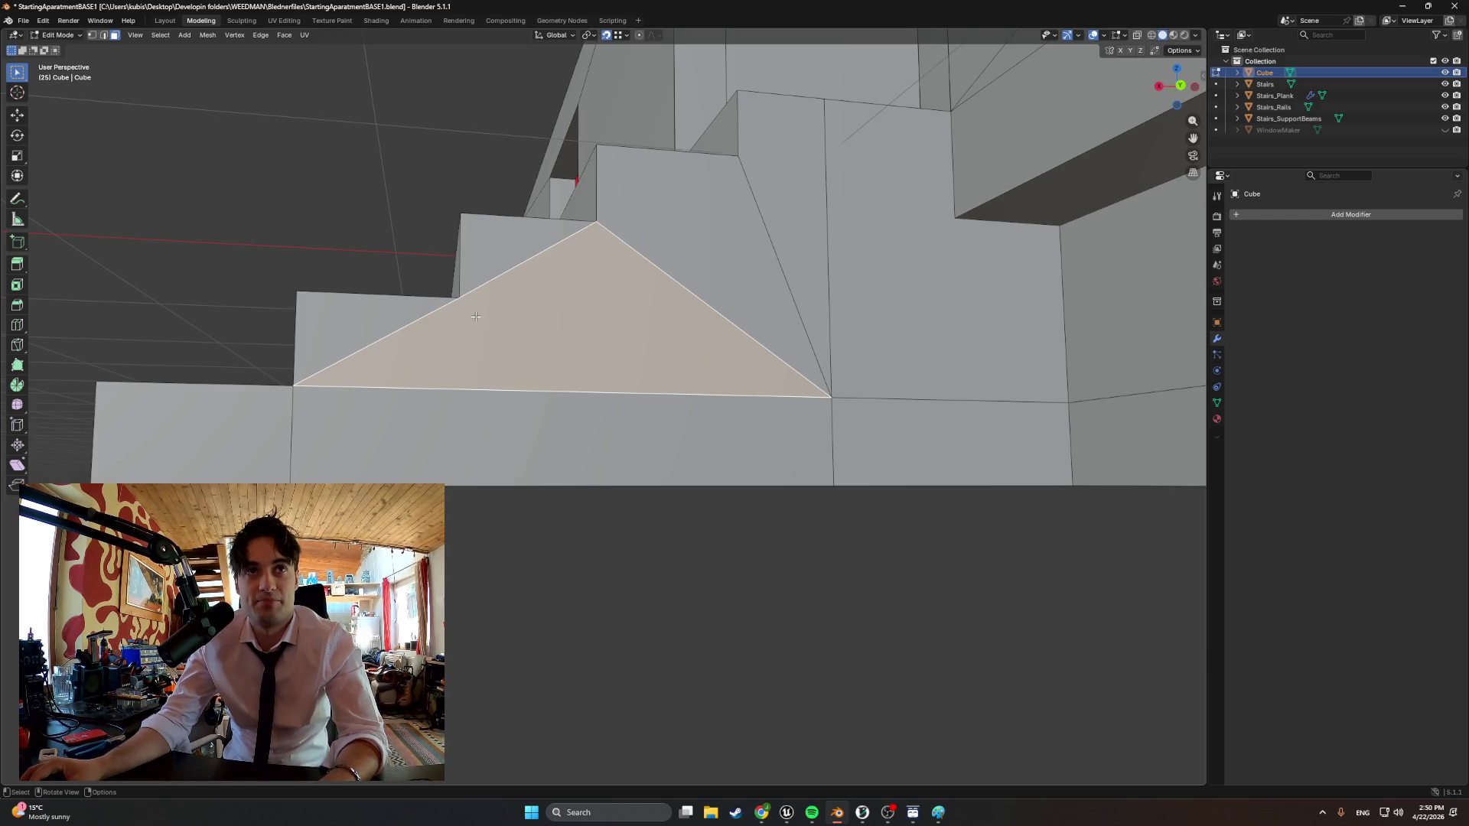
pyautogui.press('k')
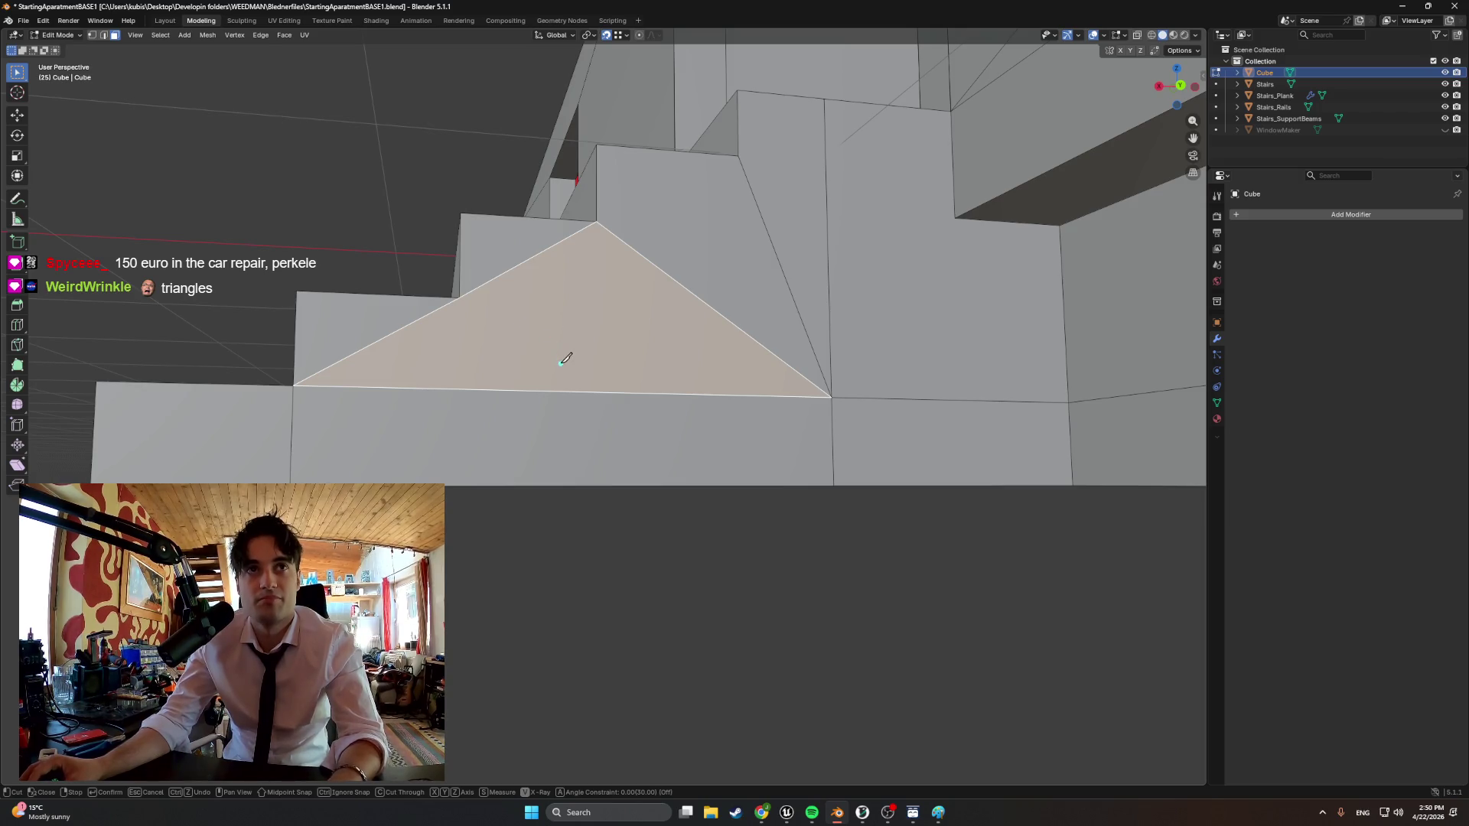
pyautogui.press('Escape')
pyautogui.press('Tab')
pyautogui.press('Tab')
pyautogui.press('1')
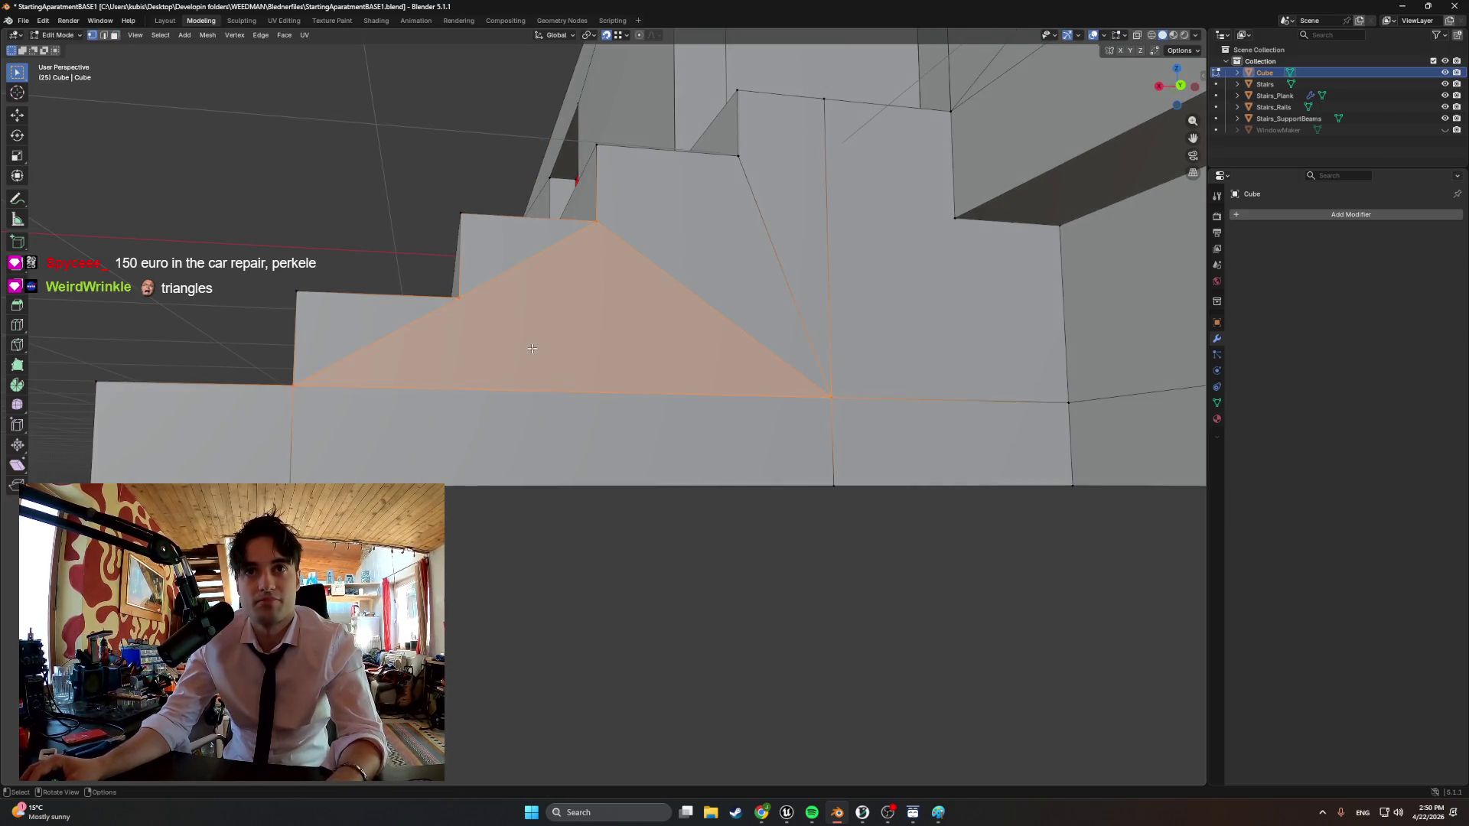
# Knife-cut a diagonal from the upper step corner down to the stair base
pyautogui.press('k')
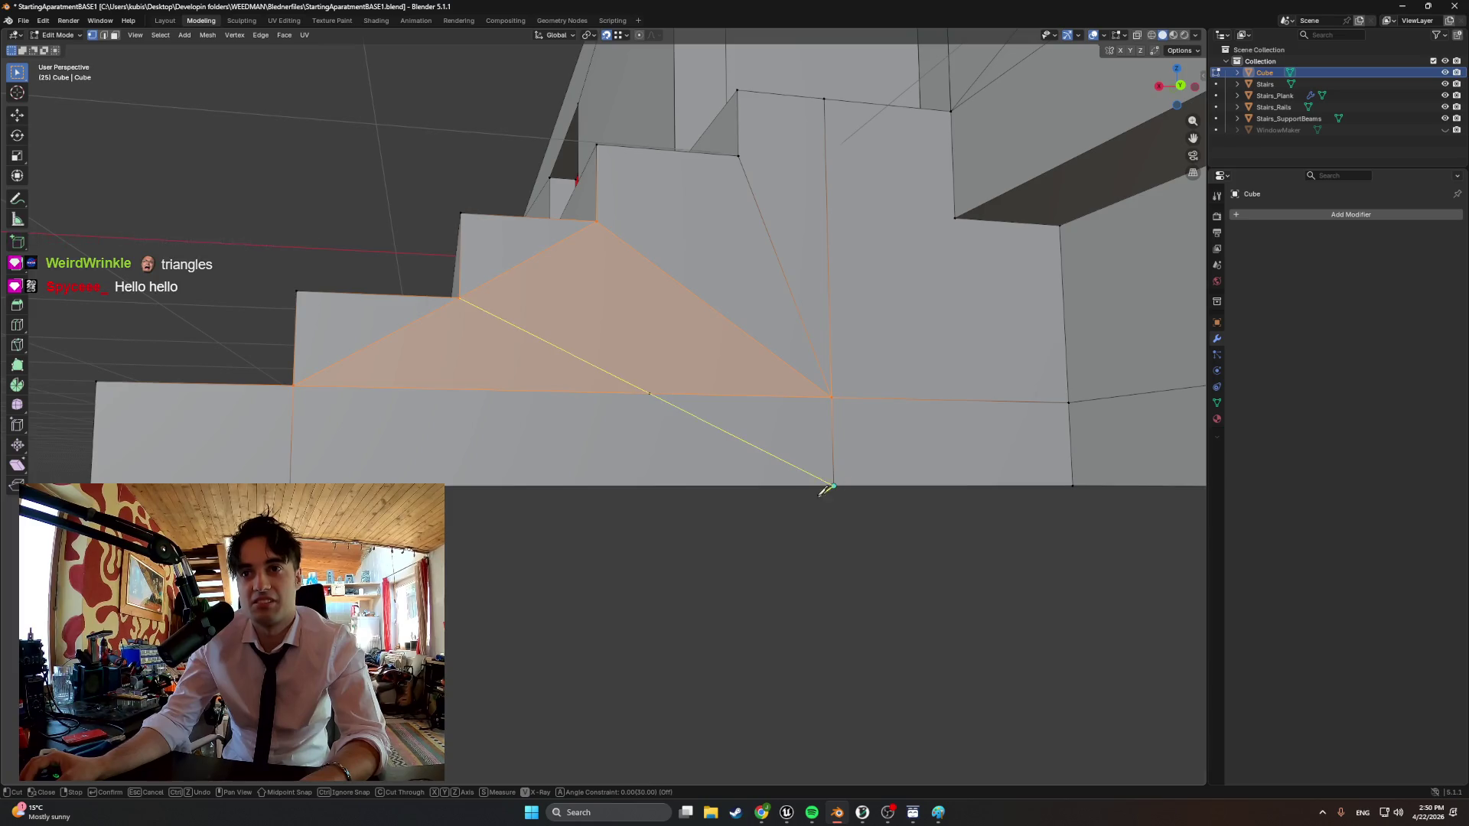
pyautogui.press('Escape')
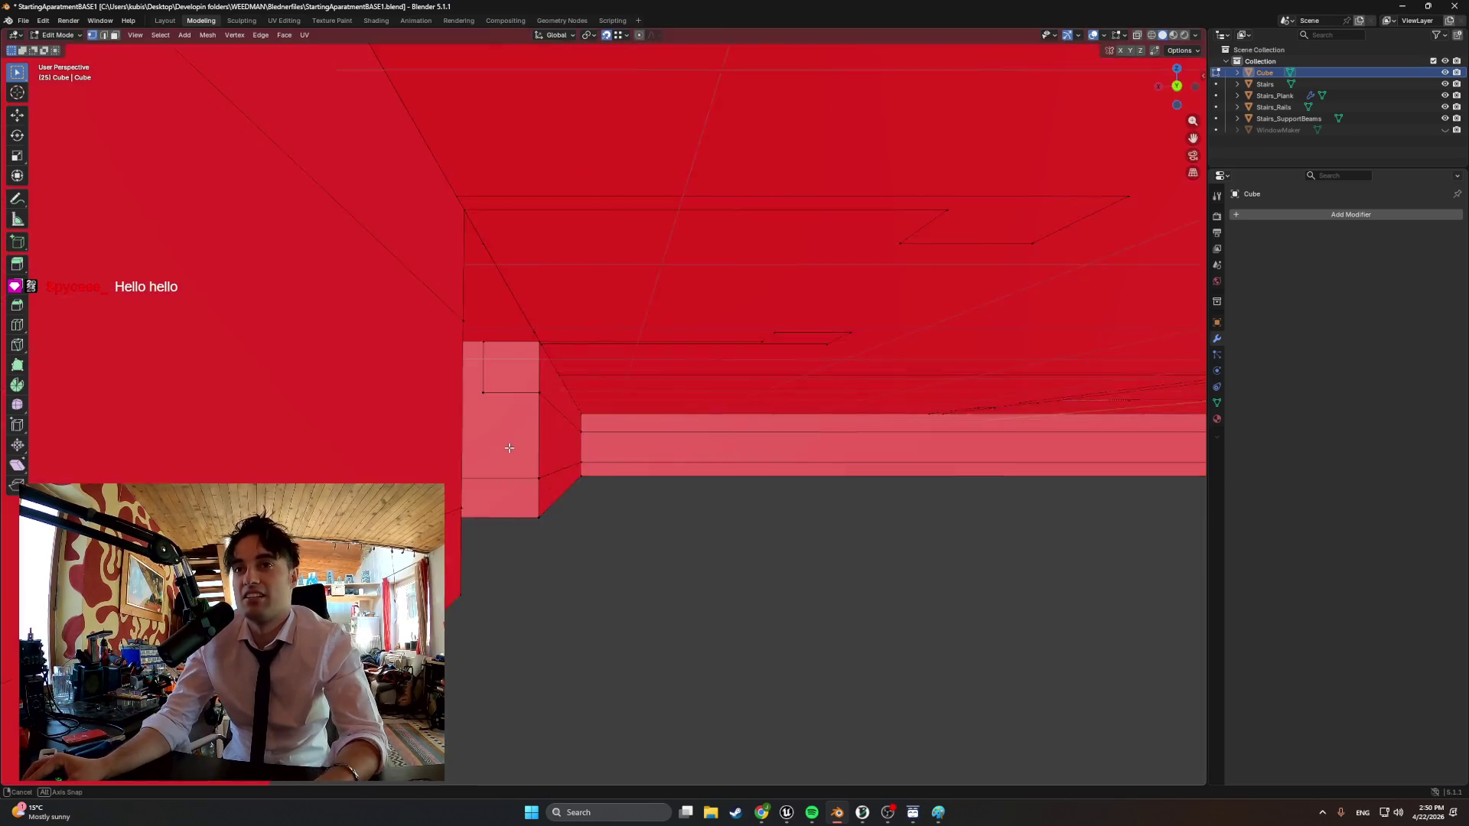
pyautogui.moveTo(826, 491); pyautogui.dragTo(522, 446, button='middle')
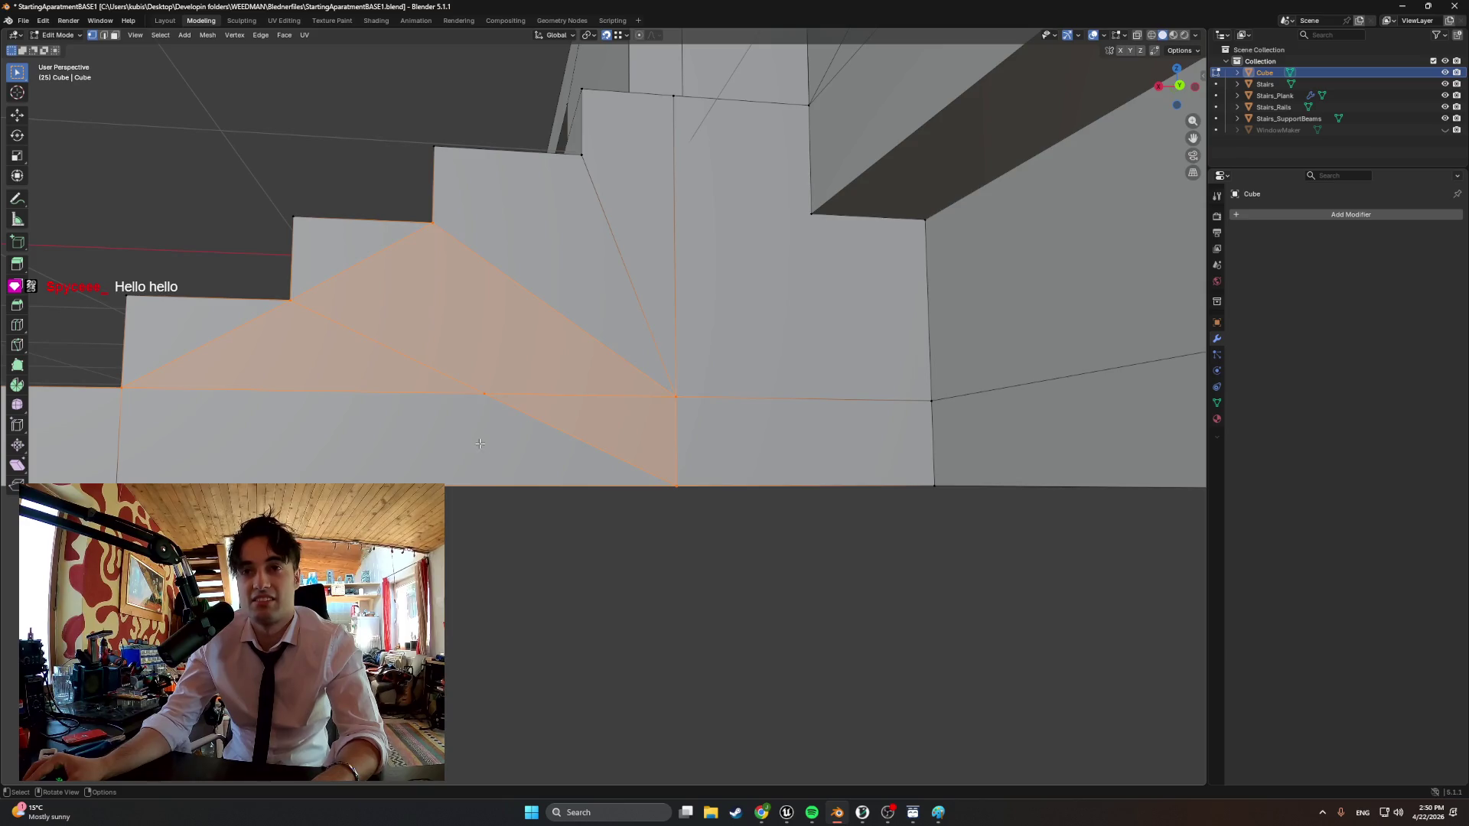
pyautogui.scroll(-4, 460, 447)
pyautogui.moveTo(480, 440)
pyautogui.mouseDown(button='middle')
pyautogui.moveTo(423, 460)
pyautogui.moveTo(744, 491)
pyautogui.moveTo(803, 471)
pyautogui.mouseUp(button='middle')
pyautogui.scroll(3, 642, 482)
pyautogui.scroll(3, 745, 491)
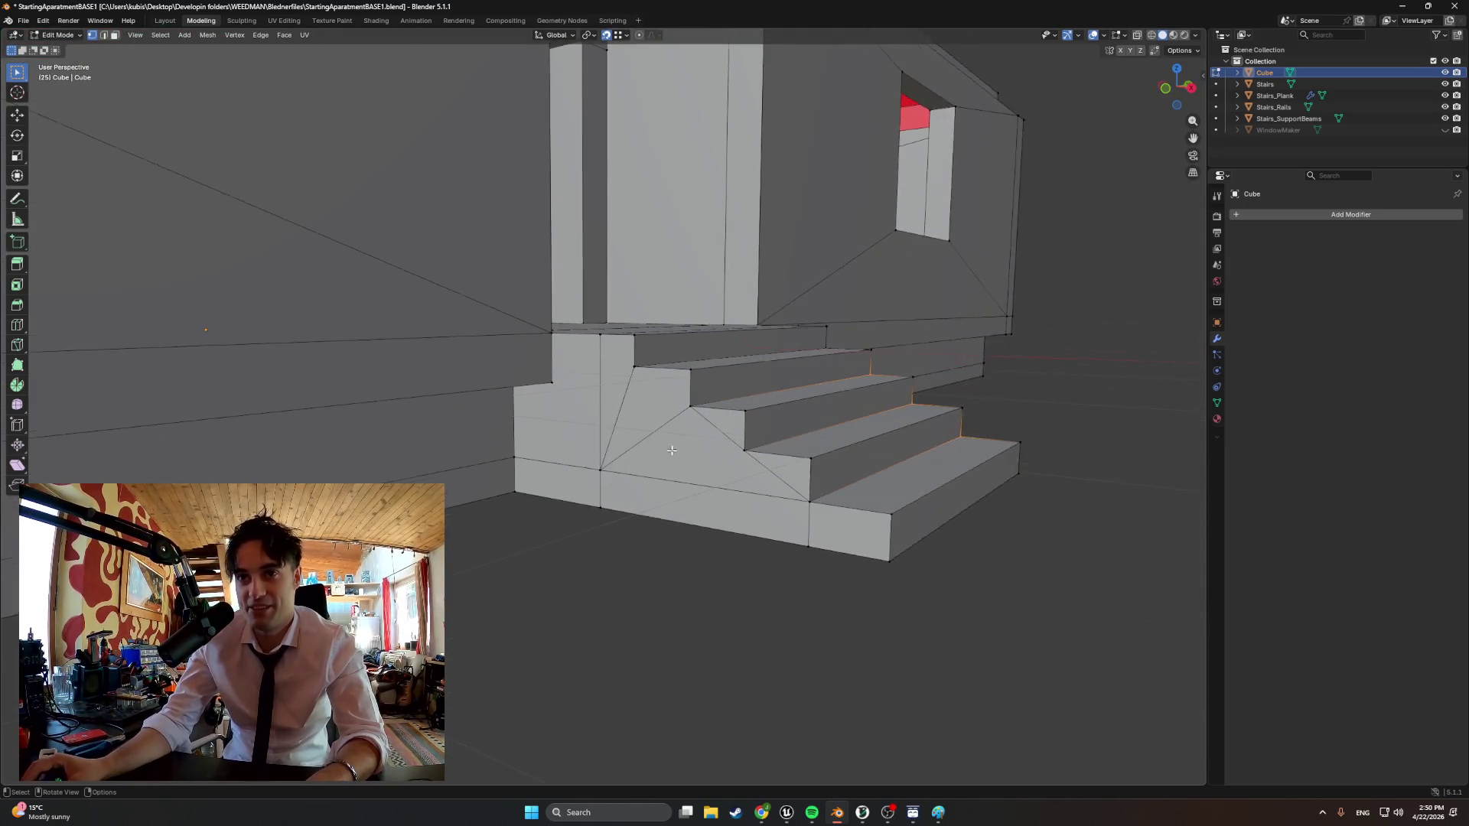
# Knife-cut a first diagonal edge across the stair side face
pyautogui.press('k')
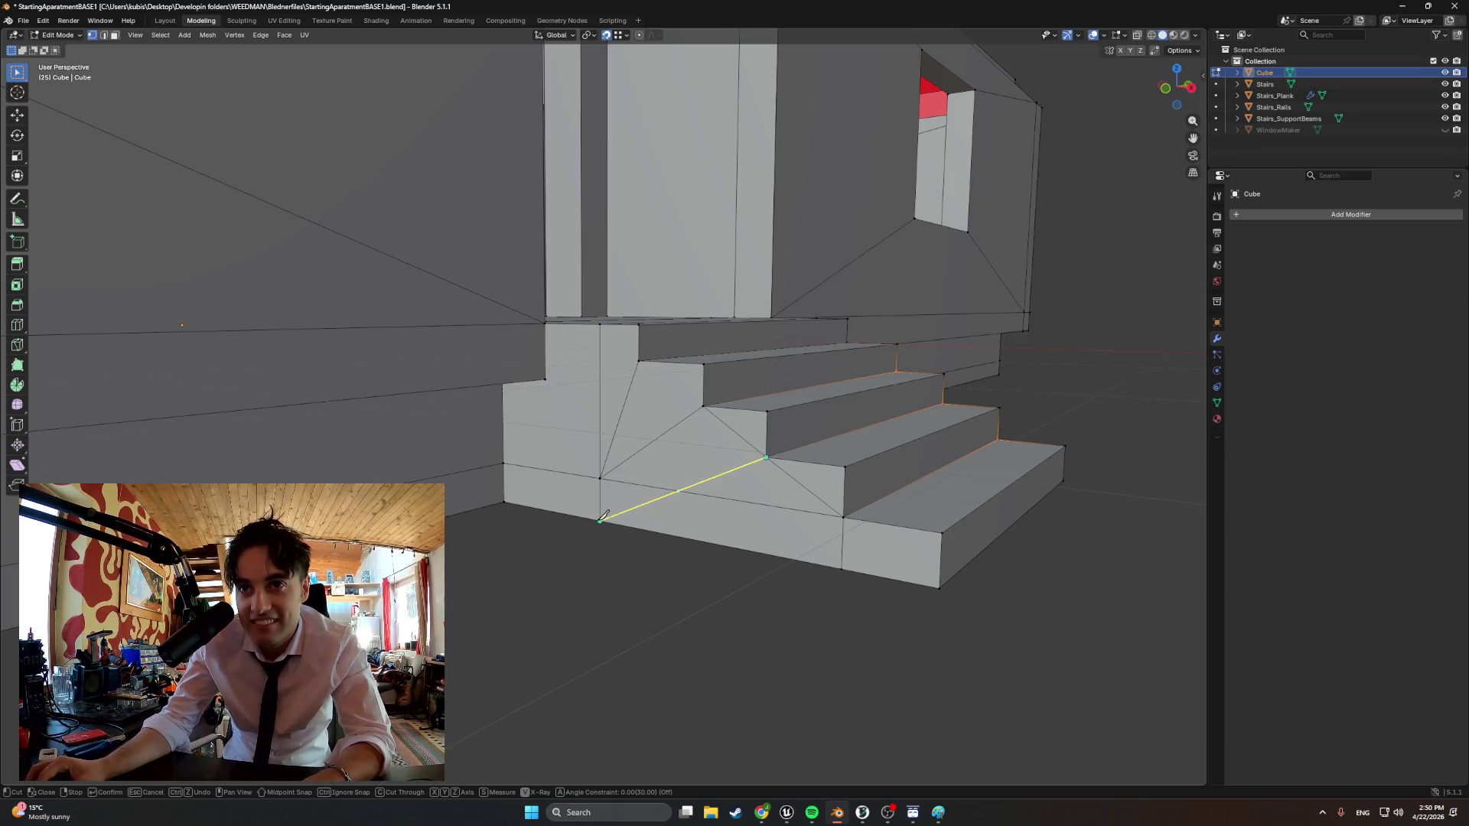
pyautogui.click(849, 560)
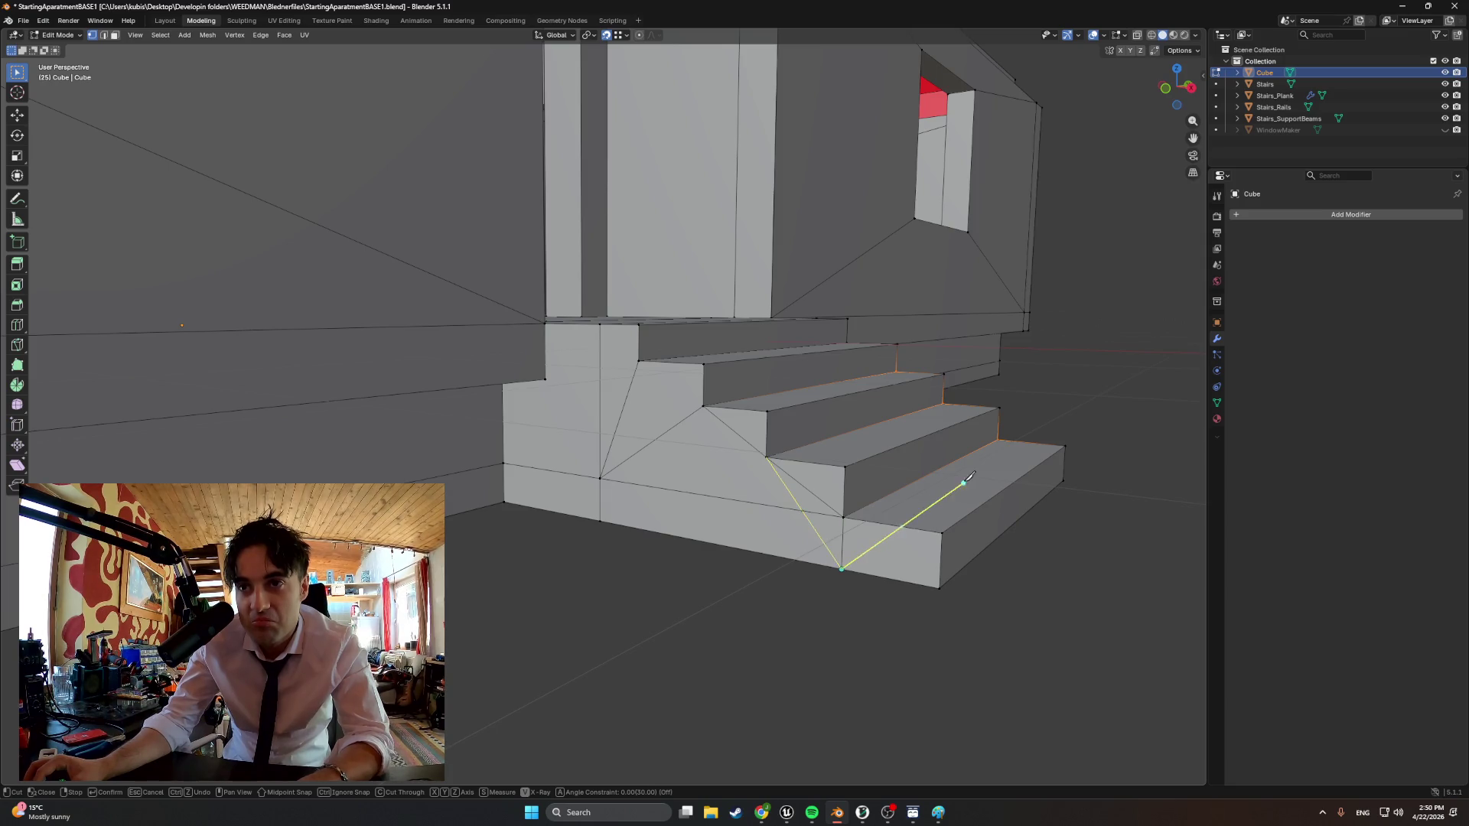
pyautogui.press('Return')
pyautogui.moveTo(873, 506); pyautogui.dragTo(758, 465, button='middle')
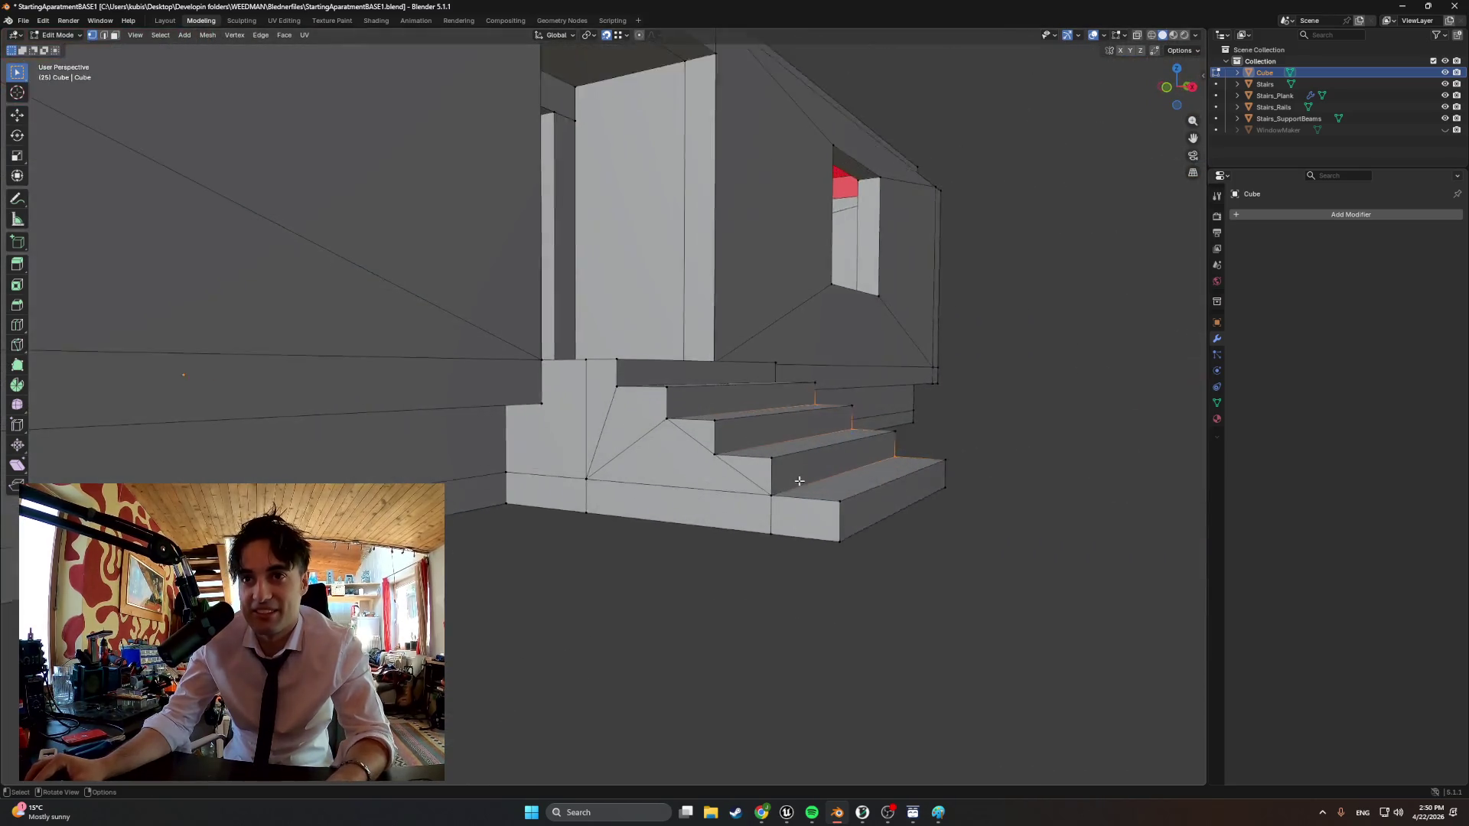
# Knife-cut a second diagonal from a lower step corner to the stair corner
pyautogui.press('k')
pyautogui.click(735, 462)
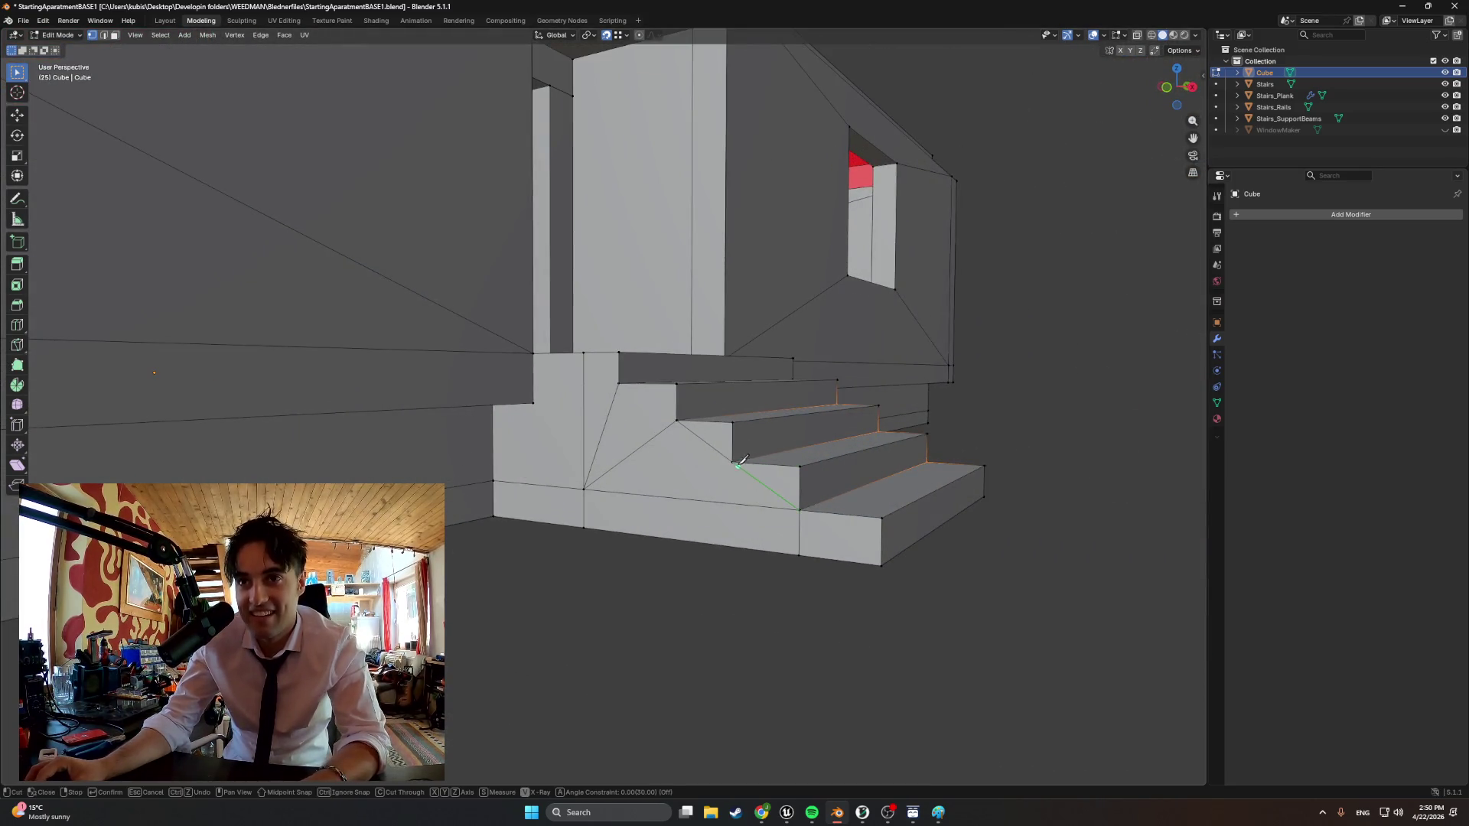
pyautogui.click(584, 522)
pyautogui.press('Return')
pyautogui.moveTo(642, 539)
pyautogui.mouseDown(button='middle')
pyautogui.moveTo(610, 537)
pyautogui.moveTo(646, 540)
pyautogui.mouseUp(button='middle')
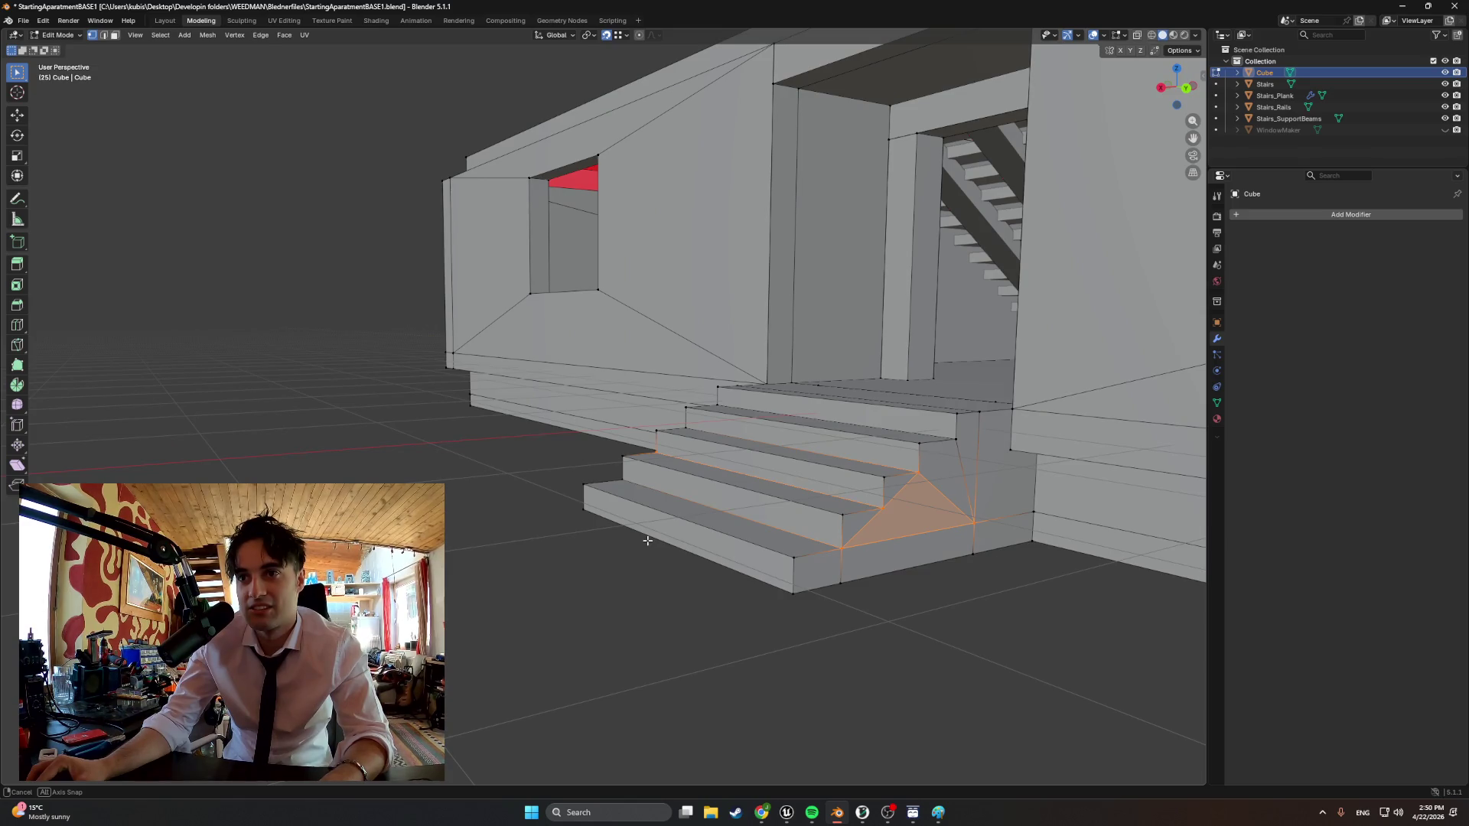
# Clear the selection and knife-cut the opposite stair side face
pyautogui.hotkey('alt', 'a')
pyautogui.moveTo(882, 507); pyautogui.dragTo(803, 520, button='middle')
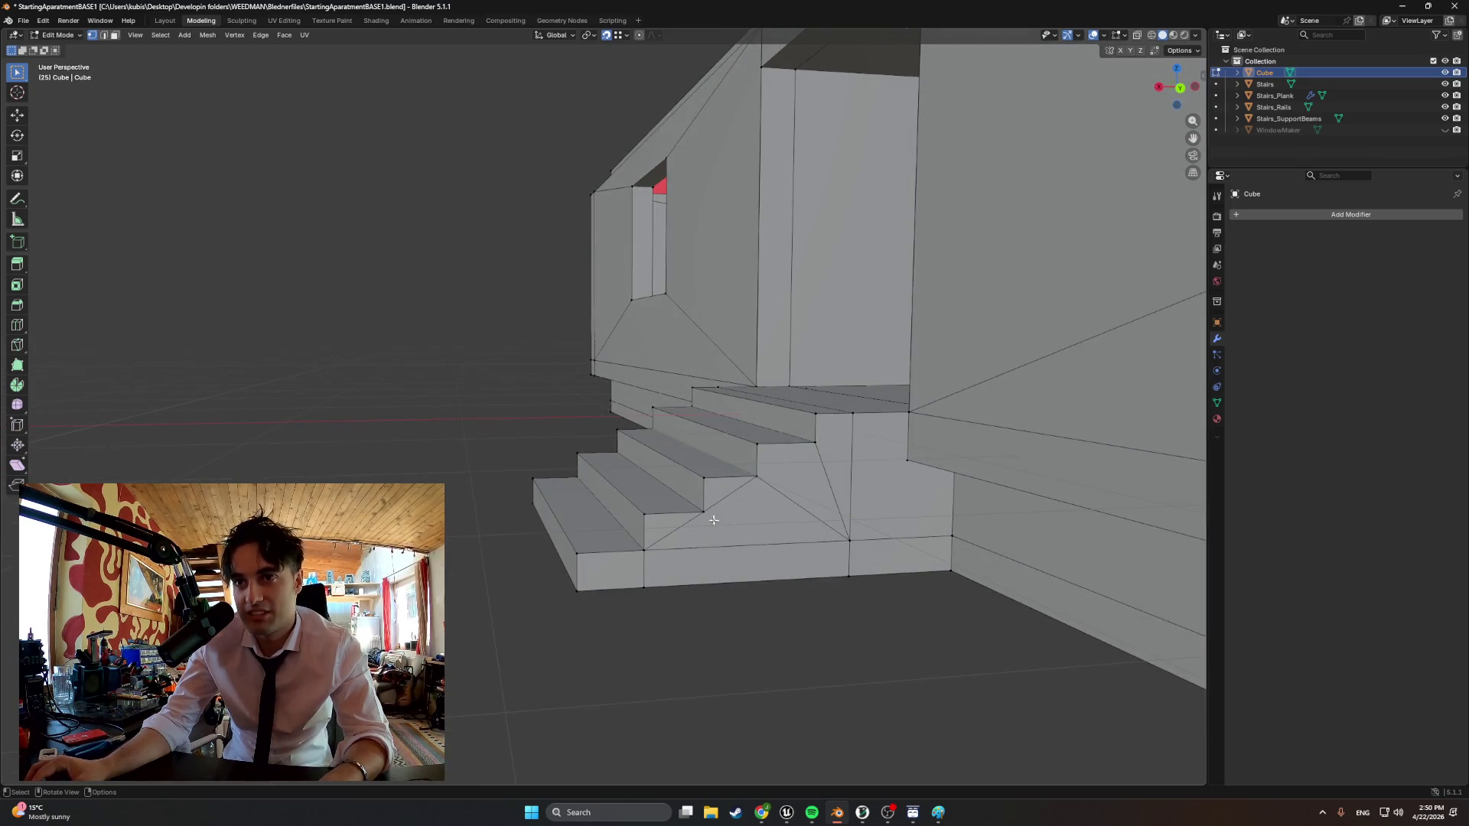
pyautogui.press('k')
pyautogui.click(707, 519)
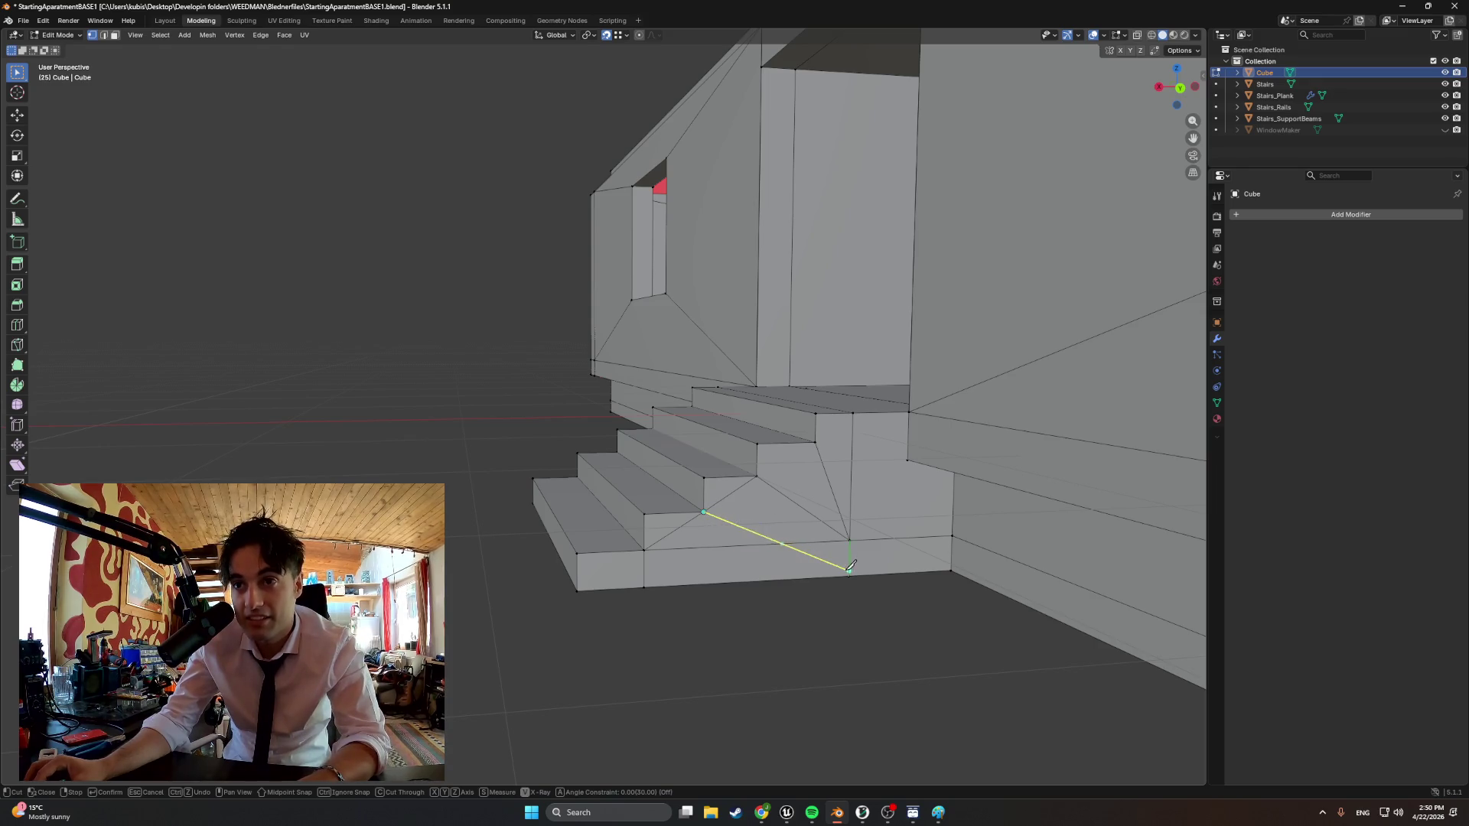
pyautogui.press('Escape')
pyautogui.moveTo(793, 551)
pyautogui.mouseDown(button='middle')
pyautogui.moveTo(735, 540)
pyautogui.moveTo(827, 552)
pyautogui.moveTo(822, 536)
pyautogui.moveTo(650, 533)
pyautogui.mouseUp(button='middle')
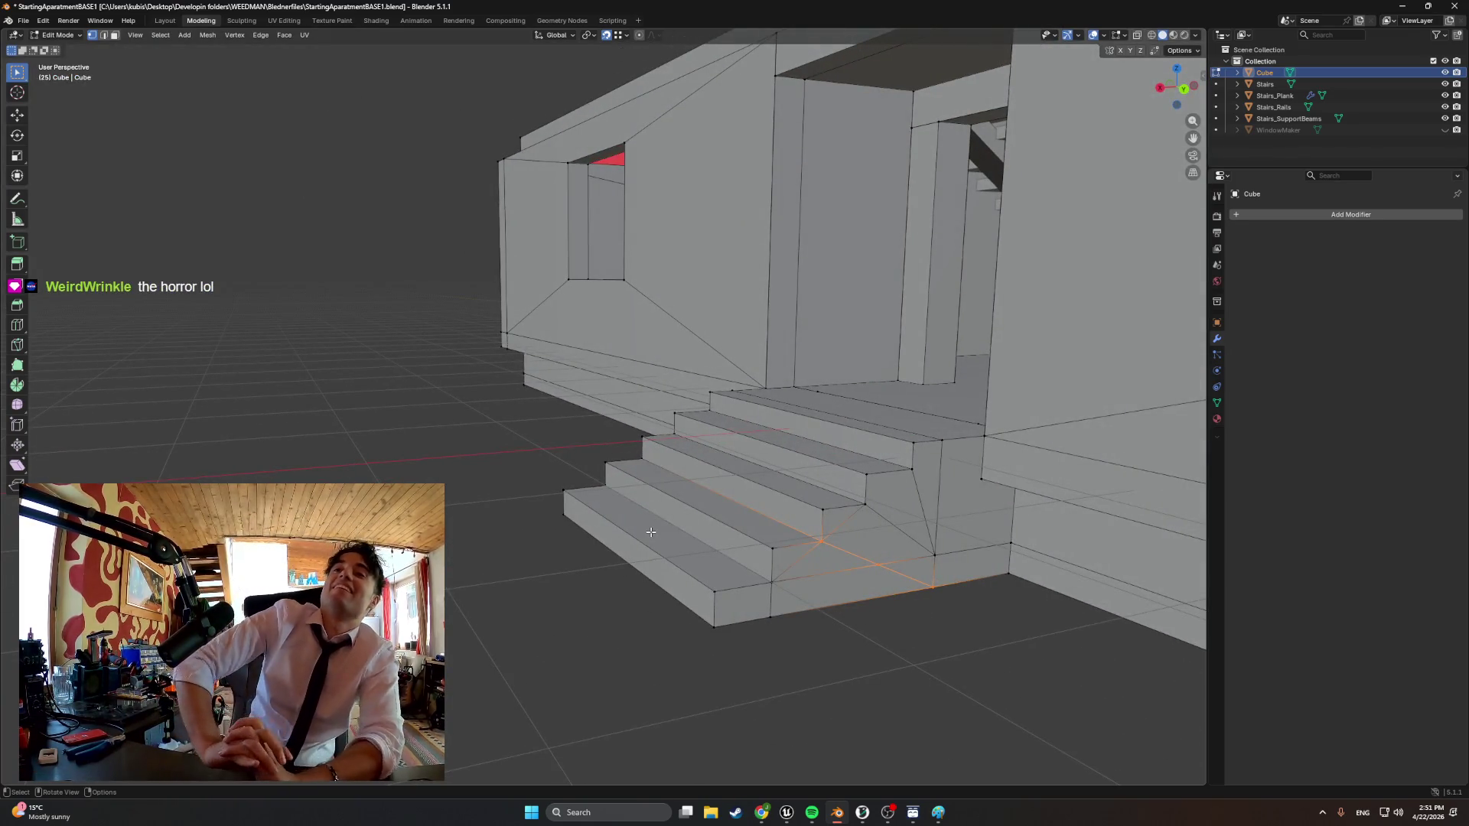
pyautogui.scroll(2, 650, 533)
pyautogui.scroll(3, 651, 534)
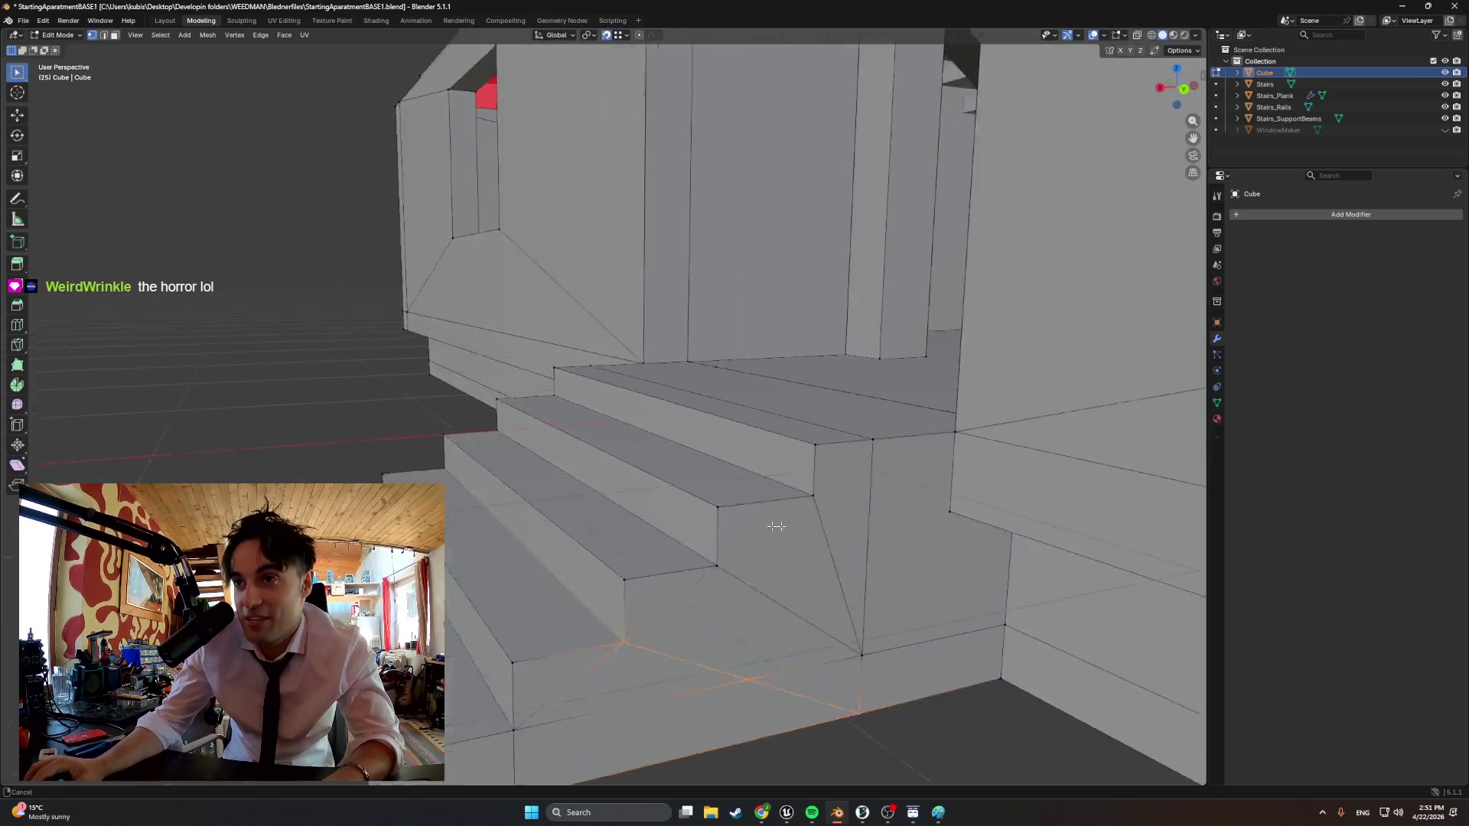
pyautogui.scroll(2, 631, 516)
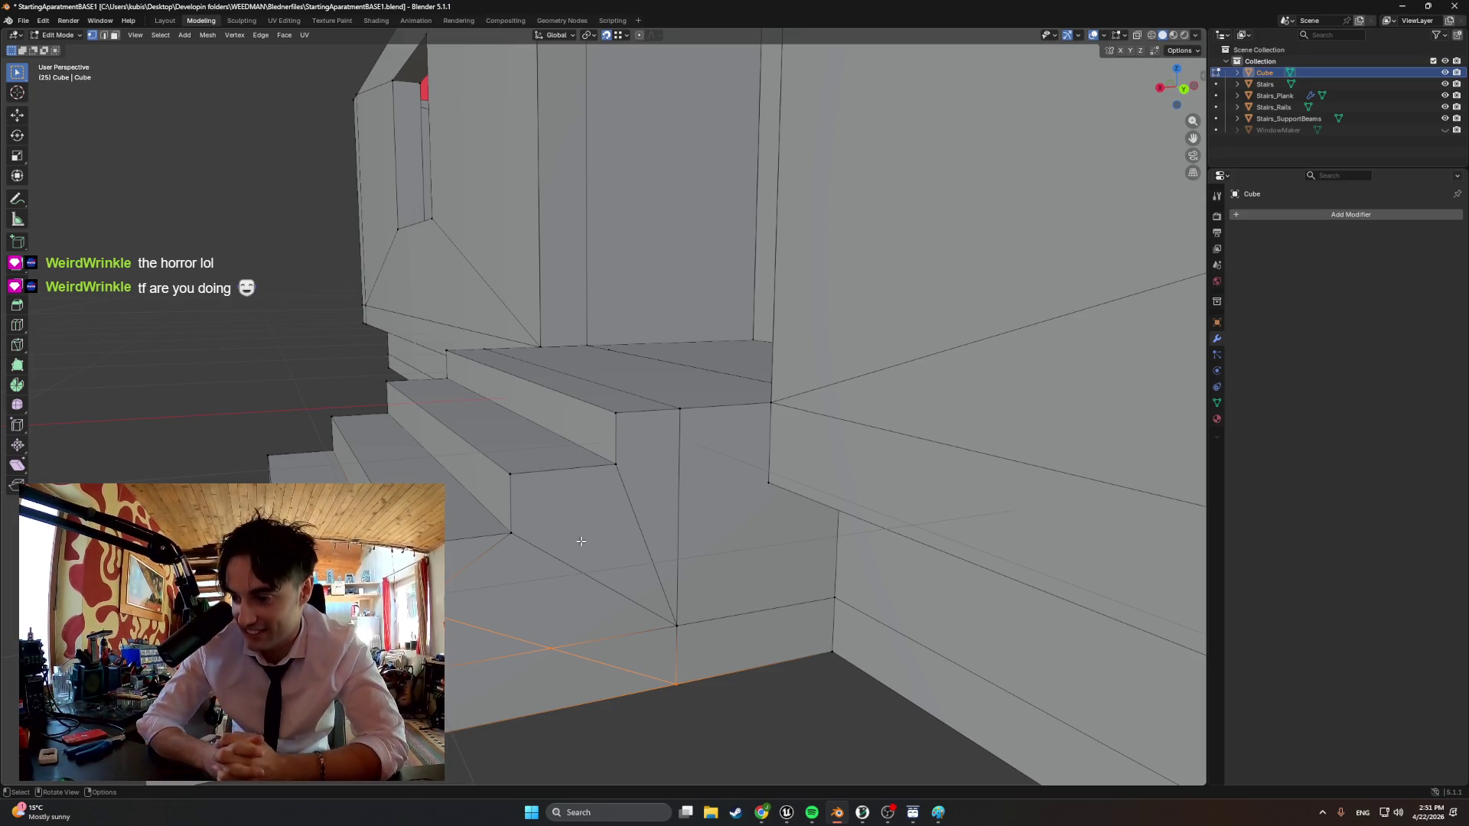
# Merge the crossing cut edges on the wall under the stairs into one clean face
pyautogui.moveTo(581, 540)
pyautogui.mouseDown(button='middle')
pyautogui.moveTo(497, 571)
pyautogui.moveTo(510, 580)
pyautogui.mouseUp(button='middle')
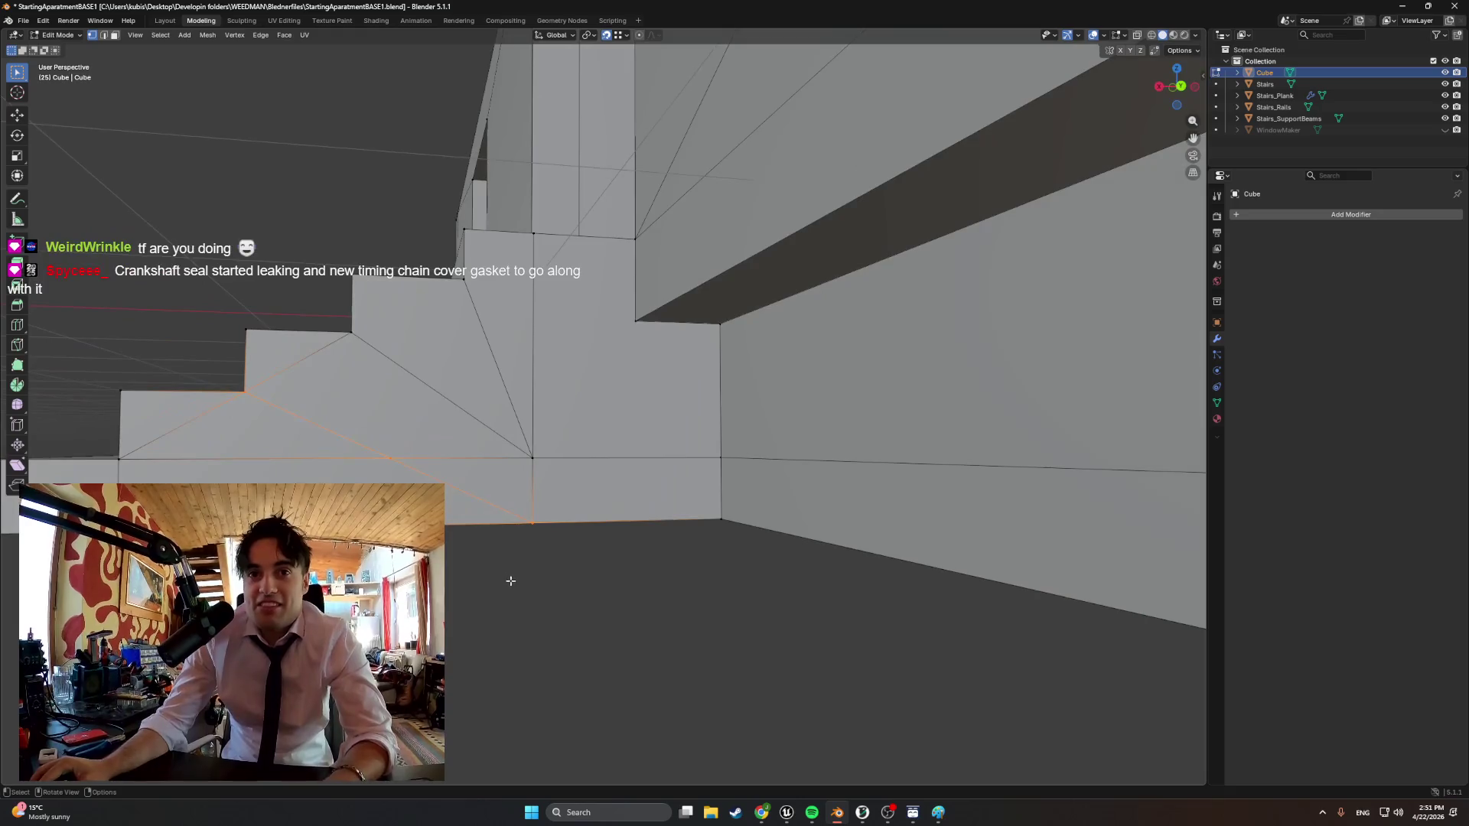
pyautogui.moveTo(454, 540); pyautogui.dragTo(529, 563, button='middle')
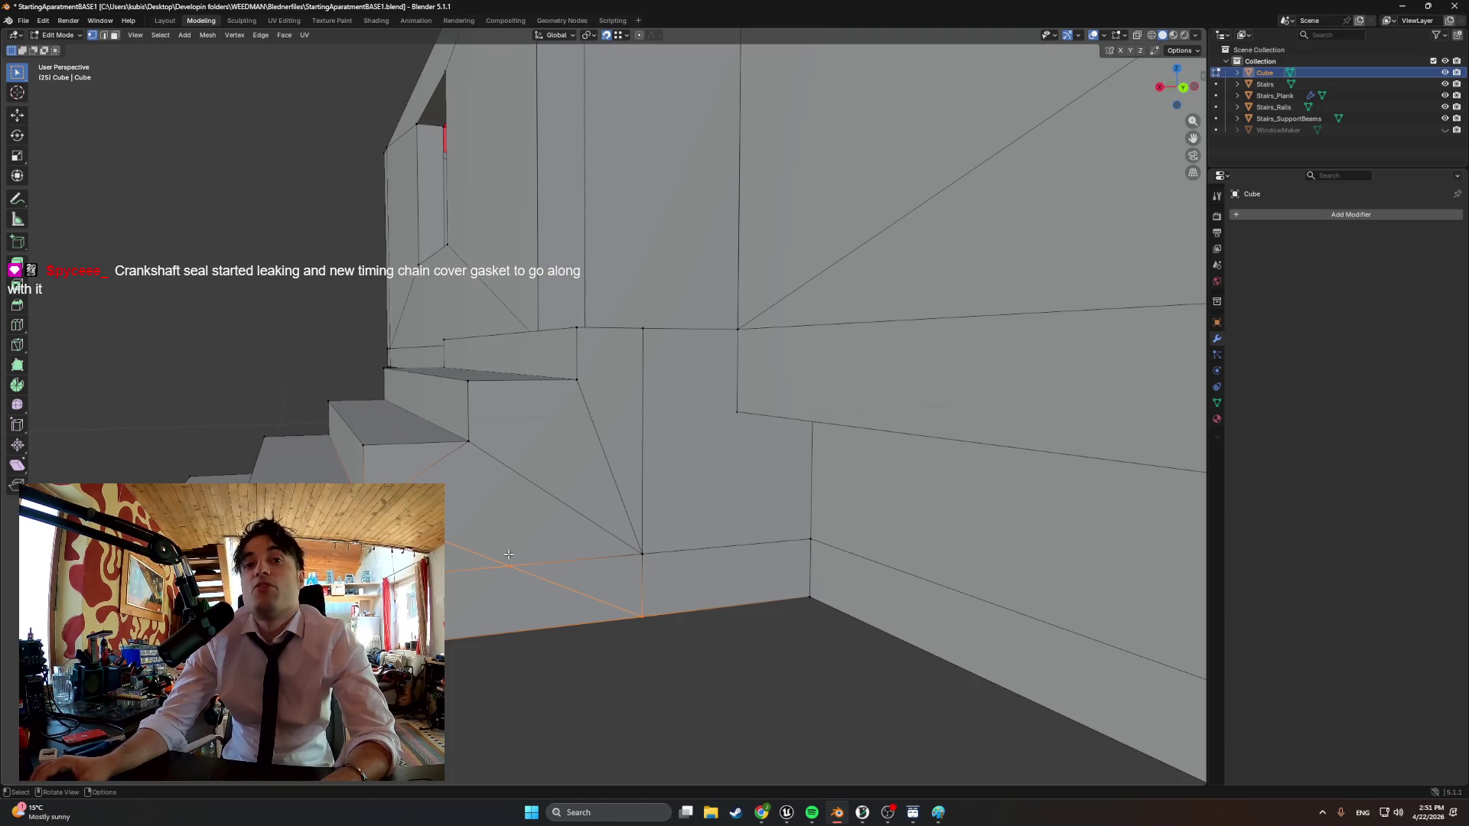
pyautogui.press('f')
pyautogui.click(498, 587)
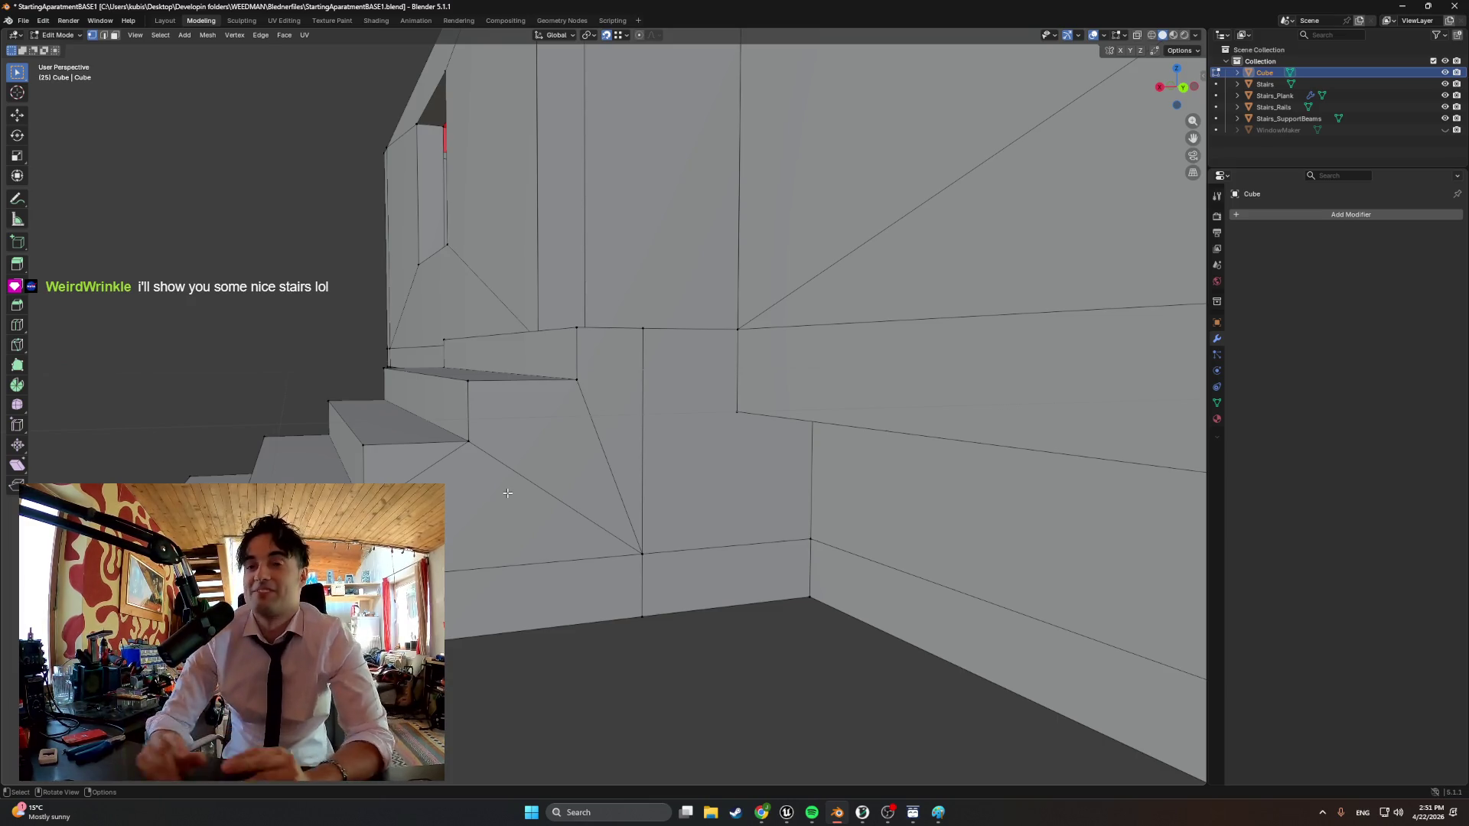
pyautogui.moveTo(507, 494); pyautogui.dragTo(504, 492, button='middle')
pyautogui.scroll(-5, 501, 492)
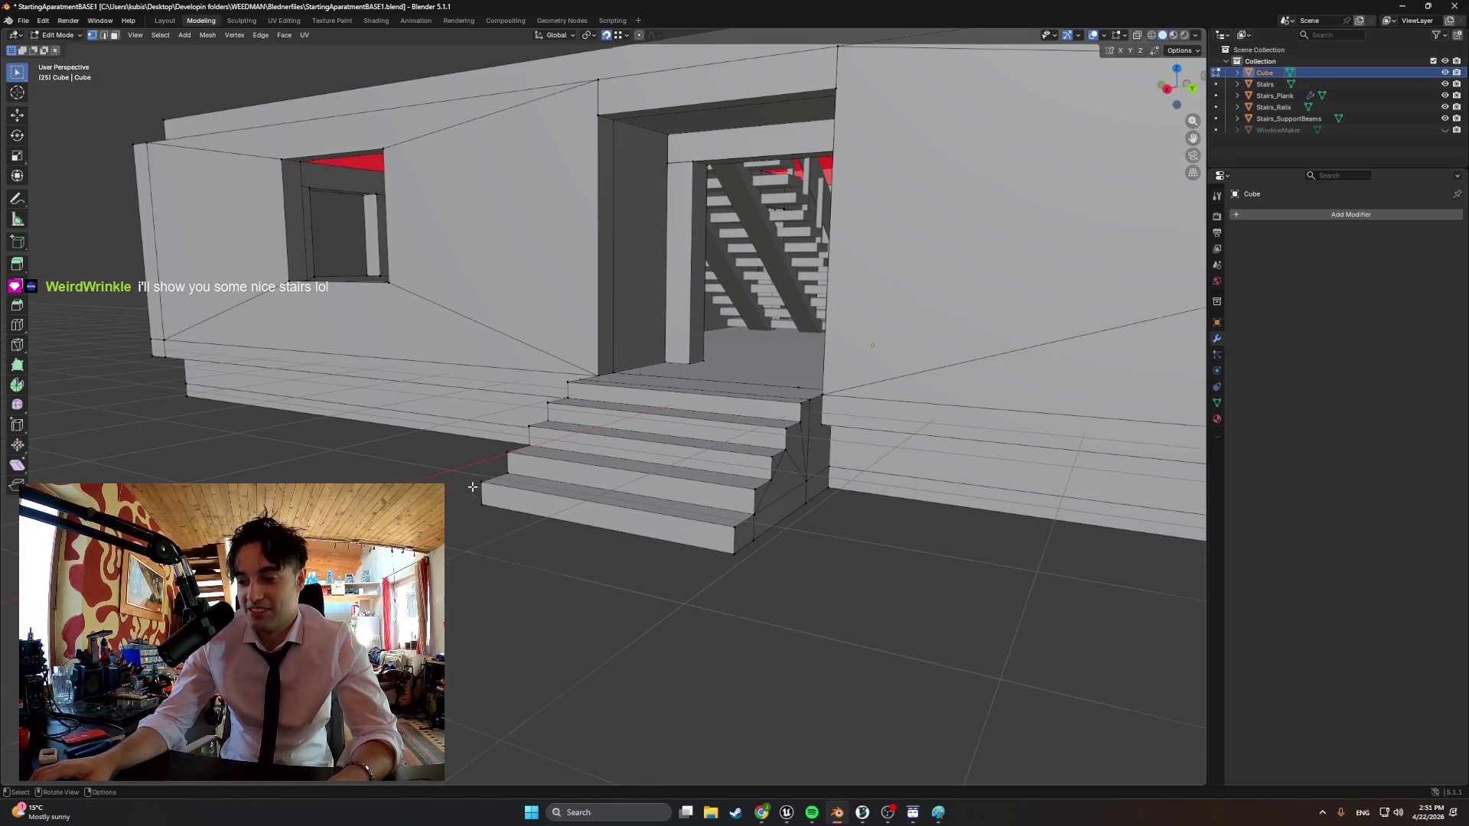
pyautogui.scroll(-5, 472, 487)
pyautogui.moveTo(472, 487); pyautogui.dragTo(517, 496, button='middle')
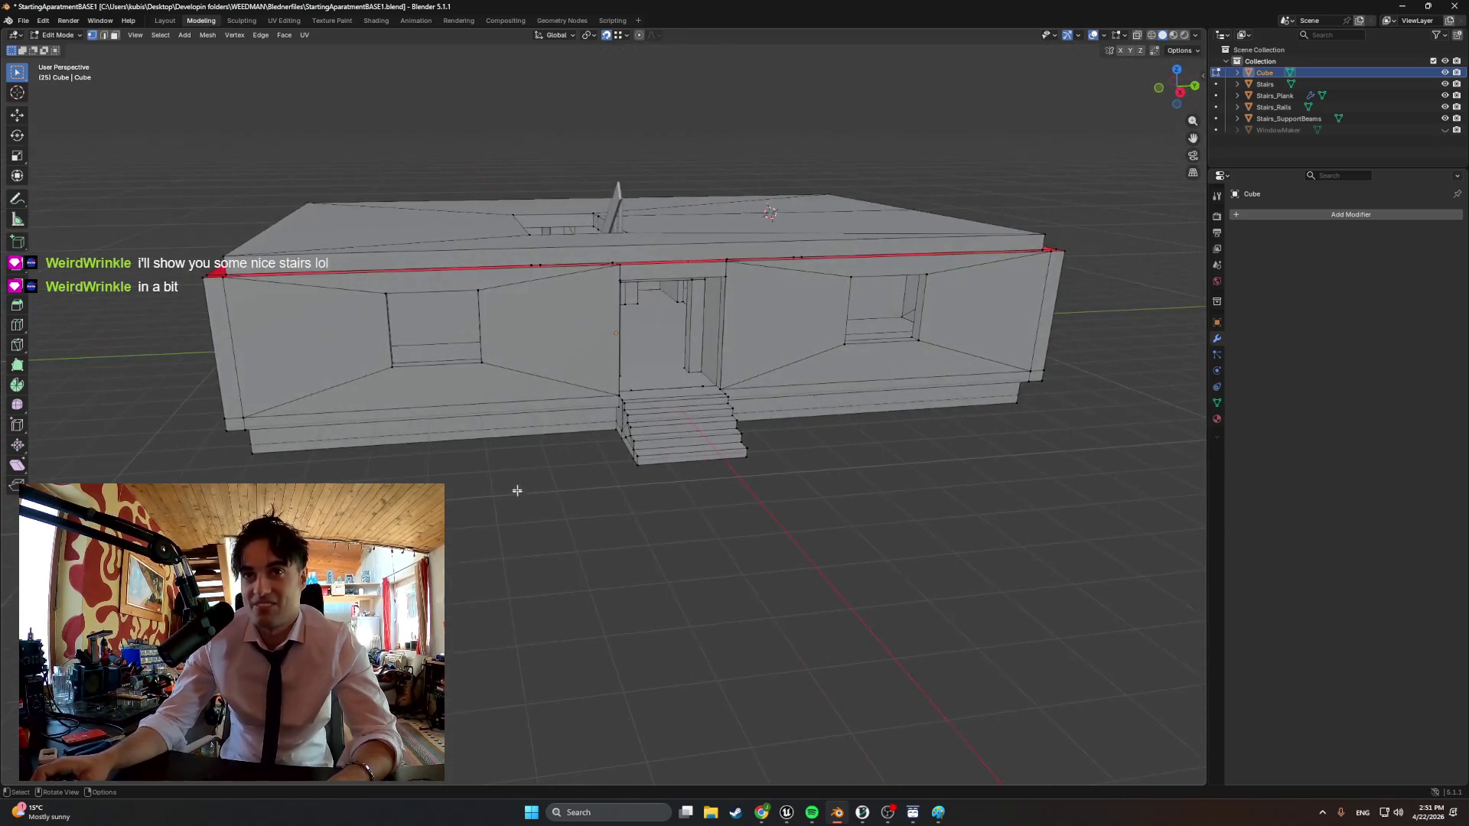
pyautogui.scroll(-3, 517, 496)
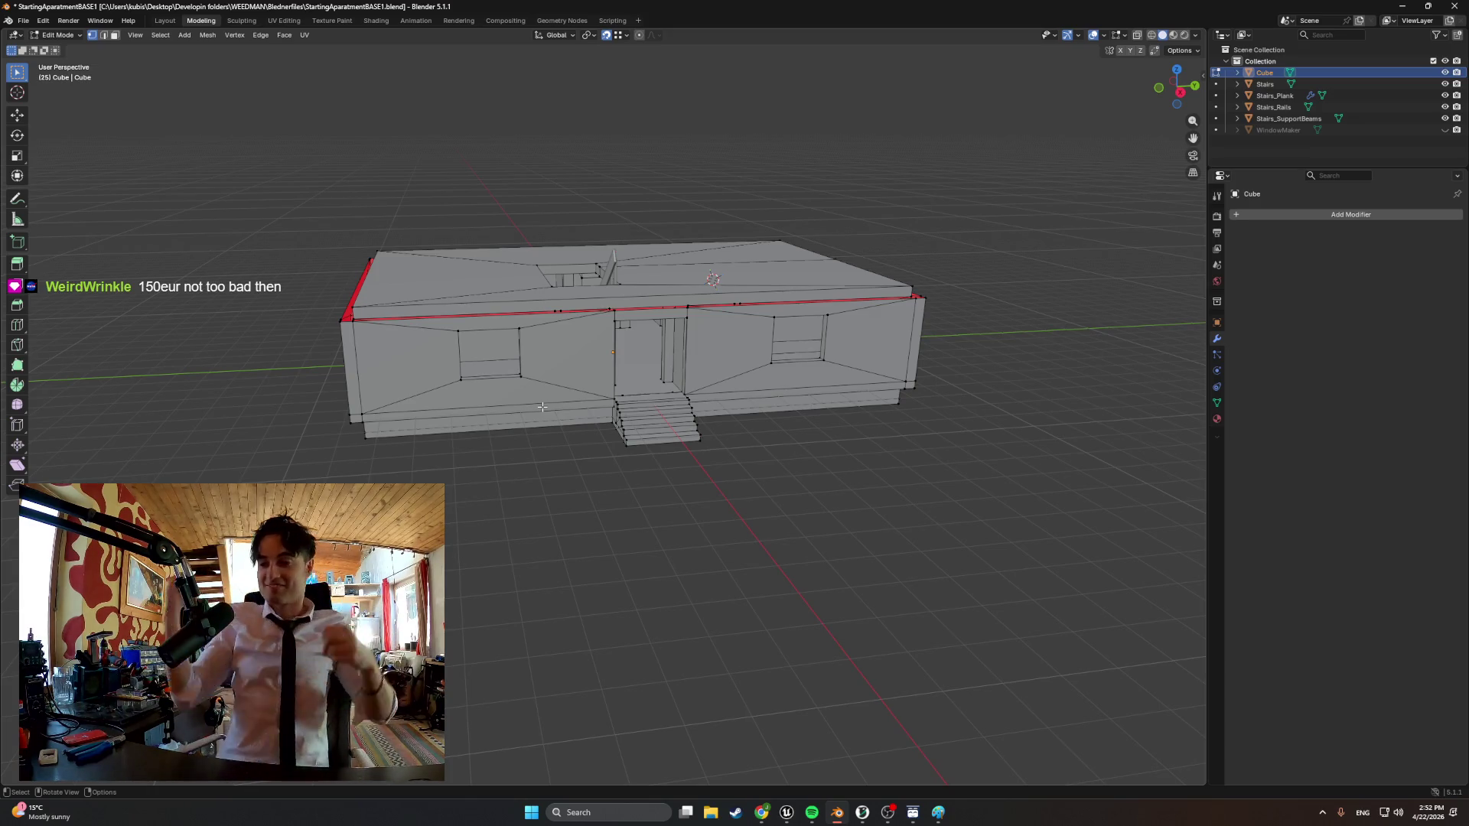
pyautogui.moveTo(541, 406)
pyautogui.mouseDown(button='middle')
pyautogui.moveTo(684, 352)
pyautogui.moveTo(612, 383)
pyautogui.mouseUp(button='middle')
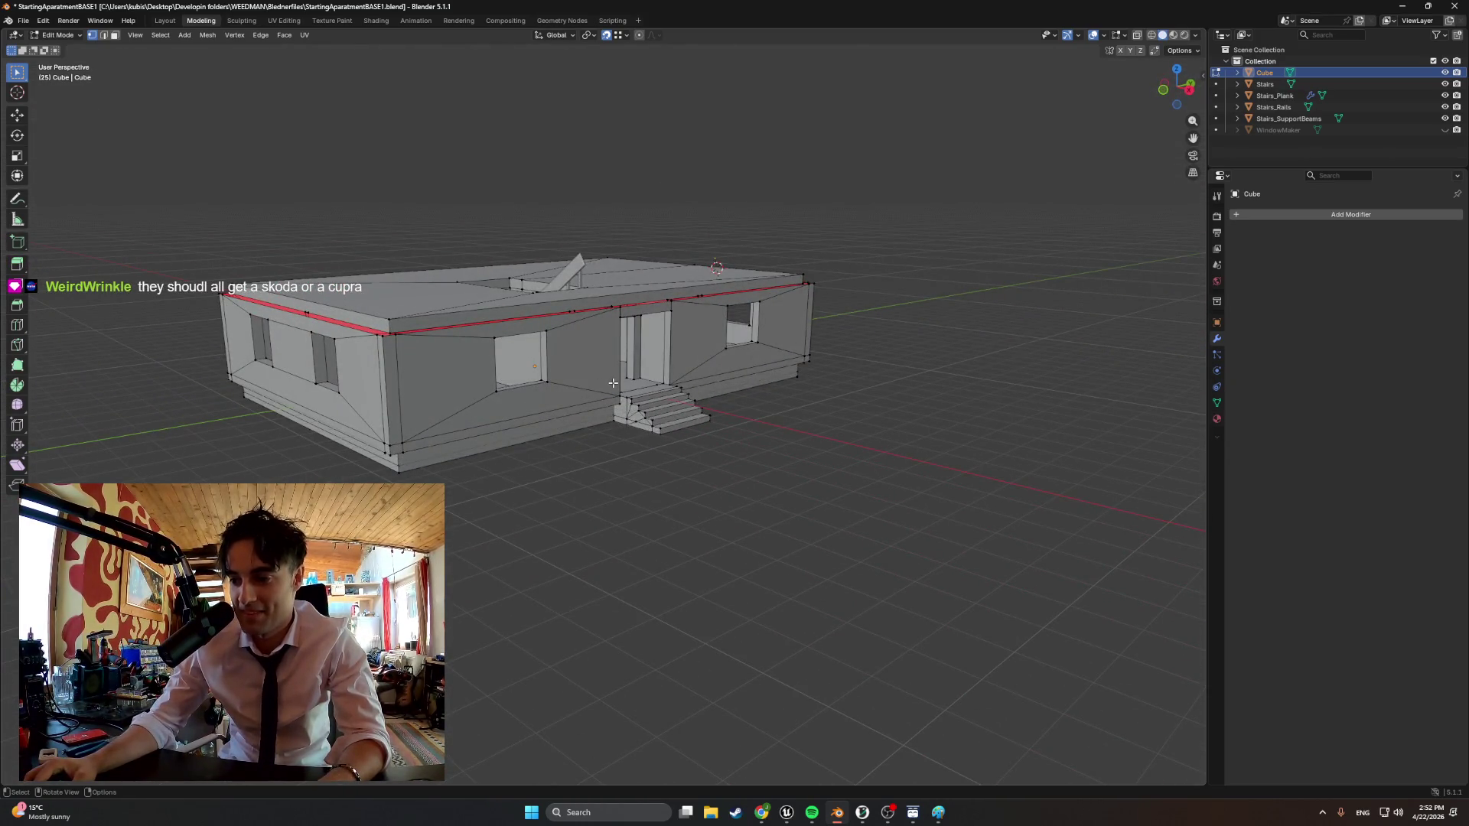
pyautogui.moveTo(612, 383)
pyautogui.mouseDown(button='middle')
pyautogui.moveTo(756, 468)
pyautogui.moveTo(859, 472)
pyautogui.mouseUp(button='middle')
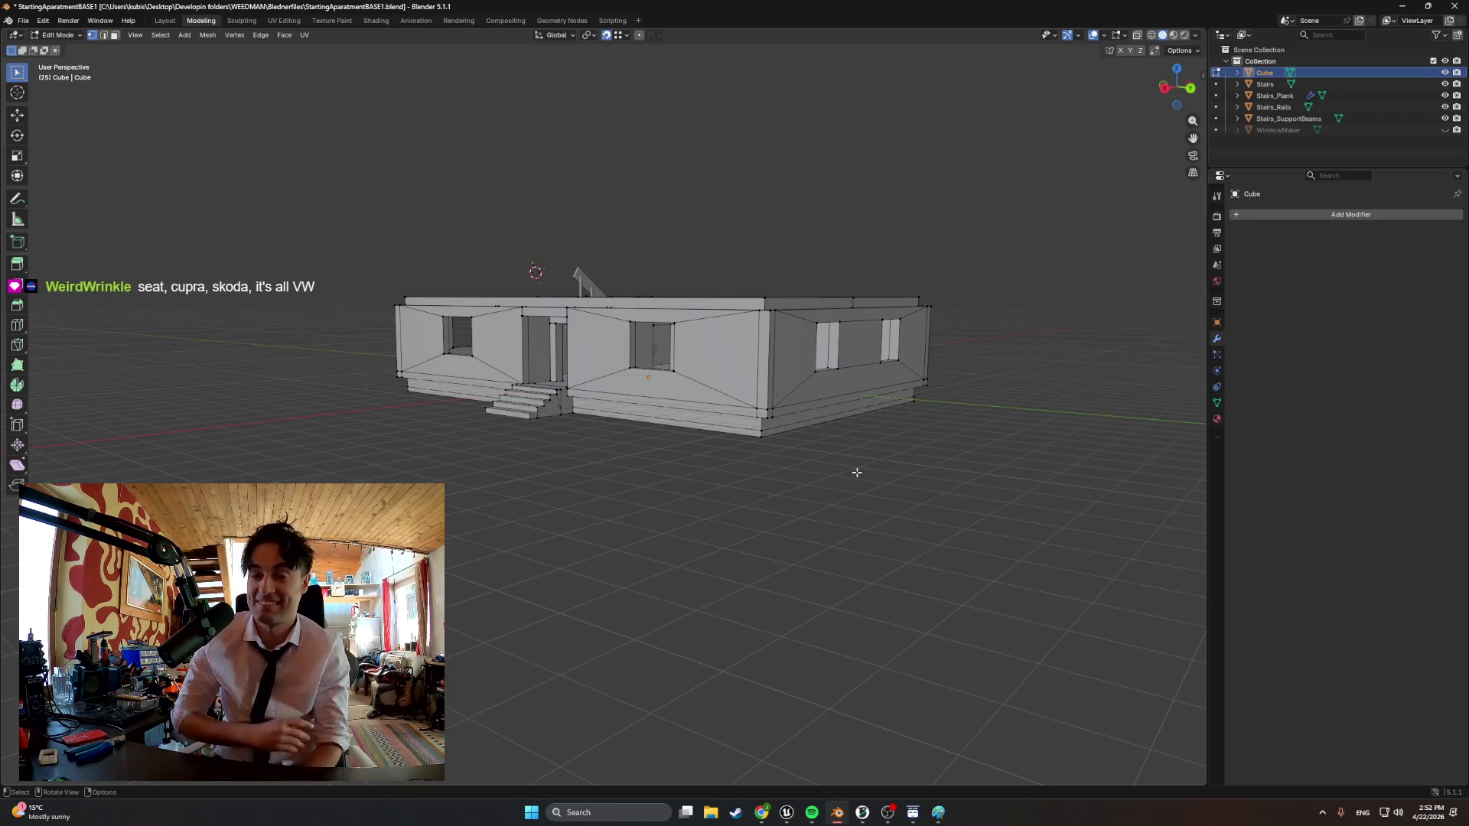
pyautogui.moveTo(856, 472)
pyautogui.mouseDown(button='middle')
pyautogui.moveTo(715, 535)
pyautogui.moveTo(734, 436)
pyautogui.moveTo(746, 482)
pyautogui.moveTo(882, 479)
pyautogui.moveTo(735, 459)
pyautogui.moveTo(687, 478)
pyautogui.moveTo(735, 448)
pyautogui.moveTo(848, 485)
pyautogui.mouseUp(button='middle')
pyautogui.scroll(4, 804, 460)
pyautogui.scroll(-4, 881, 479)
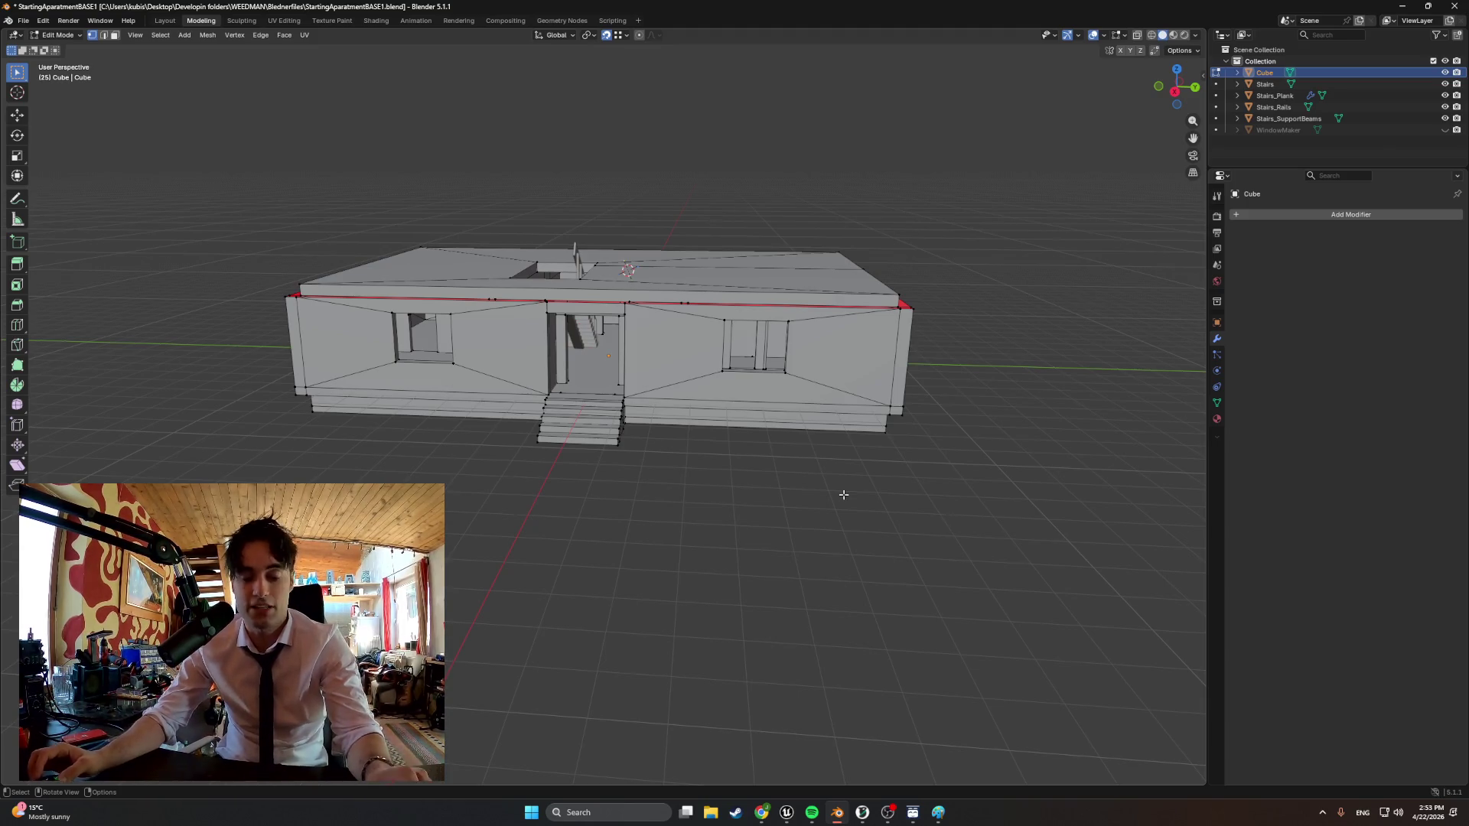
pyautogui.click(762, 812)
pyautogui.click(762, 812)
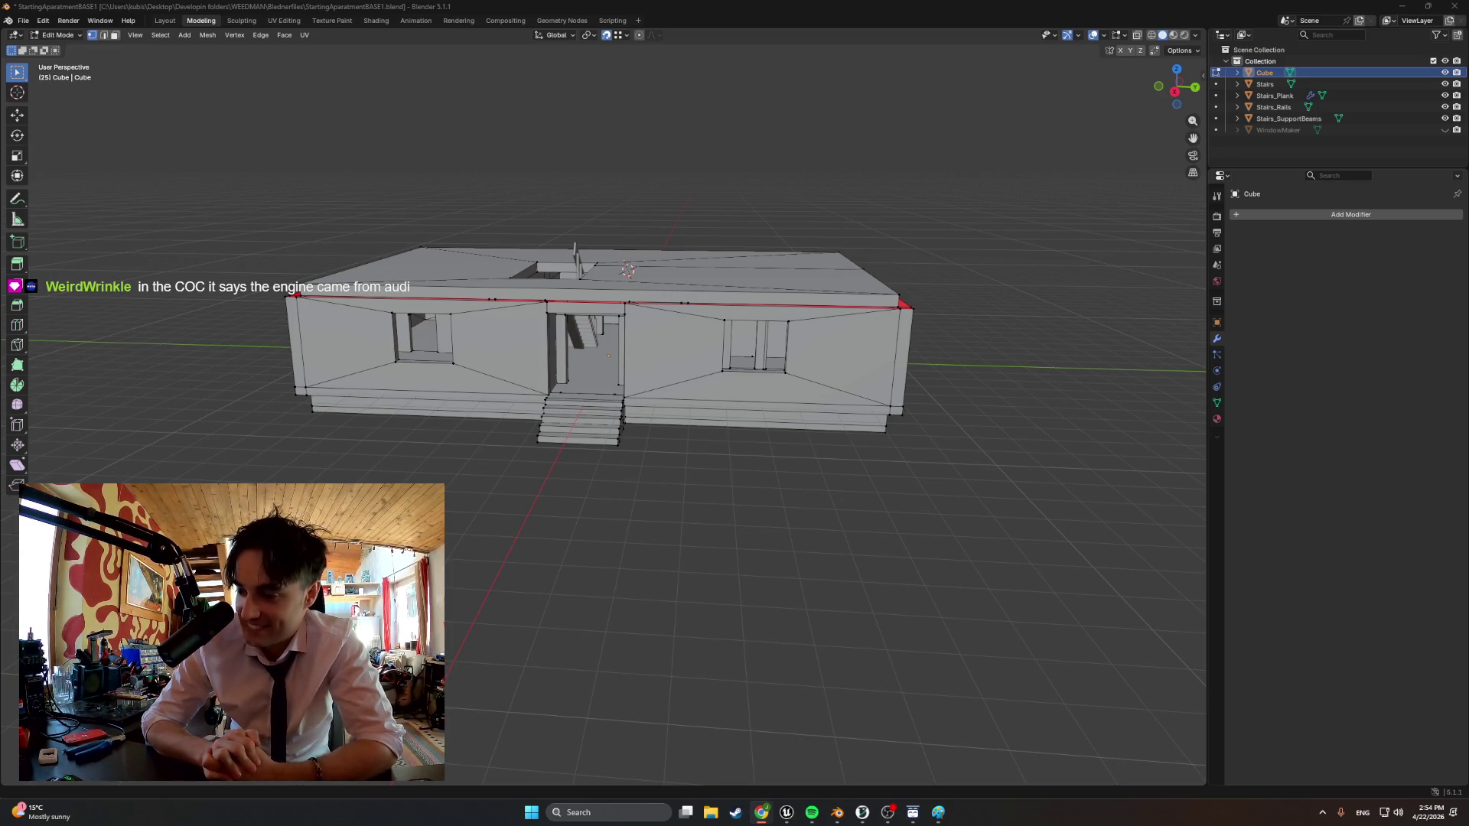
pyautogui.moveTo(907, 632)
pyautogui.mouseDown(button='middle')
pyautogui.moveTo(851, 651)
pyautogui.moveTo(937, 543)
pyautogui.mouseUp(button='middle')
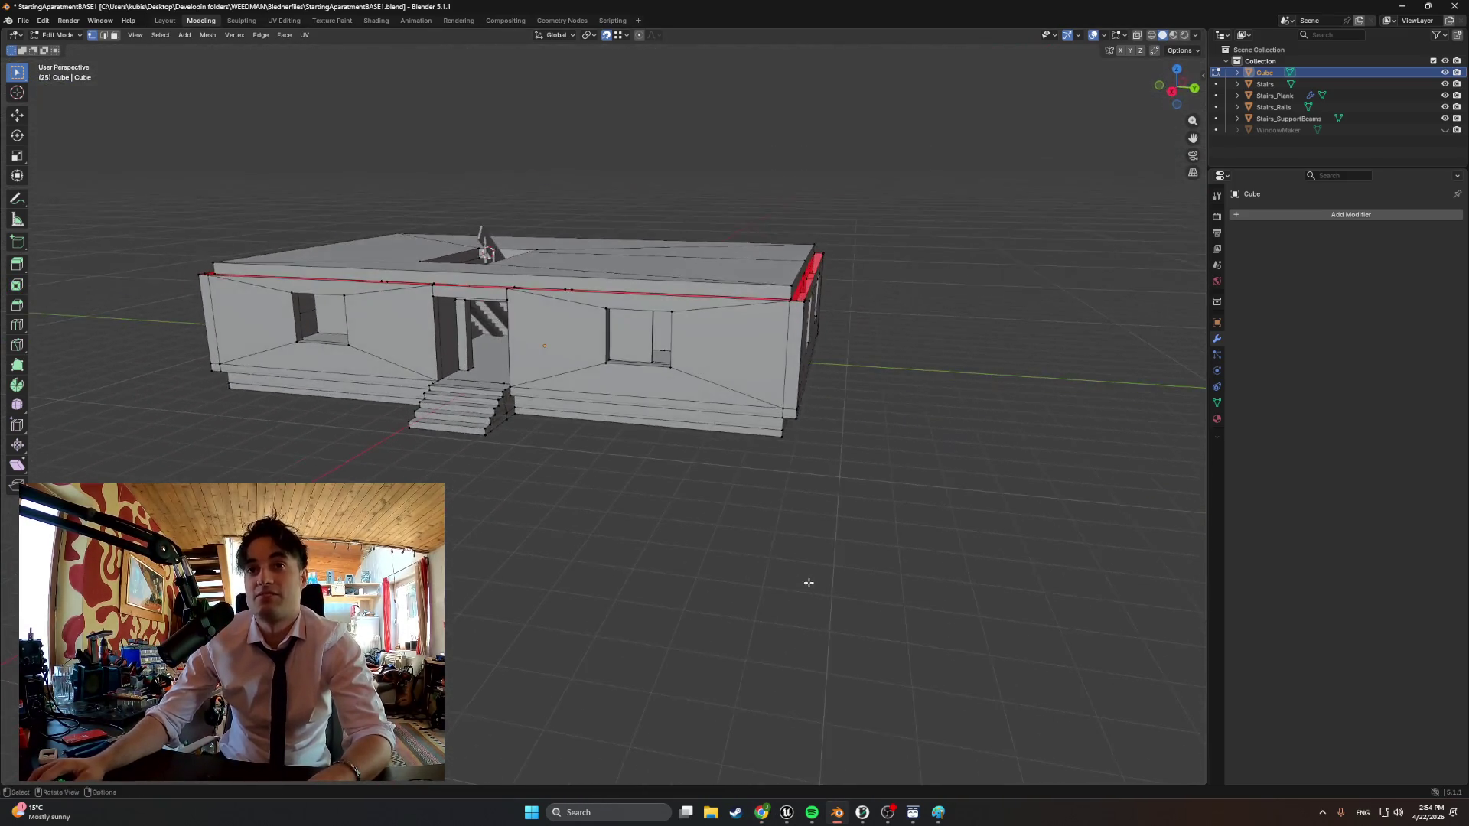
# Hide the stair objects and view the shell from the back in wireframe shading
pyautogui.click(1445, 84)
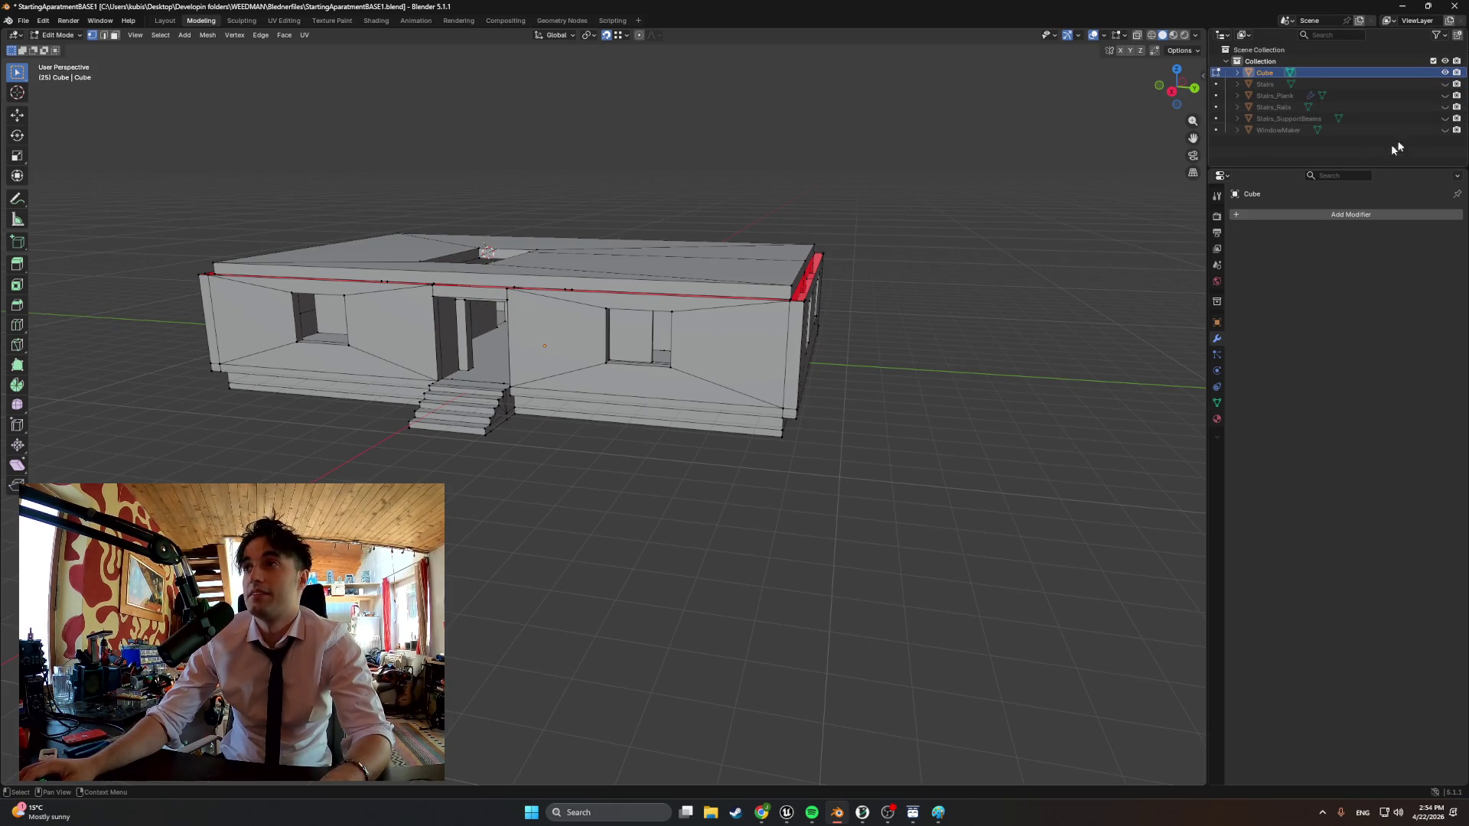
pyautogui.press('ctrl+KP_1')
pyautogui.press('z')
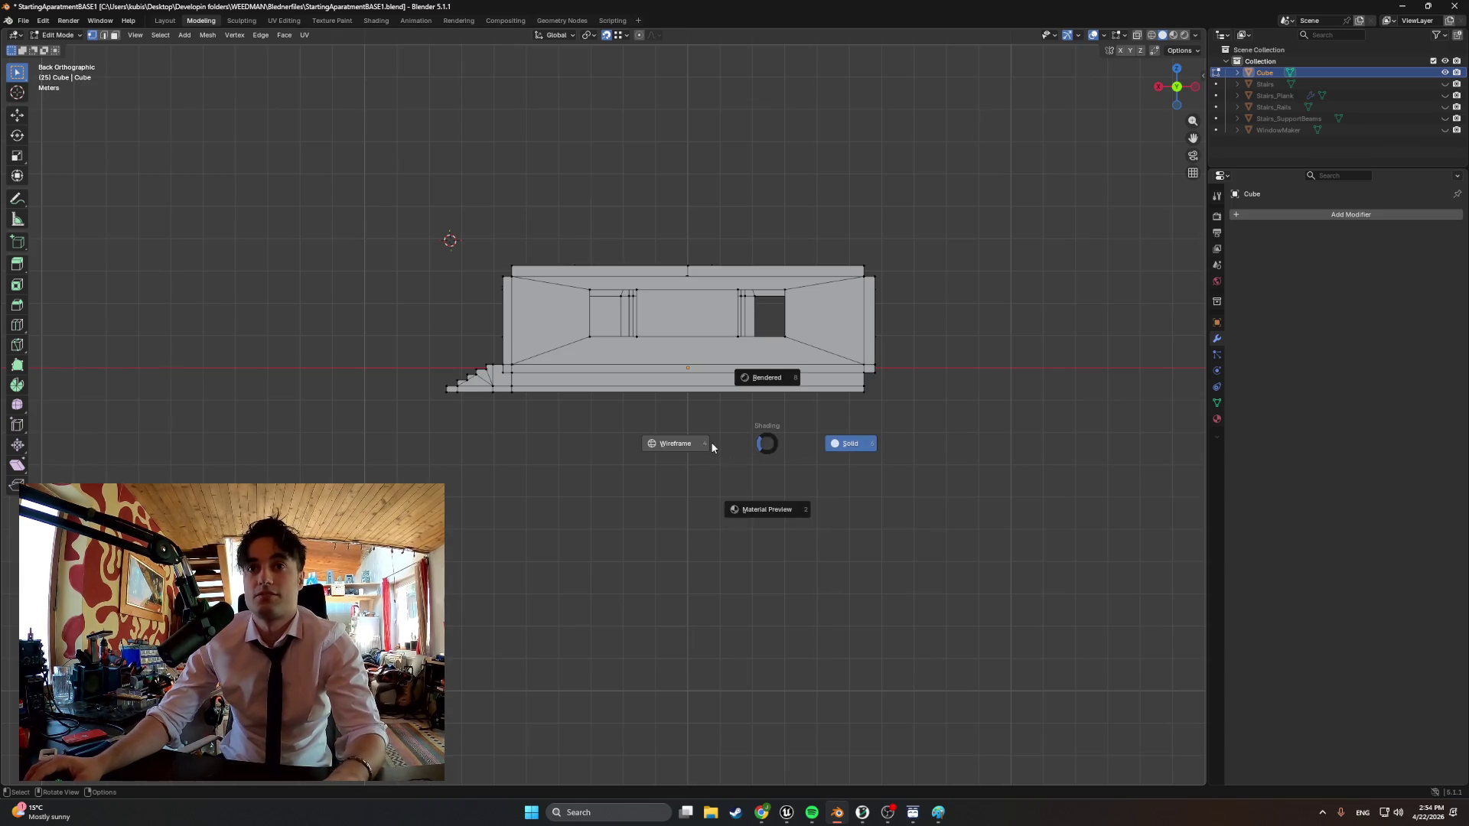
pyautogui.click(710, 442)
# Select all geometry and box-deselect the base slab and lower steps
pyautogui.press('a')
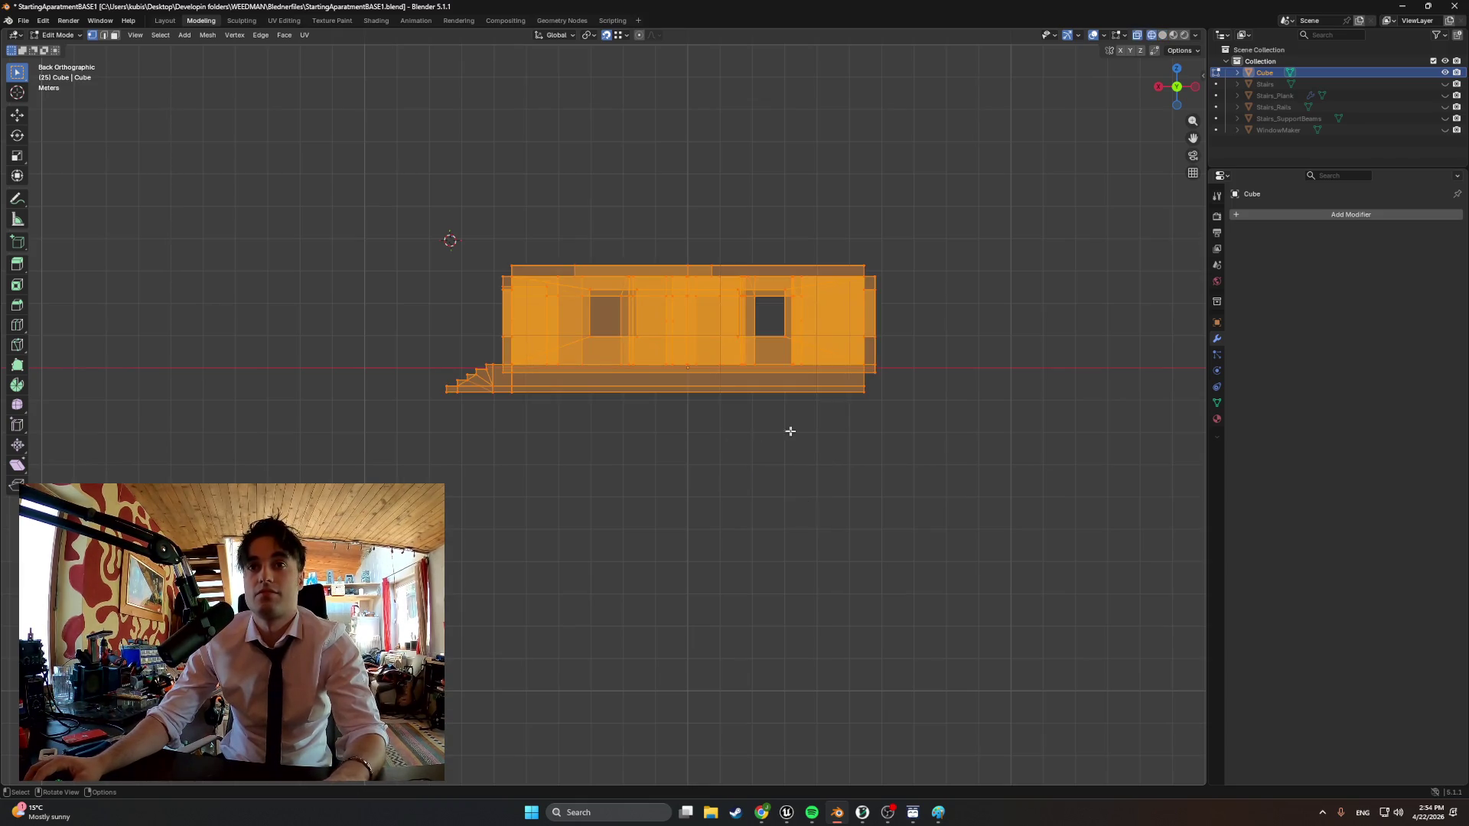
pyautogui.moveTo(918, 420); pyautogui.dragTo(445, 369)
pyautogui.scroll(1, 698, 398)
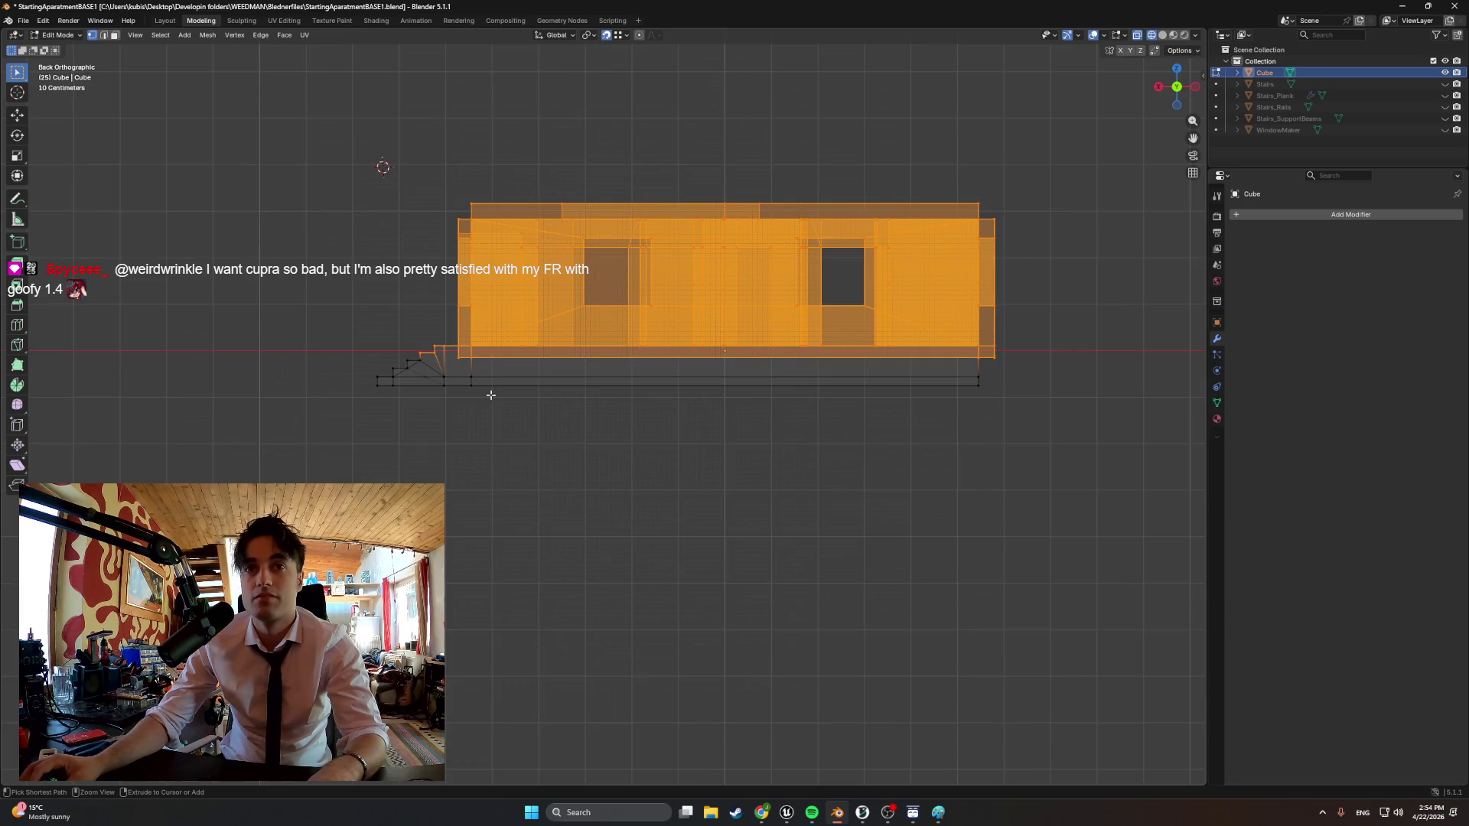
pyautogui.scroll(1, 490, 396)
pyautogui.moveTo(1146, 405)
pyautogui.mouseDown()
pyautogui.moveTo(296, 325)
pyautogui.moveTo(322, 337)
pyautogui.mouseUp()
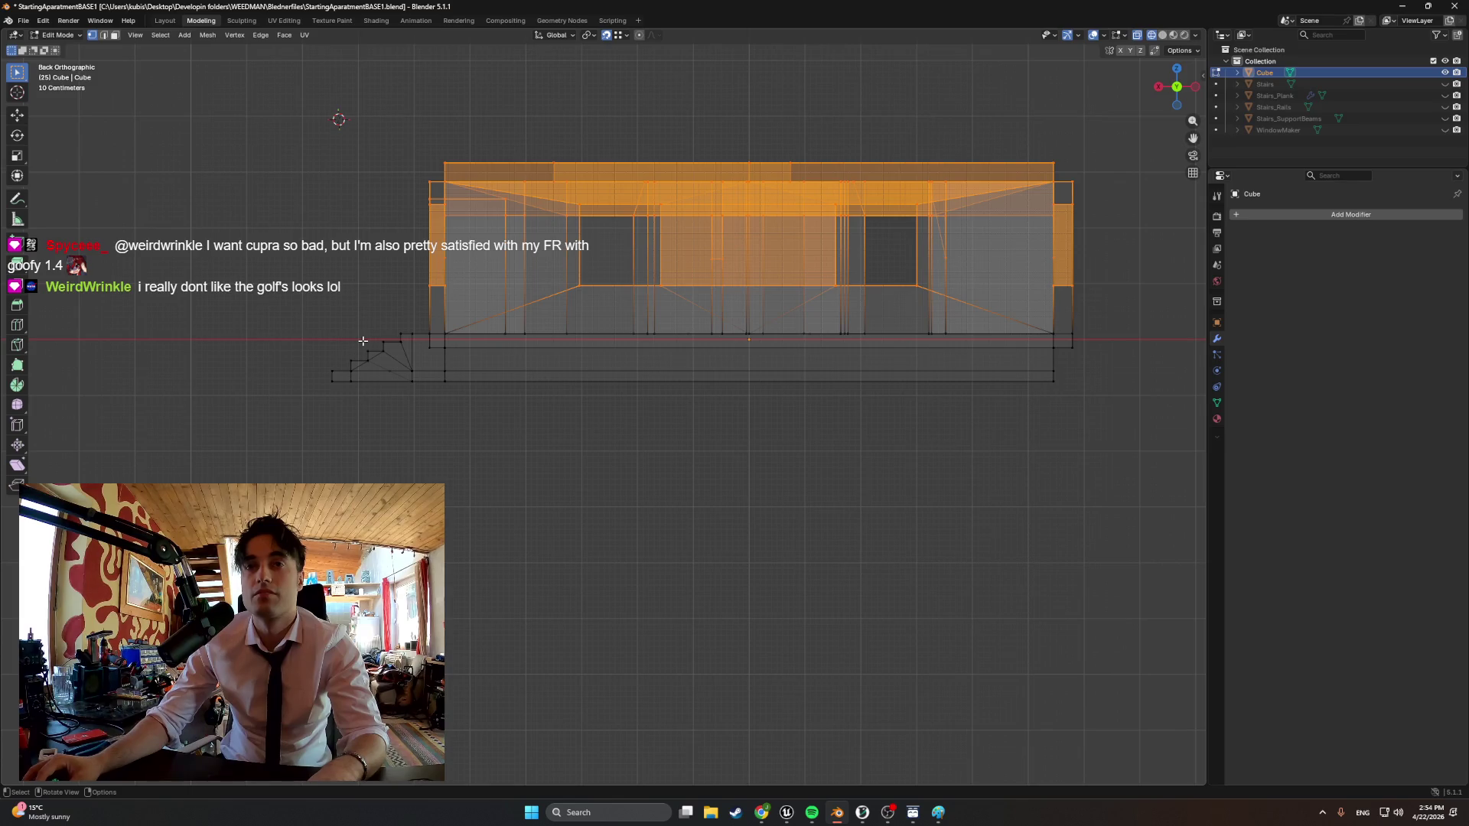
pyautogui.press('a')
pyautogui.moveTo(1116, 414); pyautogui.dragTo(294, 336)
pyautogui.moveTo(388, 353); pyautogui.dragTo(346, 362, button='middle')
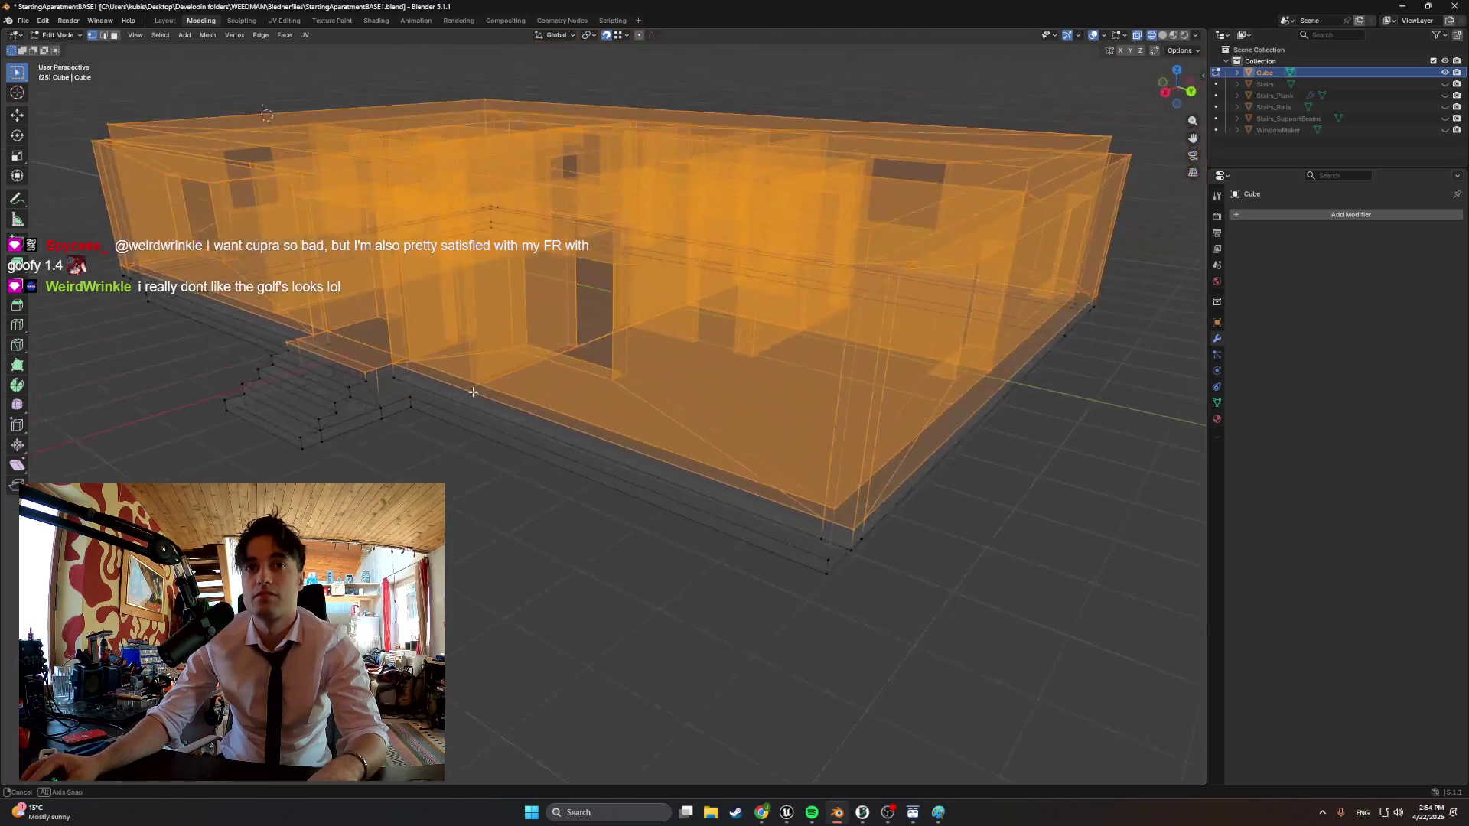